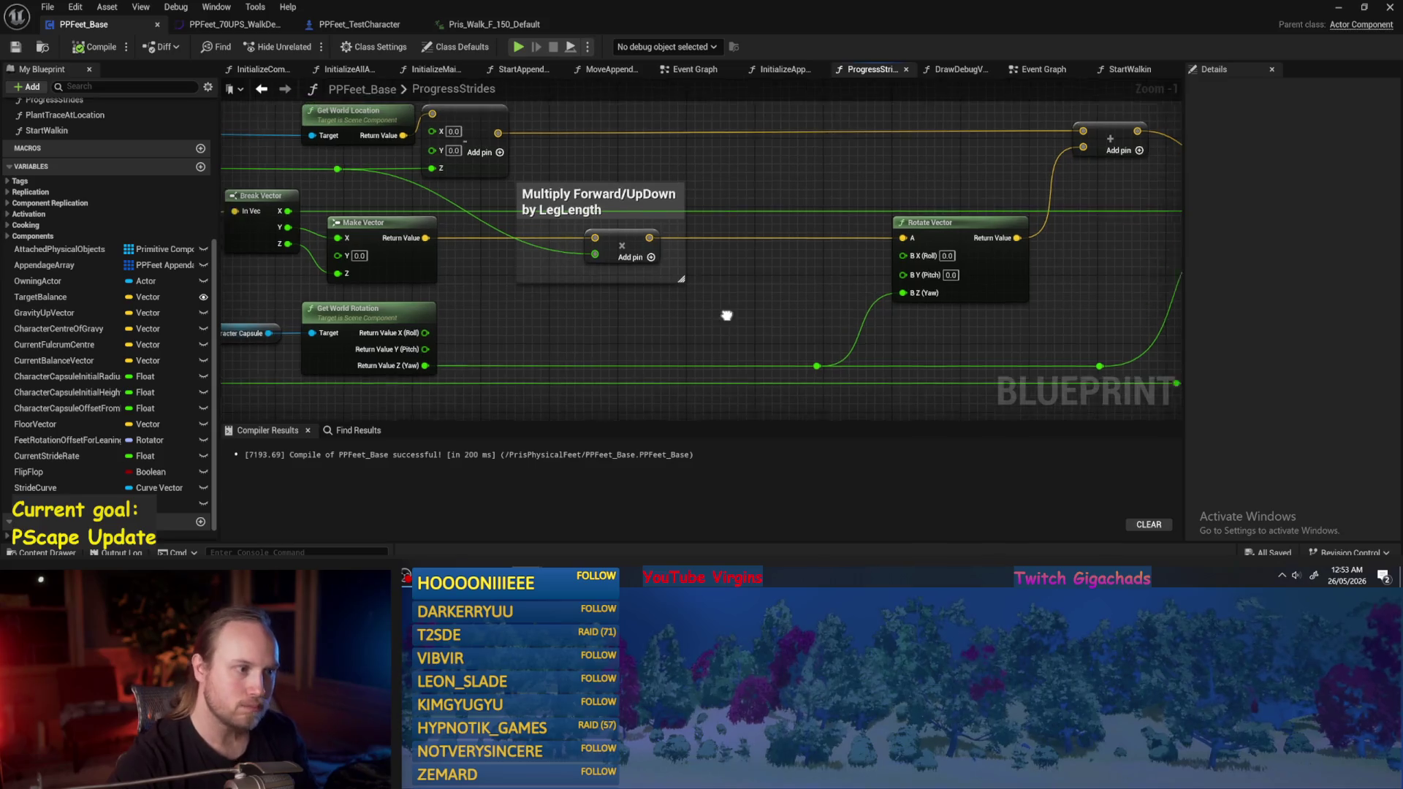
Select the Multiply Forward/UpDown comment and look over the ProgressStrides stride nodes.
mouse_move(712, 330)
left_mouse_down()
mouse_move(592, 230)
mouse_move(625, 179)
left_mouse_up()
mouse_move(737, 175)
left_mouse_down()
mouse_move(742, 161)
mouse_move(550, 362)
mouse_move(751, 152)
mouse_move(716, 211)
left_mouse_up()
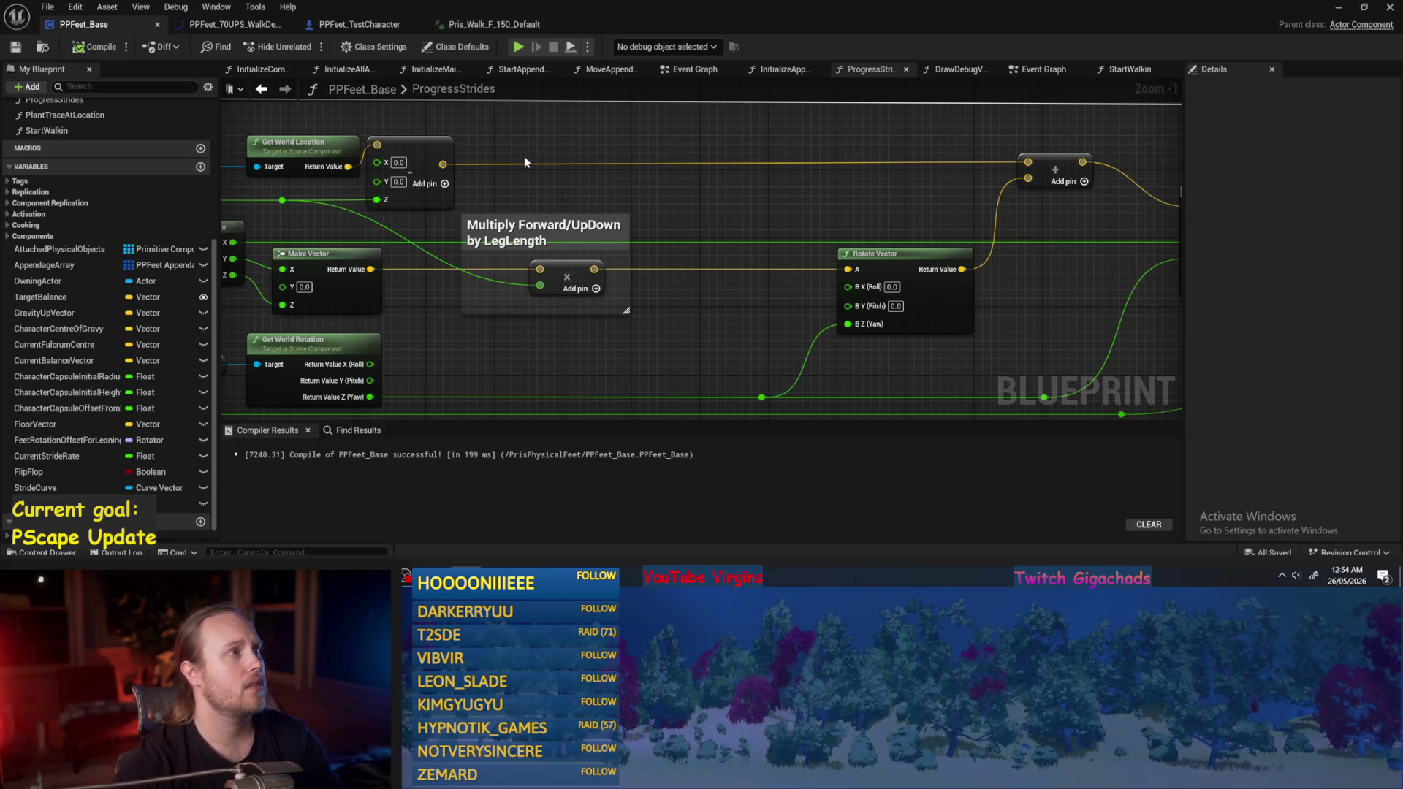
scroll(682, 344, "down", 2)
mouse_move(529, 319)
left_mouse_down()
mouse_move(651, 272)
mouse_move(633, 251)
left_mouse_up()
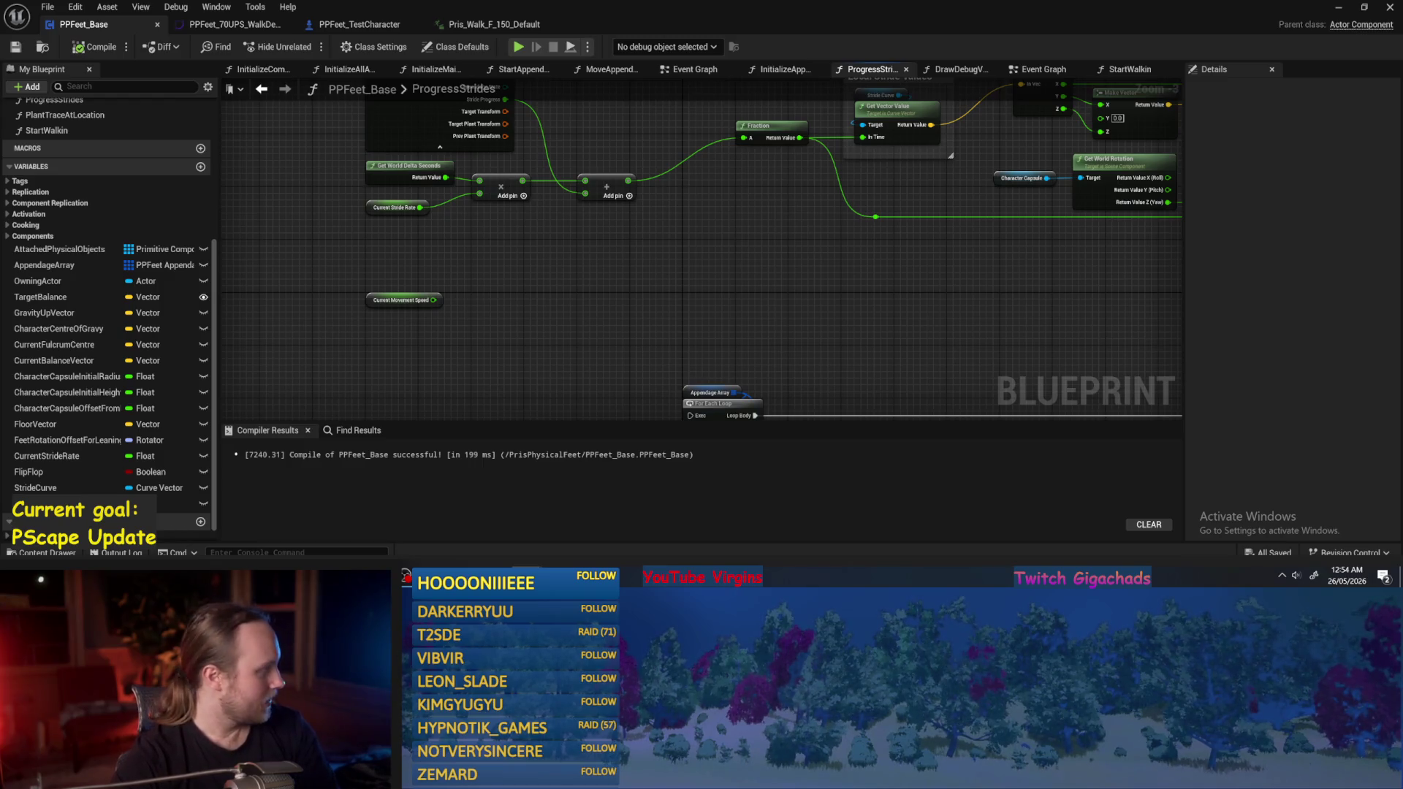
left_click_drag(591, 318, 639, 322)
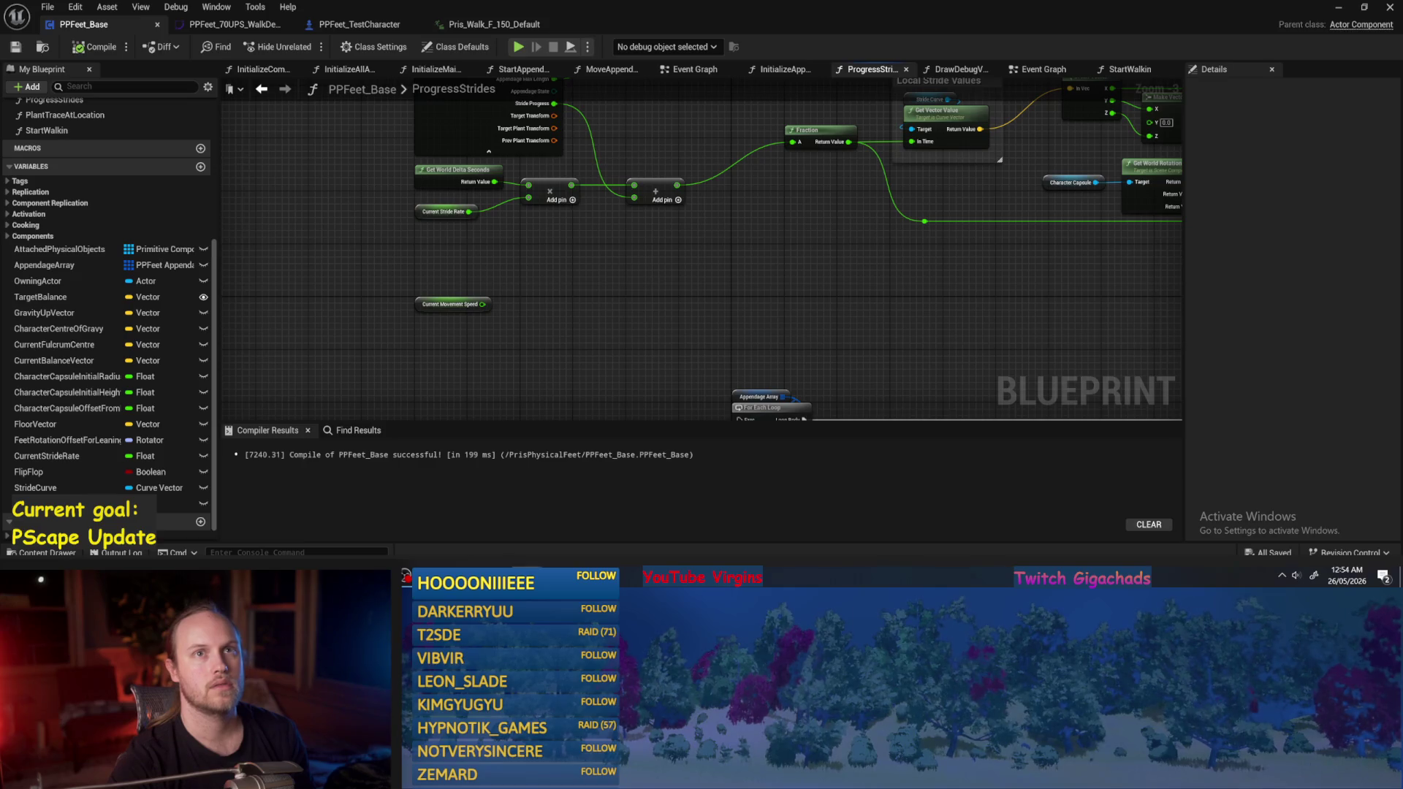
left_click_drag(671, 266, 713, 277)
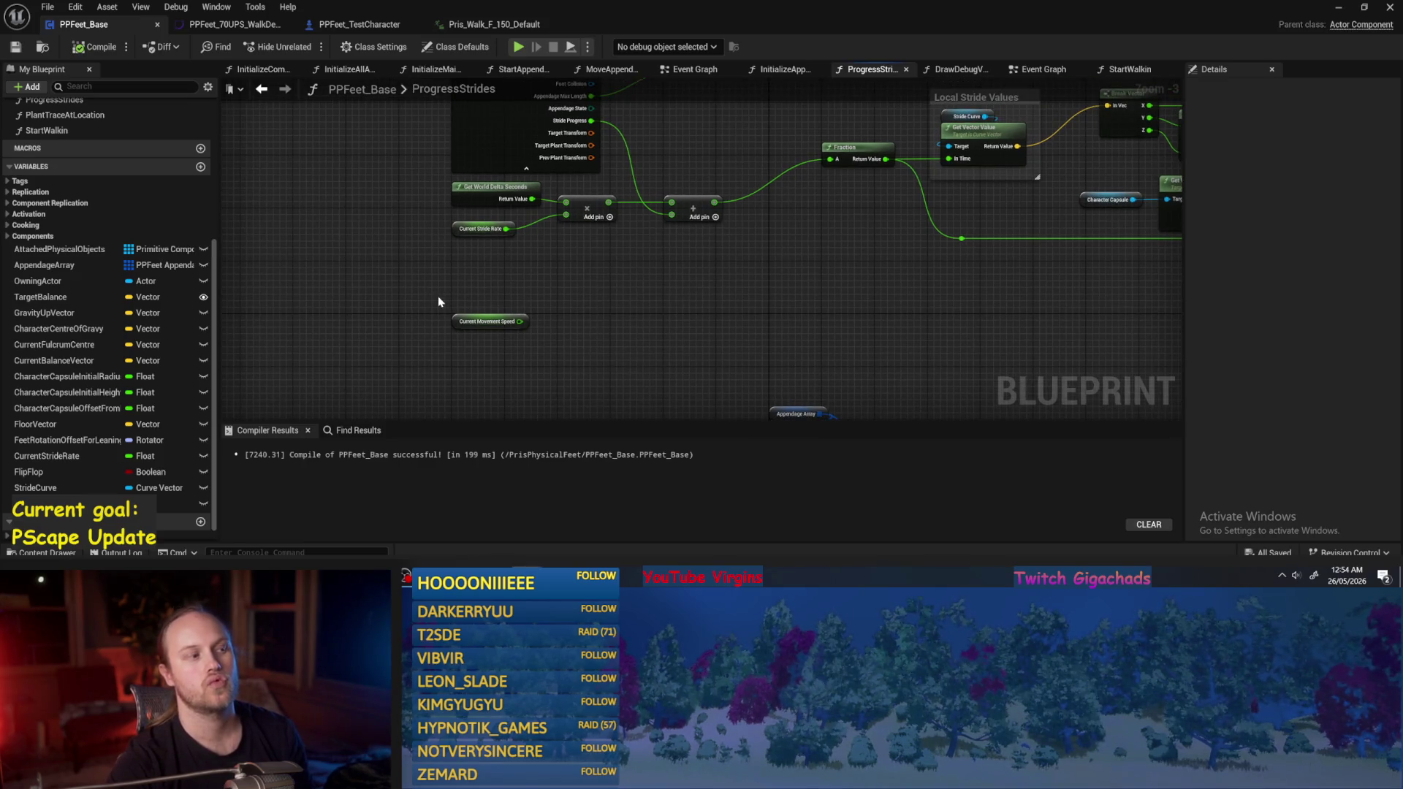
Compile the PPFeet_Base blueprint.
left_click(91, 44)
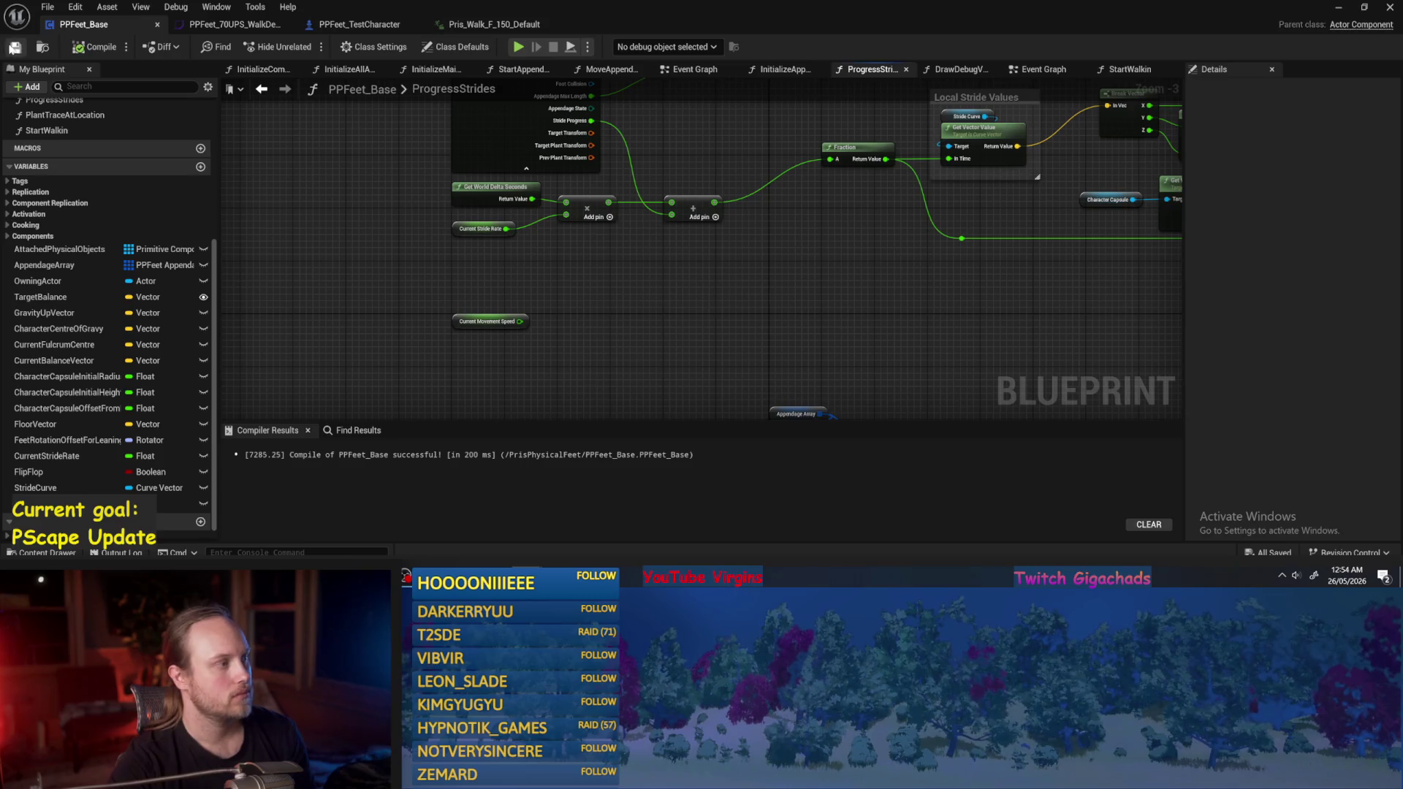
mouse_move(634, 288)
left_mouse_down()
mouse_move(613, 290)
mouse_move(604, 225)
mouse_move(646, 270)
left_mouse_up()
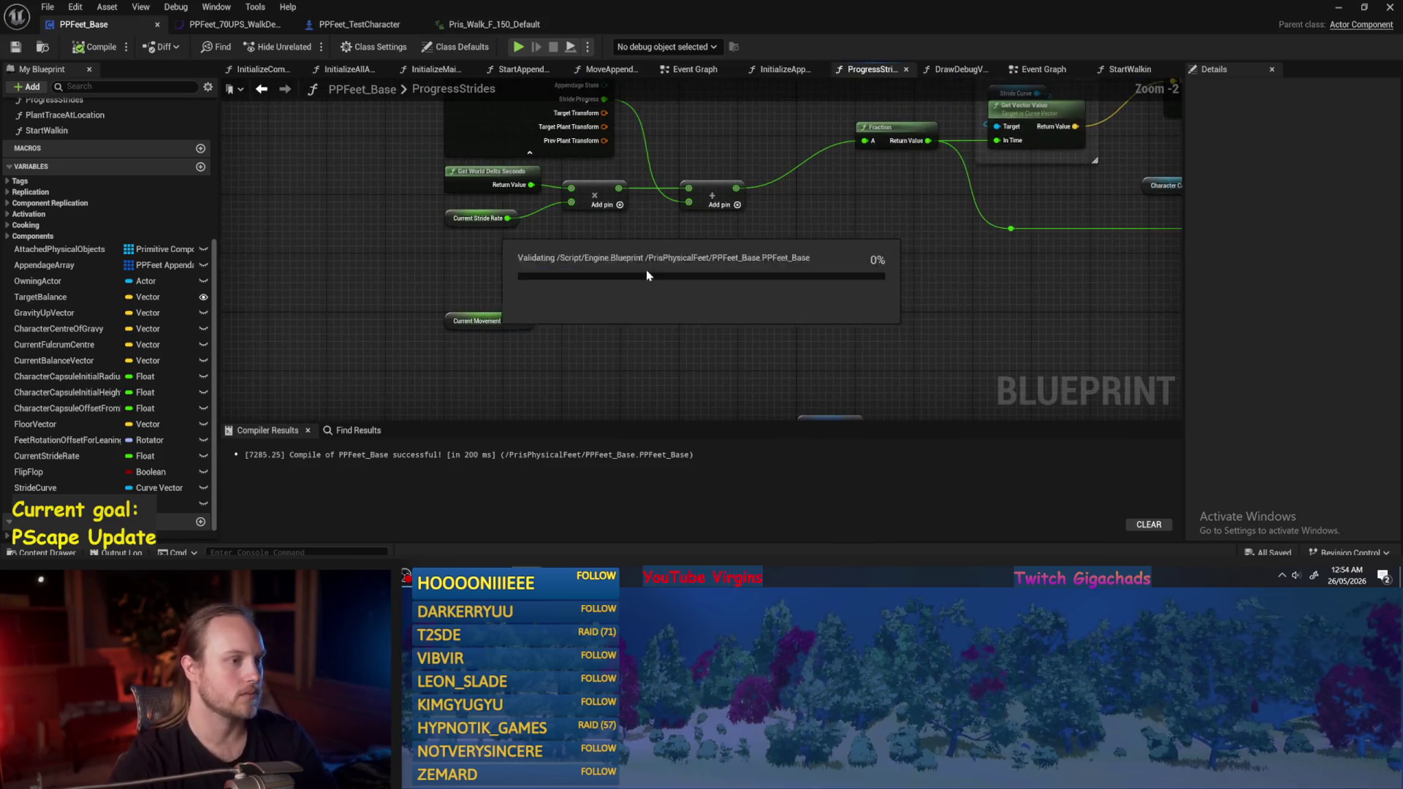
scroll(557, 236, "up", 1)
Set the Current Movement Speed variable's default value to 150.
scroll(558, 236, "up", 1)
left_click(445, 285)
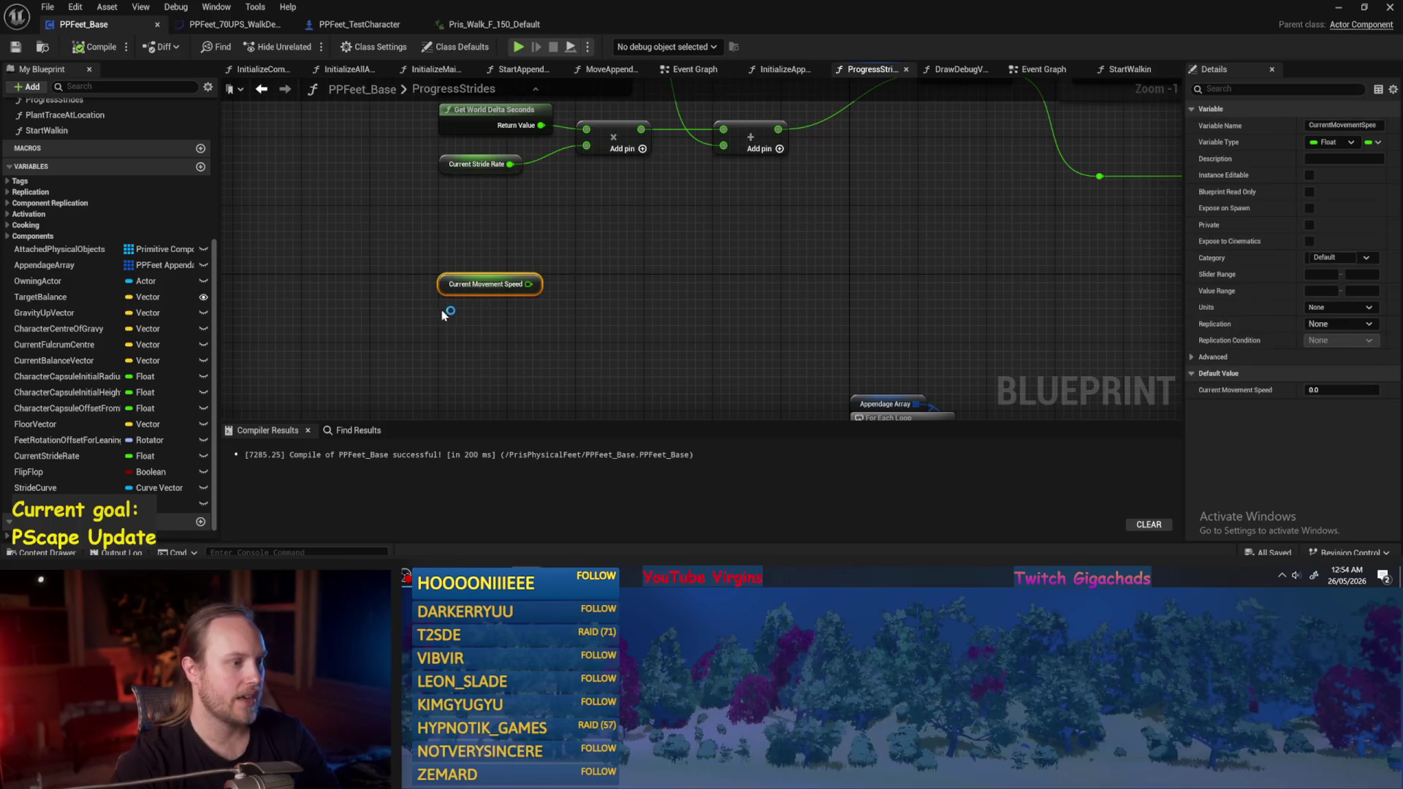
left_click(1326, 391)
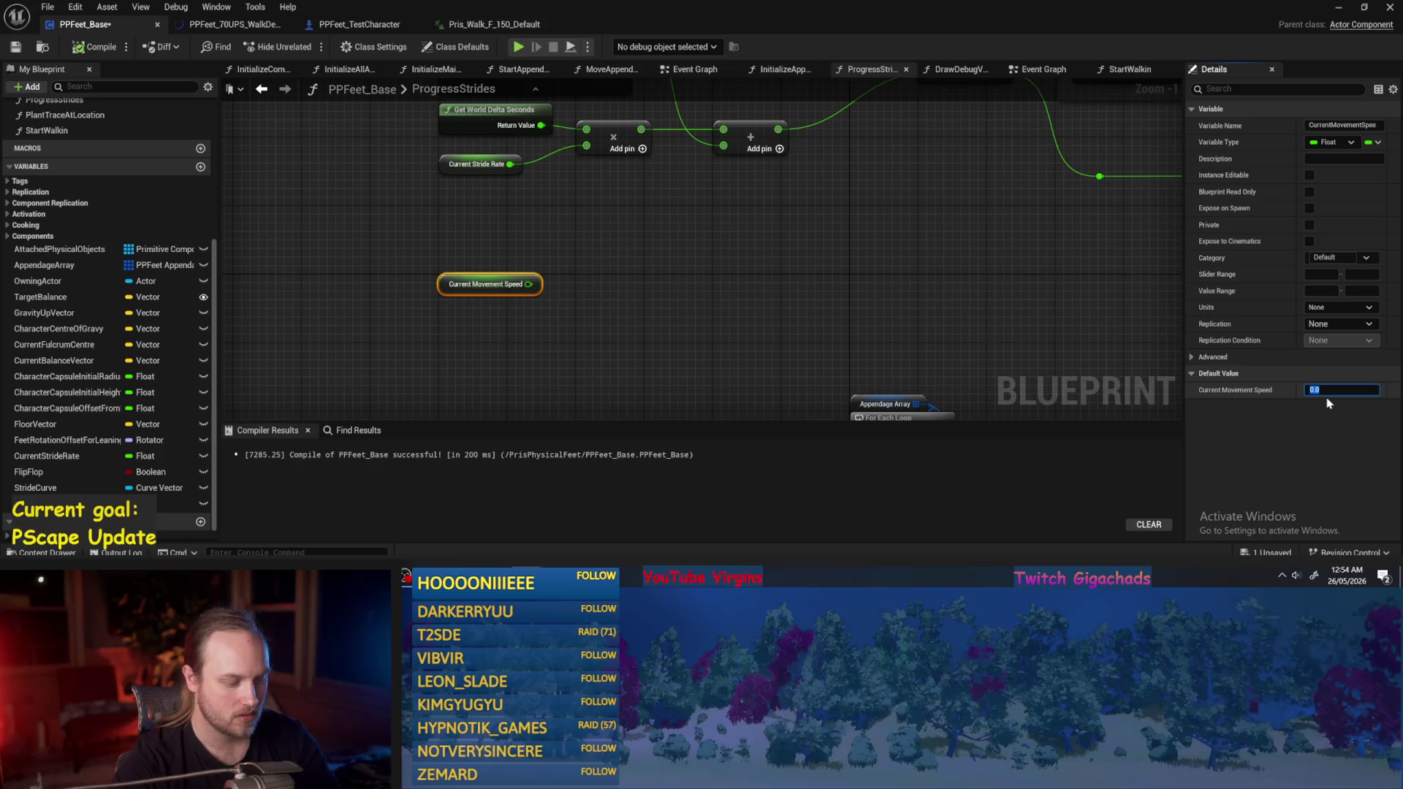
type("150")
key("Return")
Move the Current Movement Speed node into place below the stride nodes.
left_click_drag(636, 302, 658, 279)
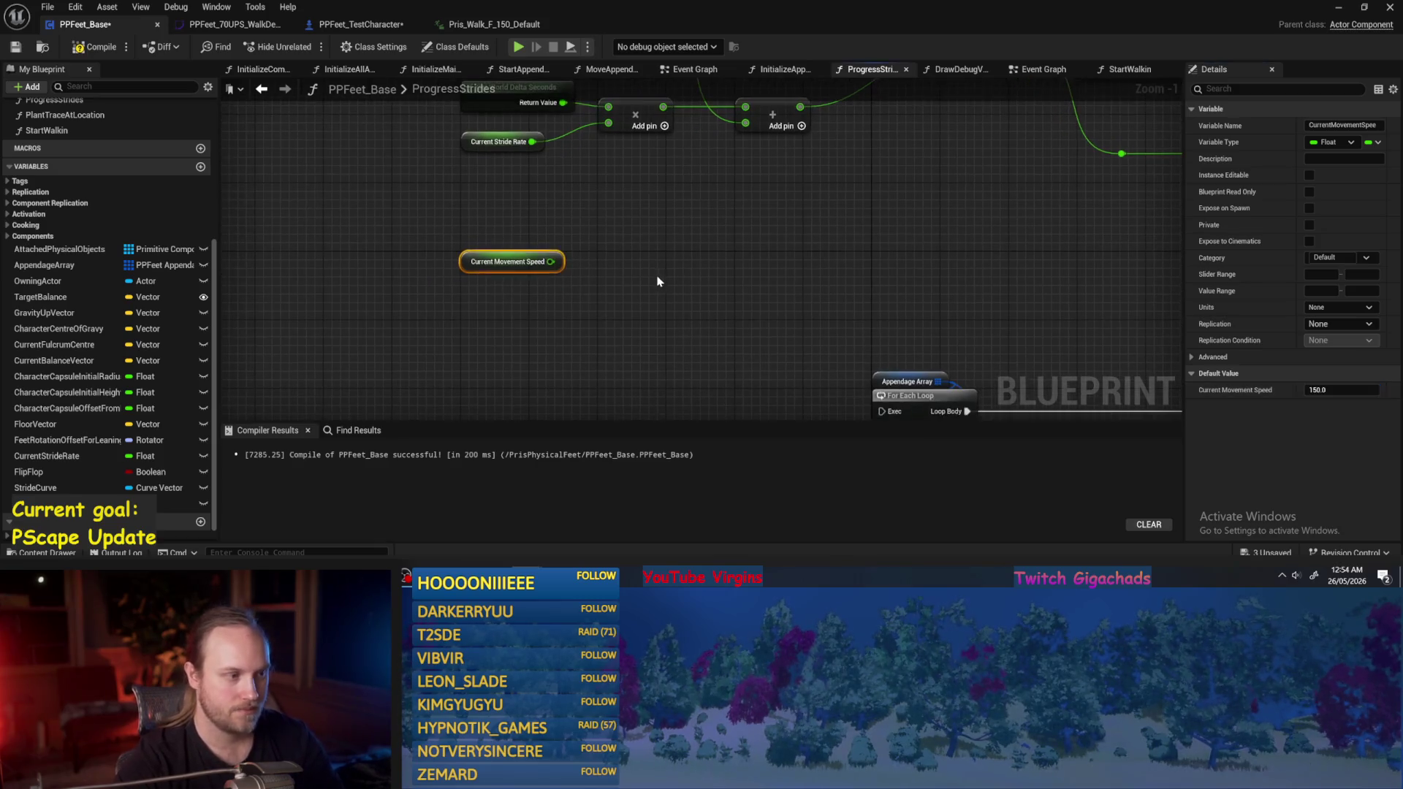
mouse_move(511, 263)
left_mouse_down()
mouse_move(468, 243)
mouse_move(310, 283)
mouse_move(360, 295)
left_mouse_up()
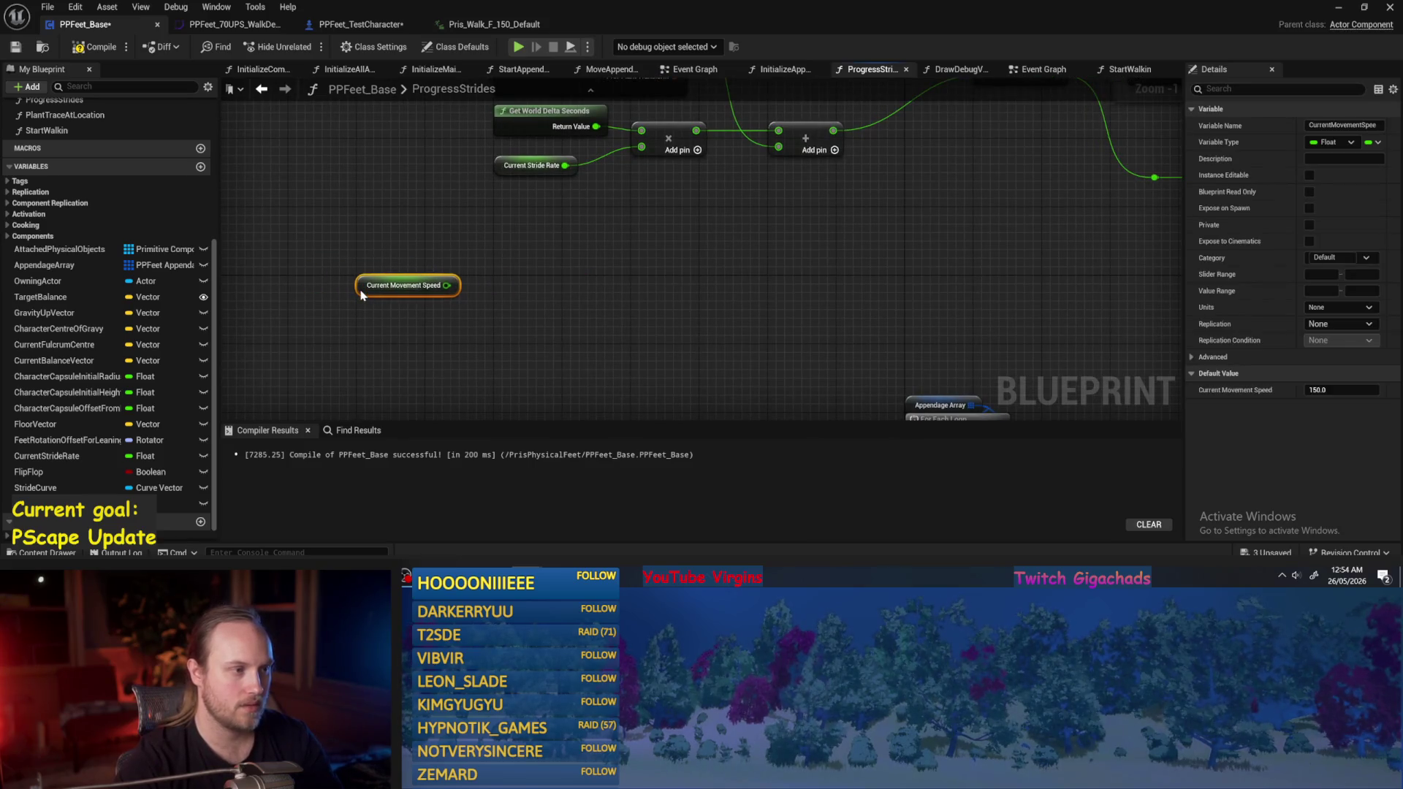
scroll(361, 295, "down", 1)
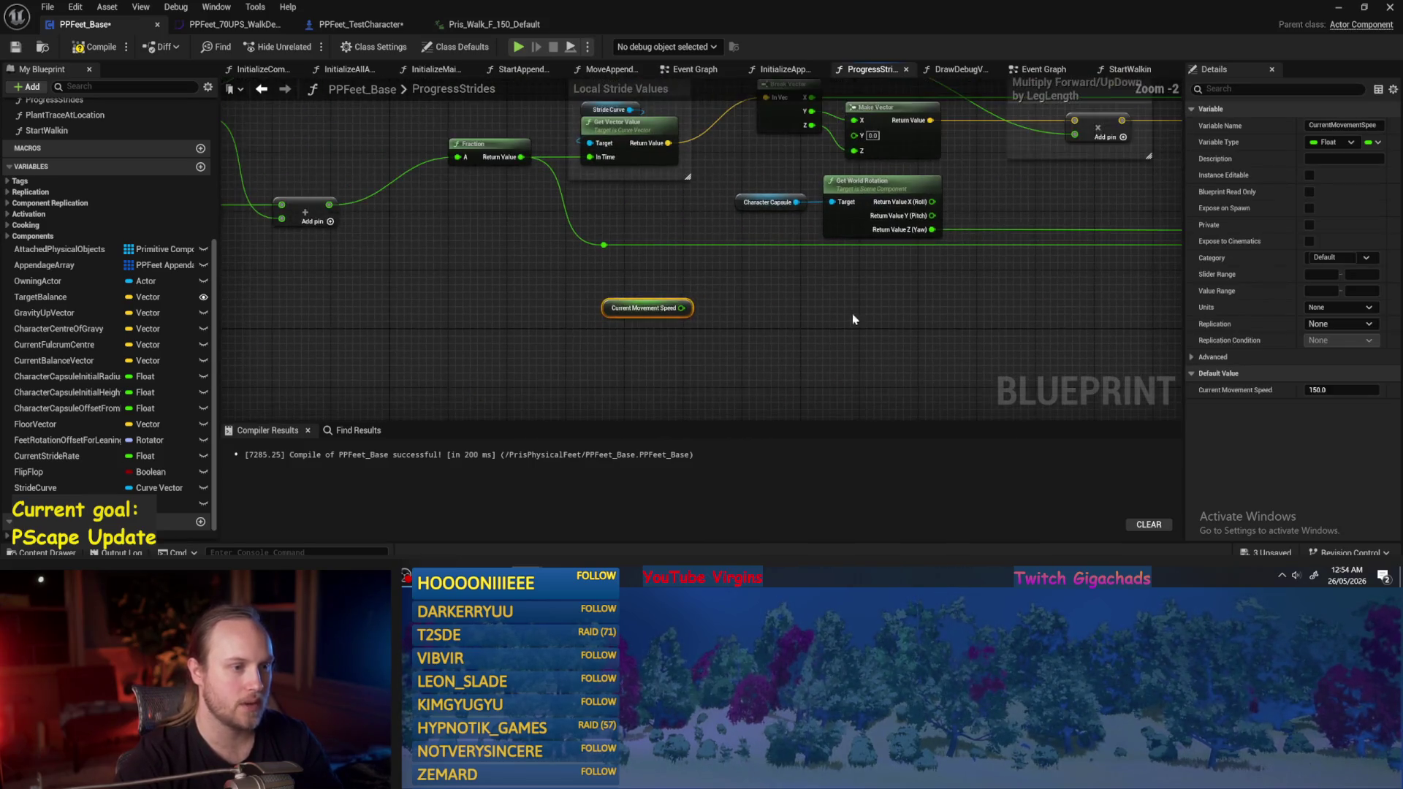
left_click(898, 219)
mouse_move(973, 258)
left_mouse_down()
mouse_move(892, 297)
mouse_move(579, 275)
left_mouse_up()
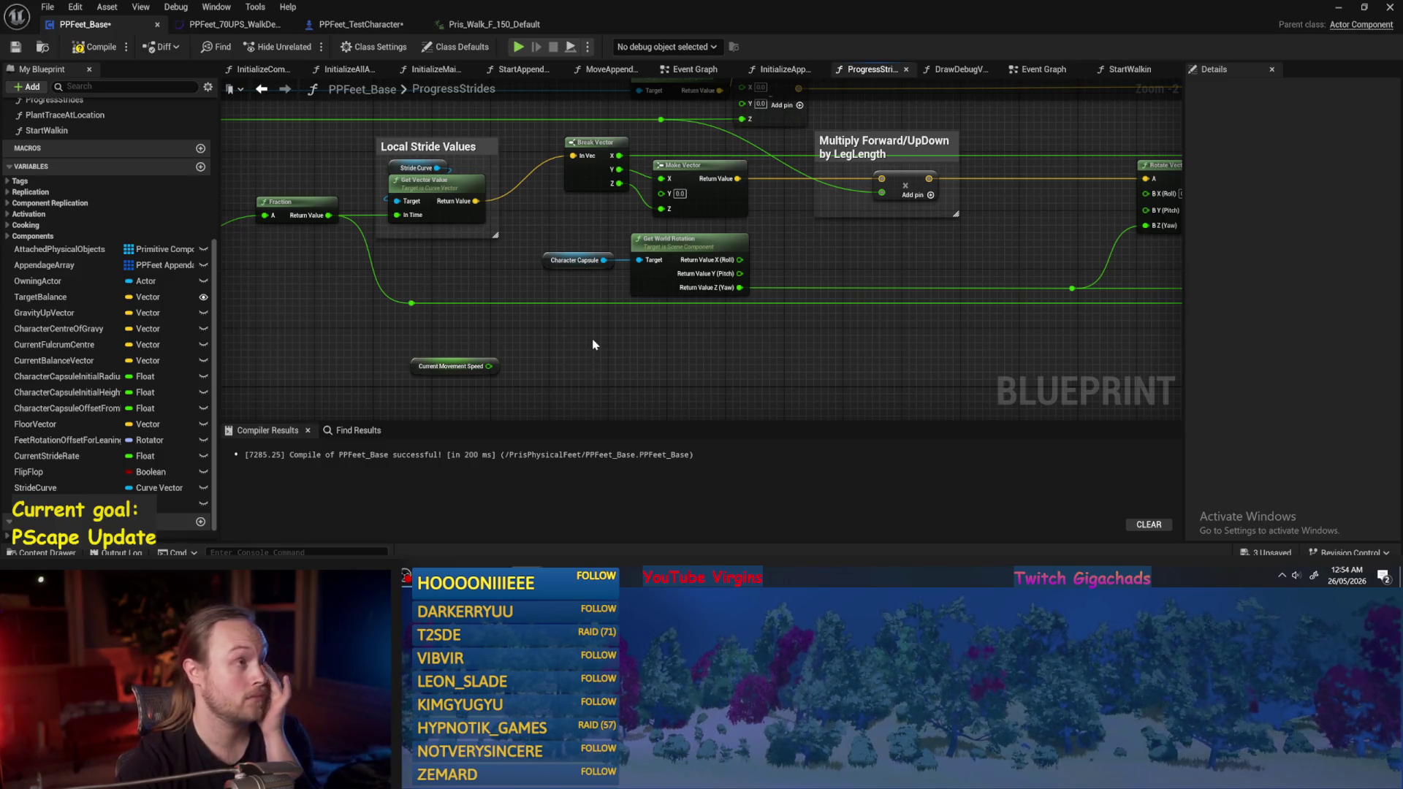
left_click_drag(541, 407, 623, 360)
mouse_move(537, 321)
left_mouse_down()
mouse_move(727, 330)
mouse_move(596, 340)
mouse_move(582, 335)
mouse_move(730, 322)
left_mouse_up()
mouse_move(906, 263)
left_mouse_down()
mouse_move(827, 322)
mouse_move(735, 322)
mouse_move(822, 321)
left_mouse_up()
Save and compile the PPFeet_Base blueprint.
left_click(467, 287)
left_click(388, 213)
key("F7")
key("ctrl+s")
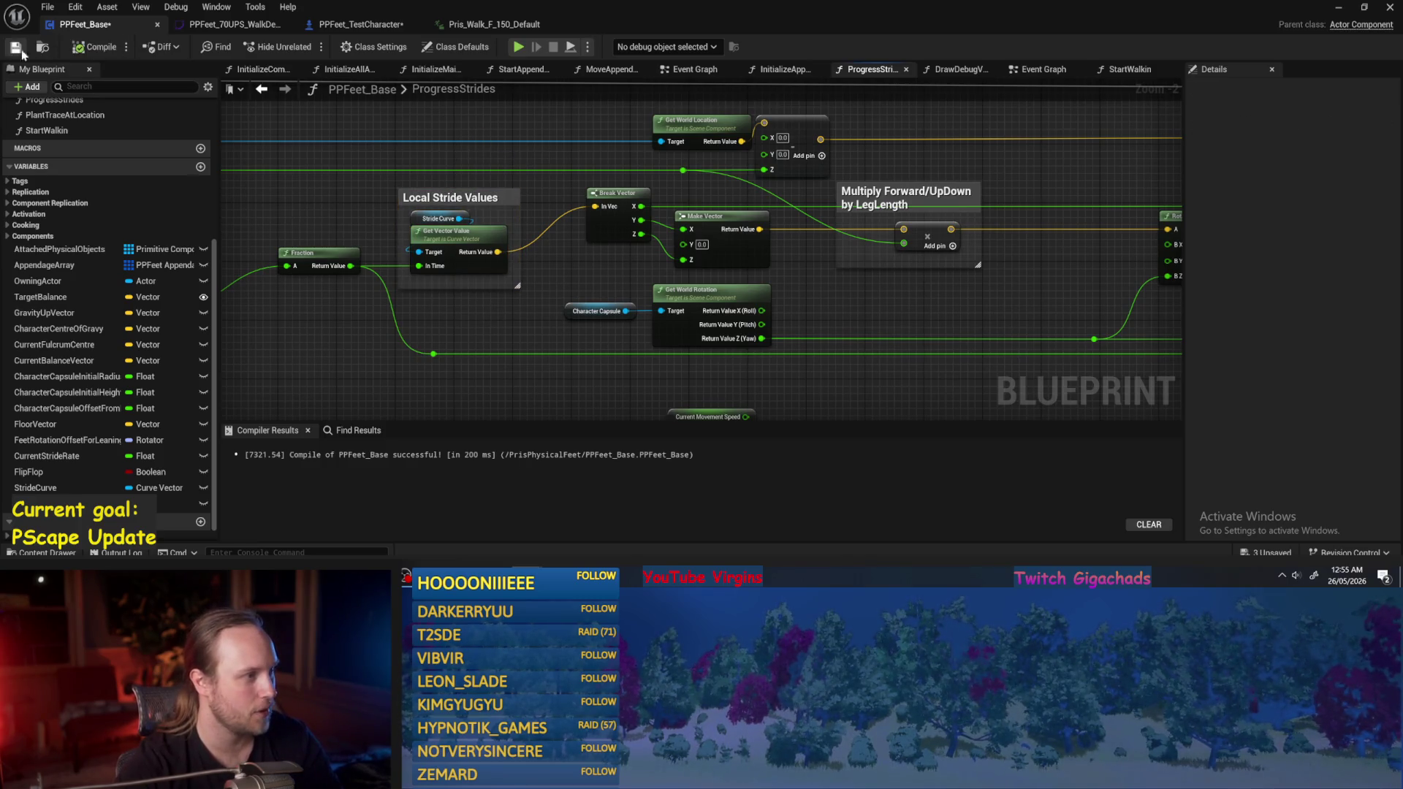
left_click(438, 219)
left_click(368, 219)
scroll(636, 287, "up", 2)
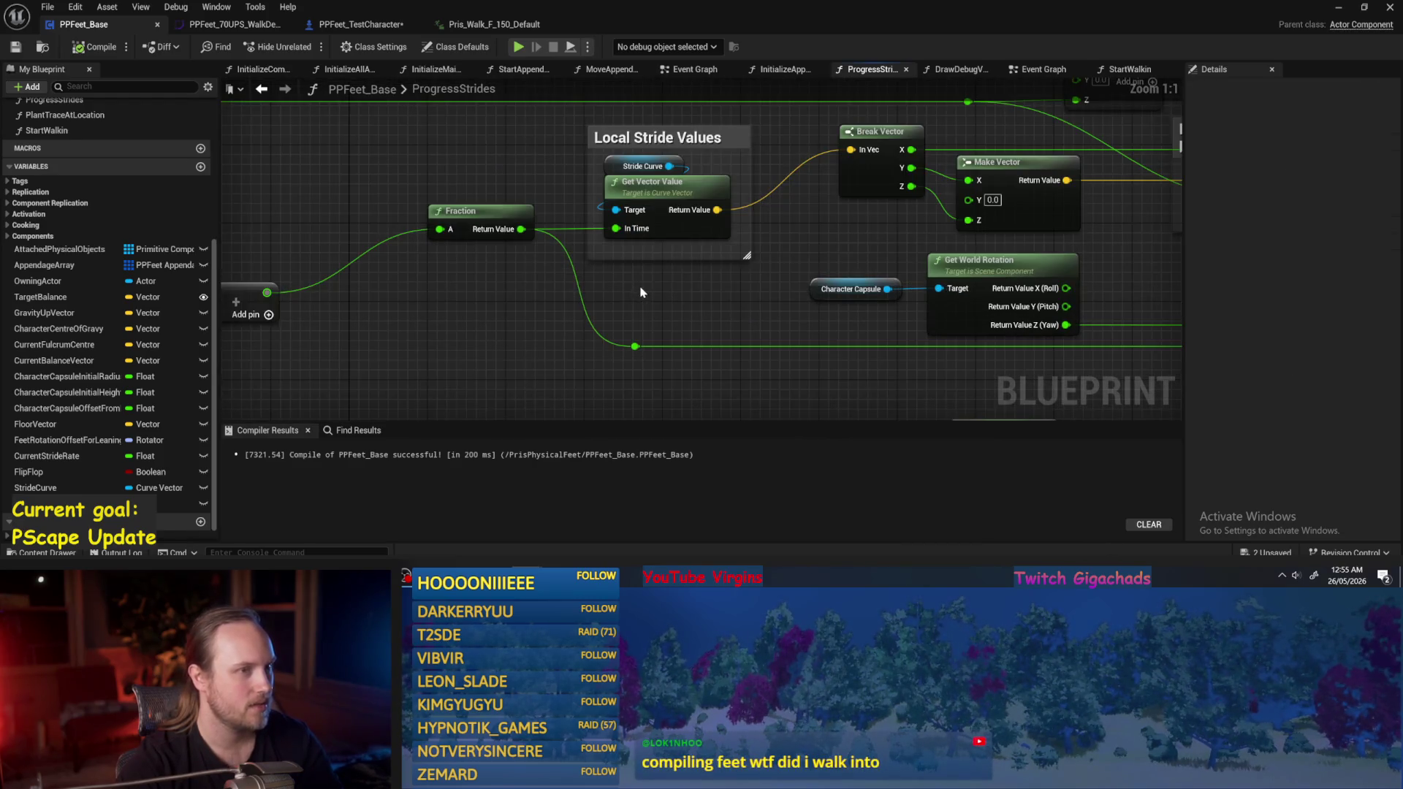
scroll(564, 288, "down", 1)
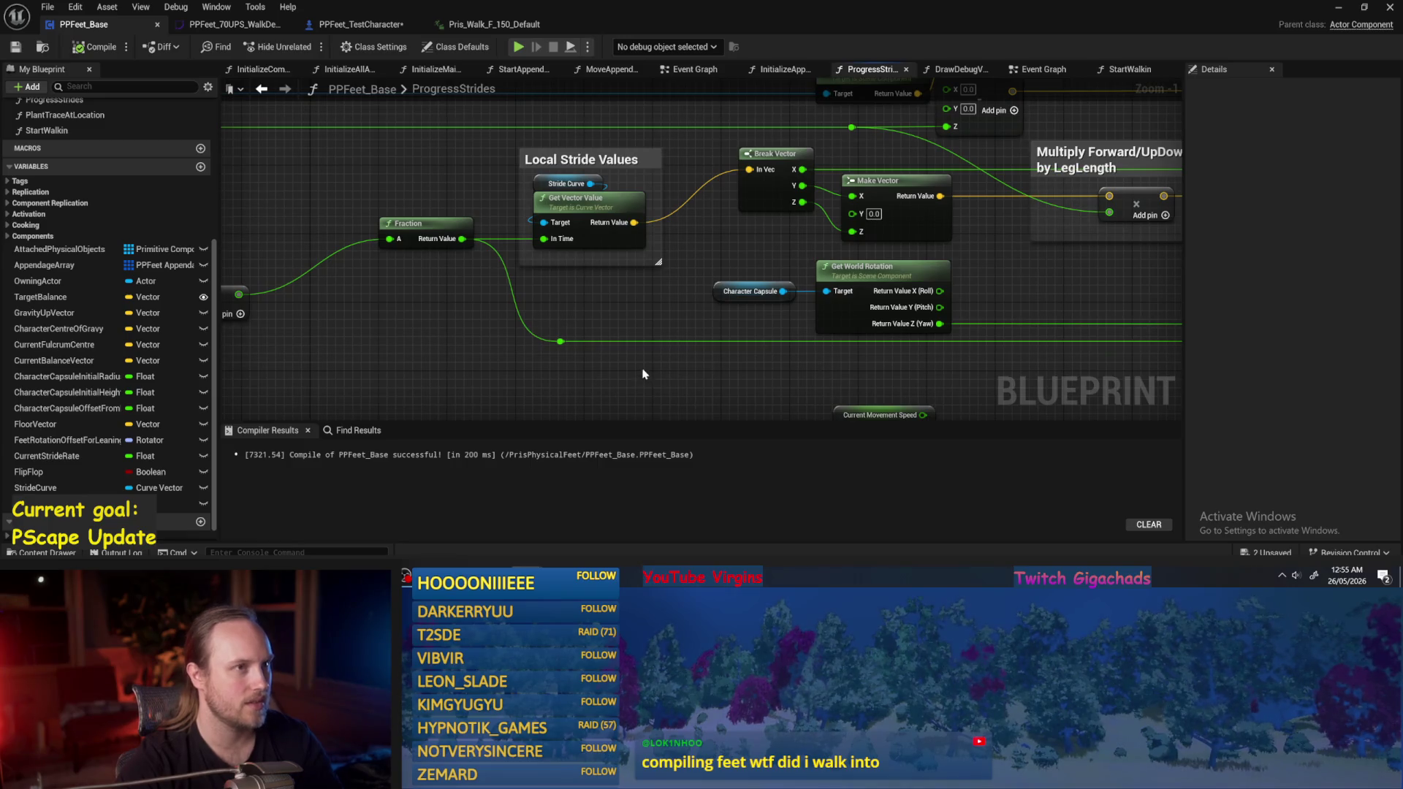
Reposition the Current Movement Speed node up and right near Rotate Vector.
left_click(796, 356)
mouse_move(797, 356)
left_mouse_down()
mouse_move(319, 371)
mouse_move(569, 323)
mouse_move(471, 375)
mouse_move(491, 291)
mouse_move(395, 344)
mouse_move(393, 371)
mouse_move(899, 351)
left_mouse_up()
left_click(619, 196)
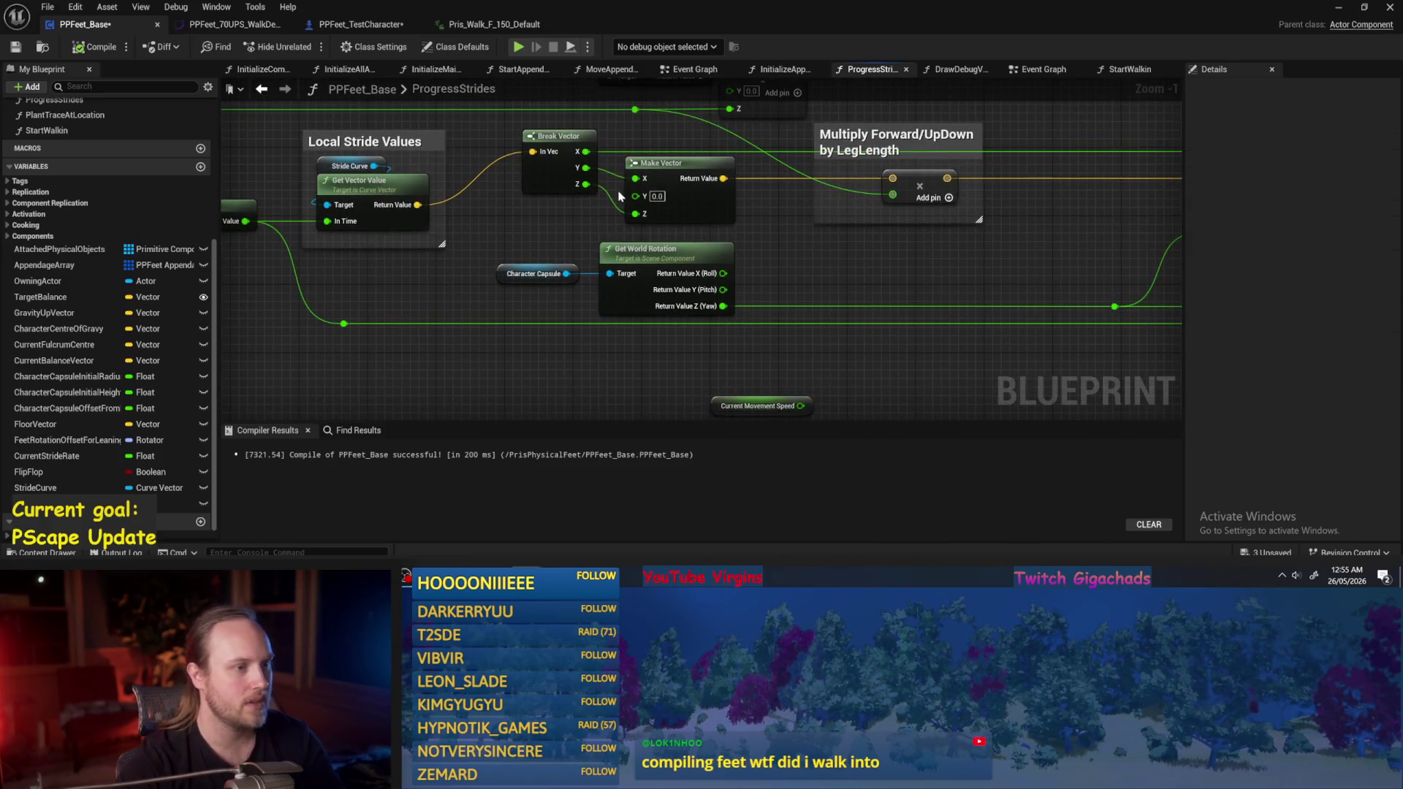
left_click_drag(629, 209, 470, 210)
mouse_move(623, 406)
left_mouse_down()
mouse_move(621, 369)
mouse_move(767, 304)
mouse_move(629, 310)
mouse_move(661, 301)
mouse_move(661, 352)
left_mouse_up()
left_click(576, 343)
left_click_drag(679, 142, 573, 207)
left_click(597, 223)
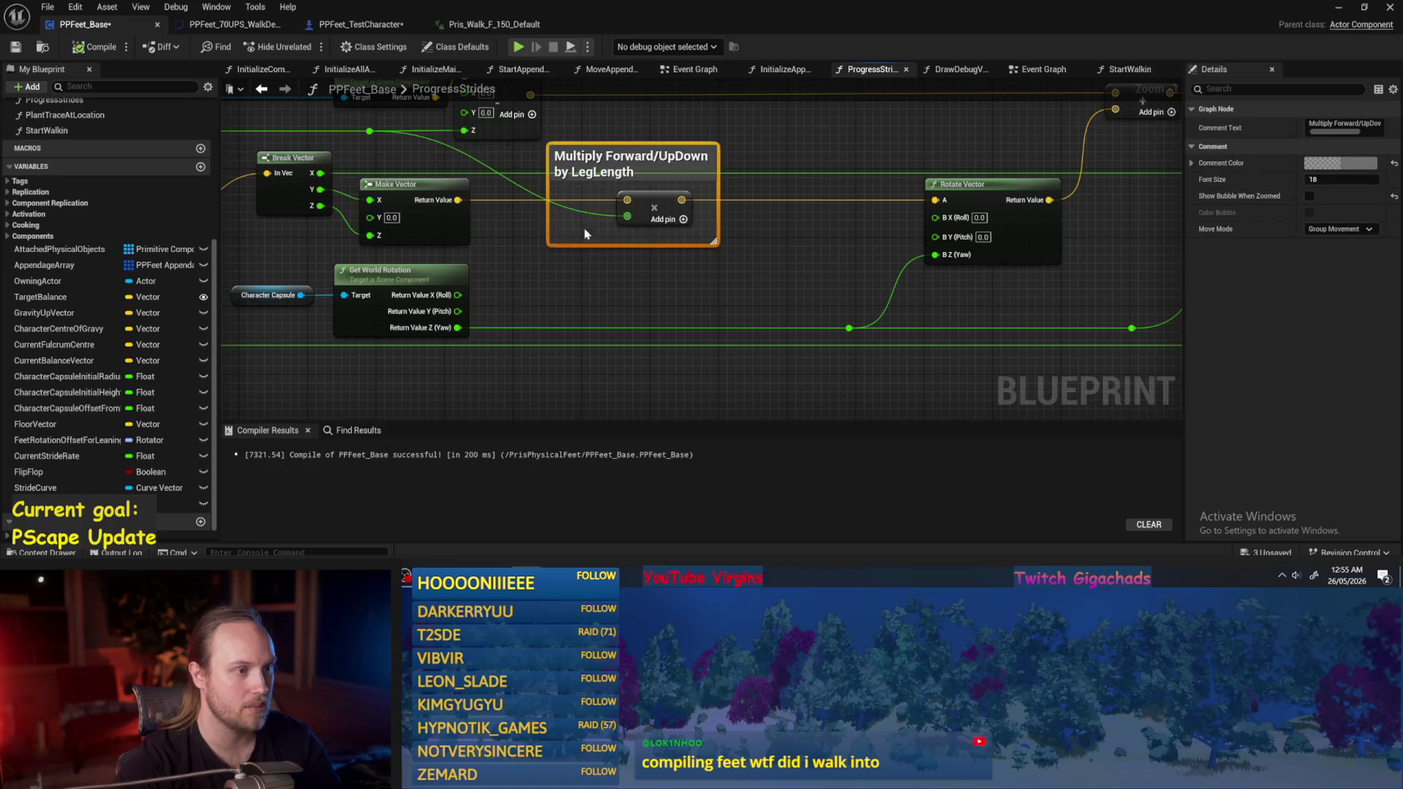
left_click(616, 273)
left_click_drag(616, 274, 530, 297)
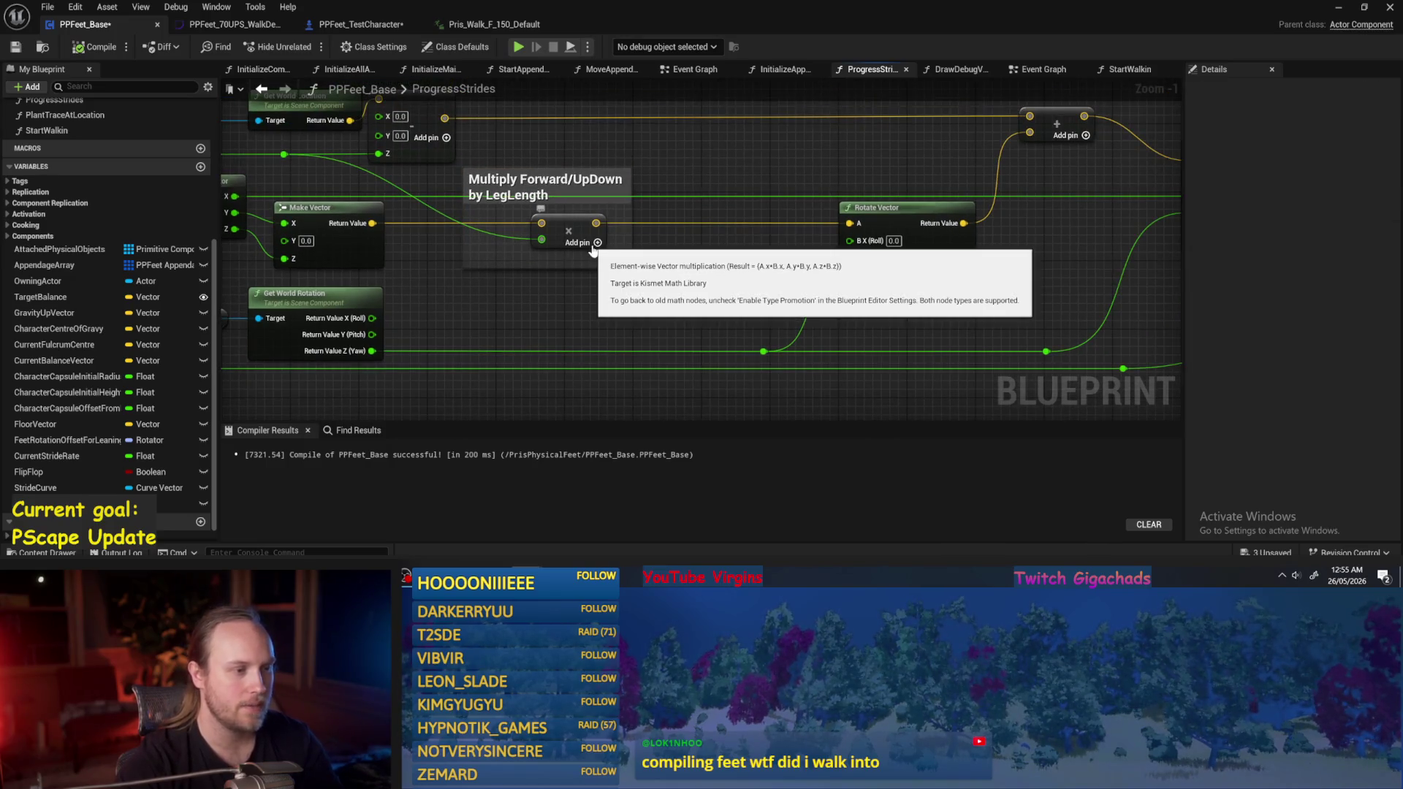
left_click_drag(593, 250, 649, 143)
mouse_move(509, 360)
left_mouse_down()
mouse_move(537, 333)
mouse_move(642, 326)
mouse_move(730, 69)
left_mouse_up()
left_click(667, 308)
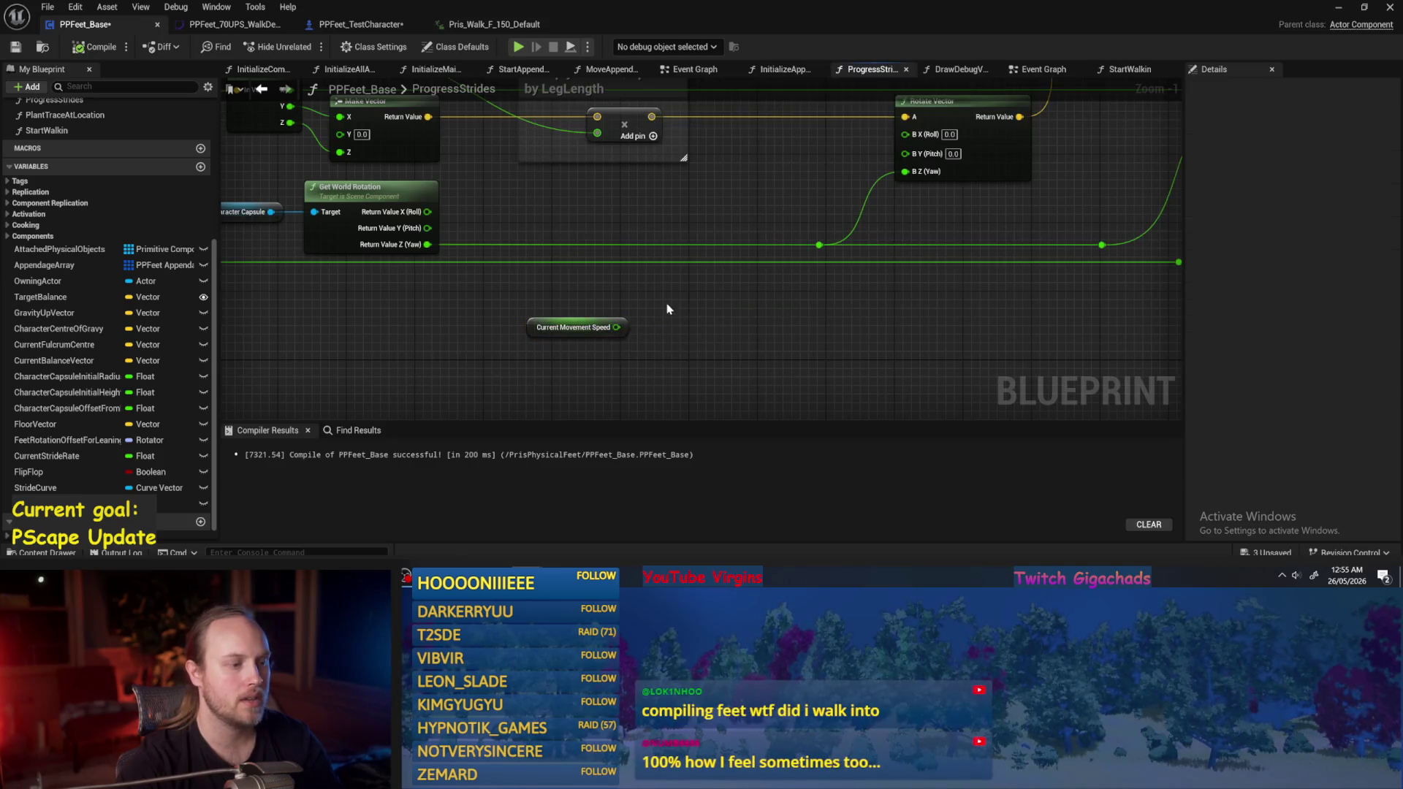
left_click(585, 327)
Add a Divide node wired from Current Movement Speed using the '/' search.
mouse_move(615, 327)
left_mouse_down()
mouse_move(670, 331)
mouse_move(550, 295)
left_mouse_up()
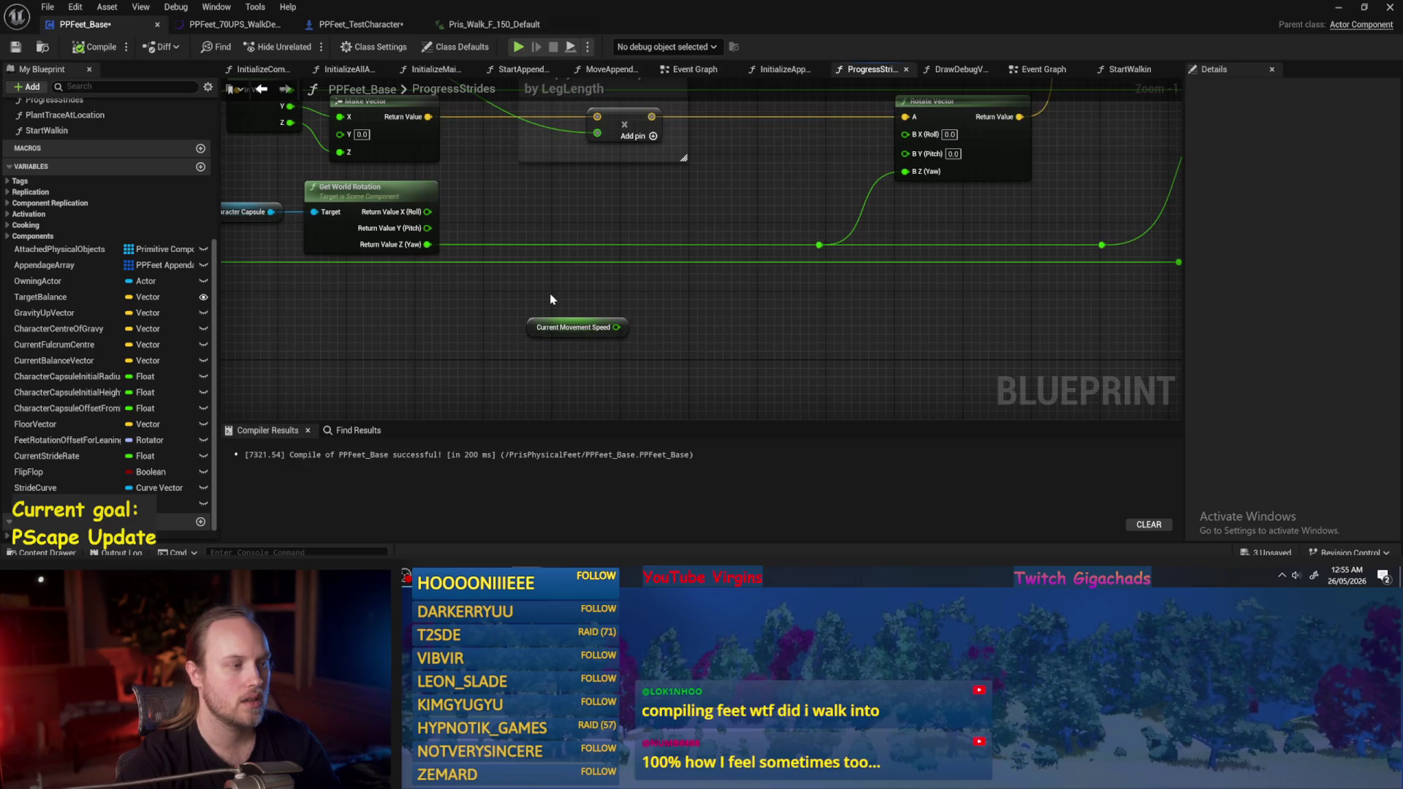
left_click_drag(616, 326, 673, 327)
type("/")
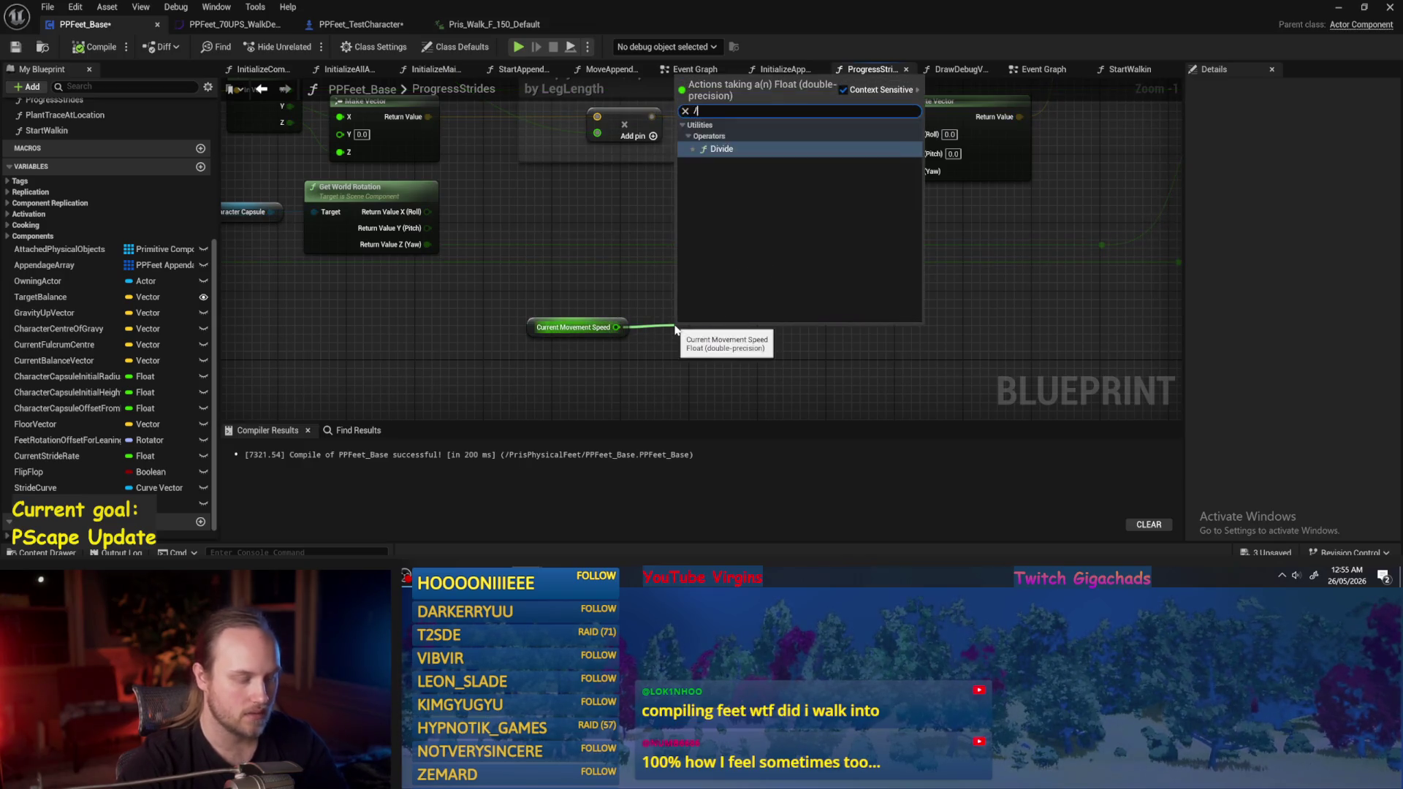
key("Return")
left_click(646, 225)
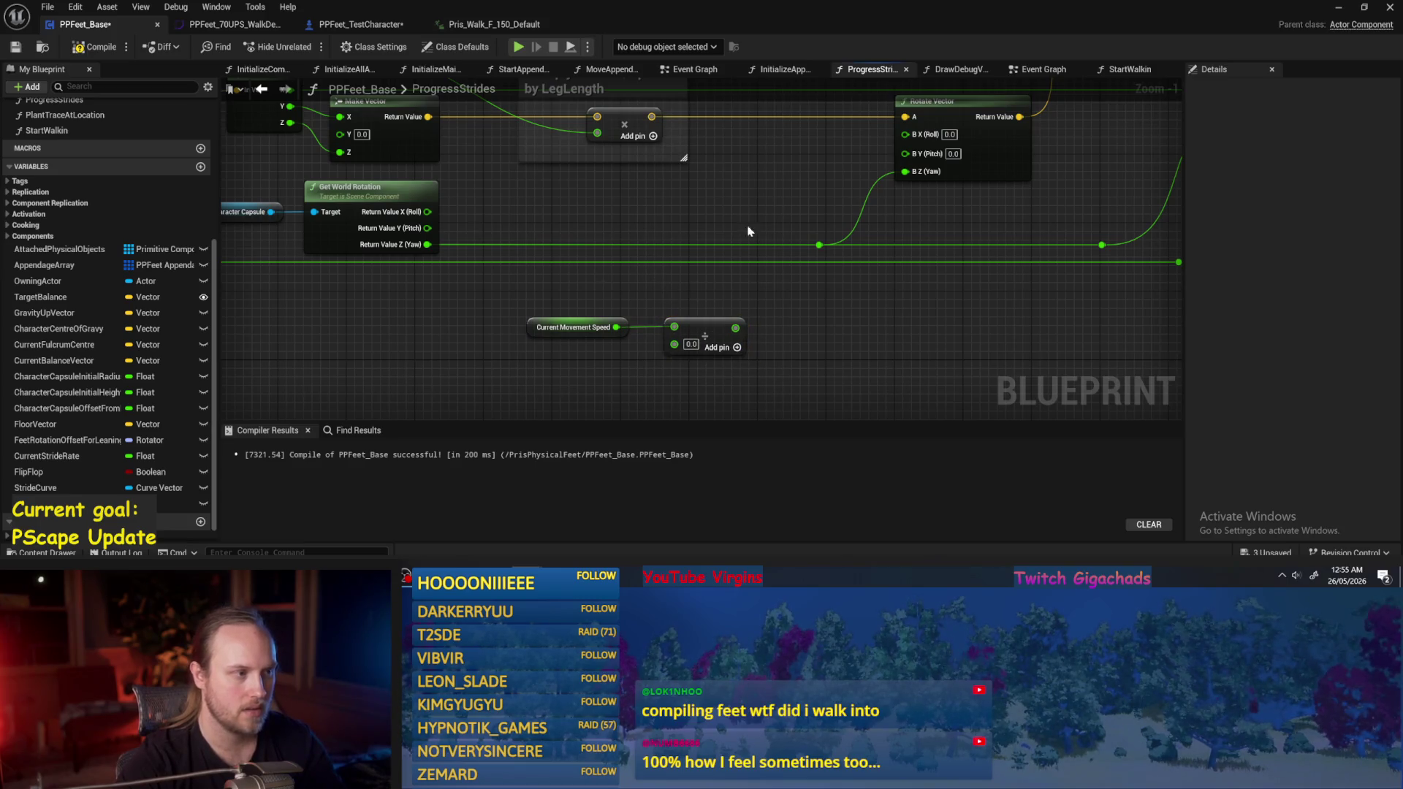
scroll(795, 354, "down", 1)
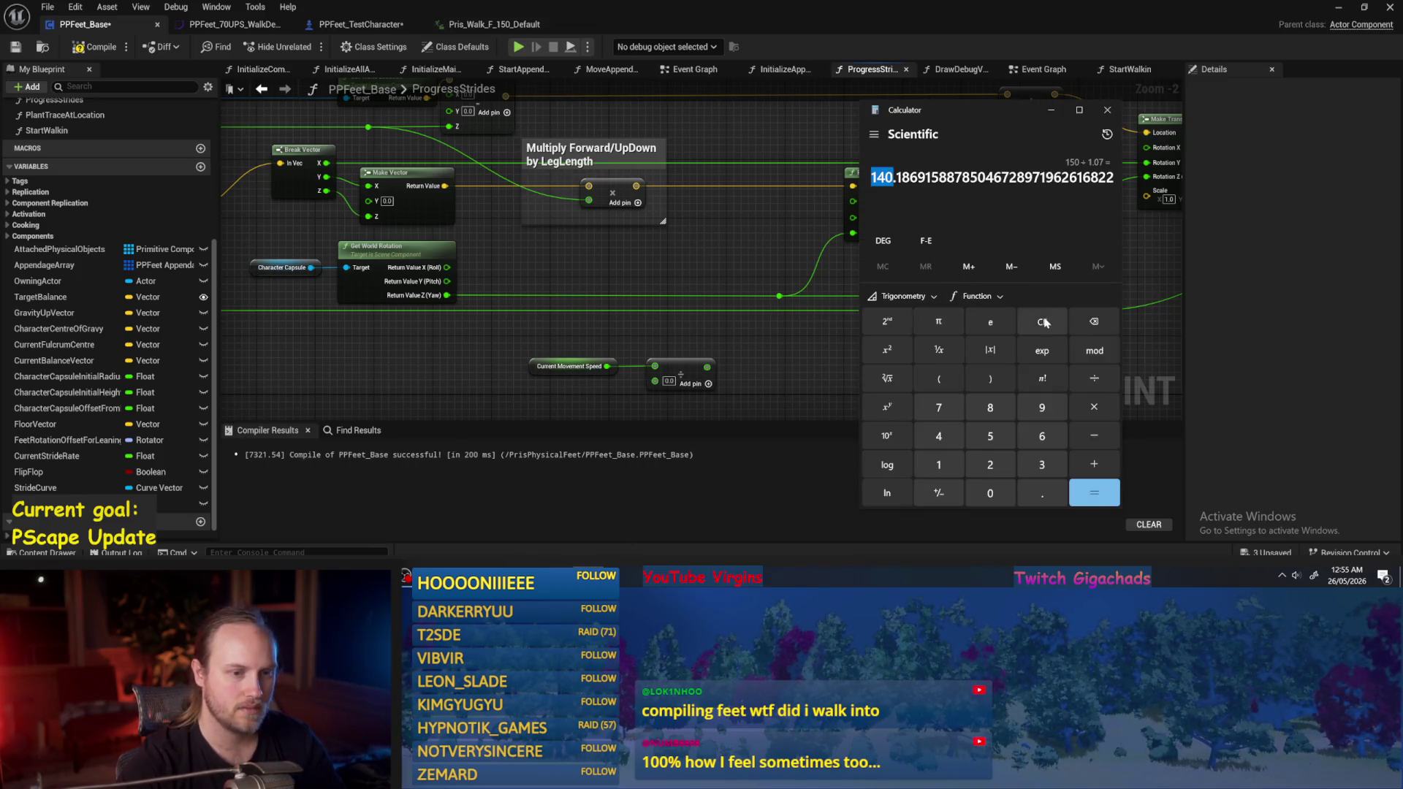
Compute 150 ÷ 70 ≈ 2.142857 in Calculator, then show the Pris_Walk_F_150_Default animation.
left_click(1042, 321)
left_click(939, 465)
left_click(990, 437)
left_click(990, 494)
left_click(1094, 378)
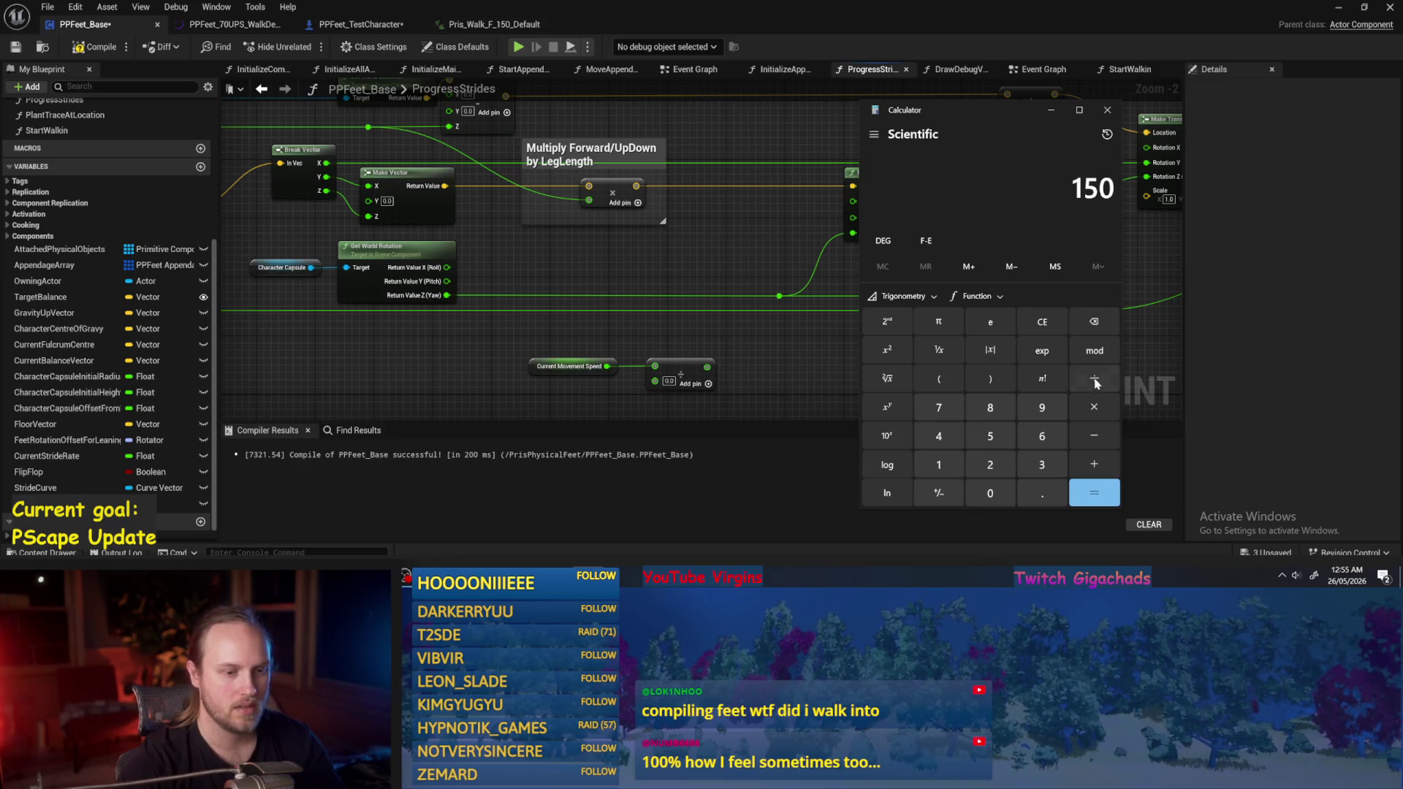
left_click(939, 406)
left_click(992, 488)
left_click(1088, 491)
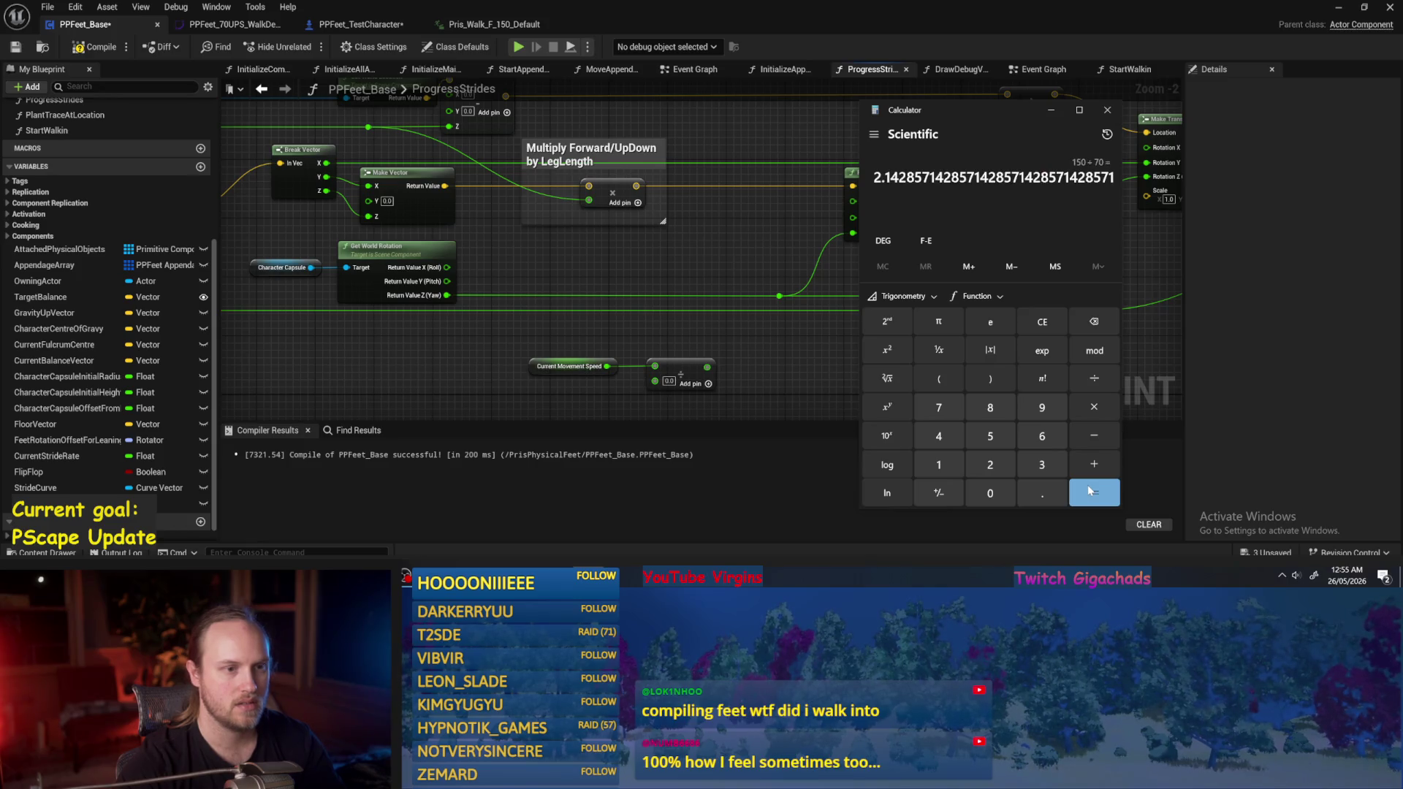
left_click(1042, 327)
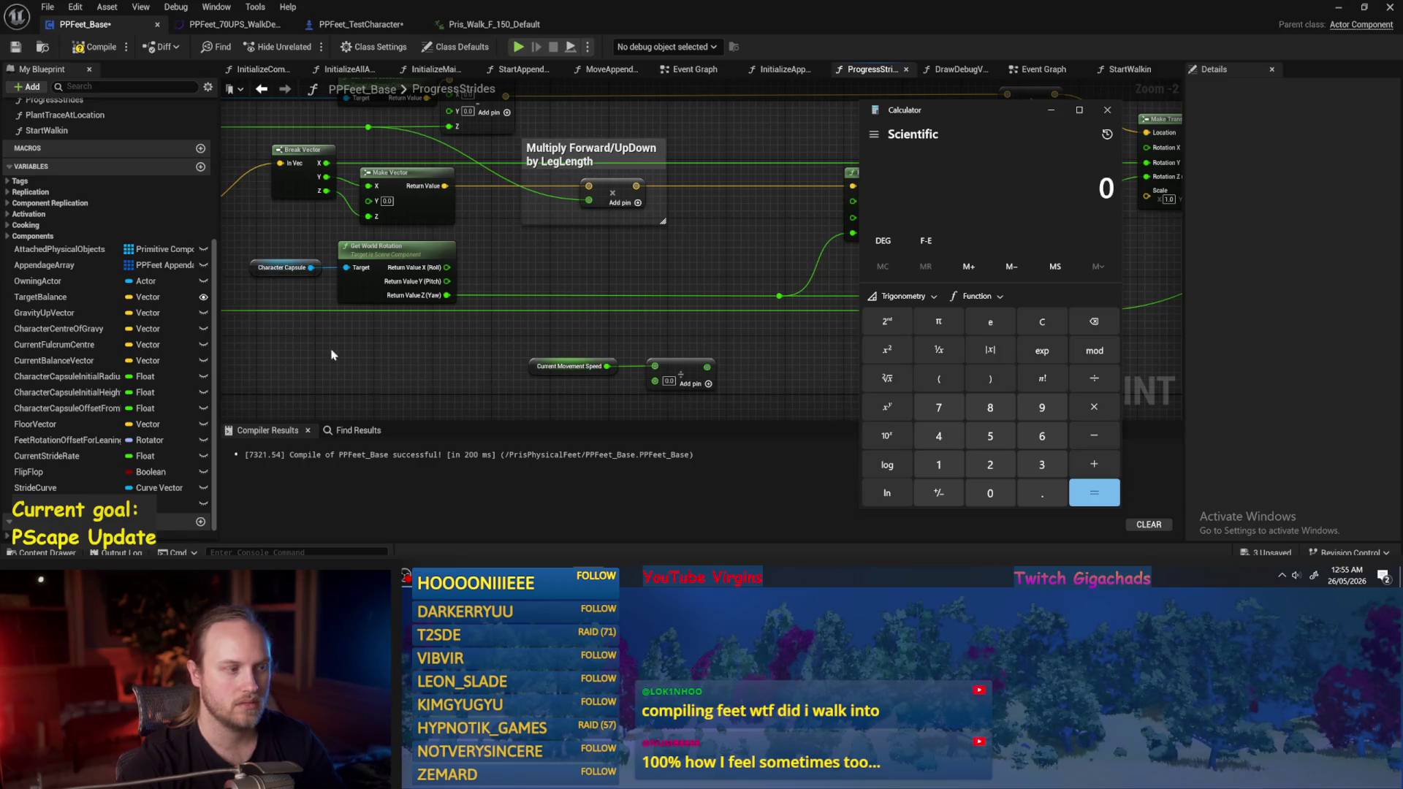
left_click(490, 24)
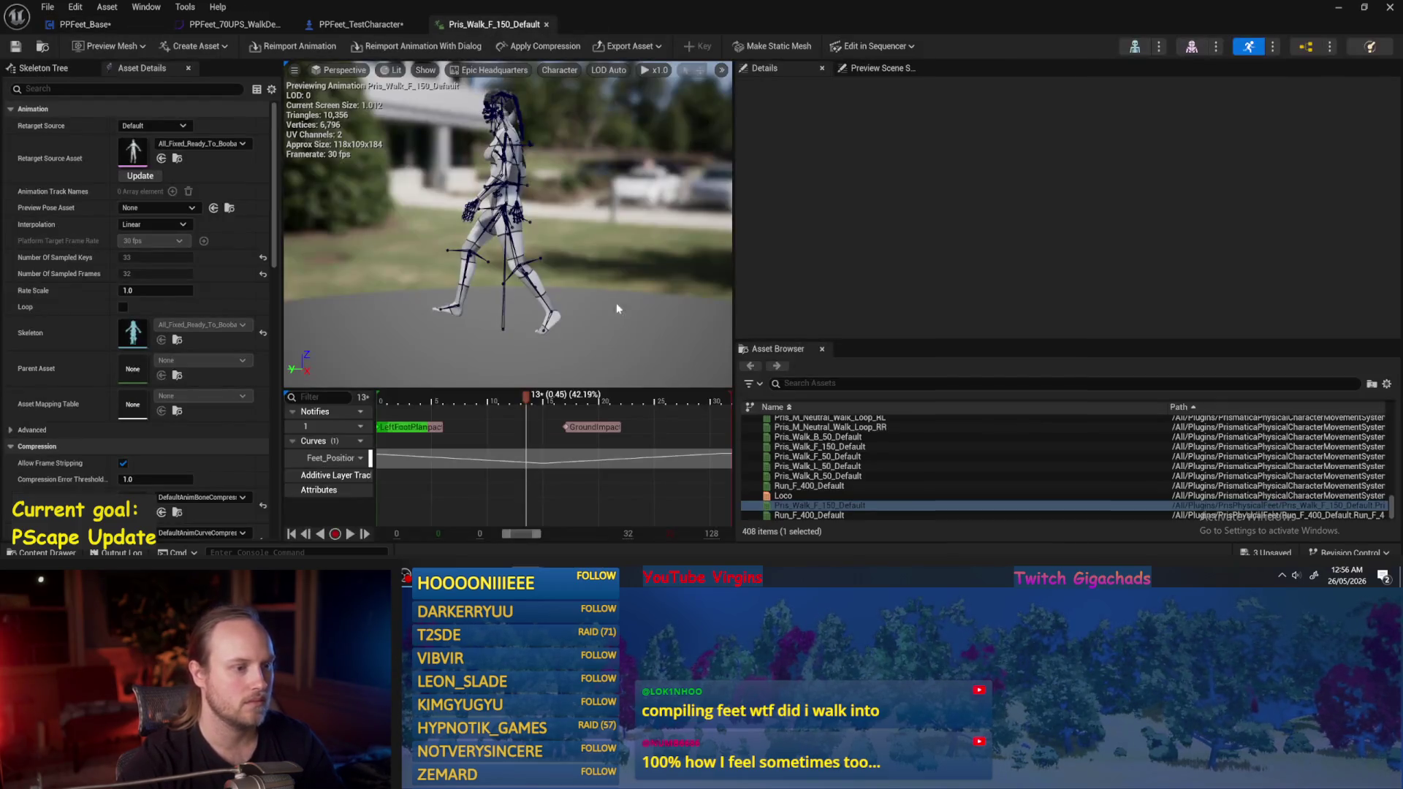
Inspect a key on the Z curve of the walk stride curve asset.
left_click(176, 27)
left_click_drag(502, 321, 431, 374)
mouse_move(538, 314)
left_mouse_down()
mouse_move(519, 344)
mouse_move(538, 326)
left_mouse_up()
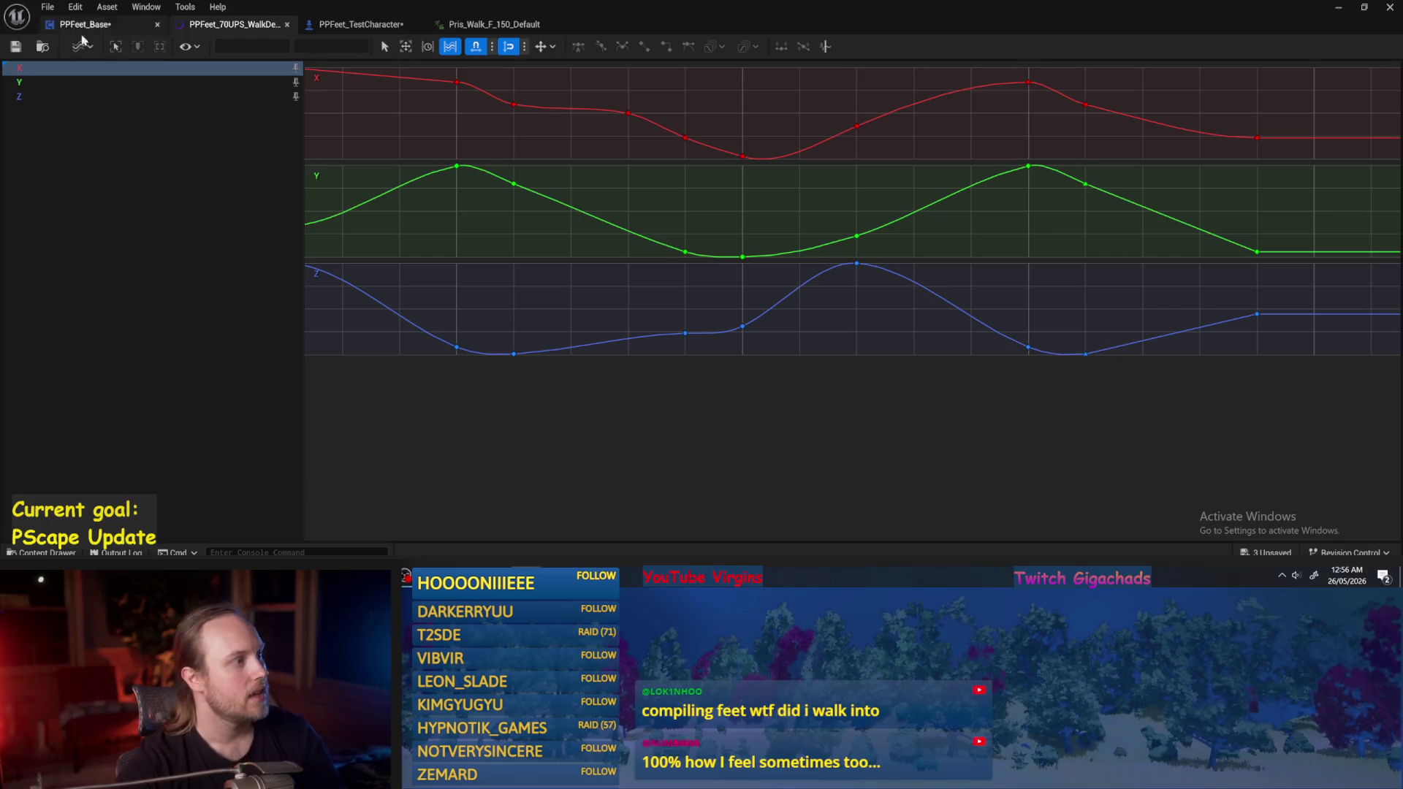
Compile PPFeet_Base, glance at the walk animation, then select Current Movement Speed in ProgressStrides.
left_click(109, 26)
left_click(97, 48)
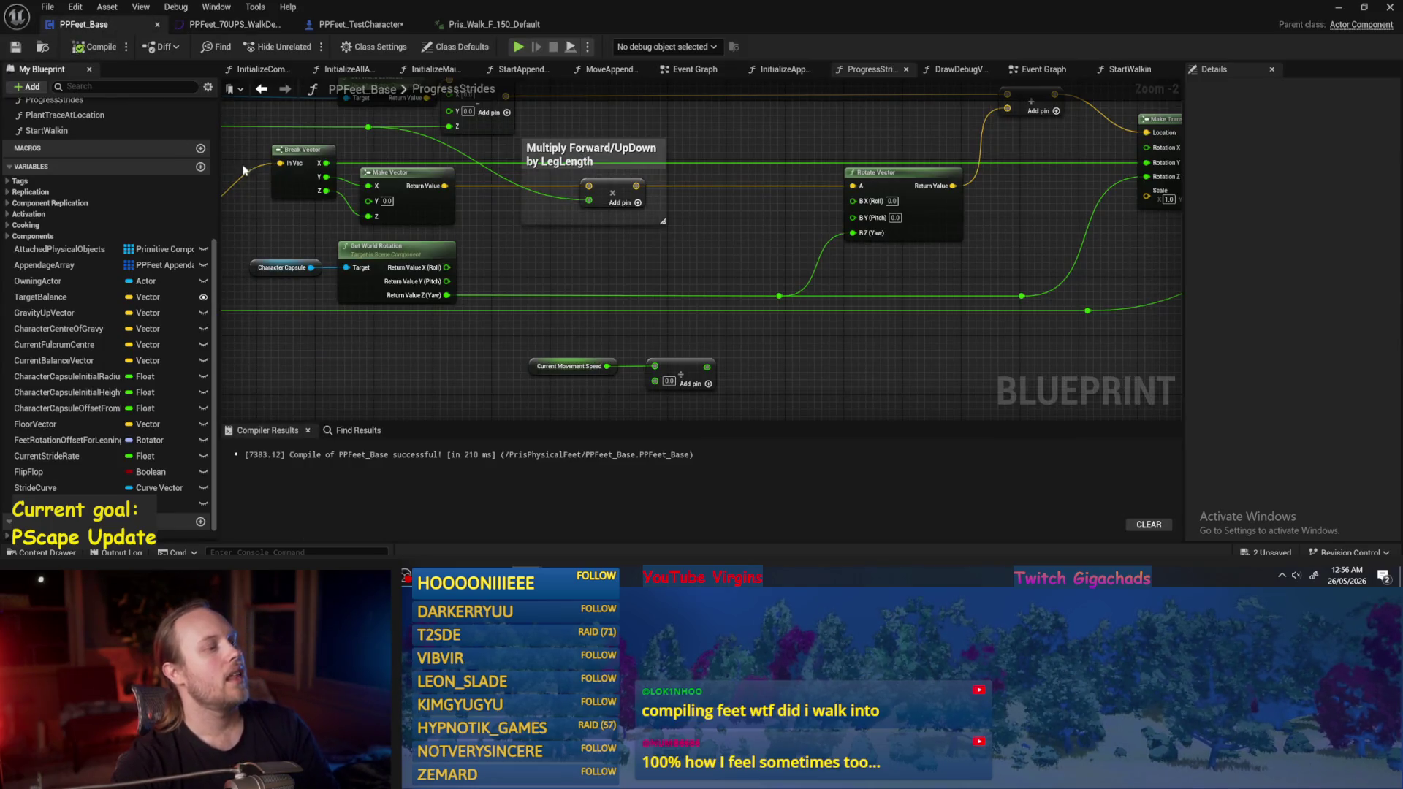
left_click(478, 25)
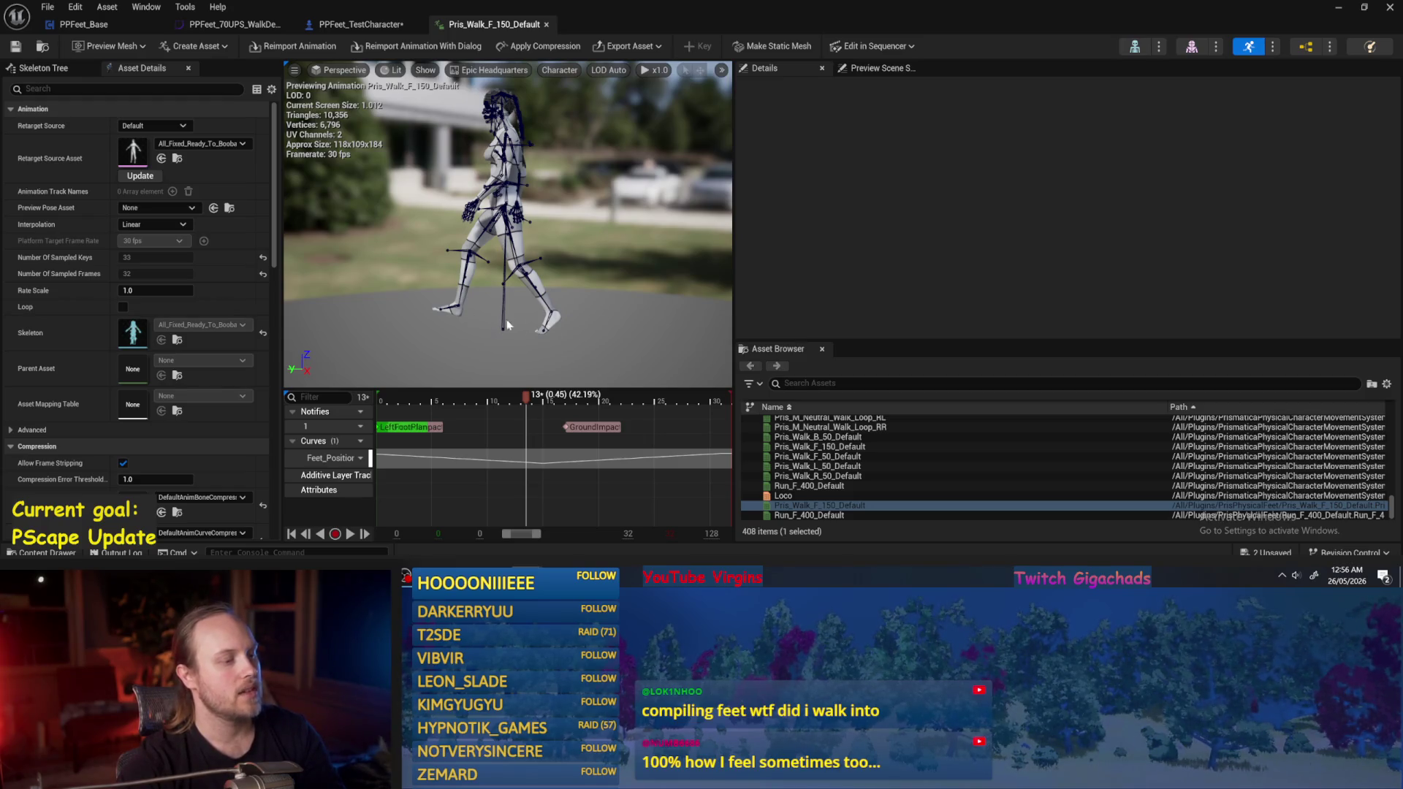
left_click(81, 24)
mouse_move(689, 329)
left_mouse_down()
mouse_move(725, 289)
mouse_move(686, 240)
left_mouse_up()
left_click(578, 272)
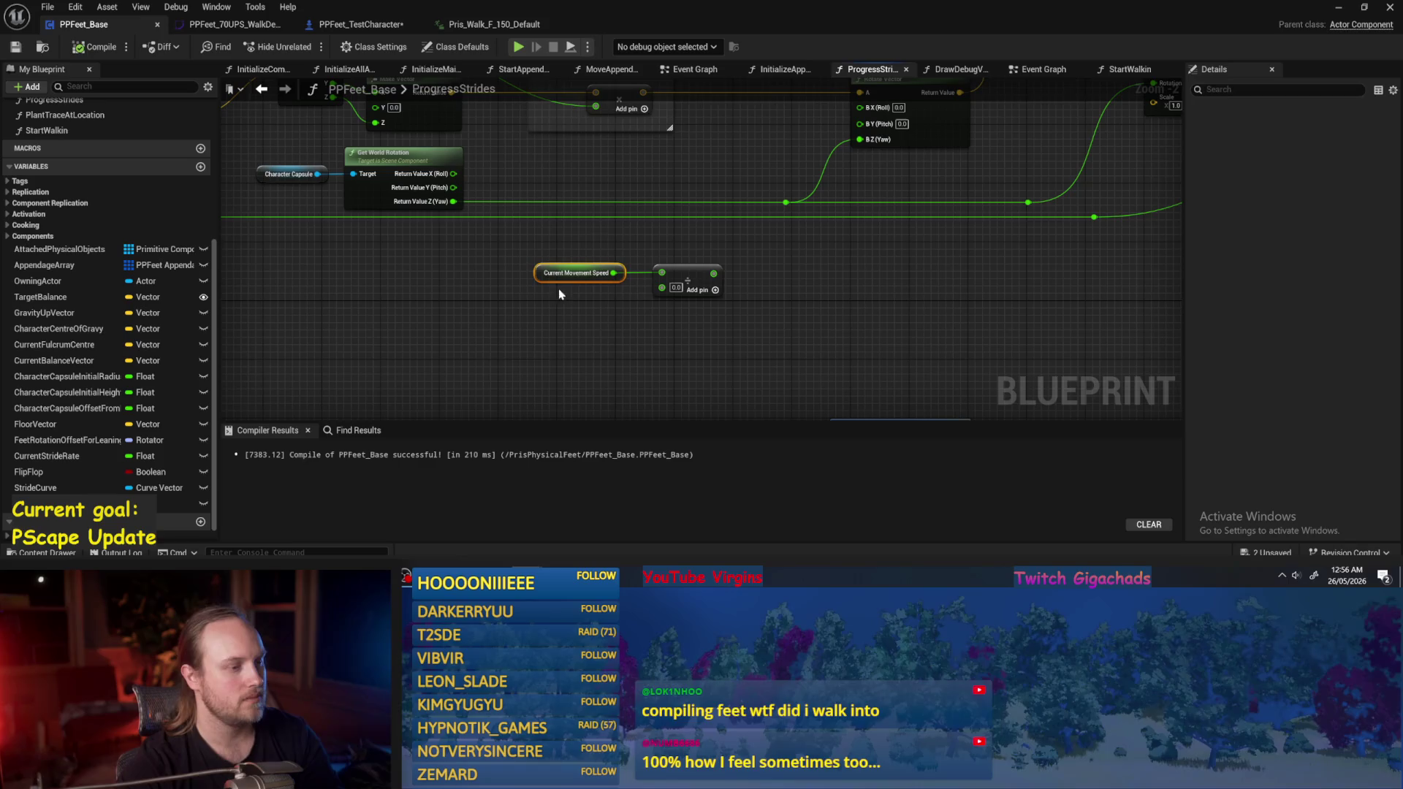
Move the Multiply Forward/UpDown comment group up and to the right.
left_click(567, 314)
scroll(569, 319, "up", 2)
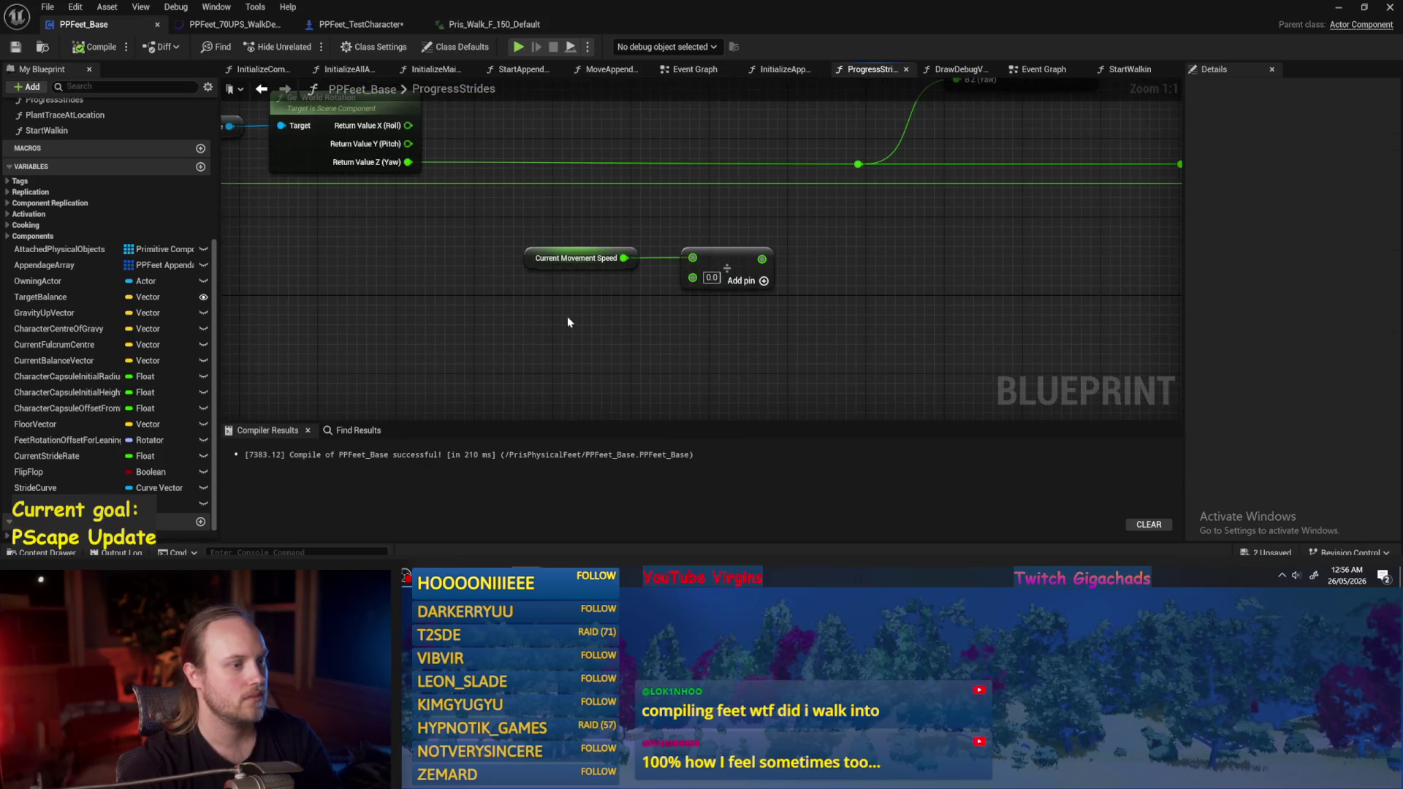
scroll(730, 351, "down", 2)
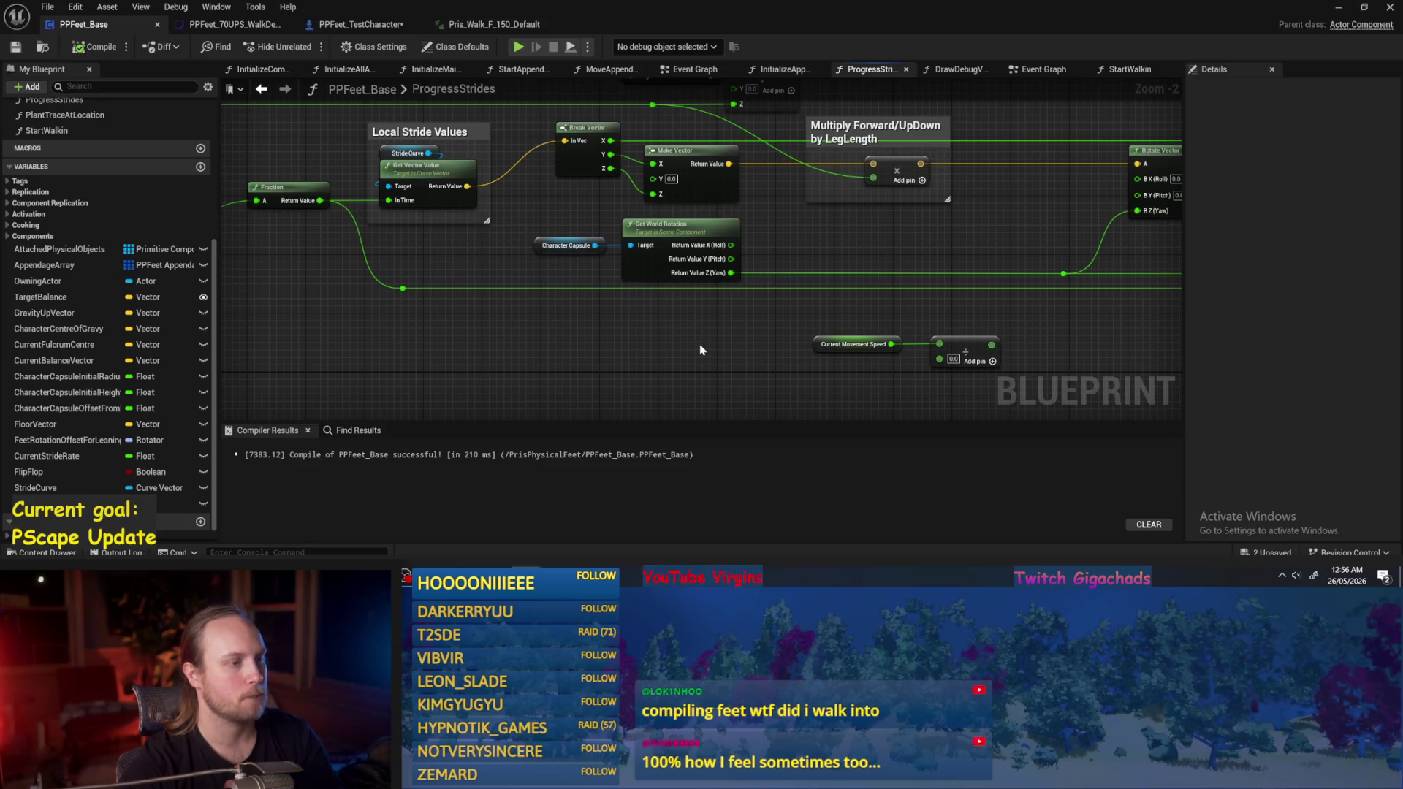
mouse_move(631, 343)
left_mouse_down()
mouse_move(573, 358)
mouse_move(542, 326)
mouse_move(770, 292)
mouse_move(749, 323)
left_mouse_up()
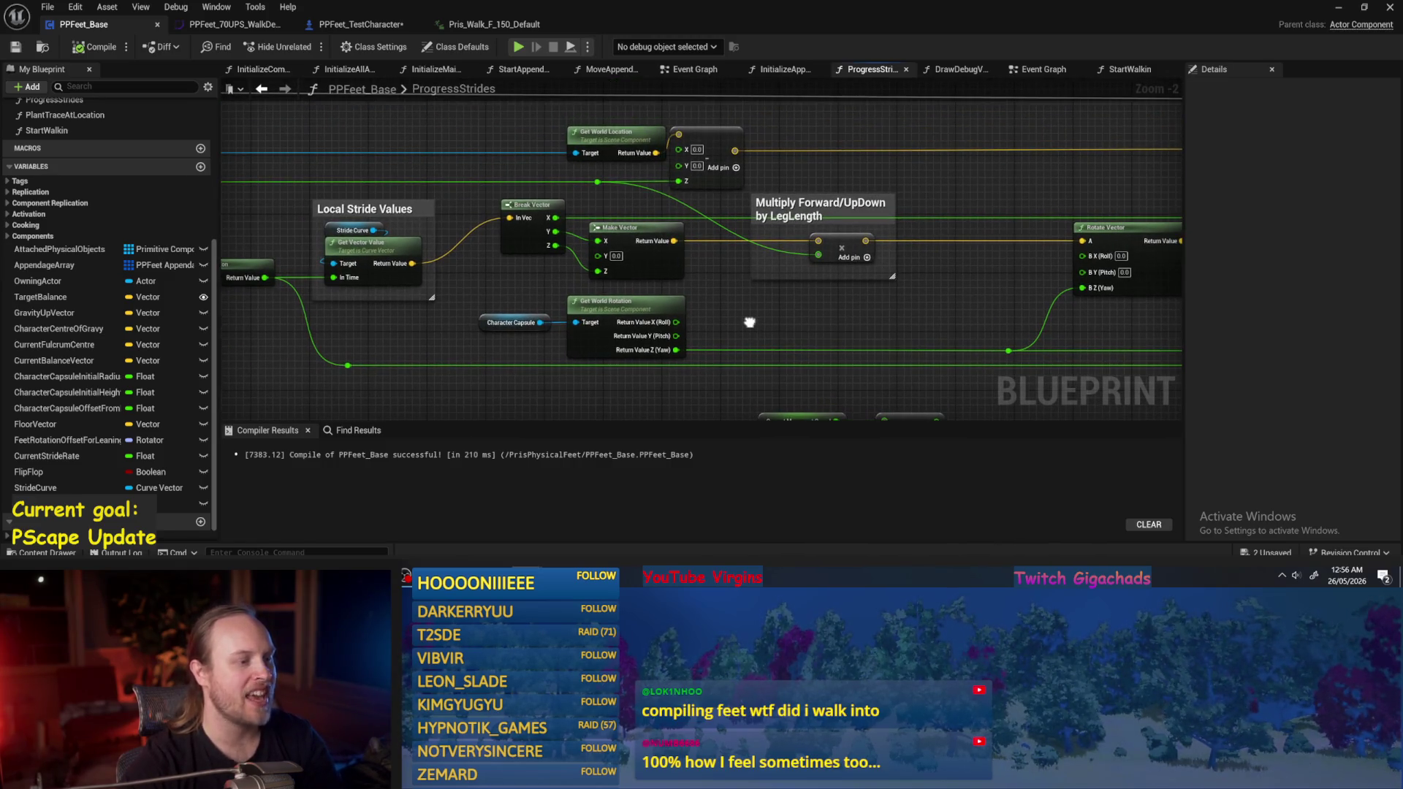
left_click_drag(625, 181, 615, 219)
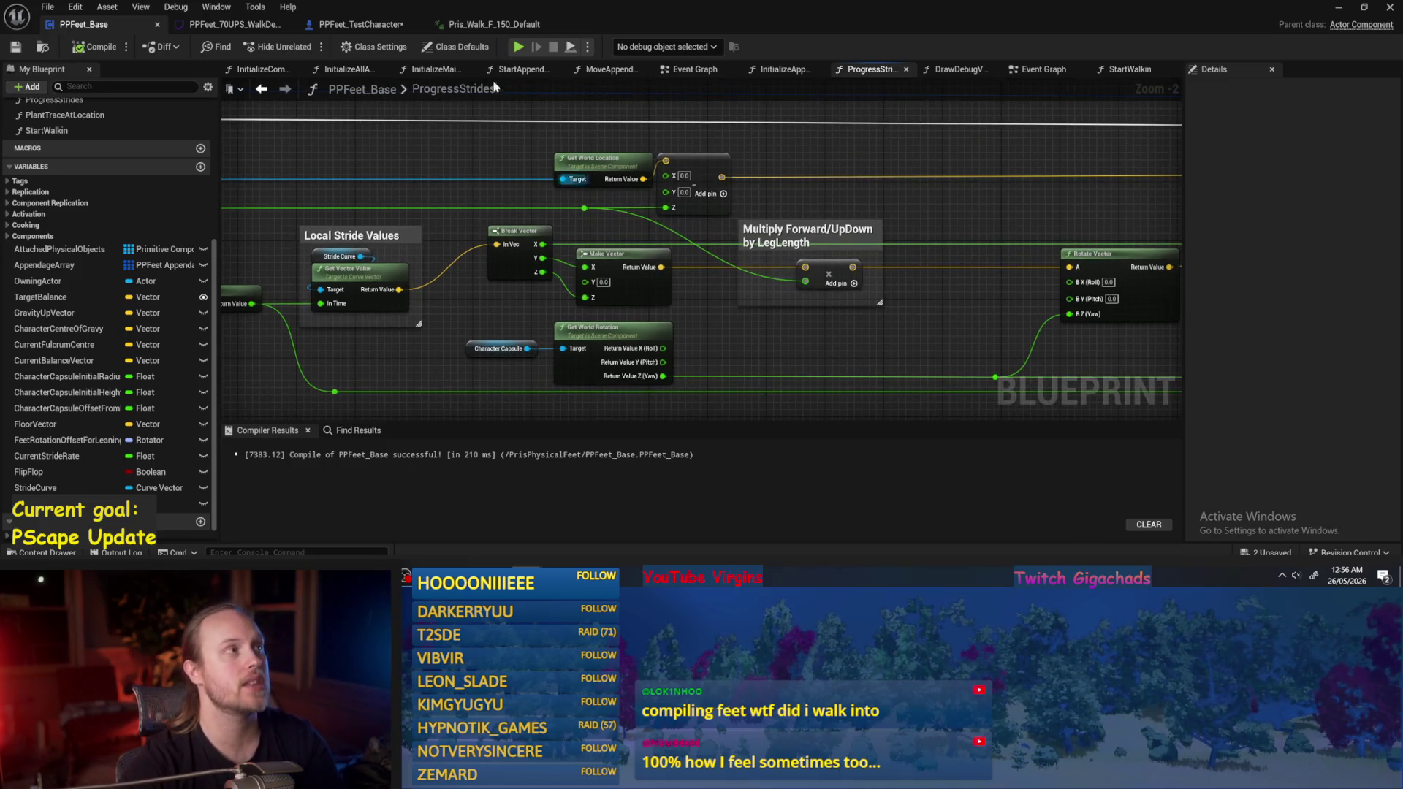
left_click(578, 208)
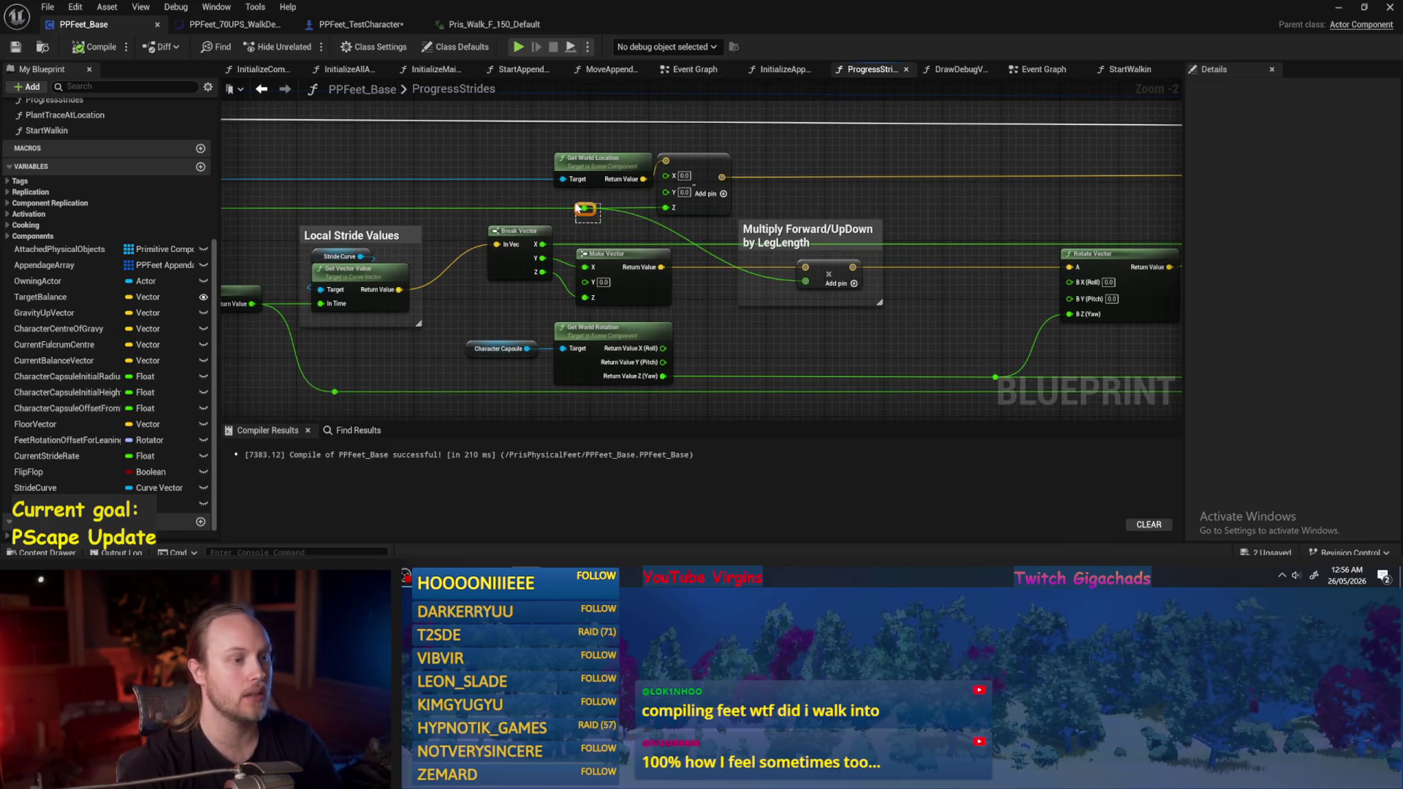
mouse_move(797, 144)
left_mouse_down()
mouse_move(633, 310)
mouse_move(557, 319)
mouse_move(459, 275)
mouse_move(741, 262)
mouse_move(606, 326)
left_mouse_up()
scroll(633, 310, "down", 1)
mouse_move(626, 260)
left_mouse_down()
mouse_move(836, 190)
mouse_move(726, 275)
mouse_move(811, 208)
mouse_move(579, 329)
mouse_move(804, 238)
left_mouse_up()
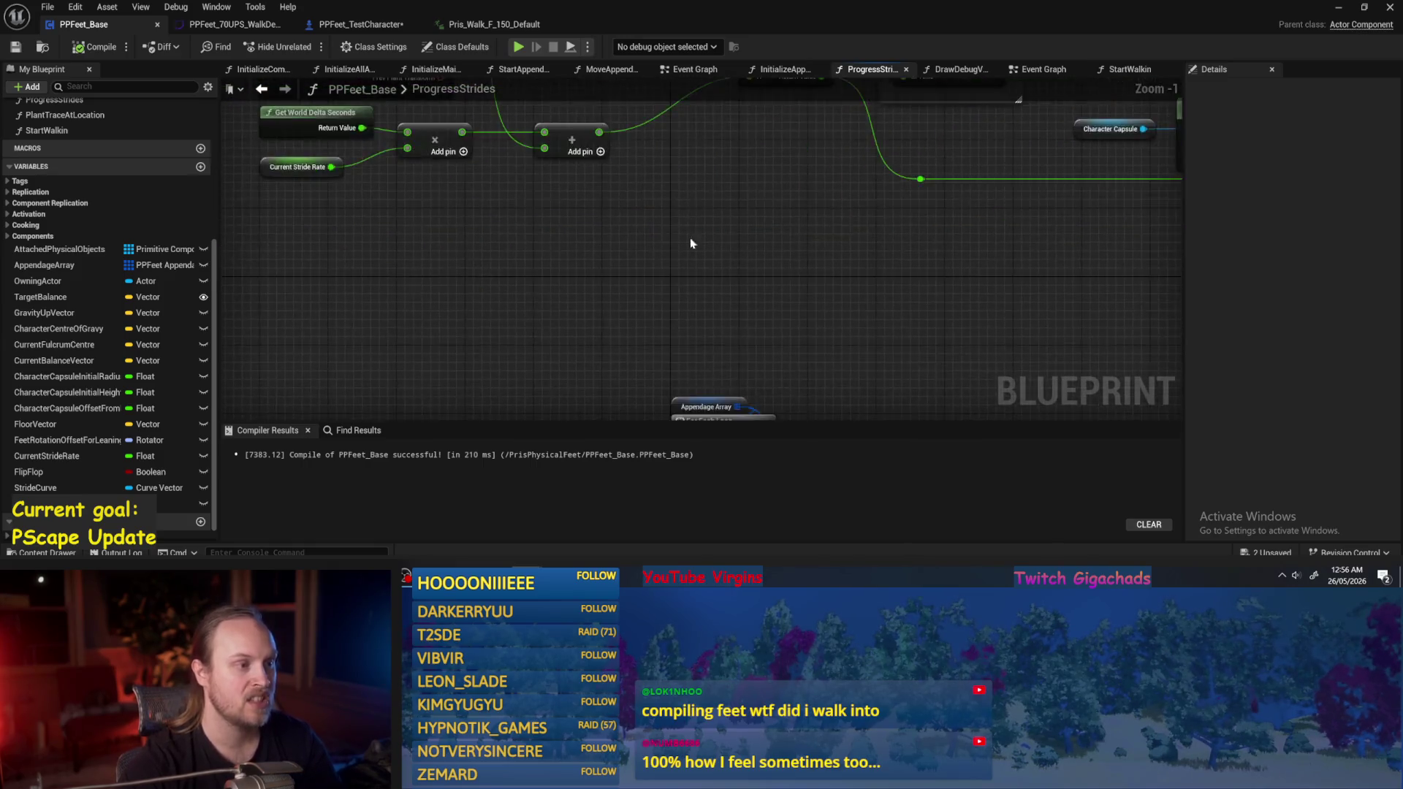
scroll(711, 313, "up", 2)
Inspect Current Stride Rate and shift the Current Movement Speed and divide nodes left.
left_click_drag(593, 329, 543, 266)
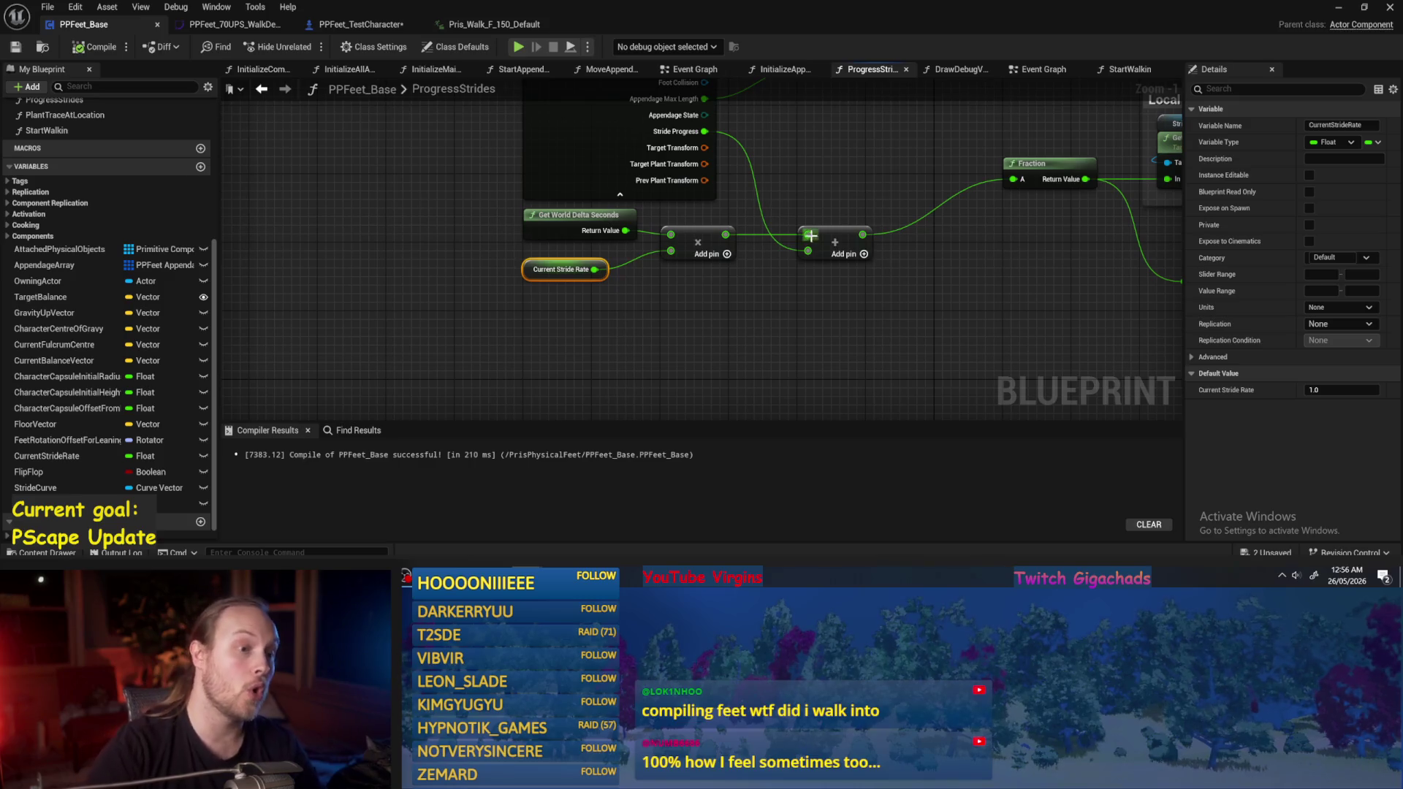
scroll(770, 212, "down", 1)
mouse_move(905, 304)
left_mouse_down()
mouse_move(550, 251)
mouse_move(522, 272)
mouse_move(601, 257)
left_mouse_up()
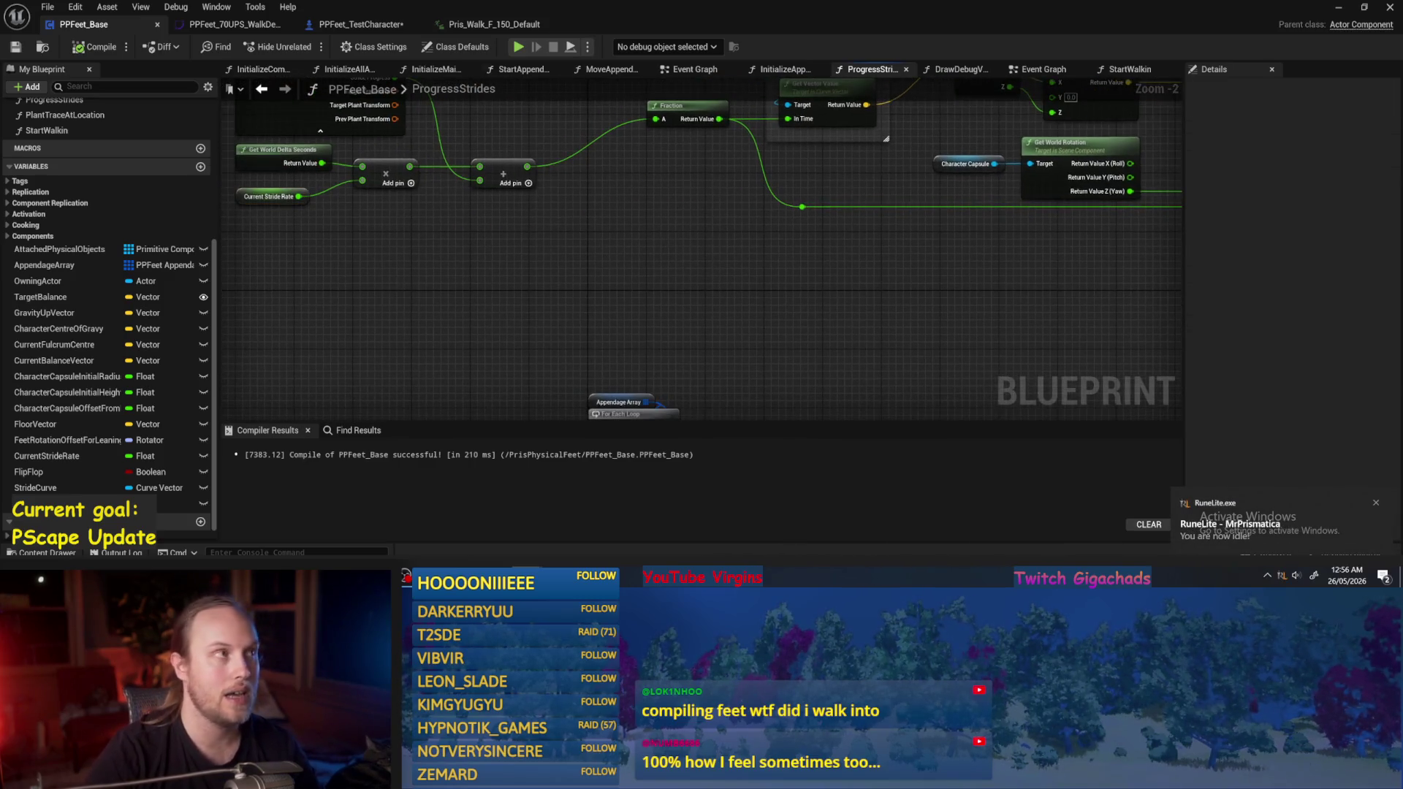
mouse_move(680, 217)
left_mouse_down()
mouse_move(585, 219)
mouse_move(511, 275)
left_mouse_up()
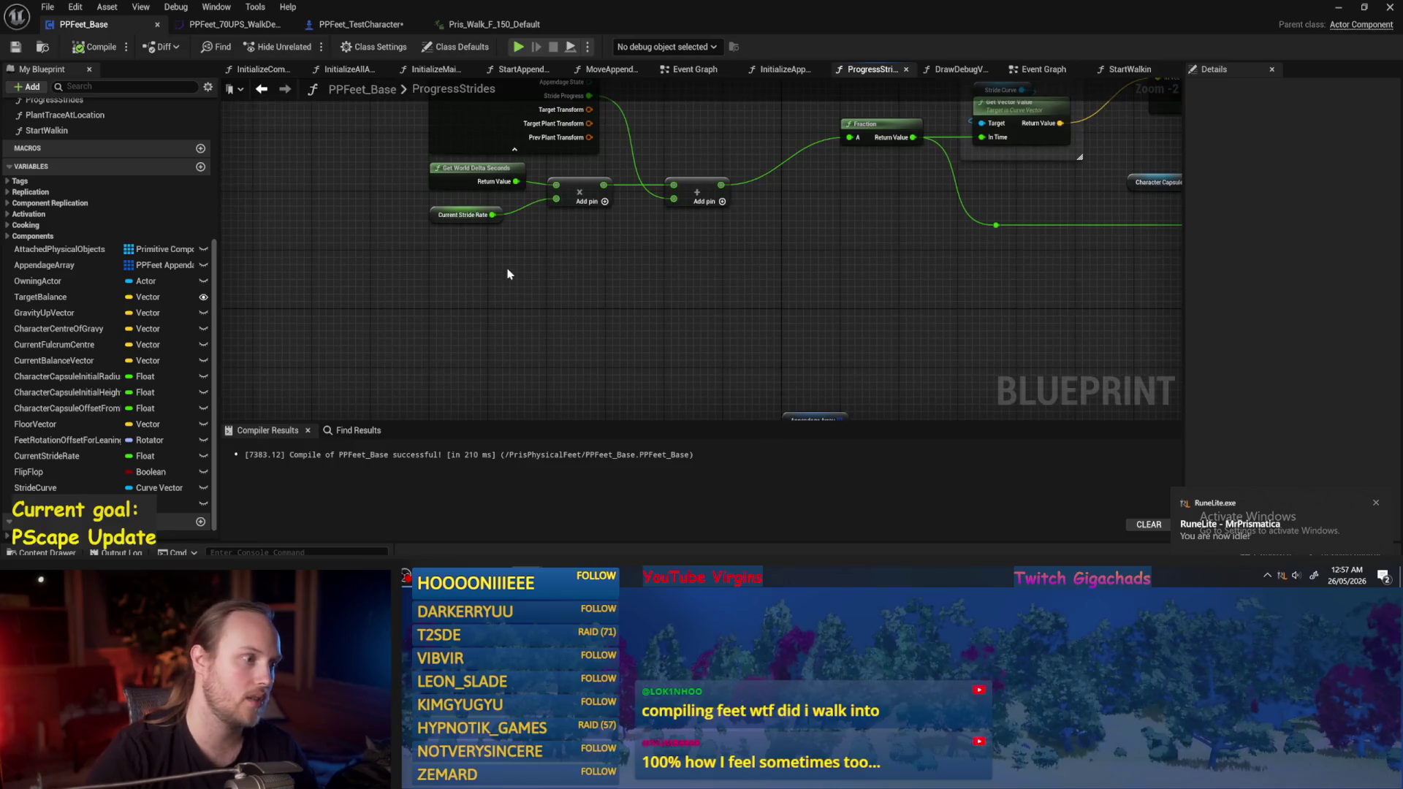
left_click(462, 208)
mouse_move(461, 208)
left_mouse_down()
mouse_move(728, 335)
mouse_move(608, 290)
mouse_move(737, 245)
left_mouse_up()
scroll(607, 290, "up", 1)
scroll(689, 297, "down", 2)
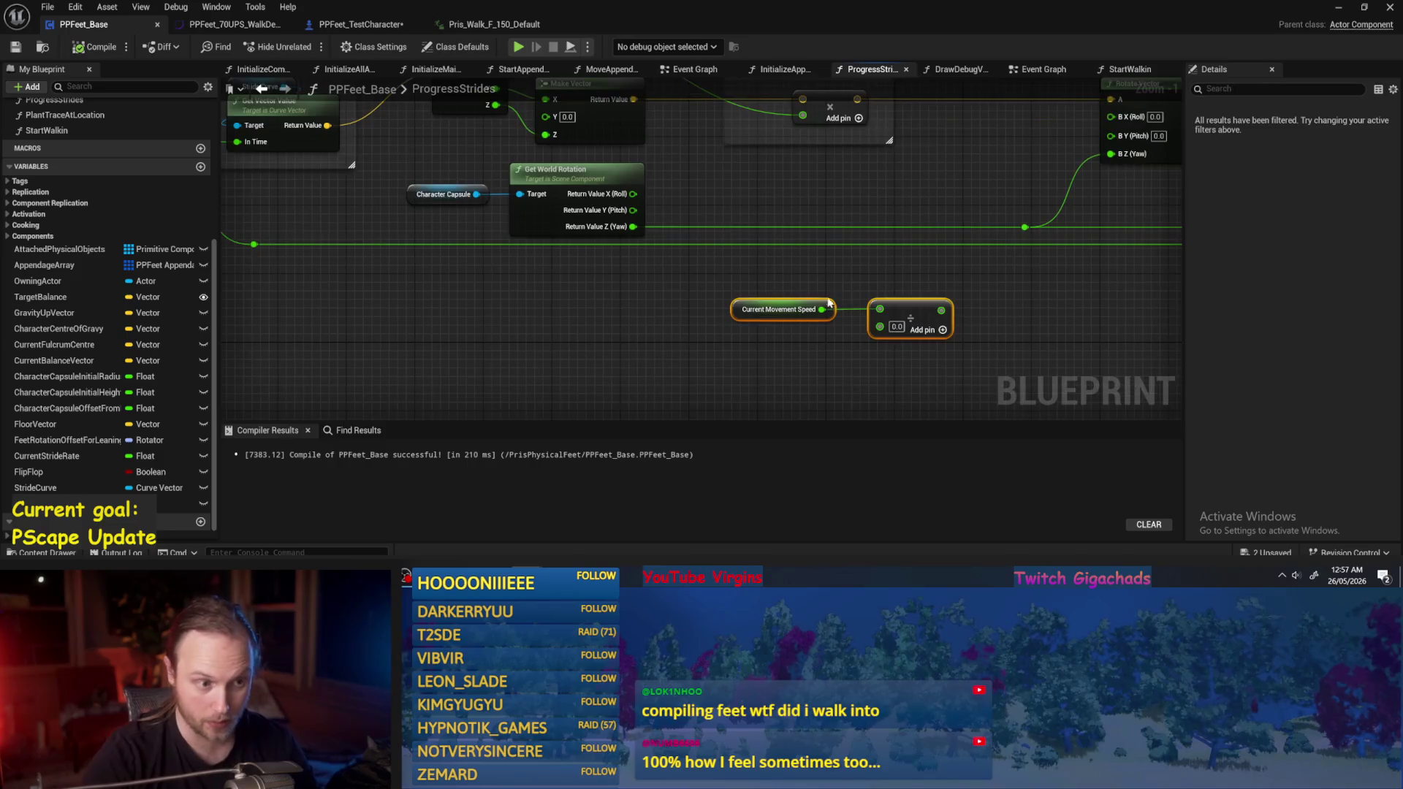
mouse_move(979, 273)
left_mouse_down()
mouse_move(220, 307)
mouse_move(613, 265)
left_mouse_up()
mouse_move(736, 234)
left_mouse_down()
mouse_move(612, 226)
mouse_move(422, 291)
left_mouse_up()
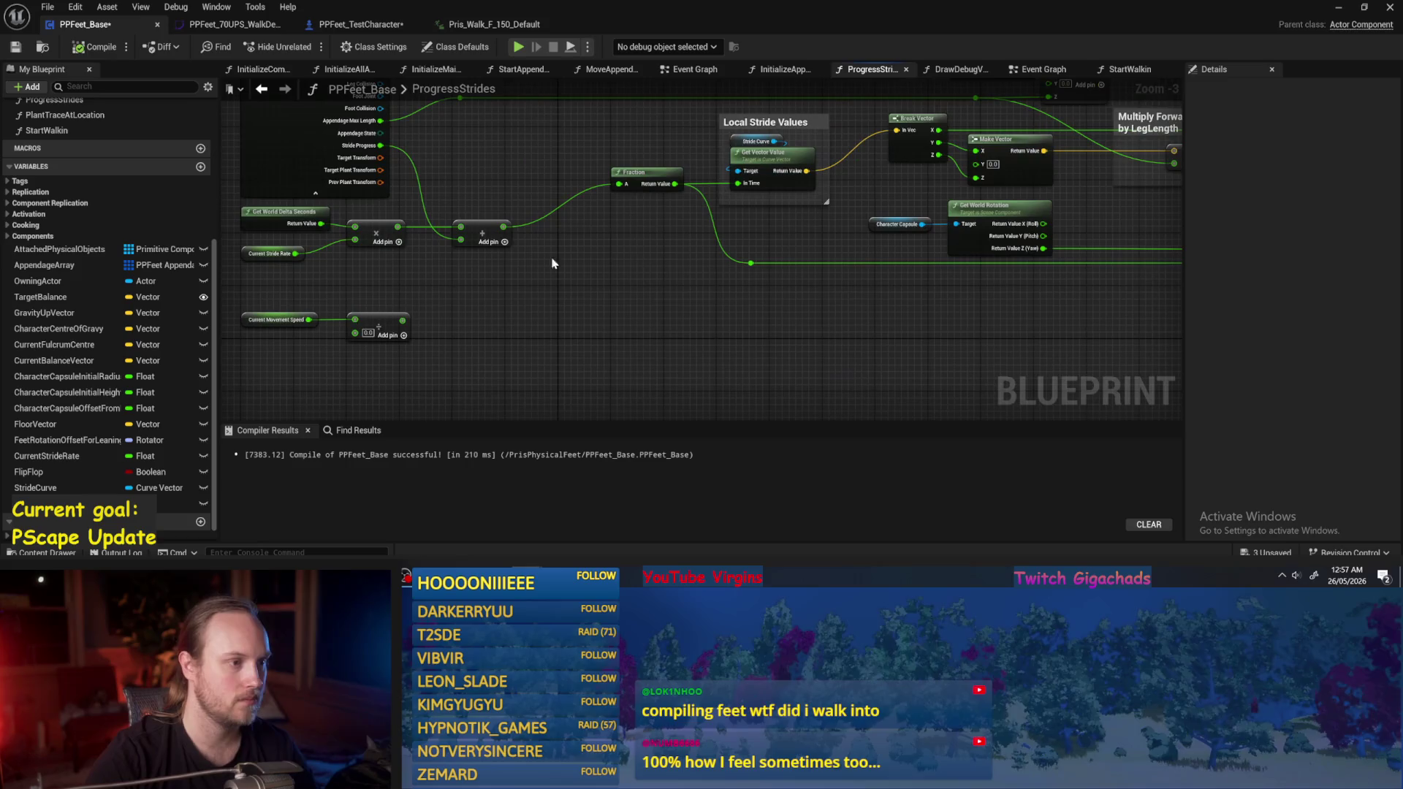
Compile and save PPFeet_Base, then open the PPFeet_70UPS_WalkDefault curve asset.
left_click(95, 46)
left_click(18, 47)
left_click(244, 26)
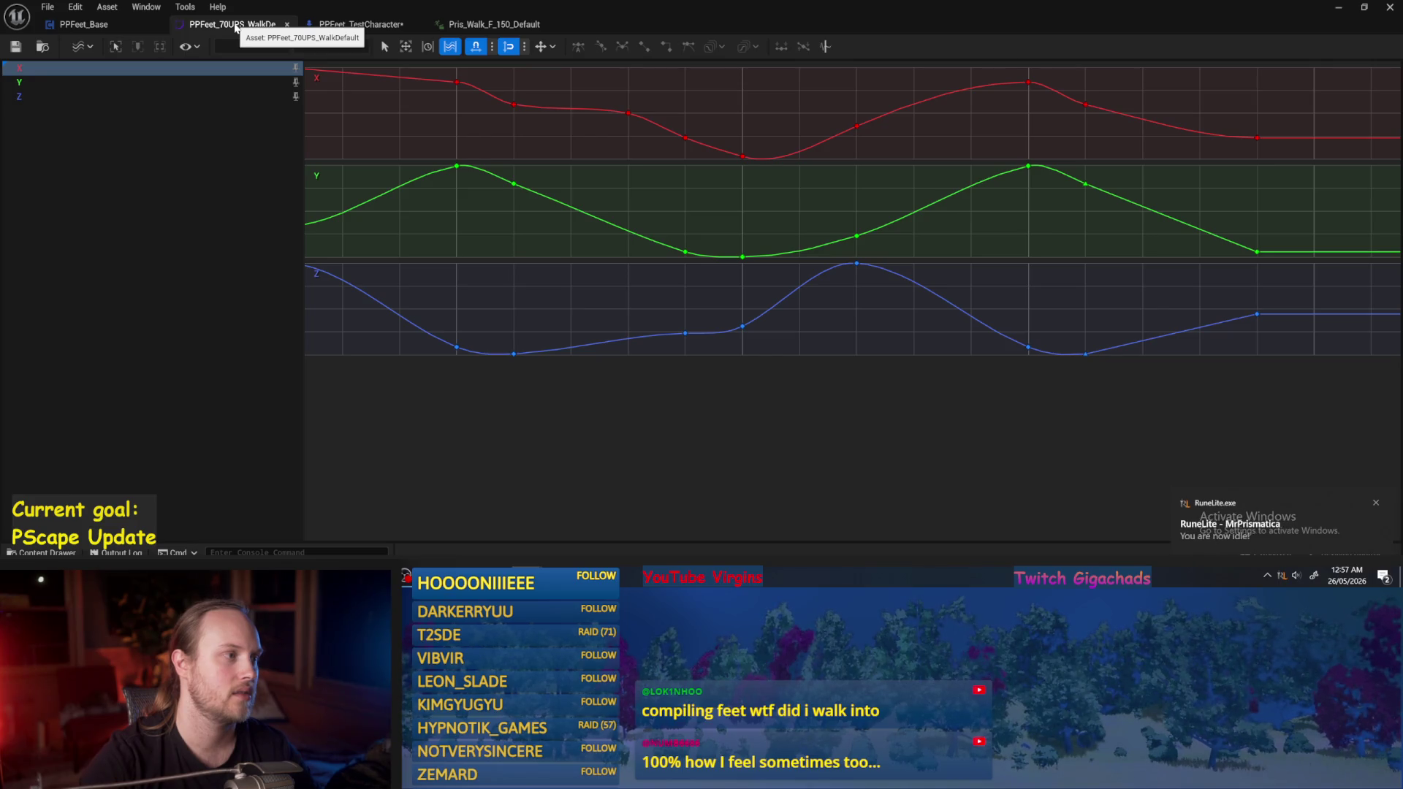
Save the walk curve asset and minimize its editor window.
left_click(15, 46)
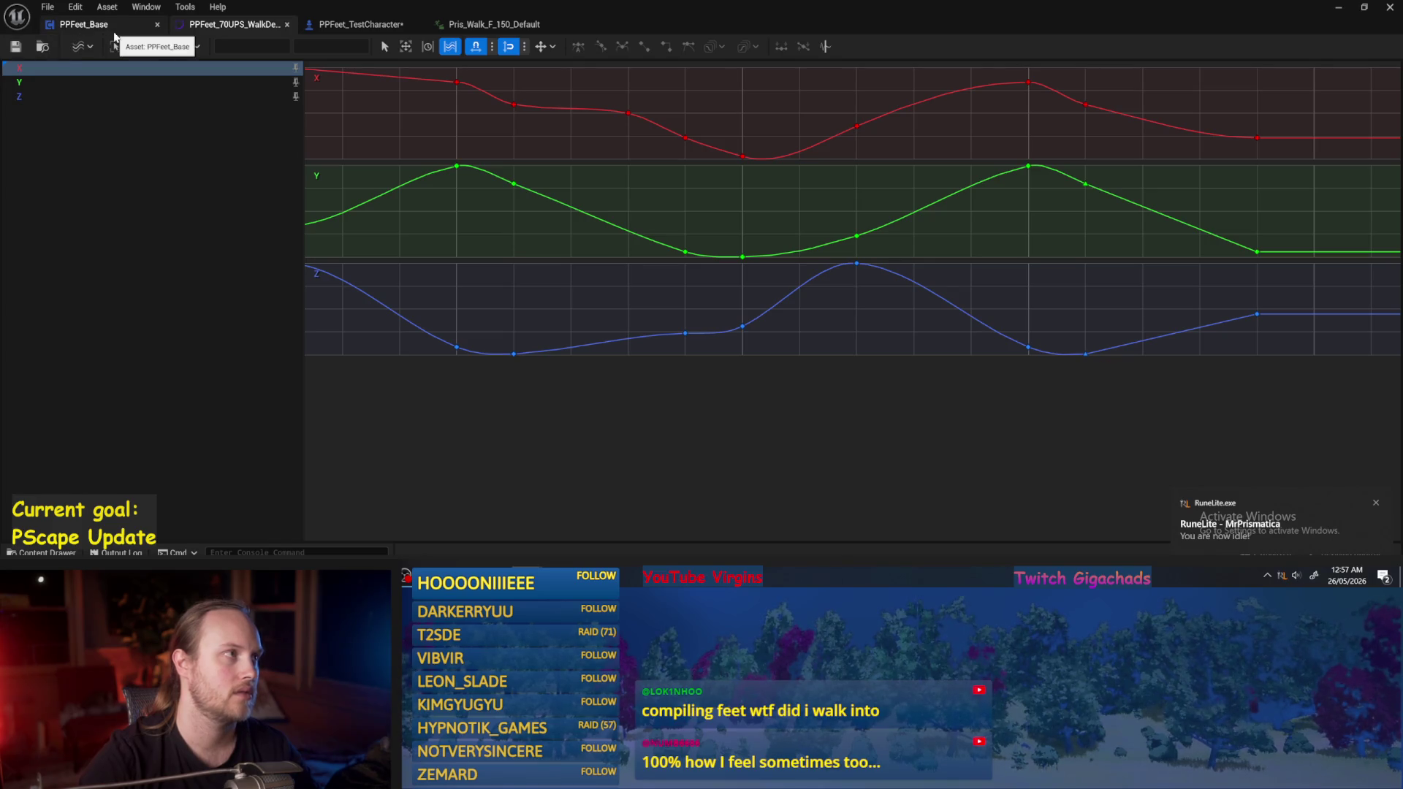
left_click(233, 24)
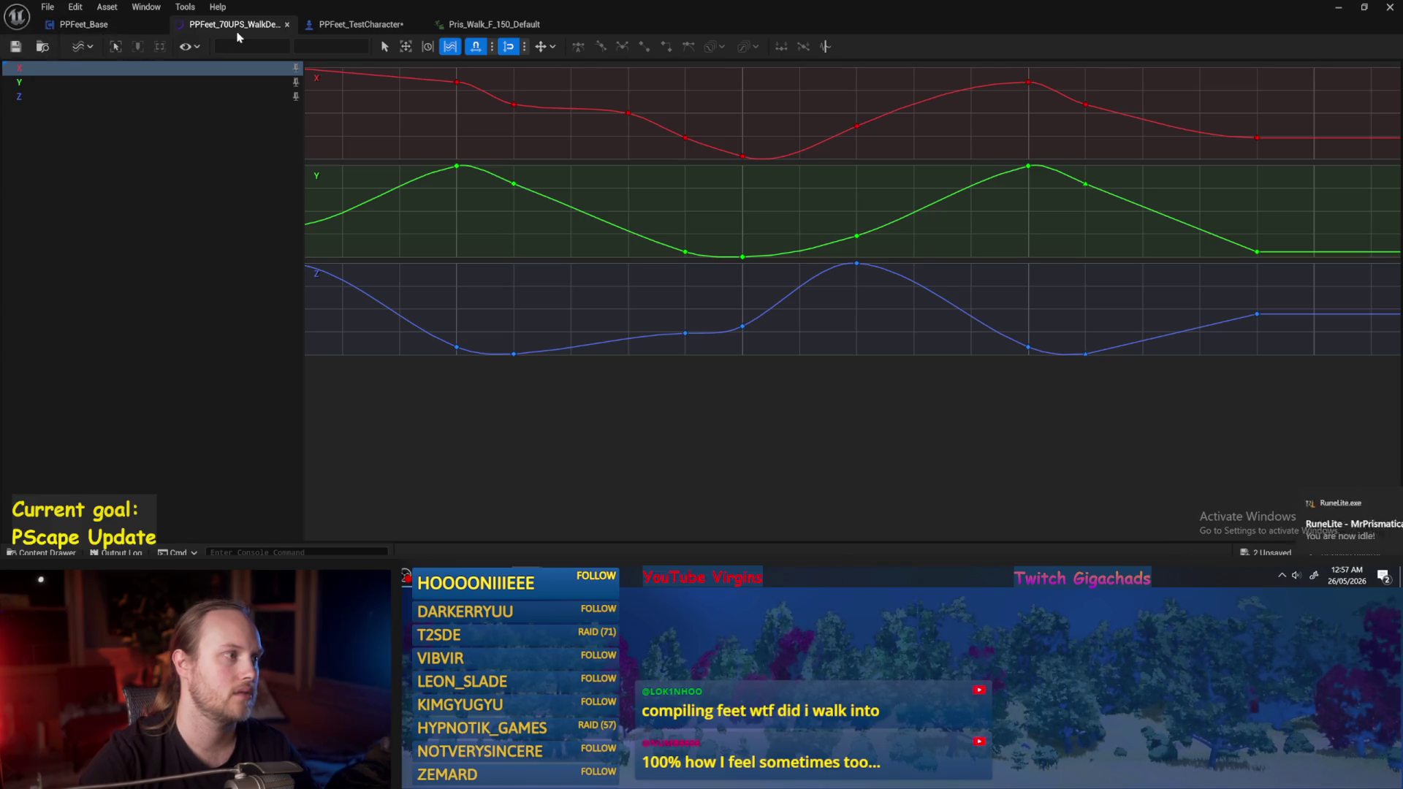
left_click(1339, 9)
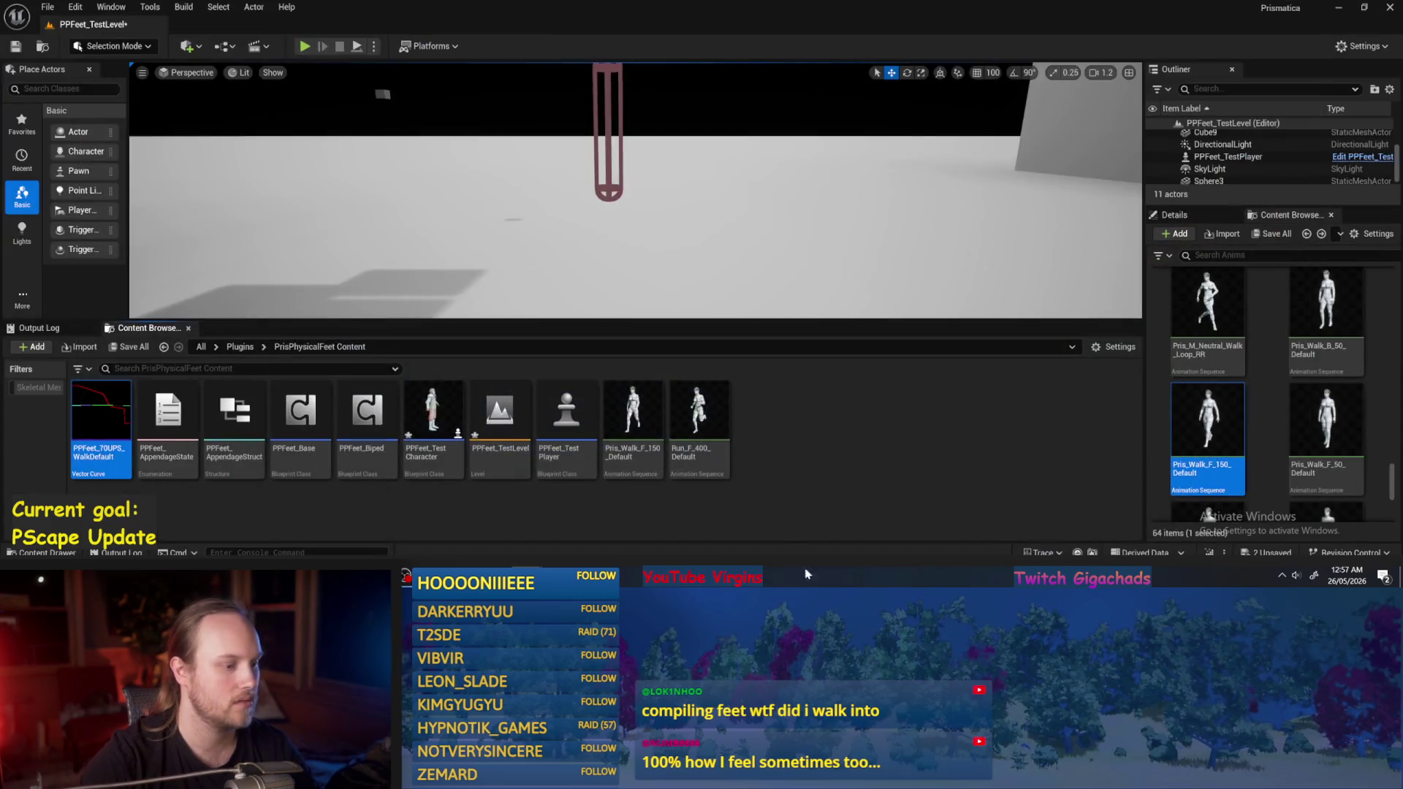
Rename PPFeet_70UPS_WalkDefault to PPFeet_70PerStride_WalkDefault in the Content Browser.
left_click(102, 448)
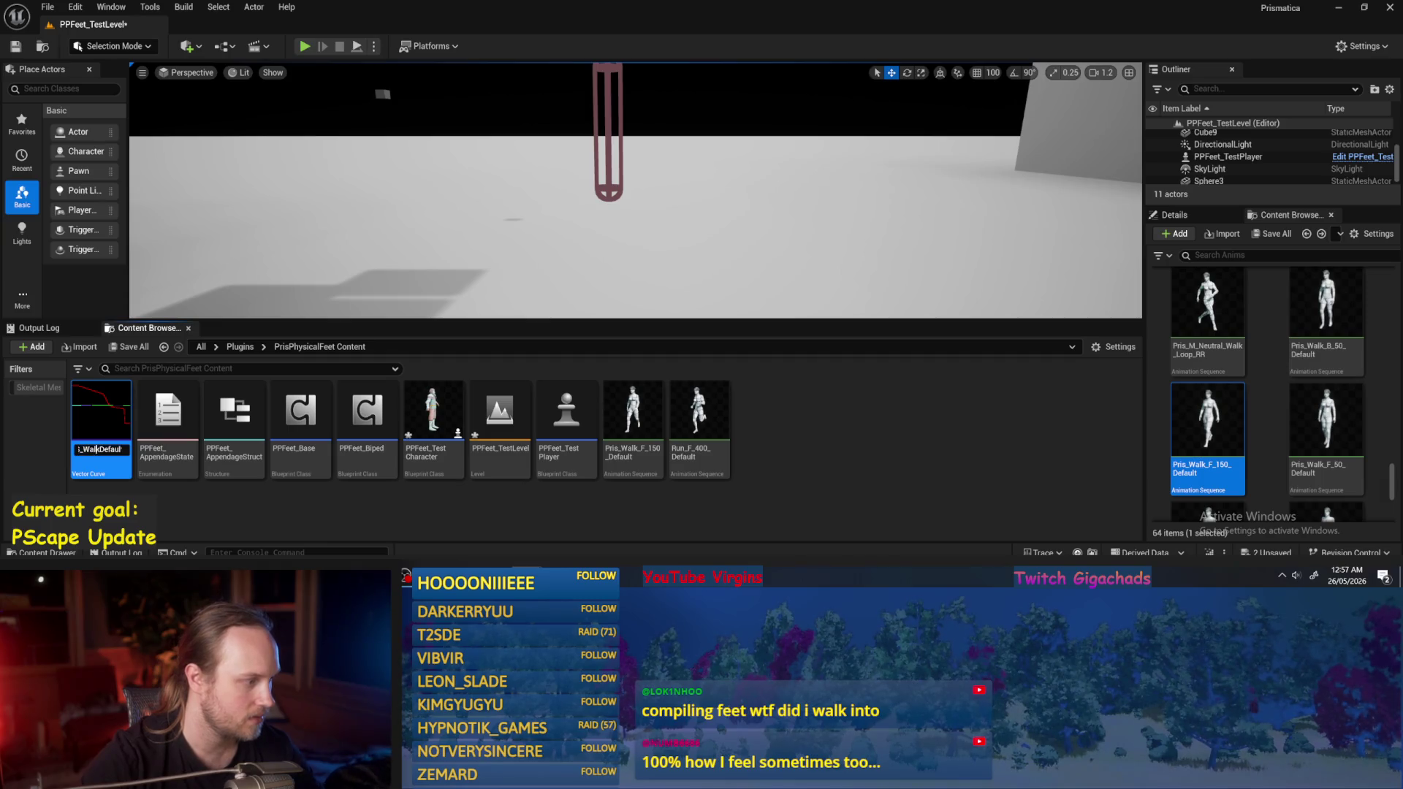
key("Left")
key("Left")
key("Left")
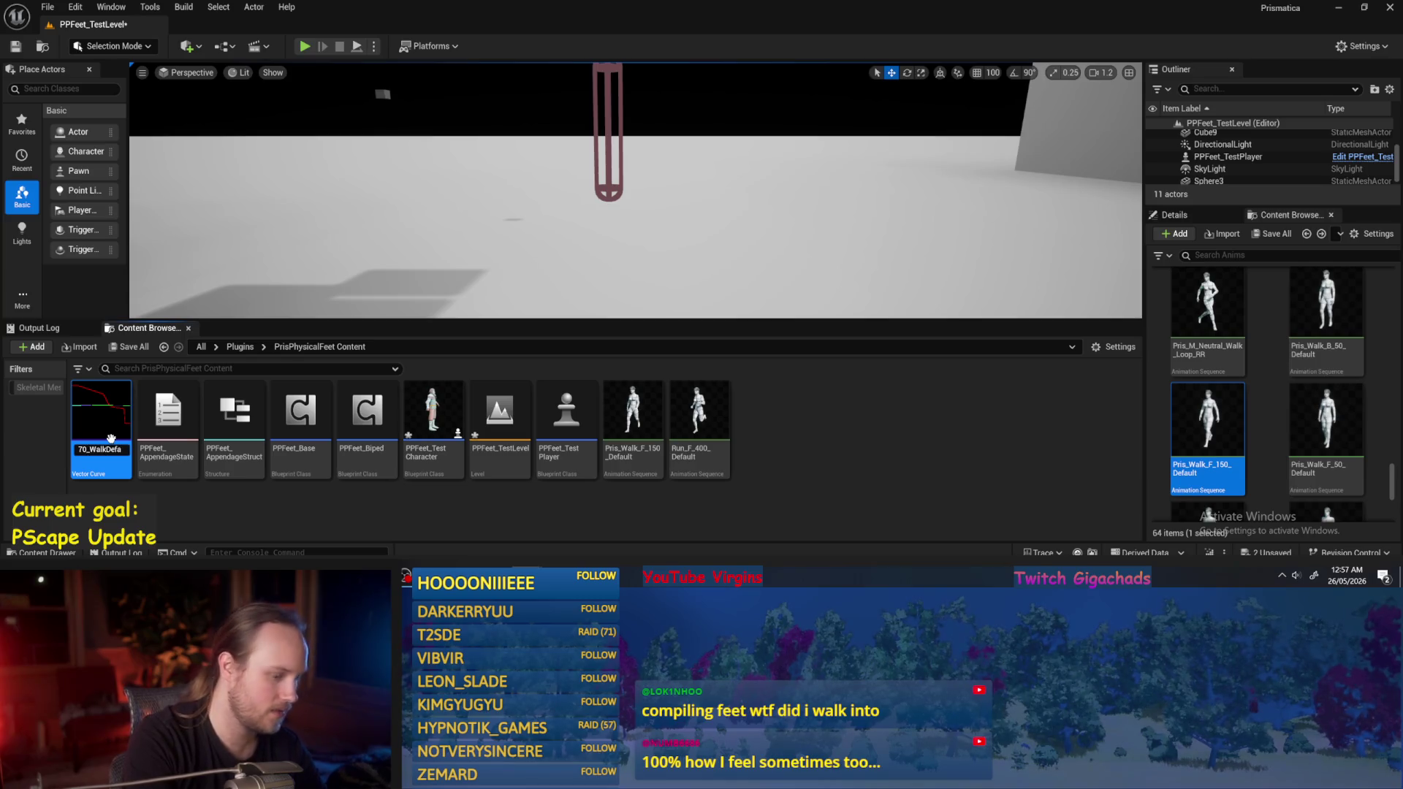
type("PerStride")
key("Return")
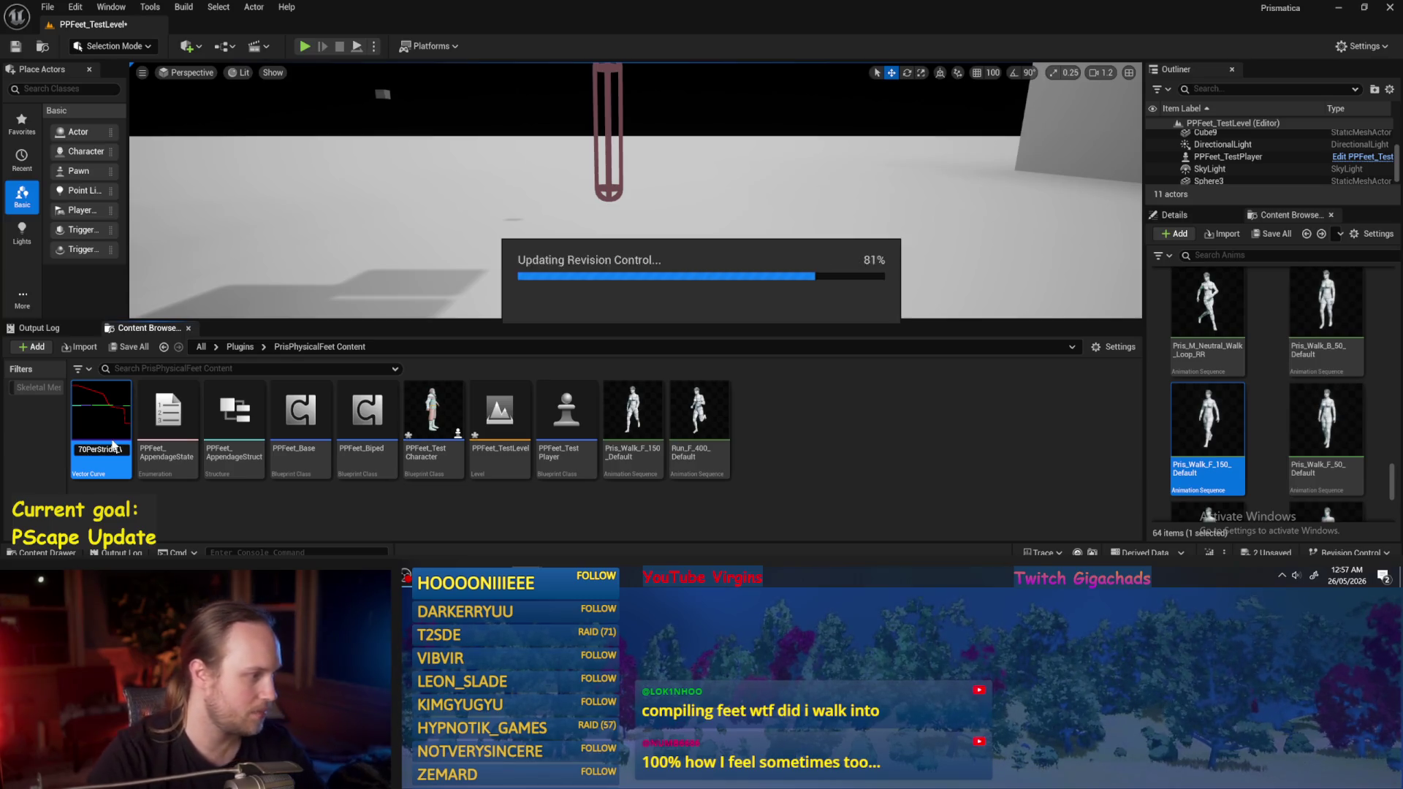
left_click(198, 516)
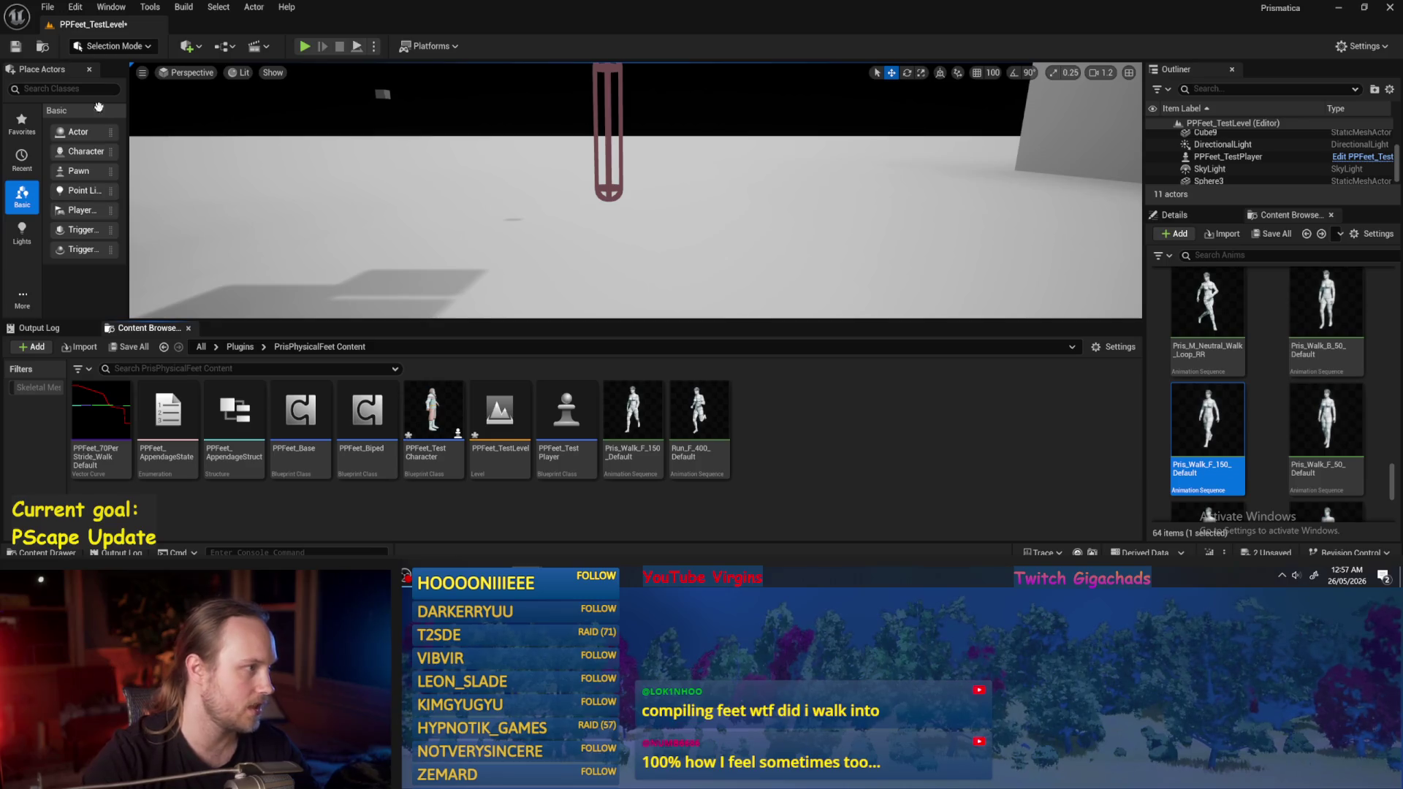
Save all modified assets and the level with File > Save All.
left_click(48, 7)
left_click(80, 176)
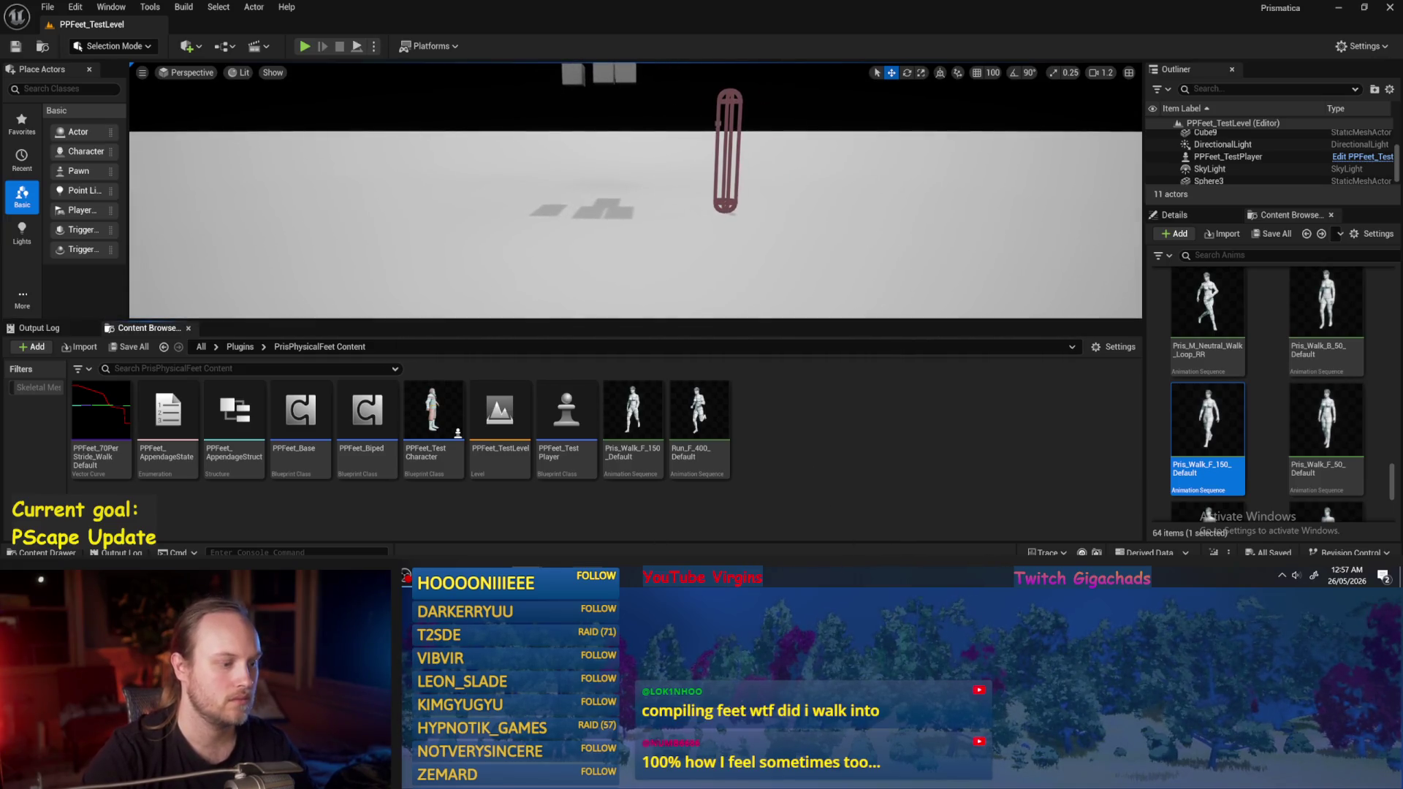
key("alt+Tab")
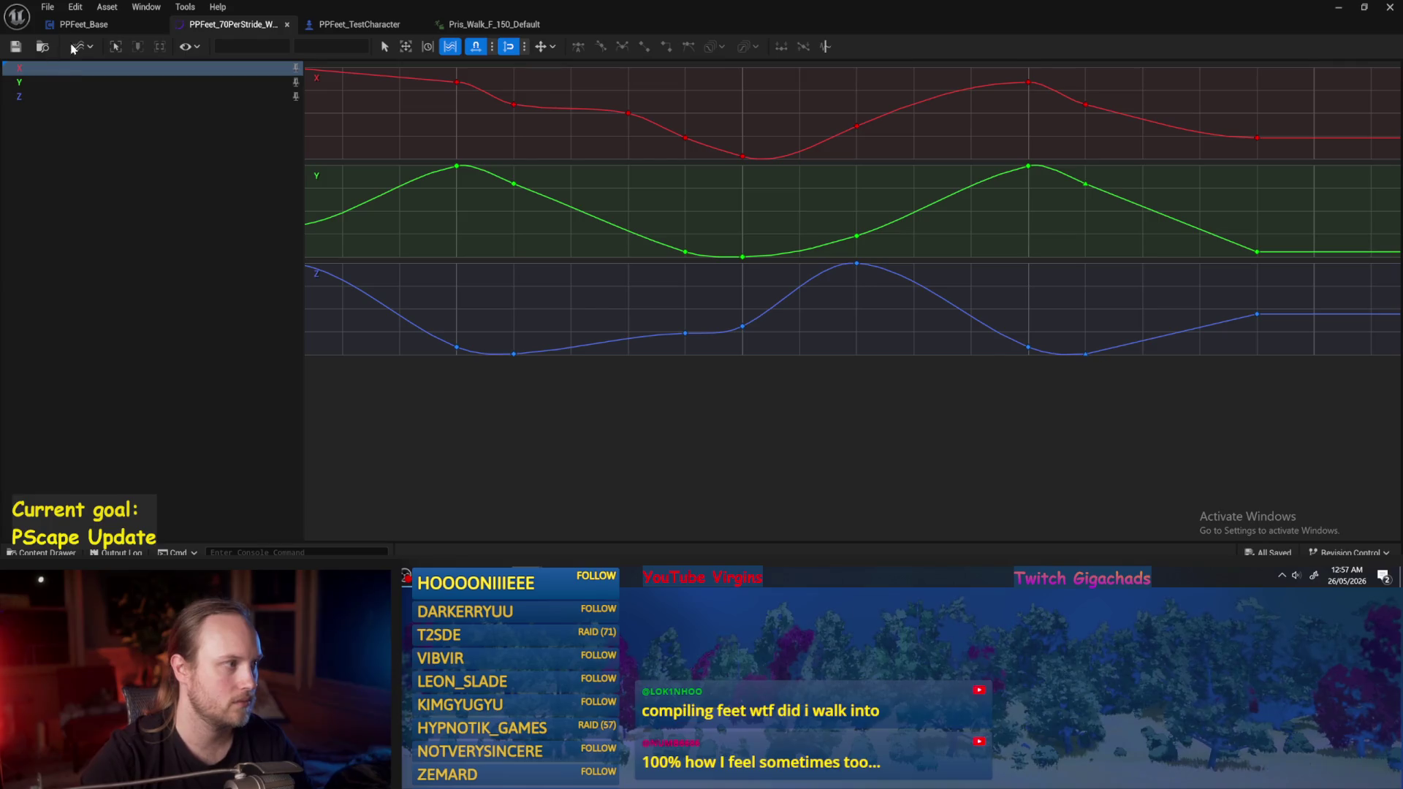
Paste a duplicate of the Current Stride Rate node, then delete it again.
left_click(84, 24)
scroll(460, 274, "up", 3)
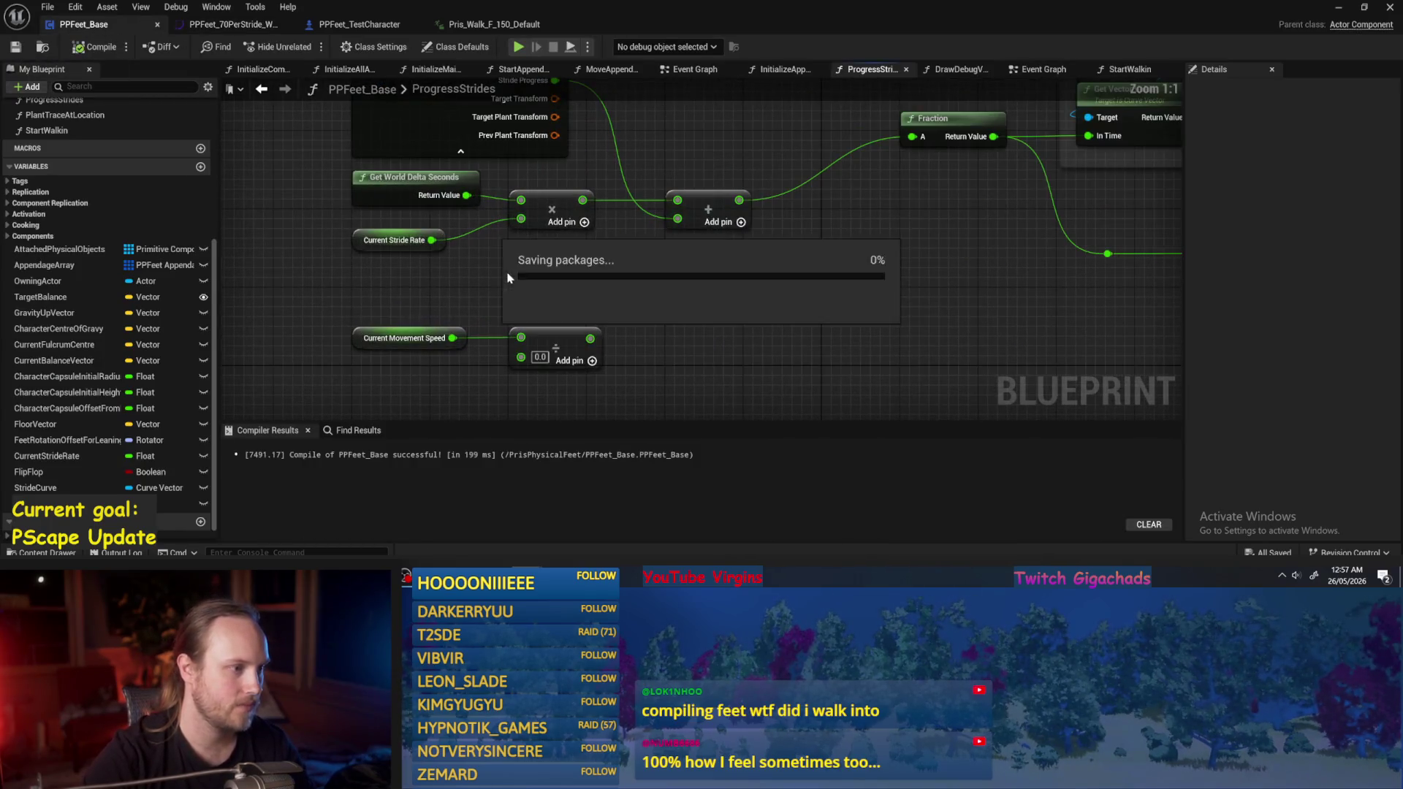
left_click(398, 239)
left_click_drag(385, 284, 463, 247)
scroll(909, 309, "down", 3)
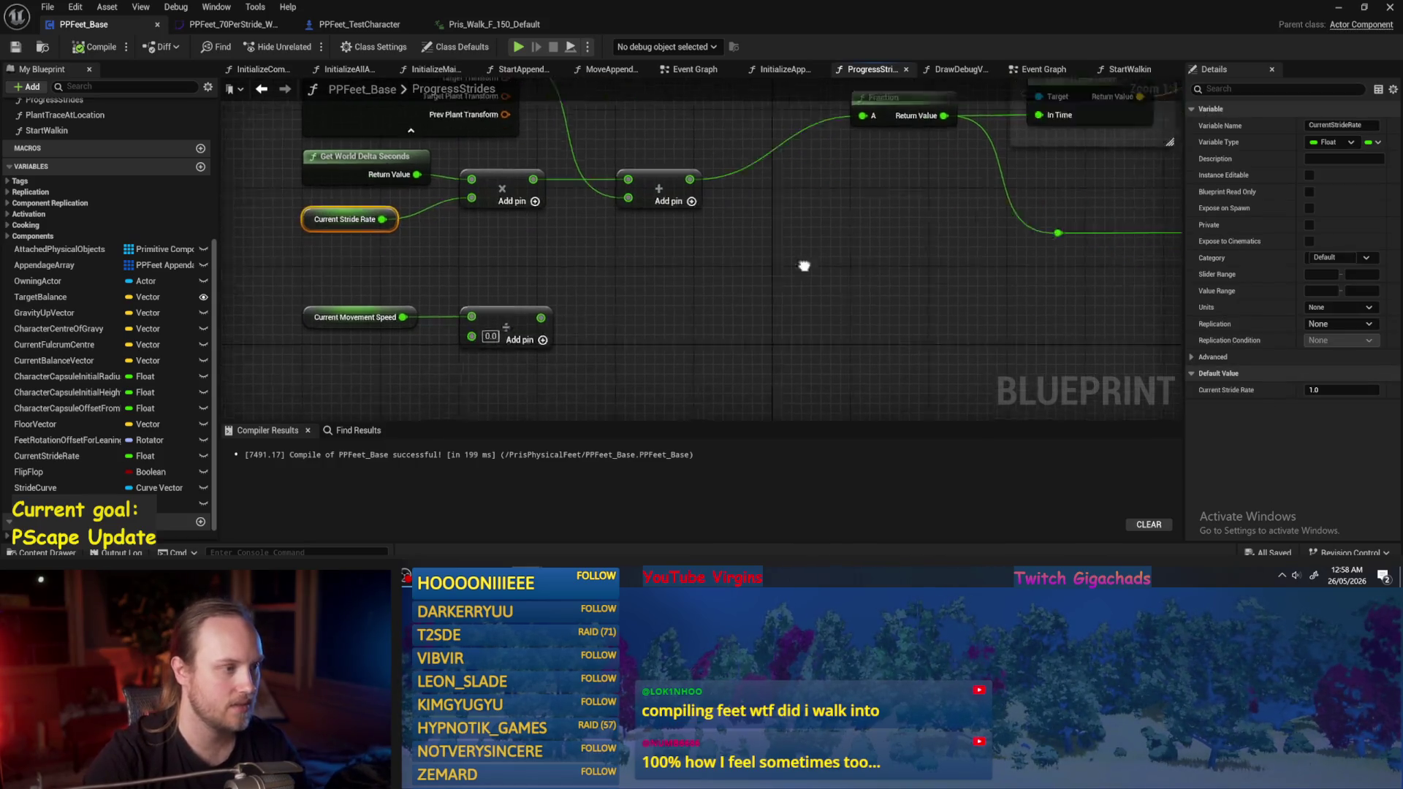
key("ctrl+v")
key("Delete")
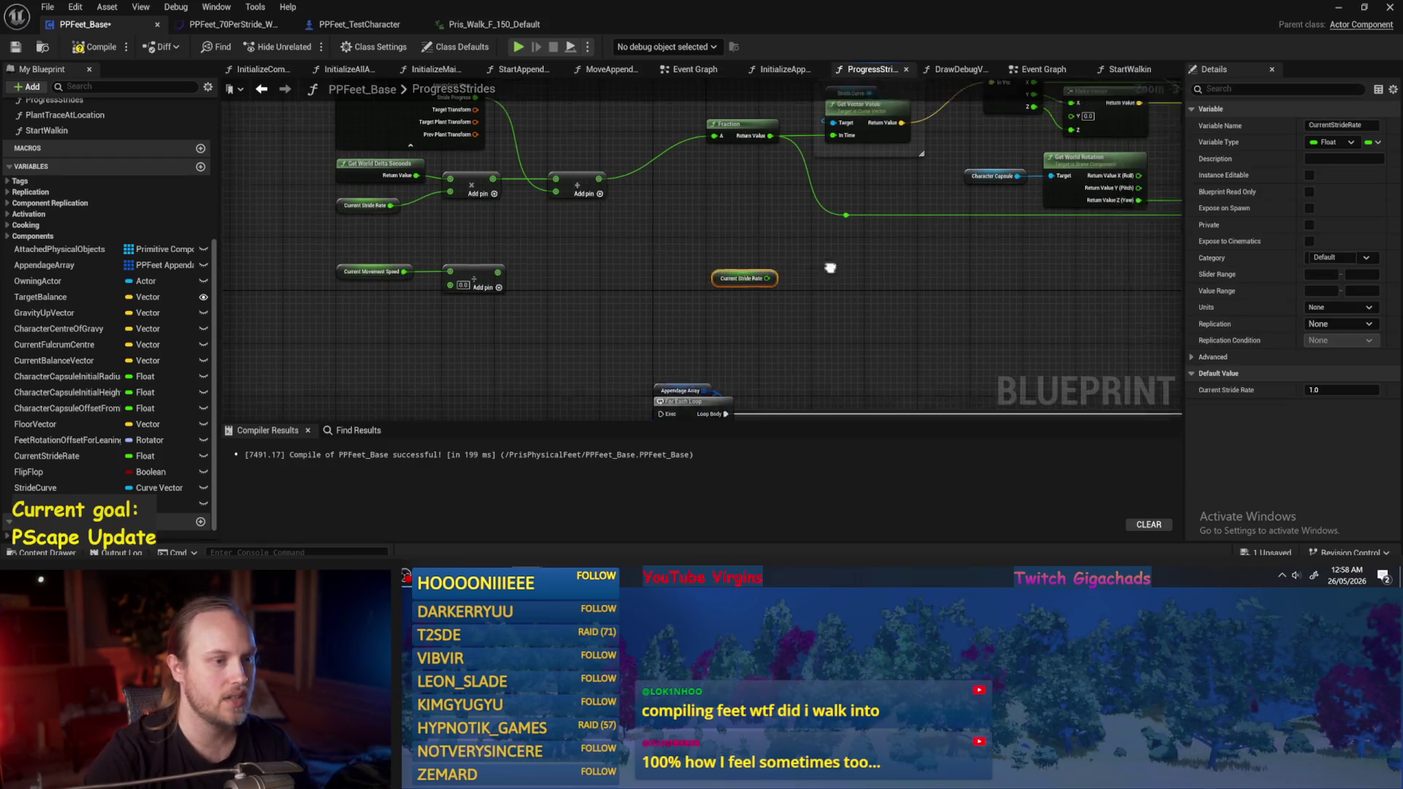
mouse_move(561, 289)
left_mouse_down()
mouse_move(820, 231)
mouse_move(762, 271)
left_mouse_up()
left_click_drag(955, 195, 624, 219)
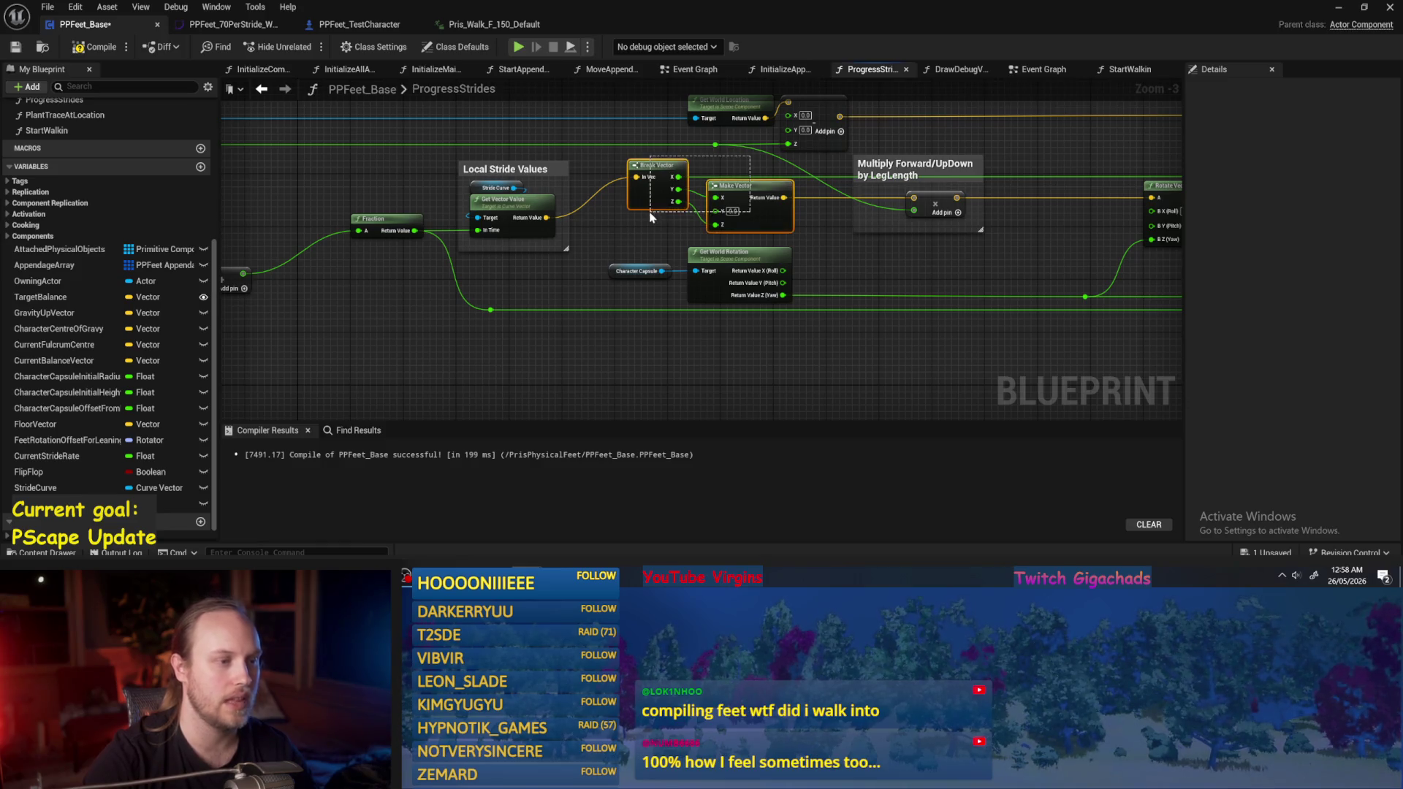
Compile and save PPFeet_Base, reviewing the Break PPFeet Appendage Struct area.
left_click(95, 47)
left_click(16, 48)
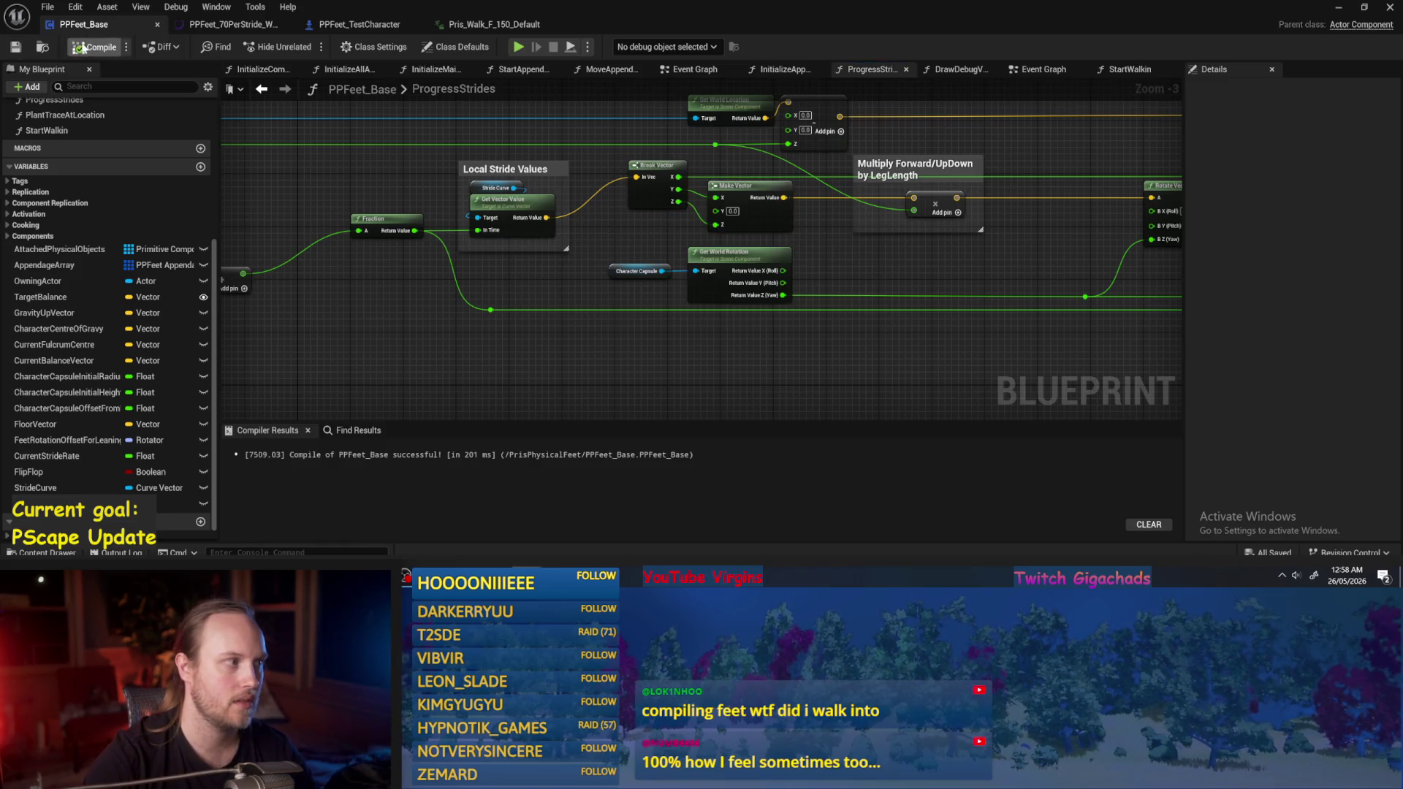
mouse_move(1011, 269)
left_mouse_down()
mouse_move(831, 295)
mouse_move(989, 304)
left_mouse_up()
left_click_drag(328, 204, 595, 204)
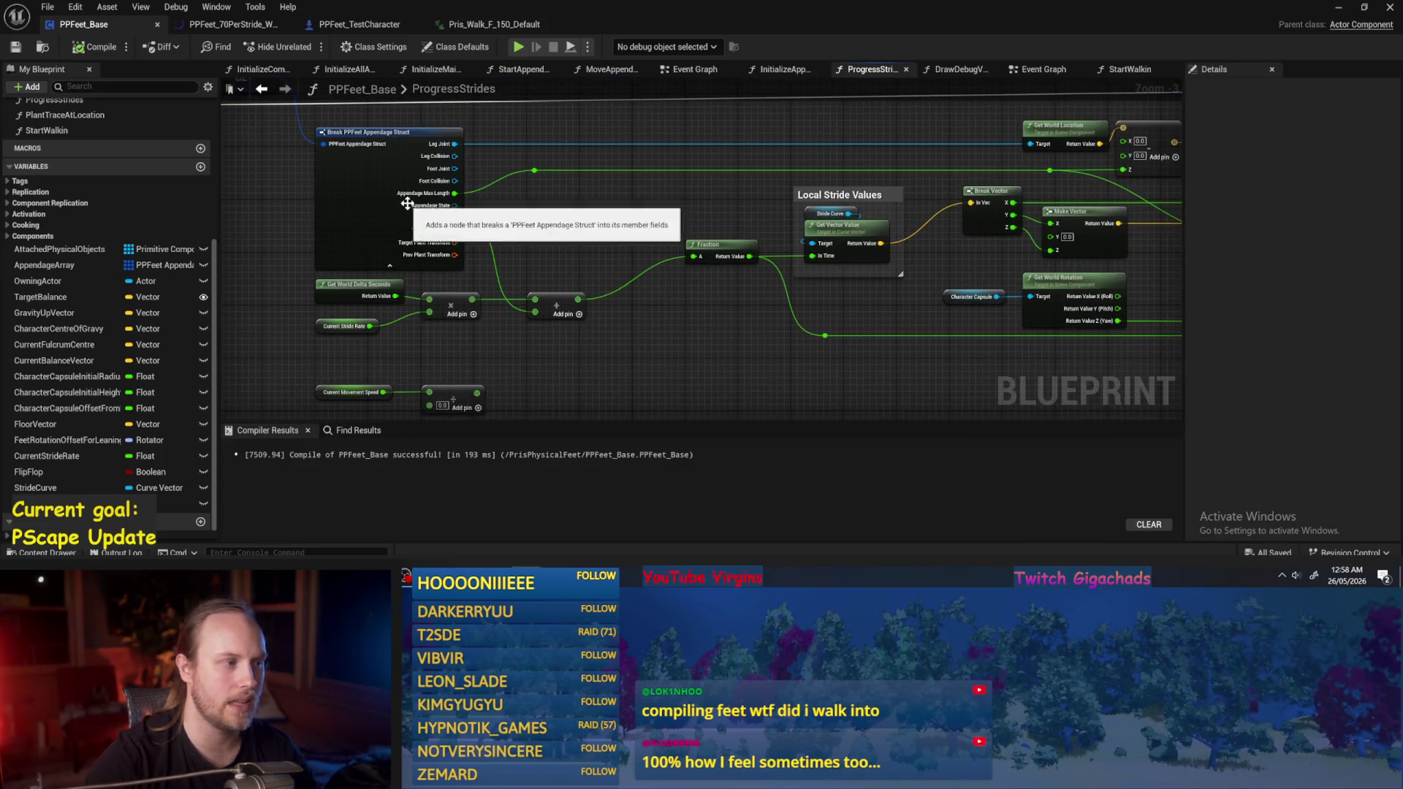
left_click_drag(406, 198, 283, 208)
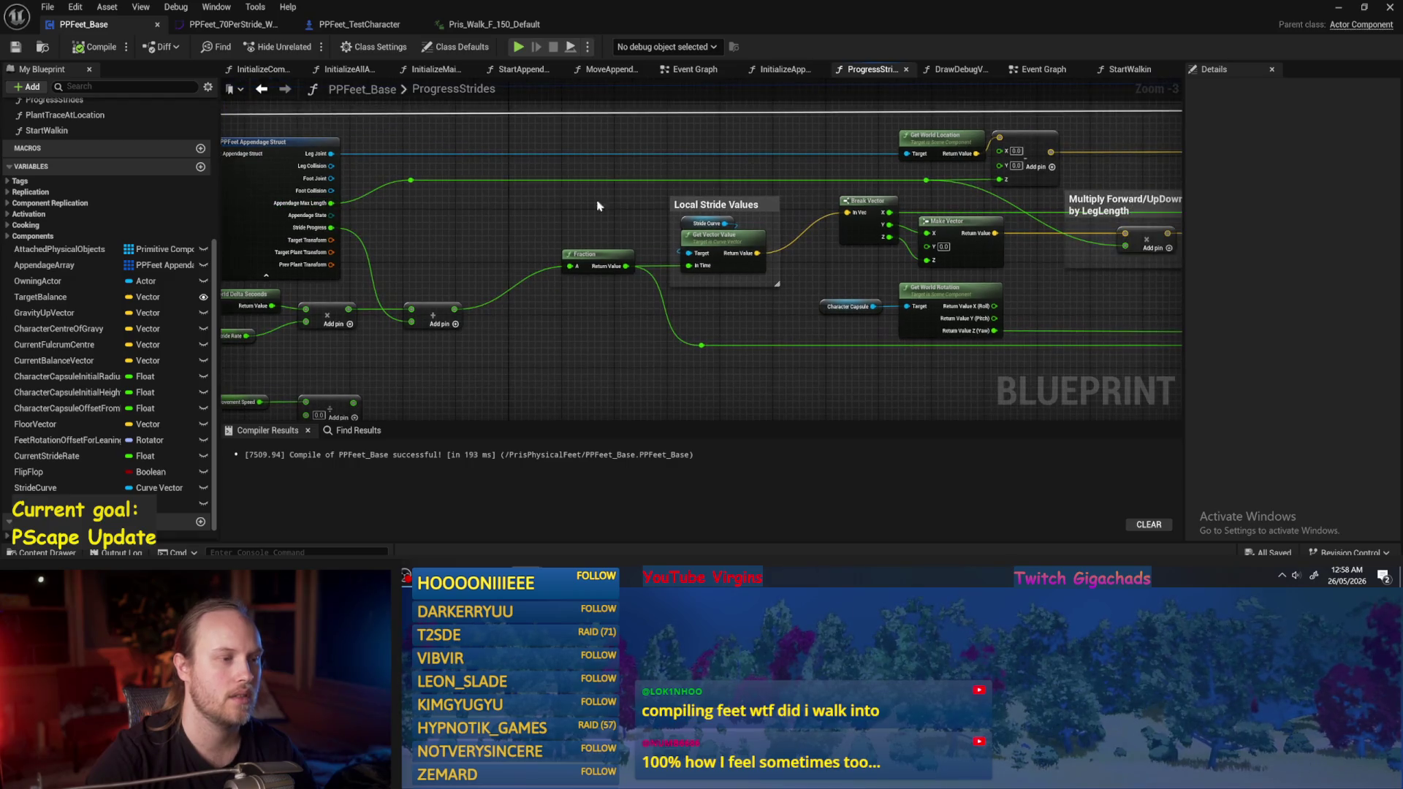
left_click(95, 46)
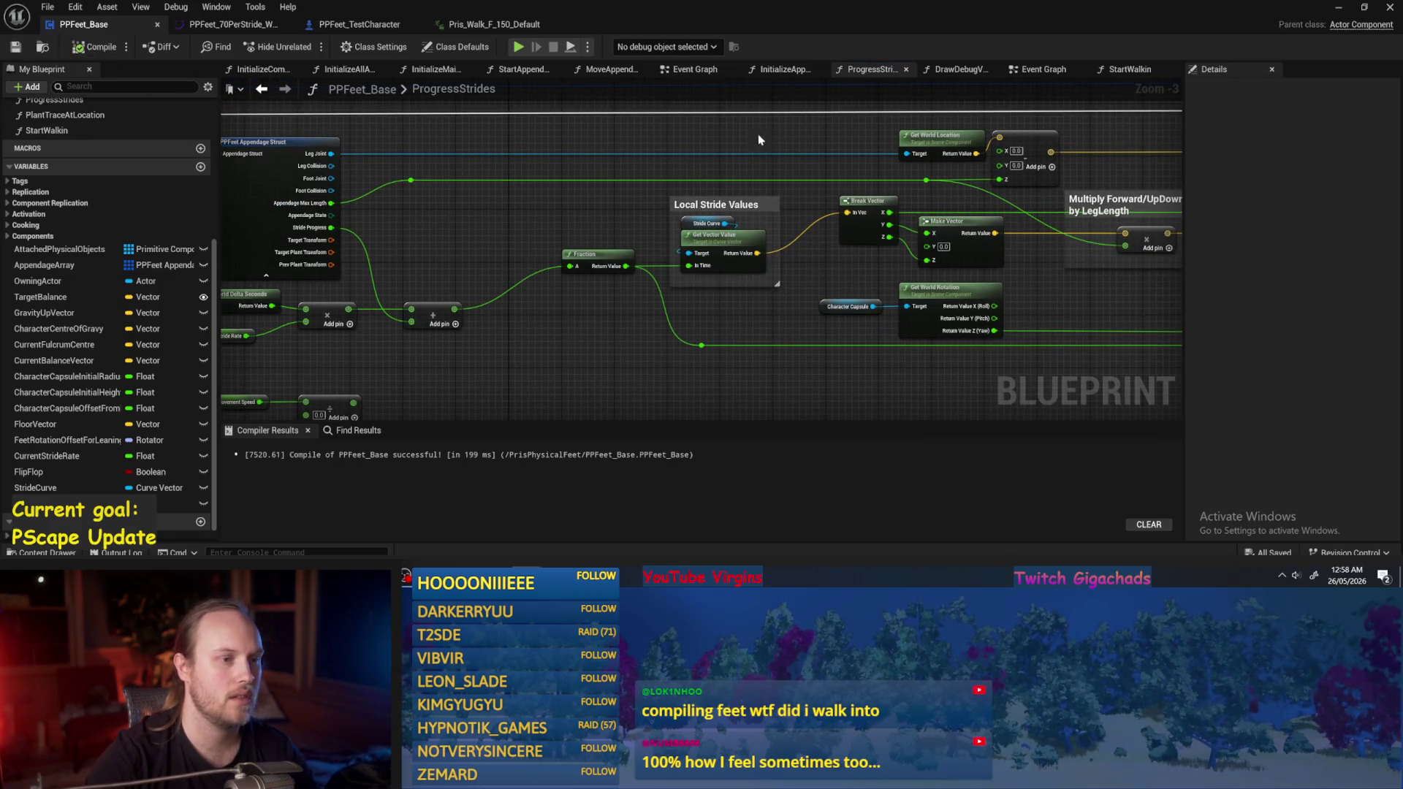
left_click_drag(767, 137, 687, 151)
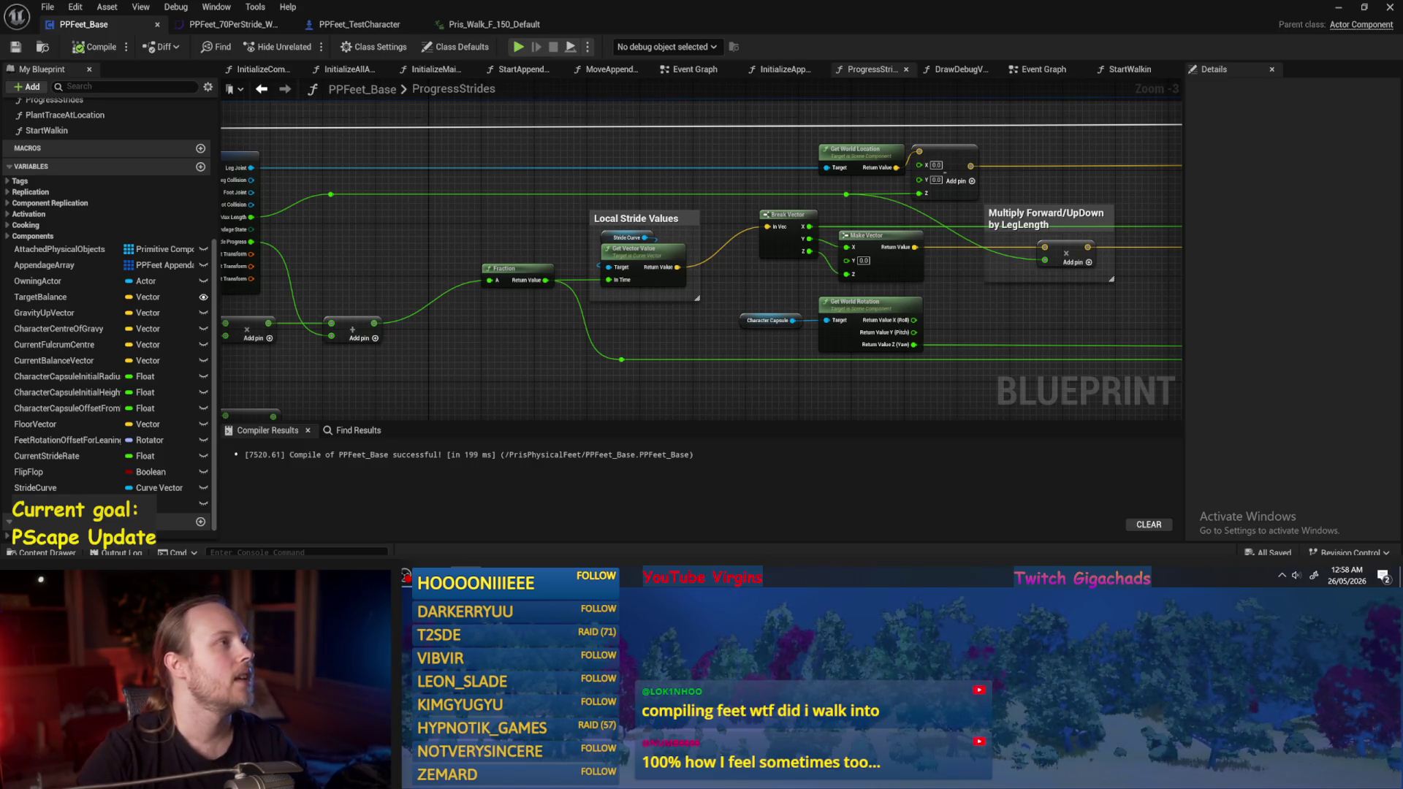
mouse_move(544, 341)
left_mouse_down()
mouse_move(614, 286)
mouse_move(797, 269)
mouse_move(468, 280)
left_mouse_up()
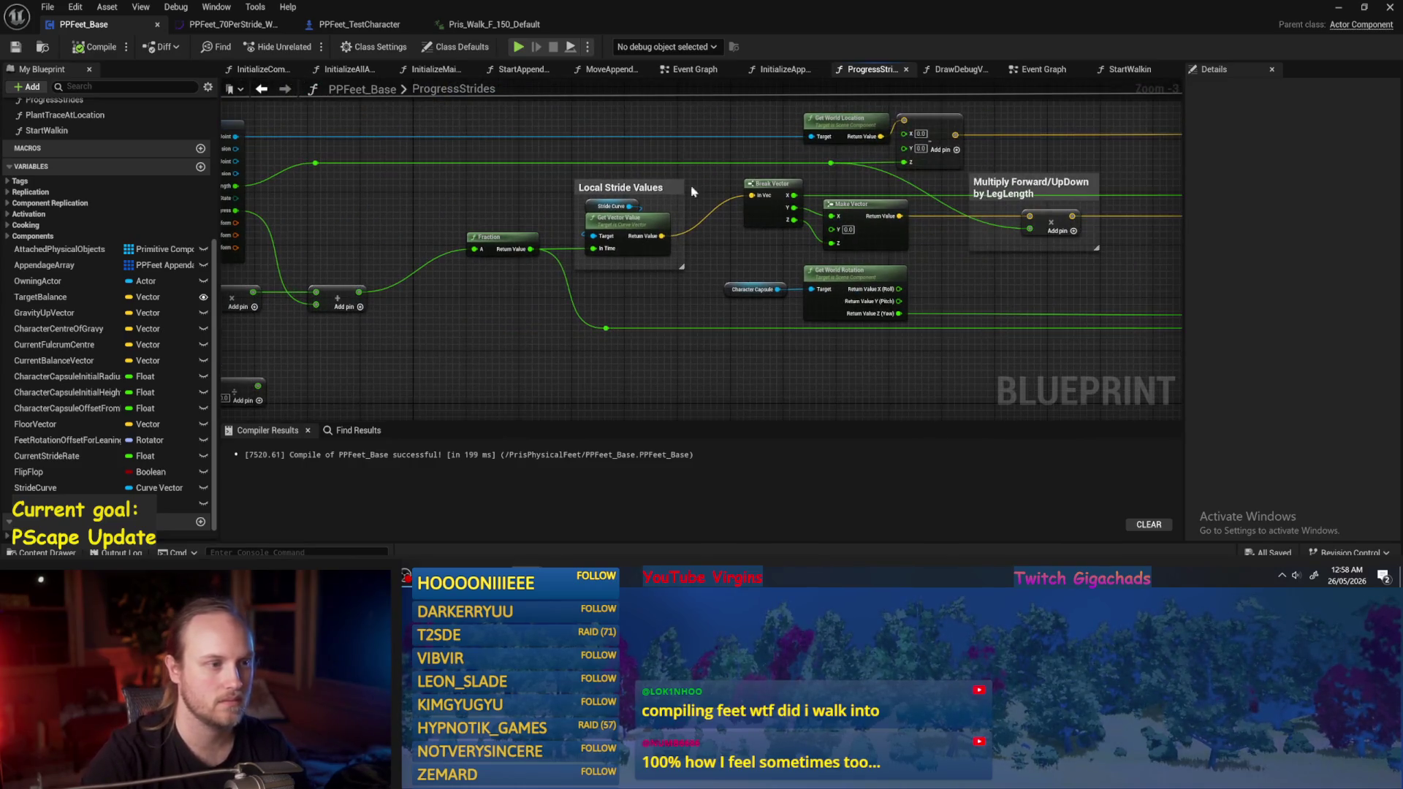
Wire the Add node's output to the node further right, recompile, save and minimize.
left_click_drag(727, 199, 796, 166)
mouse_move(488, 160)
left_mouse_down()
mouse_move(543, 145)
mouse_move(564, 173)
left_mouse_up()
scroll(563, 172, "up", 4)
scroll(510, 260, "up", 1)
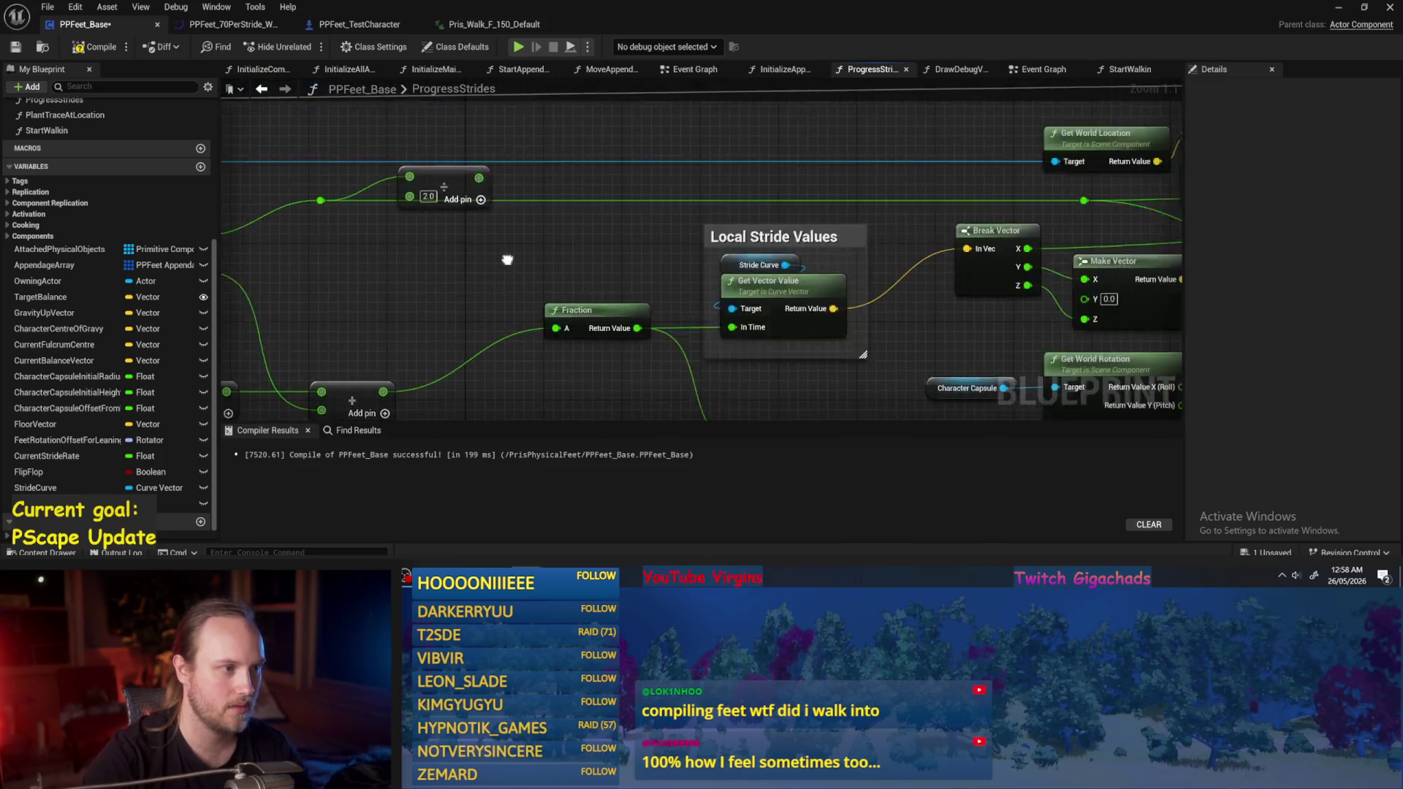
scroll(509, 260, "down", 3)
left_click_drag(488, 196, 940, 228)
left_click_drag(940, 229, 640, 183)
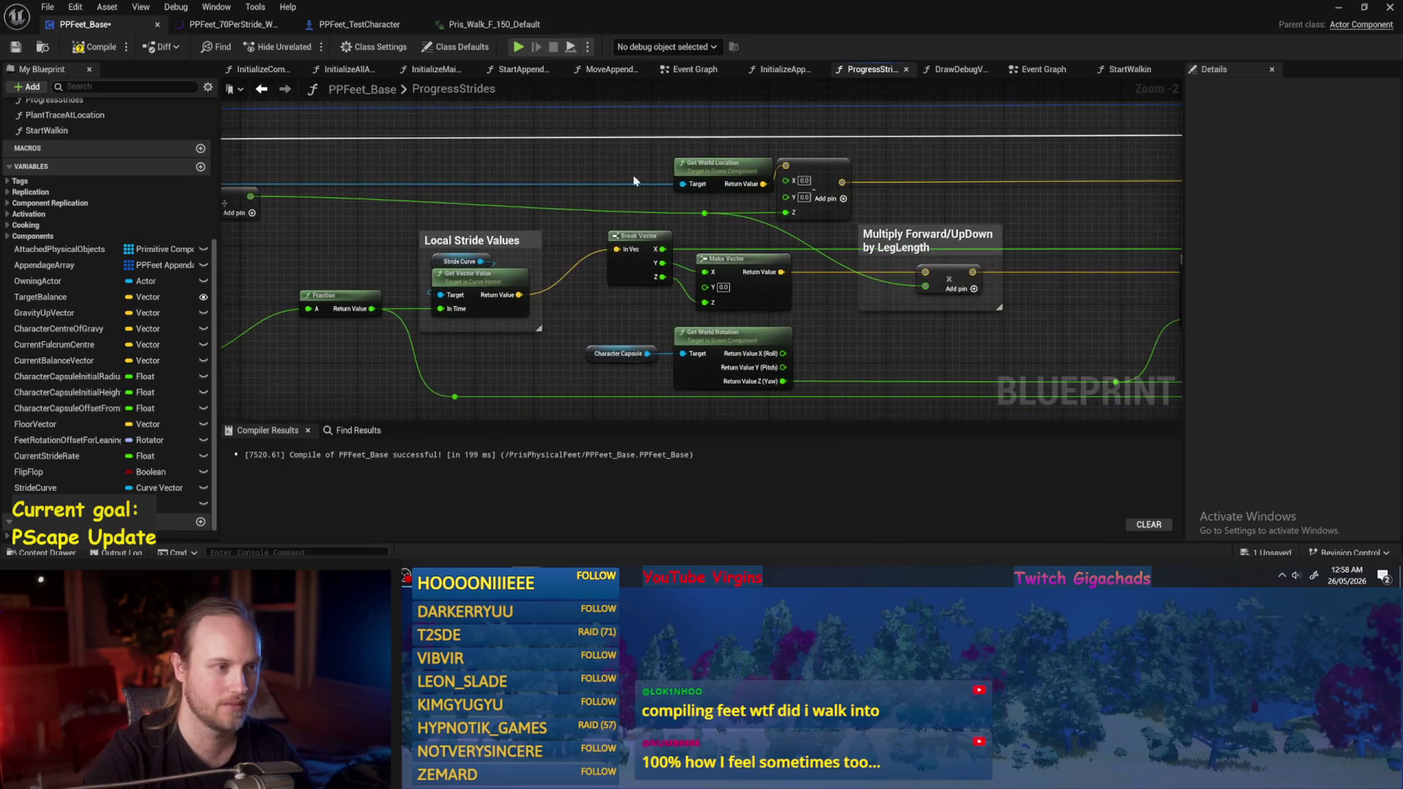
left_click(95, 46)
left_click(15, 46)
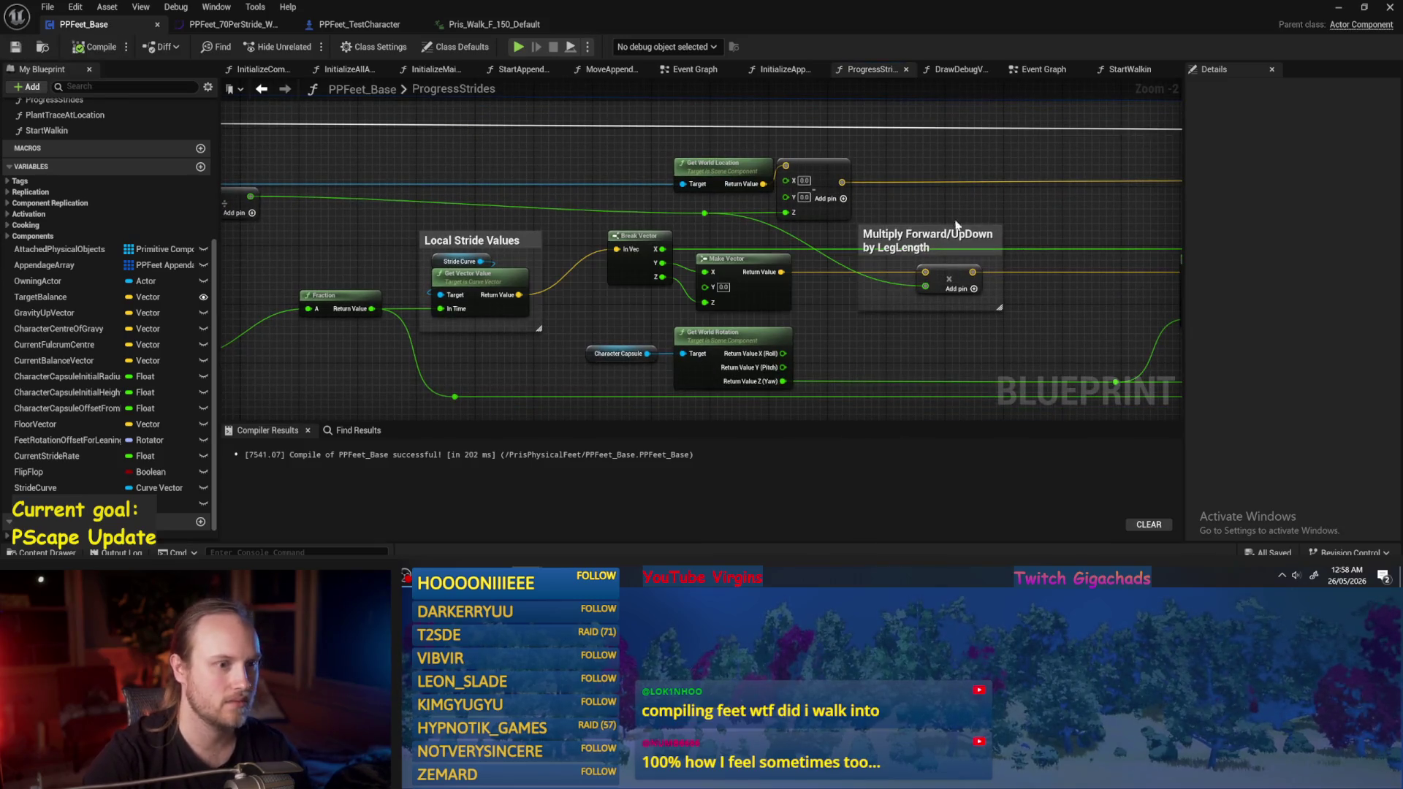
left_click_drag(1078, 188, 943, 189)
left_click(1338, 8)
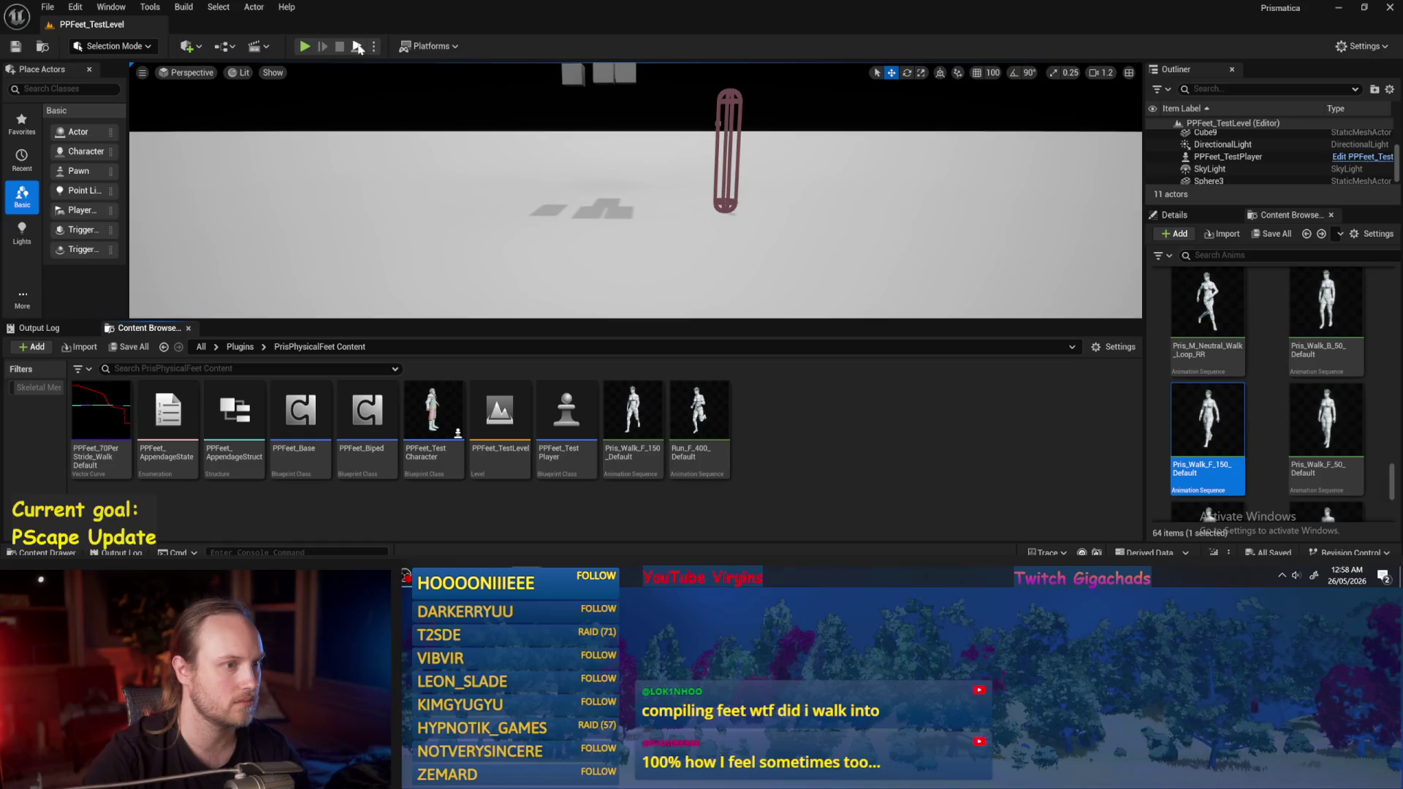
Test-play the level, then set the ProgressStrides node's constant to 1 and save.
left_click(358, 48)
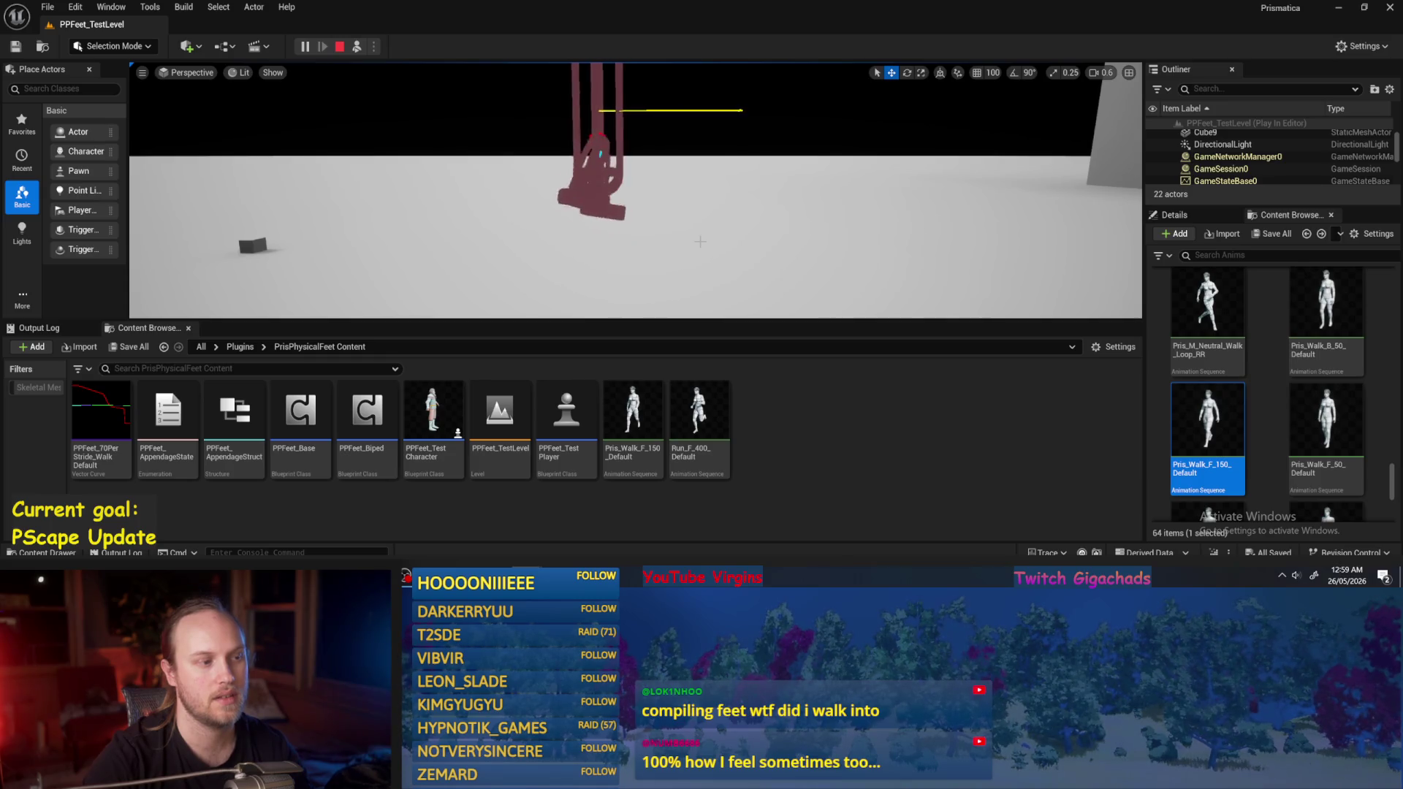
key("Escape")
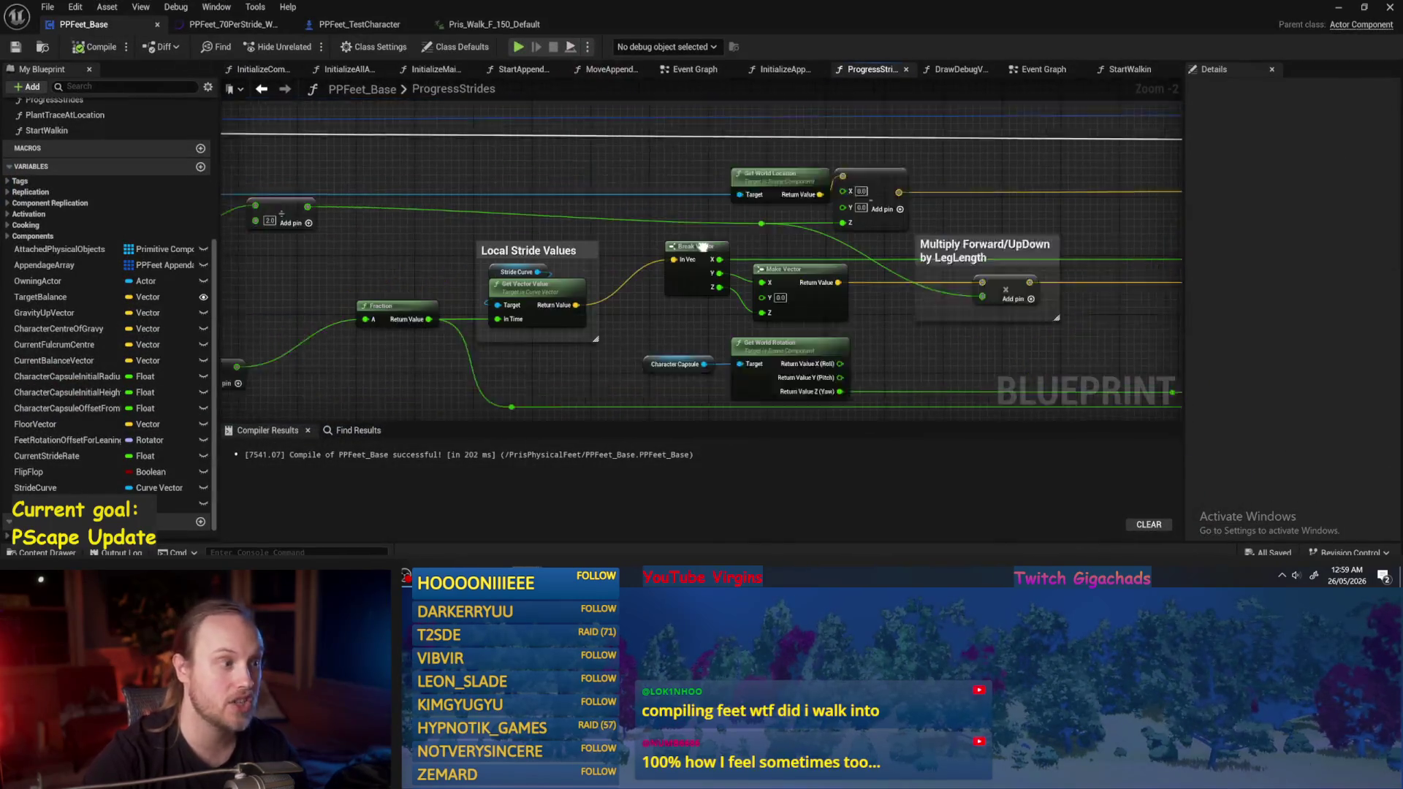
left_click(392, 213)
type("1")
left_click(14, 48)
Run another test play of the level and return to the PPFeet_Base graph.
left_click(1338, 7)
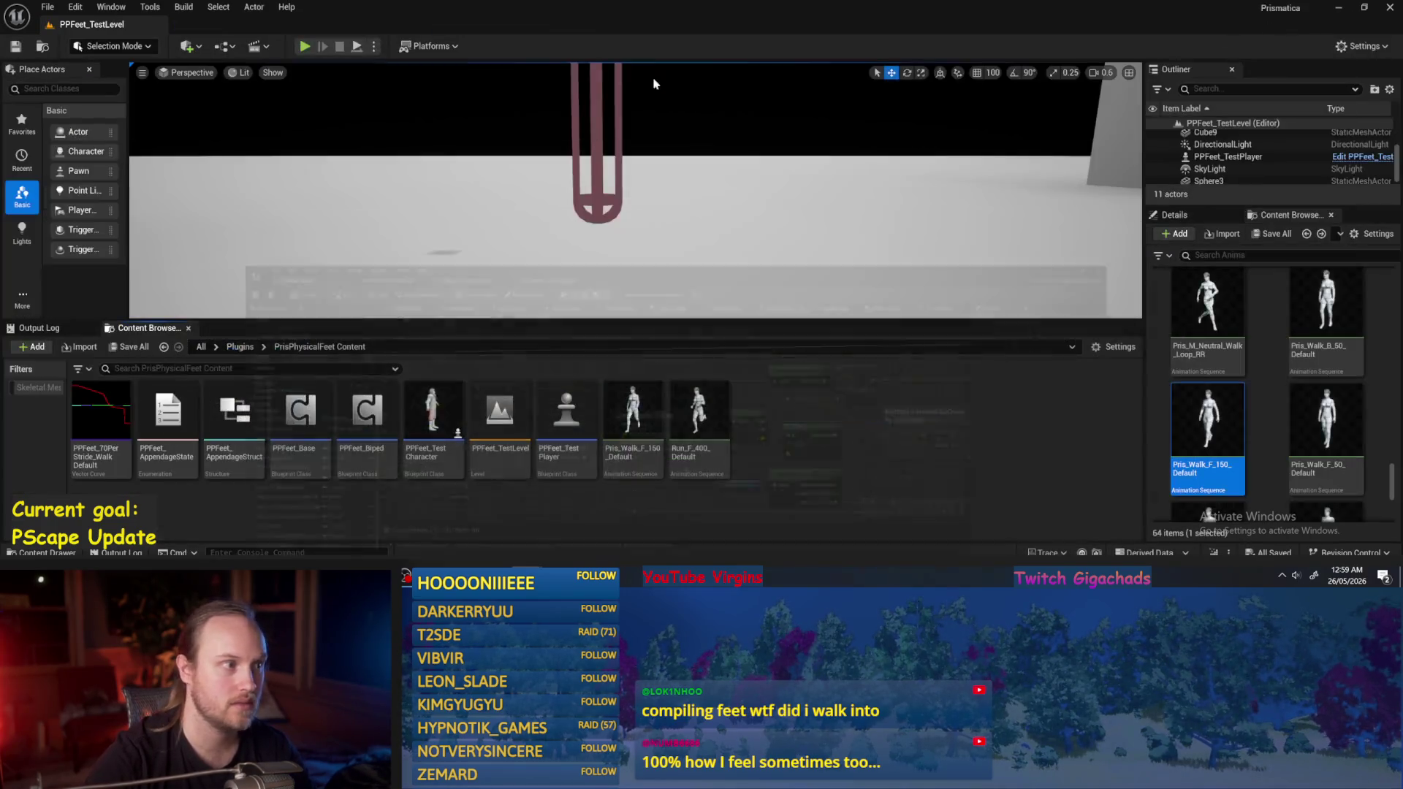
left_click(355, 48)
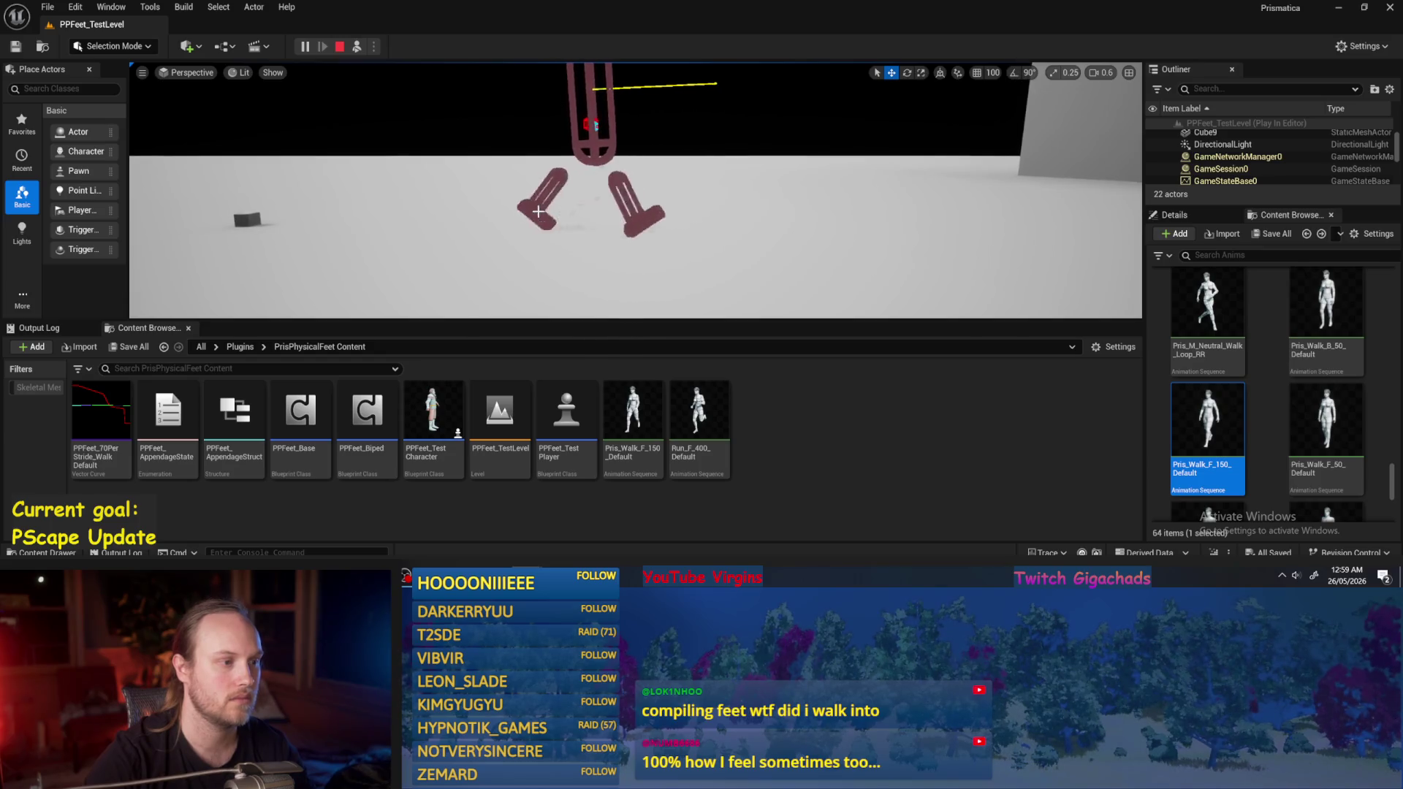
key("Escape")
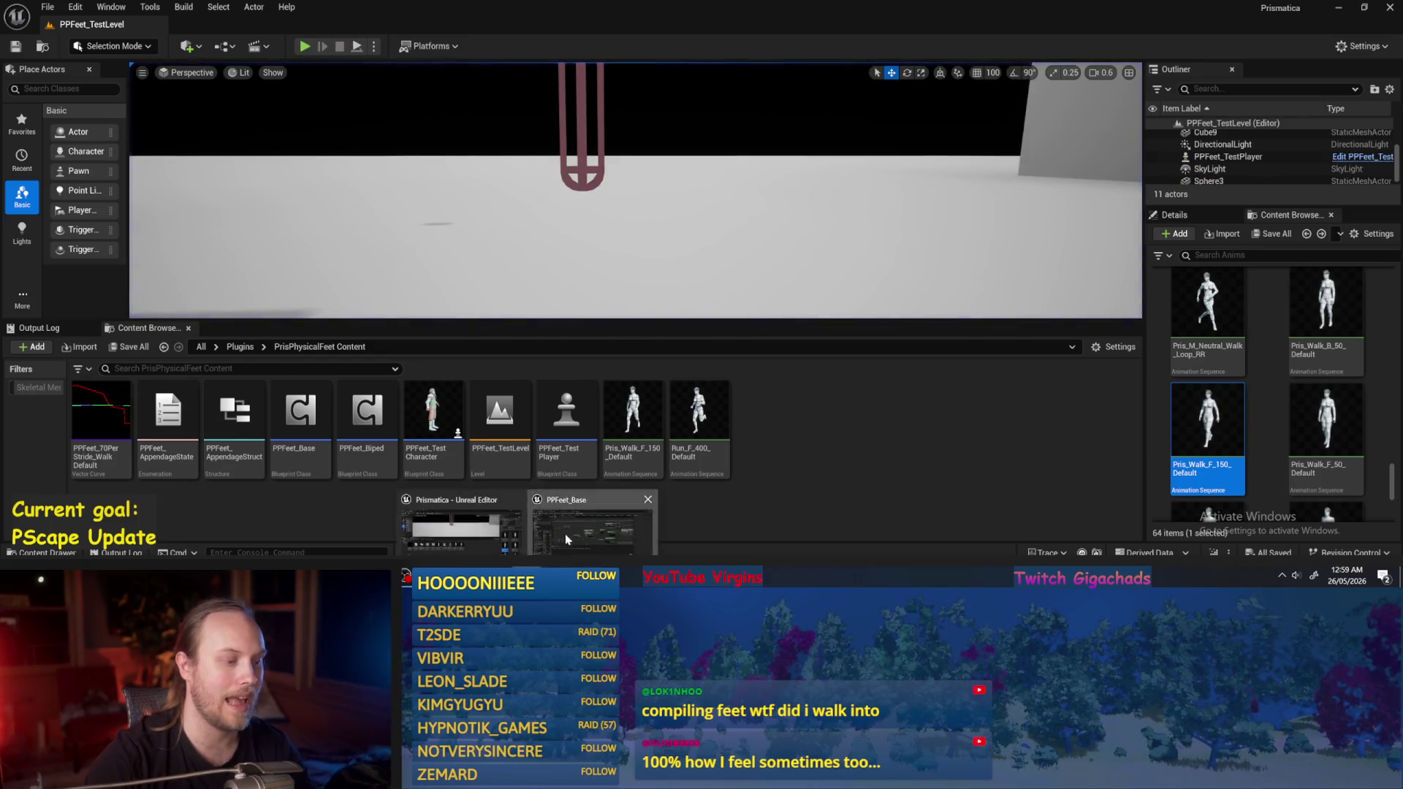
left_click(566, 539)
left_click(453, 314)
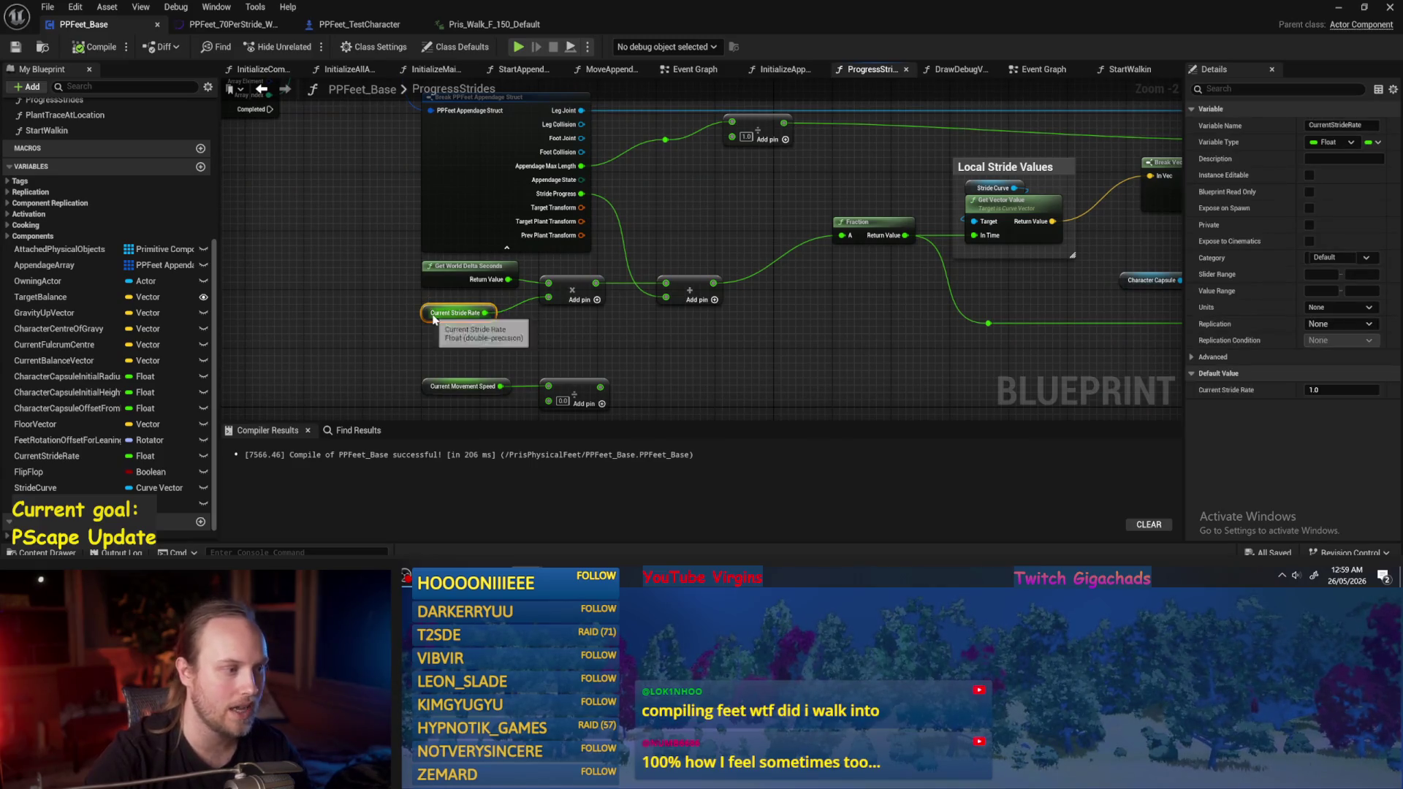
Rename CurrentStrideRate to CurrentStridesPerSecond, then compile and save.
mouse_move(407, 339)
left_mouse_down()
mouse_move(328, 320)
mouse_move(375, 297)
mouse_move(399, 250)
left_mouse_up()
scroll(399, 249, "up", 2)
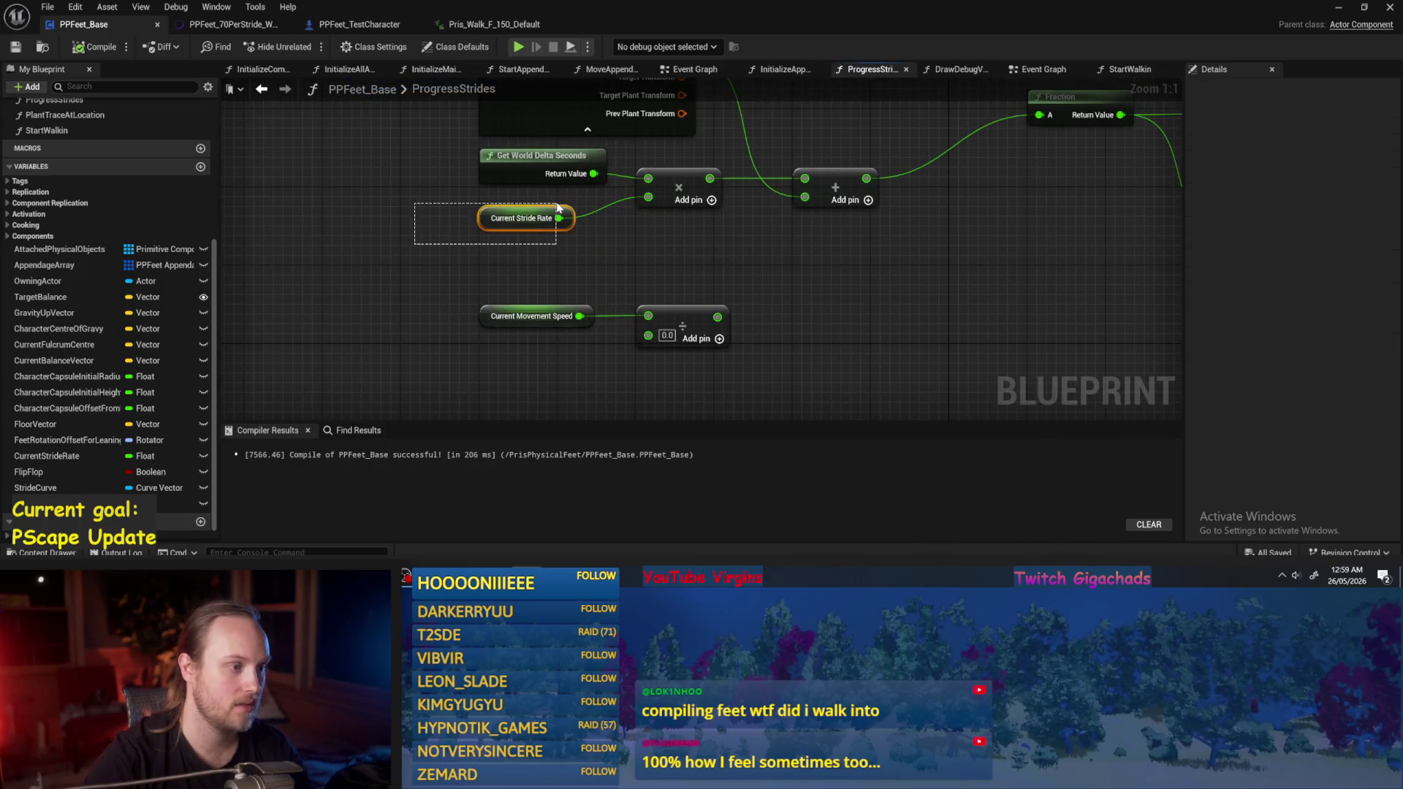
left_click_drag(1347, 125, 1363, 125)
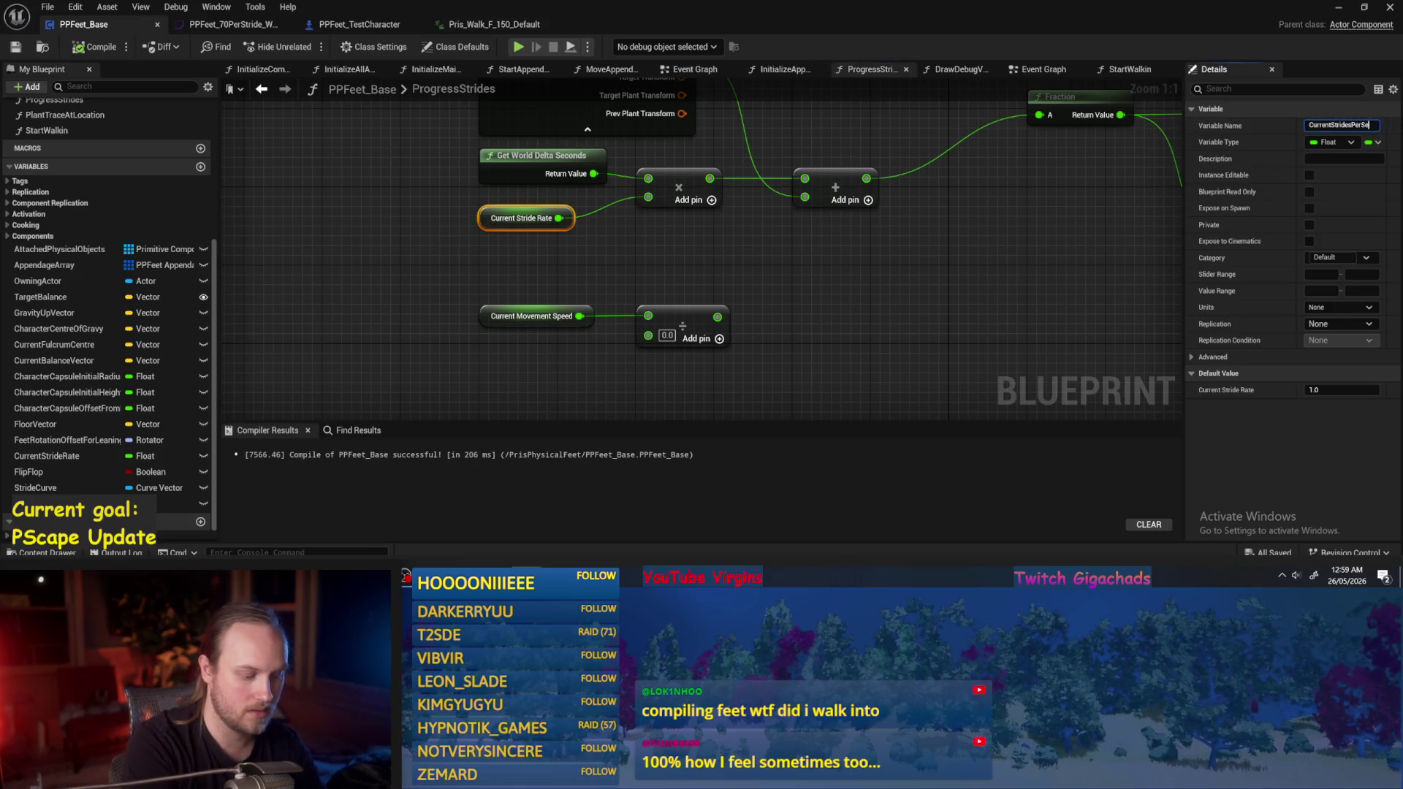
type("cond")
key("Return")
scroll(595, 262, "down", 2)
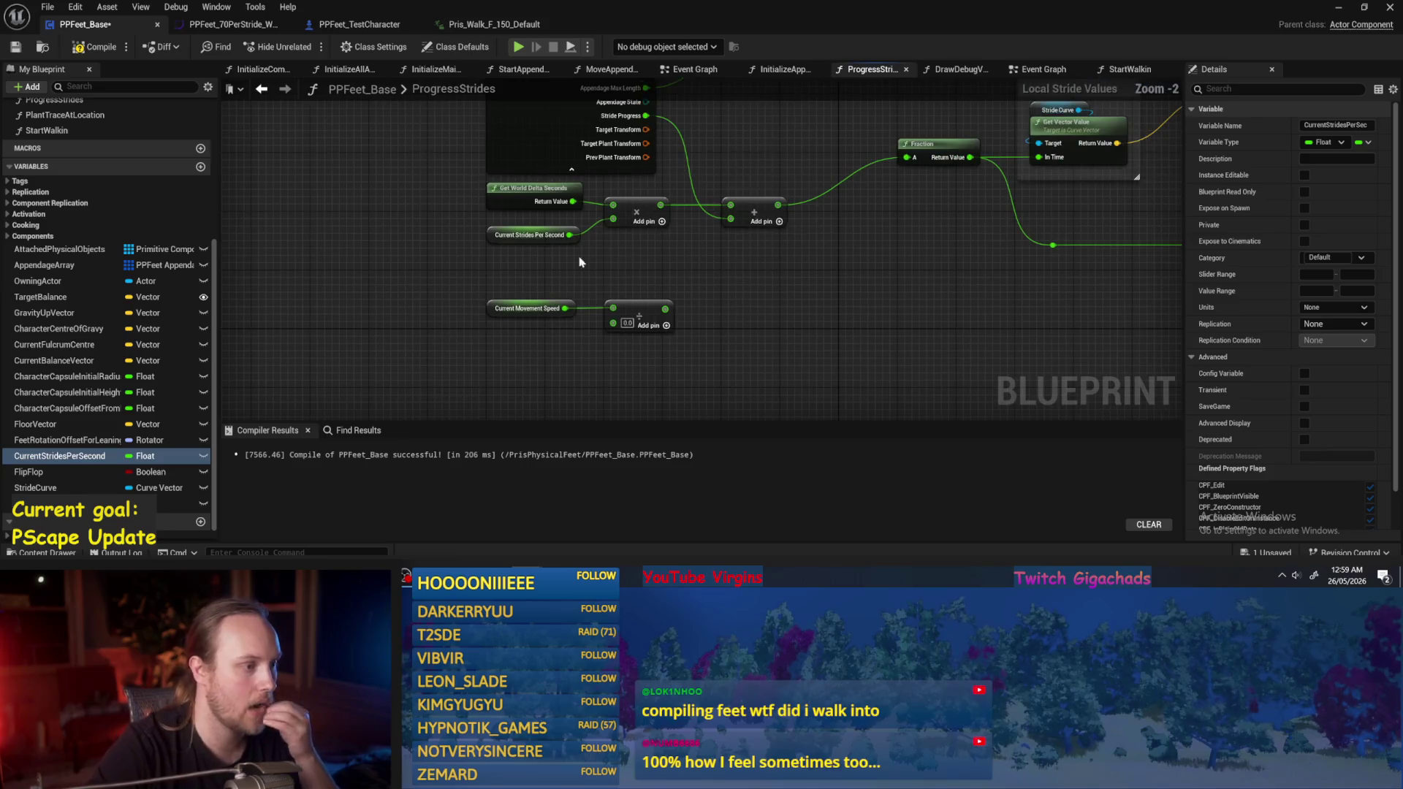
key("F7")
key("ctrl+s")
Rename Current Movement Speed to CurrentMovementSpeedPerSecond, then save and compile.
mouse_move(578, 265)
left_mouse_down()
mouse_move(515, 333)
mouse_move(517, 321)
mouse_move(511, 357)
left_mouse_up()
left_click(1353, 126)
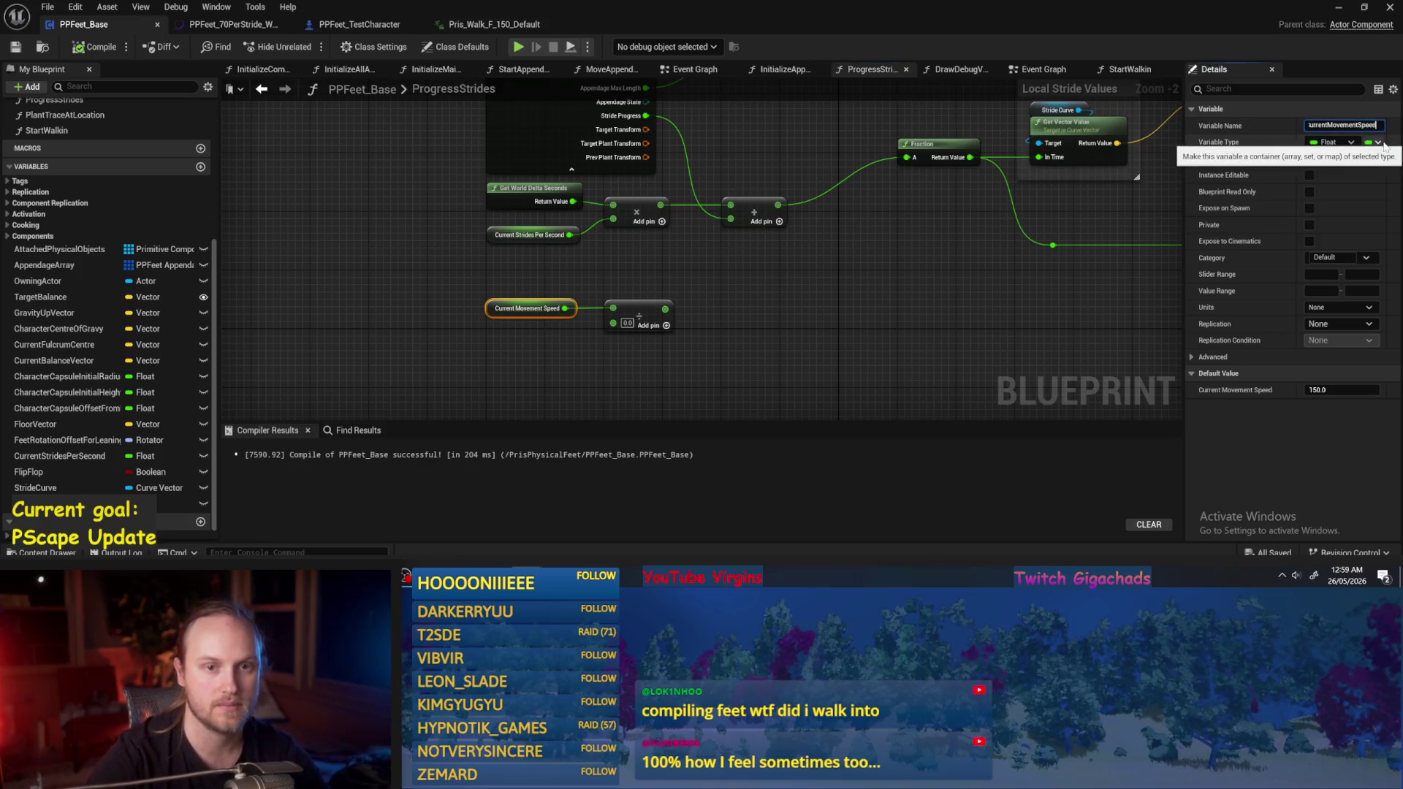
type("PerSec")
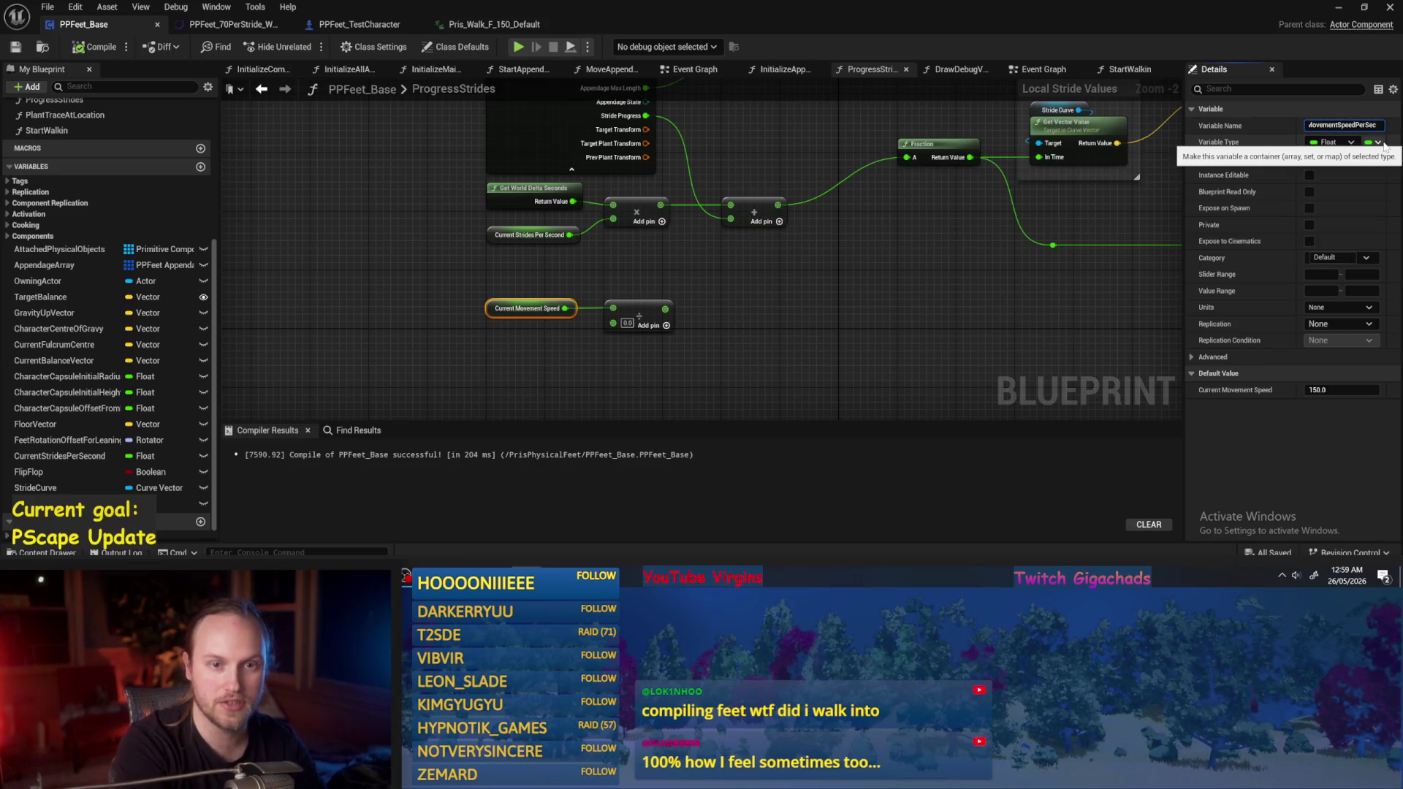
key("Return")
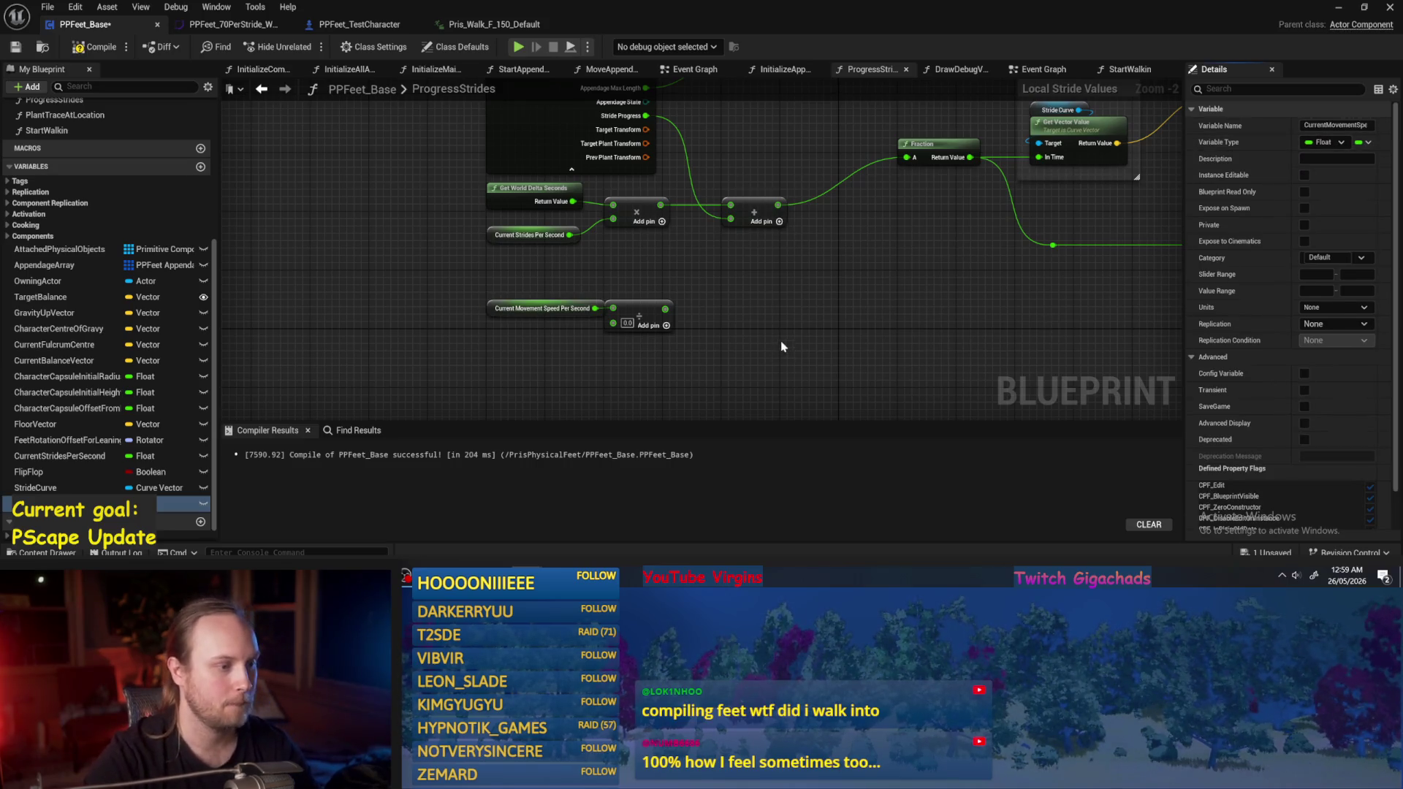
left_click(643, 314)
key("ctrl+s")
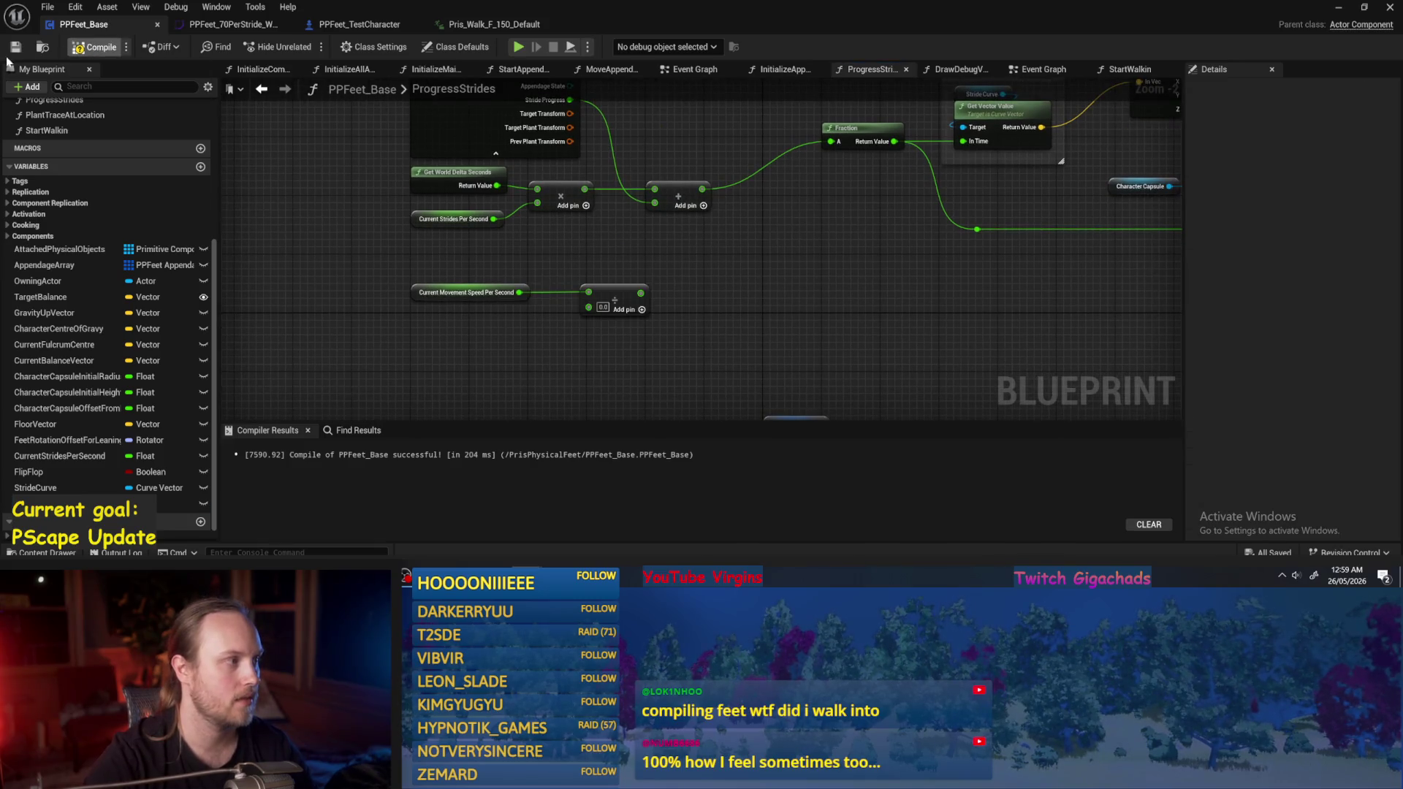
key("F7")
Shorten CurrentStridesPerSecond to CurrentStrides/s.
scroll(453, 257, "up", 2)
left_click(456, 208)
left_click_drag(1348, 125, 1395, 121)
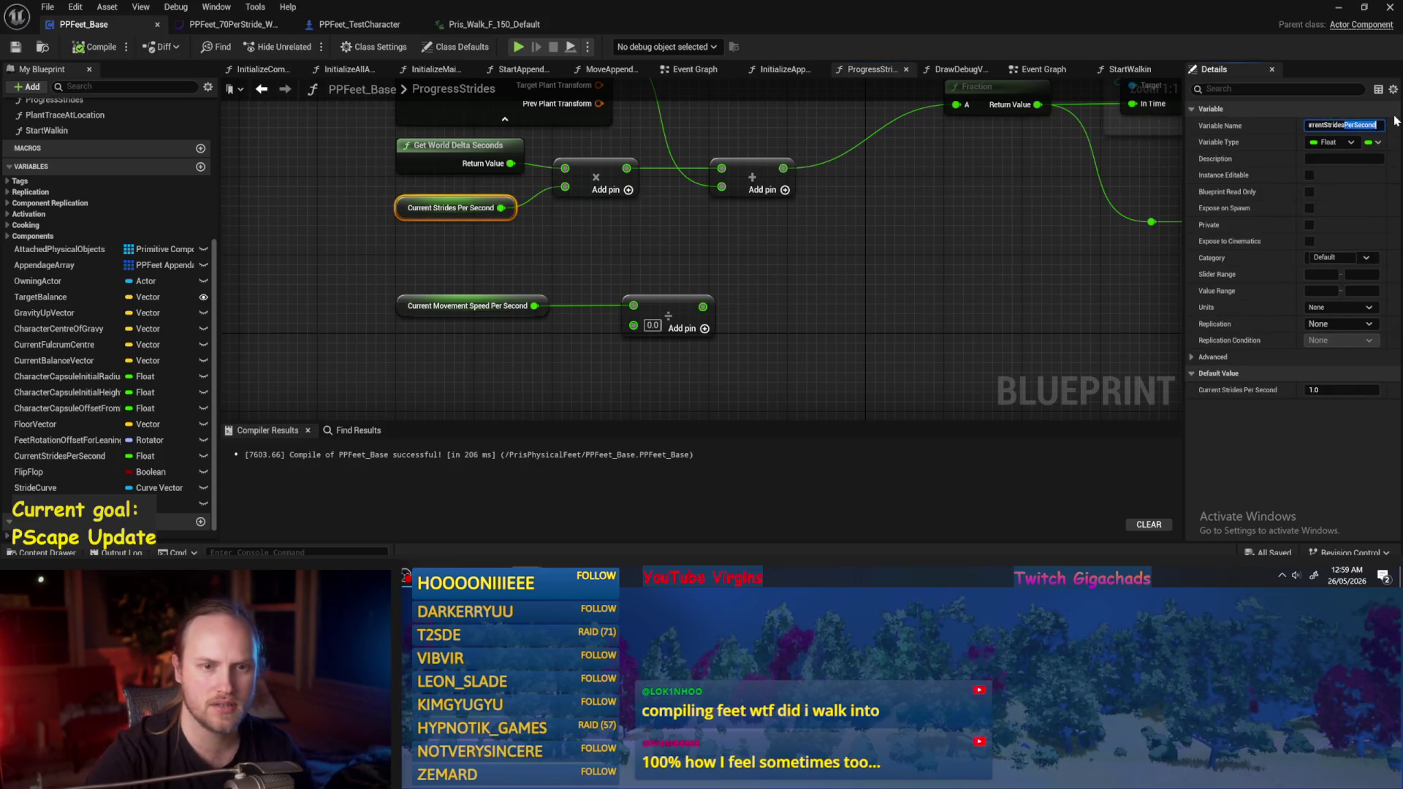
type("/s")
key("Return")
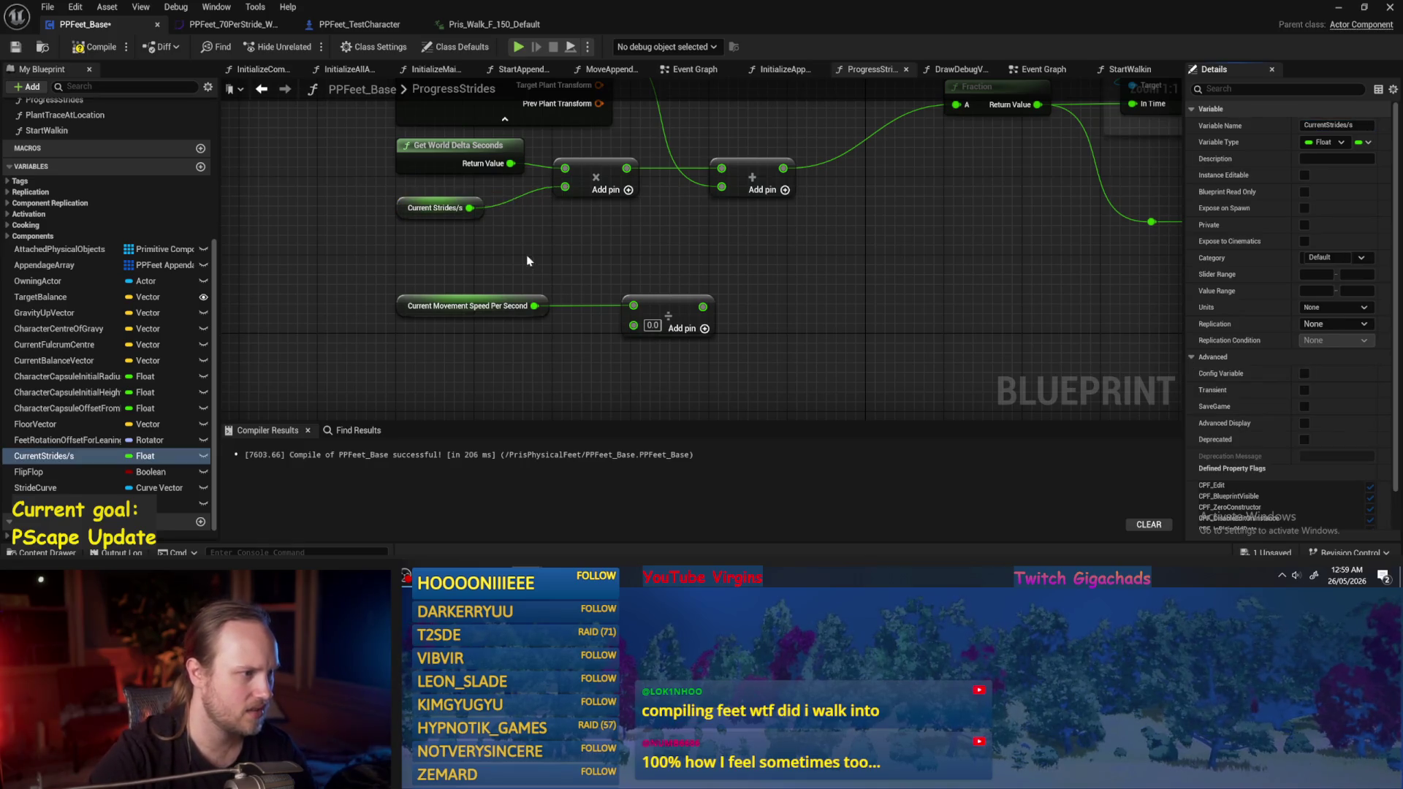
Rename the movement speed variable to CurrentMovementSpeed/s, then compile and save.
left_click(467, 306)
left_click(1363, 125)
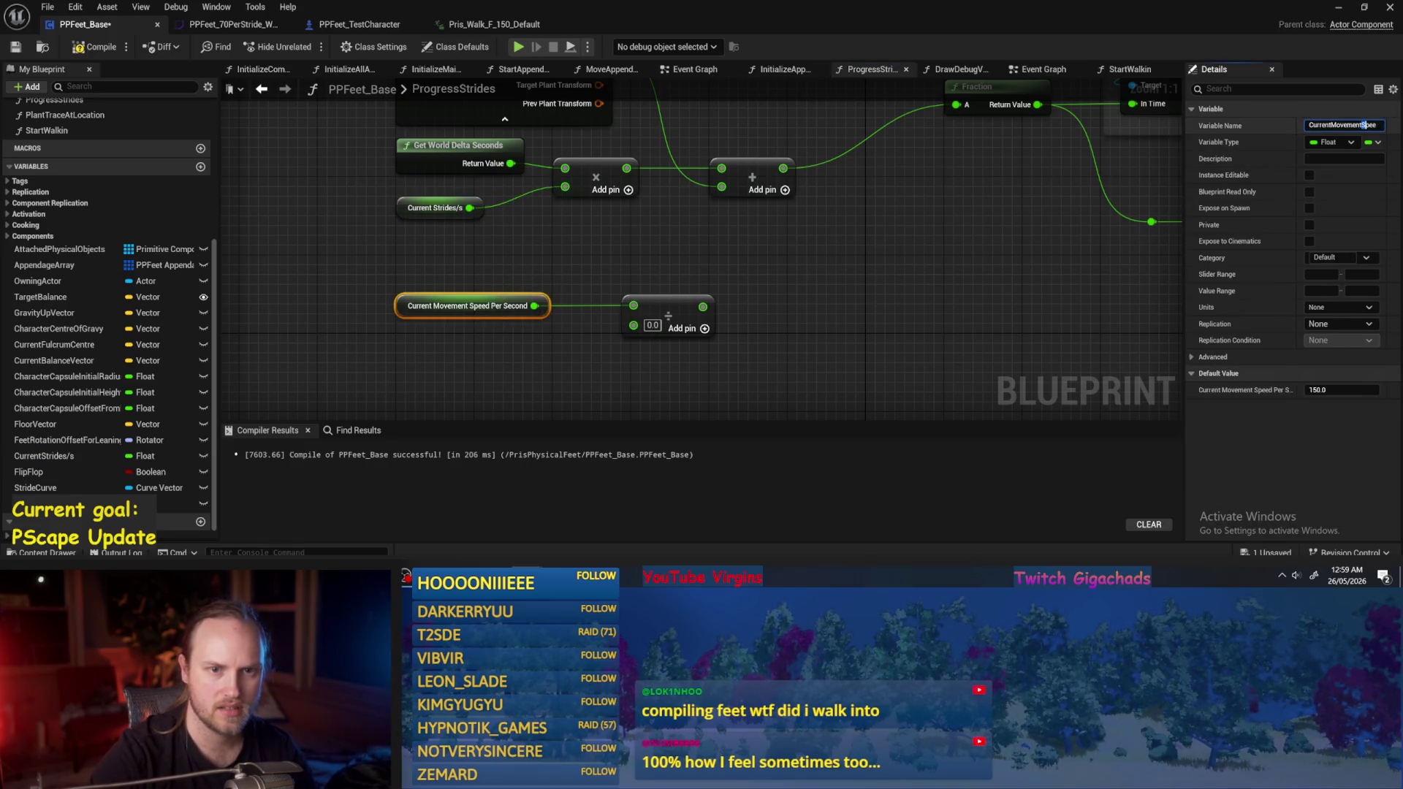
key("End")
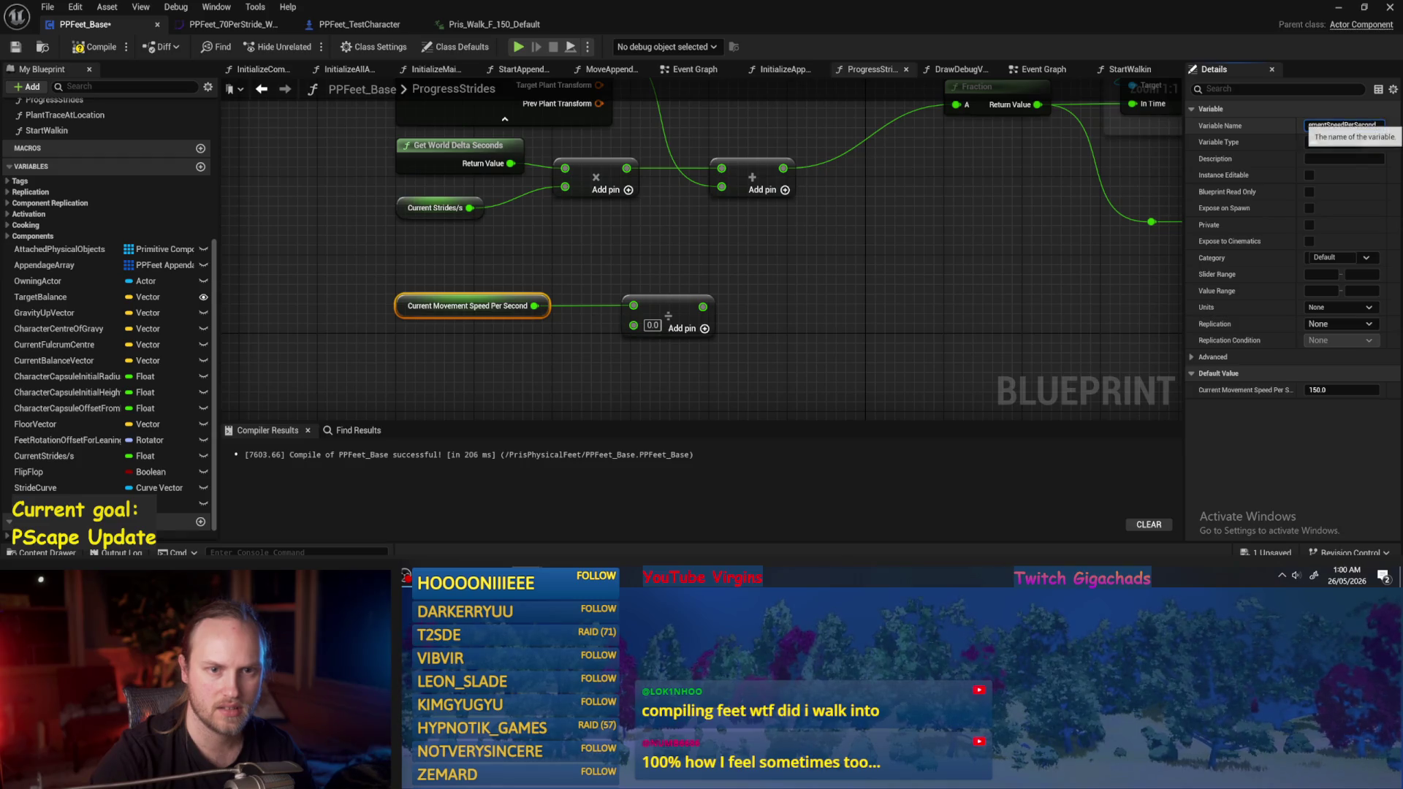
key("shift+Left")
key("shift+Left")
key("shift+Left")
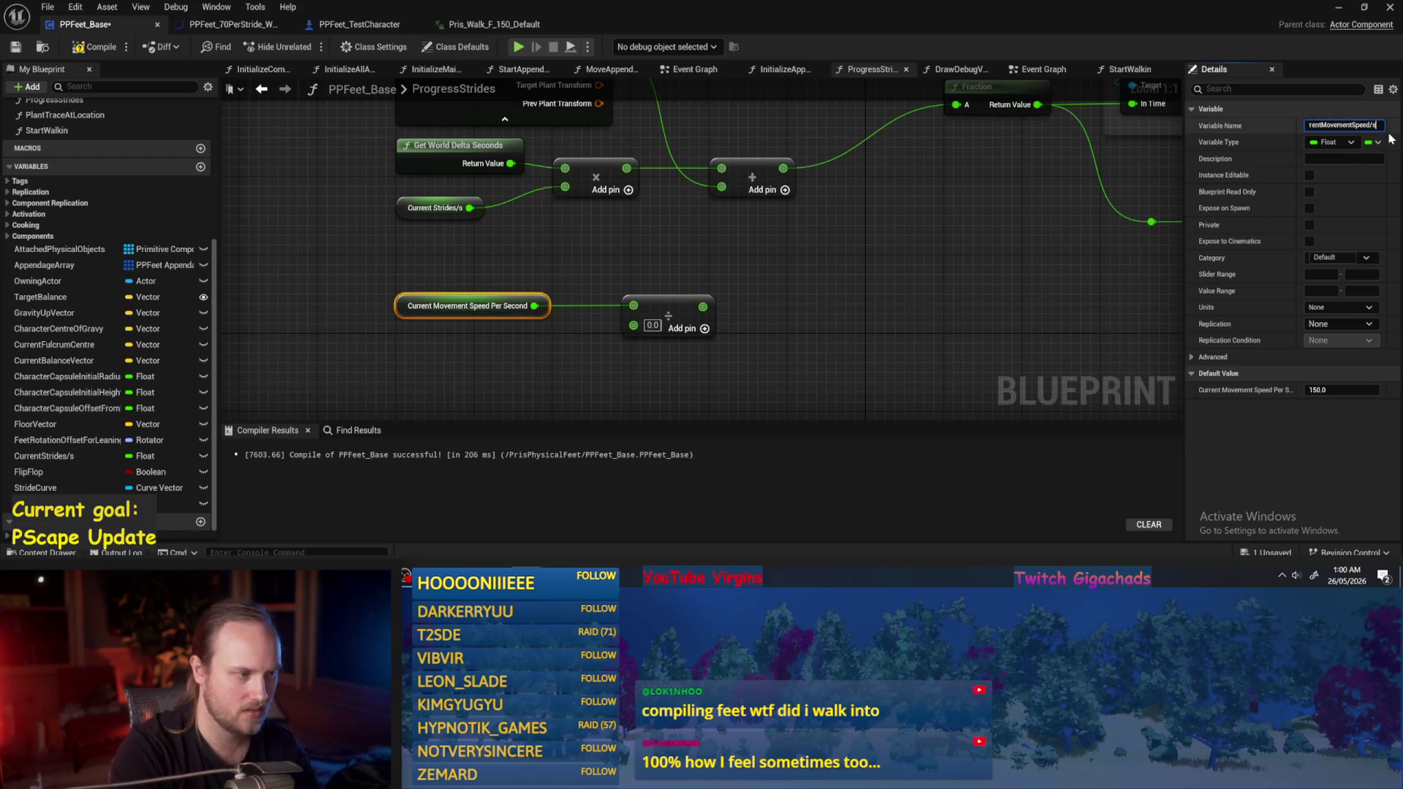
key("Return")
mouse_move(481, 384)
left_mouse_down()
mouse_move(407, 241)
mouse_move(406, 201)
left_mouse_up()
left_click(95, 46)
left_click(15, 46)
left_click_drag(659, 256, 586, 220)
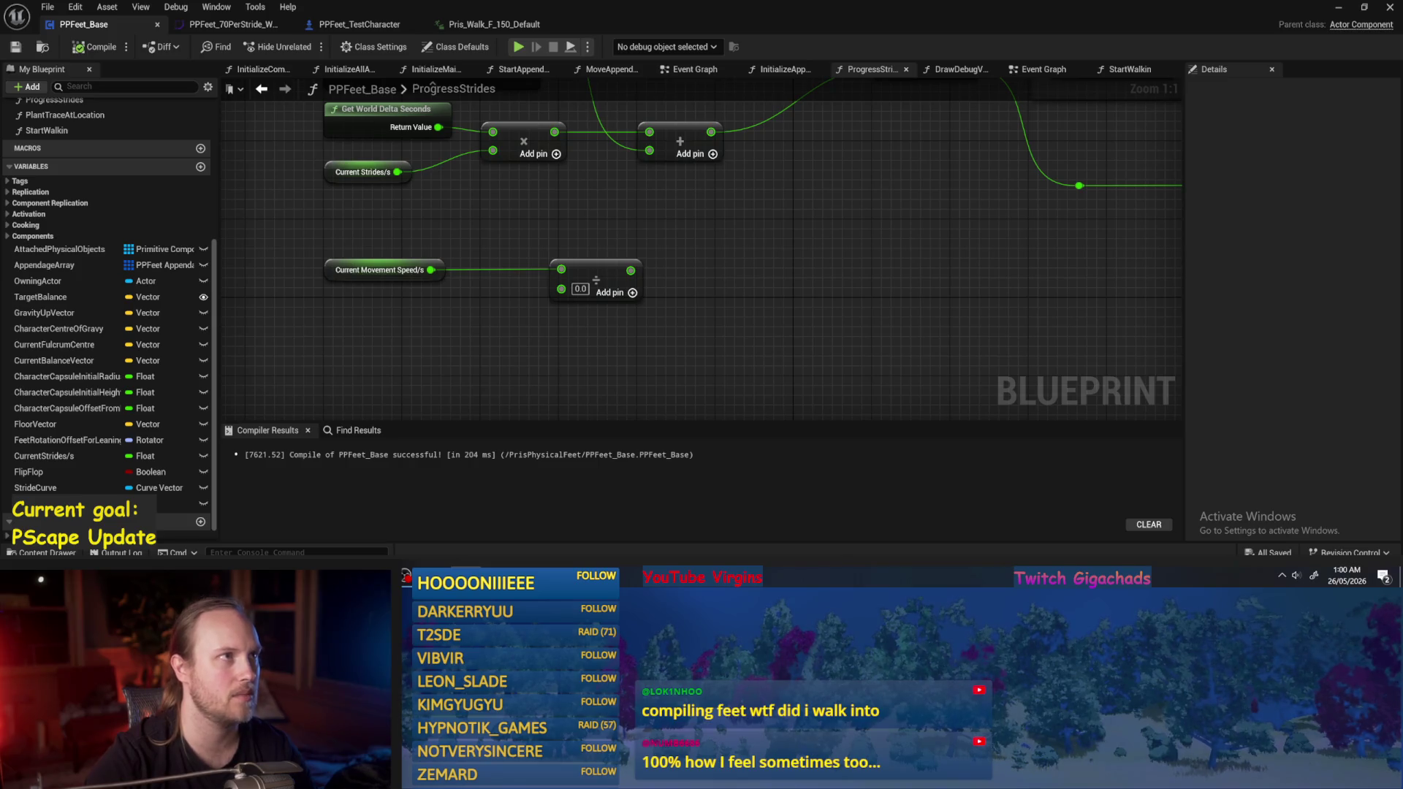
Move the movement speed and divide nodes to the right.
left_click_drag(739, 284, 802, 295)
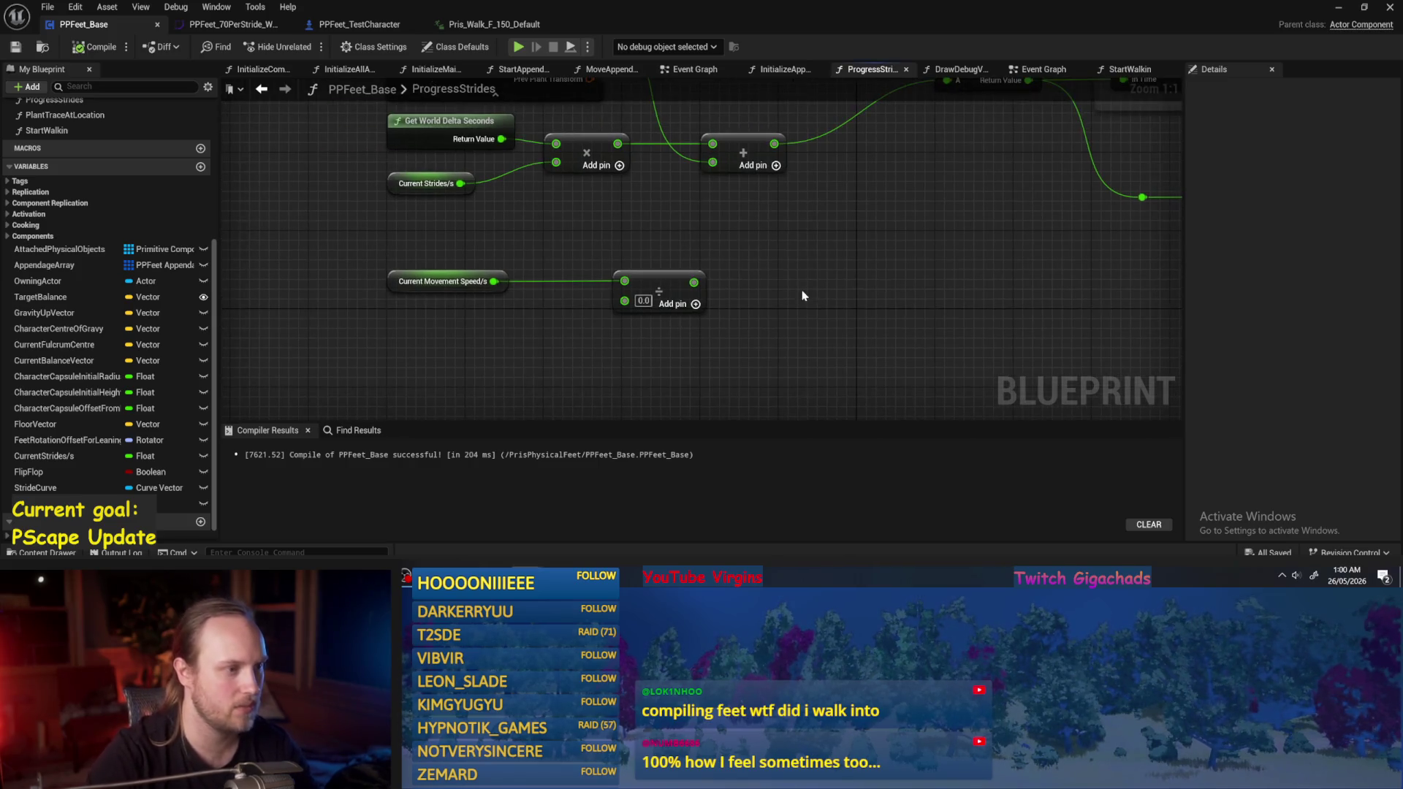
scroll(559, 261, "down", 1)
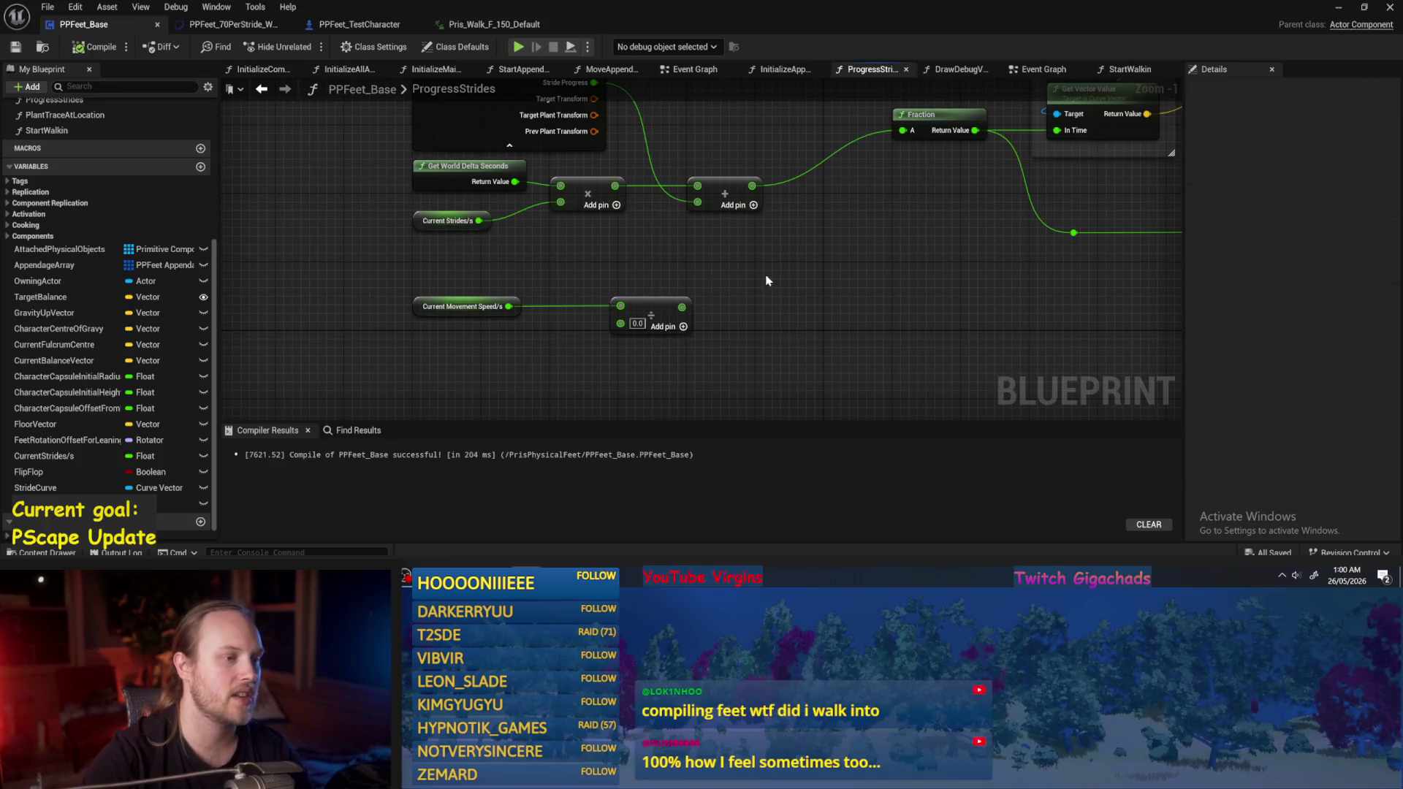
left_click_drag(766, 282, 479, 352)
mouse_move(658, 307)
left_mouse_down()
mouse_move(755, 307)
mouse_move(488, 333)
left_mouse_up()
scroll(734, 306, "down", 1)
left_click(657, 317)
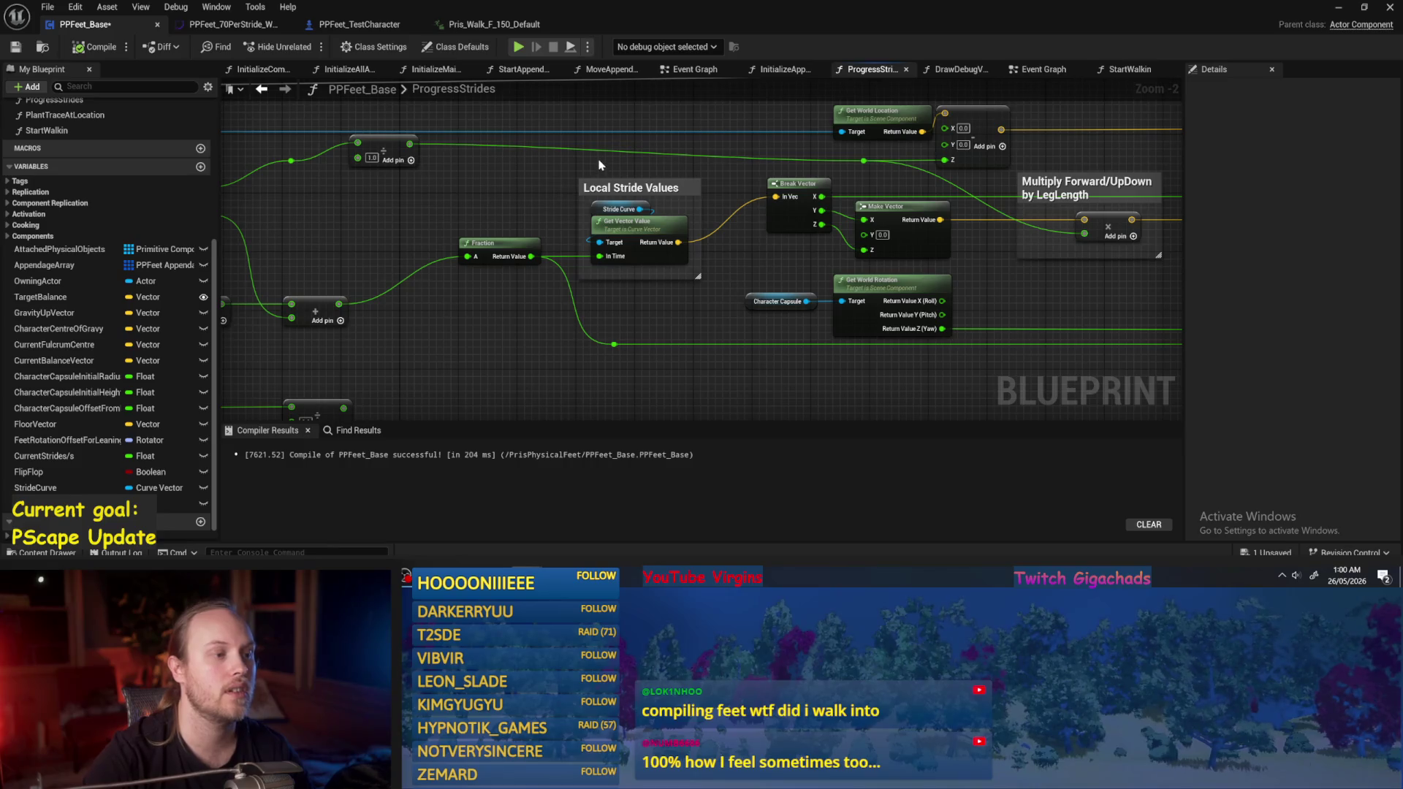
left_click(616, 281)
left_click(628, 316)
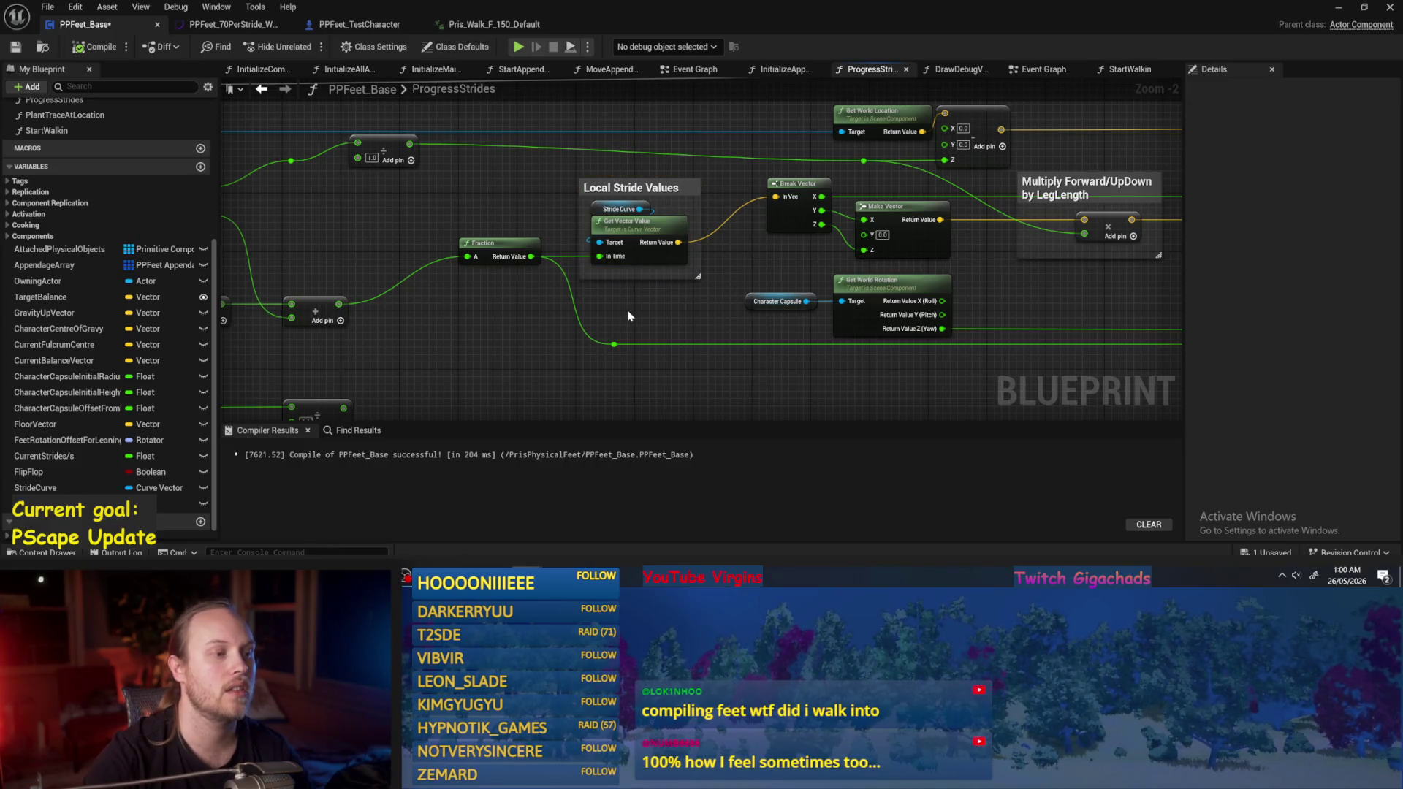
left_click_drag(628, 317, 689, 287)
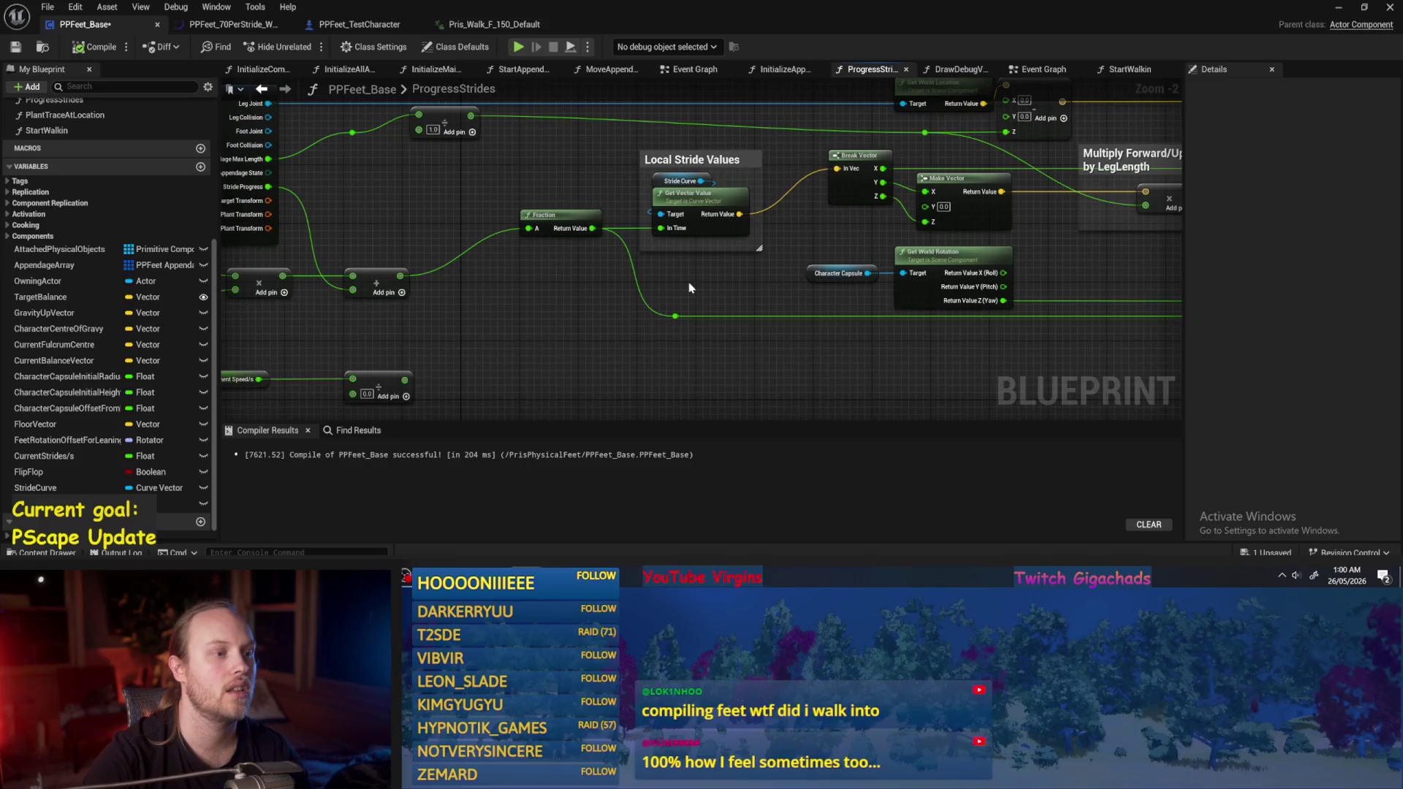
Compile, then reposition the Current Movement Speed and divide nodes.
left_click(95, 47)
left_click(16, 47)
left_click(684, 288)
left_click(685, 288)
left_click_drag(684, 288, 858, 242)
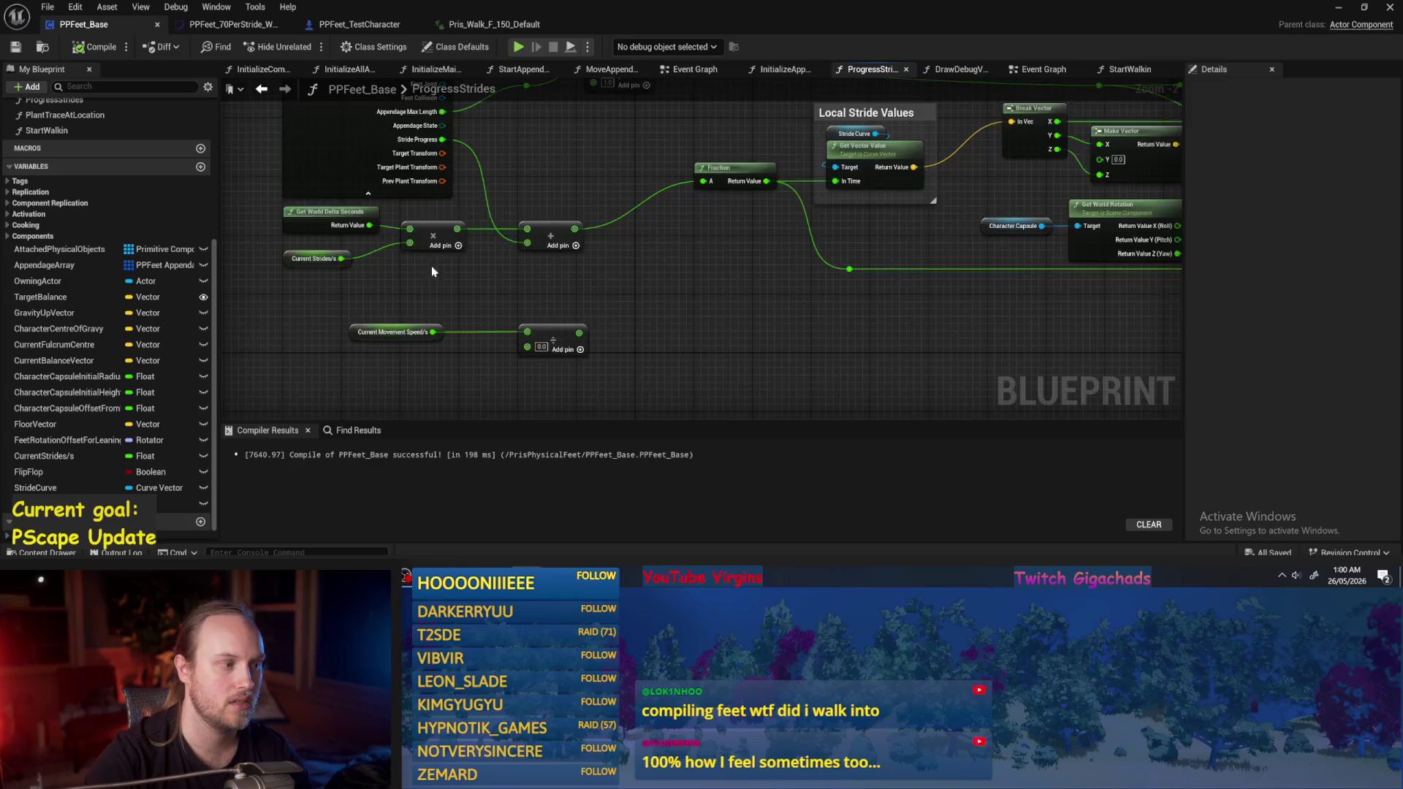
left_click_drag(412, 276, 557, 230)
left_click_drag(544, 286, 552, 316)
left_click_drag(685, 308, 626, 338)
left_click(1009, 146)
Place the divide node beside Current Movement Speed/s.
left_click_drag(923, 211, 885, 233)
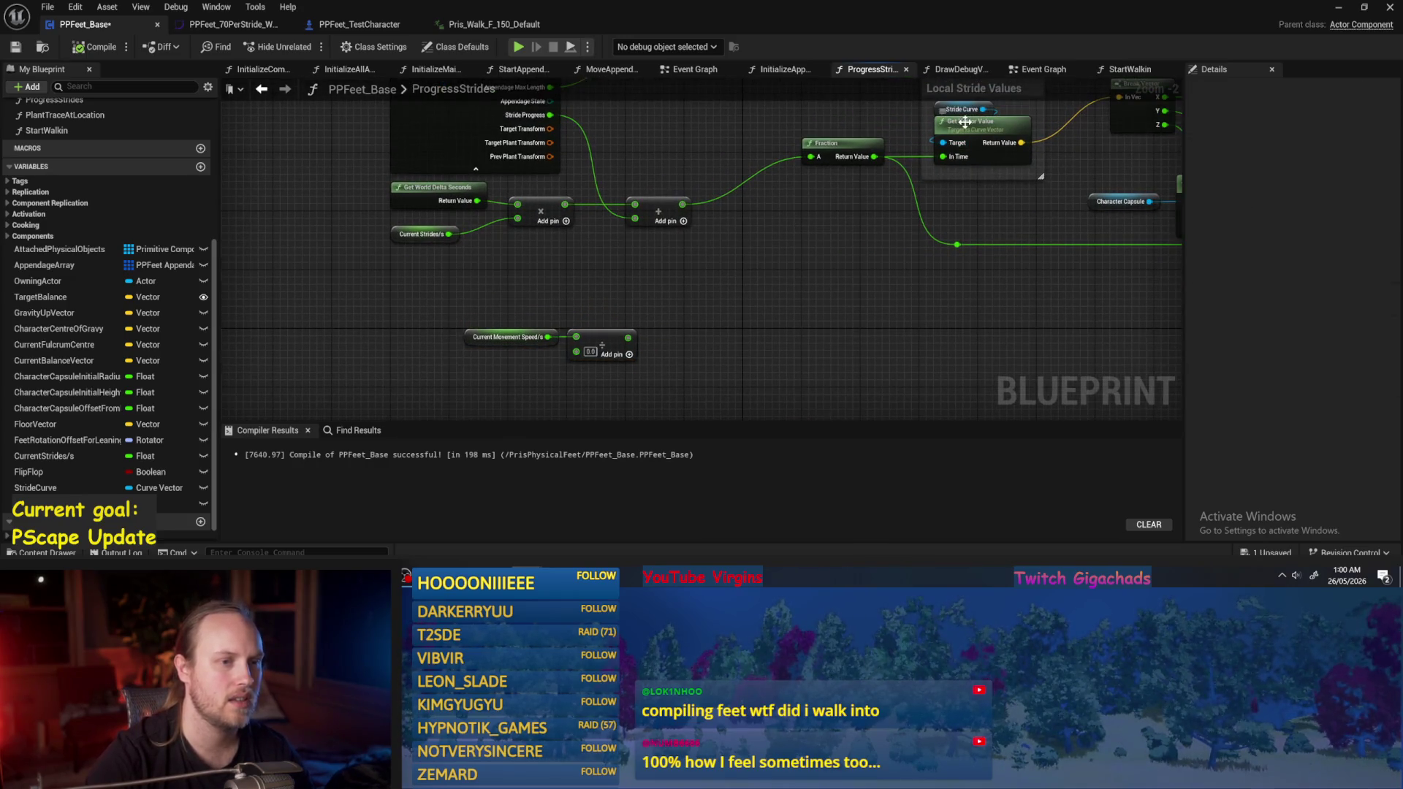
scroll(539, 275, "up", 2)
left_click(531, 307)
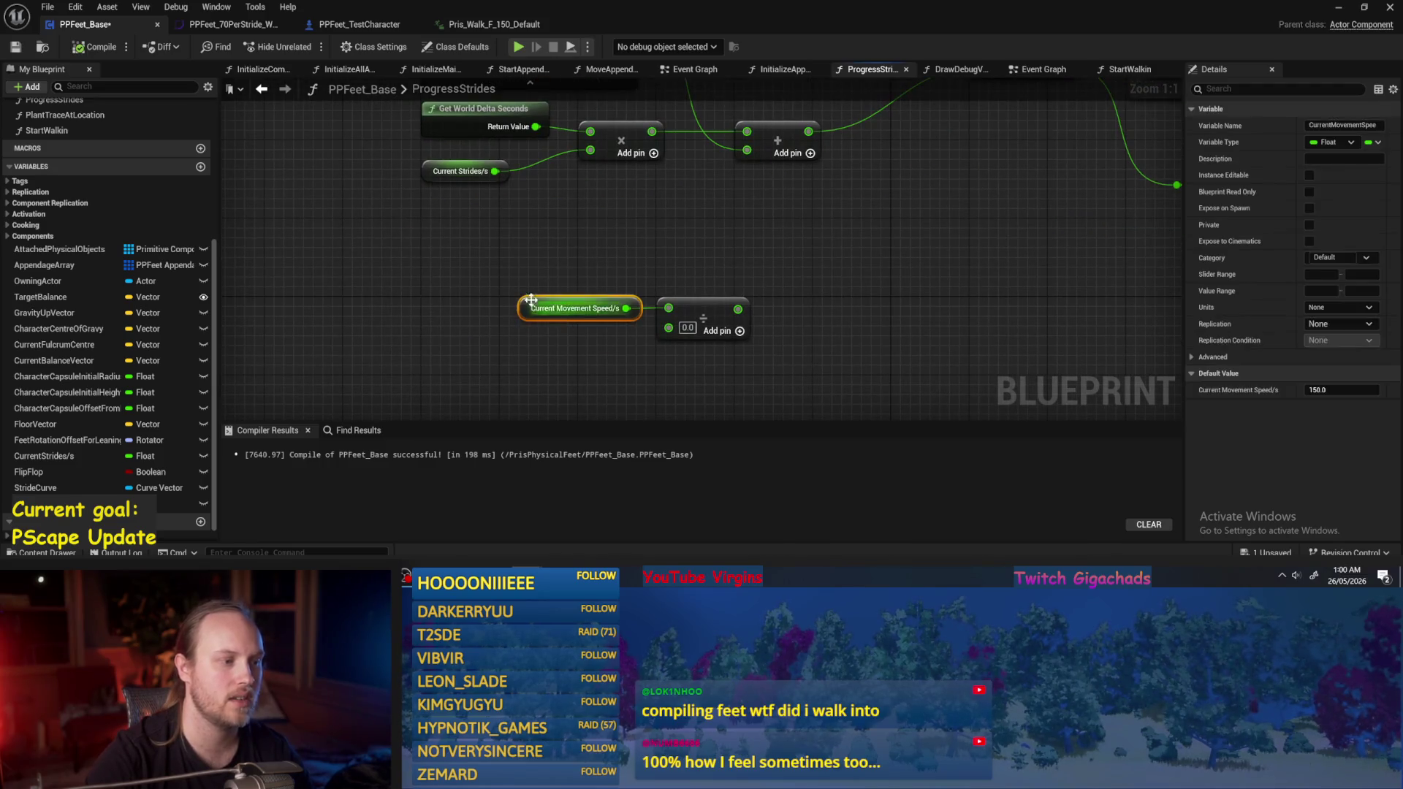
left_click_drag(532, 306, 501, 243)
left_click(626, 248)
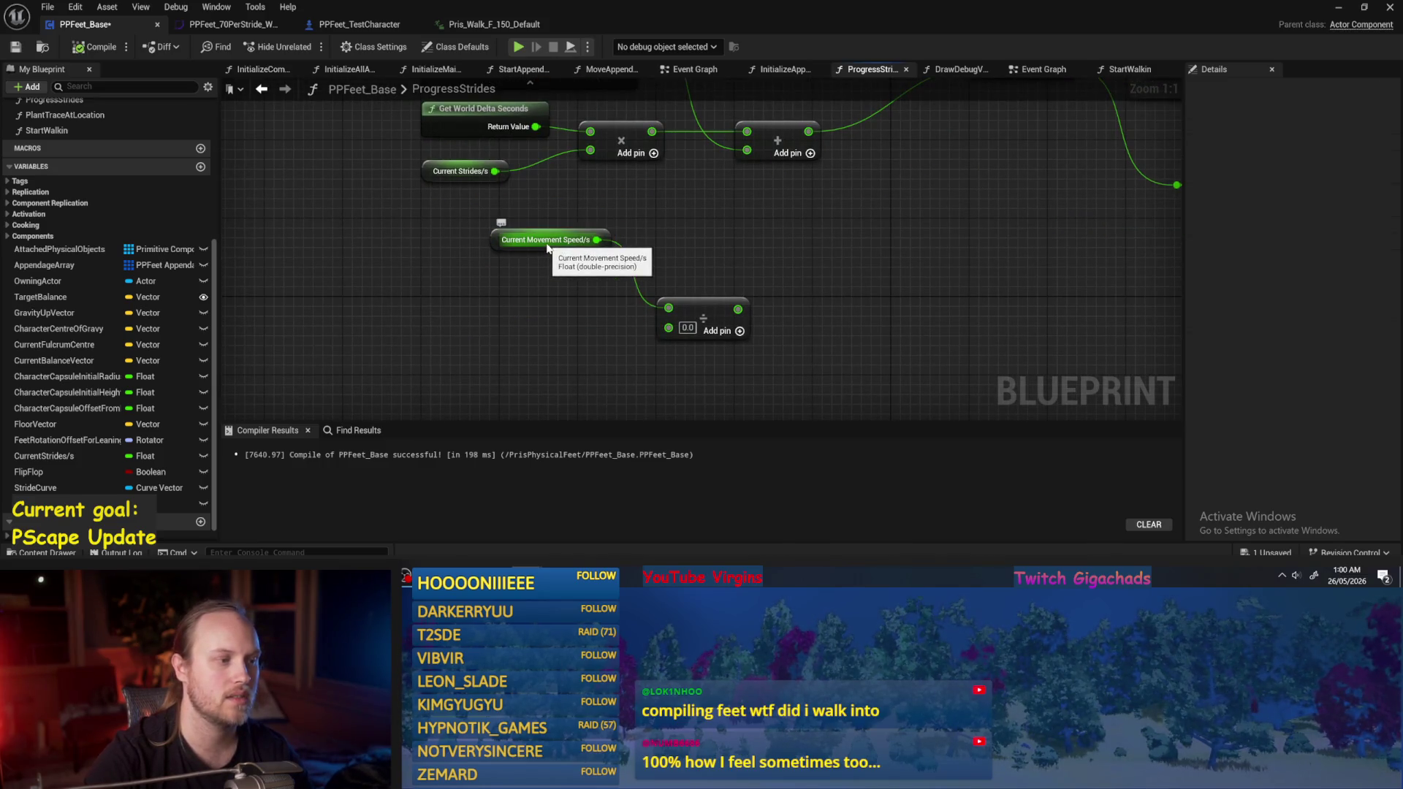
left_click_drag(706, 266, 622, 266)
mouse_move(601, 313)
left_mouse_down()
mouse_move(647, 239)
mouse_move(772, 239)
mouse_move(592, 248)
mouse_move(613, 248)
left_mouse_up()
Set the divide node's B value to 70.0, then compile and save.
left_click(602, 287)
type("70")
left_click(761, 257)
left_click(78, 50)
Shift the Current Movement Speed/s and divide pair to the left.
left_click(460, 241)
left_click(442, 276)
mouse_move(474, 200)
left_mouse_down()
mouse_move(459, 307)
mouse_move(482, 219)
mouse_move(458, 285)
mouse_move(453, 260)
mouse_move(424, 300)
mouse_move(446, 282)
left_mouse_up()
left_click(579, 239)
left_click(609, 259)
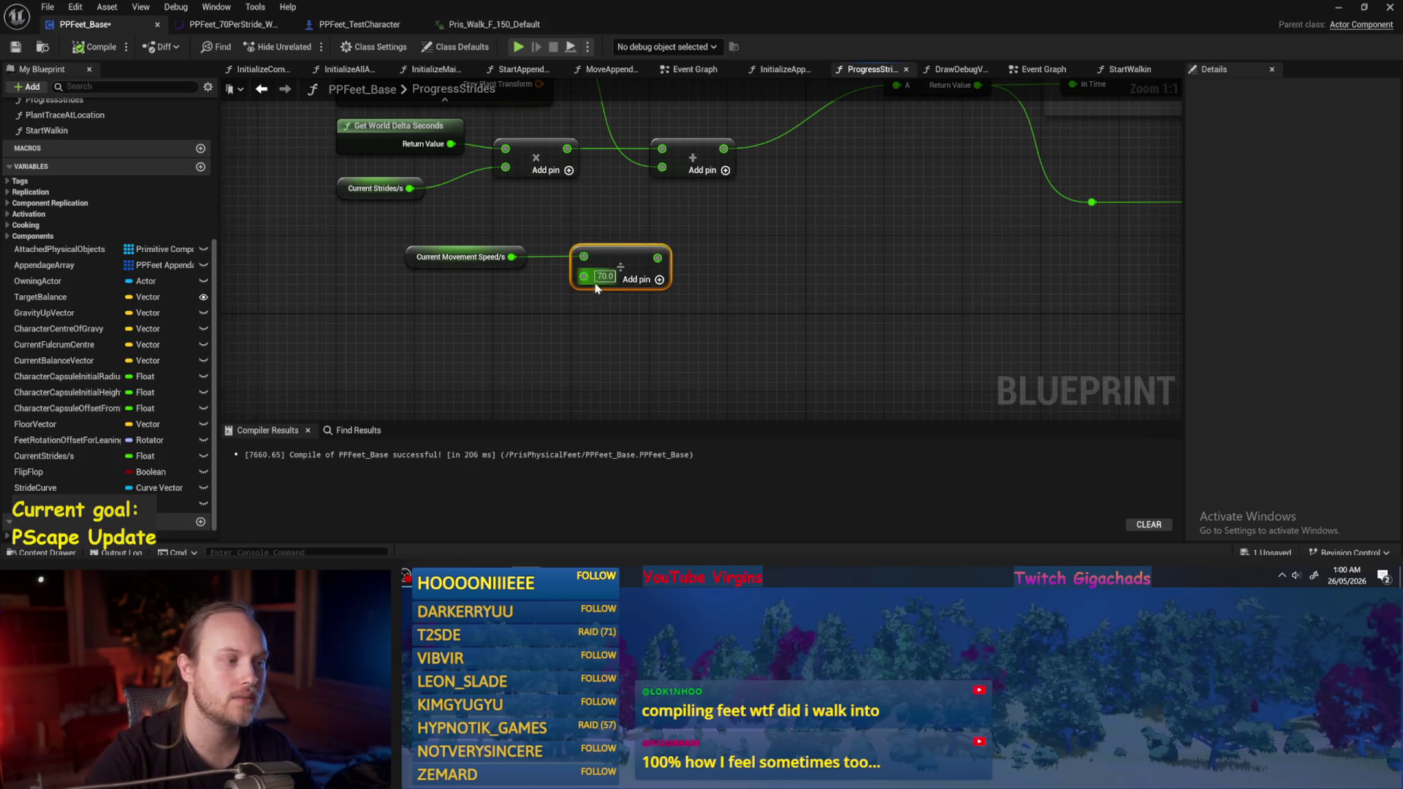
left_click(597, 287)
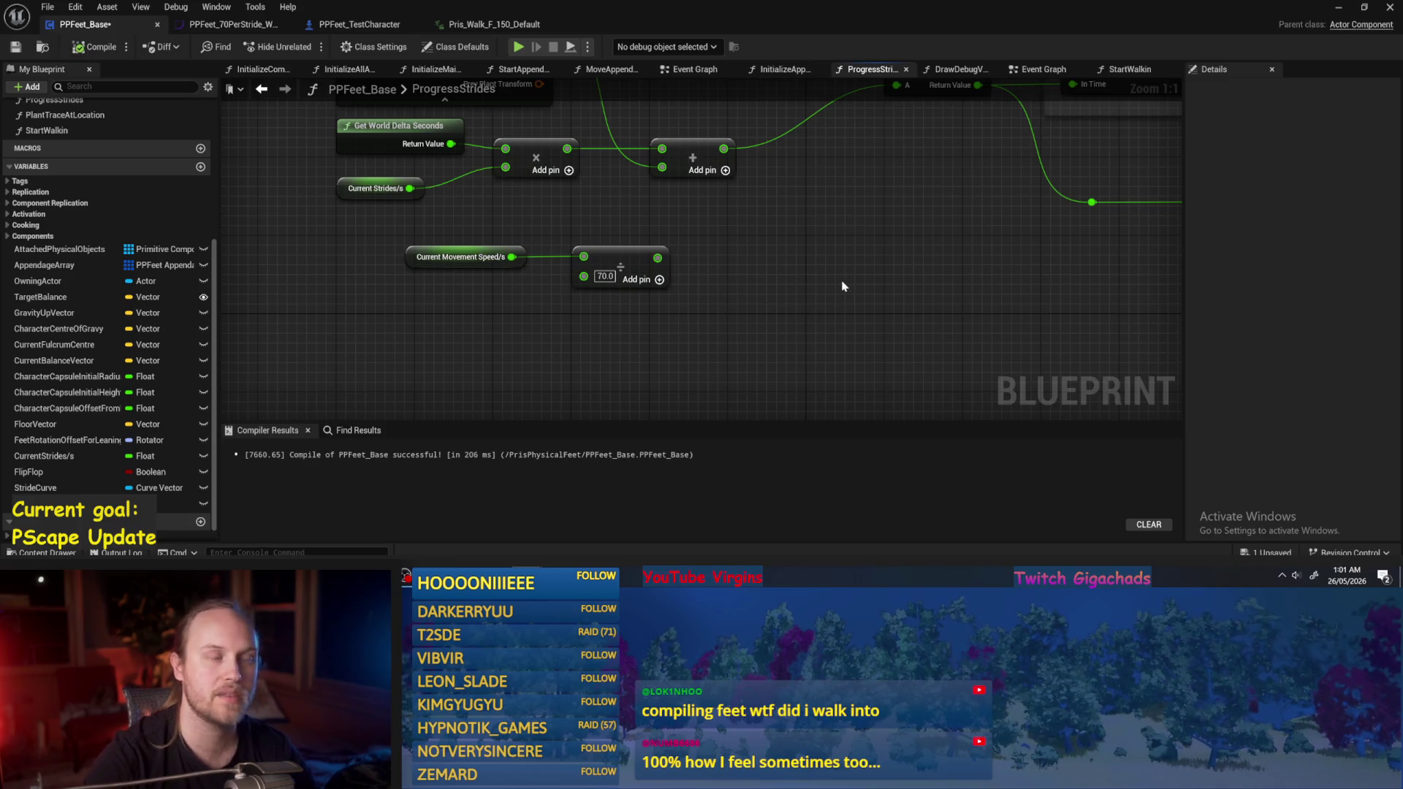
left_click_drag(842, 279, 804, 306)
scroll(637, 282, "down", 1)
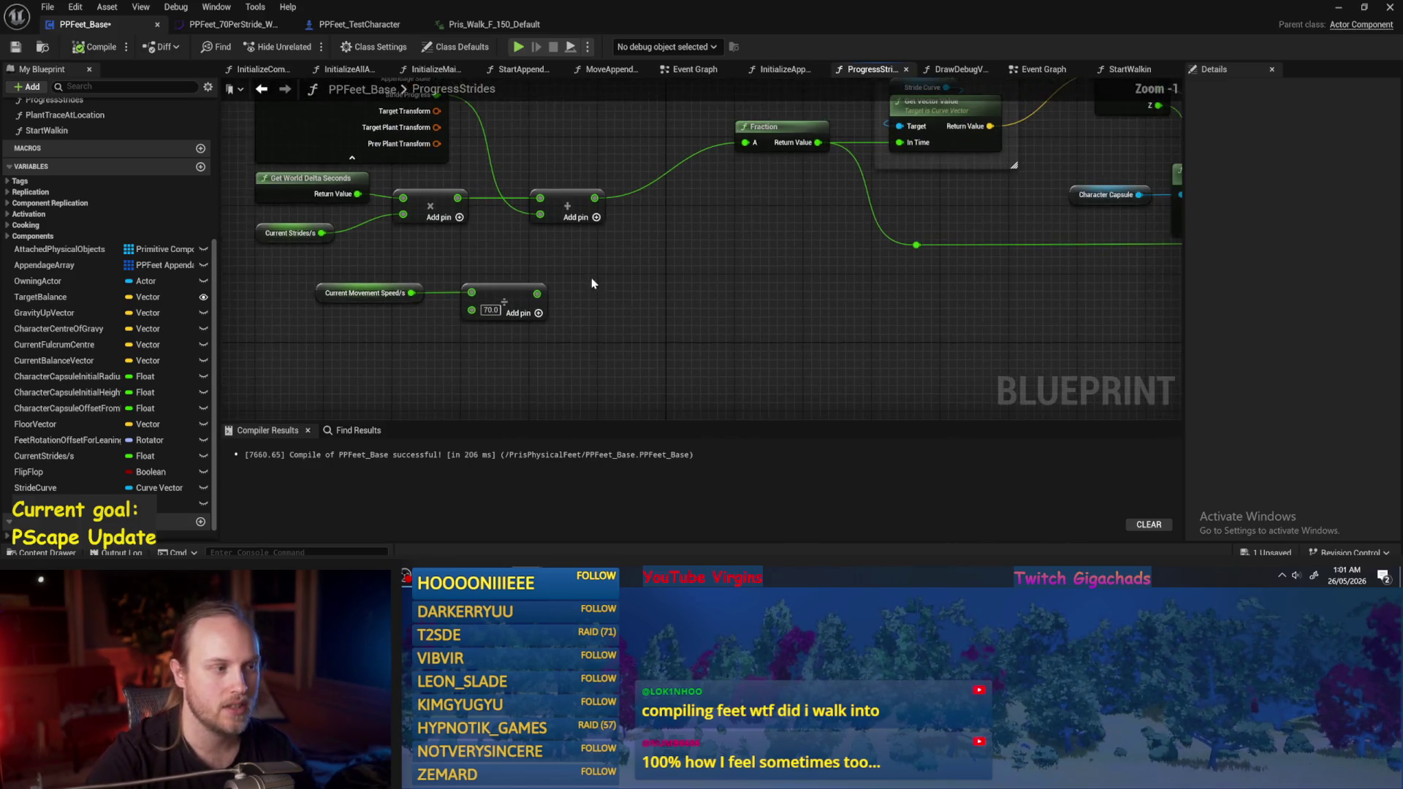
mouse_move(570, 364)
left_mouse_down()
mouse_move(289, 271)
mouse_move(526, 348)
mouse_move(466, 264)
left_mouse_up()
left_click_drag(627, 275, 422, 283)
Move the speed and divide pair up beside Current Strides/s.
scroll(407, 241, "up", 1)
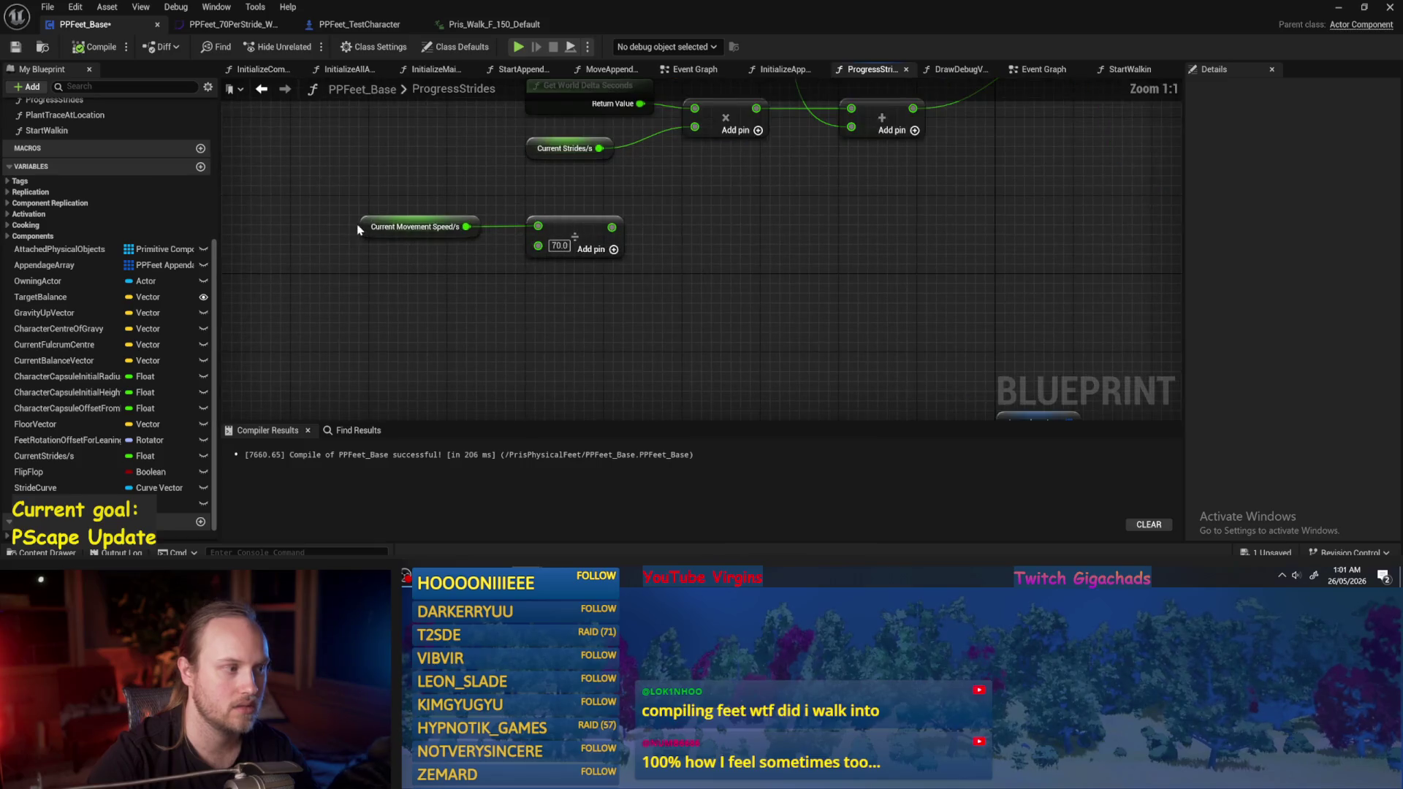
left_click(394, 231)
left_click(405, 265)
scroll(408, 271, "down", 1)
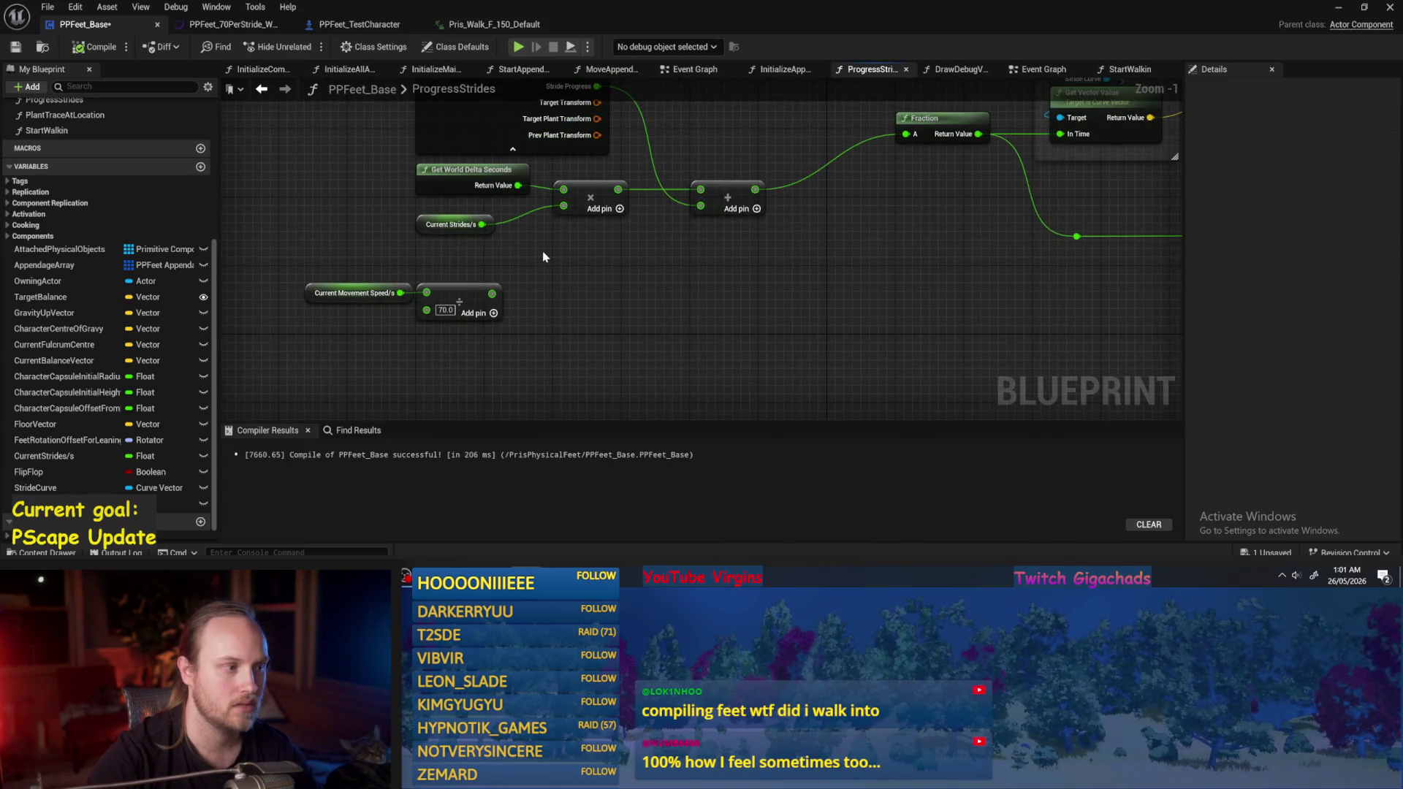
left_click_drag(543, 257, 387, 307)
mouse_move(573, 278)
left_mouse_down()
mouse_move(419, 192)
mouse_move(389, 190)
left_mouse_up()
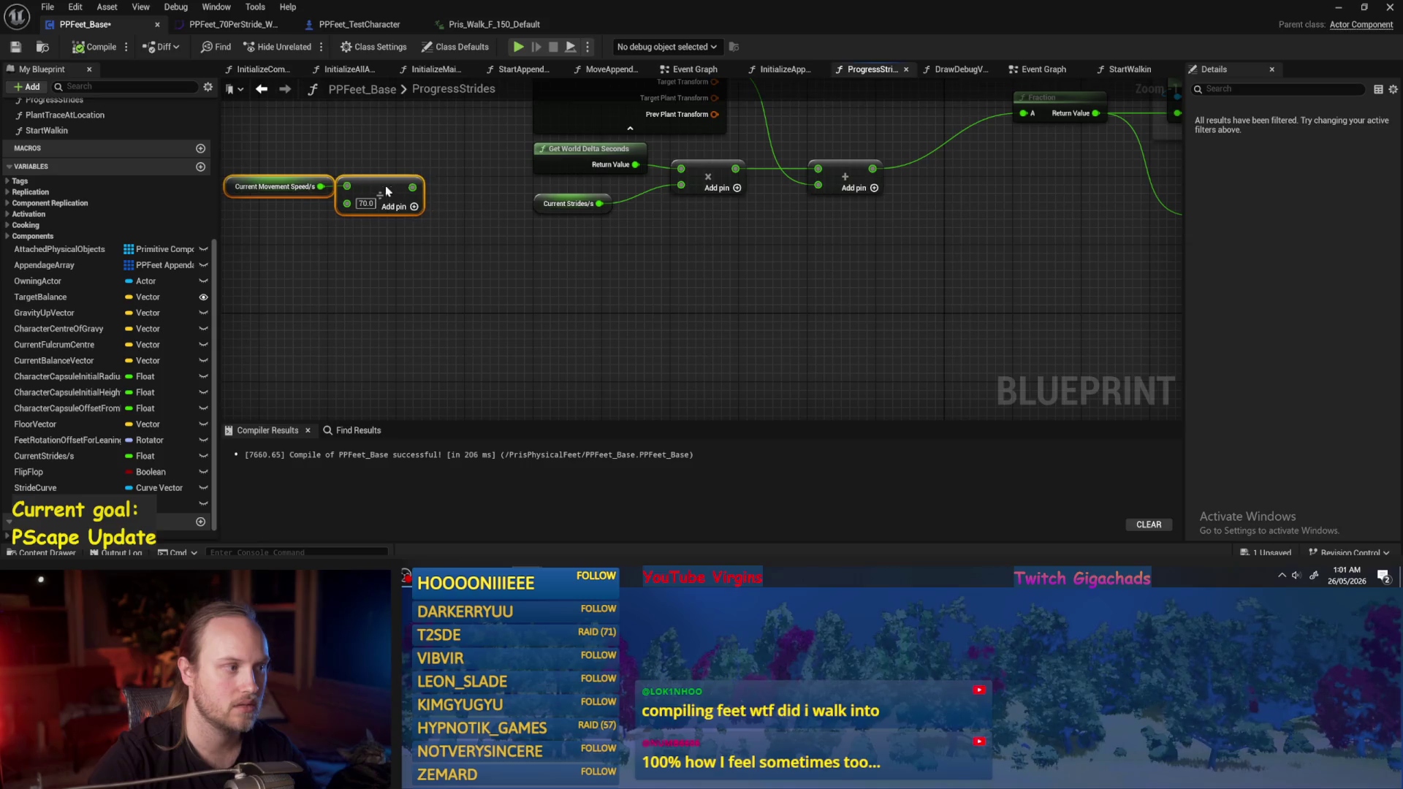
Wire the division result into Current Strides/s, then compile and save.
left_click(620, 252)
mouse_move(635, 218)
left_mouse_down()
mouse_move(825, 245)
mouse_move(740, 238)
left_mouse_up()
left_click(668, 288)
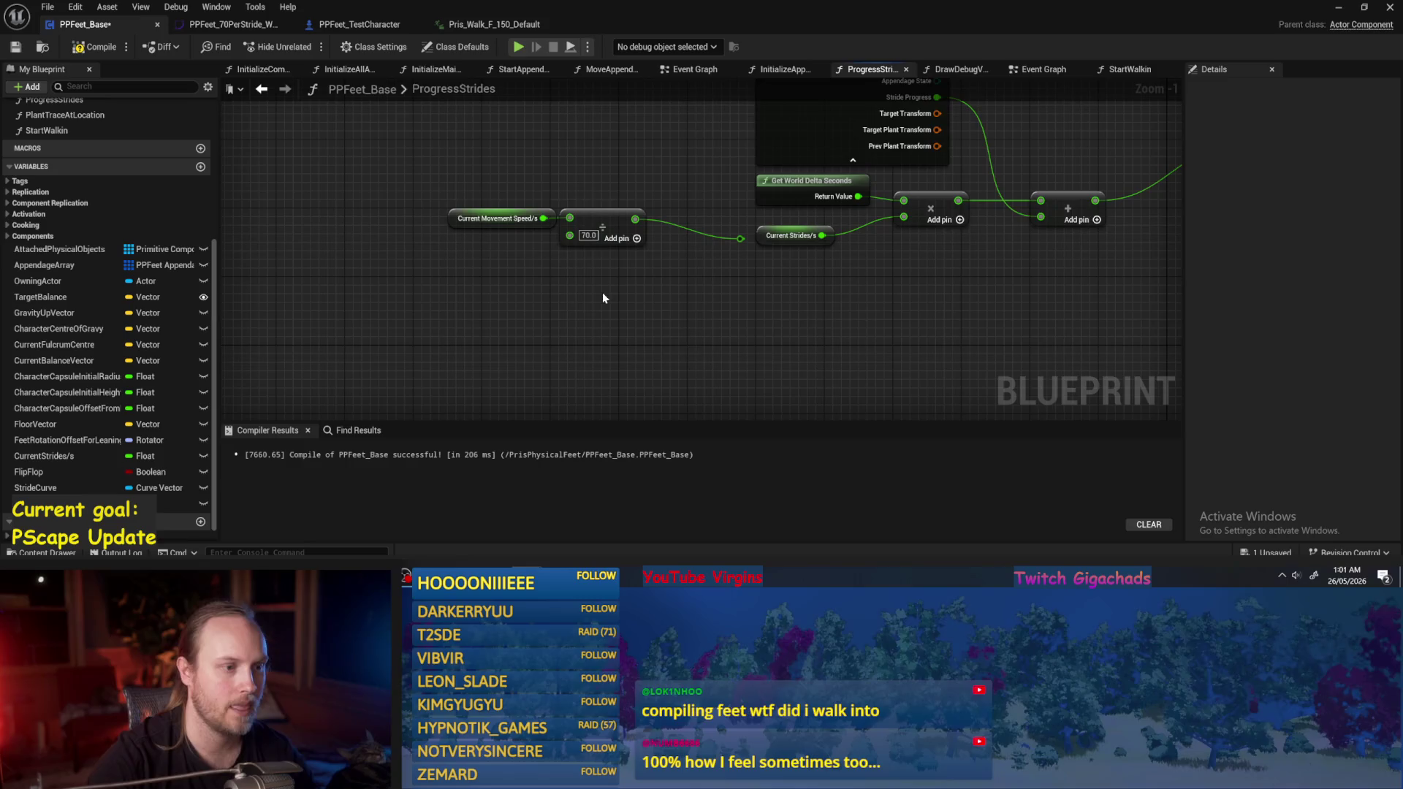
left_click_drag(879, 299, 761, 307)
key("F7")
key("ctrl+s")
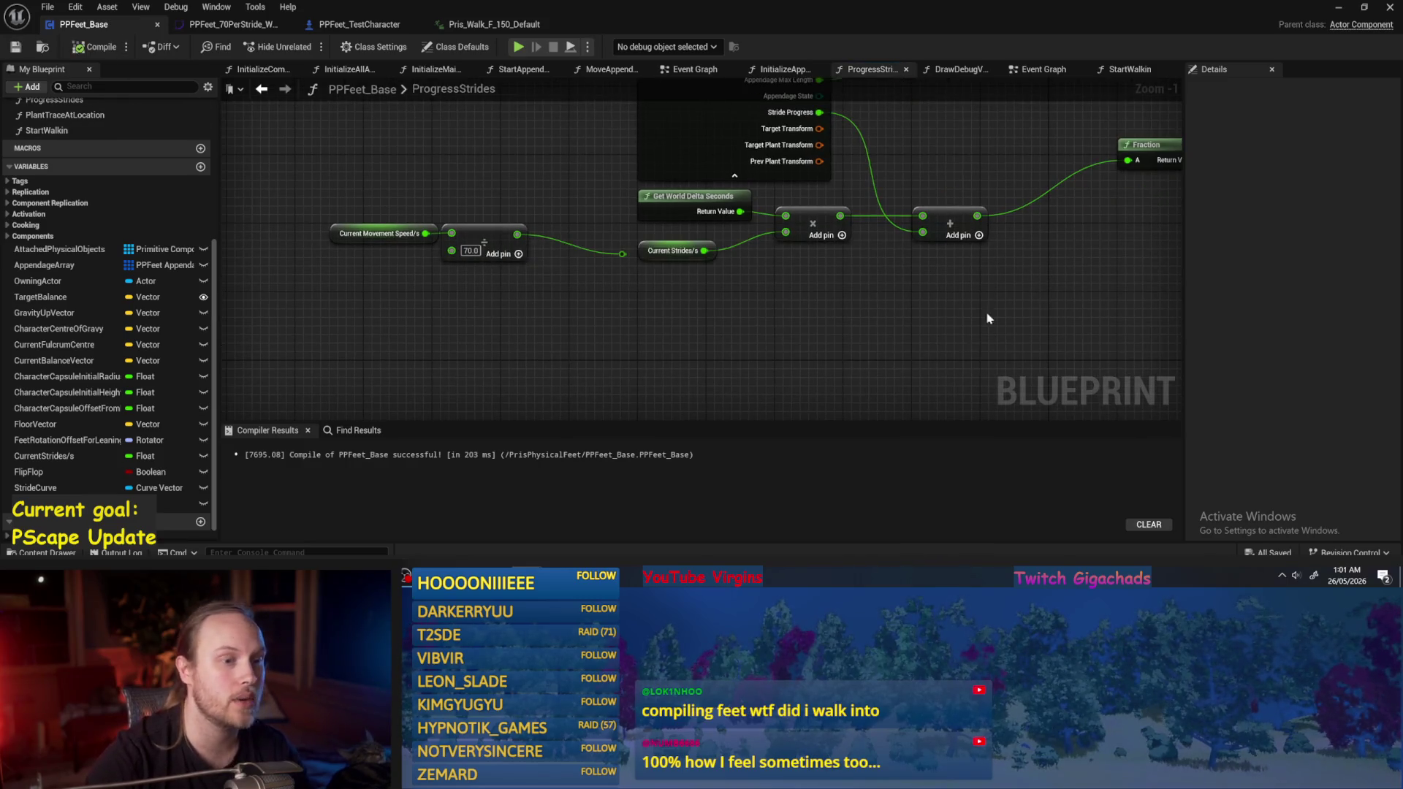
Review the Fraction and Local Stride Values nodes, then add a new variable NewVar.
left_click_drag(984, 320, 793, 327)
scroll(792, 287, "down", 1)
mouse_move(889, 294)
left_mouse_down()
mouse_move(792, 287)
mouse_move(398, 318)
left_mouse_up()
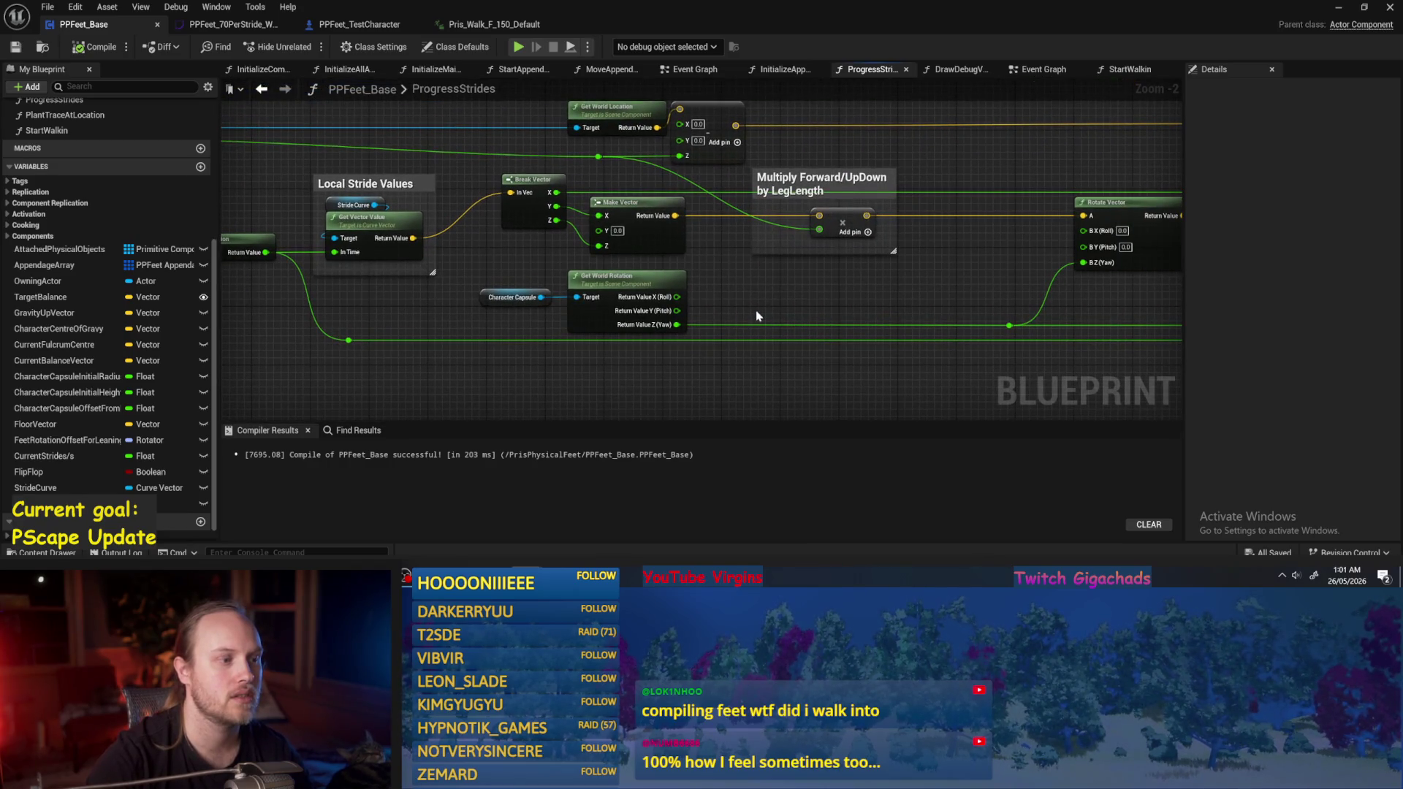
left_click_drag(422, 307, 840, 297)
left_click_drag(870, 140, 573, 281)
scroll(585, 334, "up", 2)
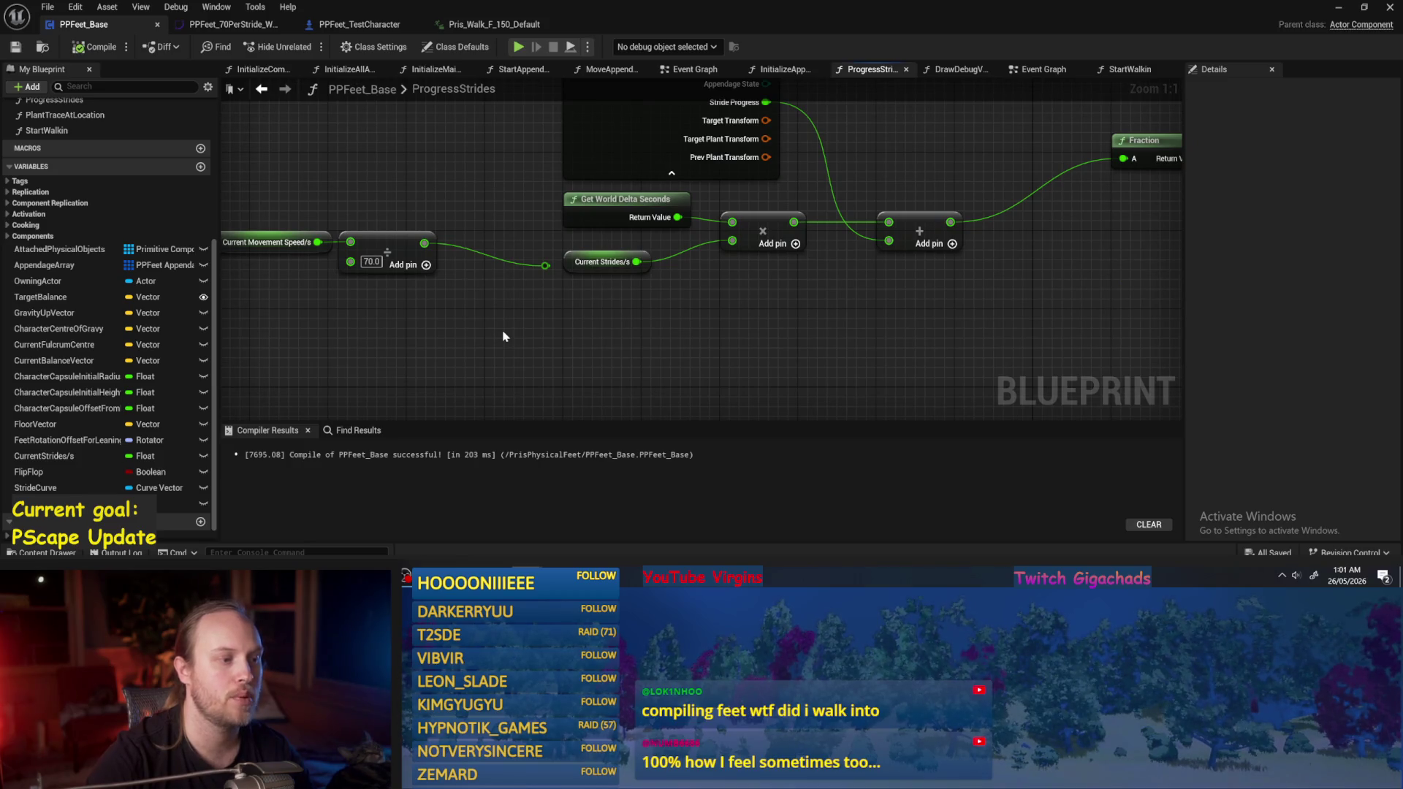
left_click_drag(502, 337, 742, 307)
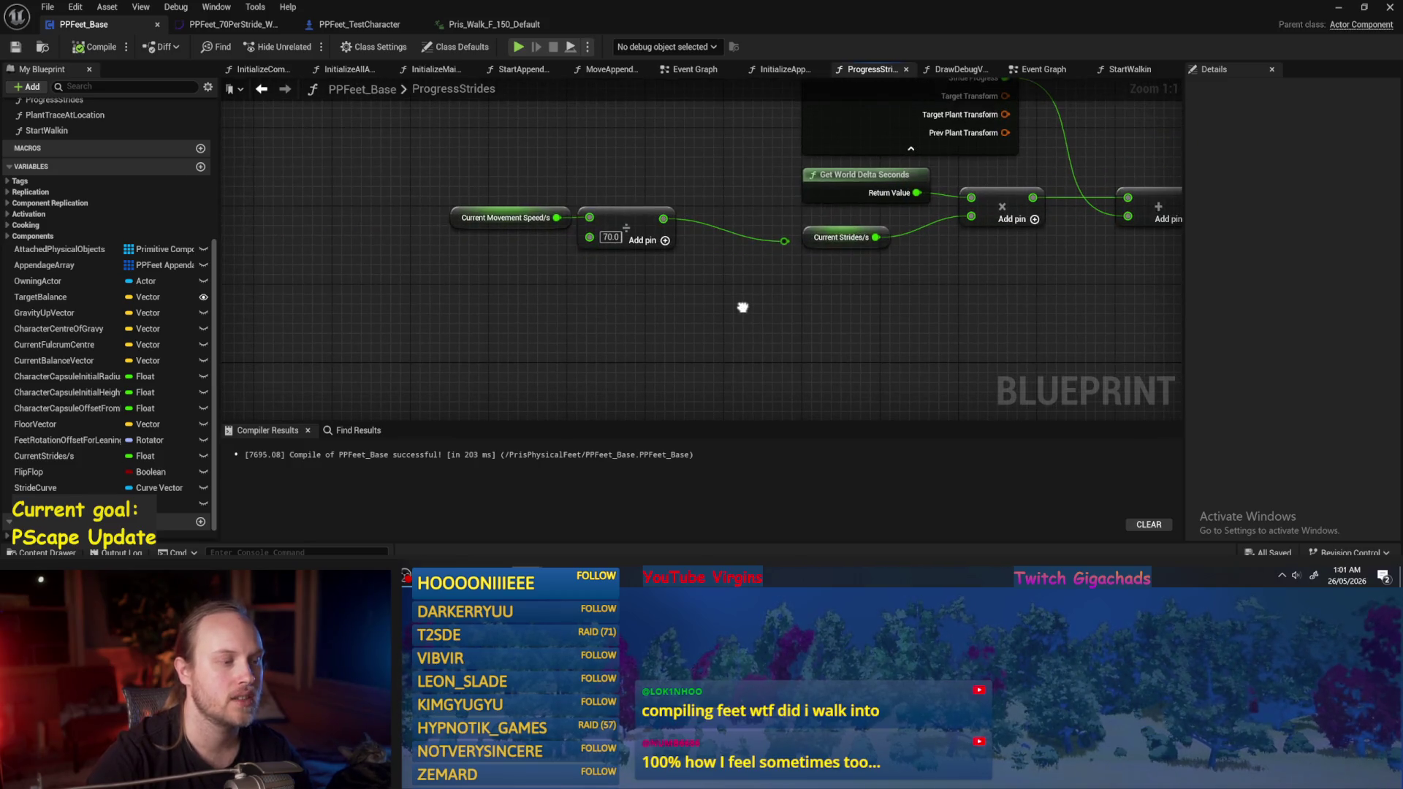
left_click_drag(555, 318, 611, 307)
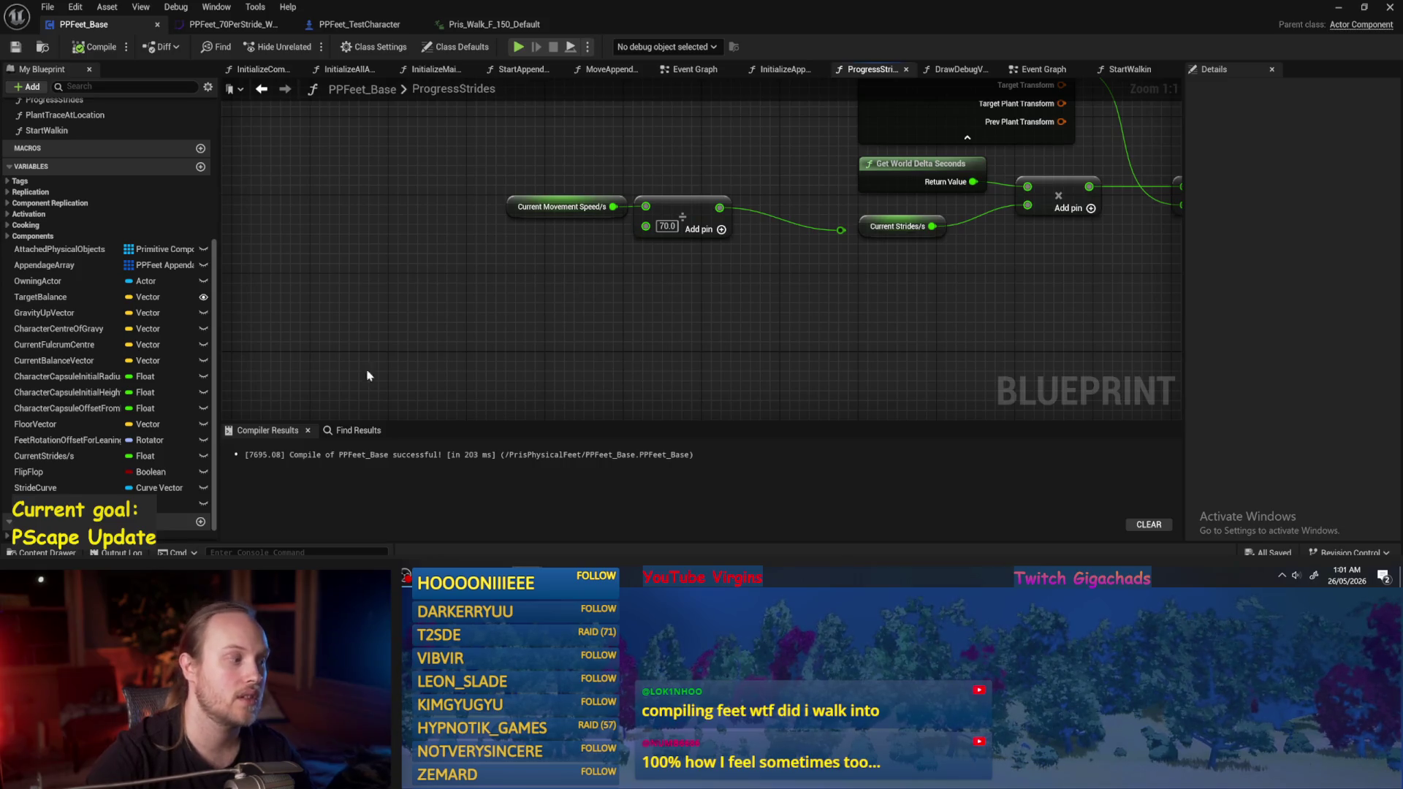
left_click(201, 166)
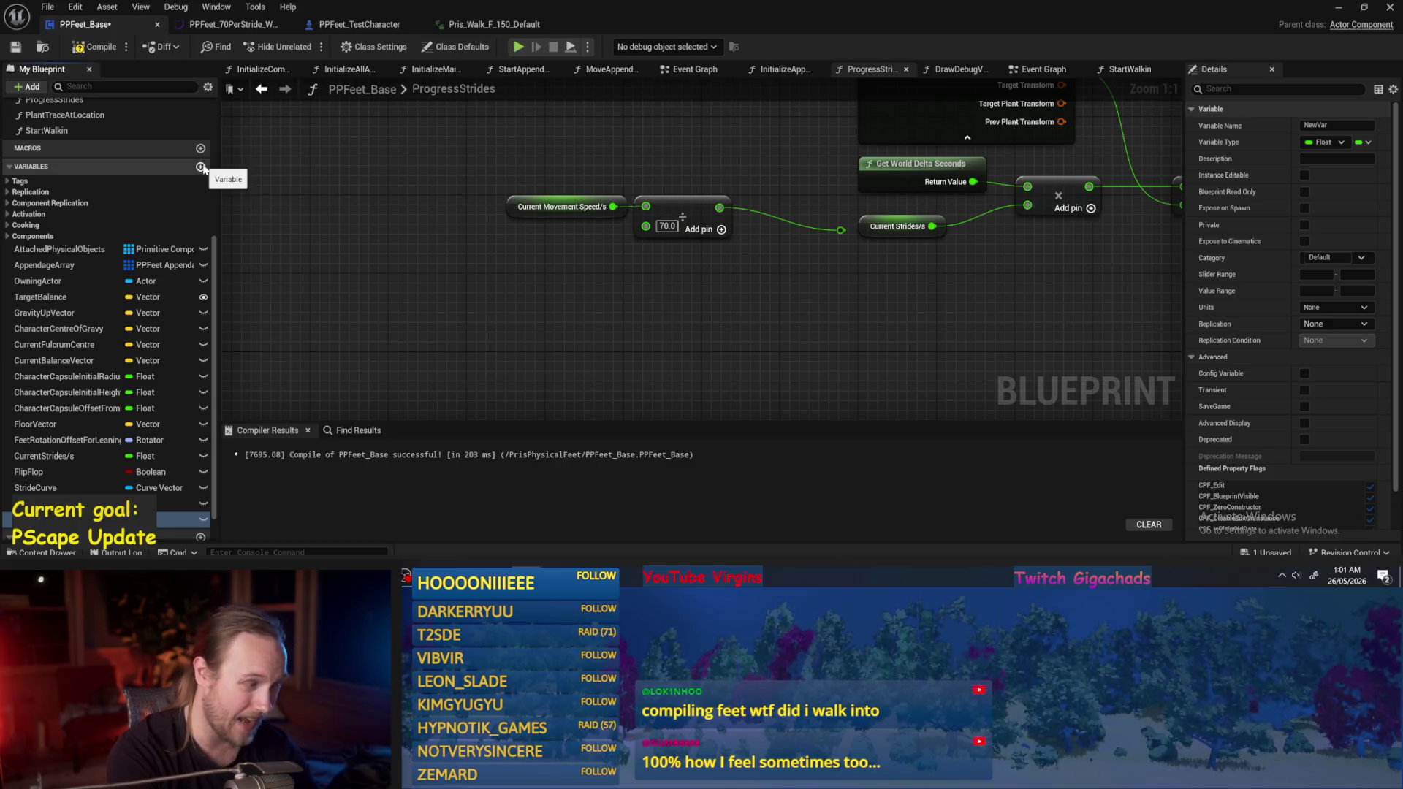
Name the variable CurrentStrideLengthFactor, place its getter on the graph, compile and save.
key("Return")
mouse_move(109, 519)
left_mouse_down()
mouse_move(588, 319)
mouse_move(515, 302)
left_mouse_up()
left_click(605, 312)
left_click(81, 47)
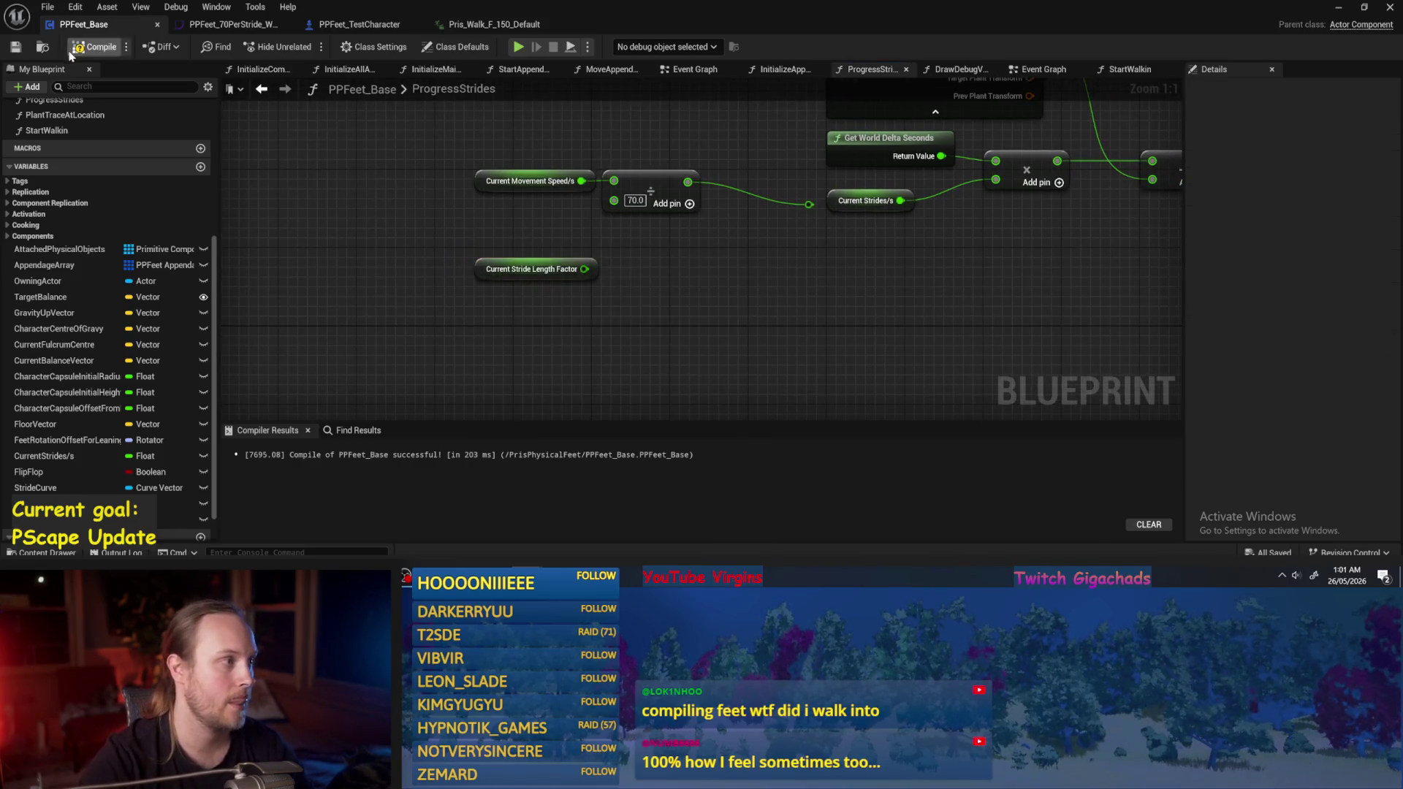
left_click(15, 48)
Position the Current Stride Length Factor getter, edit its default value, and compile.
left_click_drag(694, 332, 631, 337)
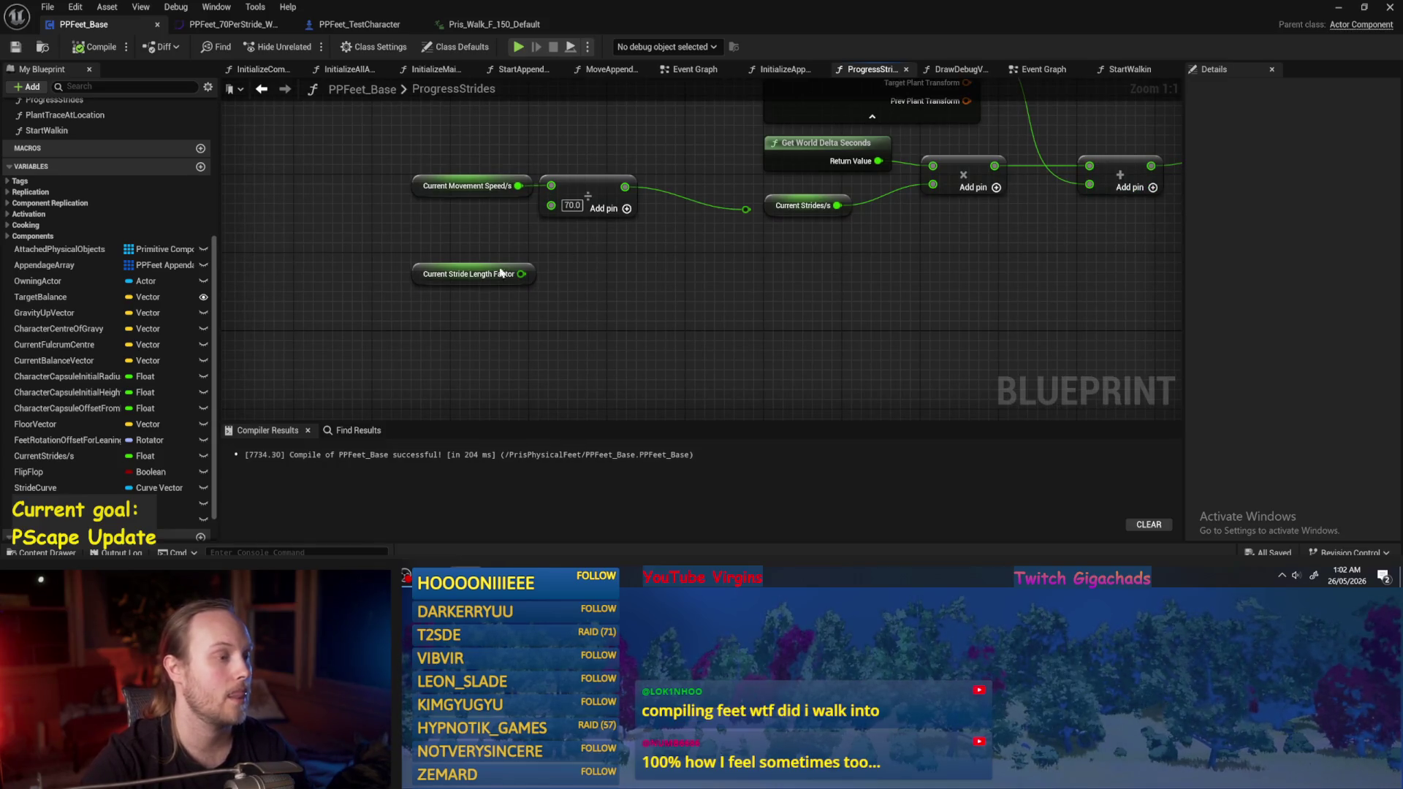
left_click(497, 275)
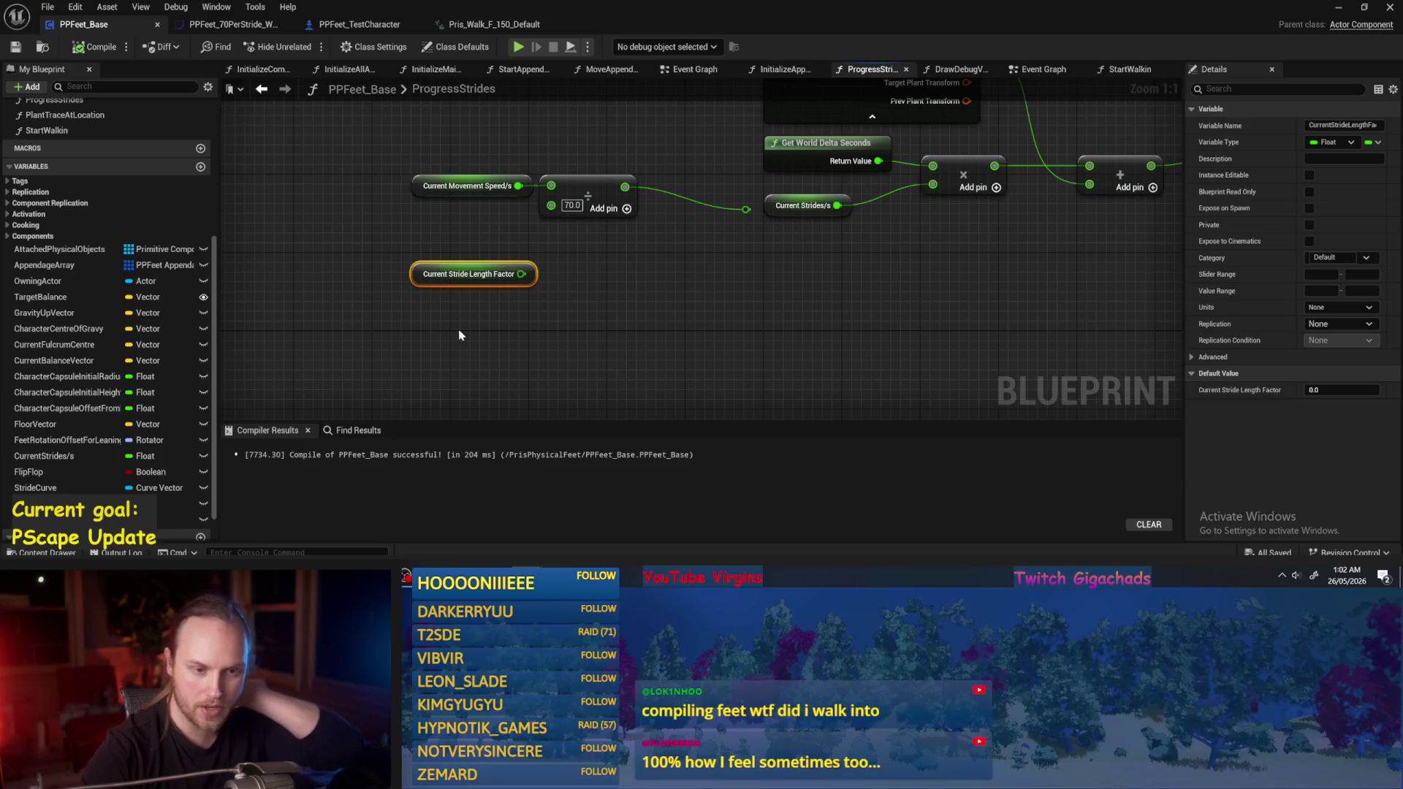
left_click_drag(441, 199, 445, 341)
left_click_drag(468, 236, 459, 300)
left_click(1341, 389)
type("1")
left_click(530, 348)
left_click_drag(468, 263, 464, 281)
left_click(82, 48)
Set the variable's default value to 70.0 and compile.
scroll(332, 409, "down", 1)
left_click_drag(414, 358, 435, 281)
scroll(442, 276, "up", 1)
left_click(1315, 388)
key("BackSpace")
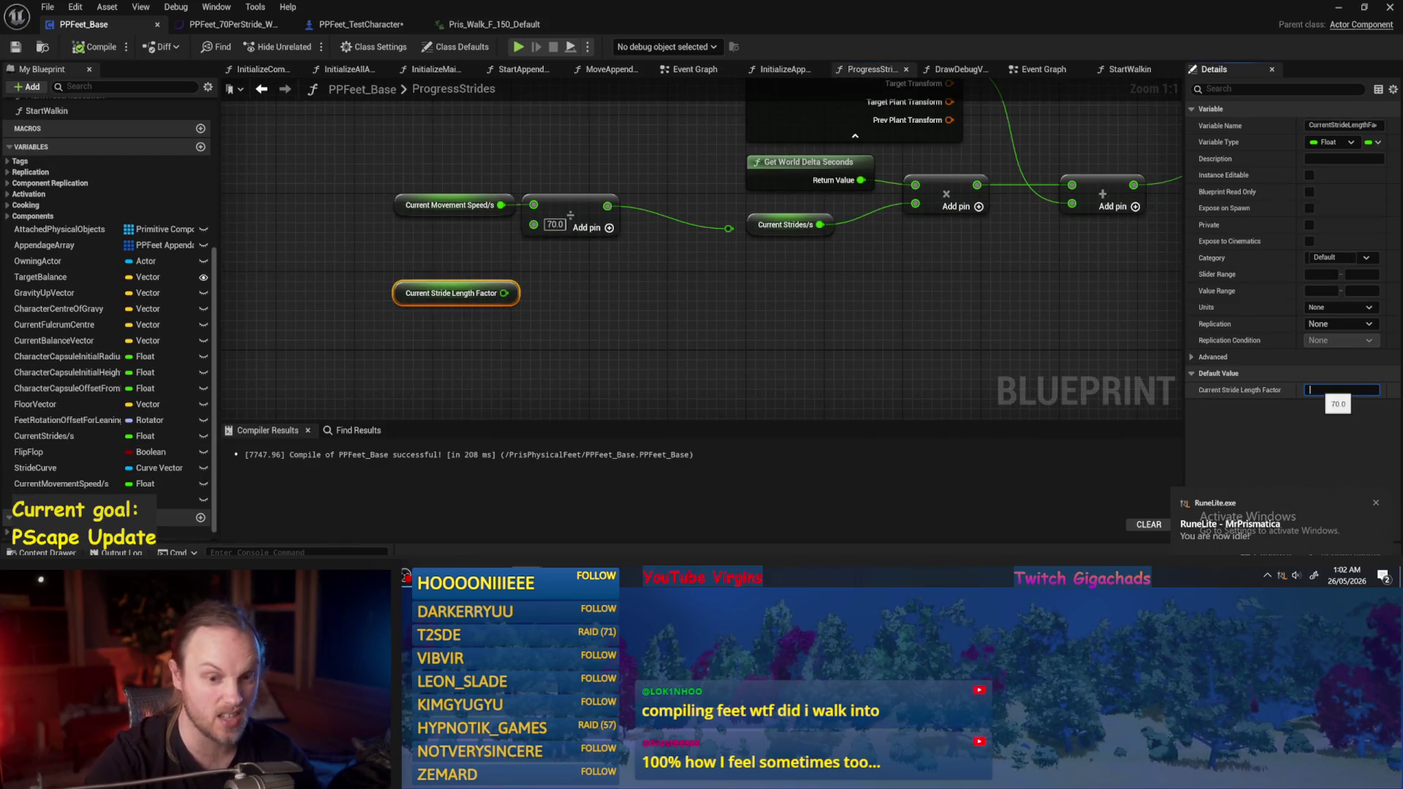
left_click(886, 407)
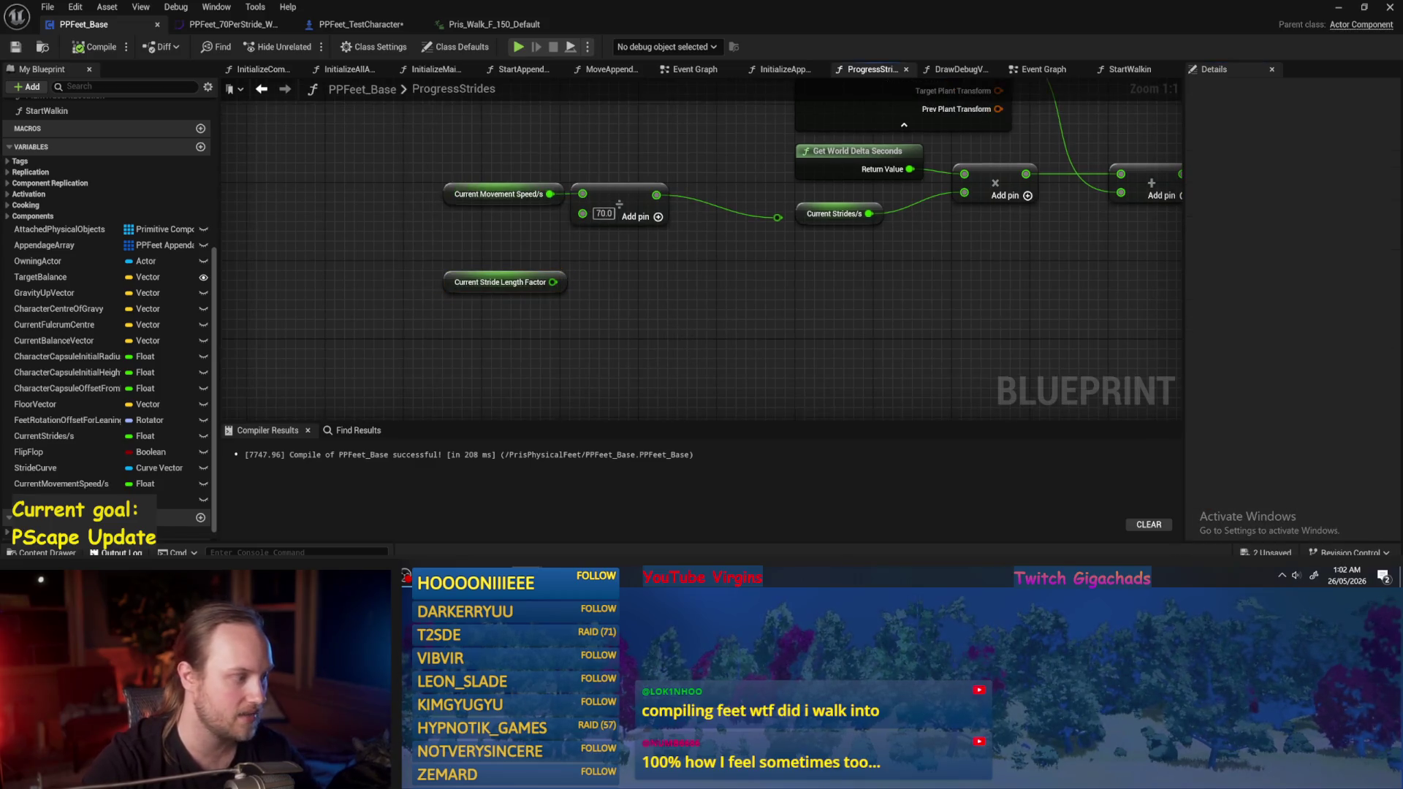
left_click(95, 46)
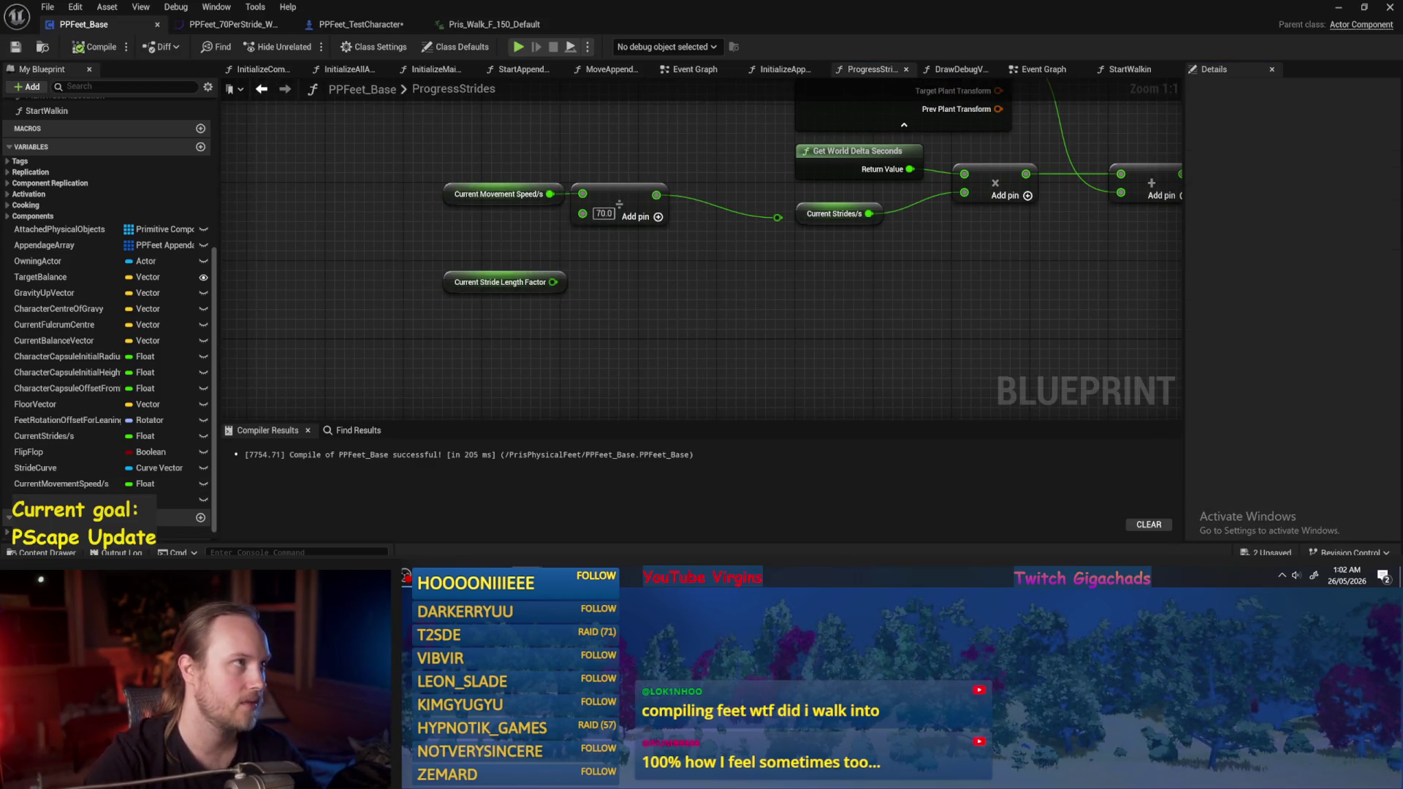
Rename the variable to CurrentStrideLength and save the blueprint.
left_click_drag(674, 311, 686, 277)
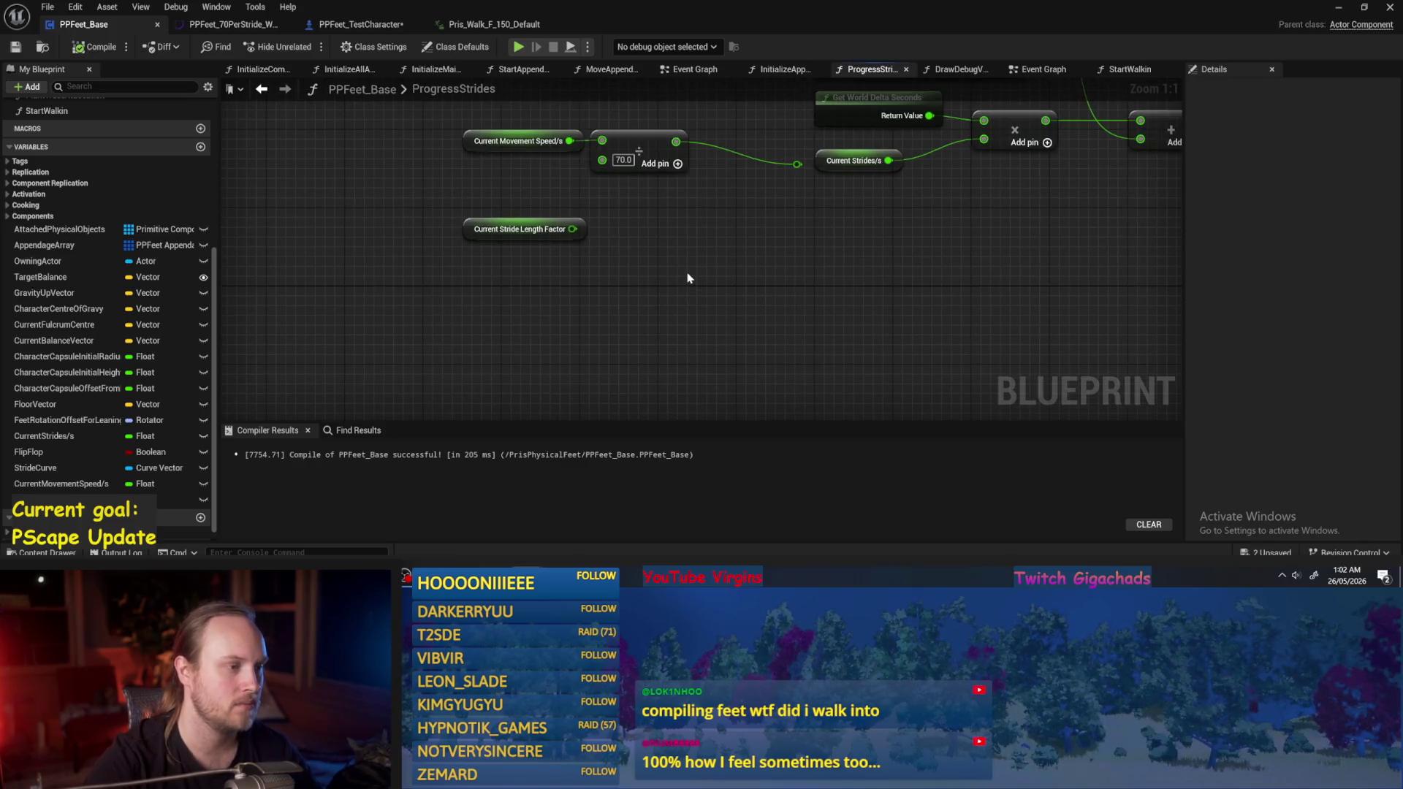
left_click(115, 499)
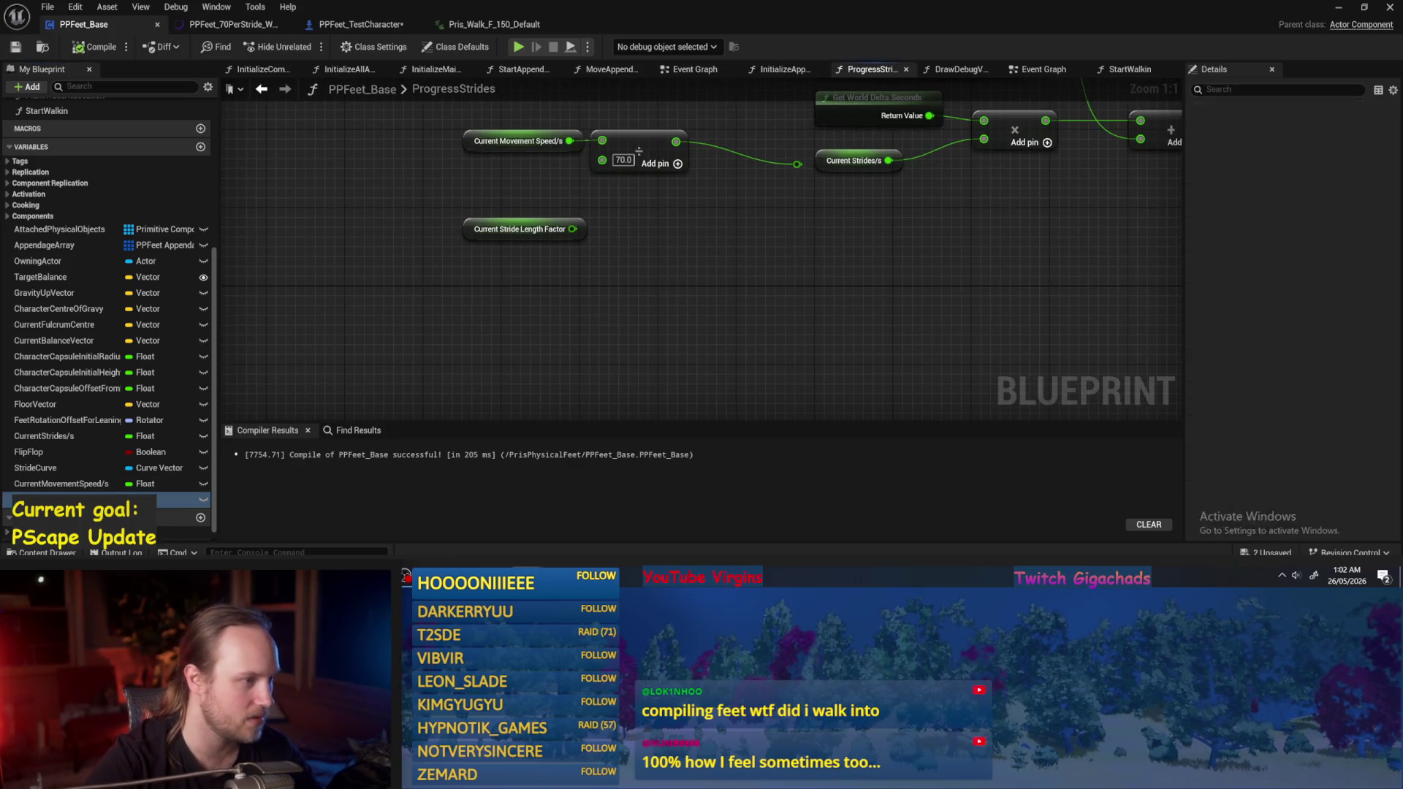
left_click(1364, 125)
key("BackSpace")
key("BackSpace")
key("BackSpace")
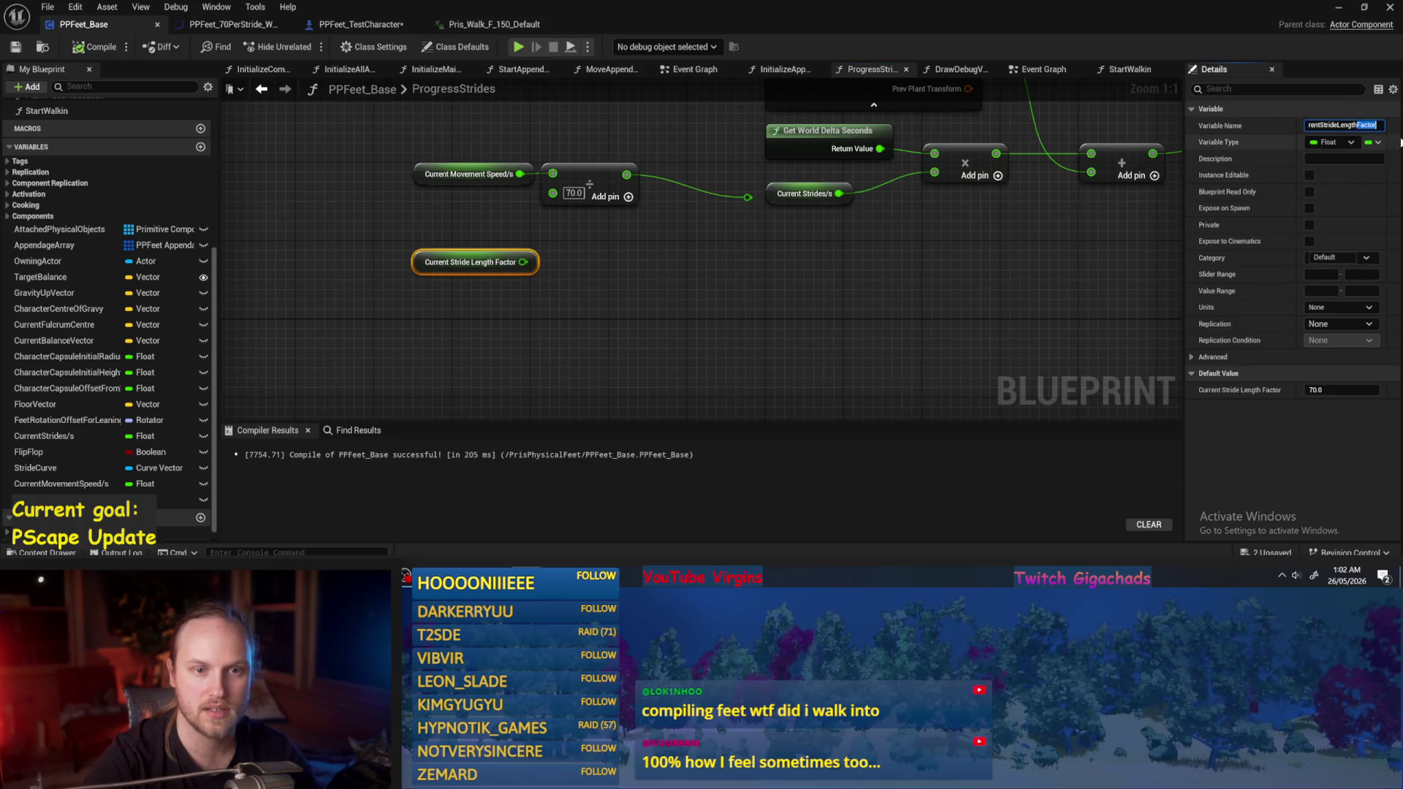
key("Return")
mouse_move(677, 282)
left_mouse_down()
mouse_move(683, 260)
mouse_move(574, 320)
left_mouse_up()
key("ctrl+s")
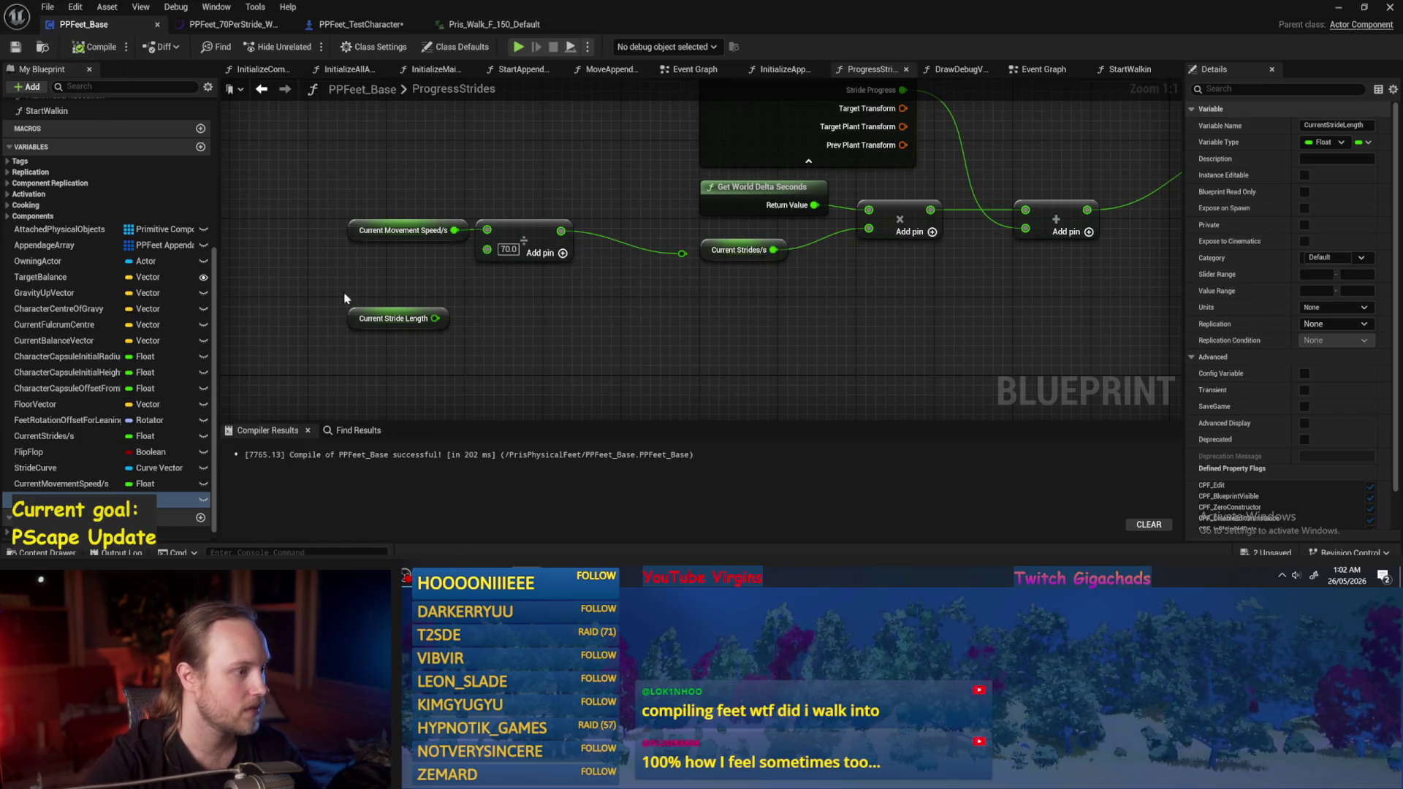
left_click(395, 317)
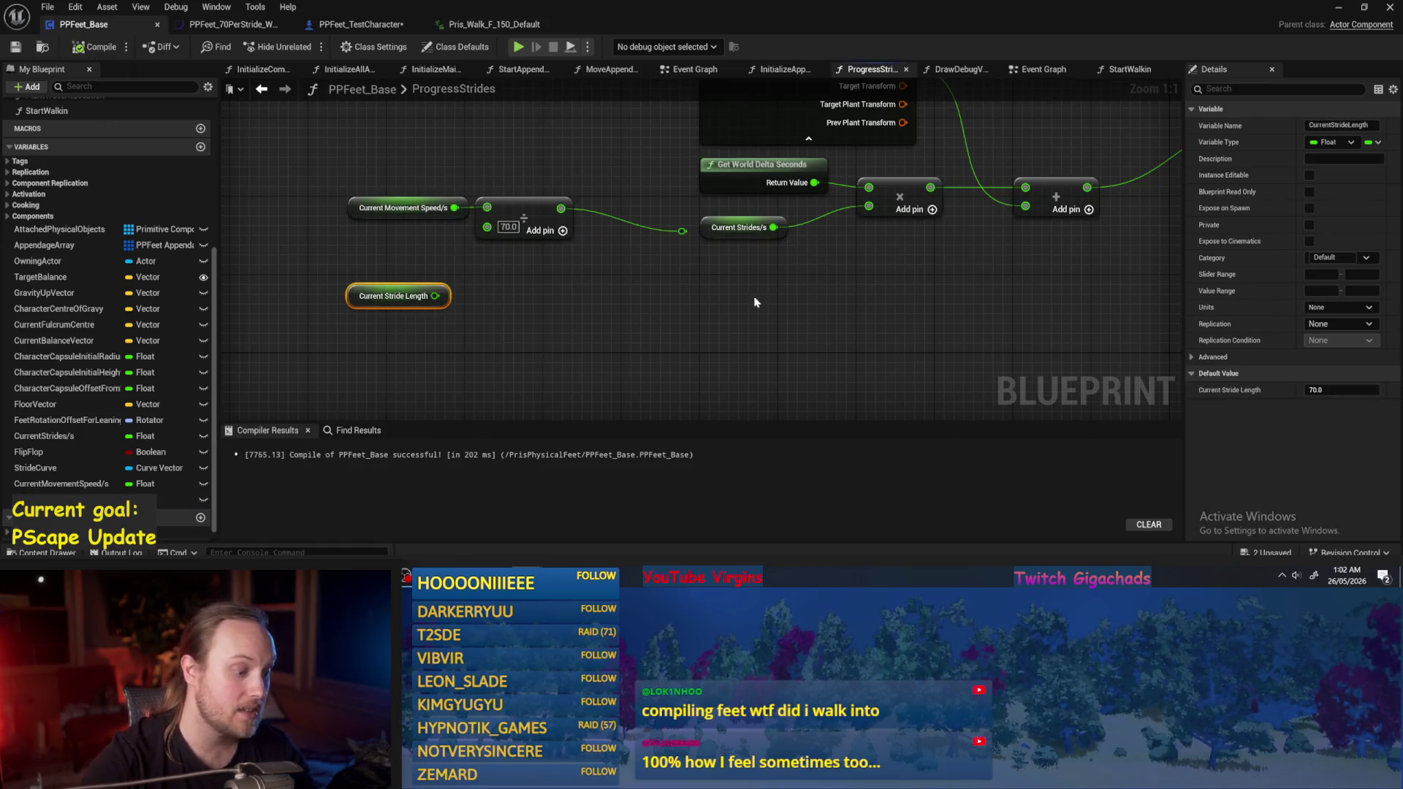
scroll(704, 314, "down", 3)
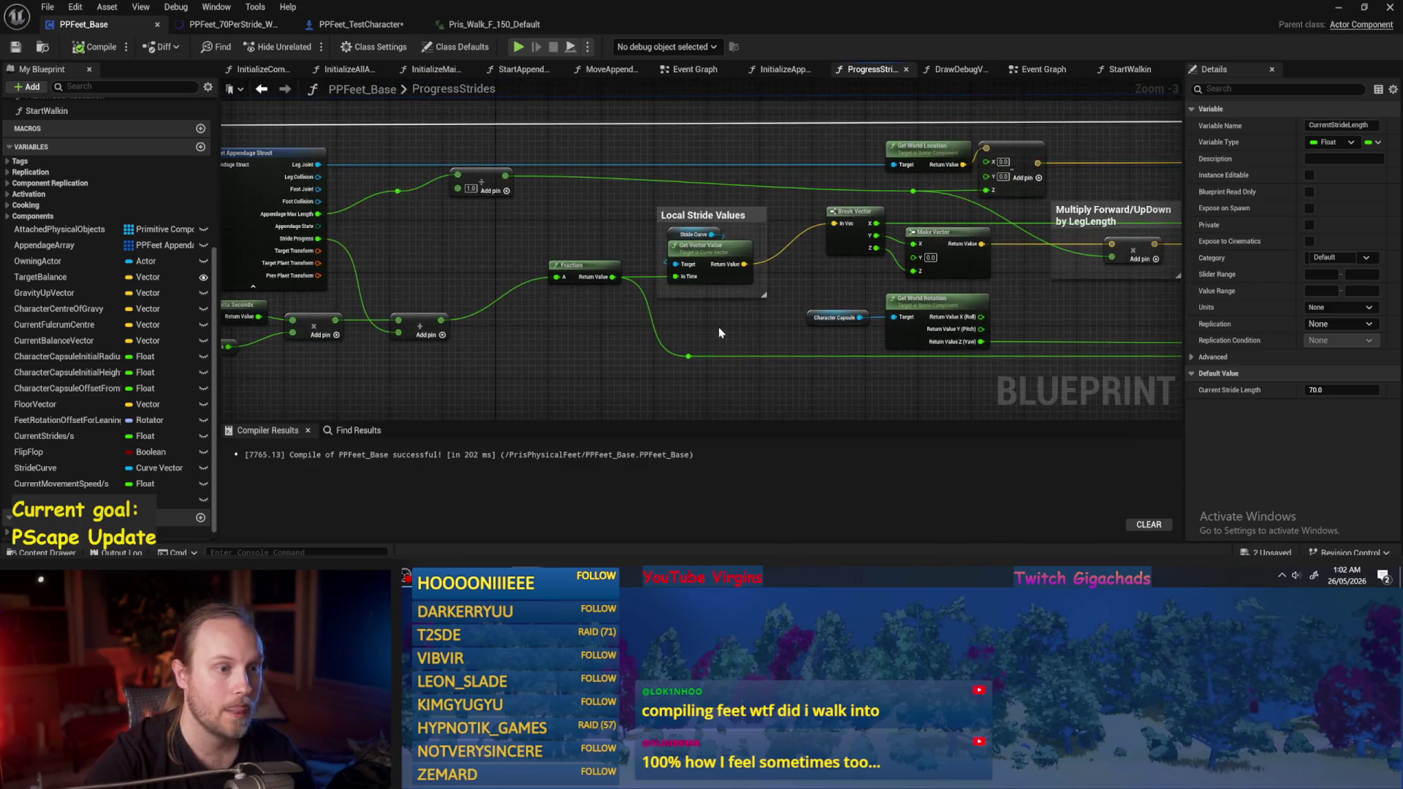
Move the Current Stride Length getter lower in the ProgressStrides graph, below the multiply node.
scroll(704, 275, "up", 2)
left_click_drag(807, 276, 776, 288)
scroll(776, 288, "up", 1)
mouse_move(667, 257)
left_mouse_down()
mouse_move(681, 308)
mouse_move(663, 310)
left_mouse_up()
left_click(665, 287)
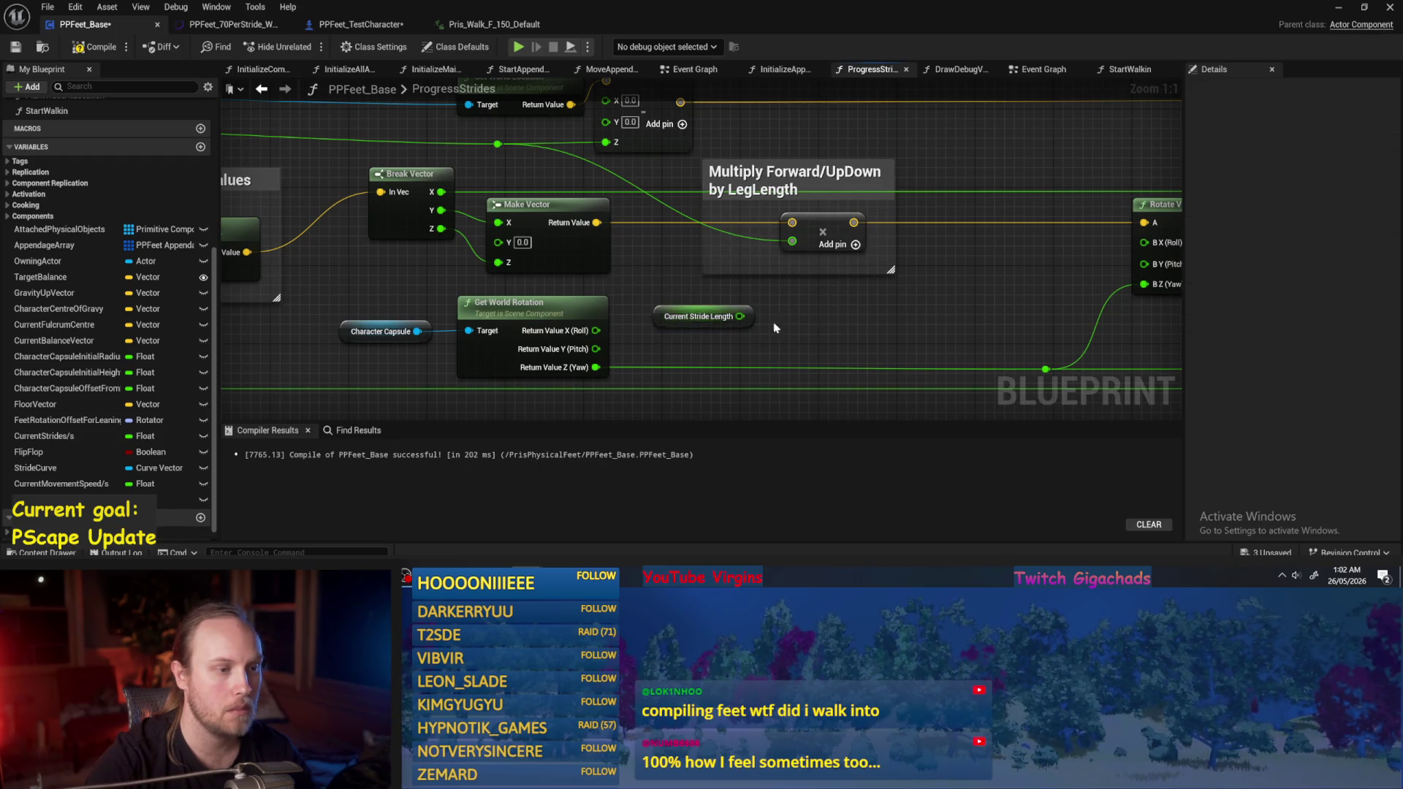
scroll(844, 337, "down", 1)
mouse_move(807, 314)
left_mouse_down()
mouse_move(725, 450)
mouse_move(694, 357)
mouse_move(674, 356)
mouse_move(838, 229)
mouse_move(856, 235)
mouse_move(873, 259)
mouse_move(460, 344)
left_mouse_up()
scroll(862, 248, "down", 1)
left_click_drag(315, 340, 743, 307)
mouse_move(841, 311)
left_mouse_down()
mouse_move(521, 367)
mouse_move(970, 292)
mouse_move(833, 387)
mouse_move(314, 343)
mouse_move(447, 285)
mouse_move(854, 315)
left_mouse_up()
scroll(447, 285, "up", 2)
Add a Divide node fed by Current Stride Length with a divisor of 70.
type("/")
key("Return")
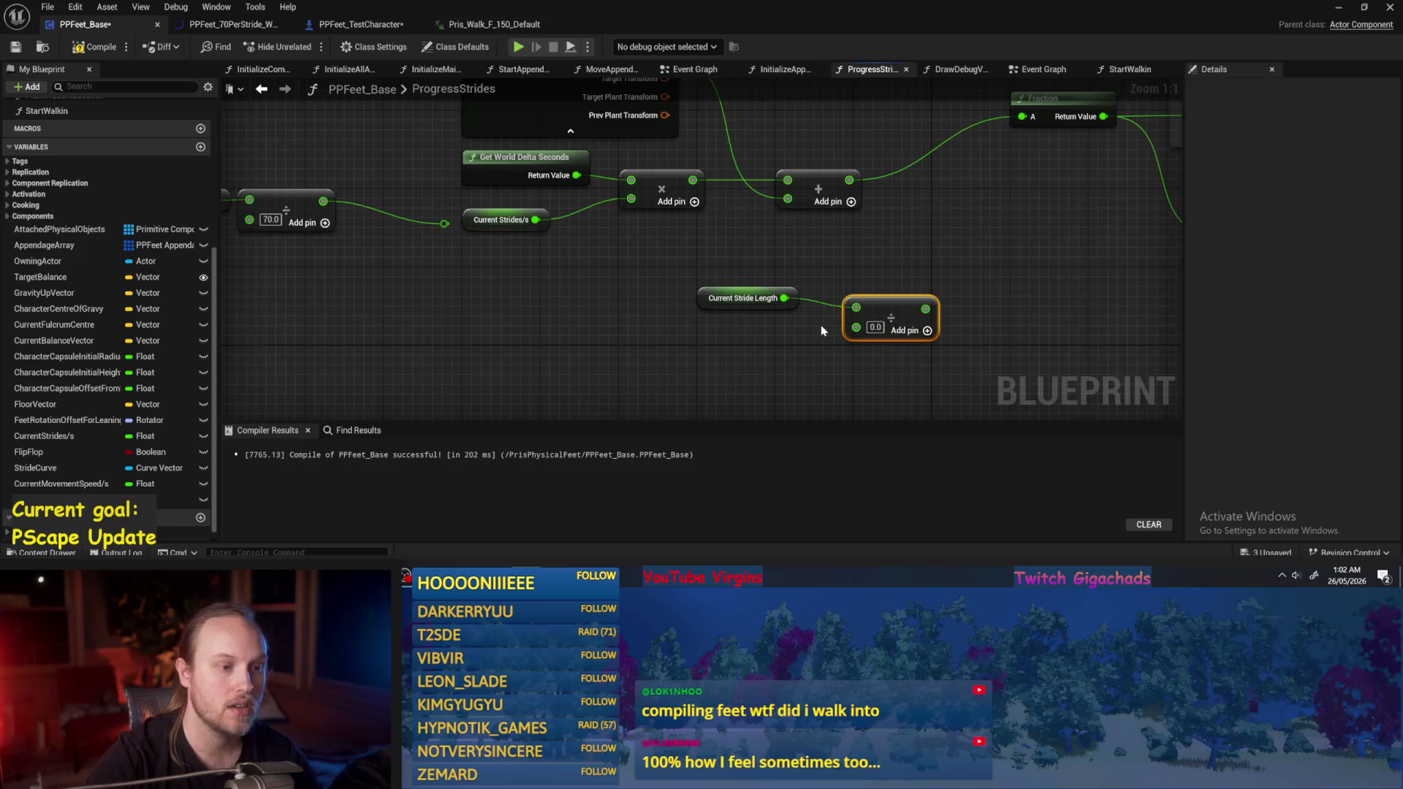
left_click(783, 311)
type("70")
Select the stride length and divide nodes, check nearby nodes, and pull a wire from the divide result.
left_click_drag(907, 253, 500, 358)
scroll(500, 358, "down", 3)
mouse_move(673, 274)
left_mouse_down()
mouse_move(590, 155)
mouse_move(646, 213)
mouse_move(742, 260)
mouse_move(778, 251)
left_mouse_up()
left_click(602, 122)
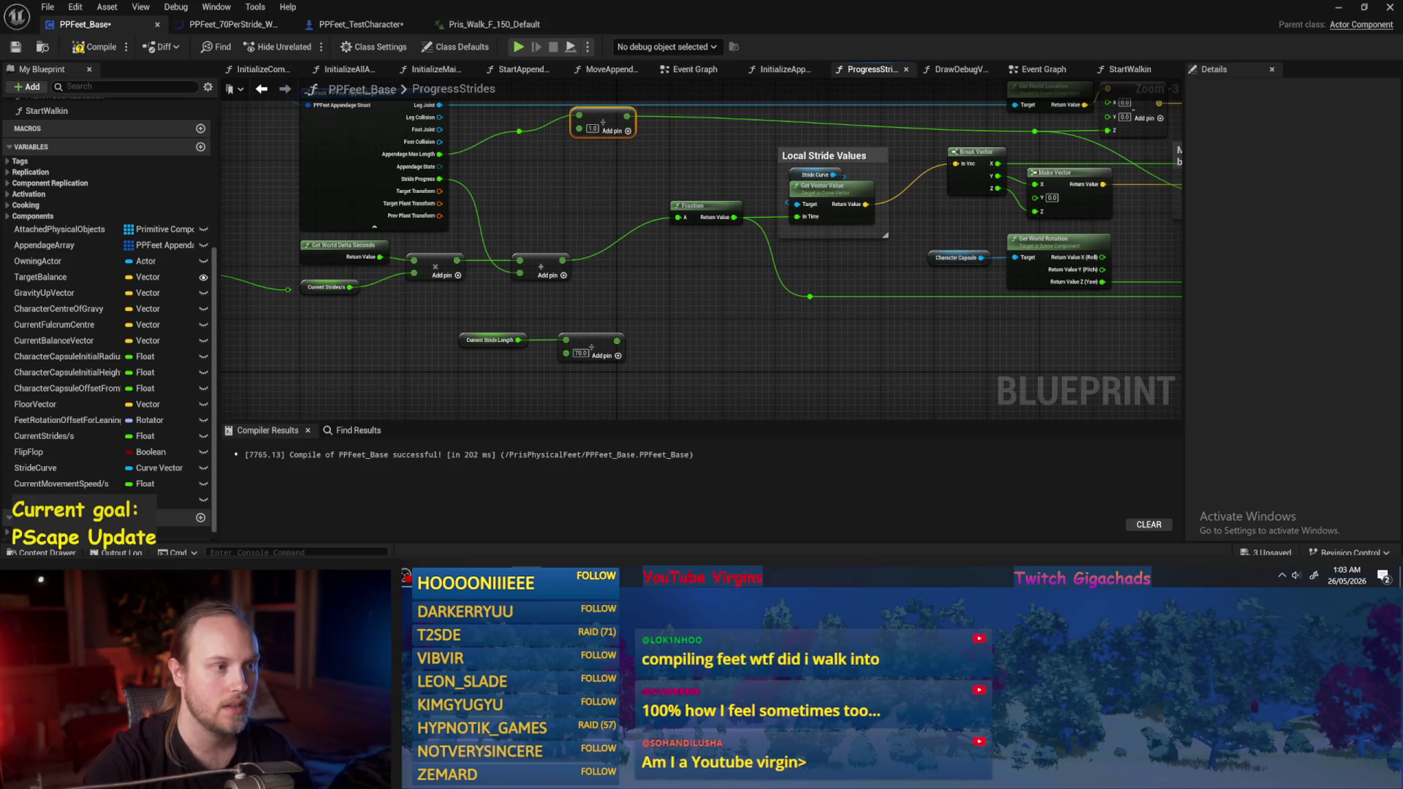
left_click(736, 347)
left_click_drag(702, 339, 750, 292)
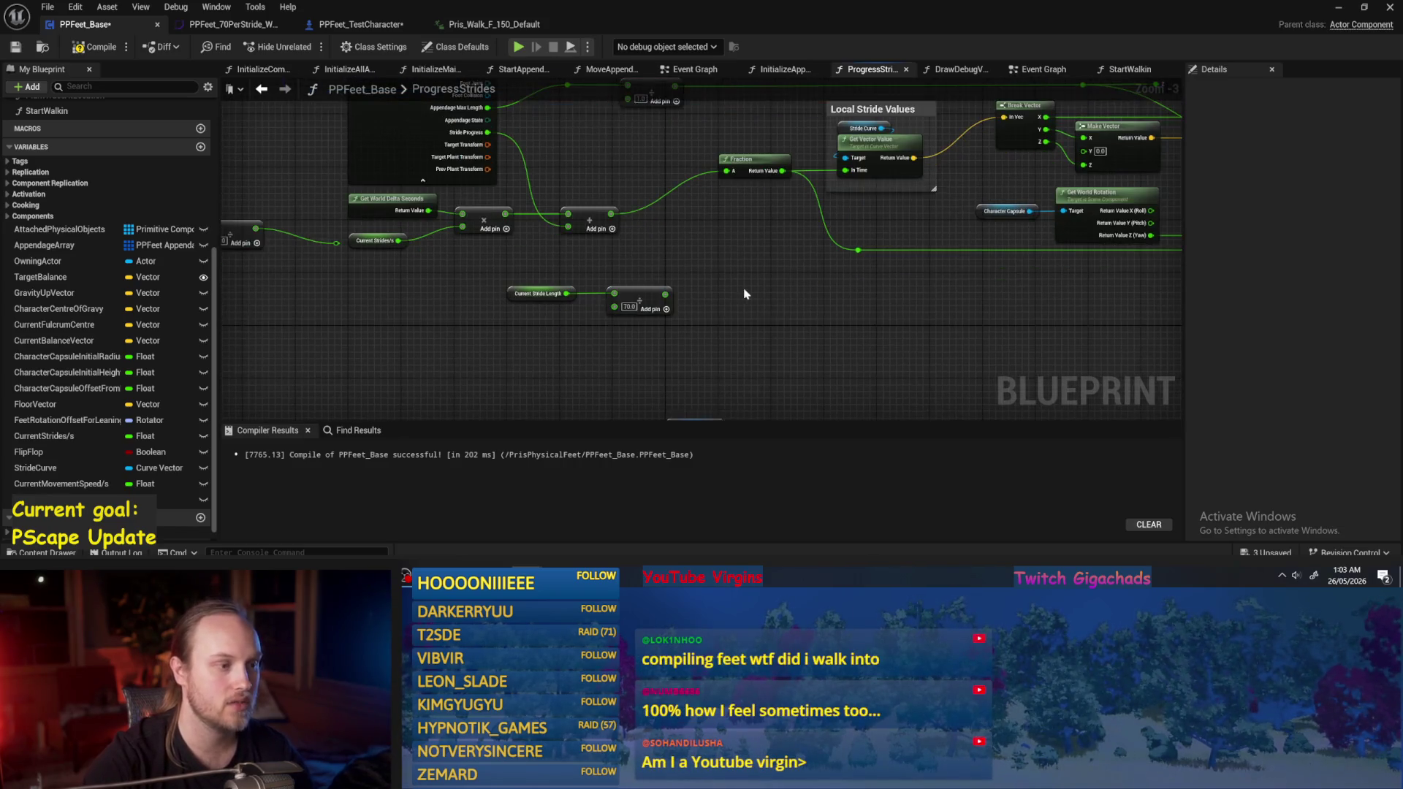
left_click_drag(665, 295, 753, 298)
Wrap the divide output's reroute knot in a comment titled StrideLengthFactor.
key("Escape")
type("cS")
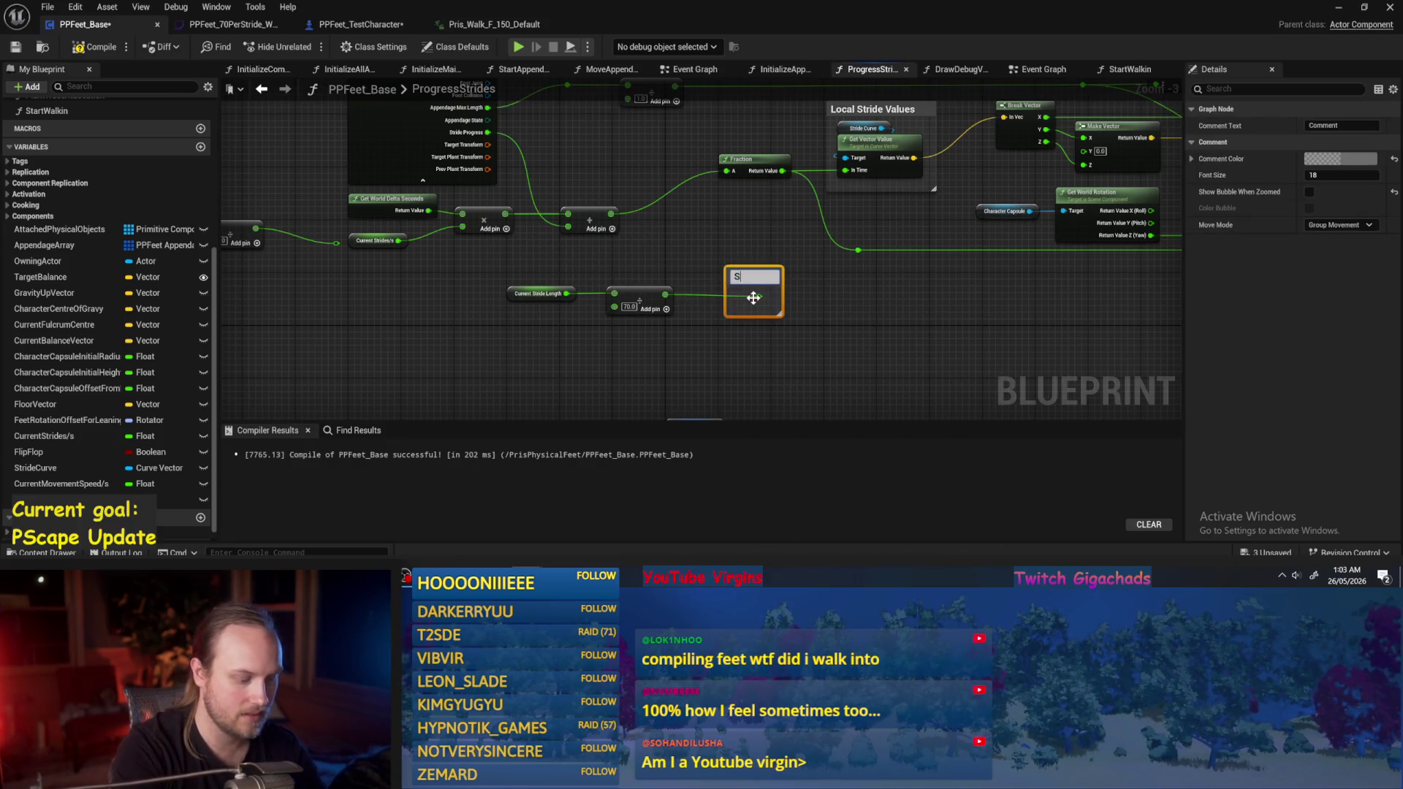
type("LengthF")
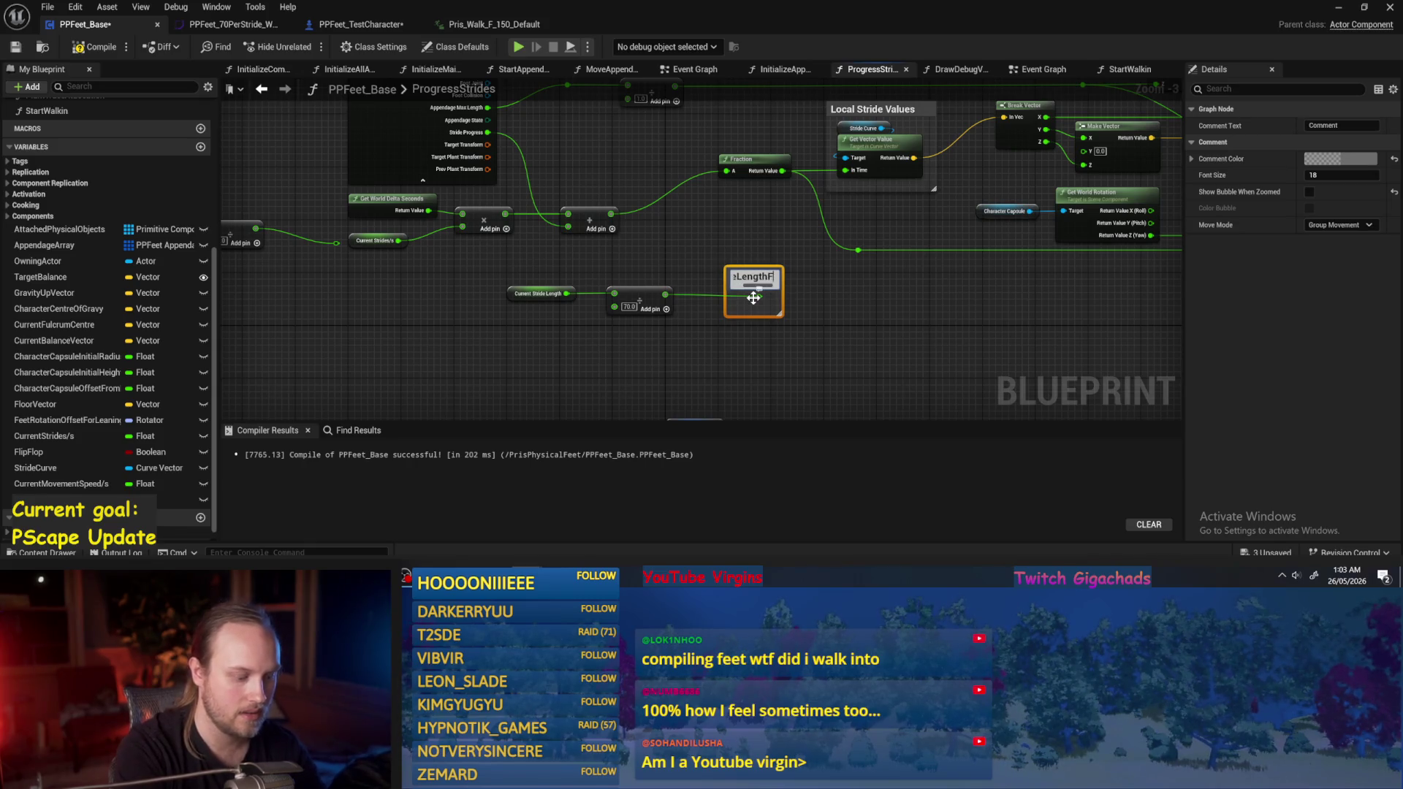
type("or")
key("Return")
left_click(868, 311)
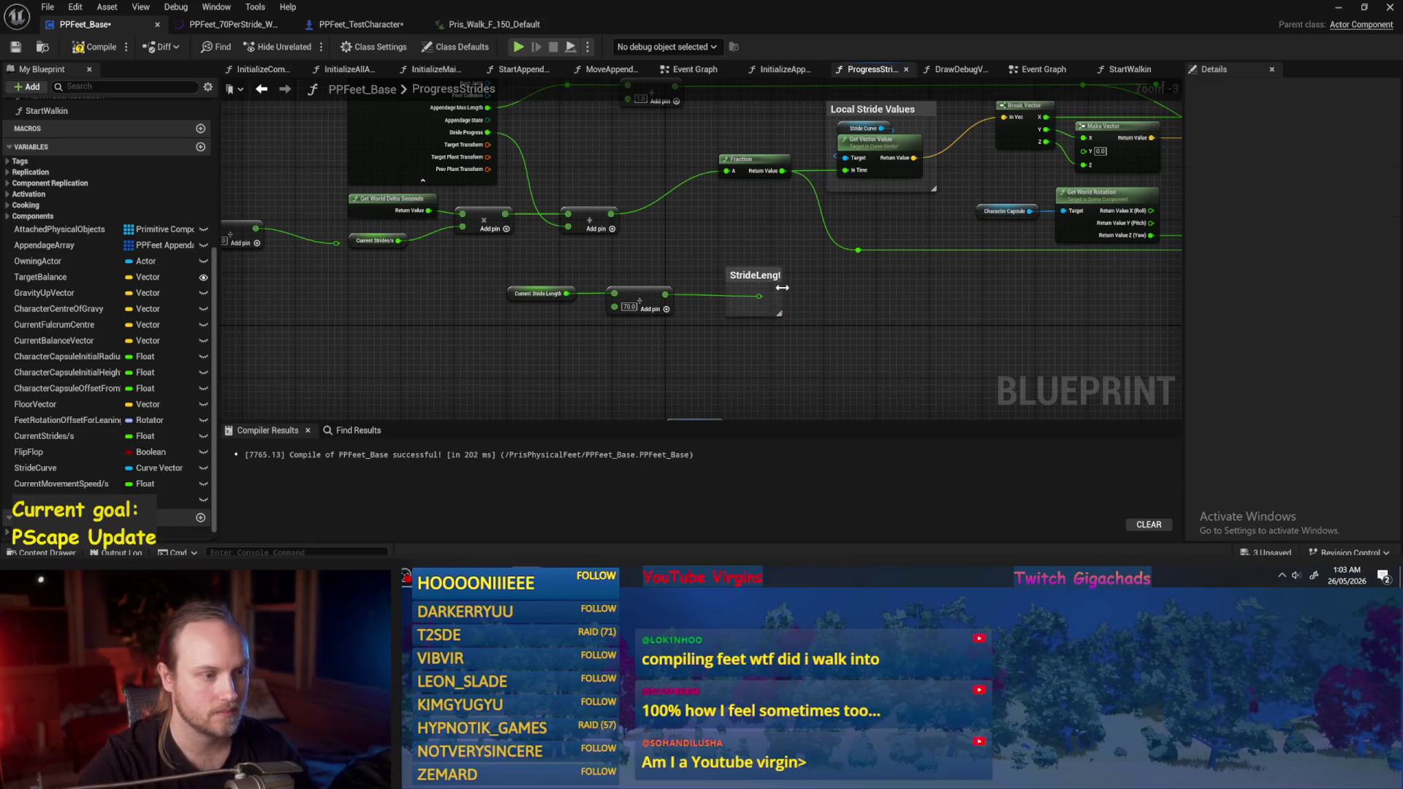
mouse_move(765, 297)
left_mouse_down()
mouse_move(564, 308)
mouse_move(1193, 319)
mouse_move(917, 220)
mouse_move(910, 172)
mouse_move(913, 231)
left_mouse_up()
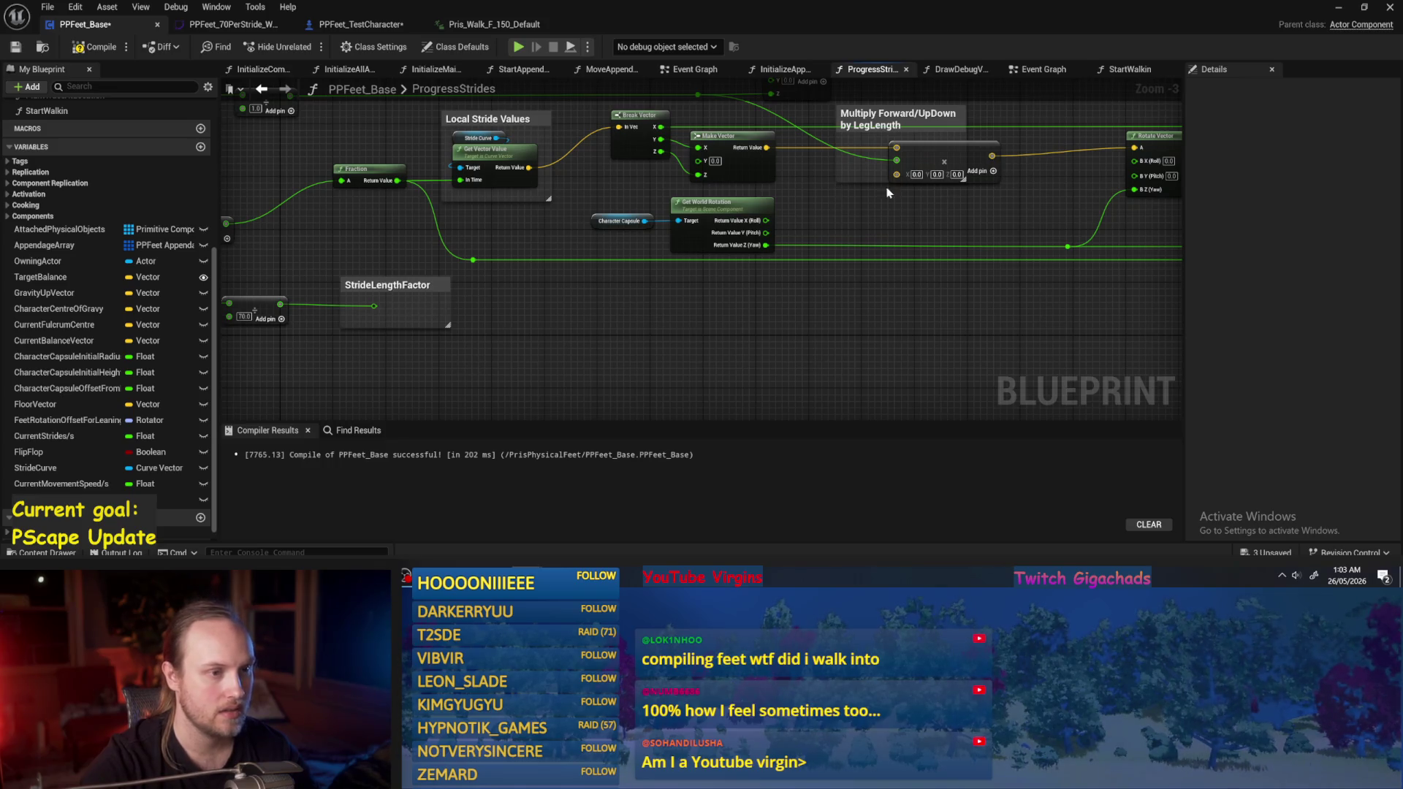
Convert the Forward/UpDown multiply node's B input from a vector to a float.
right_click(896, 174)
left_click(950, 380)
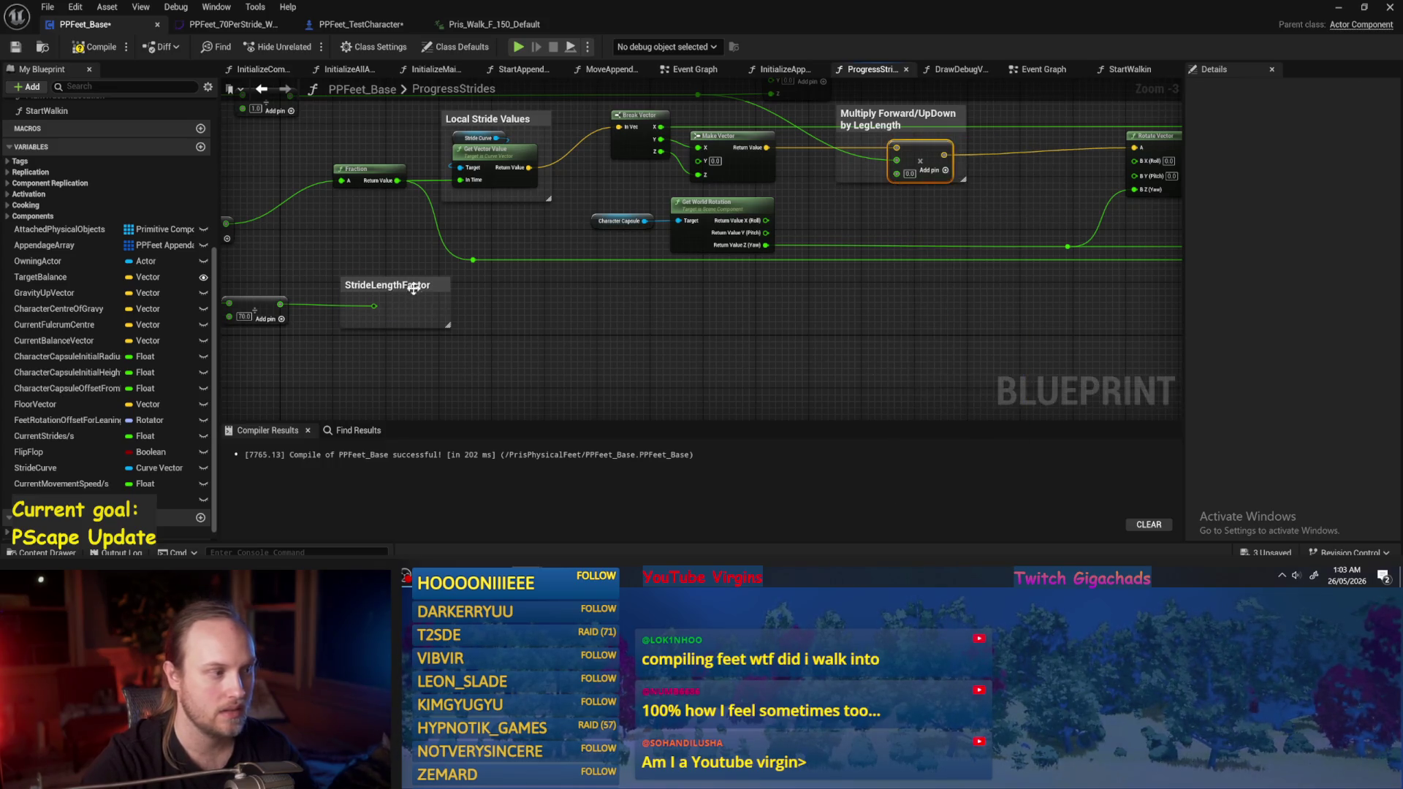
left_click_drag(403, 290, 409, 290)
left_click(791, 301)
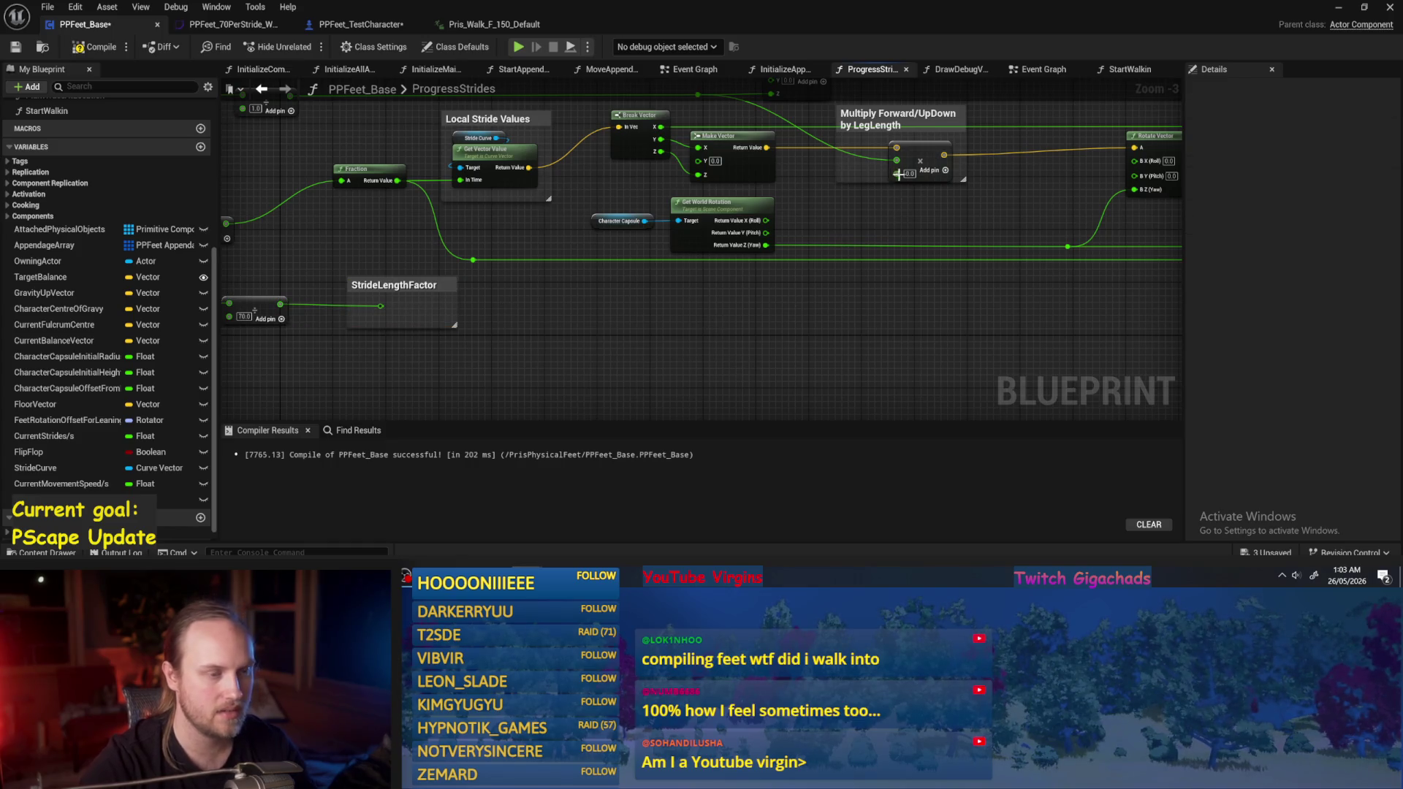
key("ctrl+z")
key("ctrl+z")
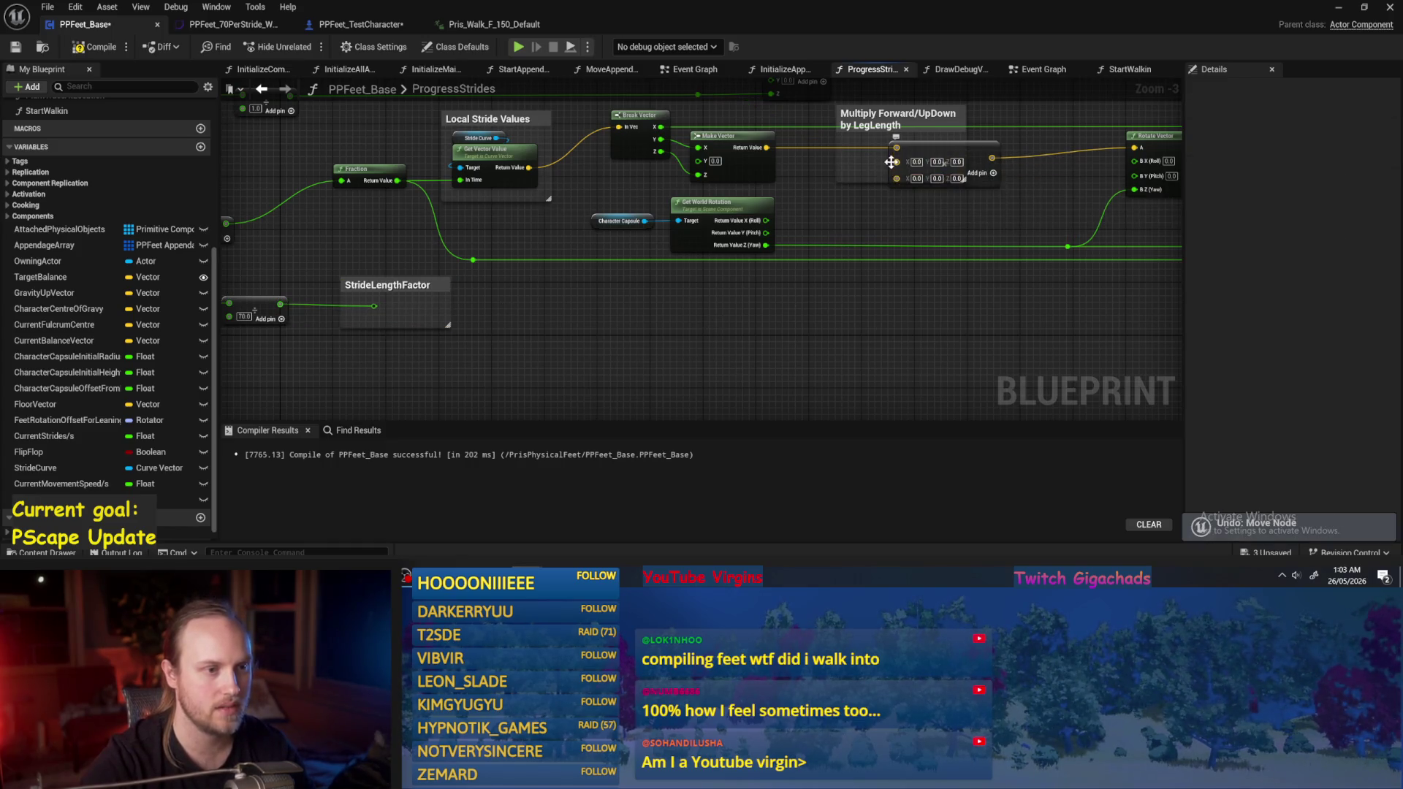
right_click(892, 162)
left_click(946, 381)
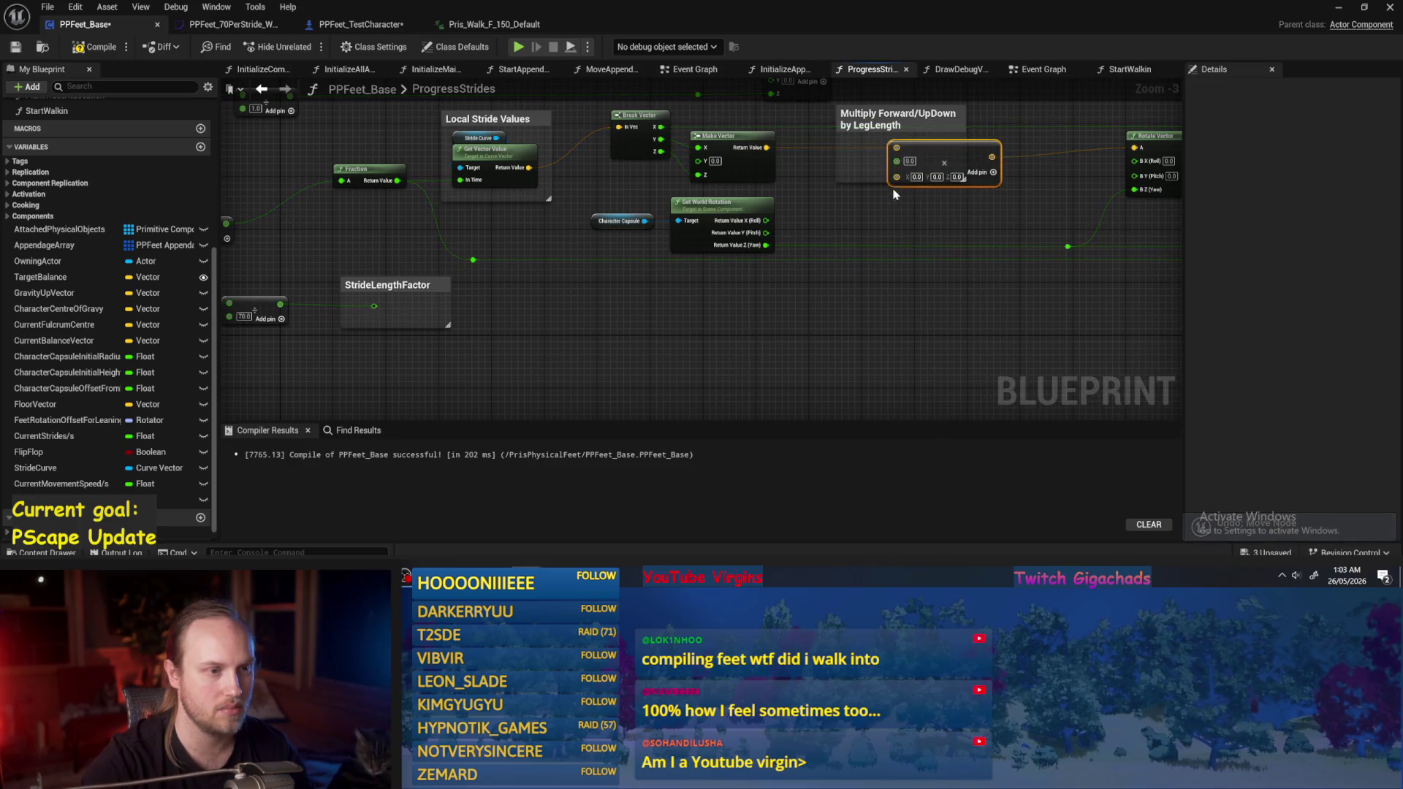
right_click(897, 178)
right_click(896, 177)
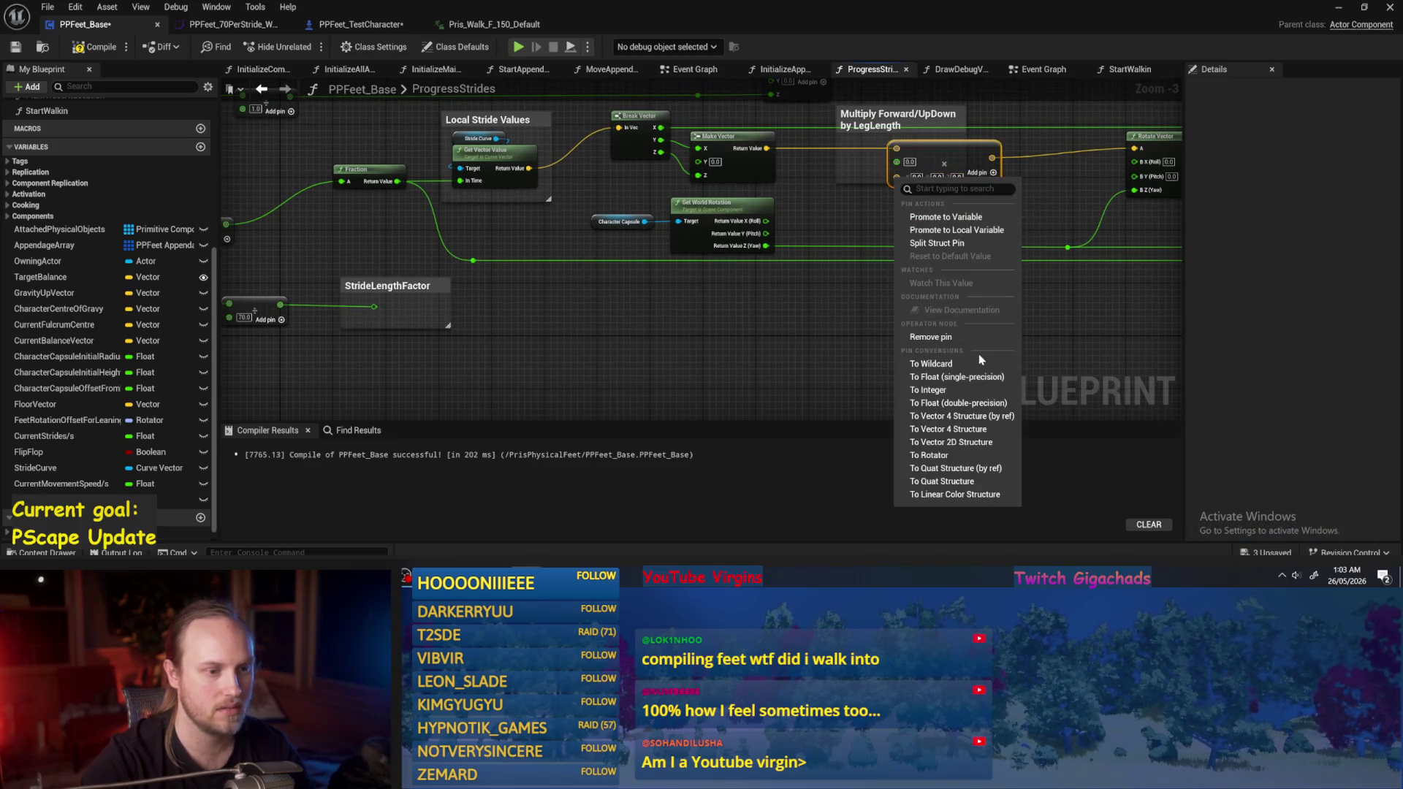
left_click(957, 403)
Wire the StrideLengthFactor output into the multiply node's float B input.
mouse_move(372, 307)
left_mouse_down()
mouse_move(971, 222)
mouse_move(896, 162)
left_mouse_up()
right_click(896, 162)
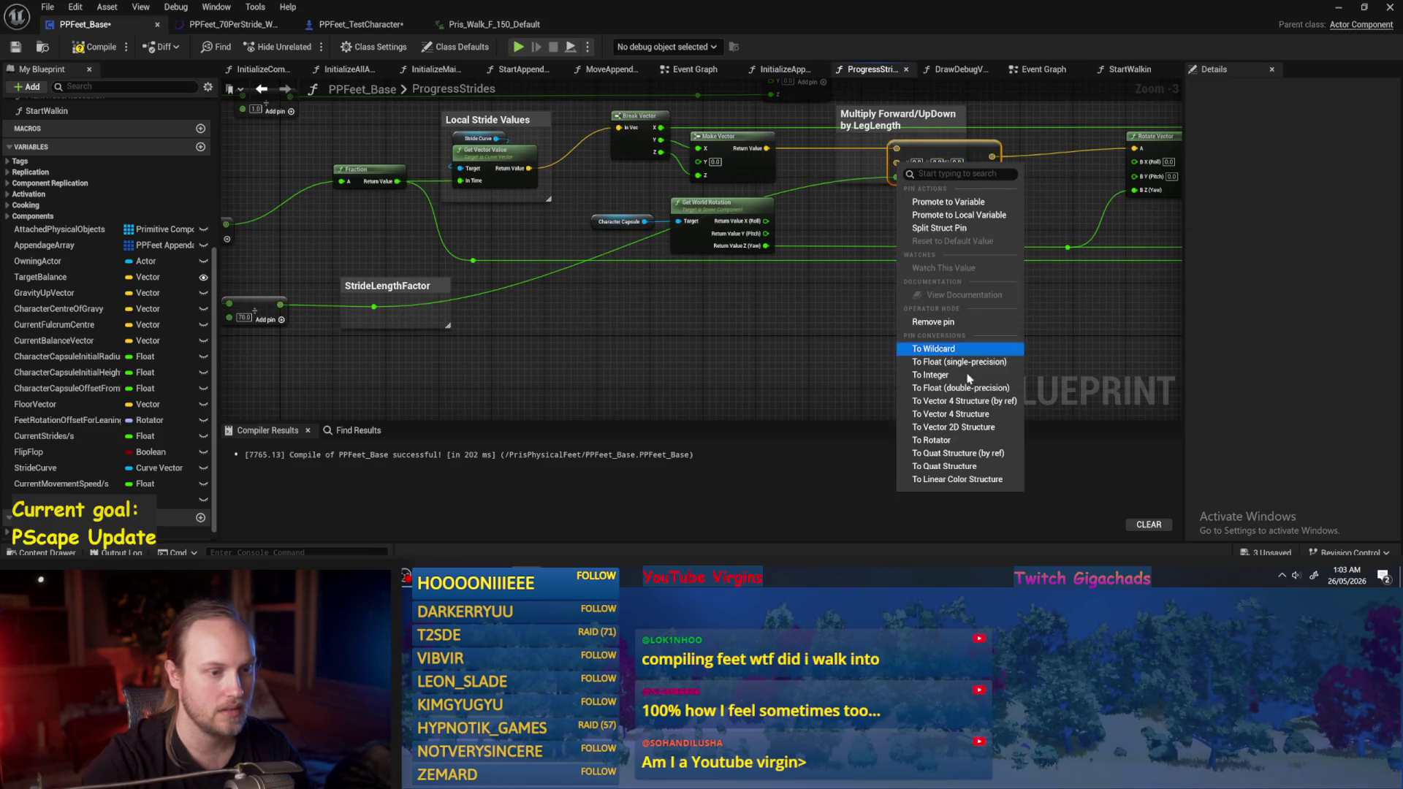
left_click(957, 390)
left_click(864, 219)
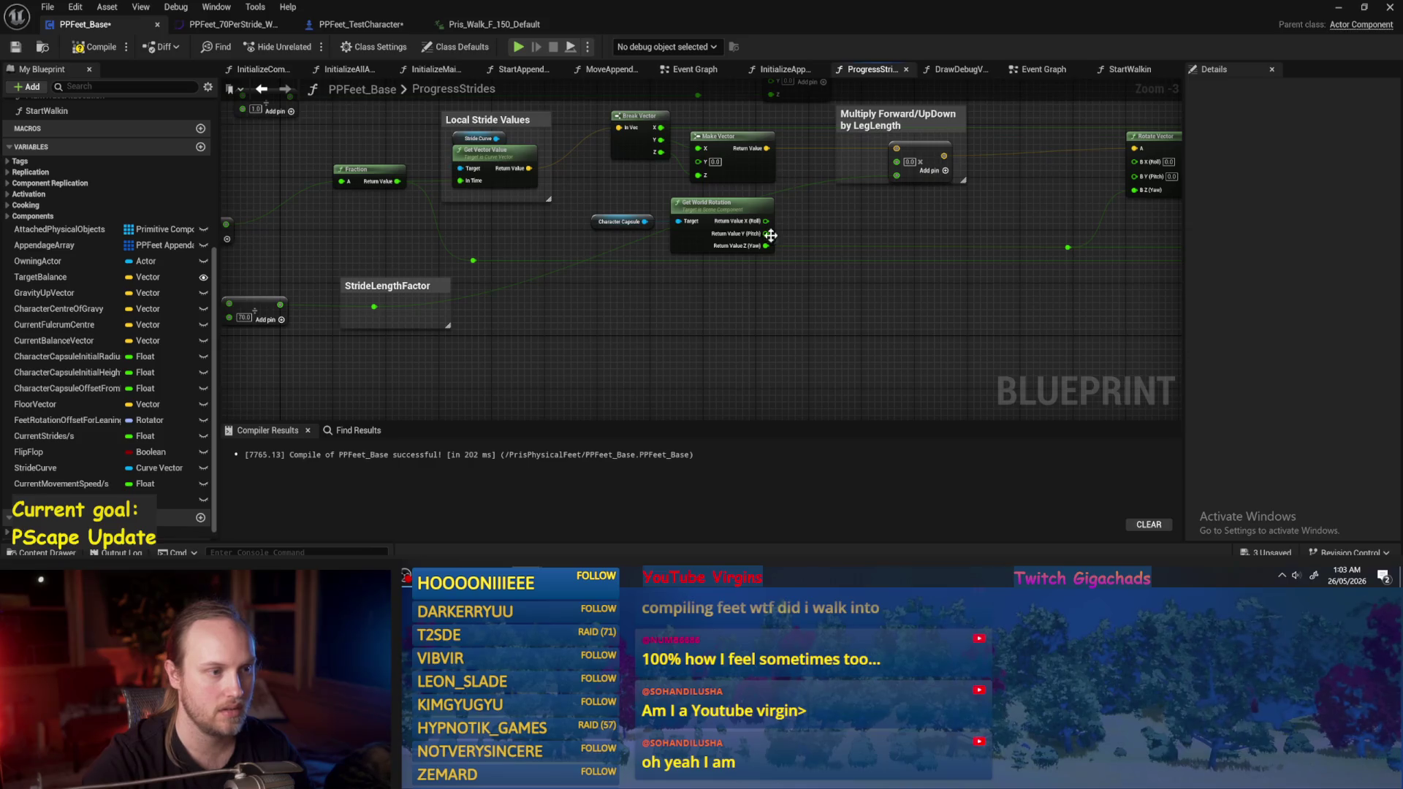
scroll(713, 217, "up", 3)
scroll(713, 217, "down", 2)
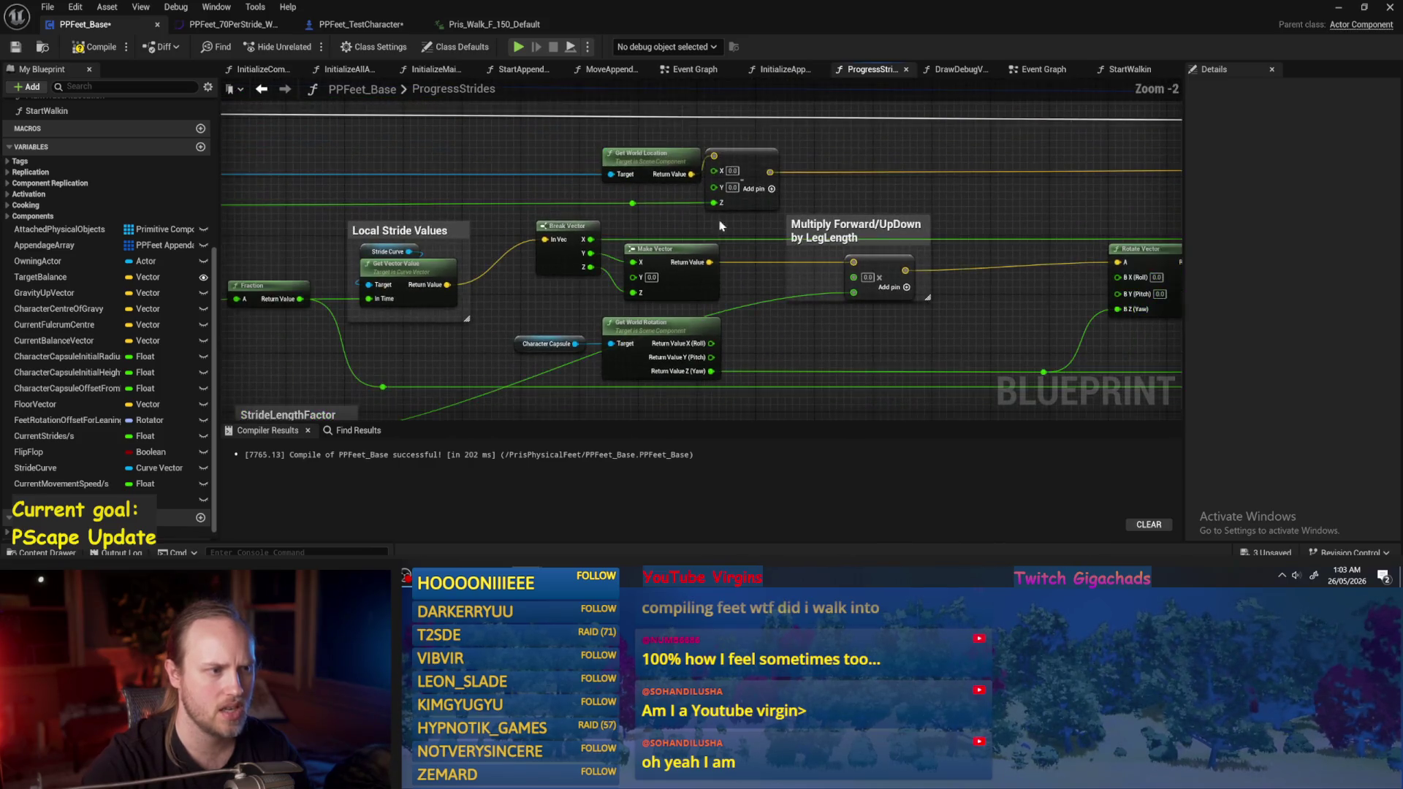
left_click_drag(713, 202, 853, 277)
left_click_drag(930, 241, 1020, 248)
Enlarge the Multiply Forward/UpDown comment downward, then compile and save the blueprint.
left_click_drag(938, 300, 936, 320)
left_click(95, 47)
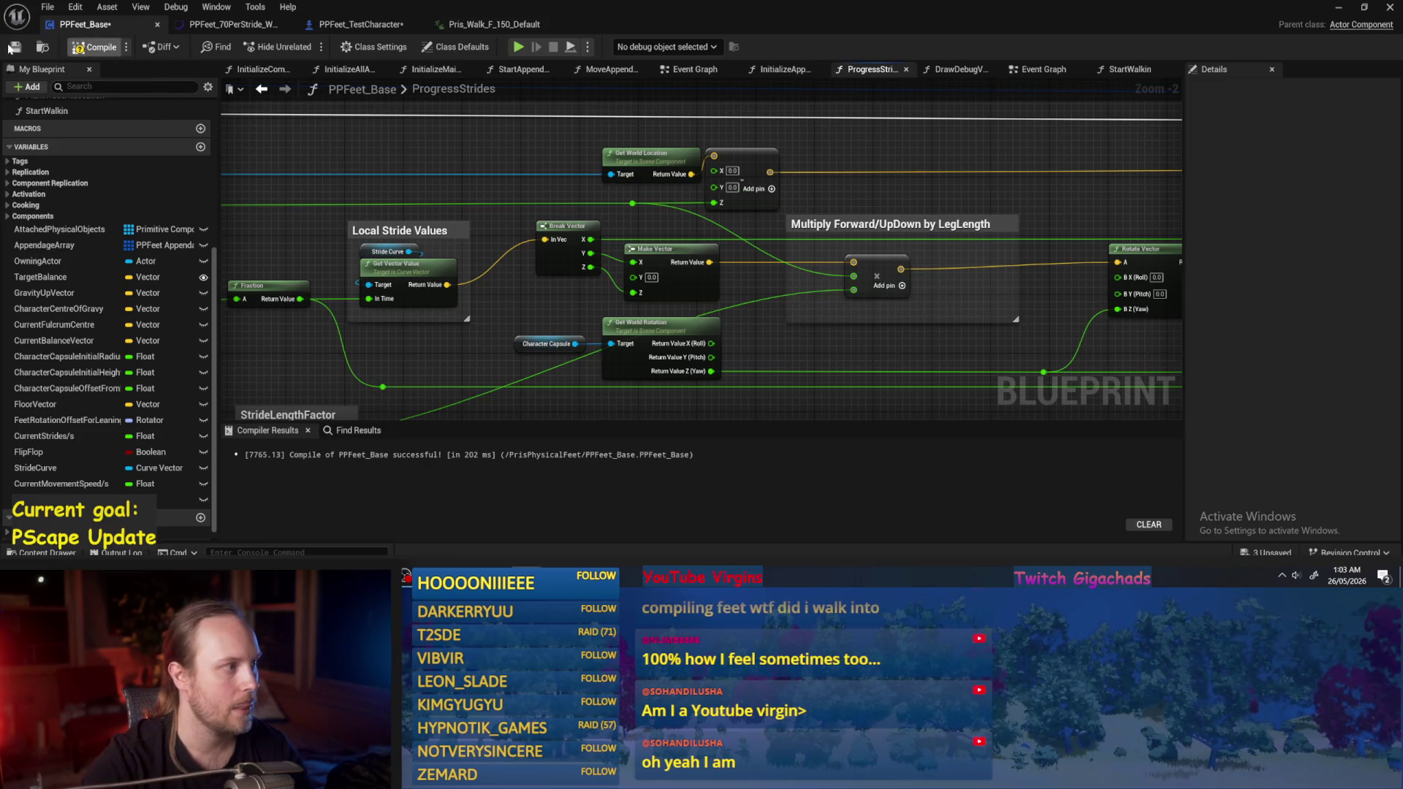
left_click(15, 47)
mouse_move(407, 151)
left_mouse_down()
mouse_move(519, 161)
mouse_move(514, 279)
mouse_move(619, 323)
left_mouse_up()
Select the StrideLengthFactor comment, then recompile and save PPFeet_Base.
scroll(620, 323, "down", 1)
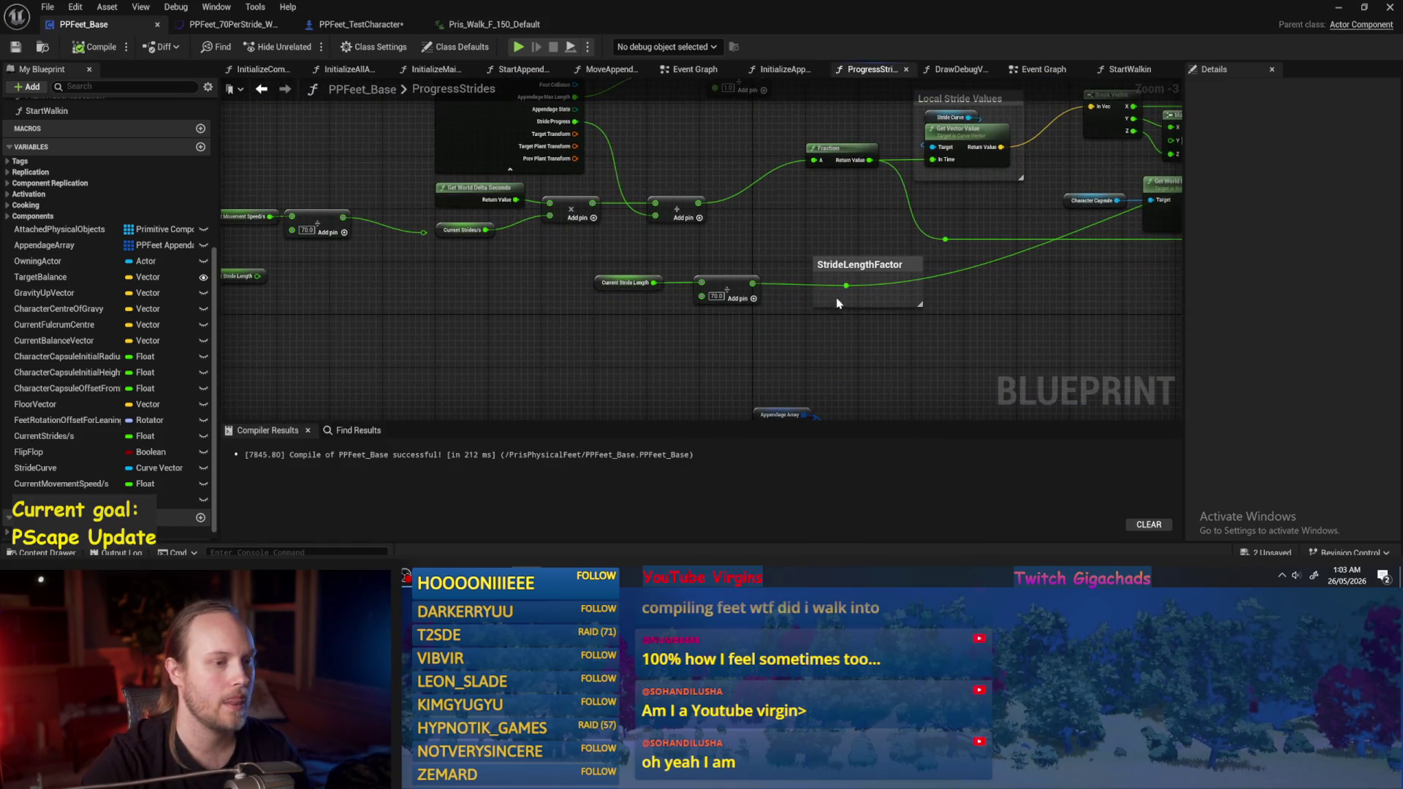
left_click(891, 279)
mouse_move(980, 307)
left_mouse_down()
mouse_move(812, 282)
mouse_move(823, 319)
left_mouse_up()
scroll(394, 195, "up", 1)
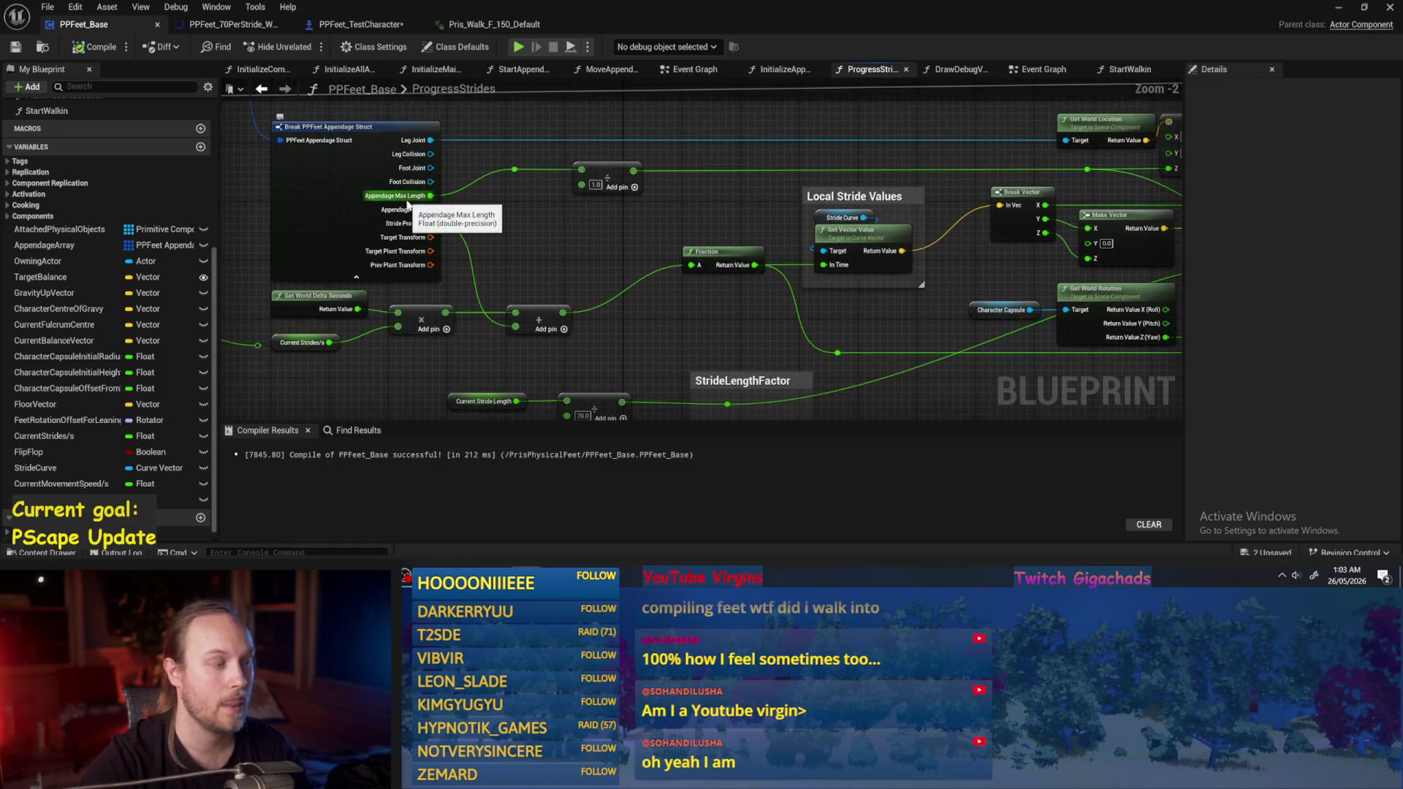
left_click(78, 48)
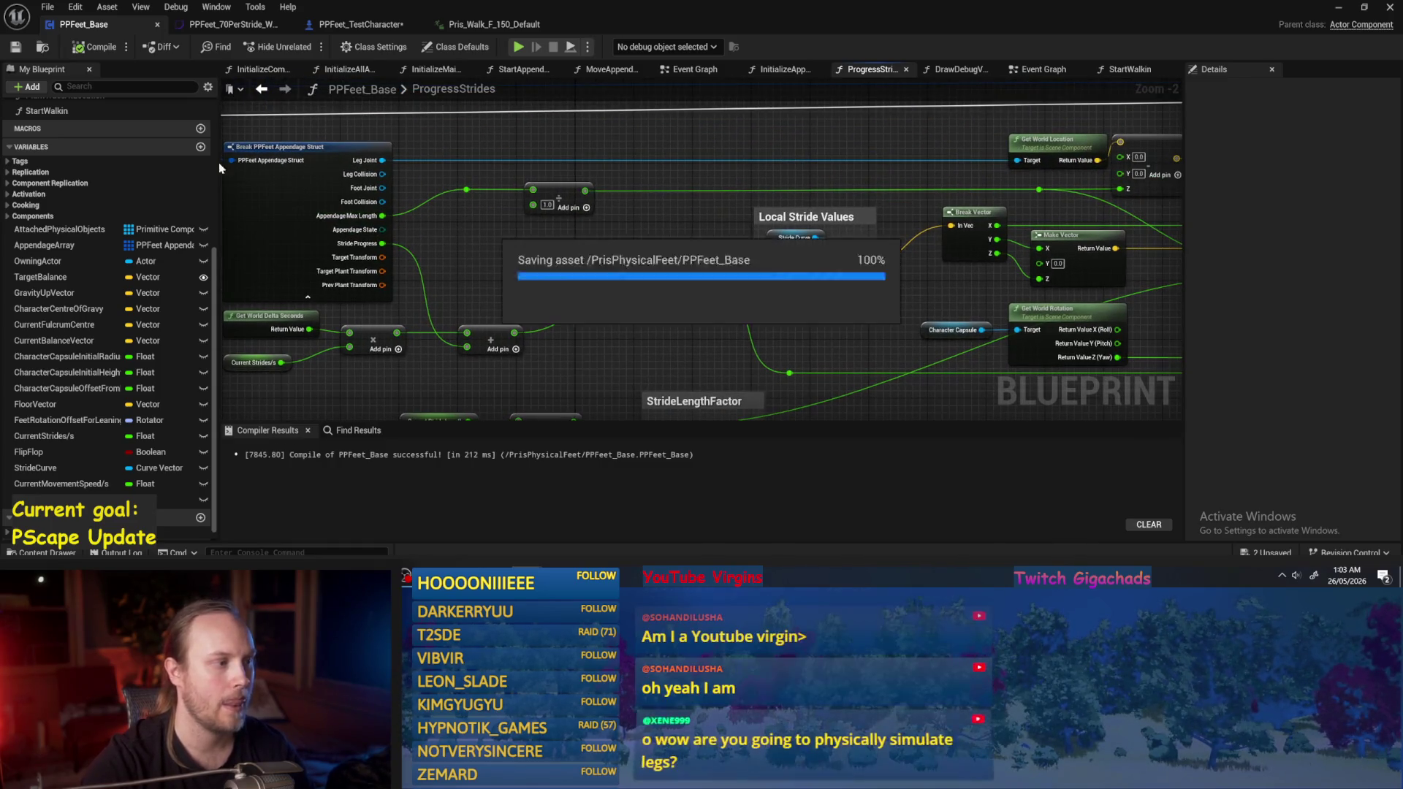
left_click(78, 47)
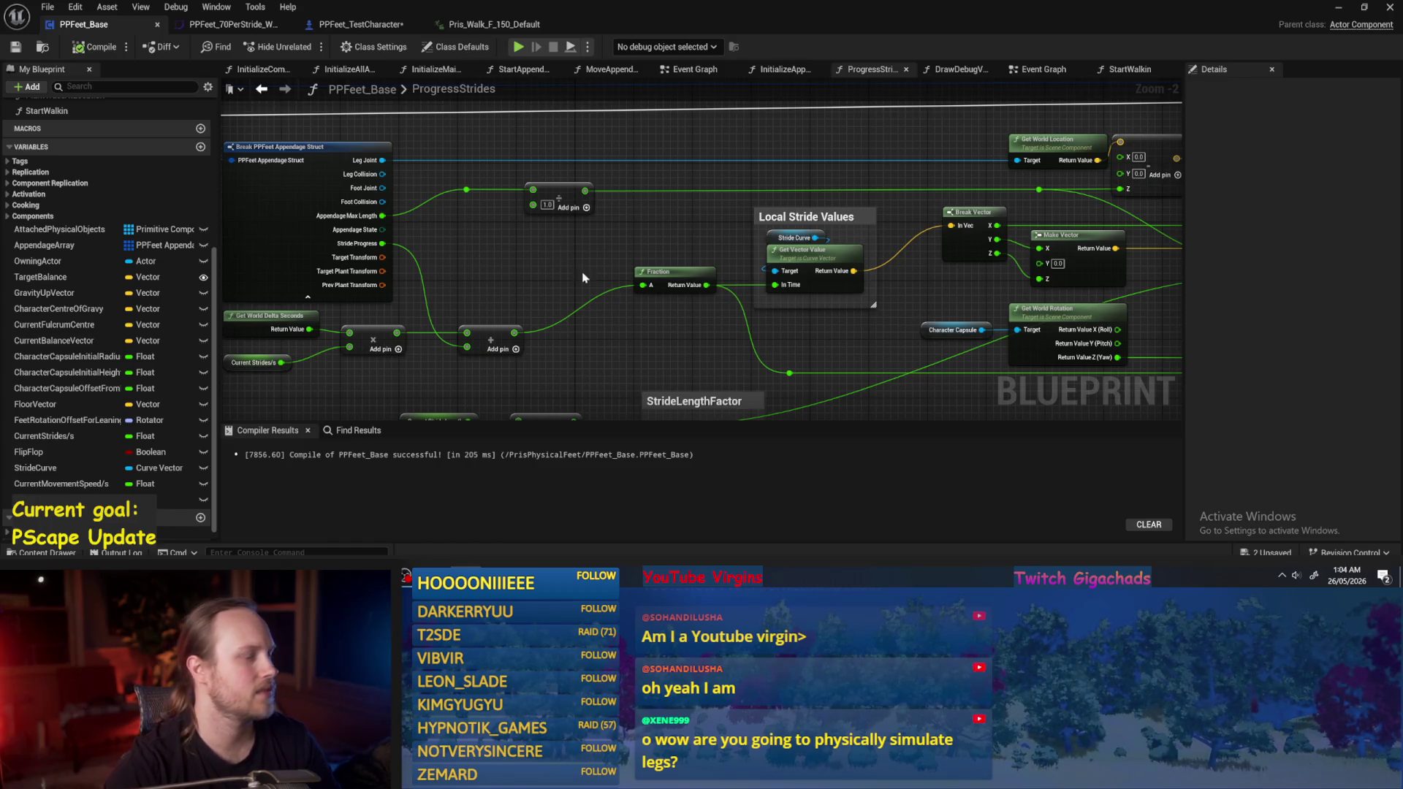
Move the stride length nodes and their comment down-left, then compile and save.
left_click_drag(633, 304, 713, 156)
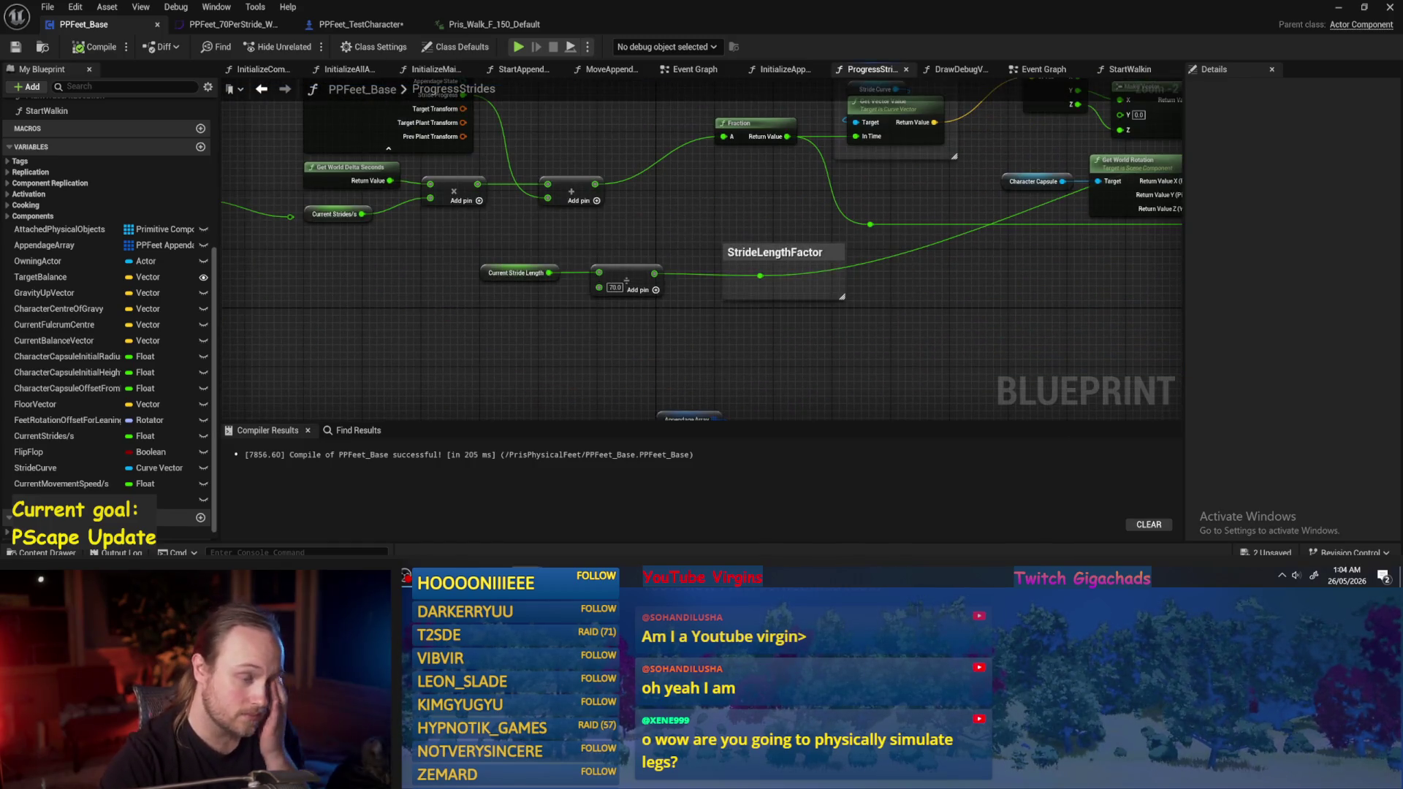
left_click_drag(670, 247, 676, 204)
left_click_drag(861, 205, 451, 266)
mouse_move(643, 228)
left_mouse_down()
mouse_move(547, 295)
mouse_move(121, 379)
mouse_move(21, 424)
left_mouse_up()
left_click(15, 47)
Show the PPFeet_70PerStride_WalkDefault stride curve asset.
left_click_drag(833, 343, 751, 359)
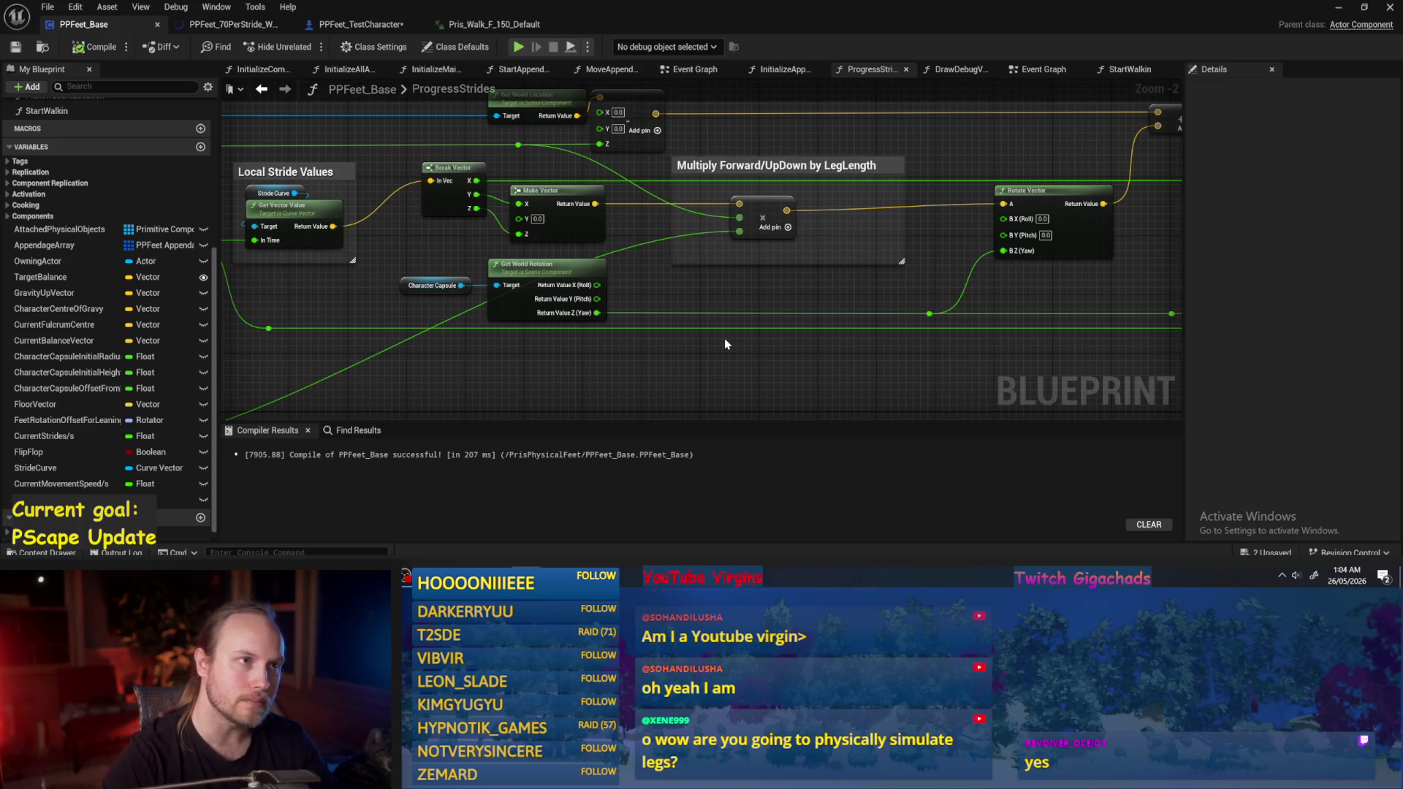
scroll(725, 339, "down", 1)
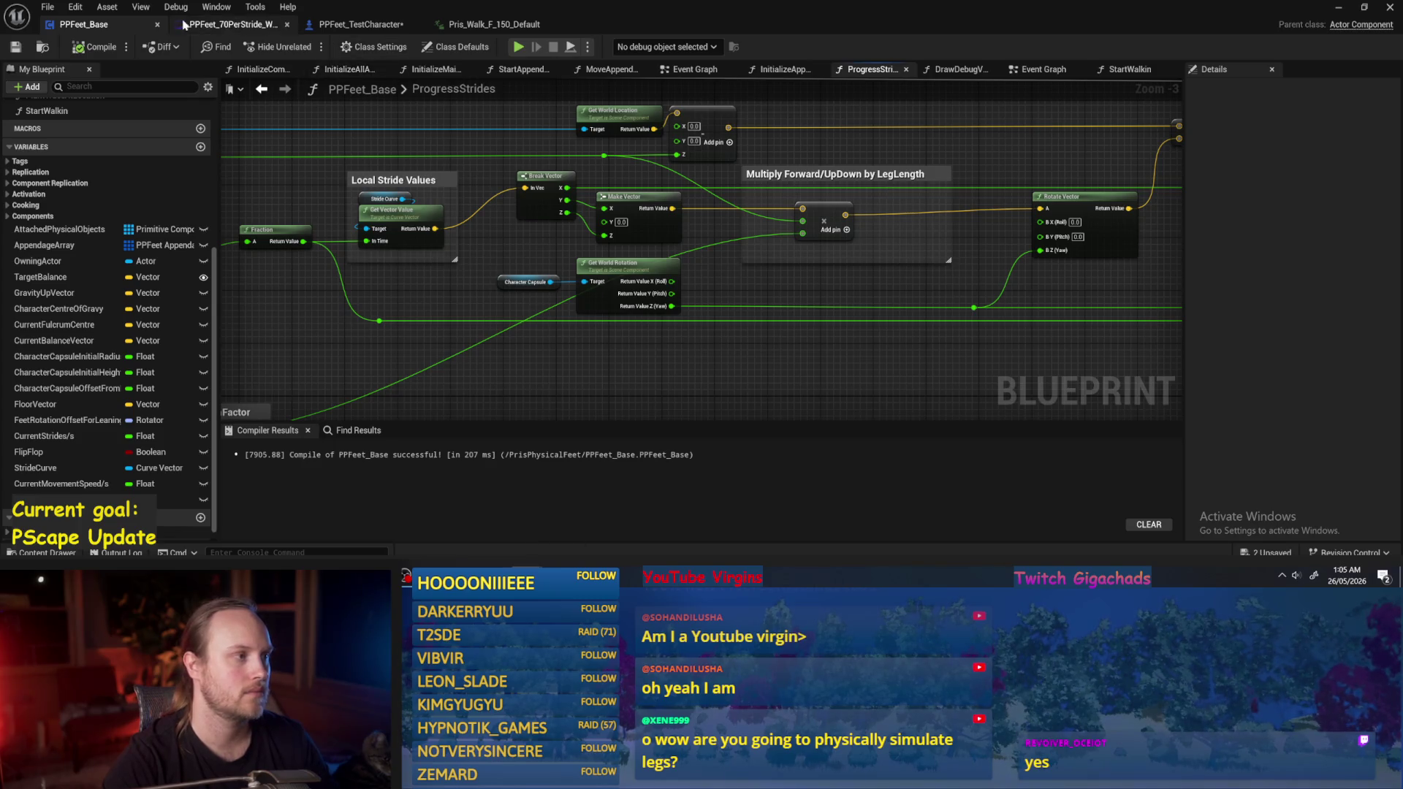
left_click(227, 24)
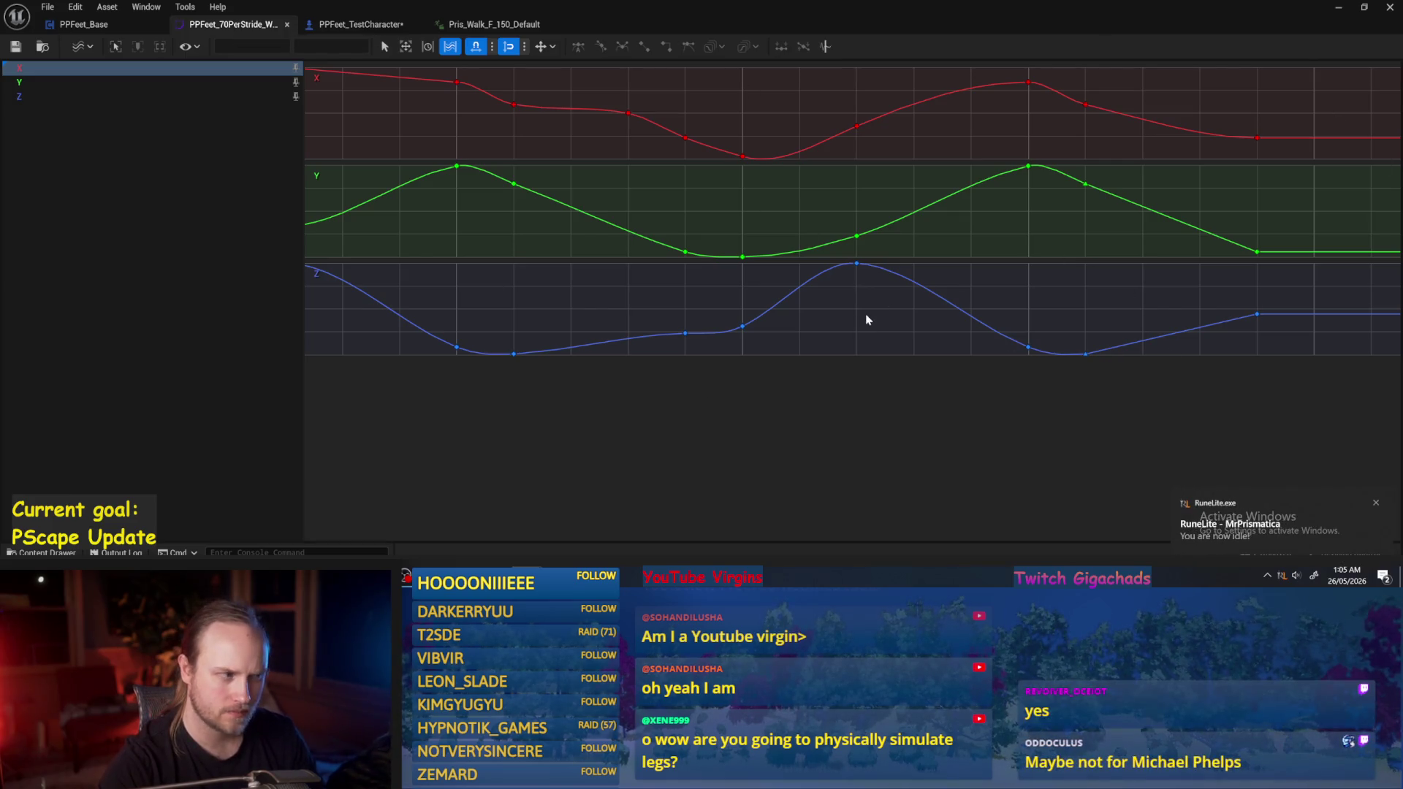
left_click(457, 166)
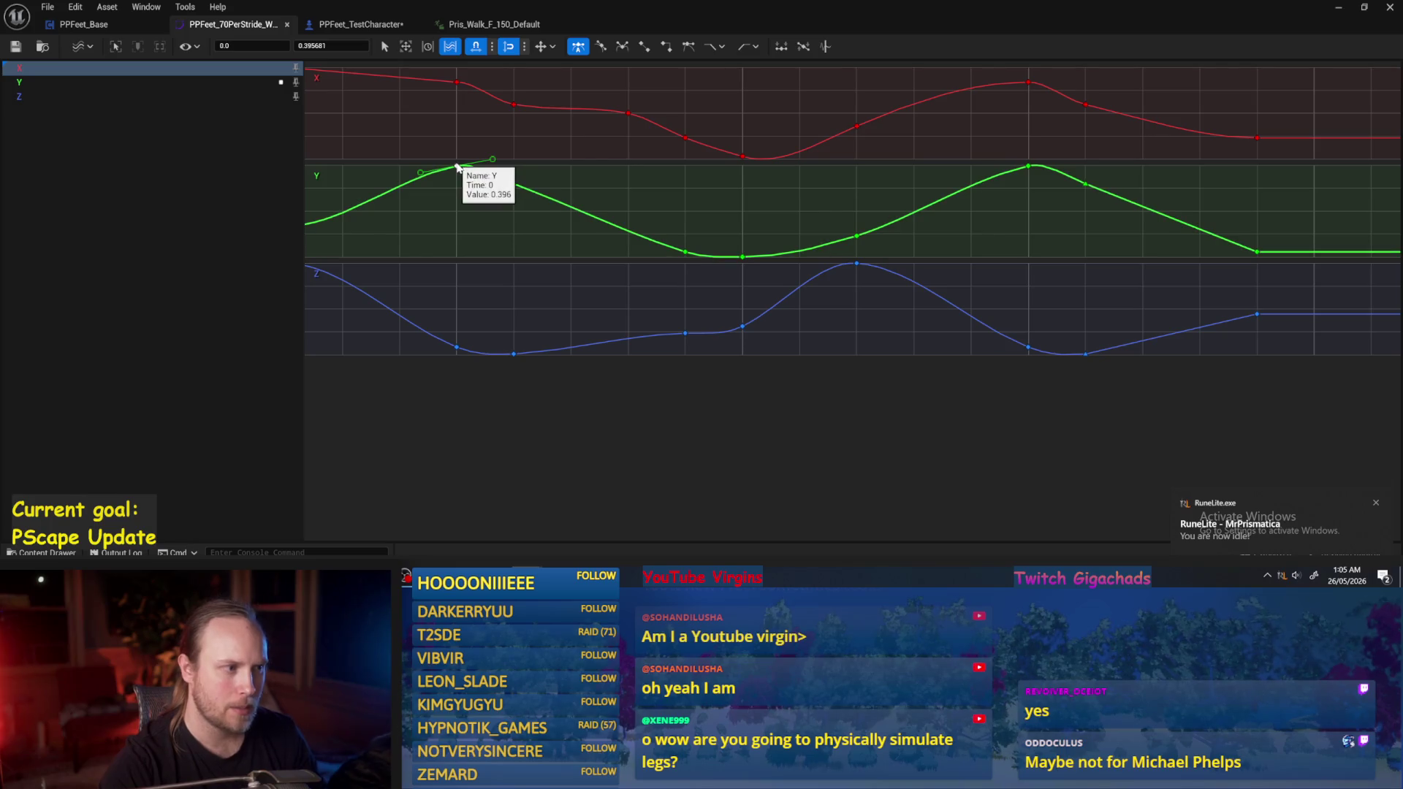
left_click(493, 219)
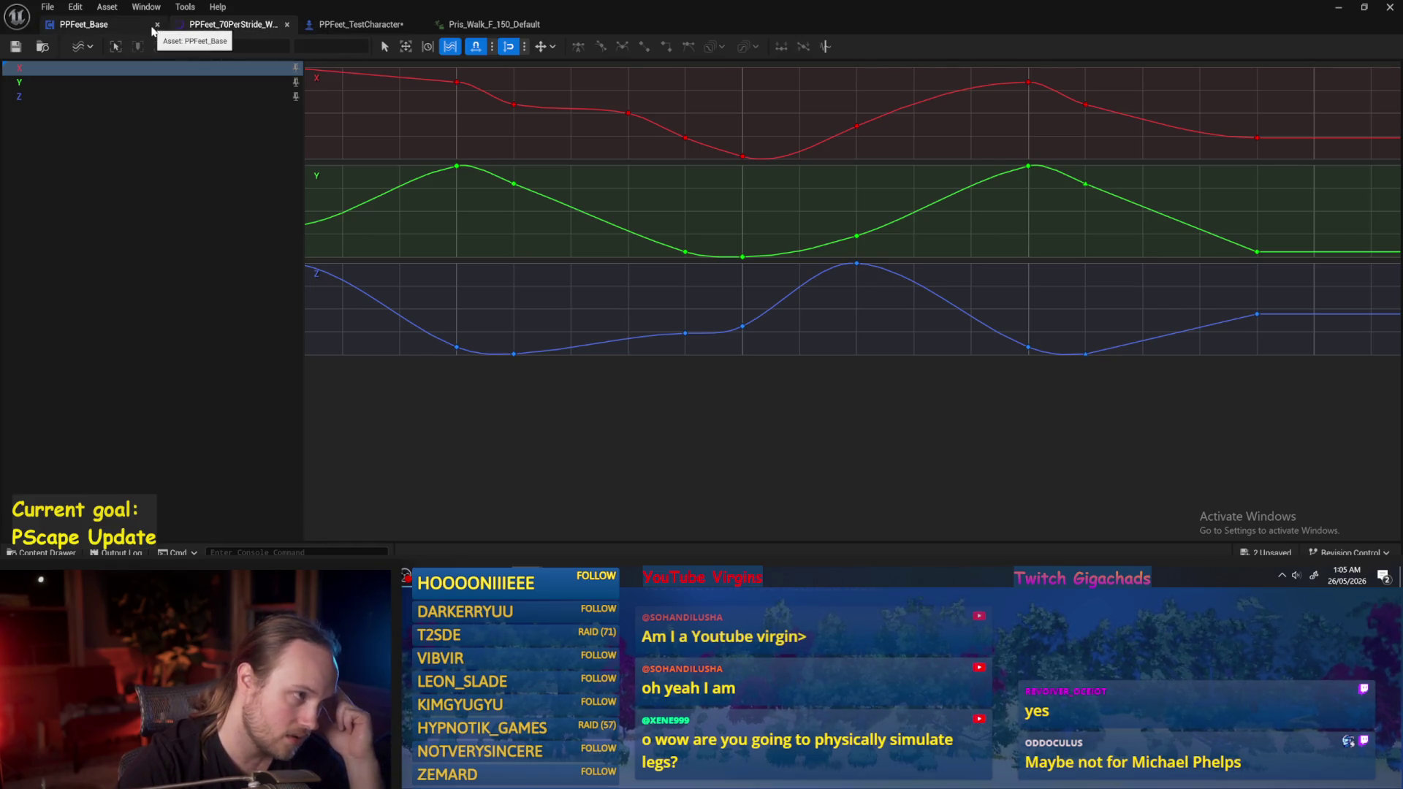
left_click(186, 28)
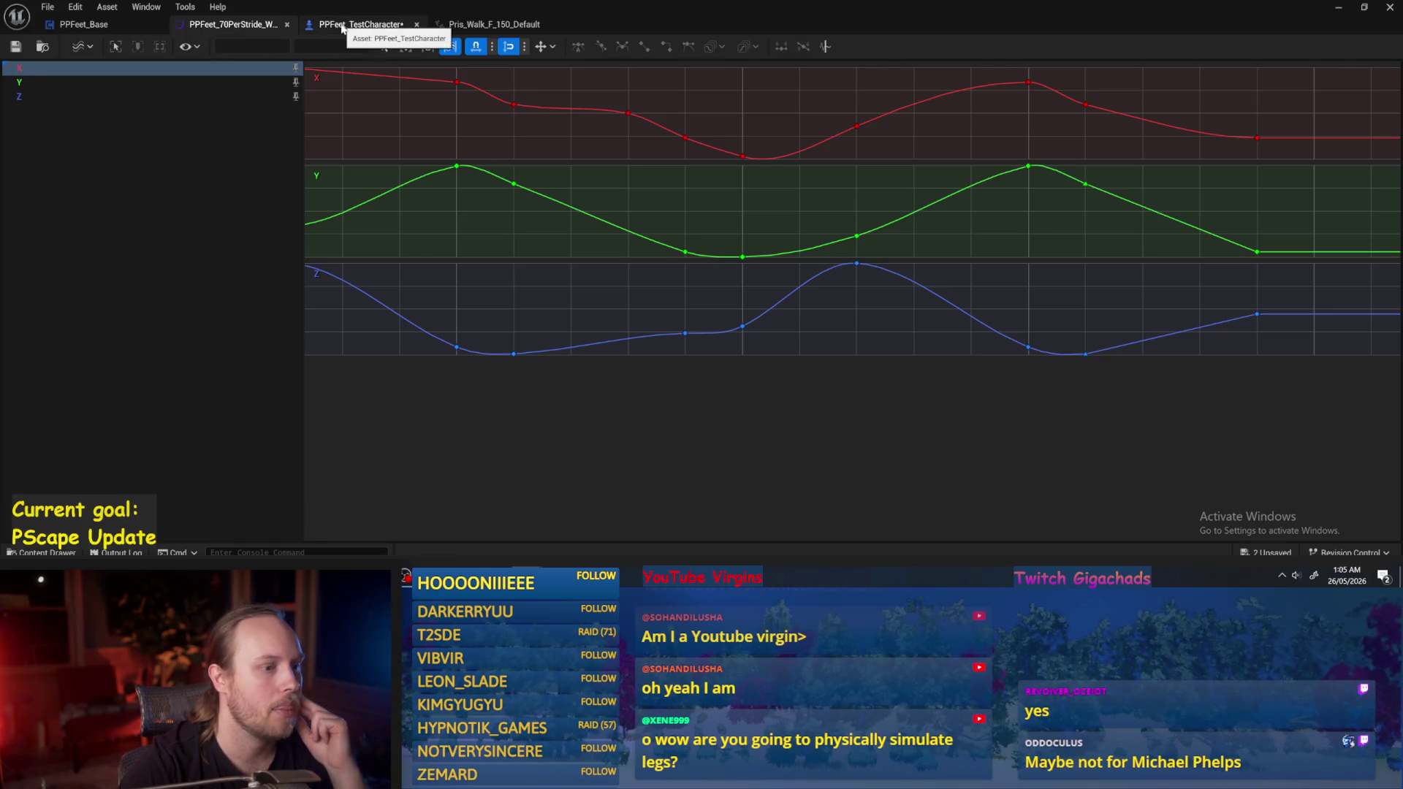
left_click(342, 28)
left_click(234, 25)
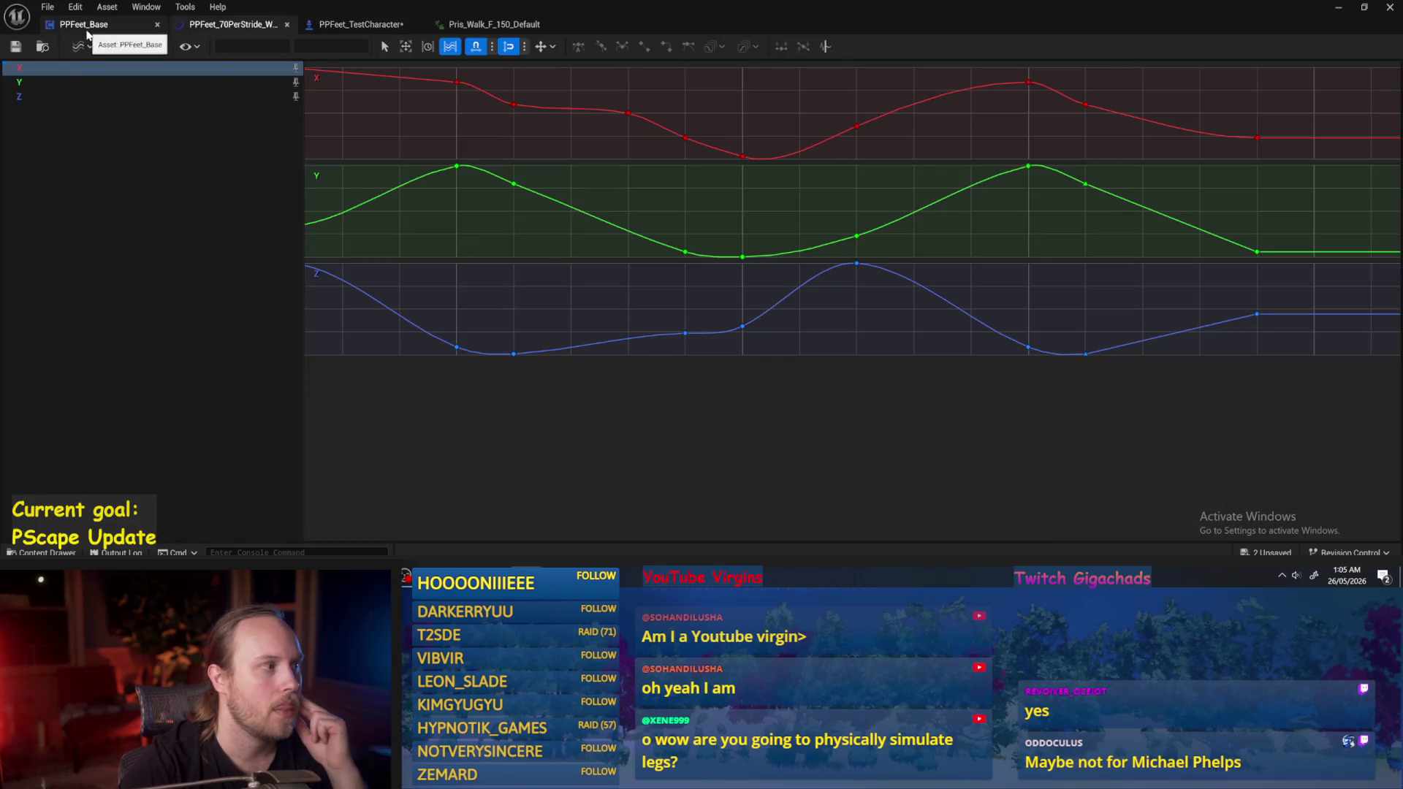
left_click(86, 29)
Compile PPFeet_Base and bring the ProgressStrides Add node into view, nudging it right.
left_click(94, 47)
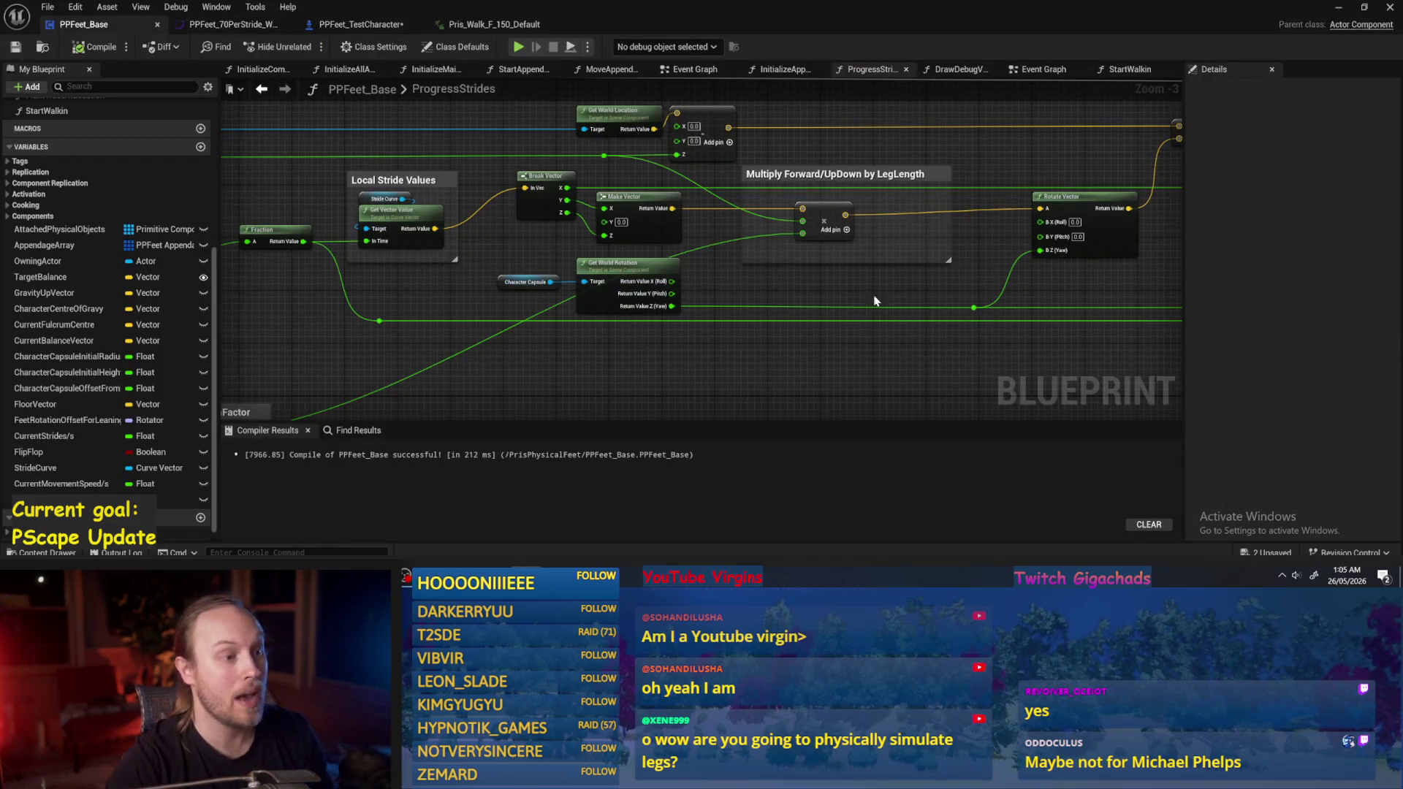
mouse_move(826, 284)
left_mouse_down()
mouse_move(863, 324)
mouse_move(758, 294)
mouse_move(903, 344)
left_mouse_up()
mouse_move(888, 133)
left_mouse_down()
mouse_move(746, 208)
mouse_move(701, 198)
left_mouse_up()
left_click_drag(602, 188, 819, 155)
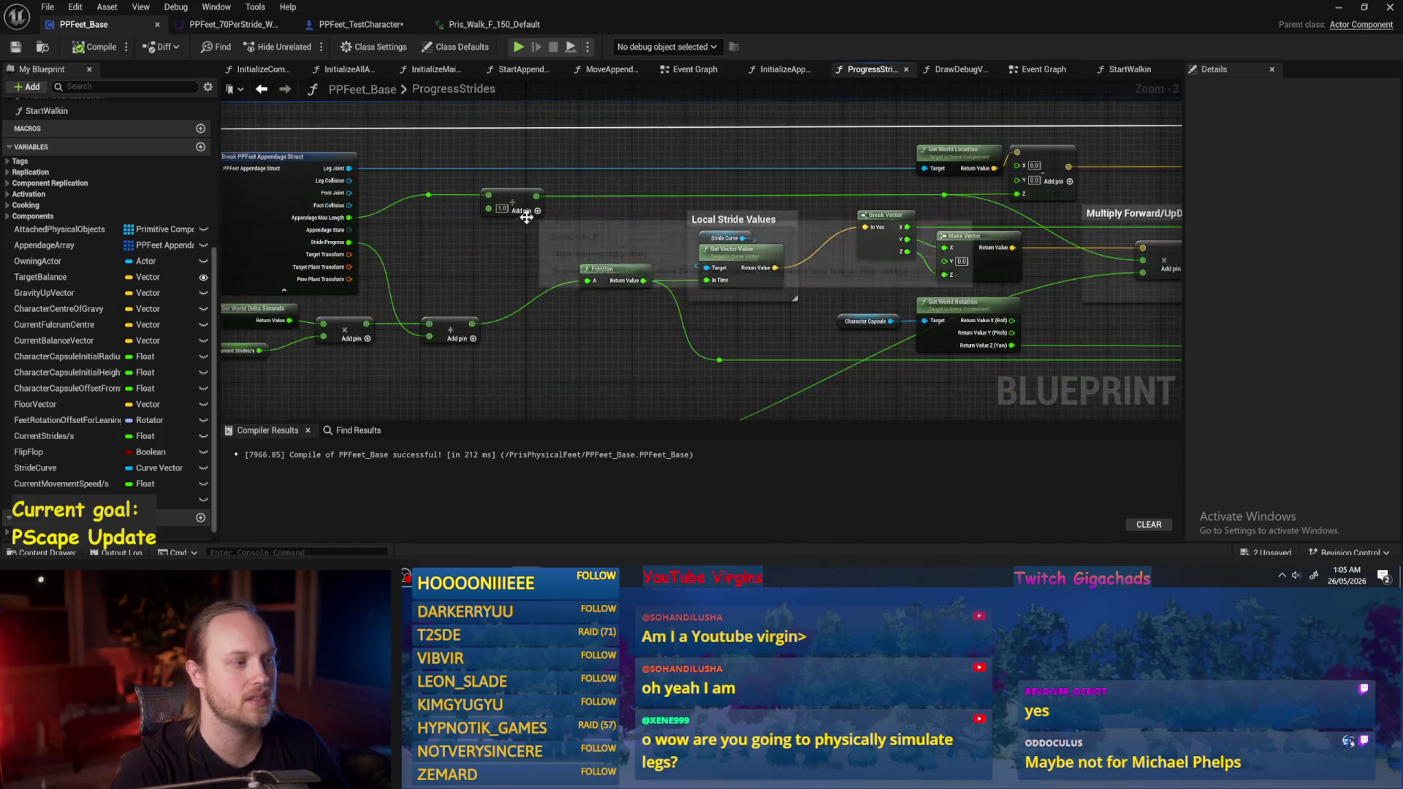
left_click_drag(738, 254, 764, 325)
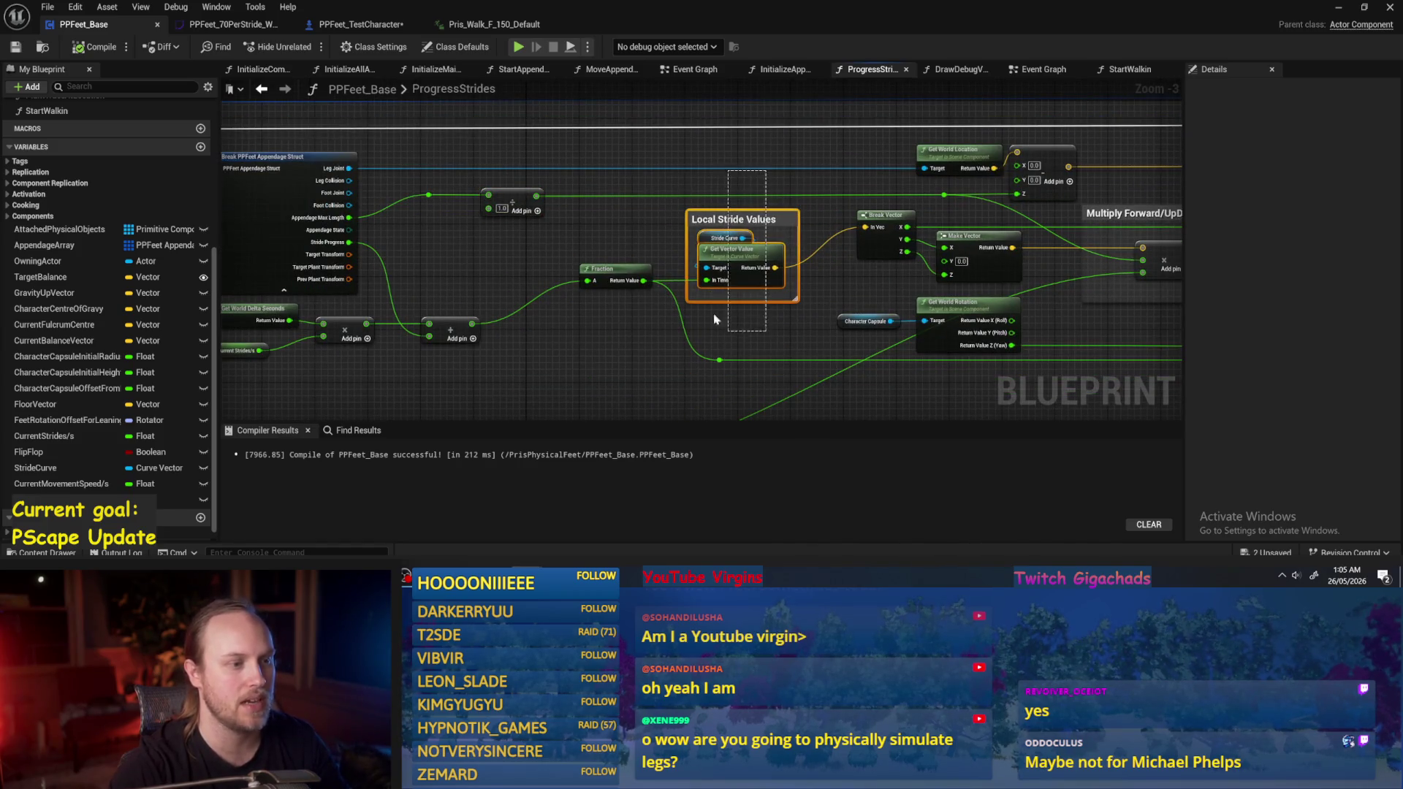
left_click(765, 345)
left_click(734, 219)
left_click(555, 219)
scroll(520, 219, "up", 1)
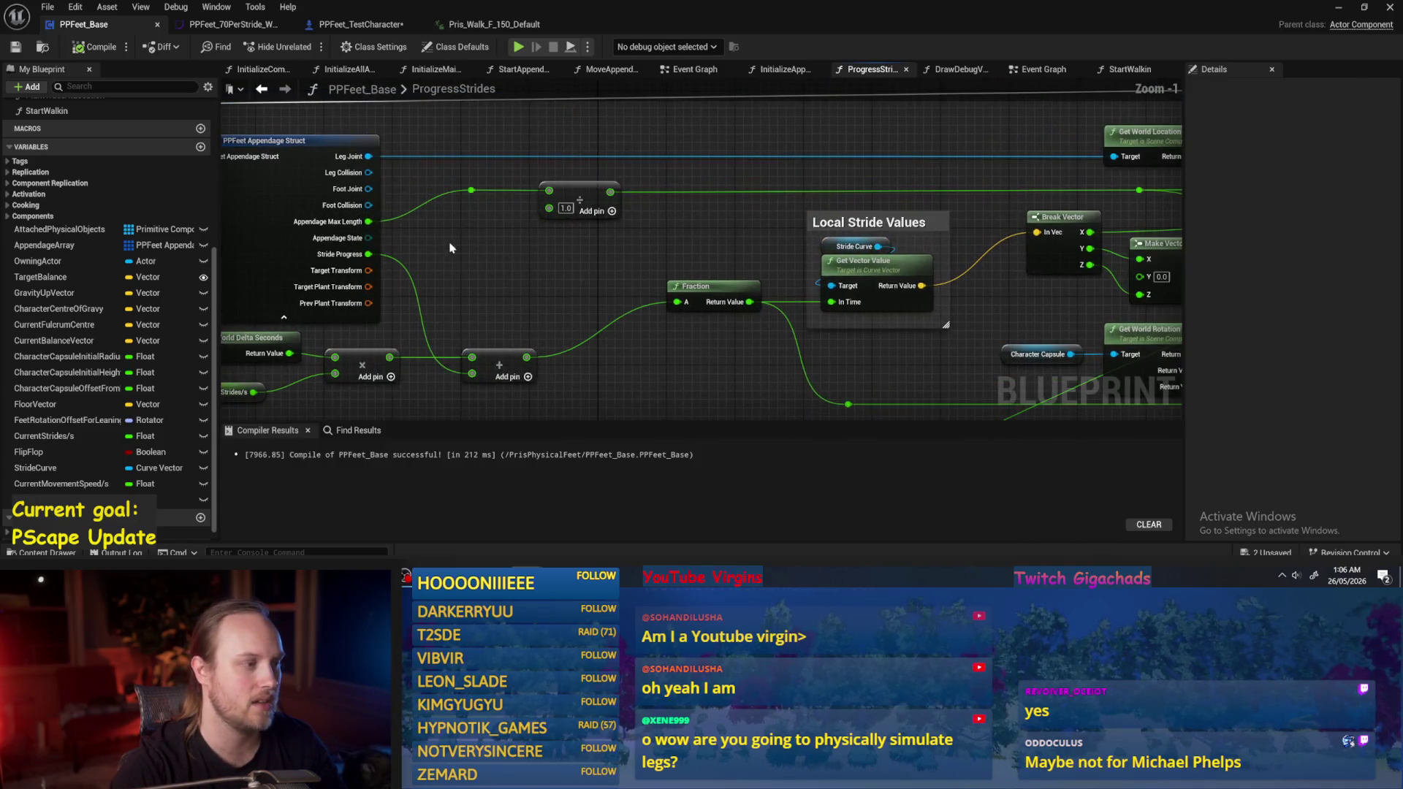
scroll(413, 260, "up", 1)
left_click_drag(462, 227, 520, 223)
mouse_move(487, 268)
left_mouse_down()
mouse_move(584, 262)
mouse_move(549, 254)
left_mouse_up()
Change the Add node's value from 1.0 to 86, then compile and save PPFeet_Base.
left_click(600, 225)
left_click(548, 251)
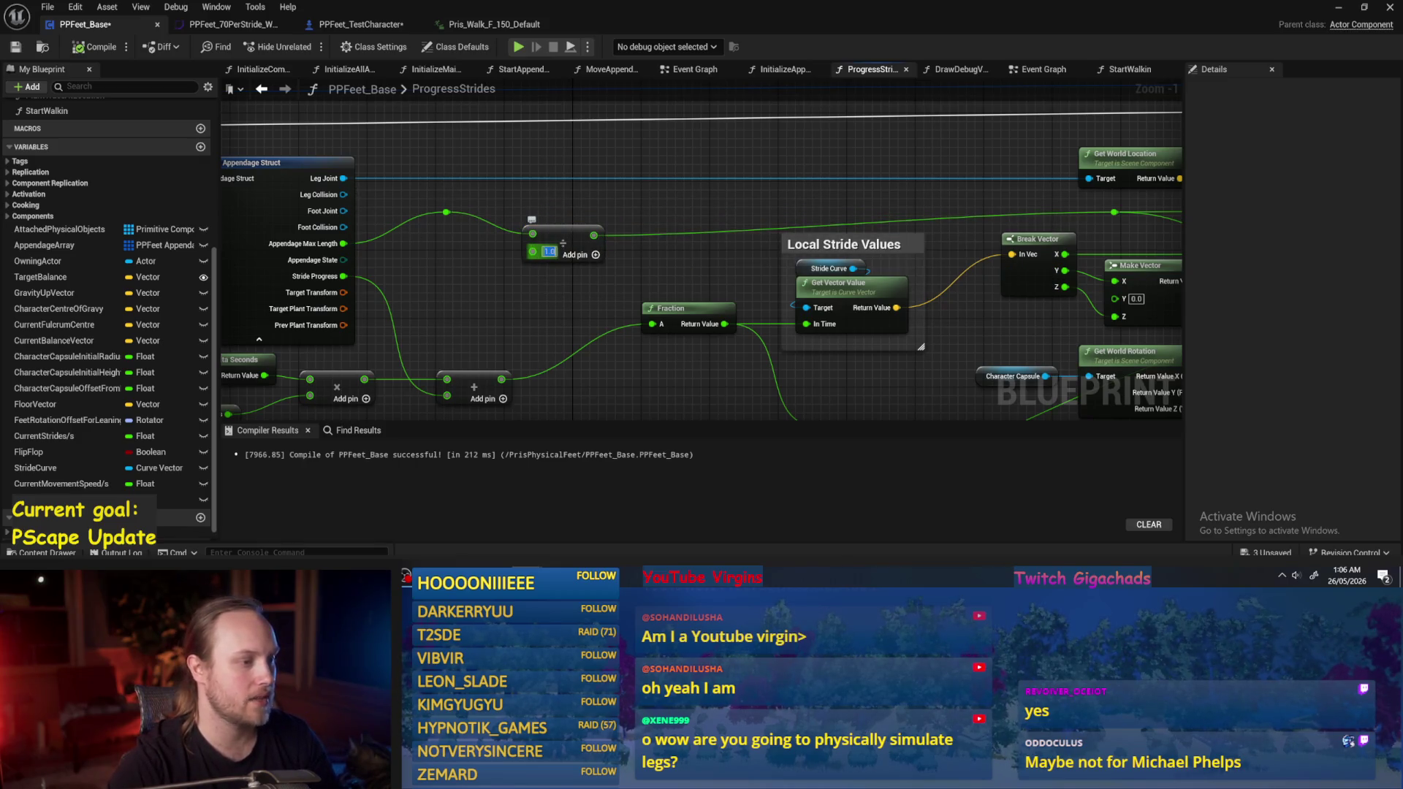
type("86")
key("Return")
left_click_drag(577, 214, 532, 239)
left_click(533, 239)
key("F7")
key("ctrl+s")
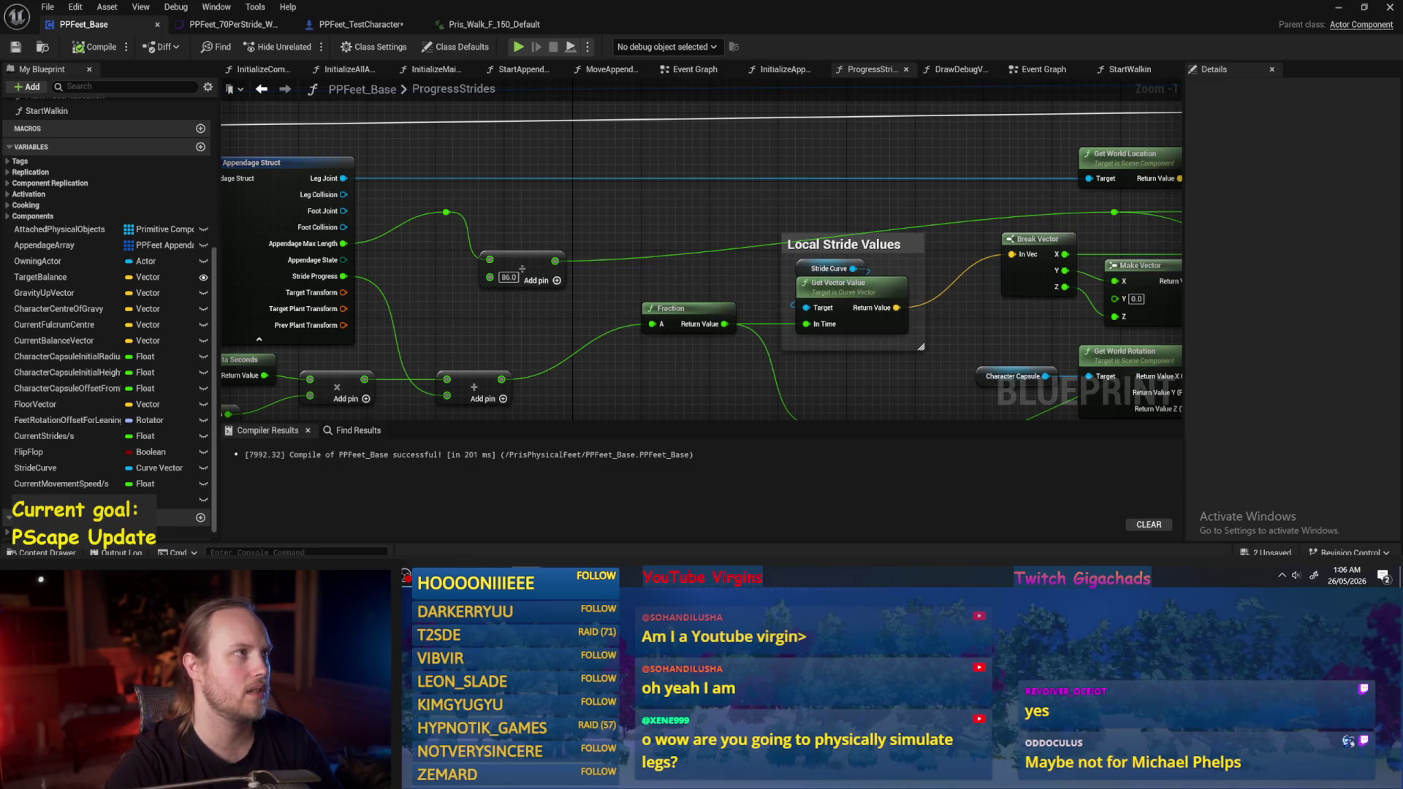
Recompile, move the Division node up-right, save, and show the PPFeet_70PerStride_WalkDefault curves.
left_click_drag(564, 210, 592, 206)
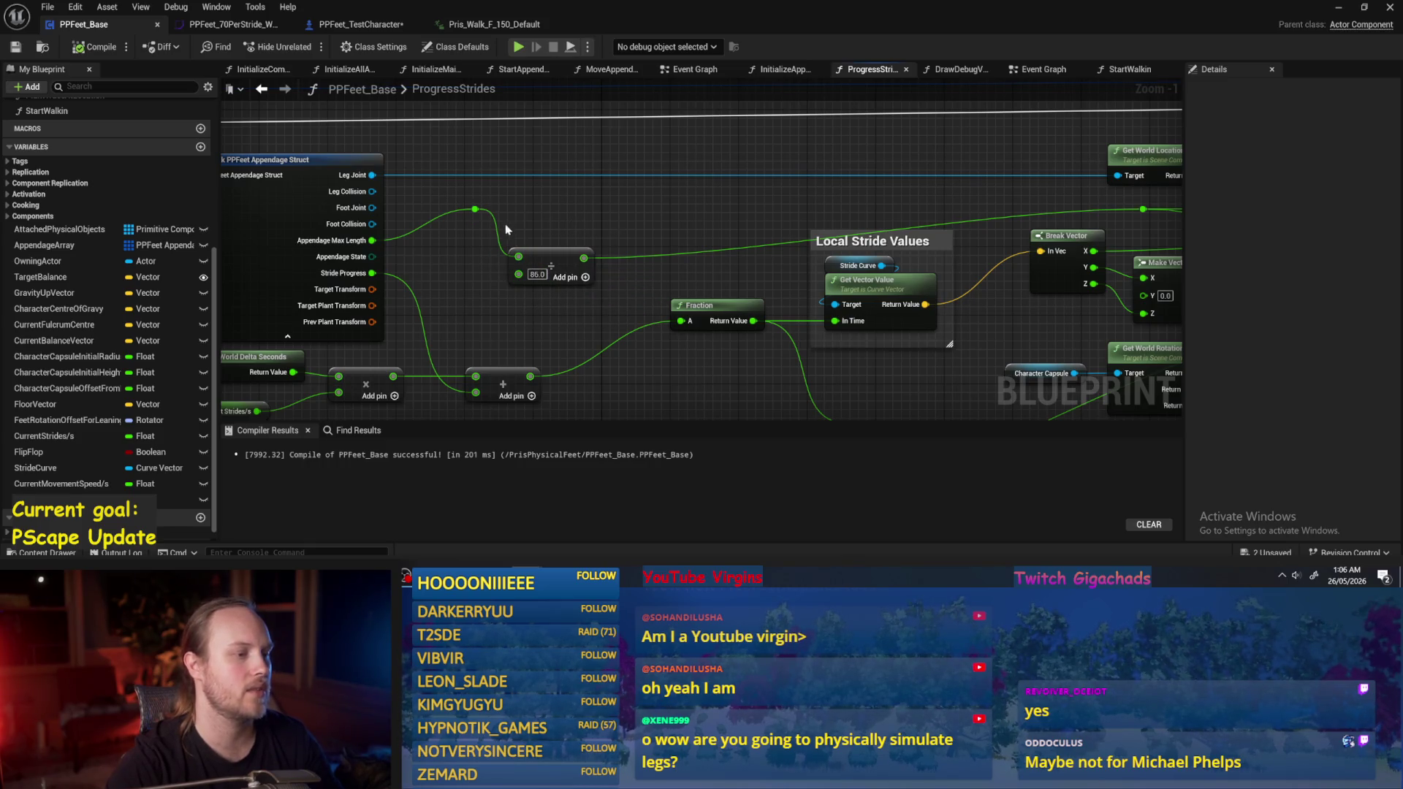
mouse_move(560, 265)
left_mouse_down()
mouse_move(455, 272)
mouse_move(557, 241)
mouse_move(643, 326)
mouse_move(718, 311)
mouse_move(534, 254)
mouse_move(548, 239)
left_mouse_up()
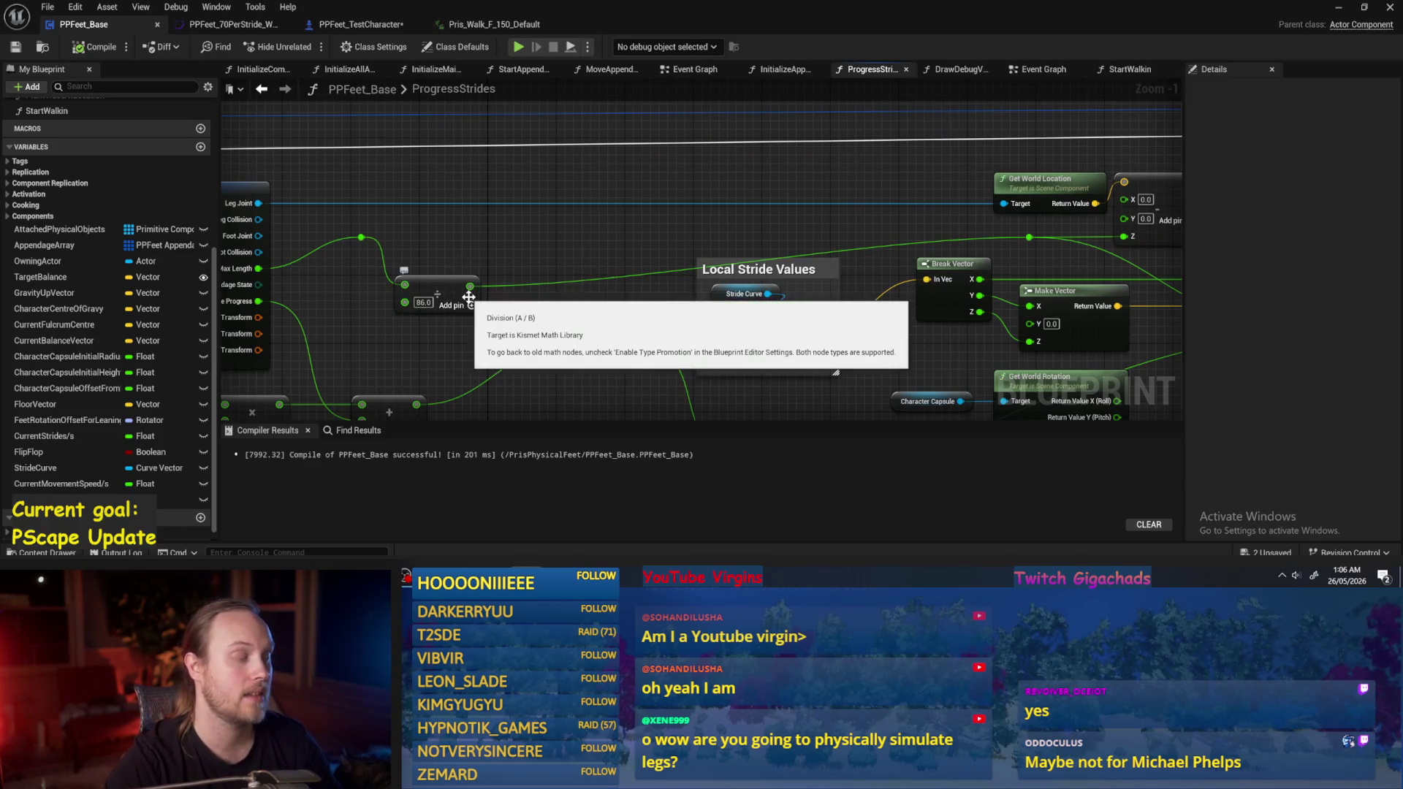
left_click_drag(469, 296, 494, 290)
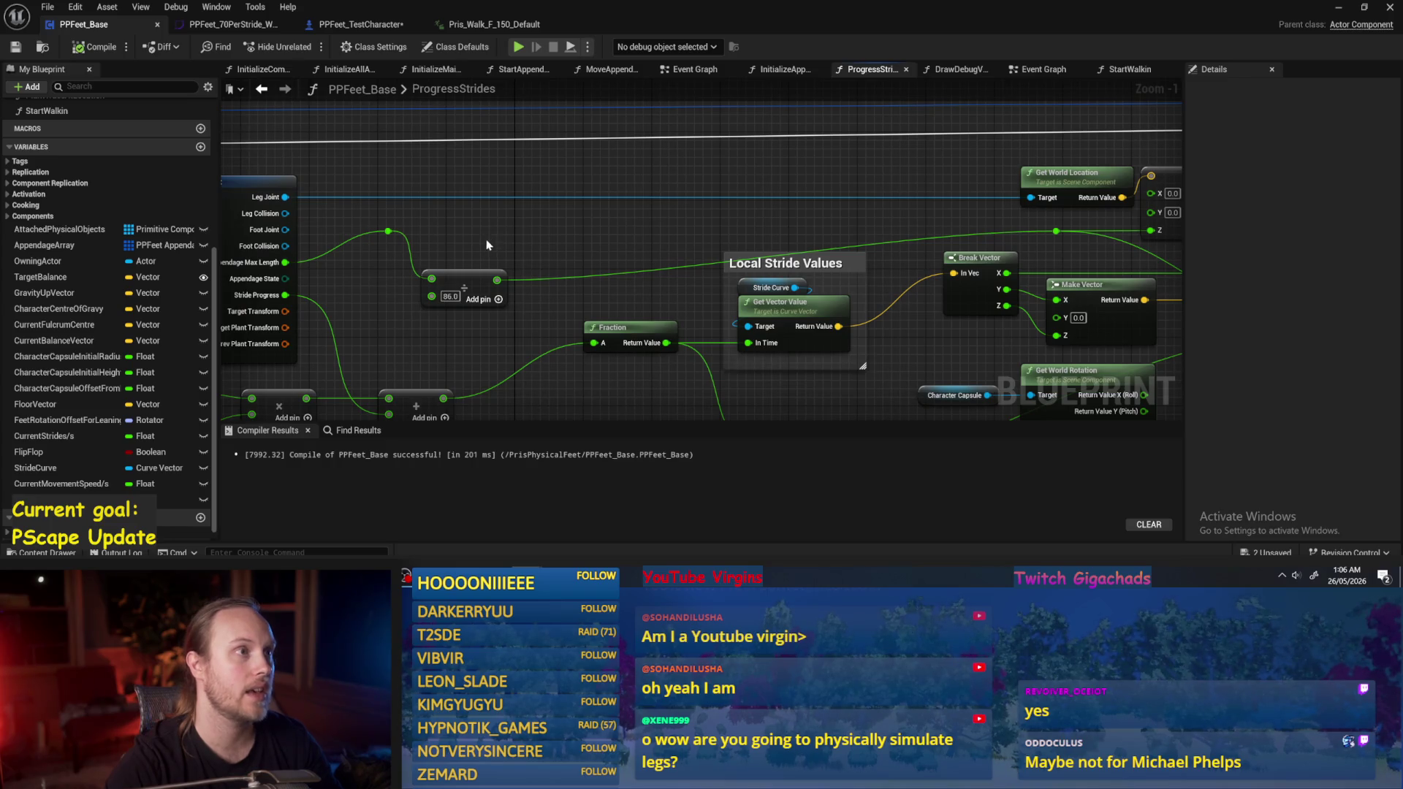
left_click_drag(538, 271, 569, 270)
left_click(95, 47)
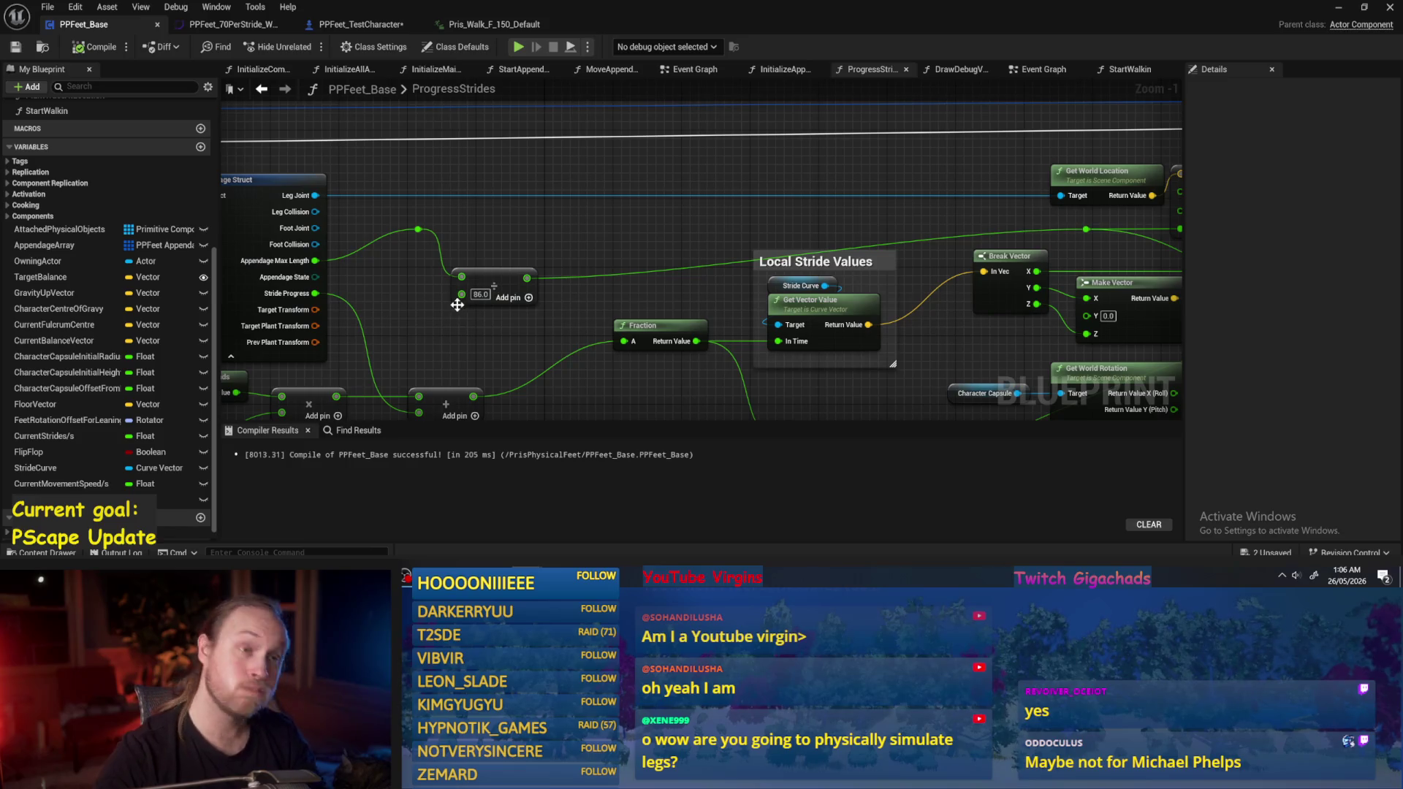
left_click(498, 291)
left_click_drag(500, 292, 527, 251)
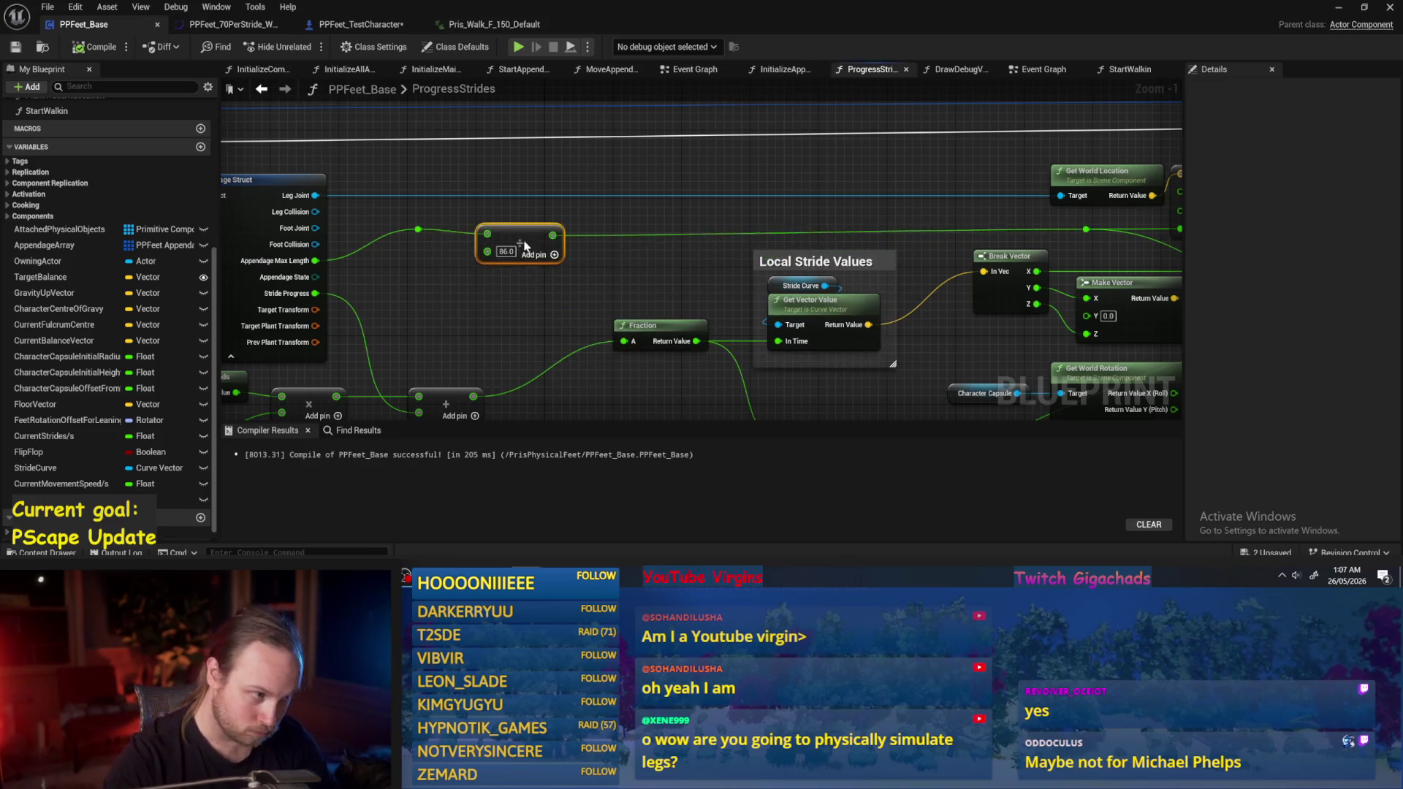
left_click(95, 46)
left_click(15, 46)
left_click(232, 24)
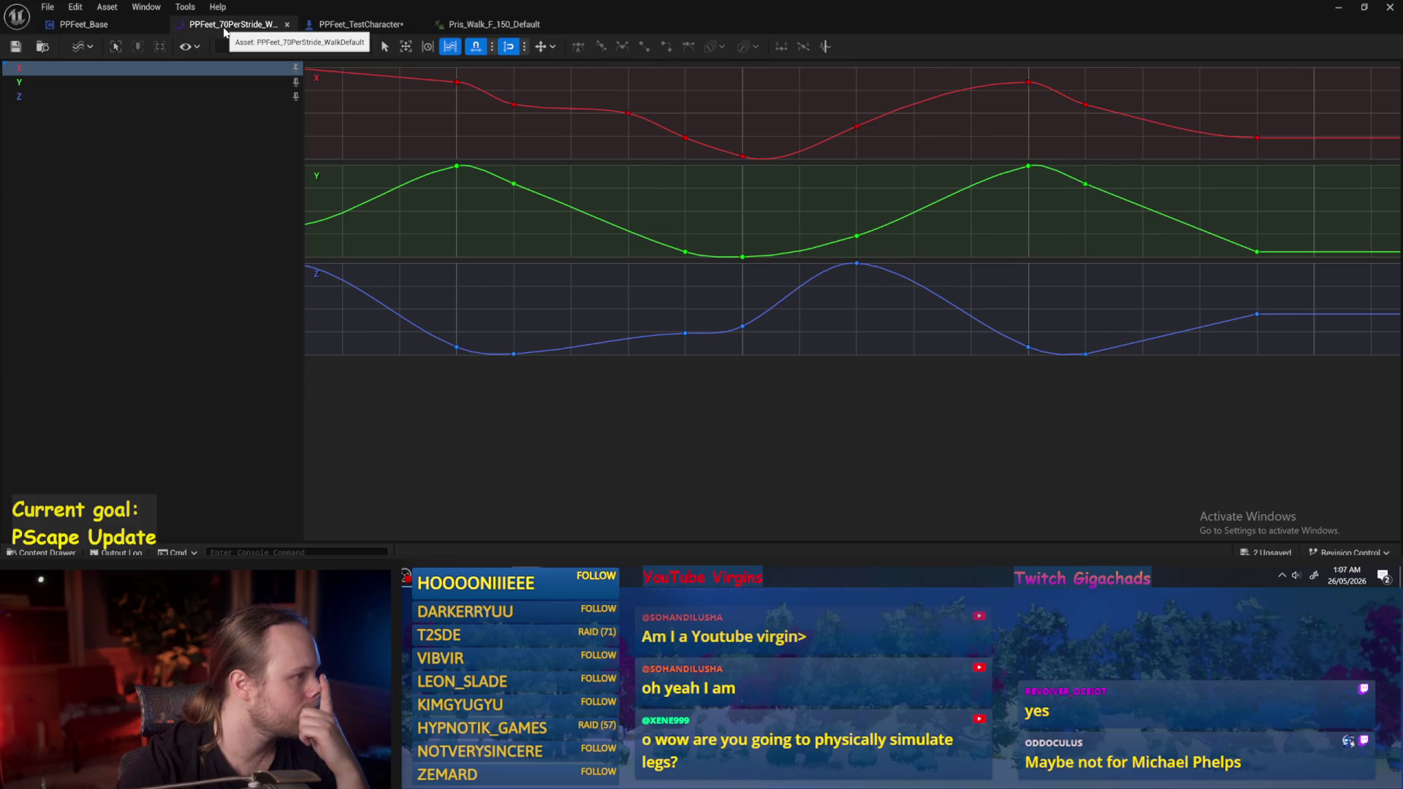
Open the Pris_Walk_F_150_Default animation and bring up Windows Calculator.
left_click(494, 24)
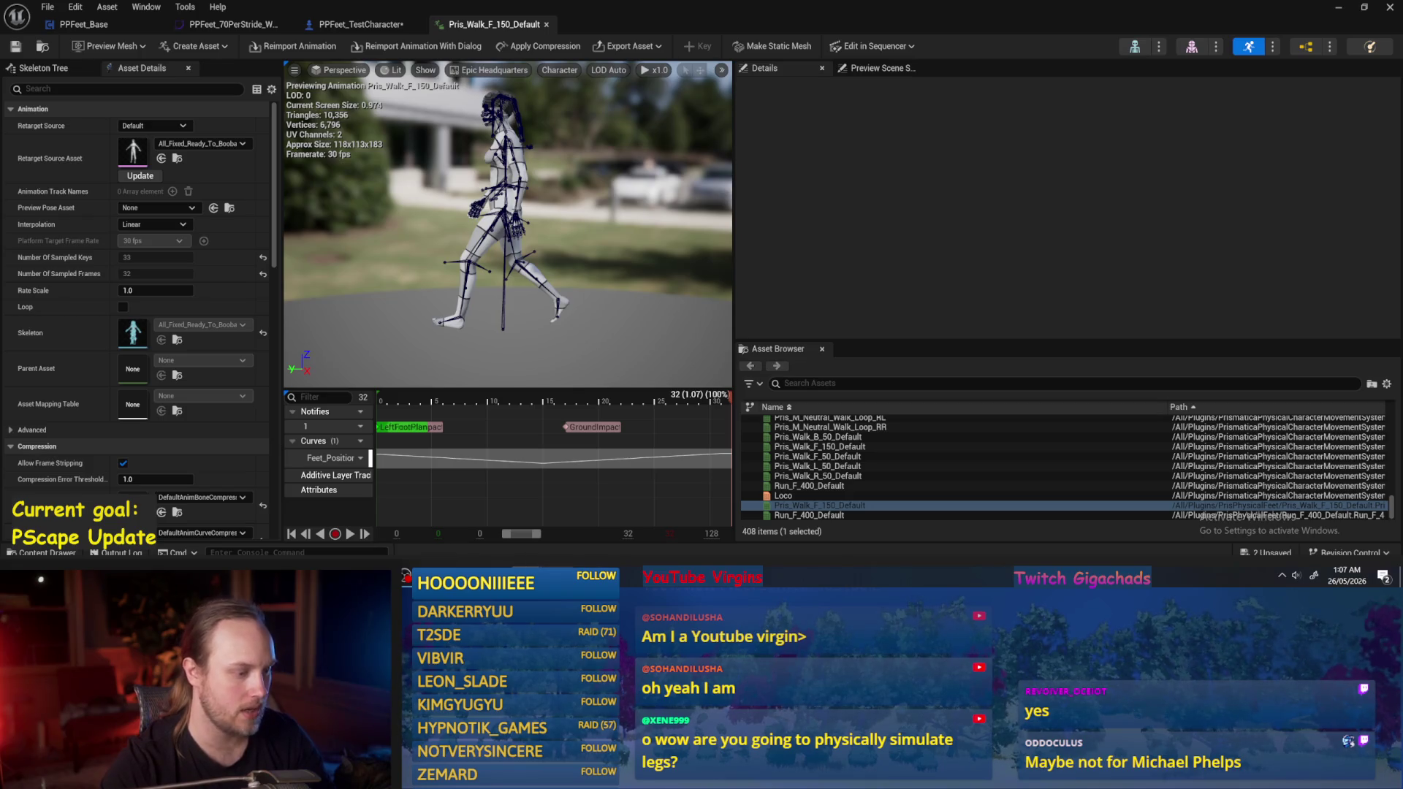
mouse_move(558, 574)
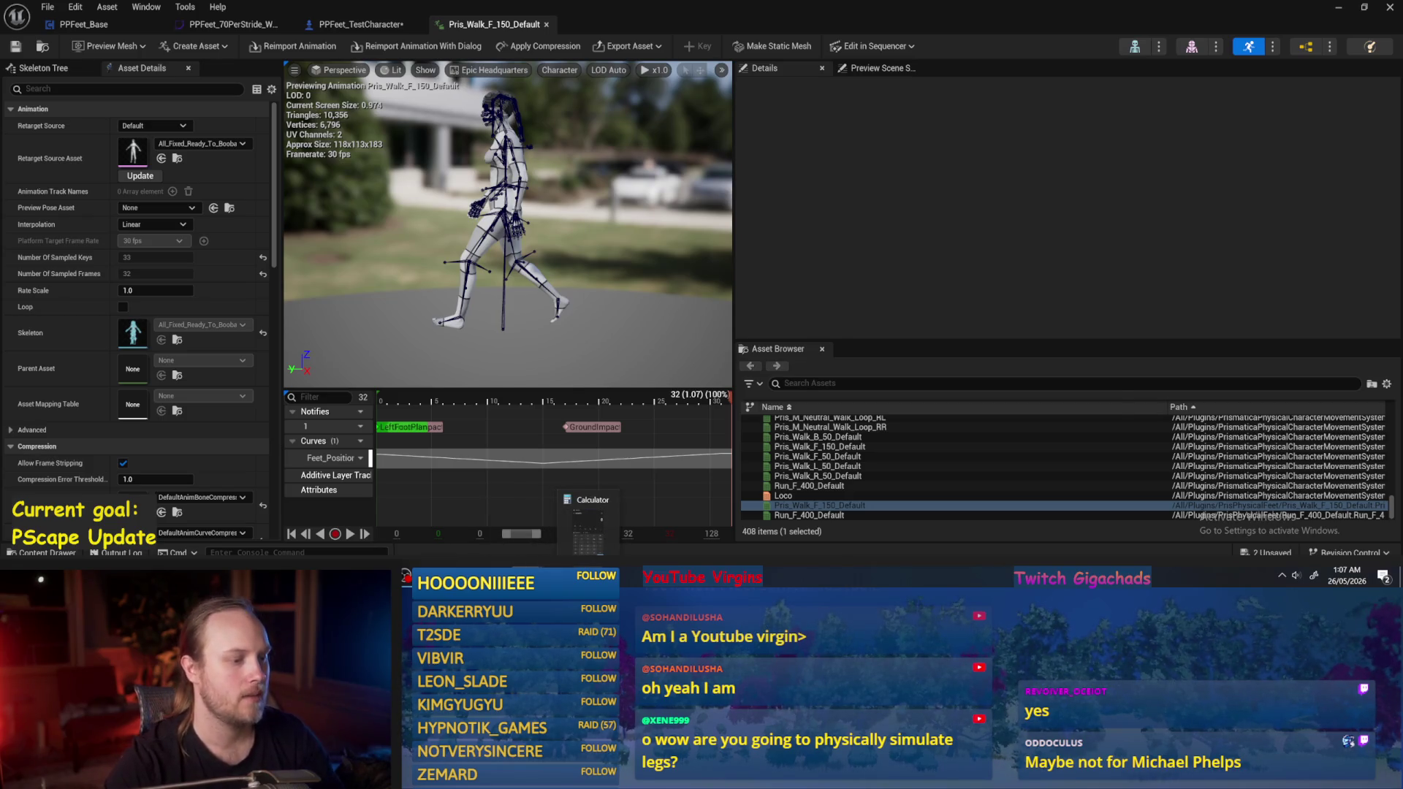
left_click(588, 522)
left_click_drag(971, 111, 1001, 93)
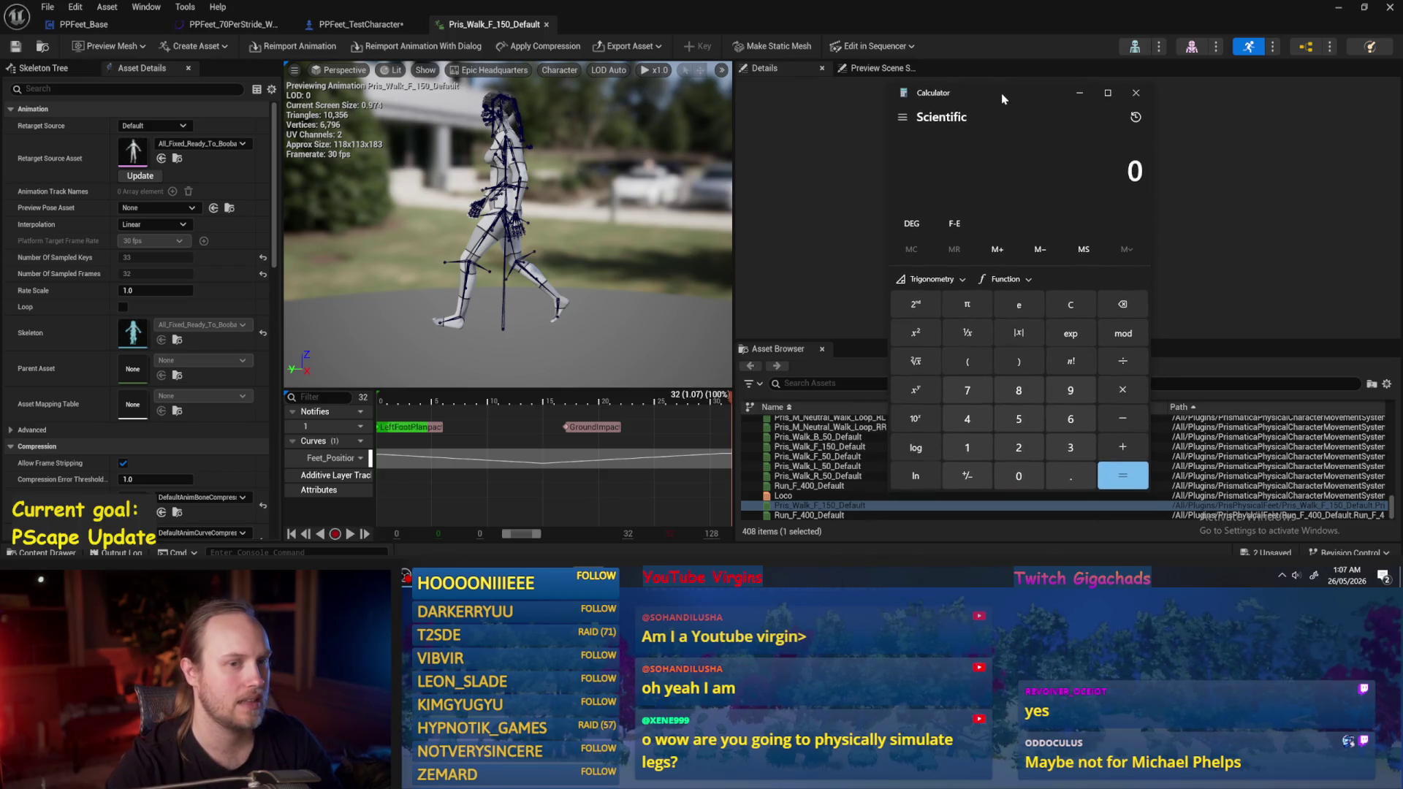
Compute 150 divided by 1.07 in the calculator.
left_click(967, 447)
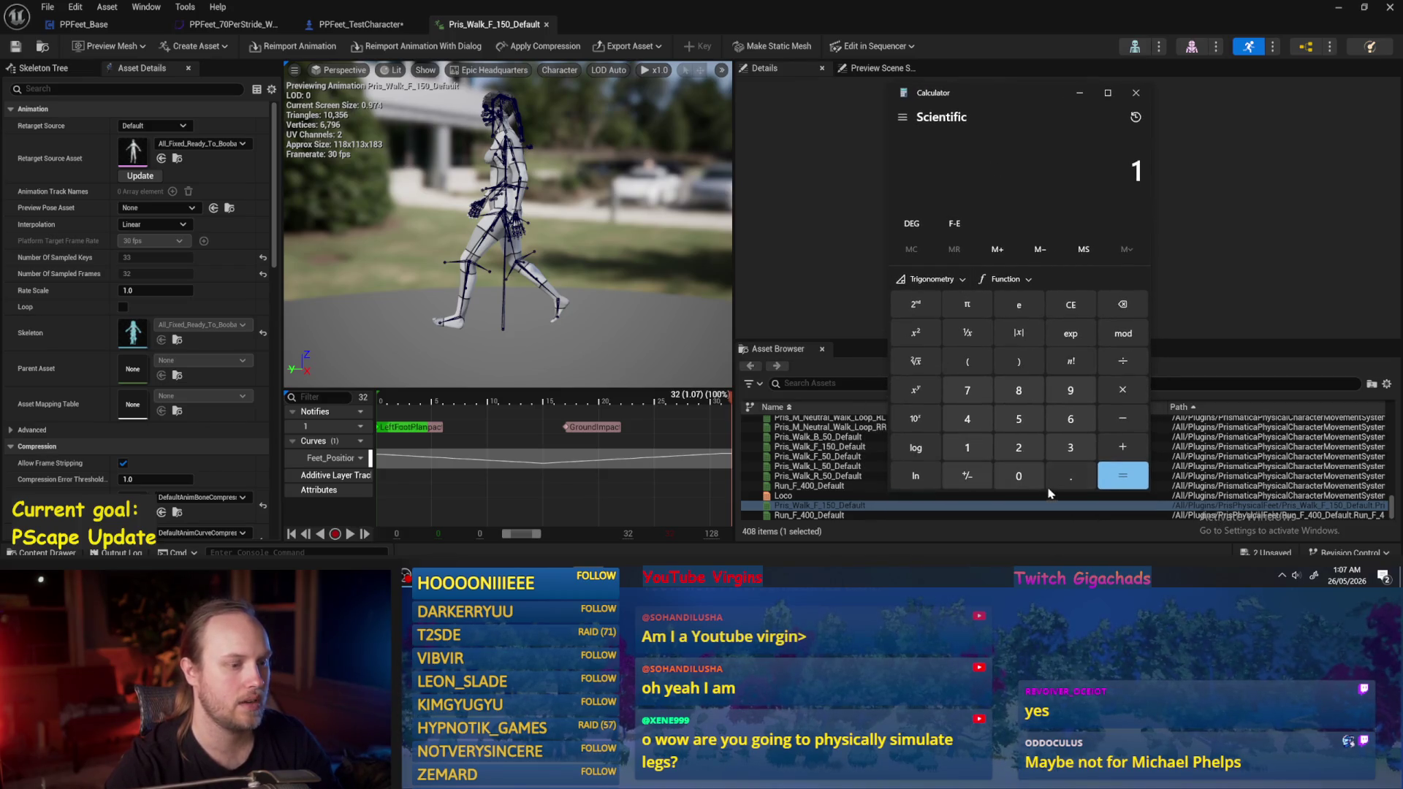
left_click(1070, 305)
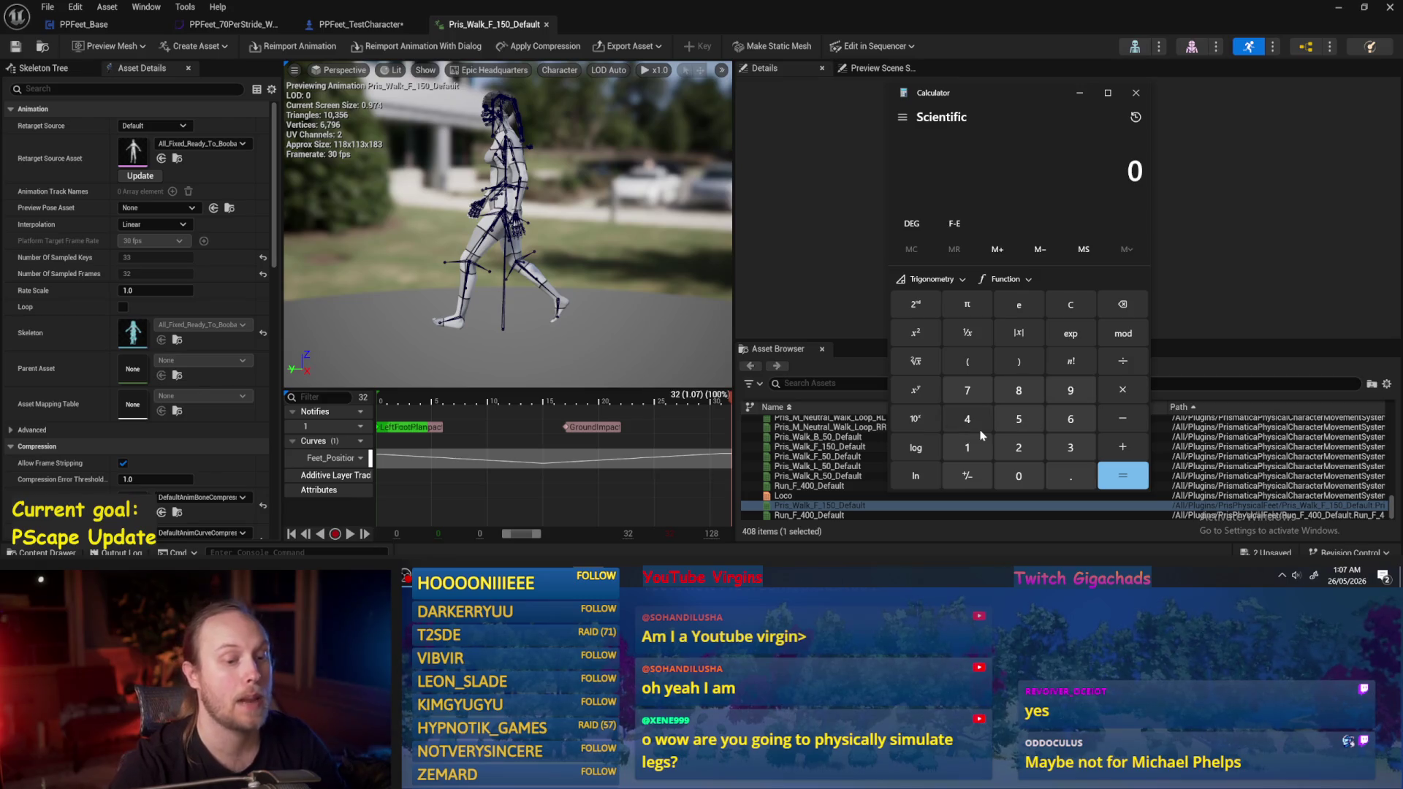
type("150")
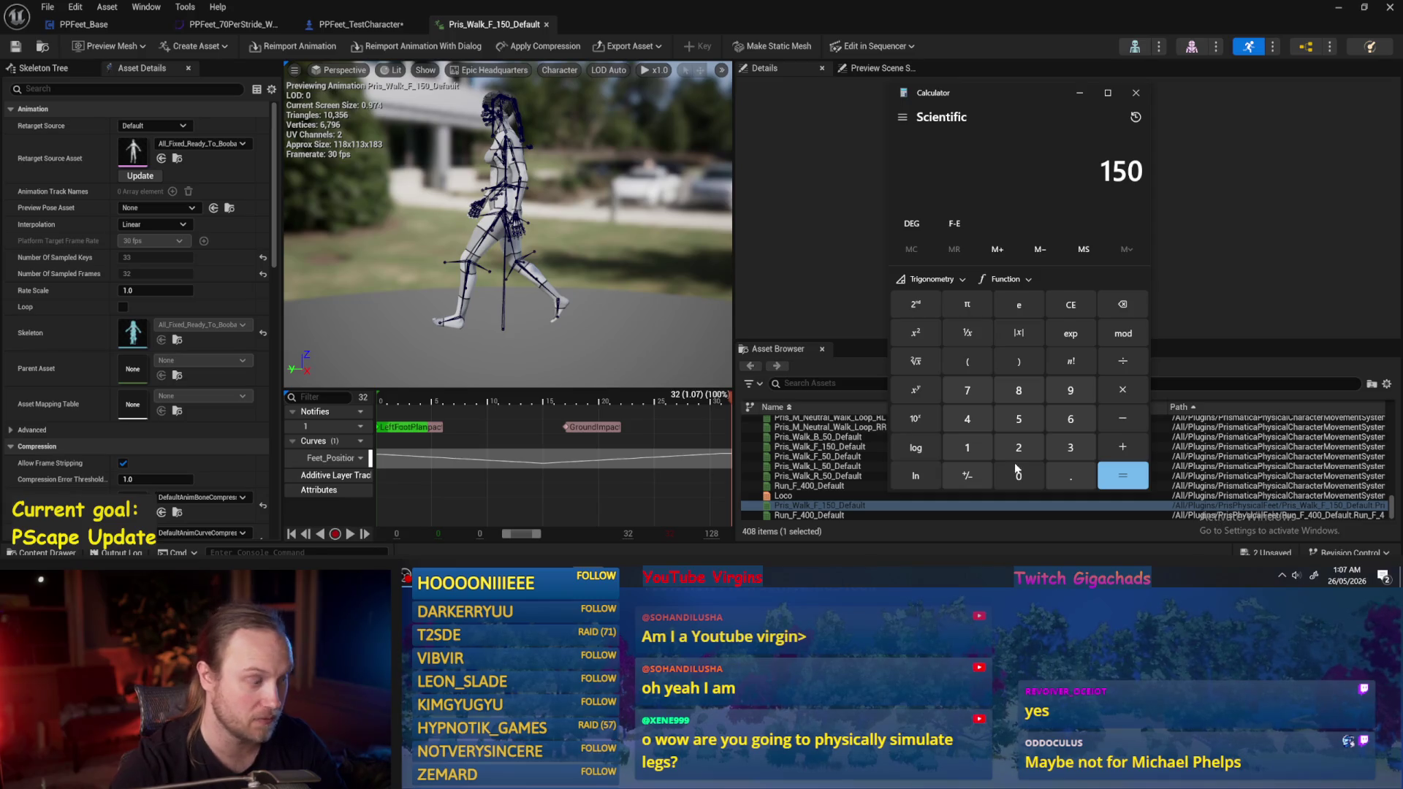
key("plus")
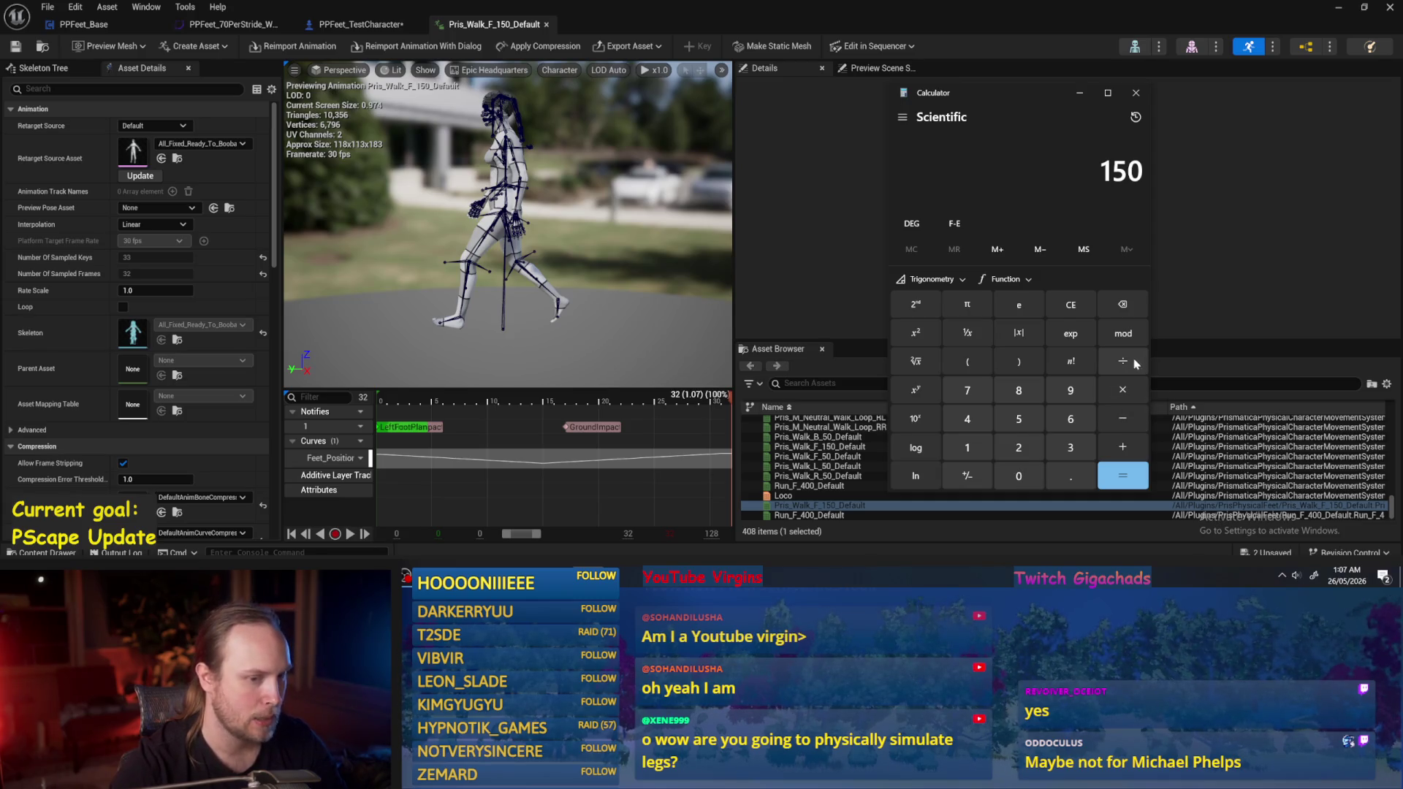
left_click(967, 447)
left_click(1074, 477)
left_click(1018, 475)
left_click(967, 390)
left_click(1117, 478)
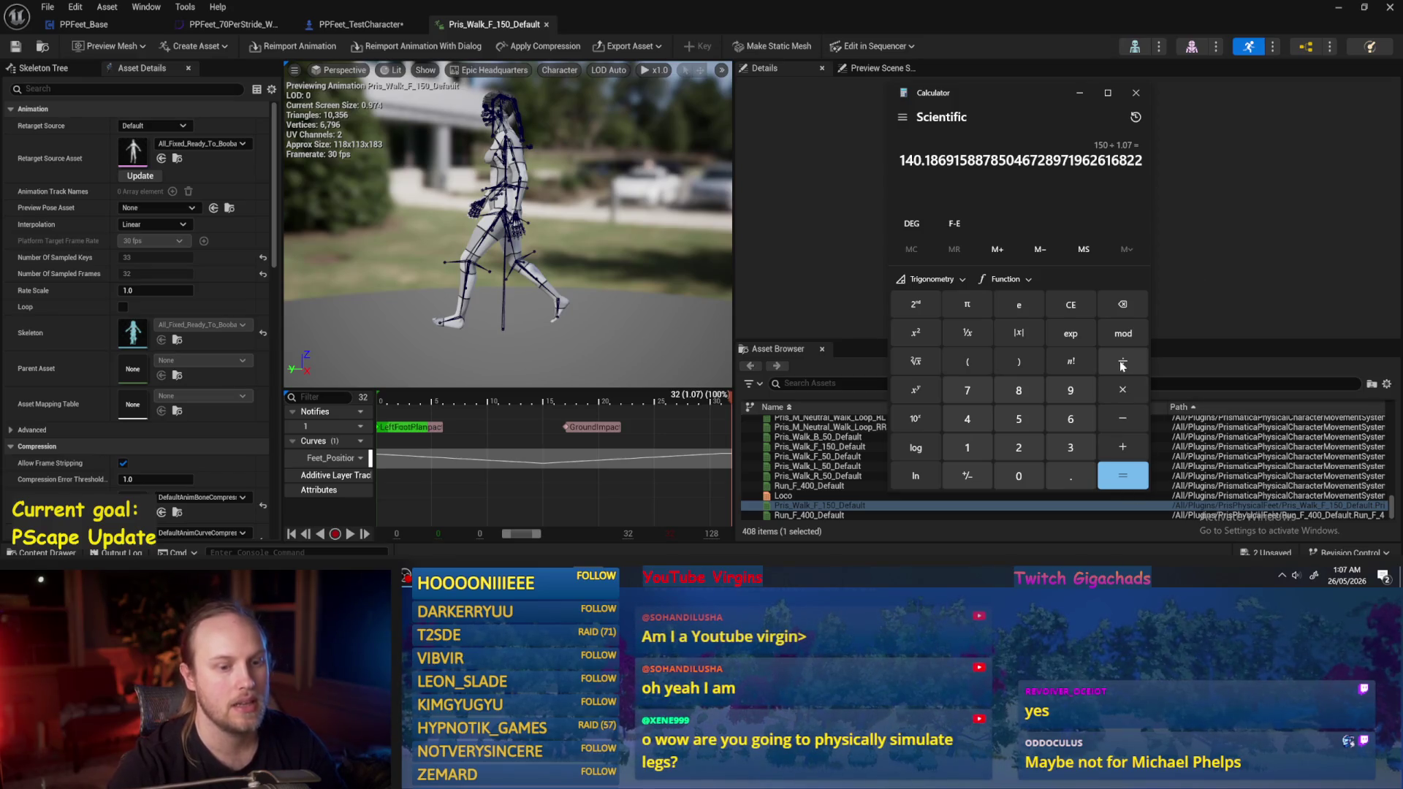
Divide that result by 86 to get about 1.63, then return to Unreal.
key("plus")
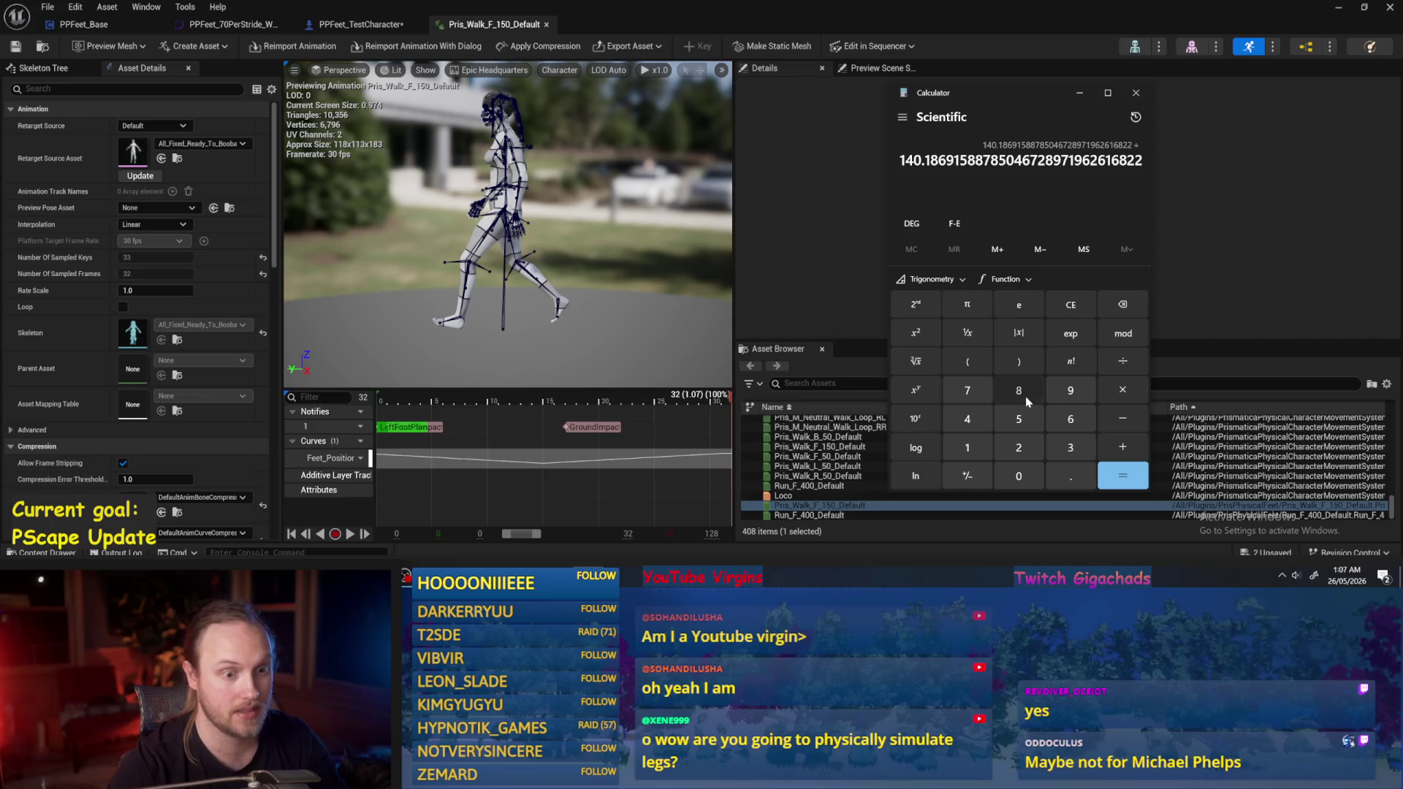
left_click(1019, 390)
left_click(1070, 419)
left_click(1113, 481)
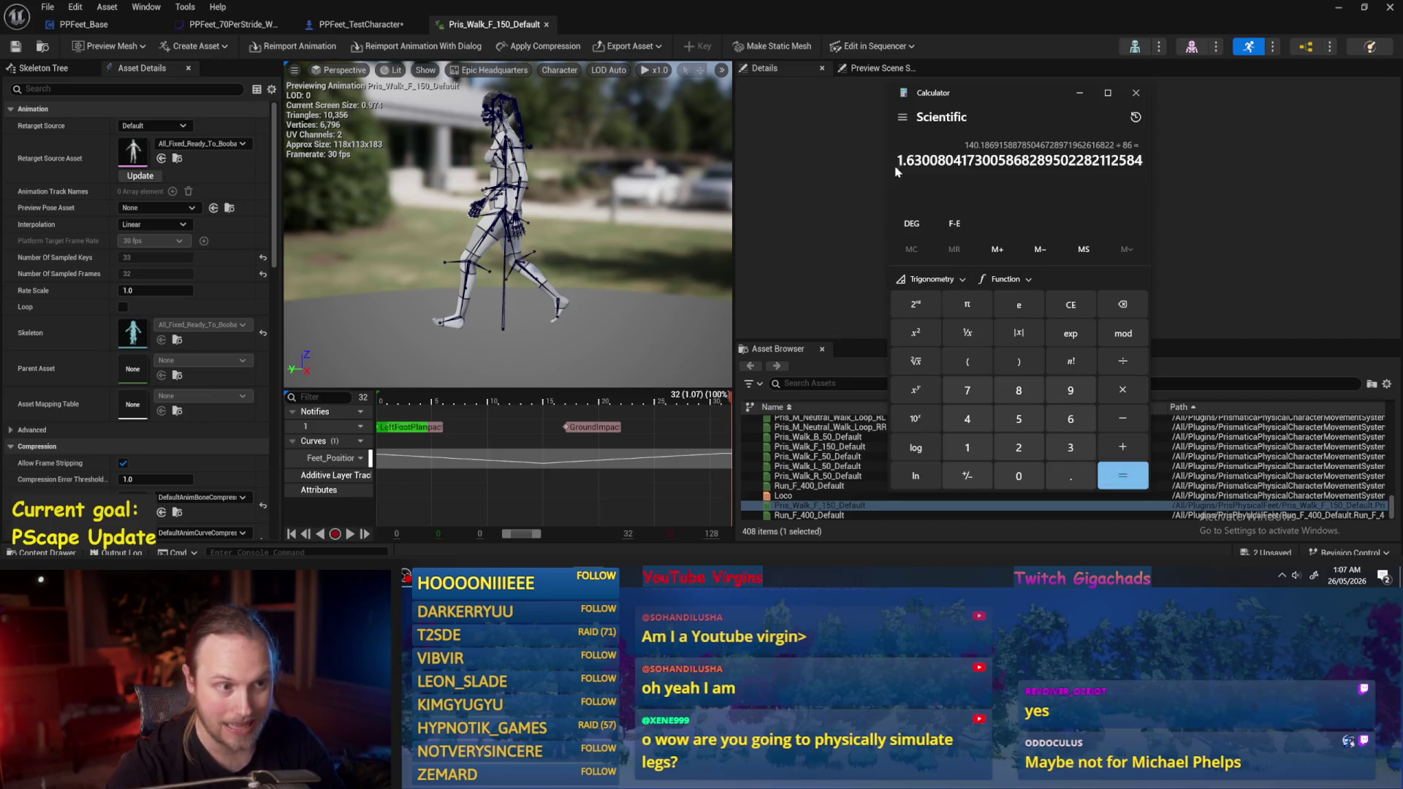
left_click_drag(897, 160, 922, 160)
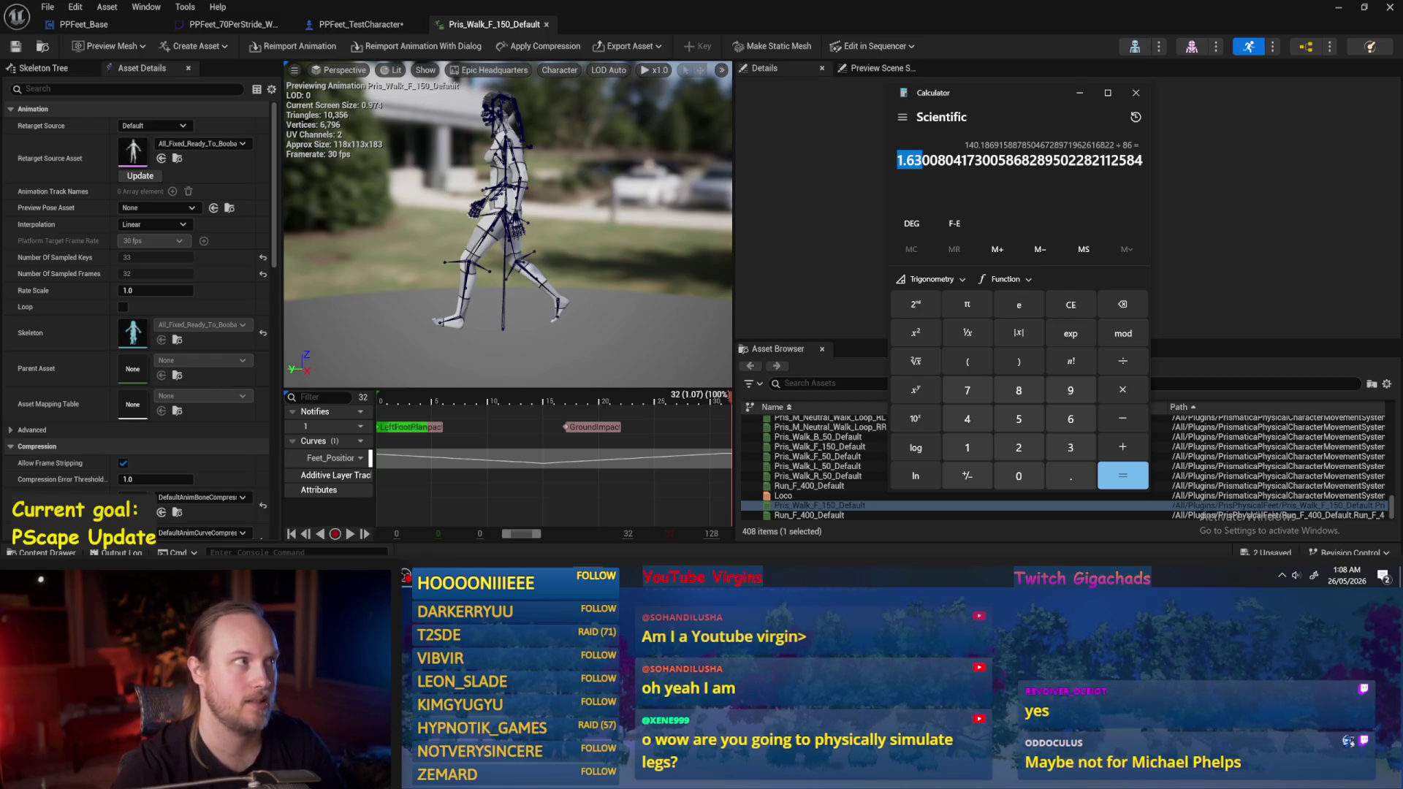
left_click(805, 259)
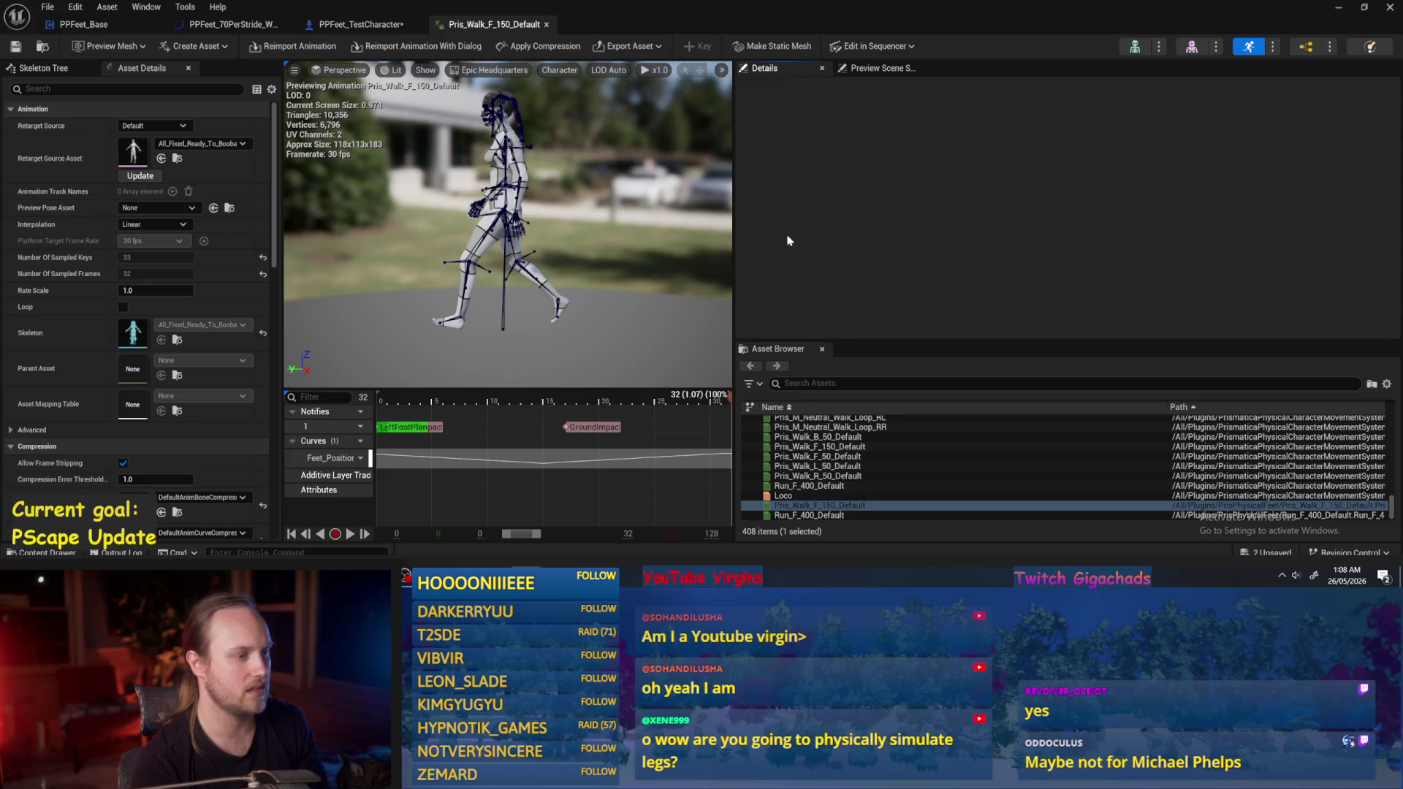
scroll(505, 207, "up", 5)
scroll(505, 208, "down", 5)
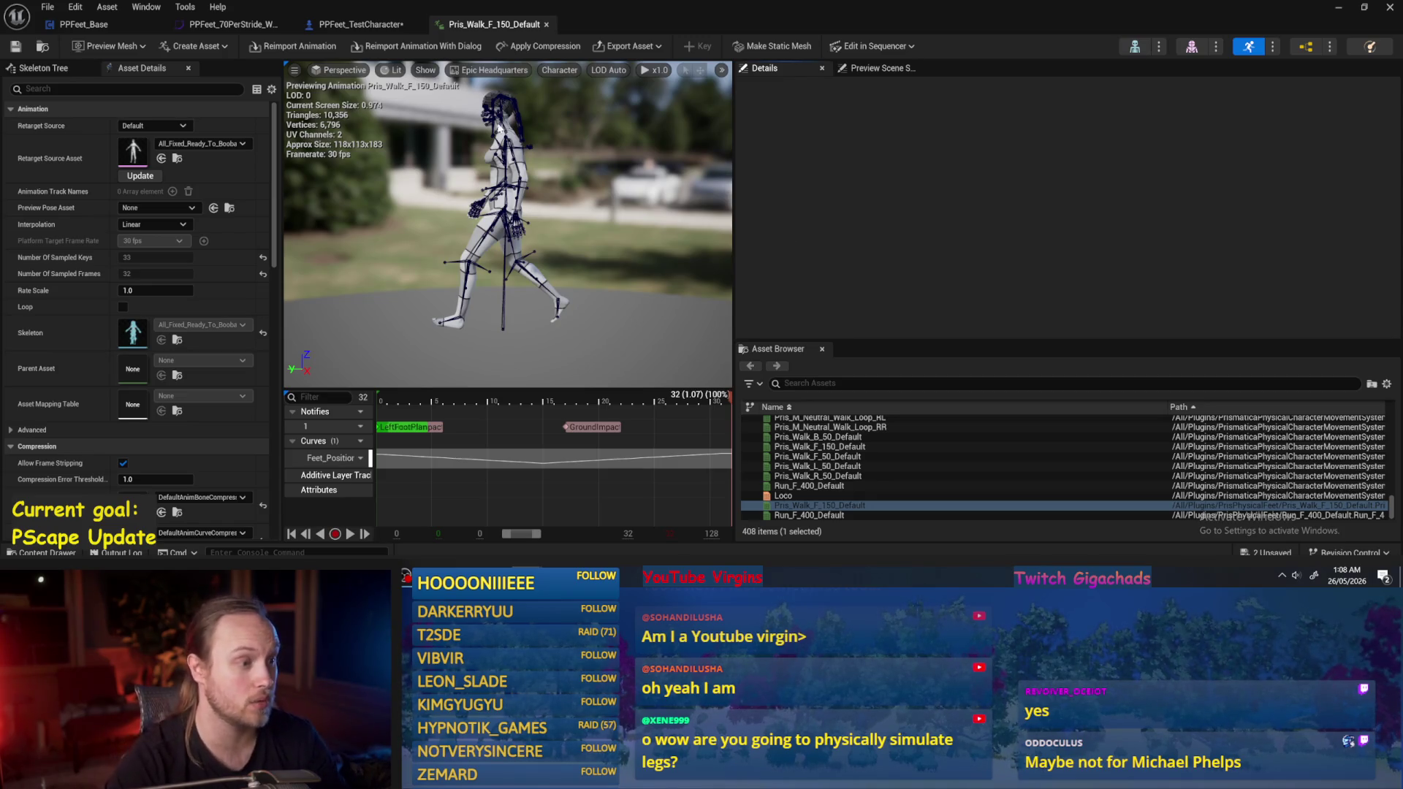
scroll(505, 209, "up", 2)
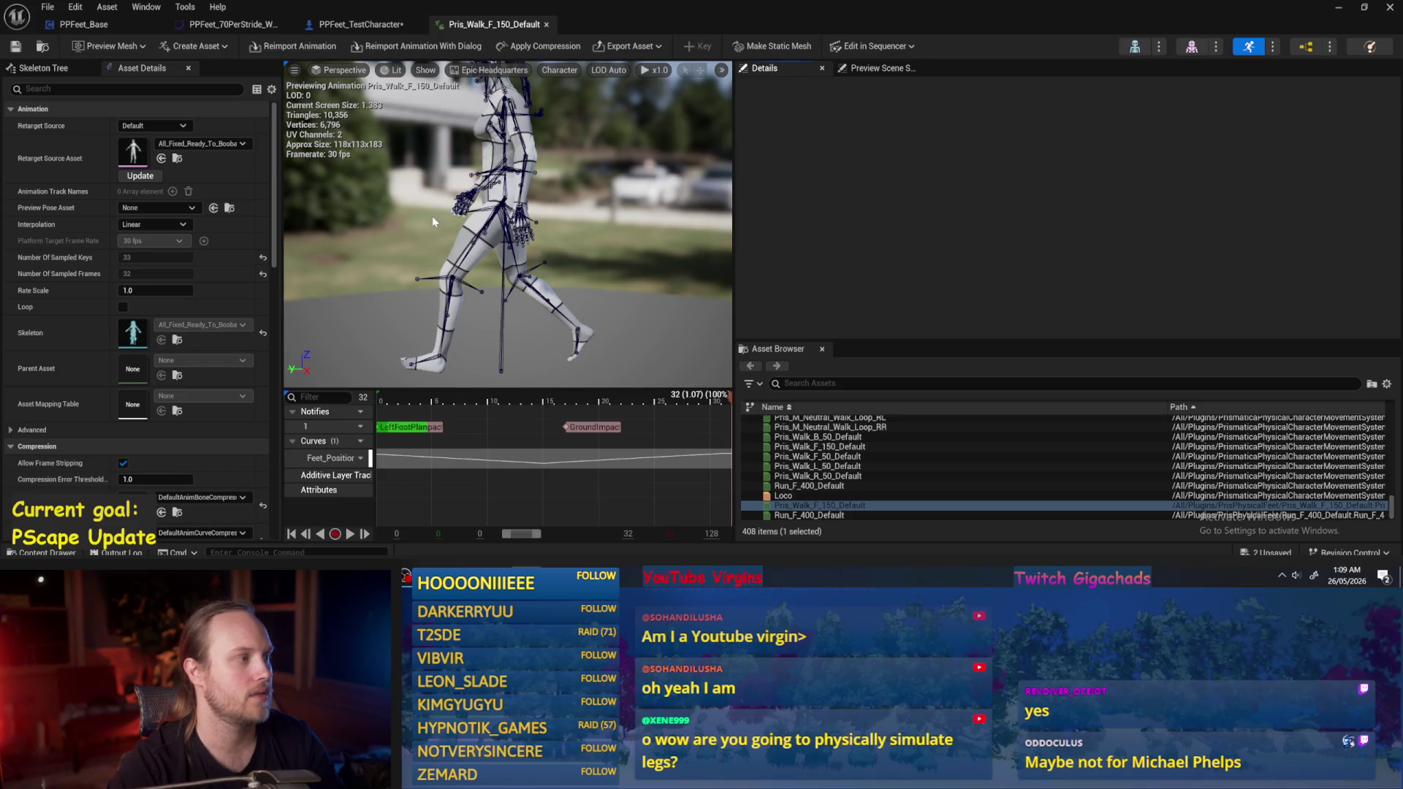
Save the PPFeet_TestCharacter blueprint and return to the PPFeet_Base graph.
left_click(361, 24)
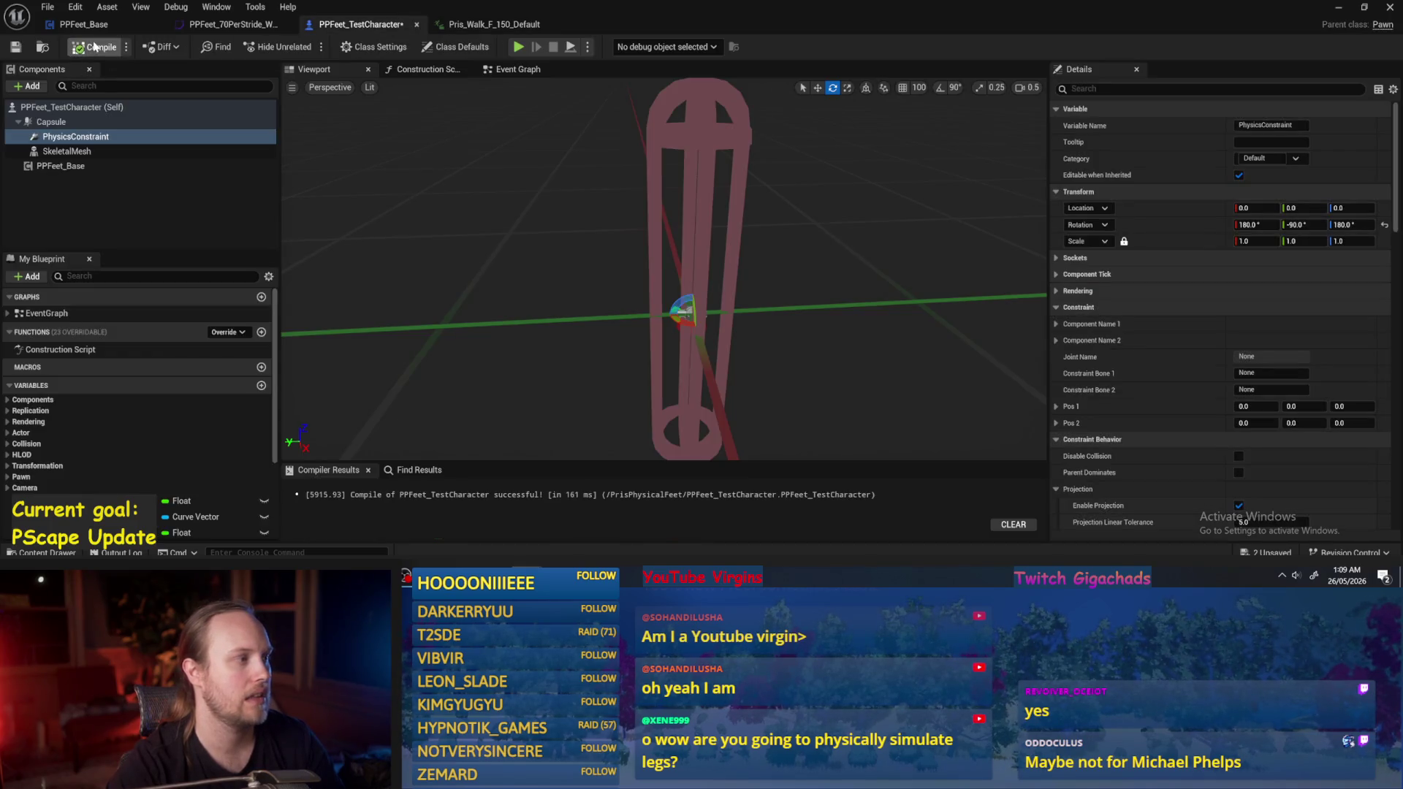
left_click(16, 47)
left_click(84, 25)
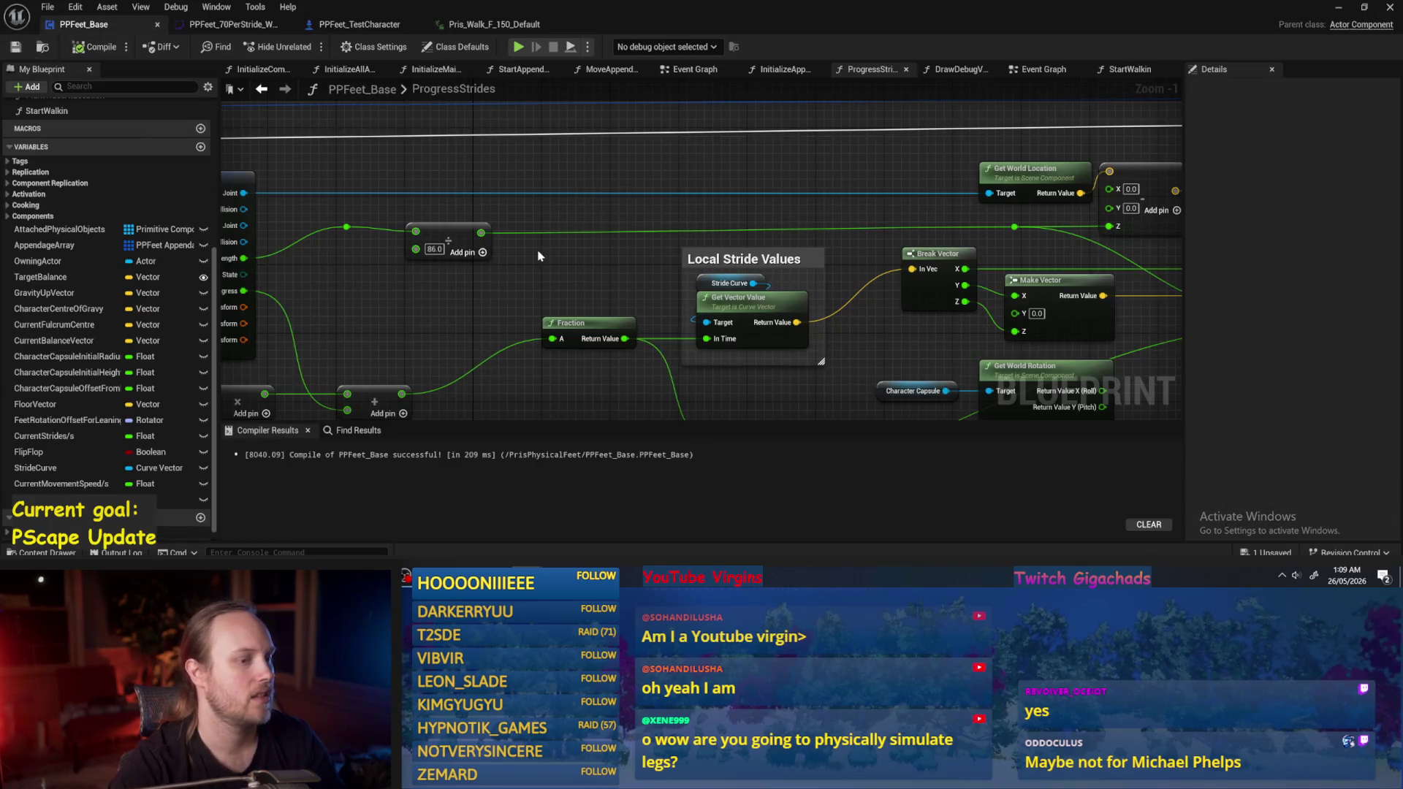
Move the Current Stride Length node further left, then show the PPFeet_70PerStride_WalkDefault curves.
scroll(707, 263, "up", 2)
scroll(548, 276, "up", 1)
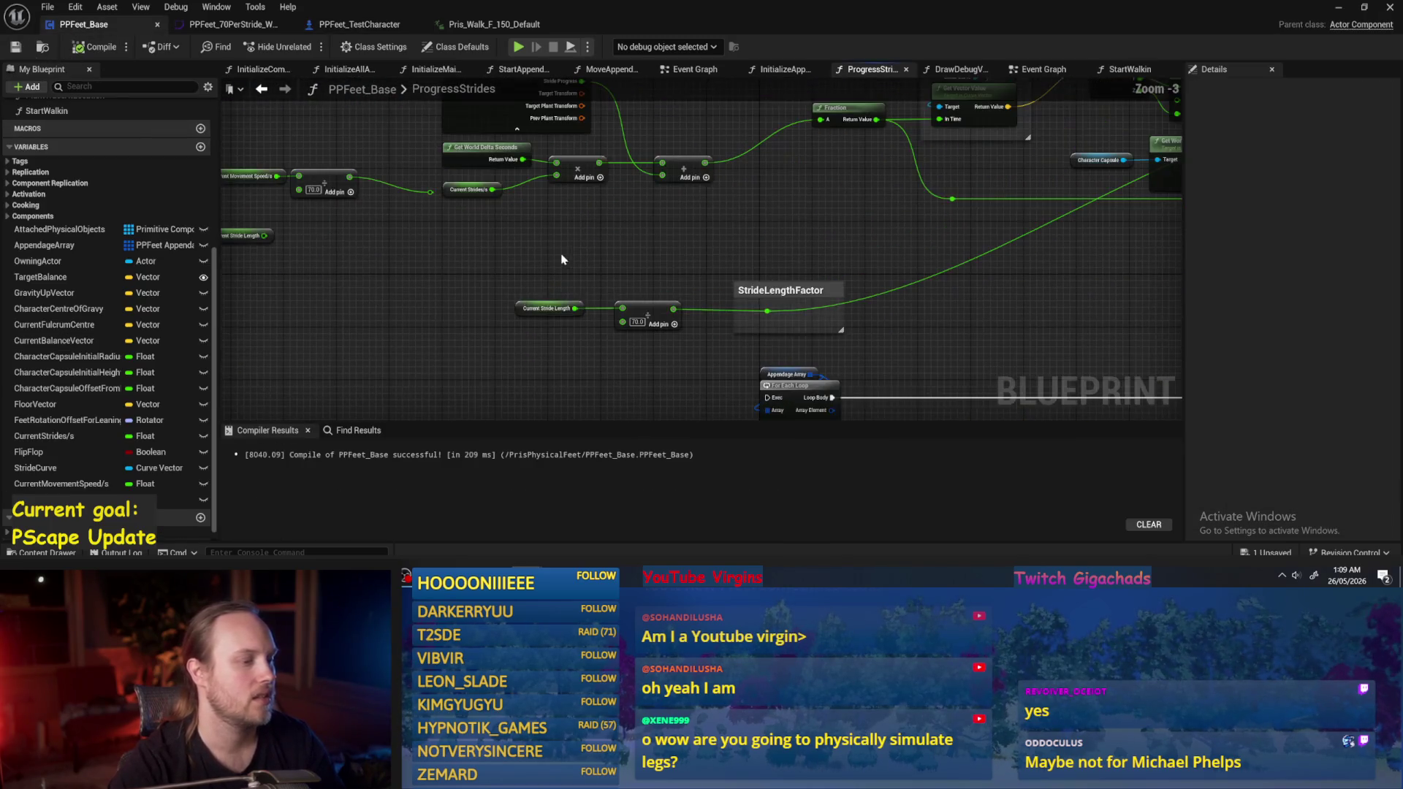
left_click(548, 307)
left_click_drag(435, 342, 552, 326)
left_click_drag(658, 292, 520, 292)
left_click(699, 249)
left_click(256, 28)
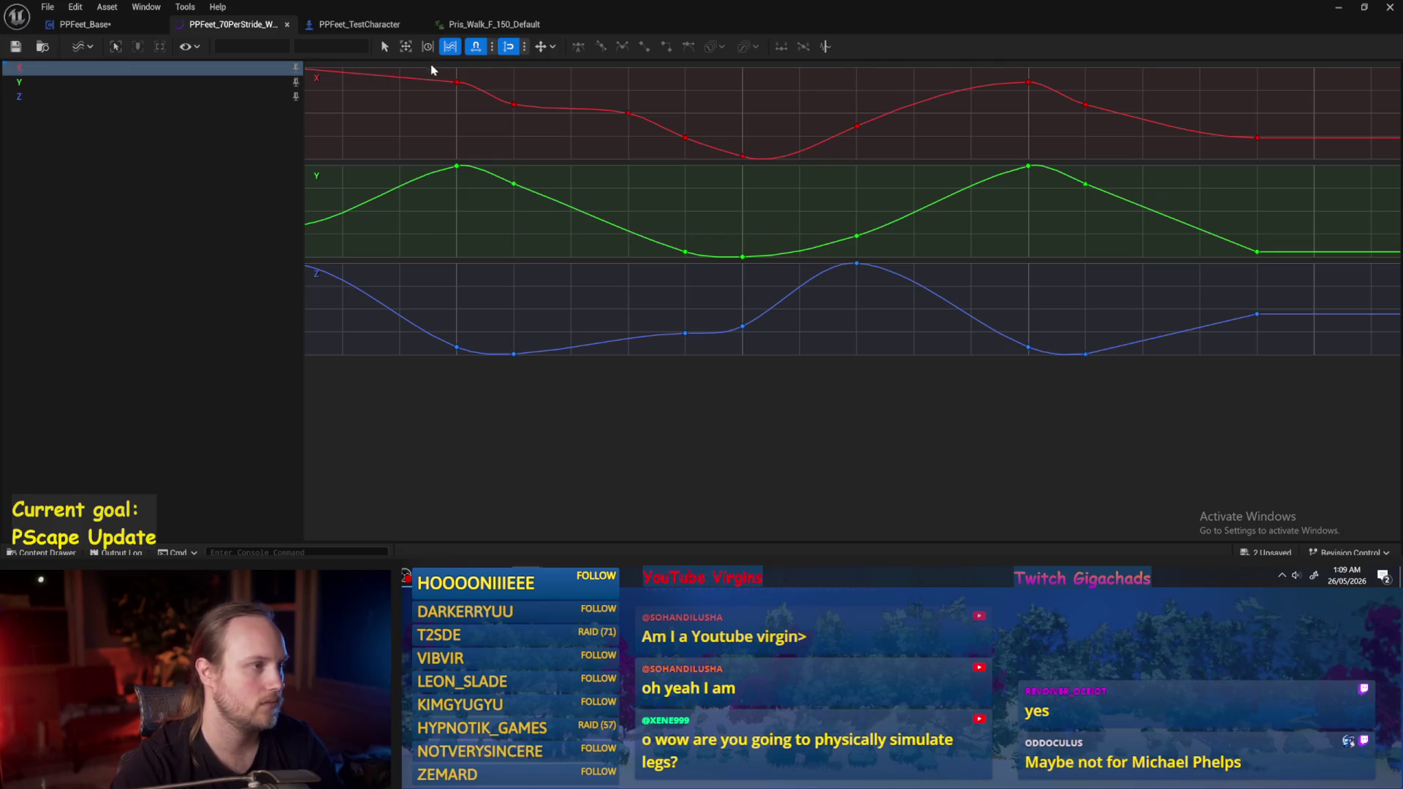
Close the PPFeet_TestCharacter, Pris_Walk_F_150_Default and PPFeet_Base editors.
left_click(1343, 10)
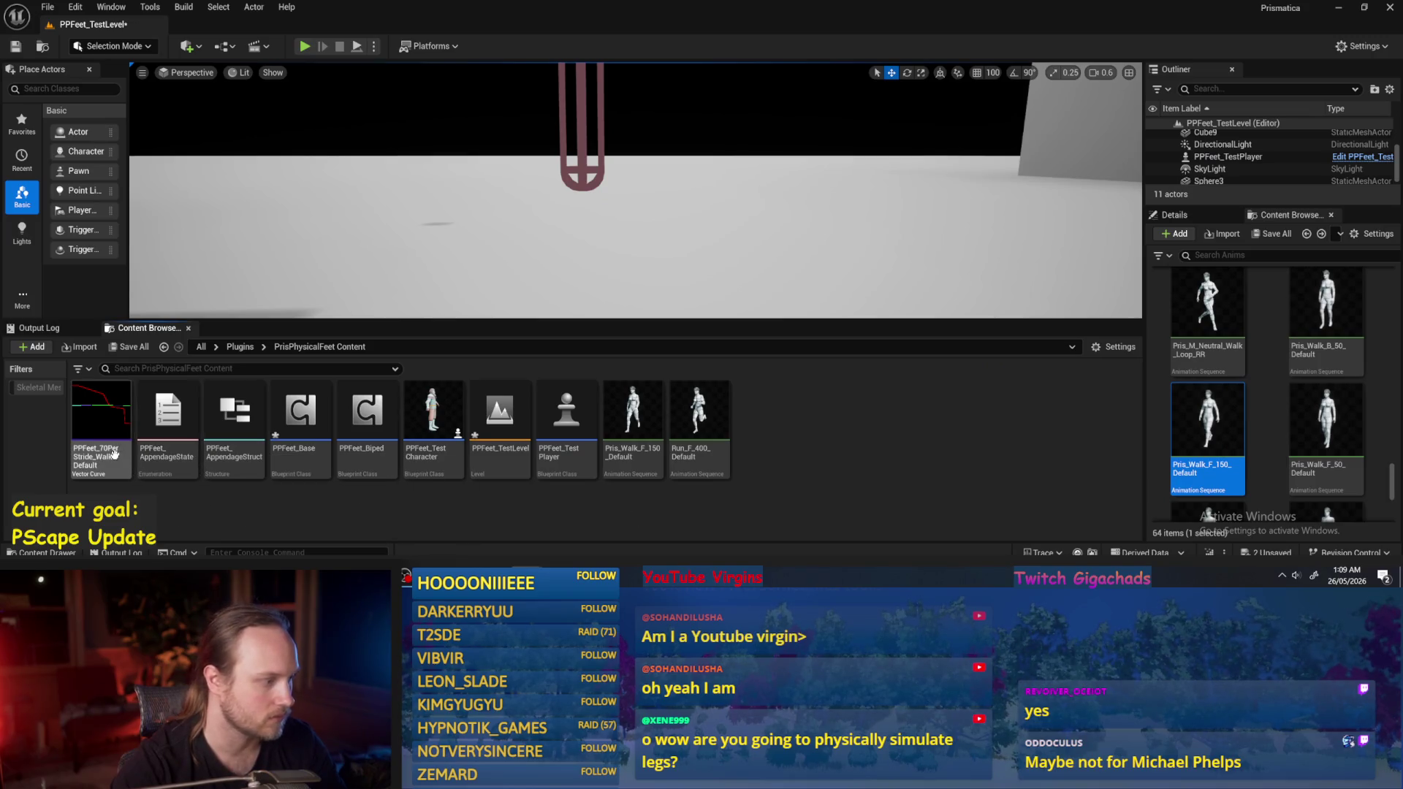
mouse_move(526, 576)
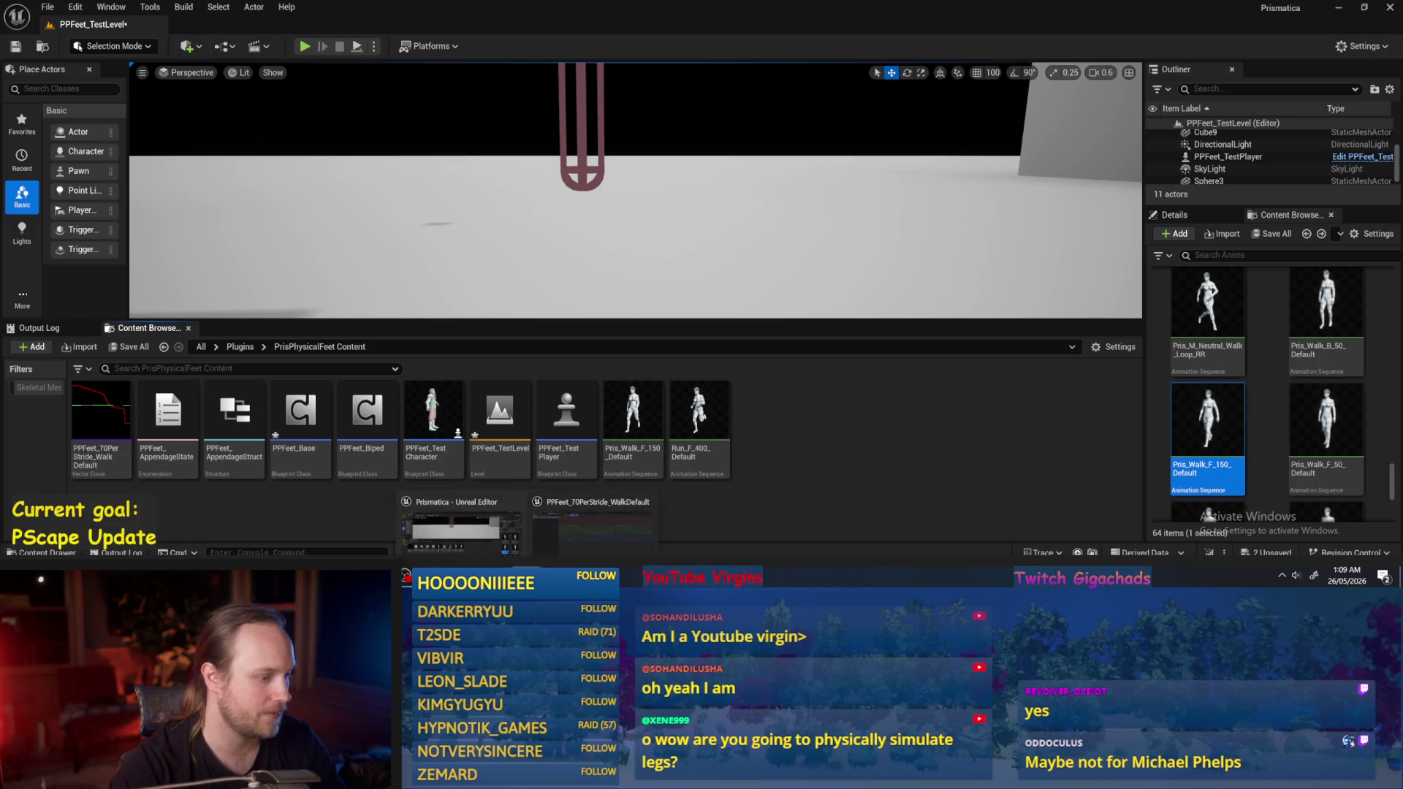
left_click(592, 522)
left_click(292, 25)
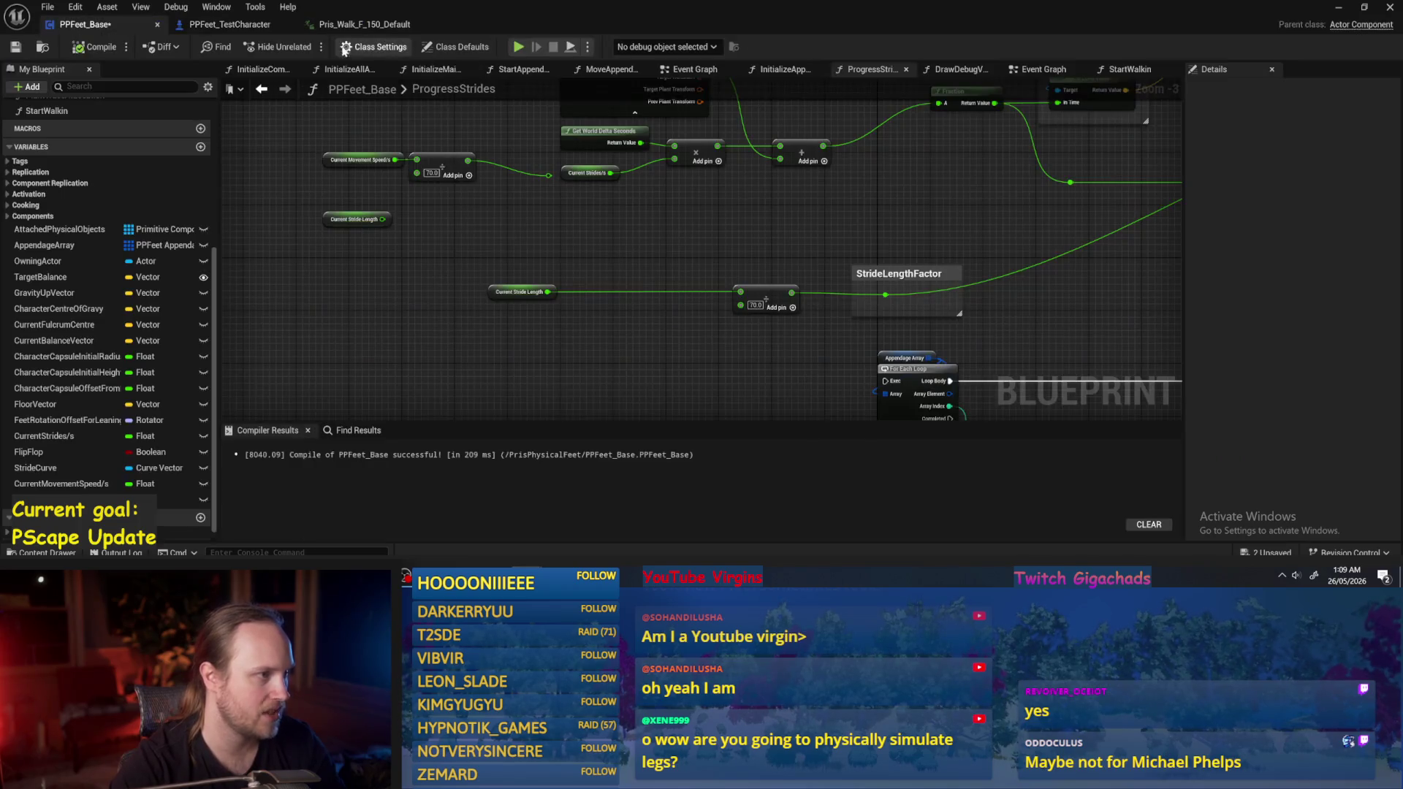
left_click(270, 25)
left_click(287, 25)
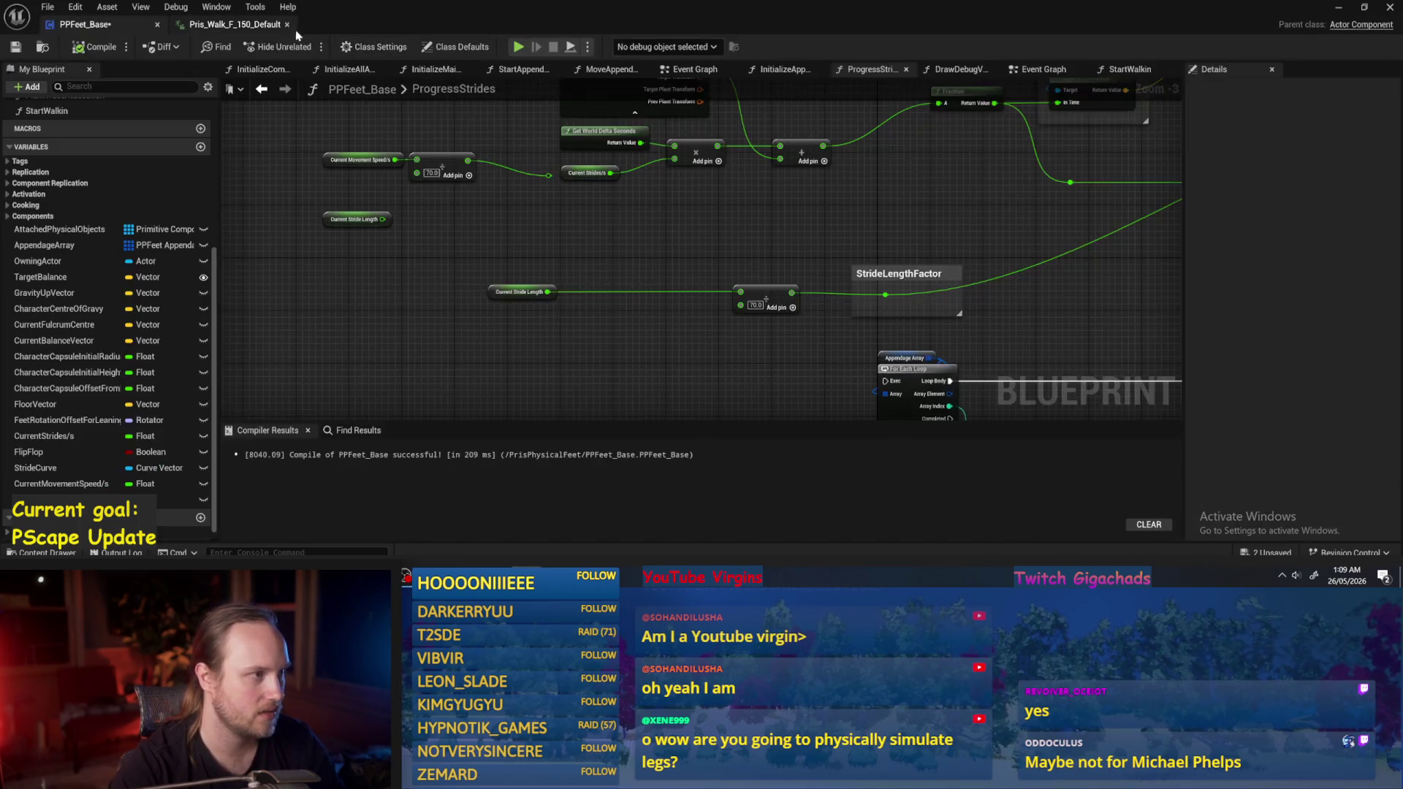
left_click(287, 24)
left_click(1390, 7)
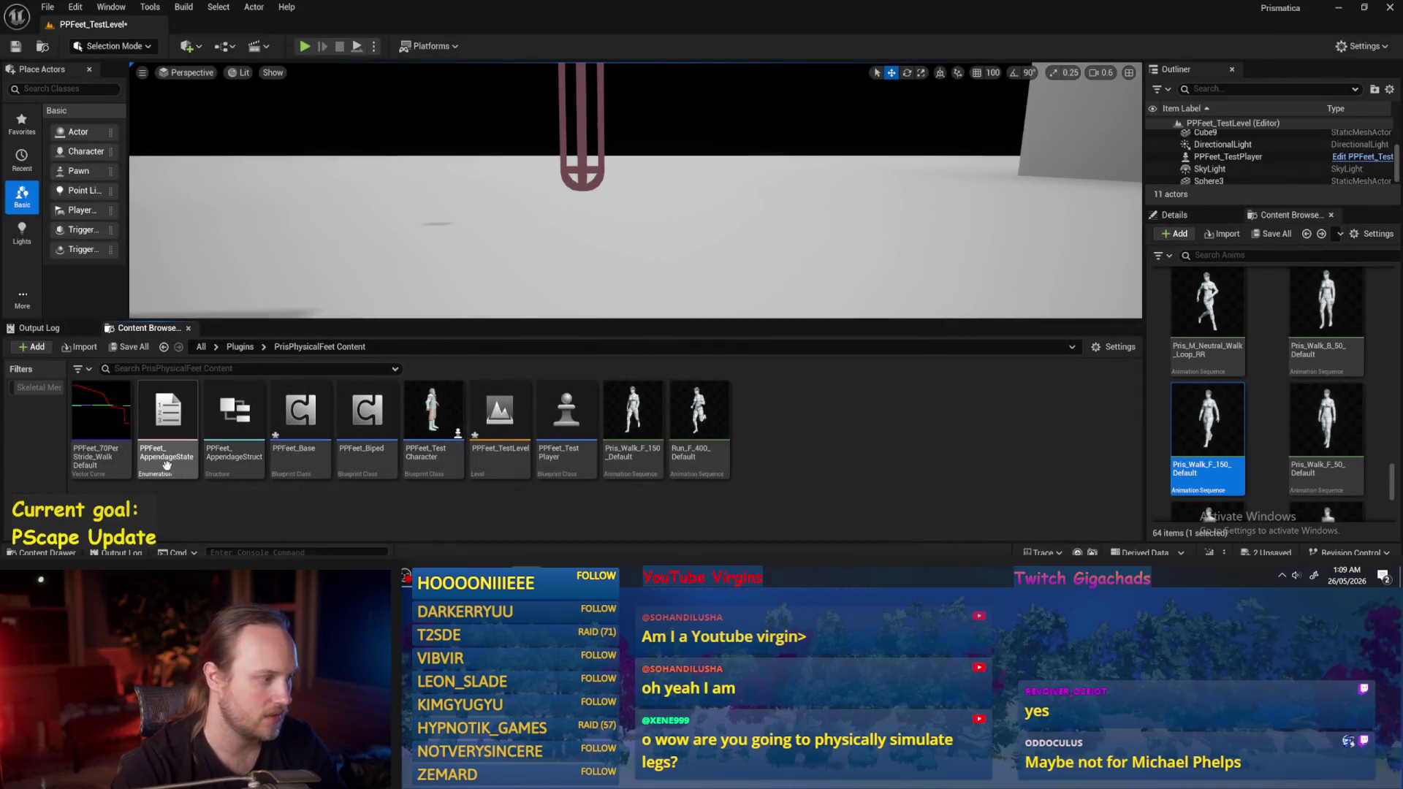
Abandon renaming the walk curve asset, keeping the name PPFeet_70PerStride_WalkDefault.
left_click(101, 416)
key("F2")
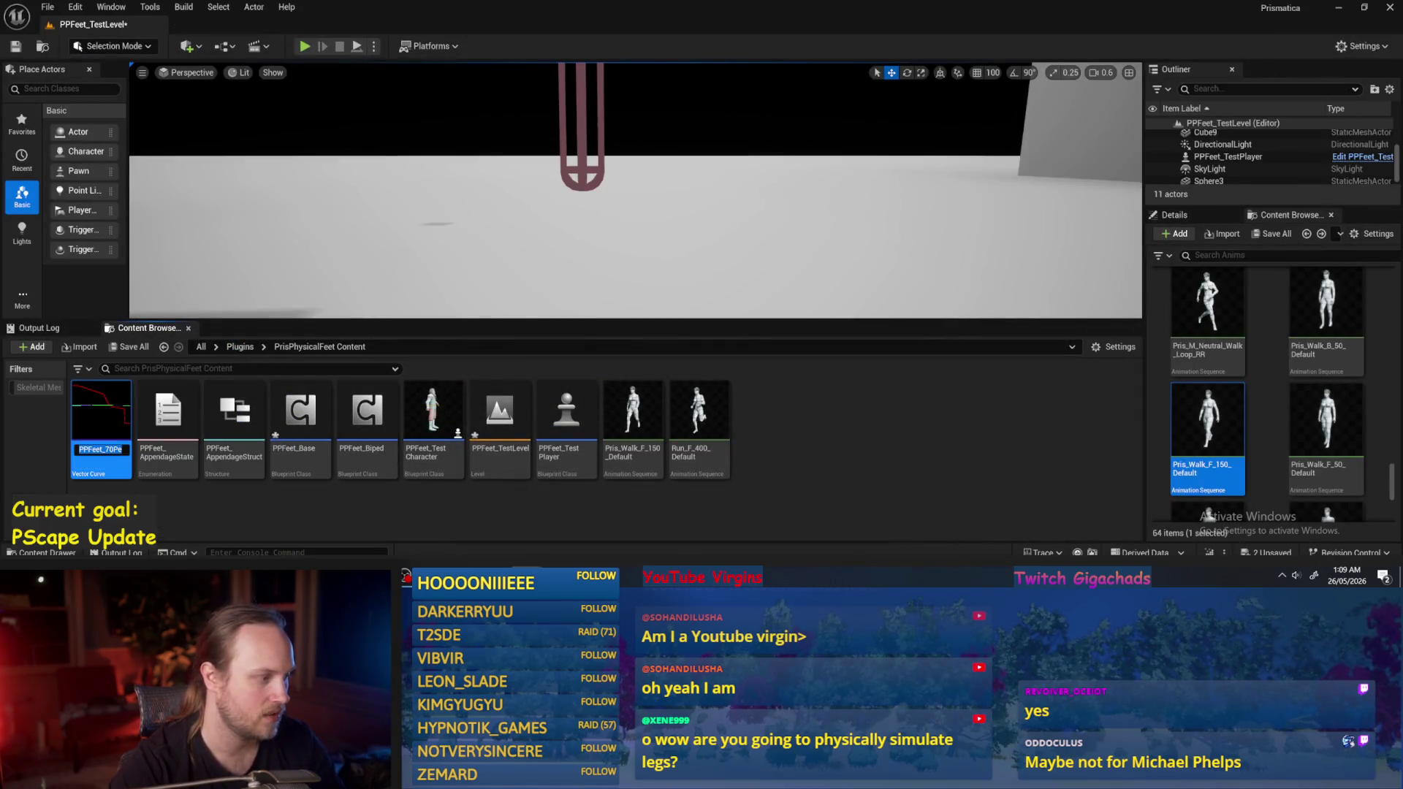
left_click(109, 449)
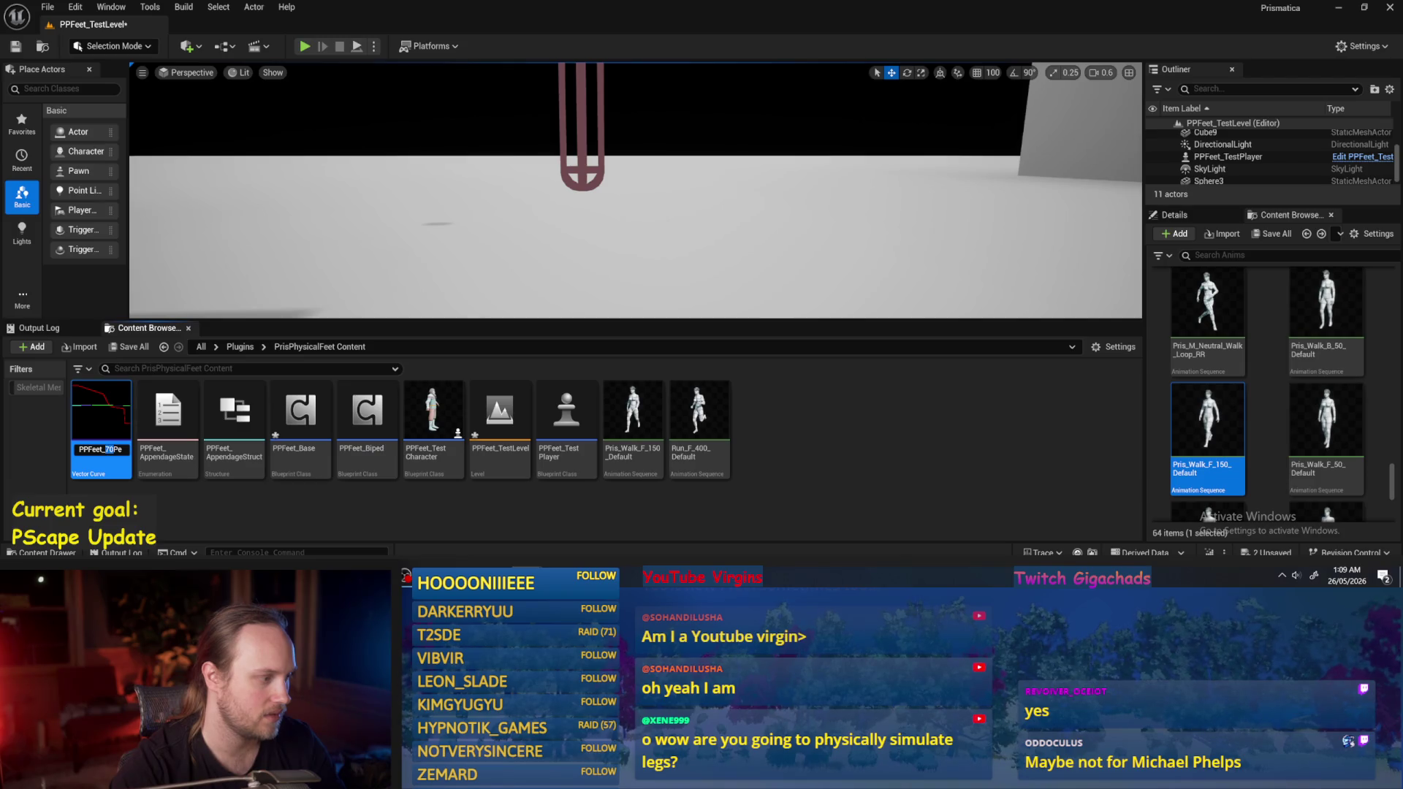
type("1.6Le")
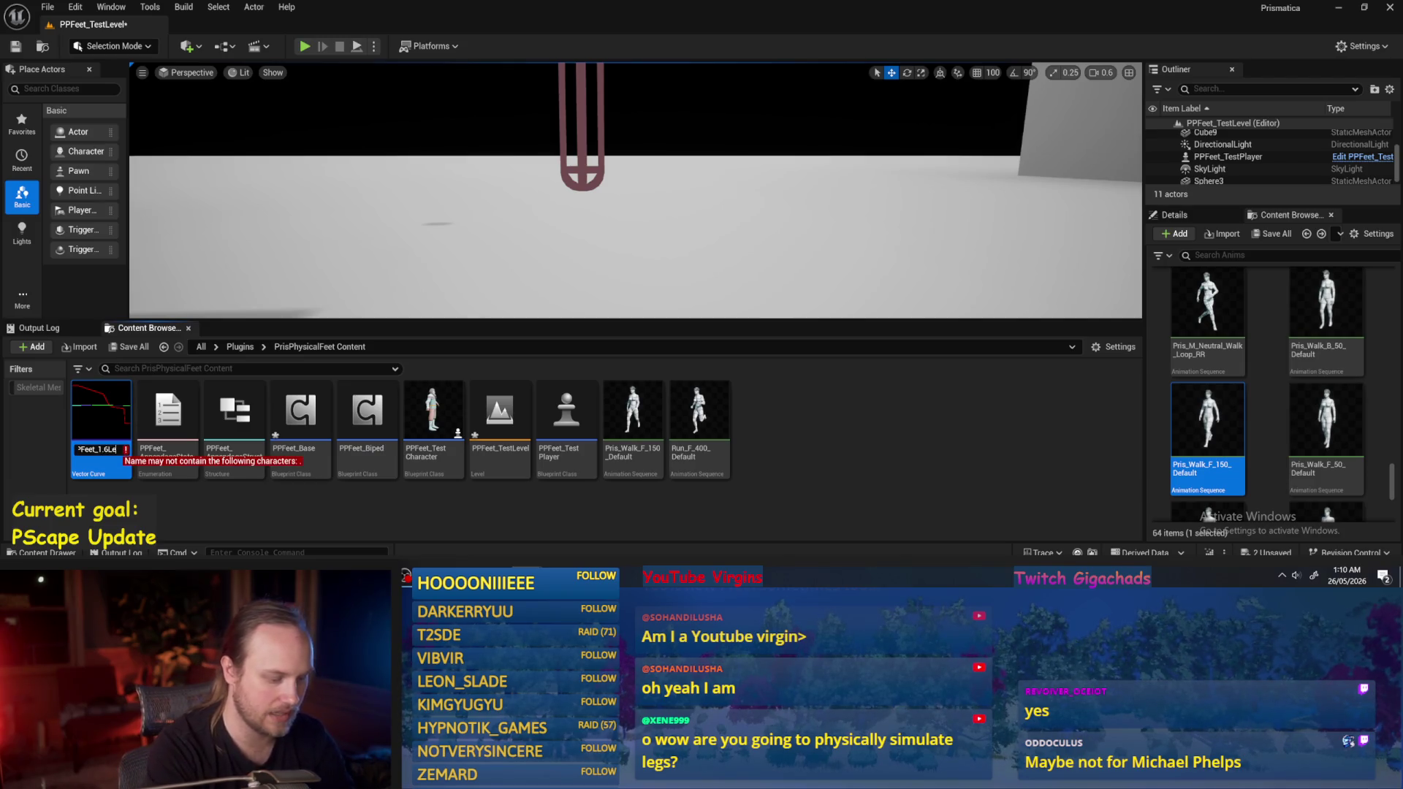
type("gLEngths")
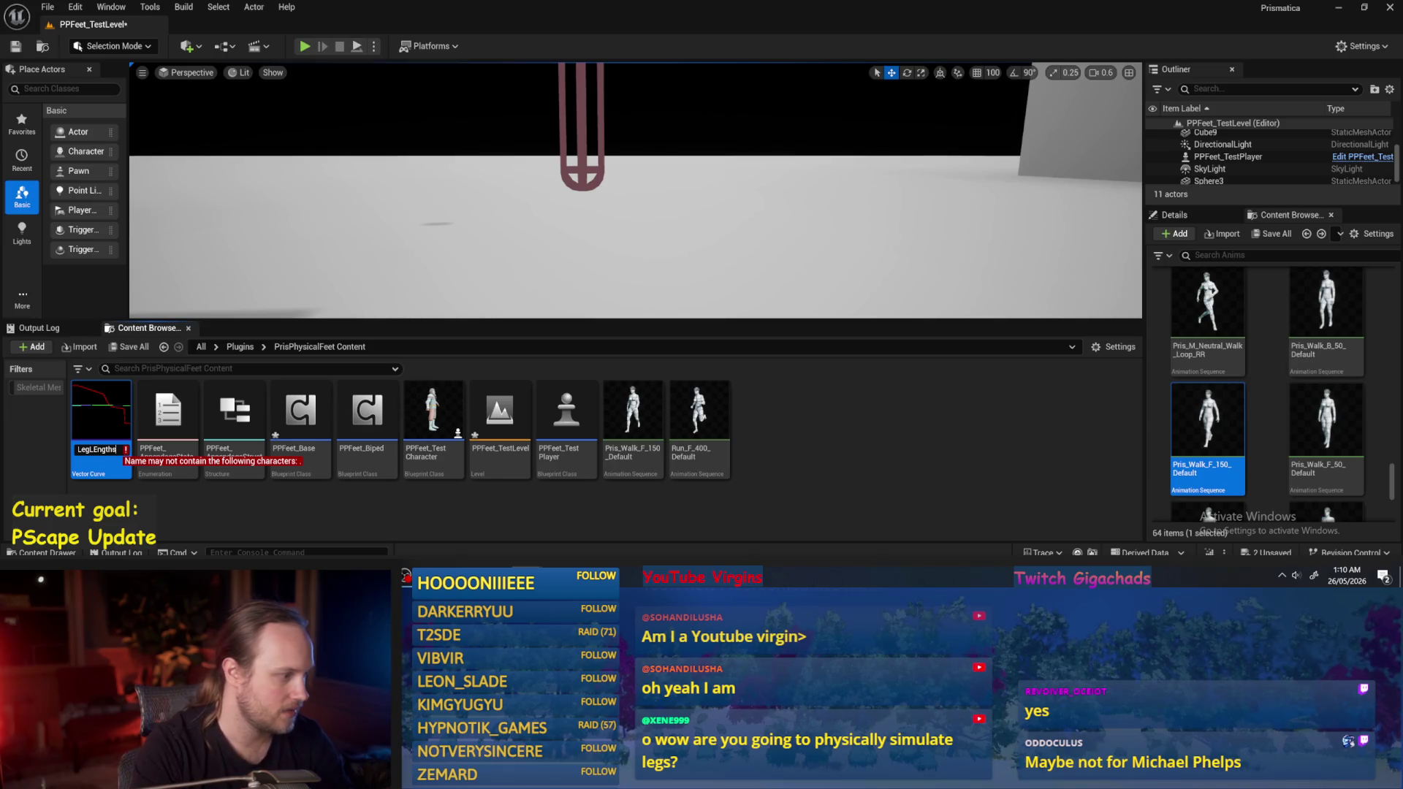
key("Home")
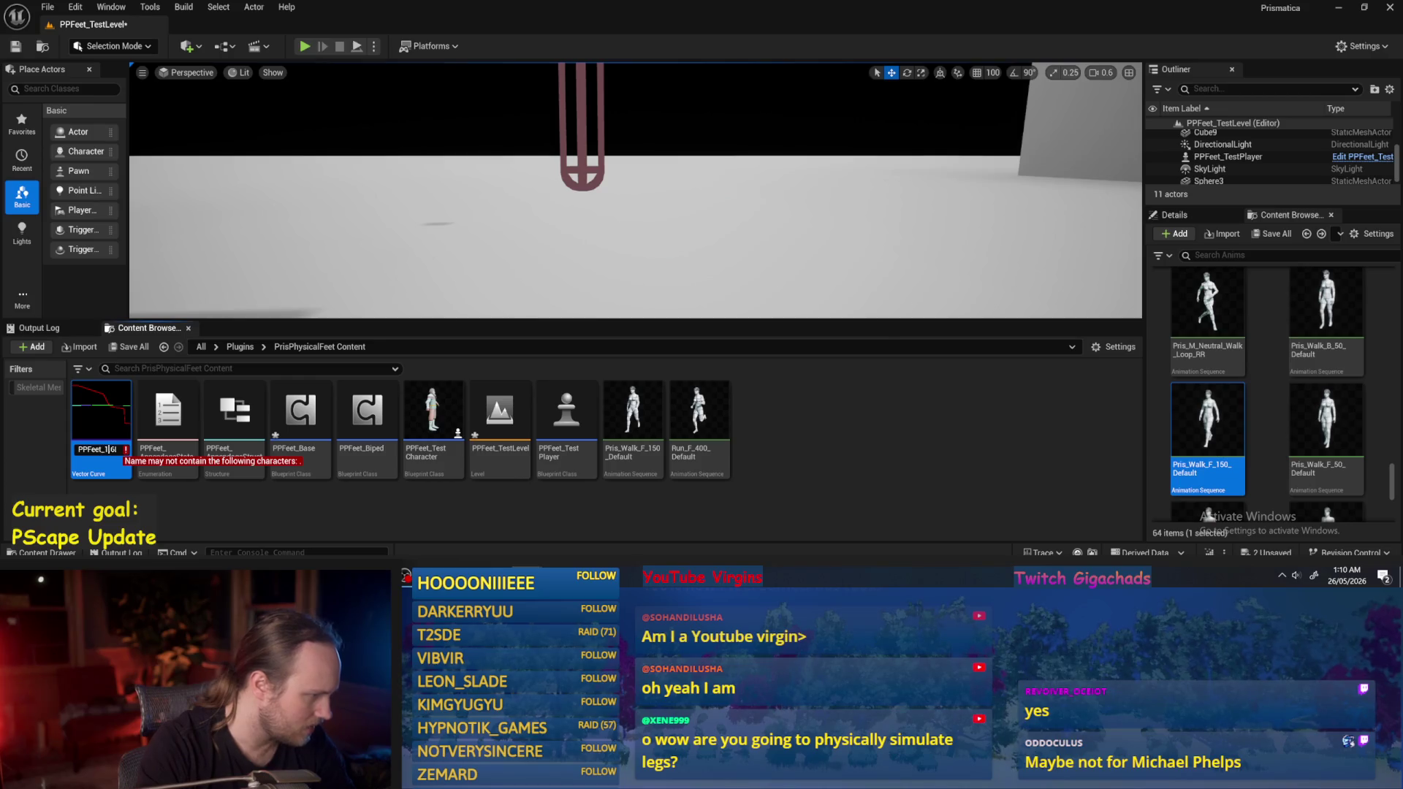
key("BackSpace")
key("BackSpace")
key("BackSpace")
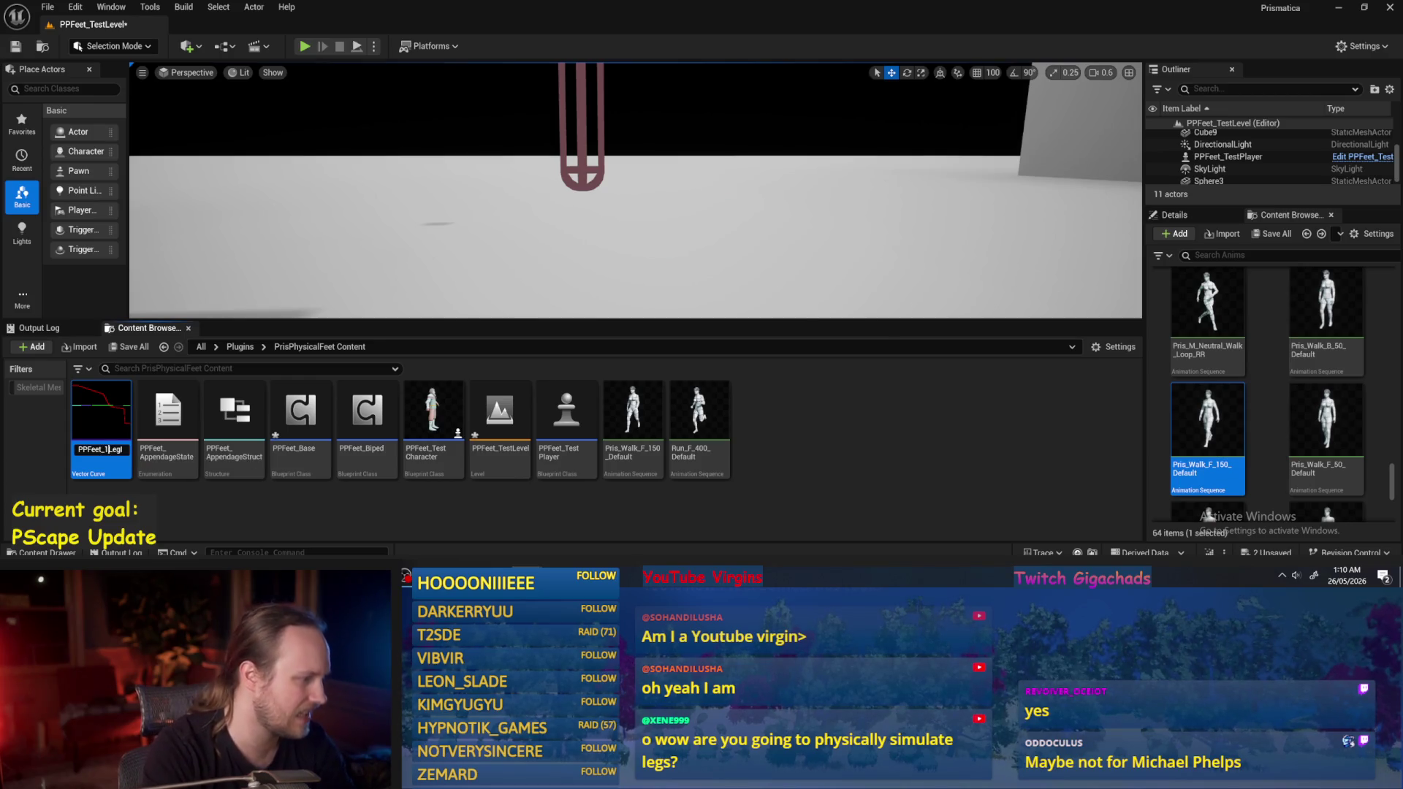
key("End")
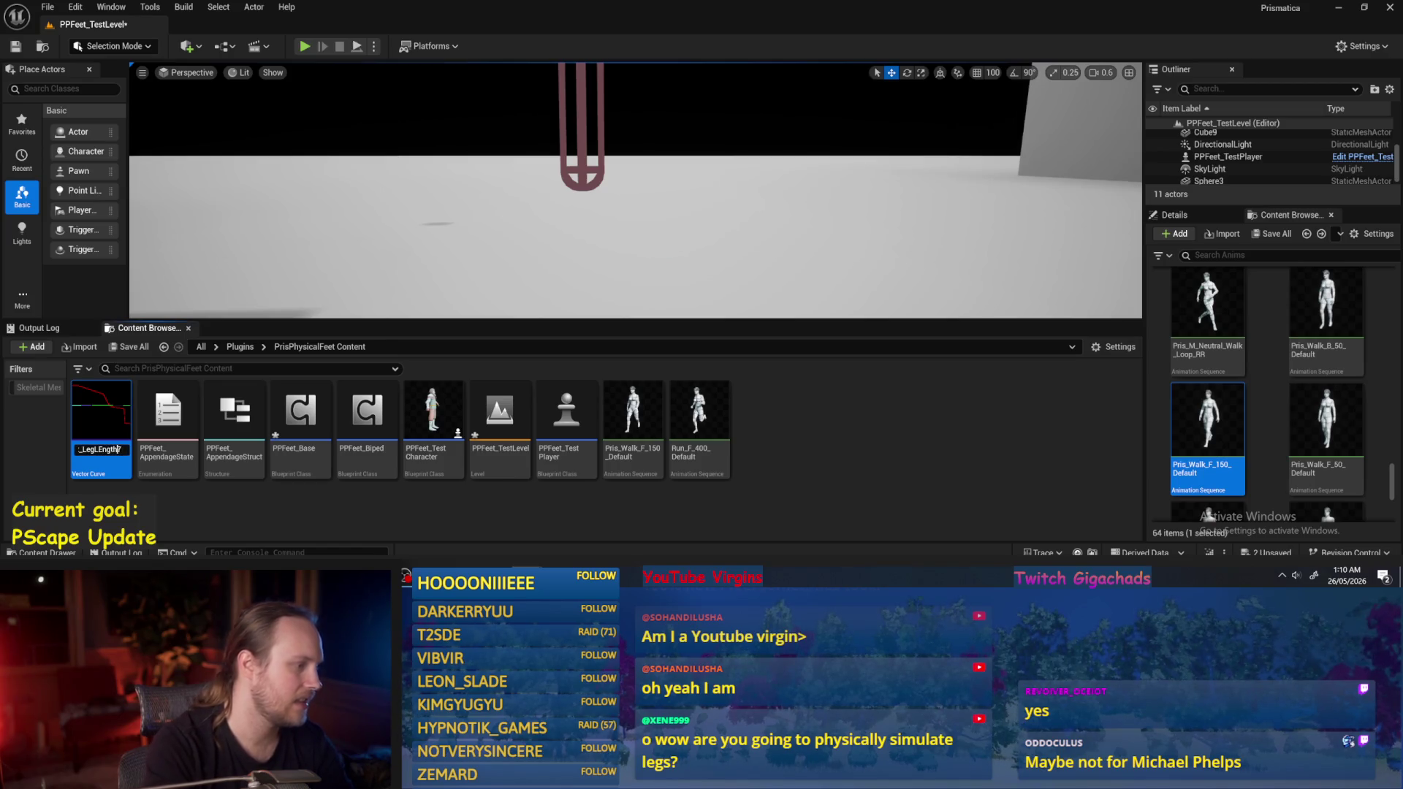
key("shift+Left")
key("shift+Left")
key("shift+Left")
key("ctrl+v")
key("Return")
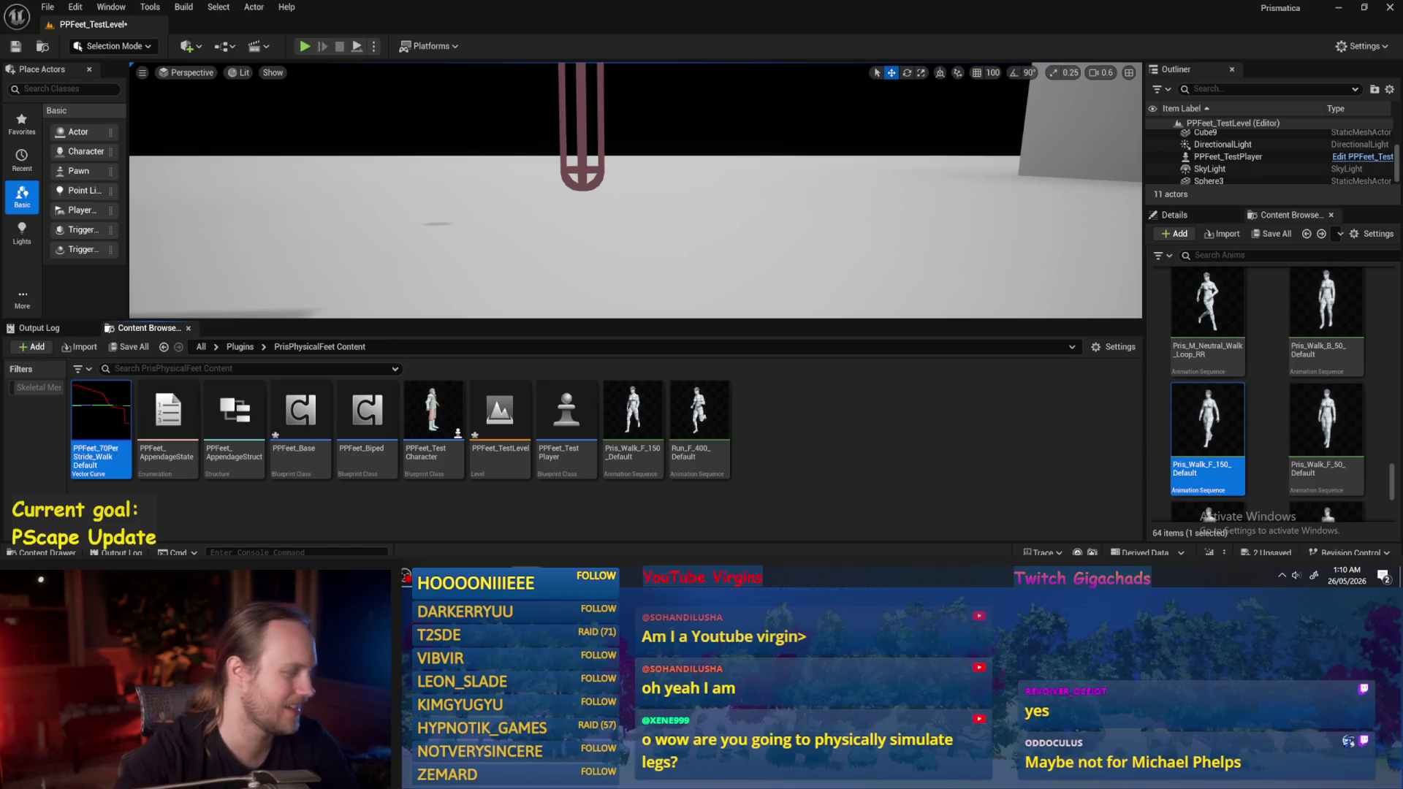
Save the test level and bring up the Content Browser's new-asset menu.
left_click(683, 494)
key("ctrl+s")
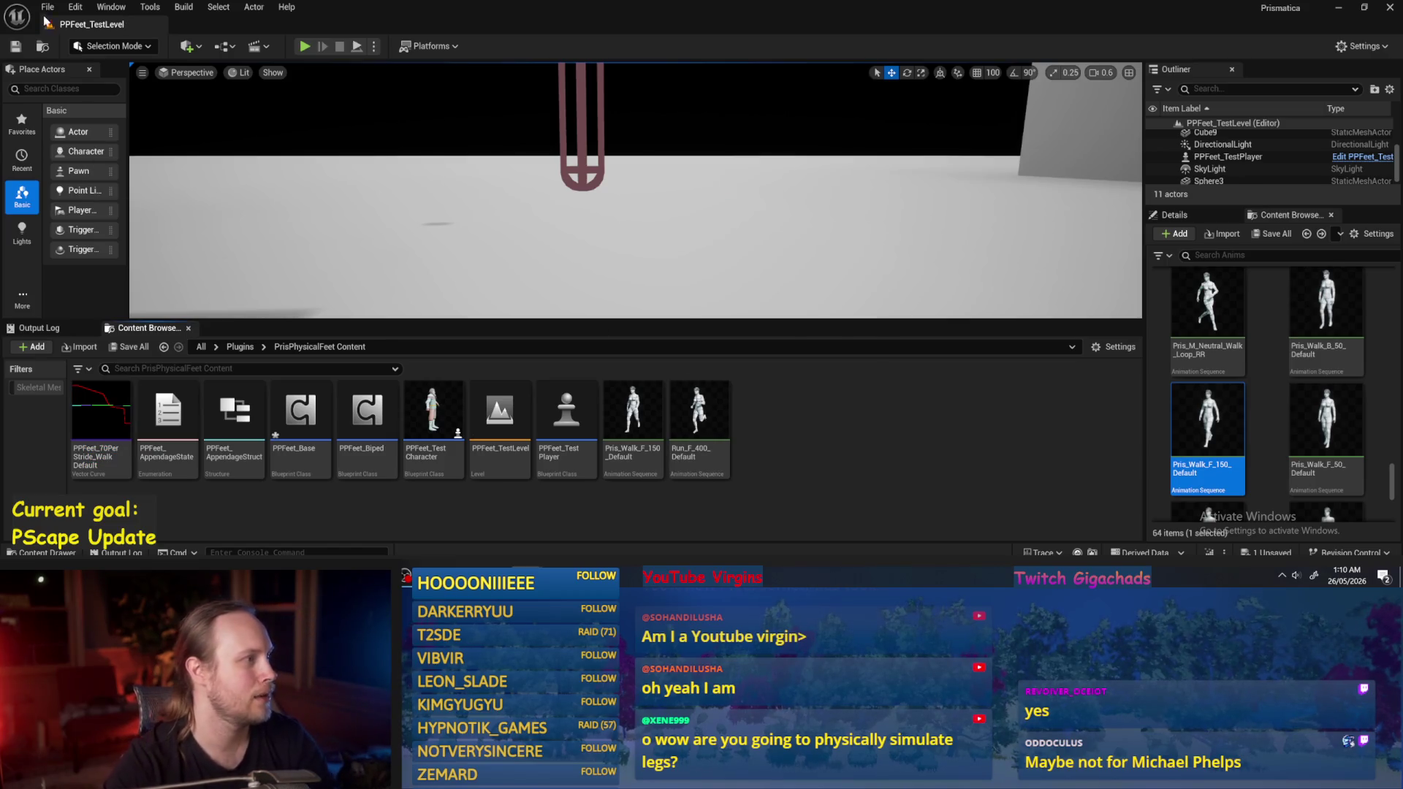
left_click(47, 7)
right_click(869, 432)
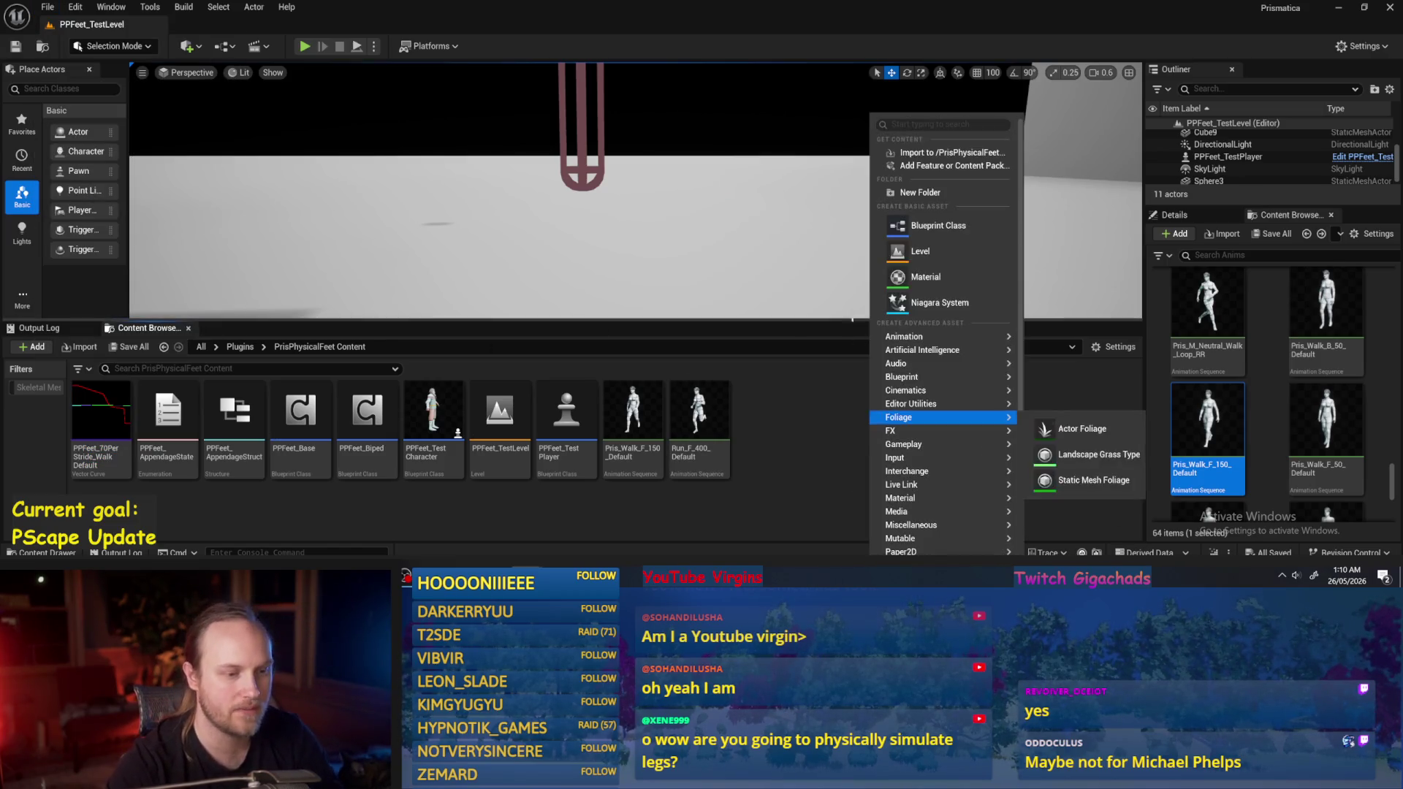
Create a Blueprint class with parent PrimaryDataAsset named PPFeet_StrideAsset.
mouse_move(902, 533)
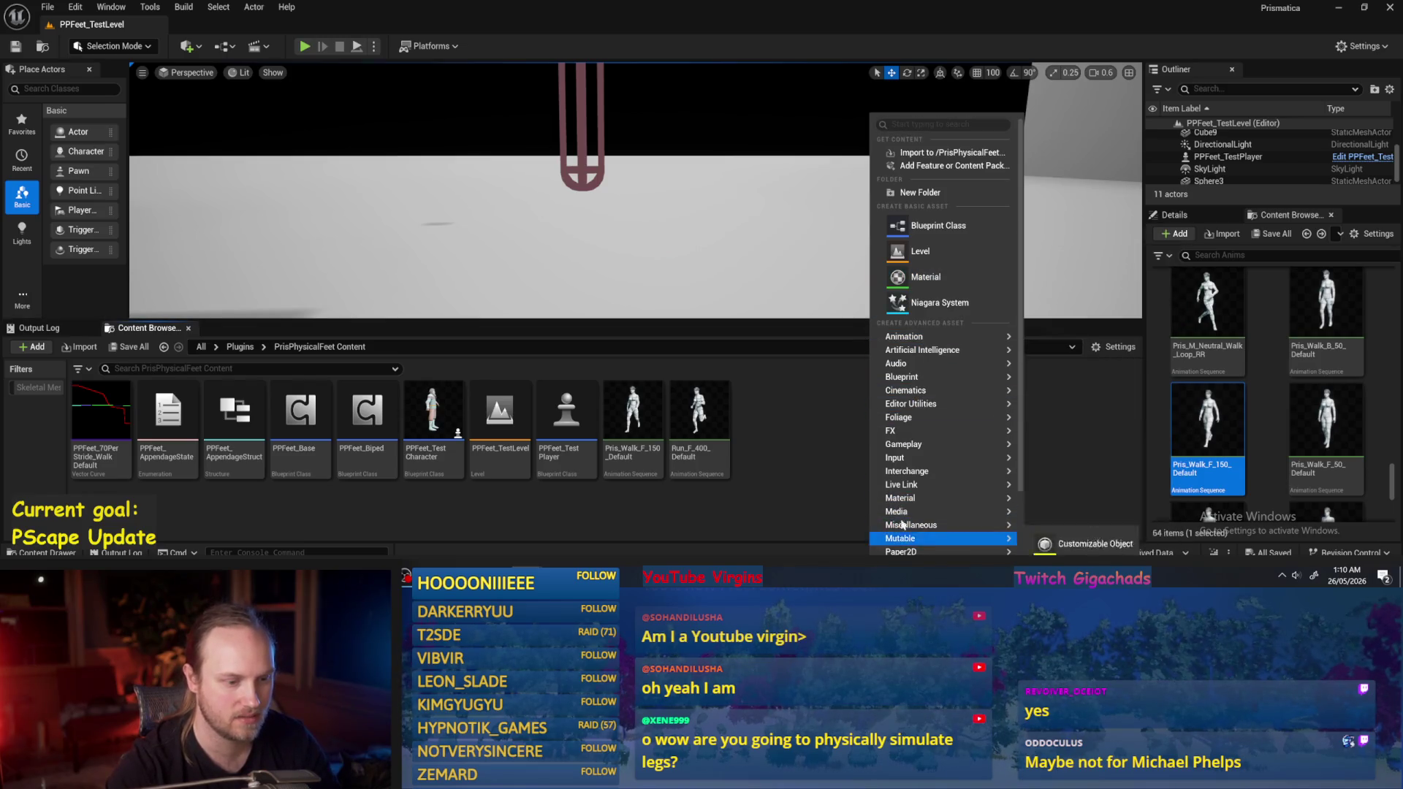
left_click(926, 227)
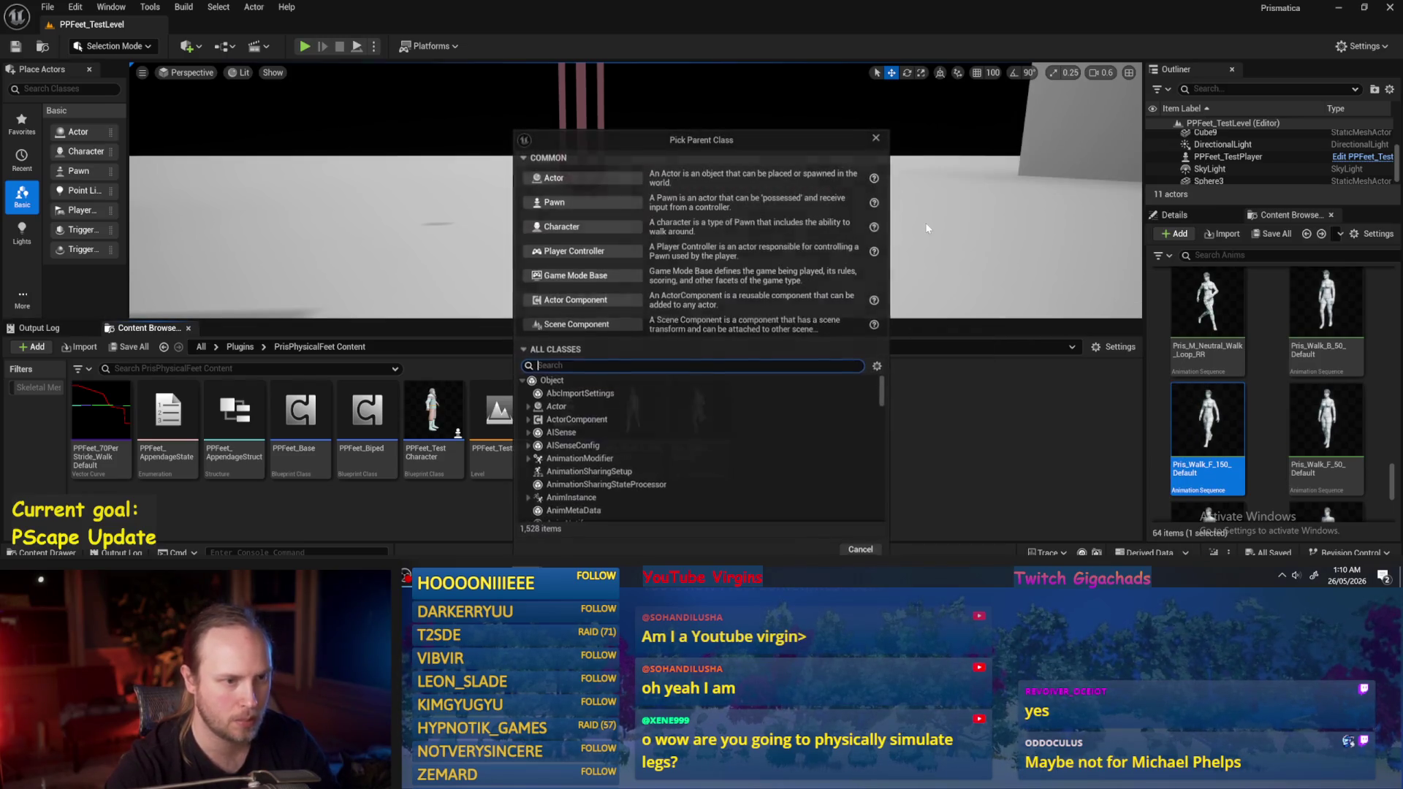
type("data")
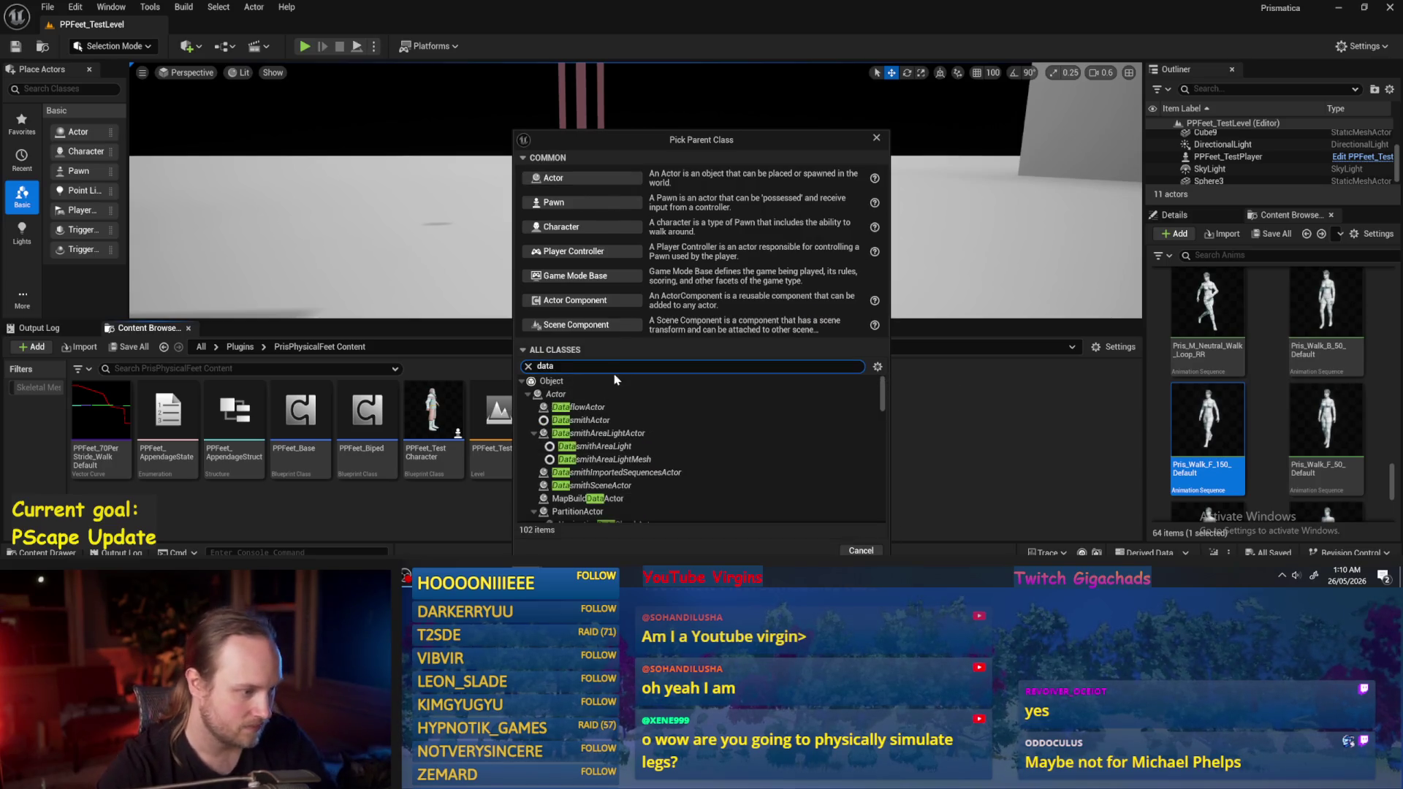
type(" as")
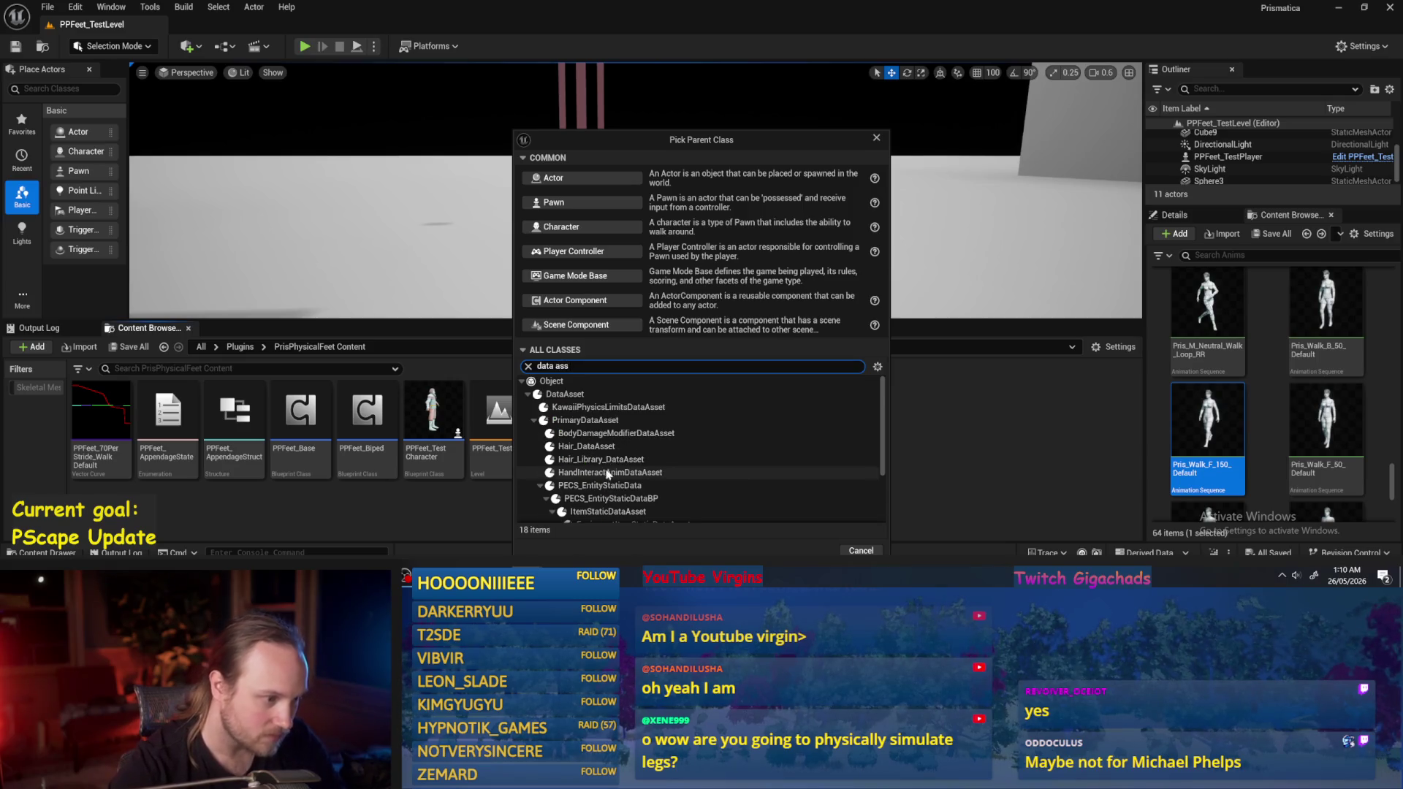
type("s")
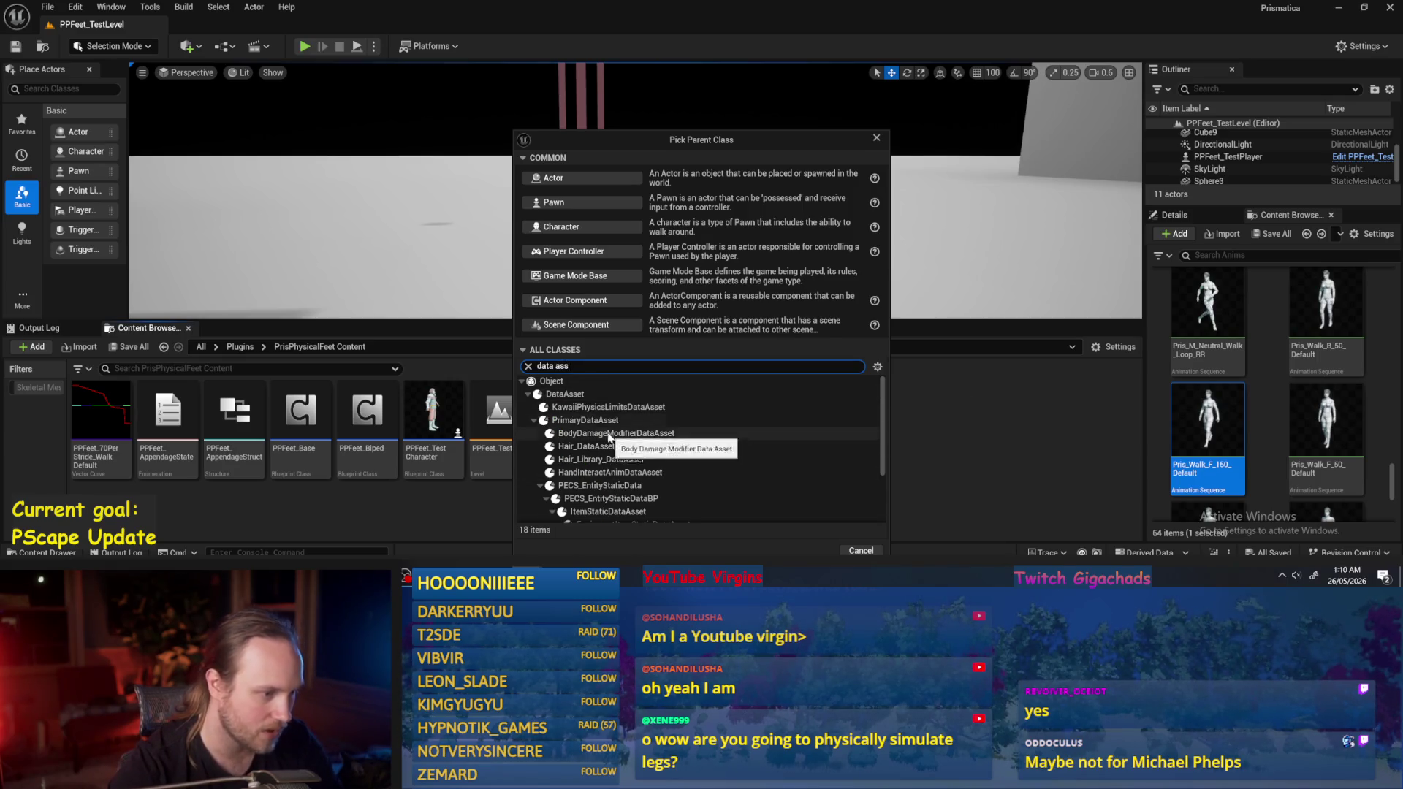
left_click(599, 420)
left_click(806, 552)
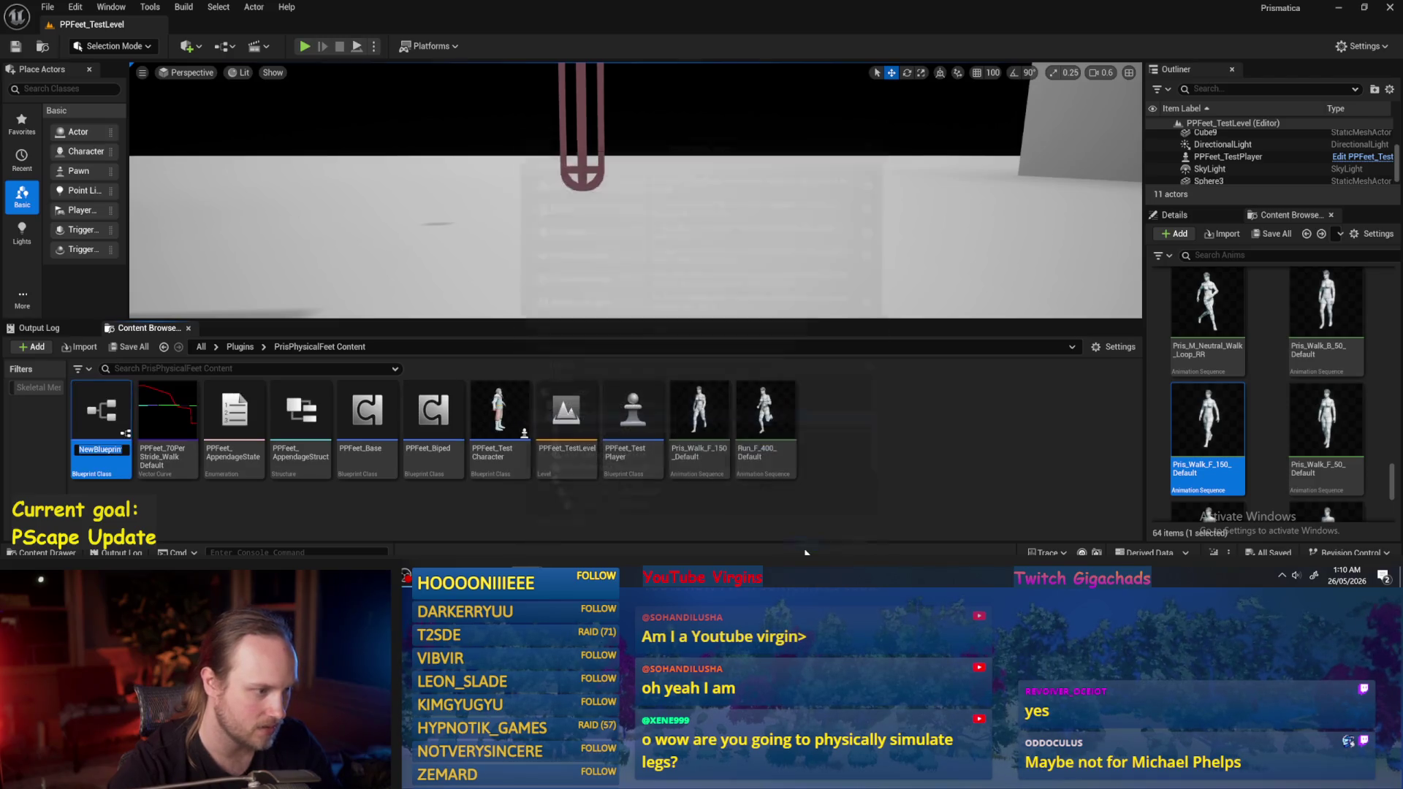
type("PPFeet_")
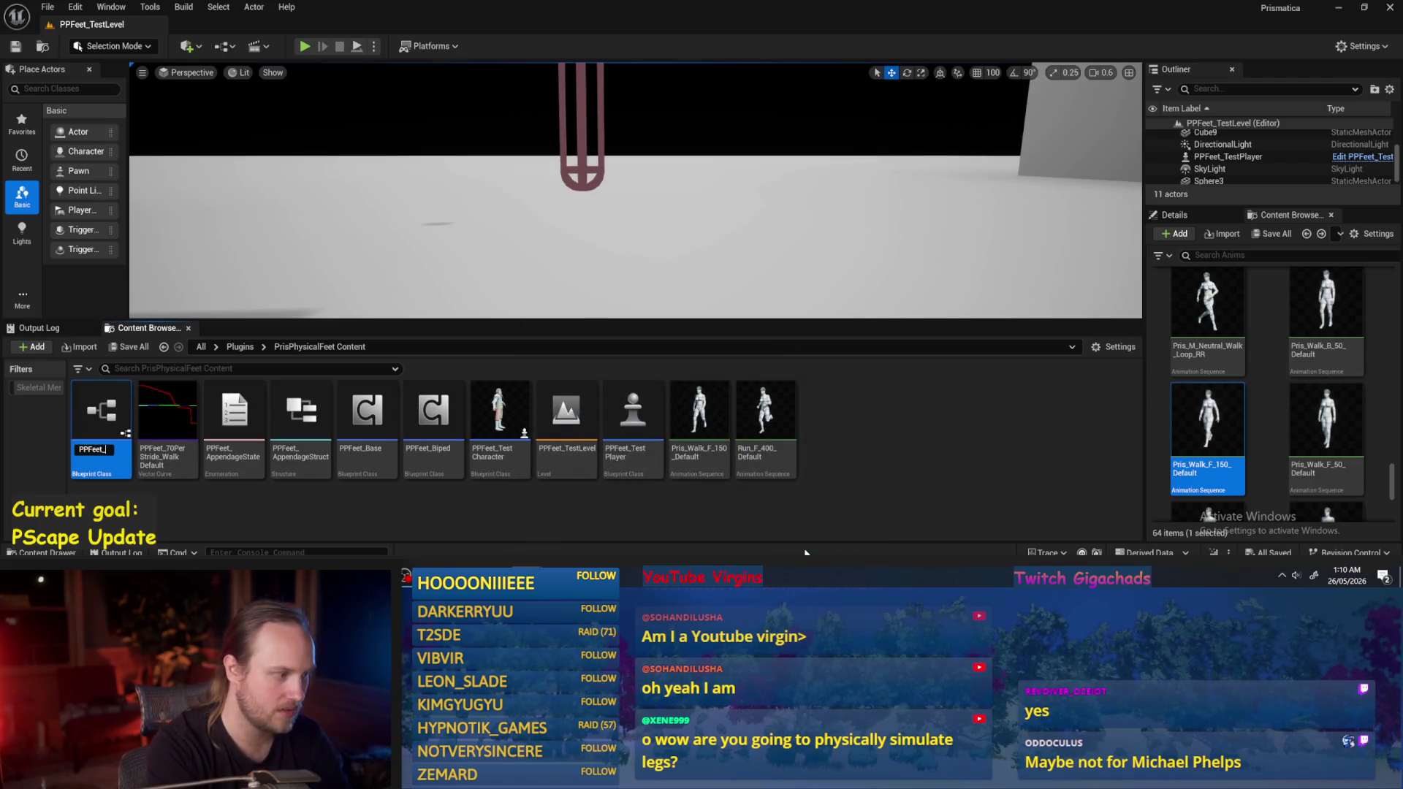
type("StrideAsset")
key("Return")
Save all assets and open PPFeet_StrideAsset for editing.
left_click(48, 8)
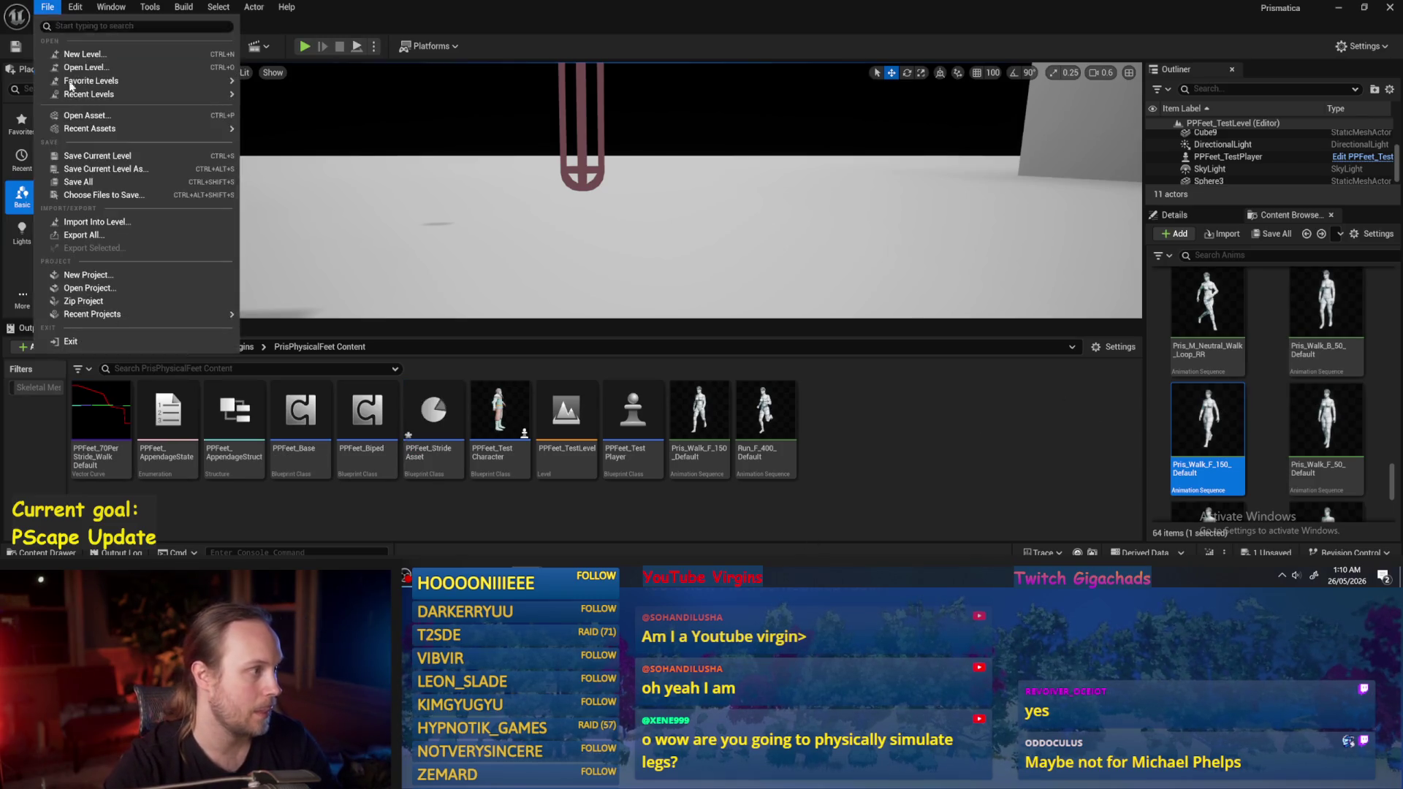
left_click(58, 182)
double_click(403, 427)
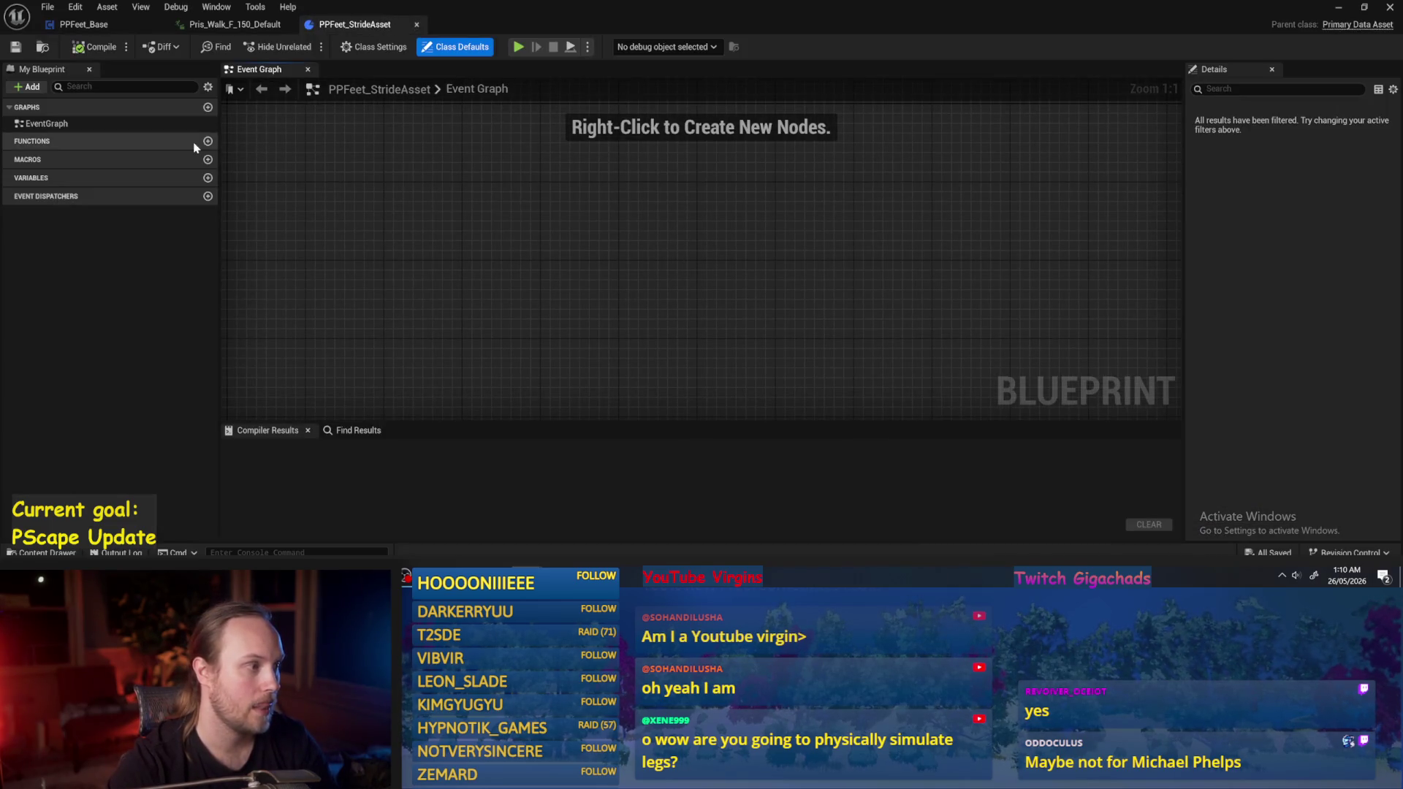
Add a ReferenceAnim variable typed as an Anim Sequence reference and compile with F7.
left_click(207, 177)
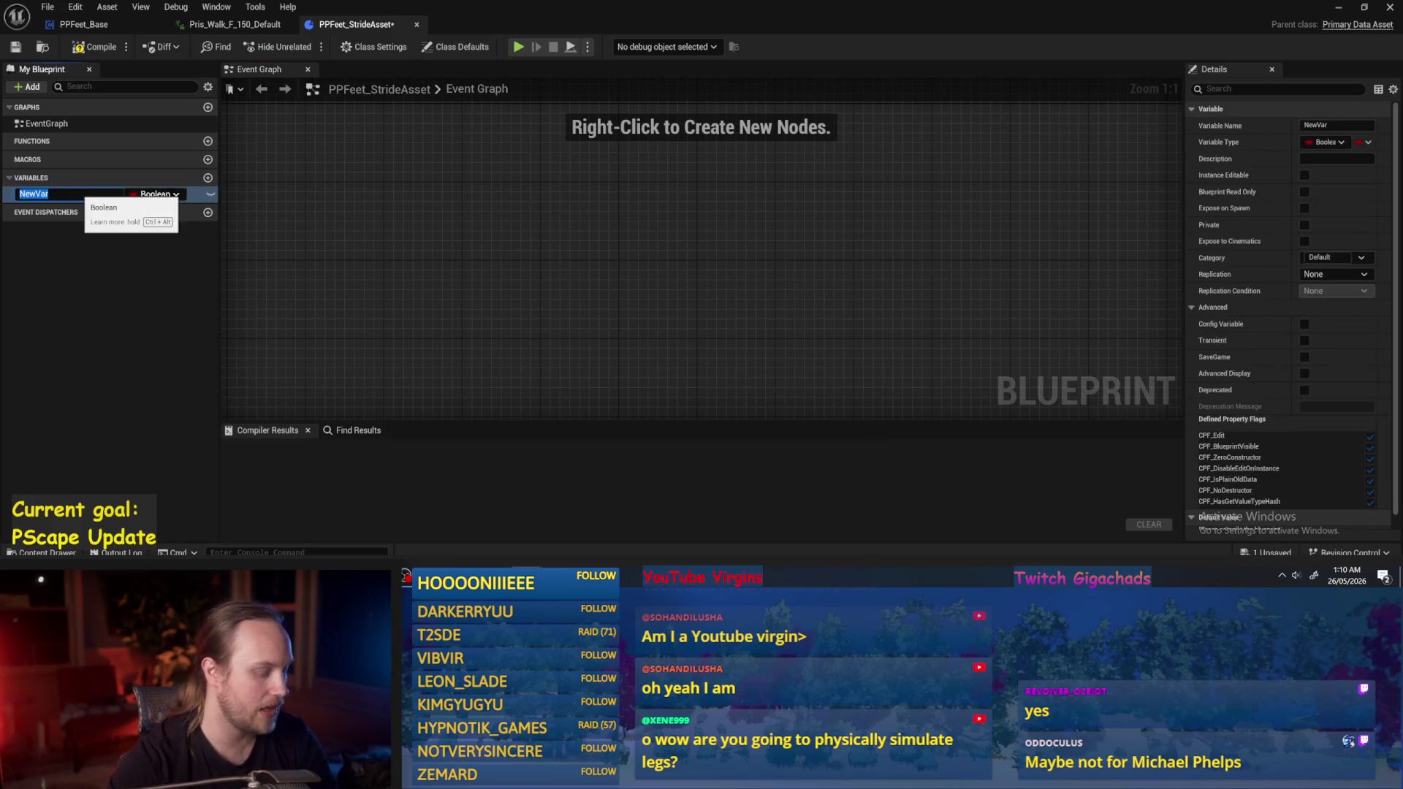
type("ReferenceAnim")
key("Return")
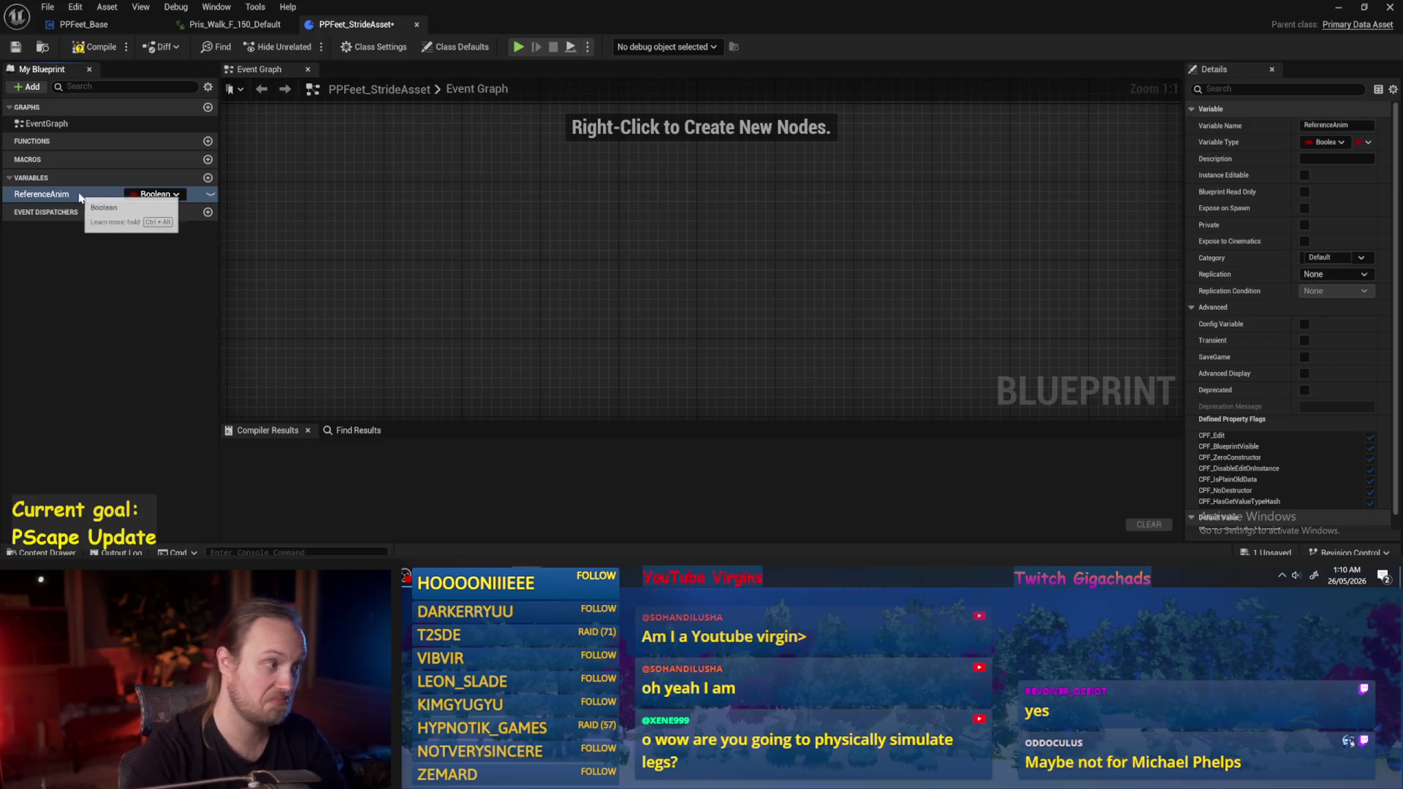
left_click(158, 194)
type("walk")
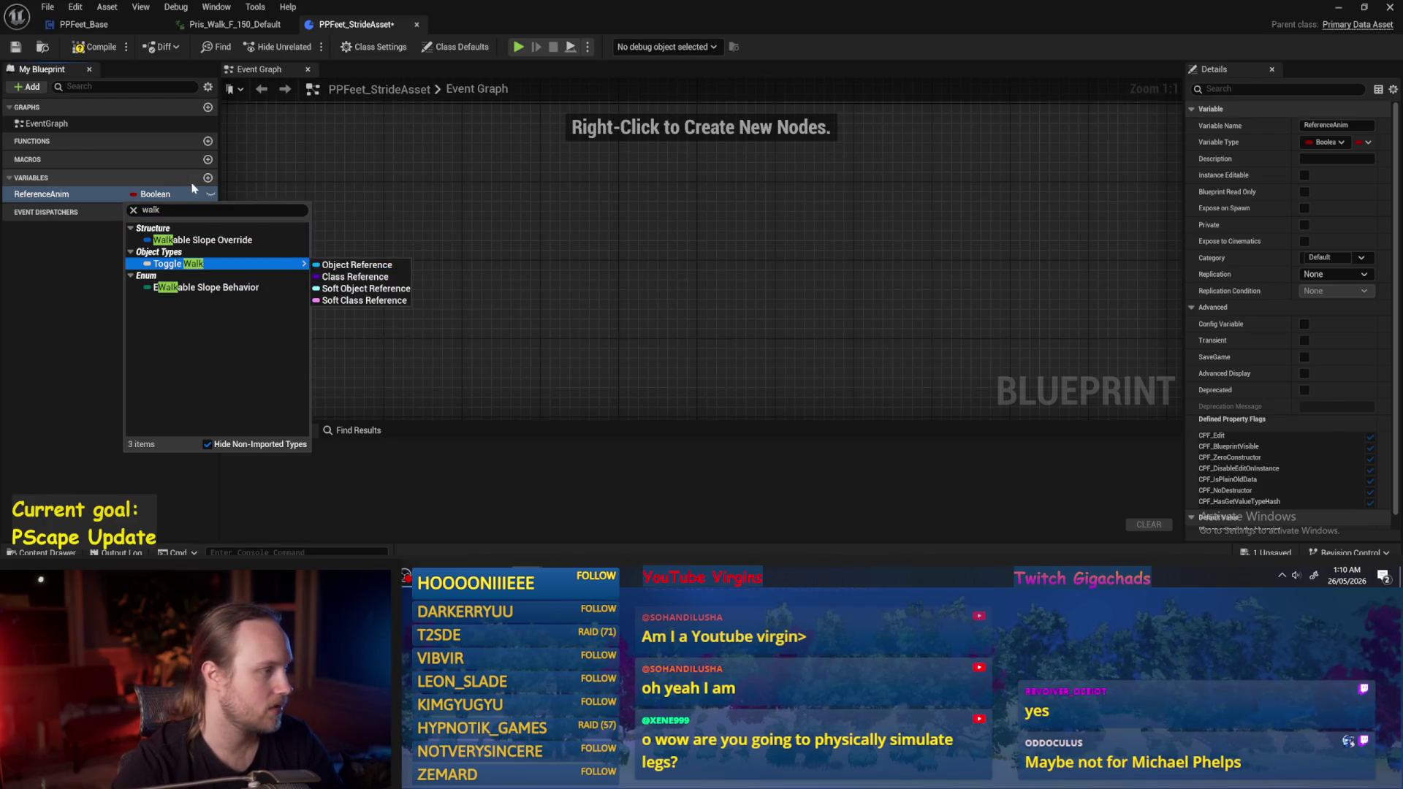
key("Escape")
left_click(155, 193)
type("anim")
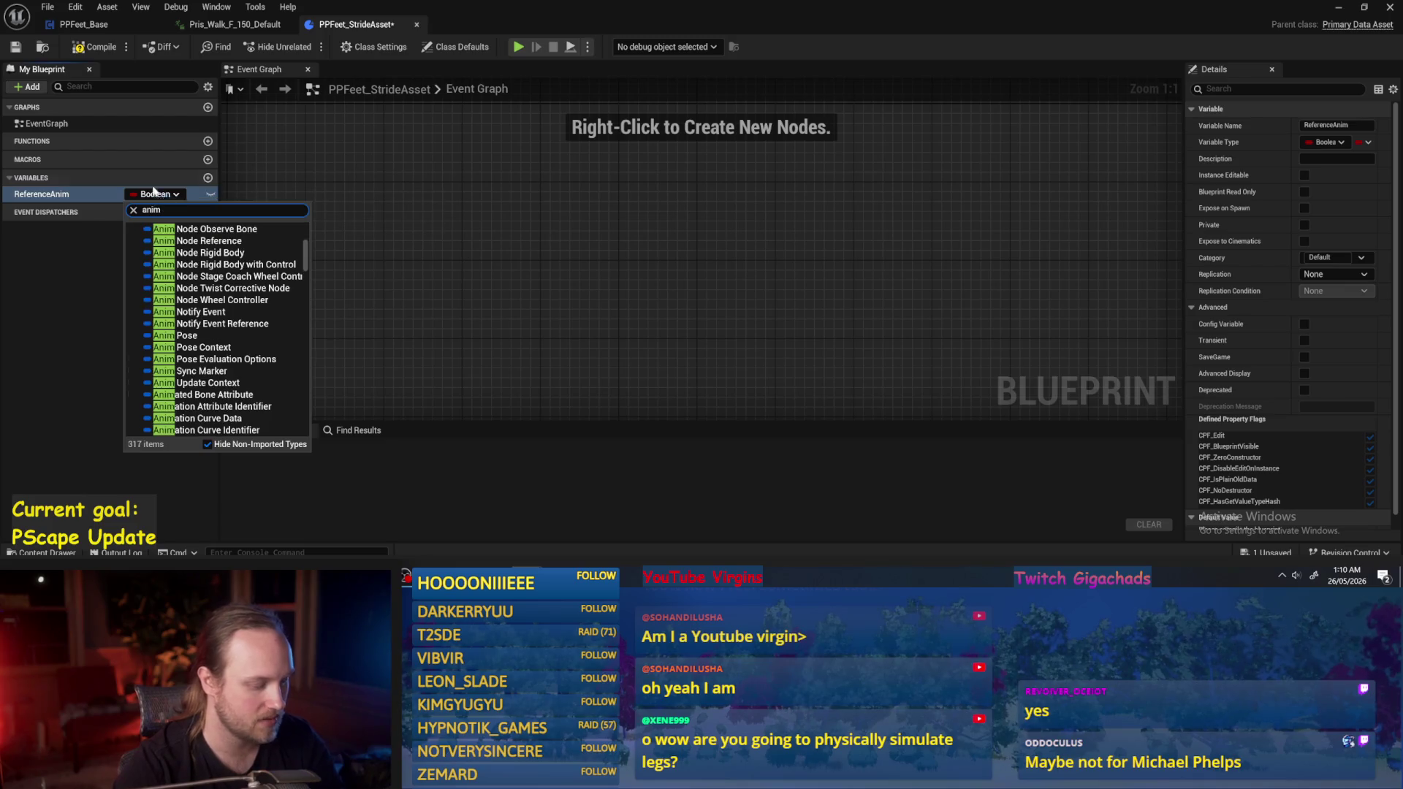
type(" seq")
mouse_move(245, 328)
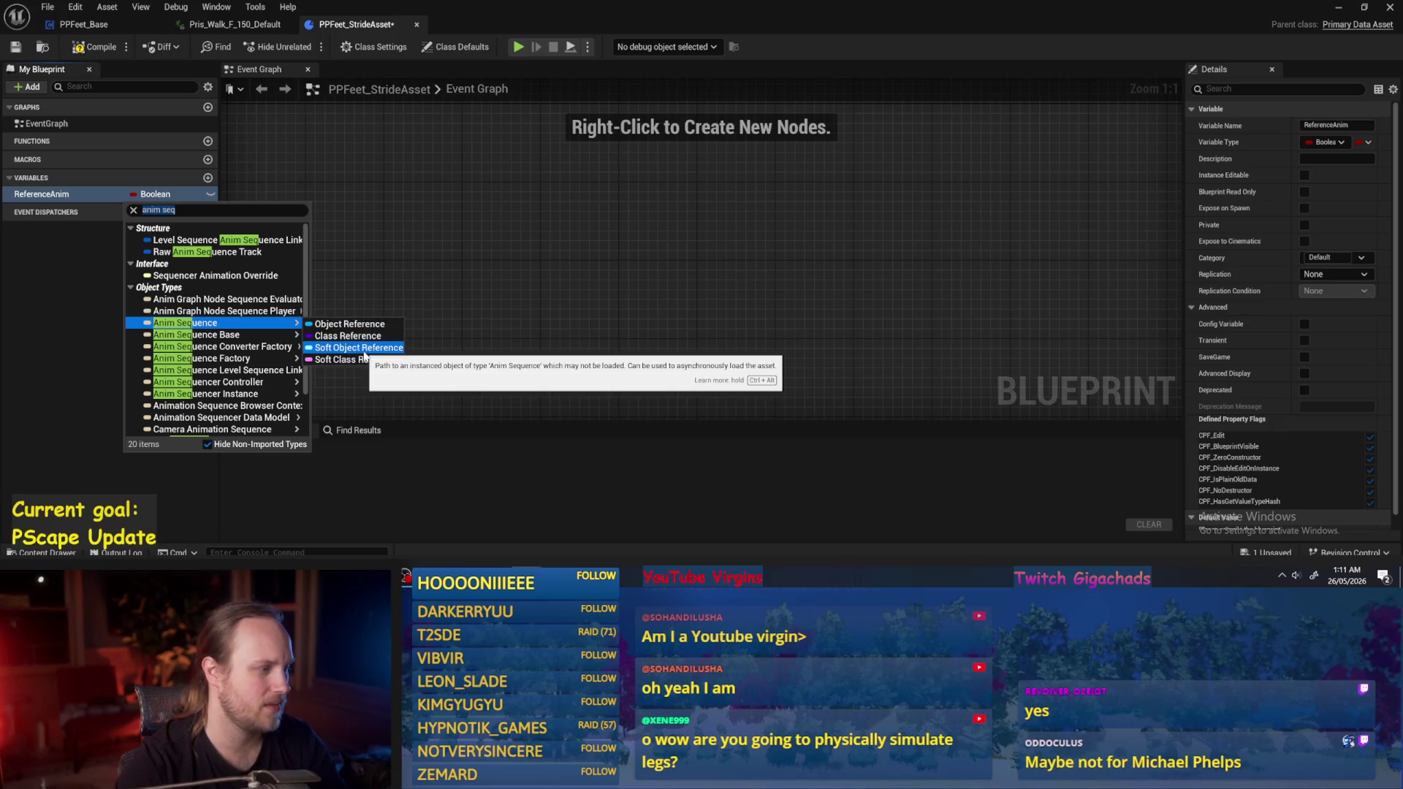
left_click(364, 350)
key("F7")
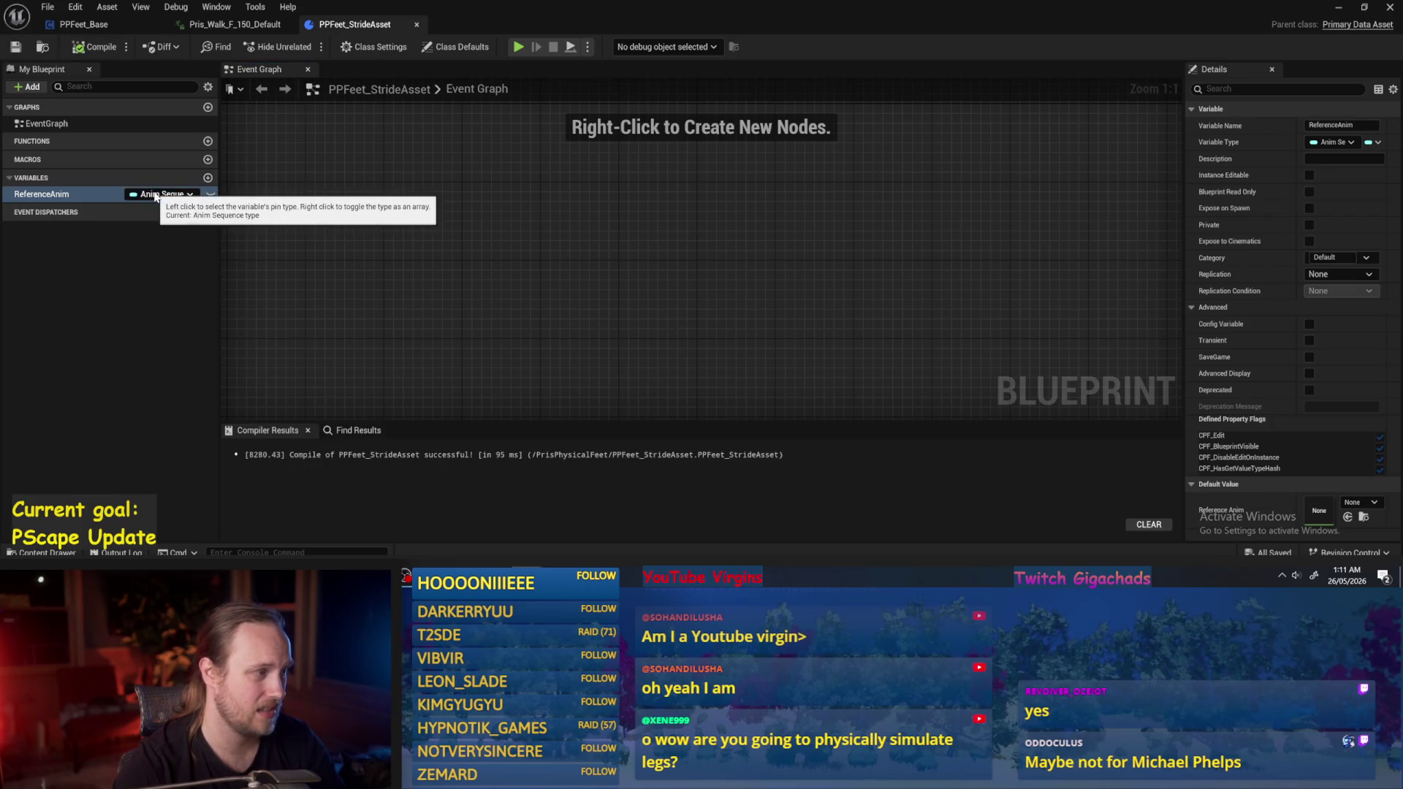
Give Reference Anim a walk animation default, then clear it back to None.
left_click(1360, 502)
type("150")
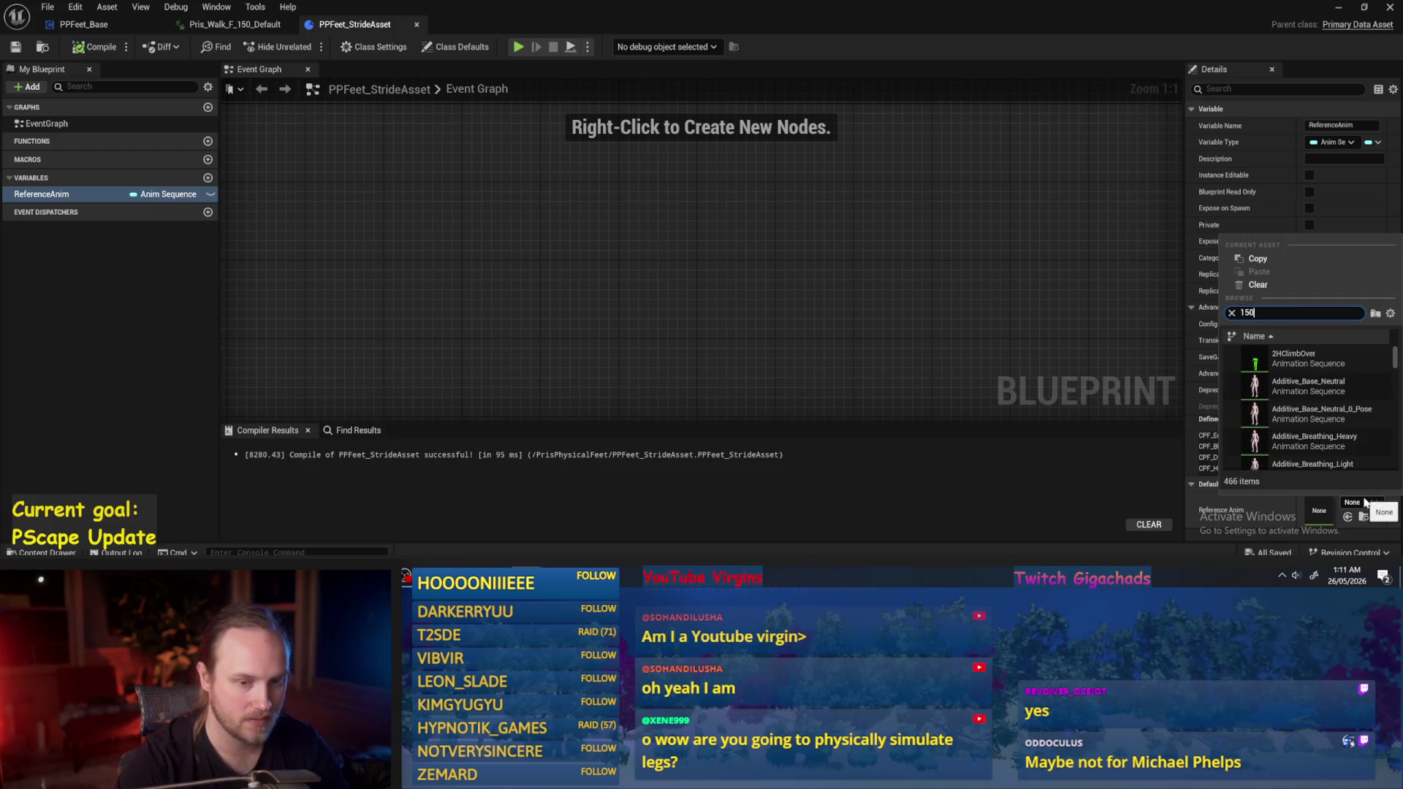
mouse_move(1304, 357)
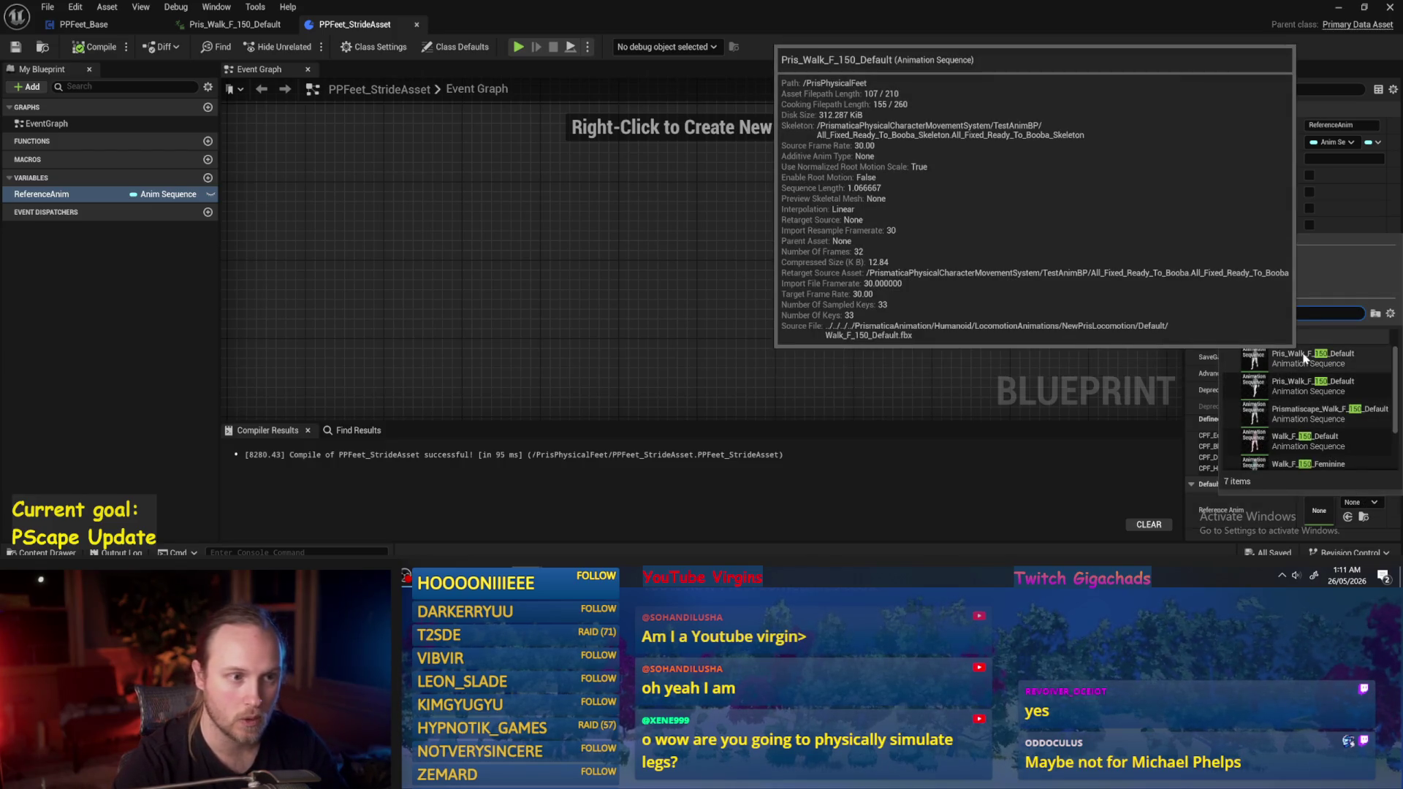
mouse_move(1309, 395)
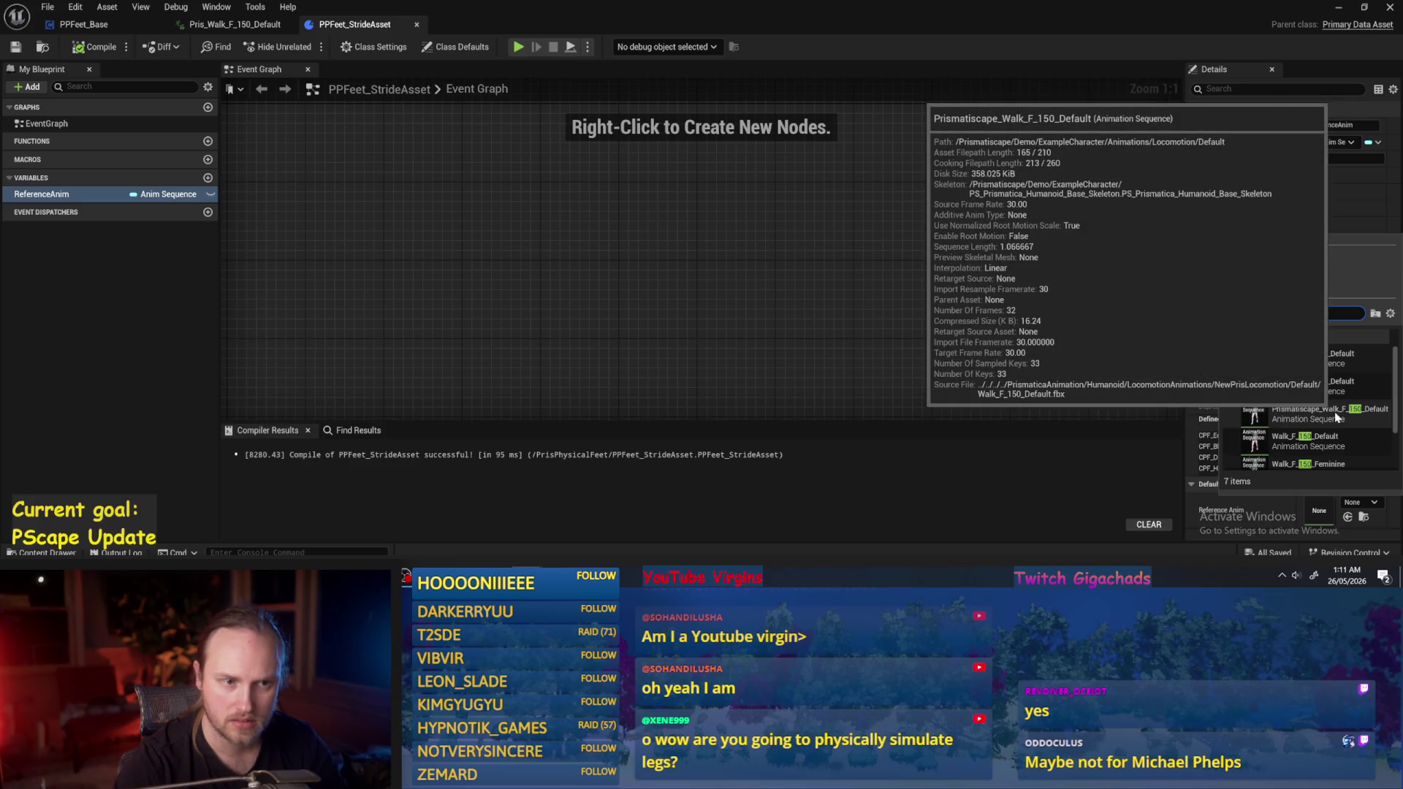
scroll(1306, 405, "down", 1)
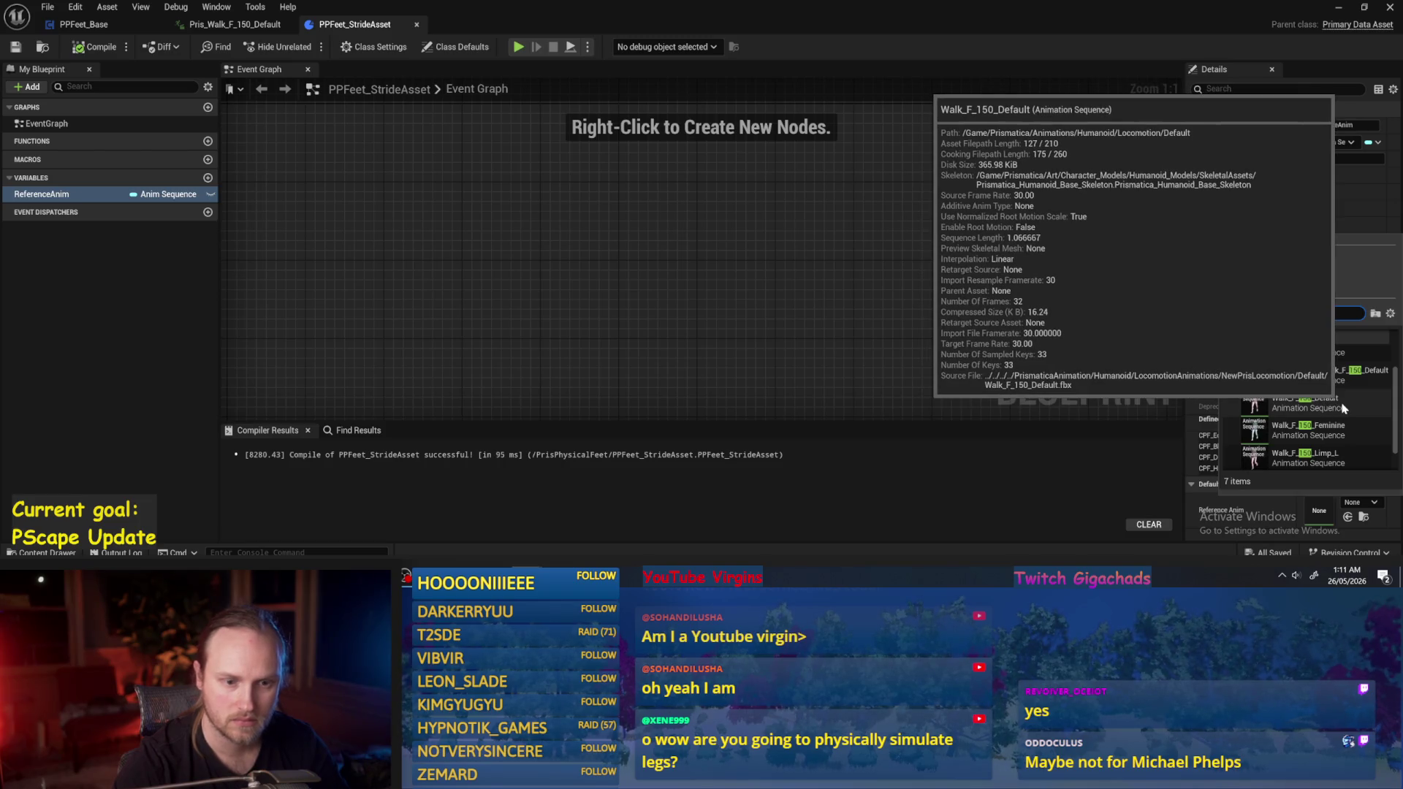
key("Escape")
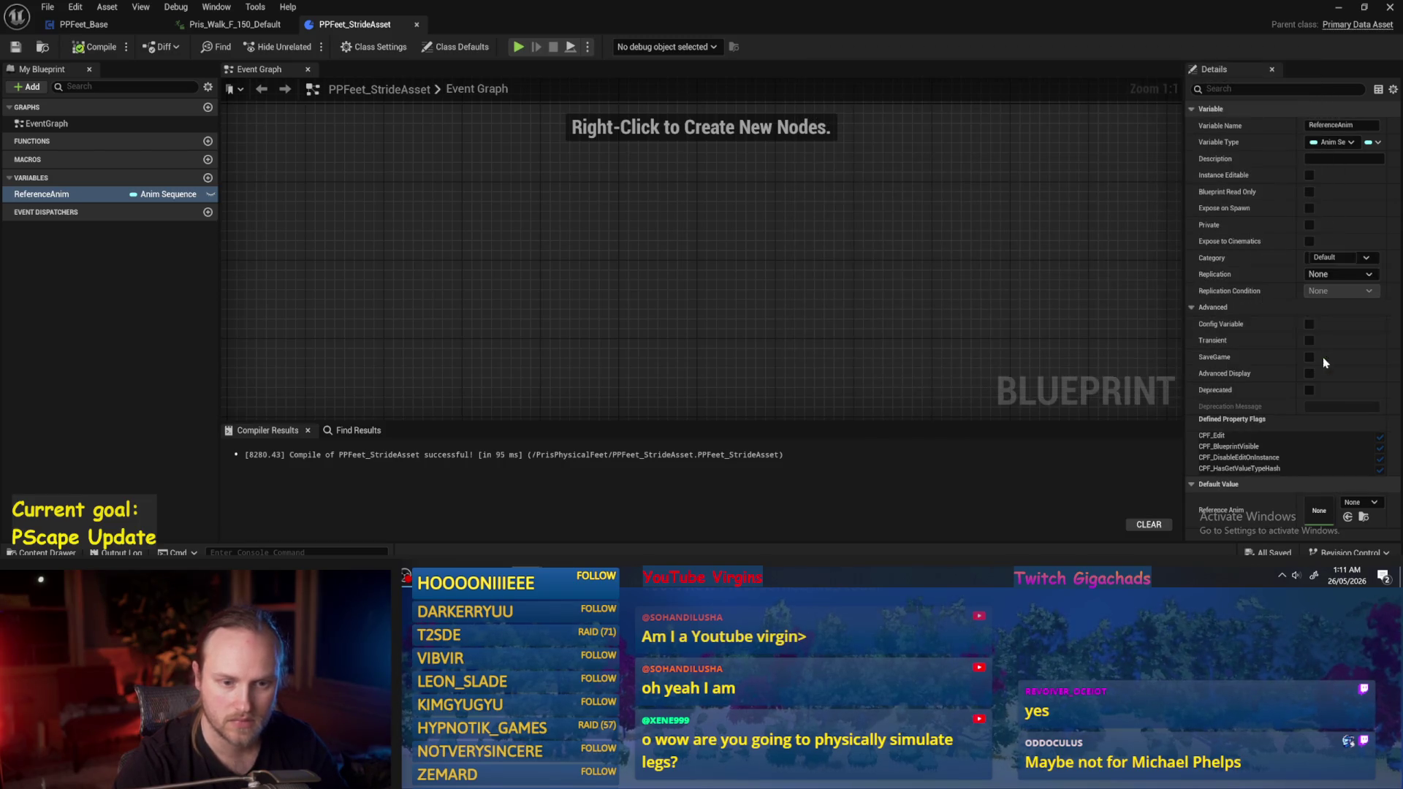
left_click(95, 46)
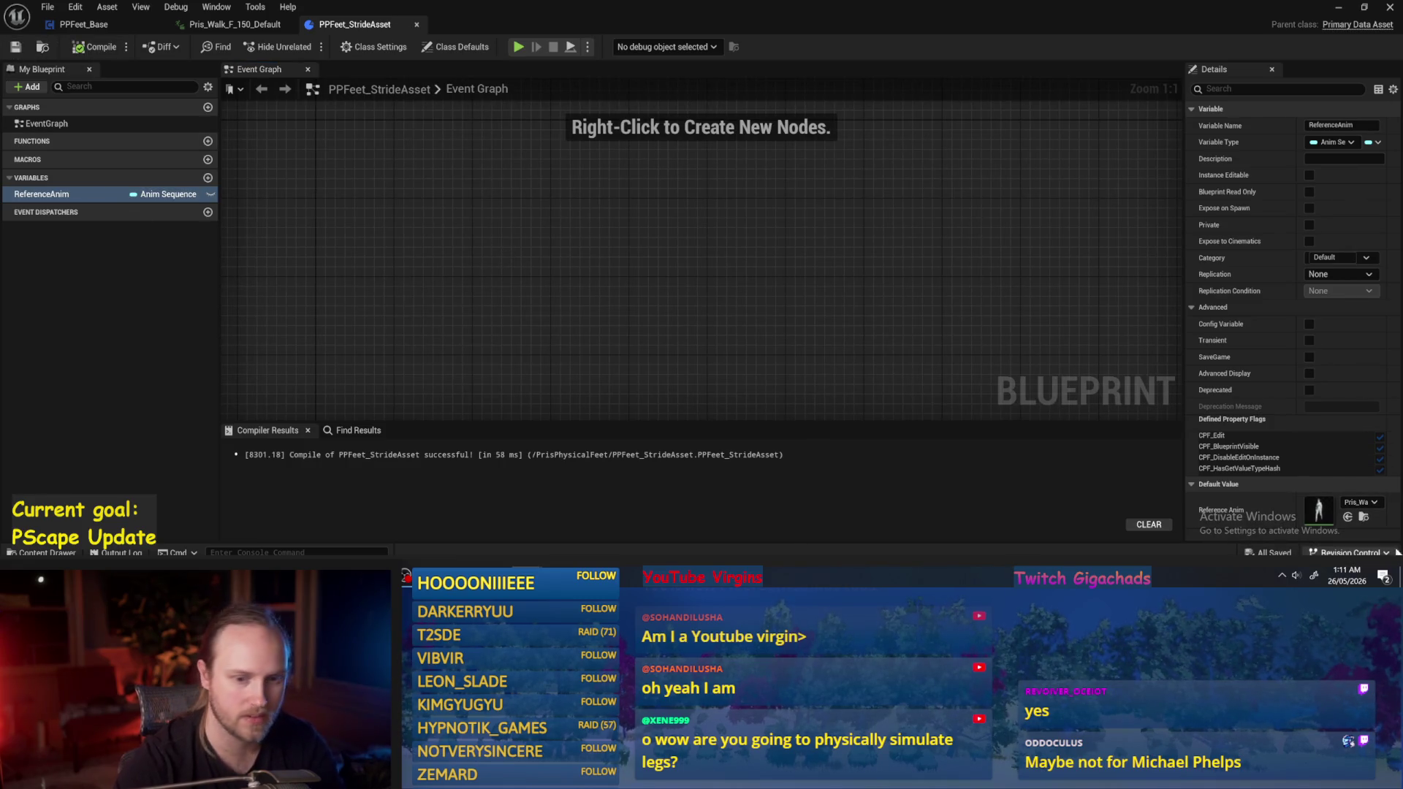
left_click(1359, 502)
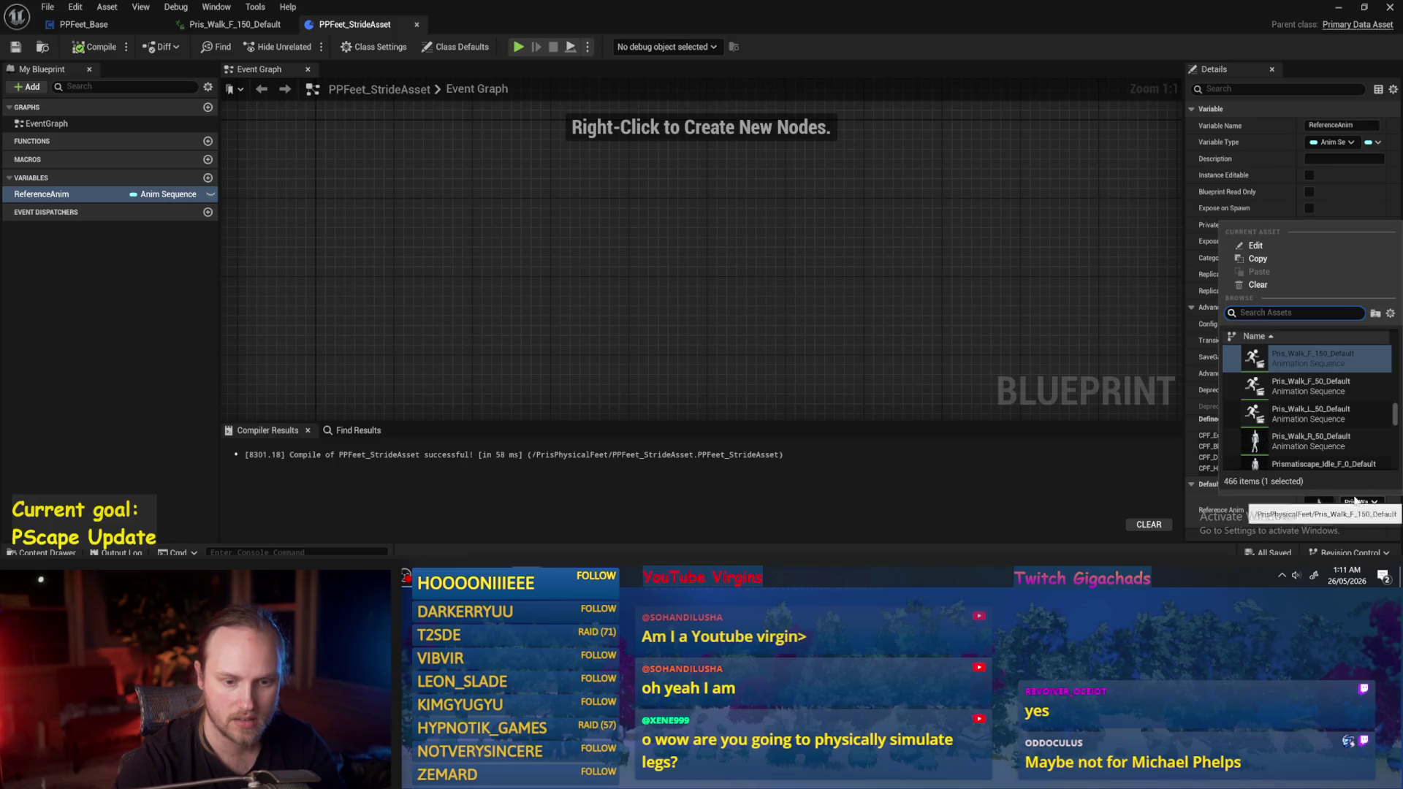
left_click(1271, 287)
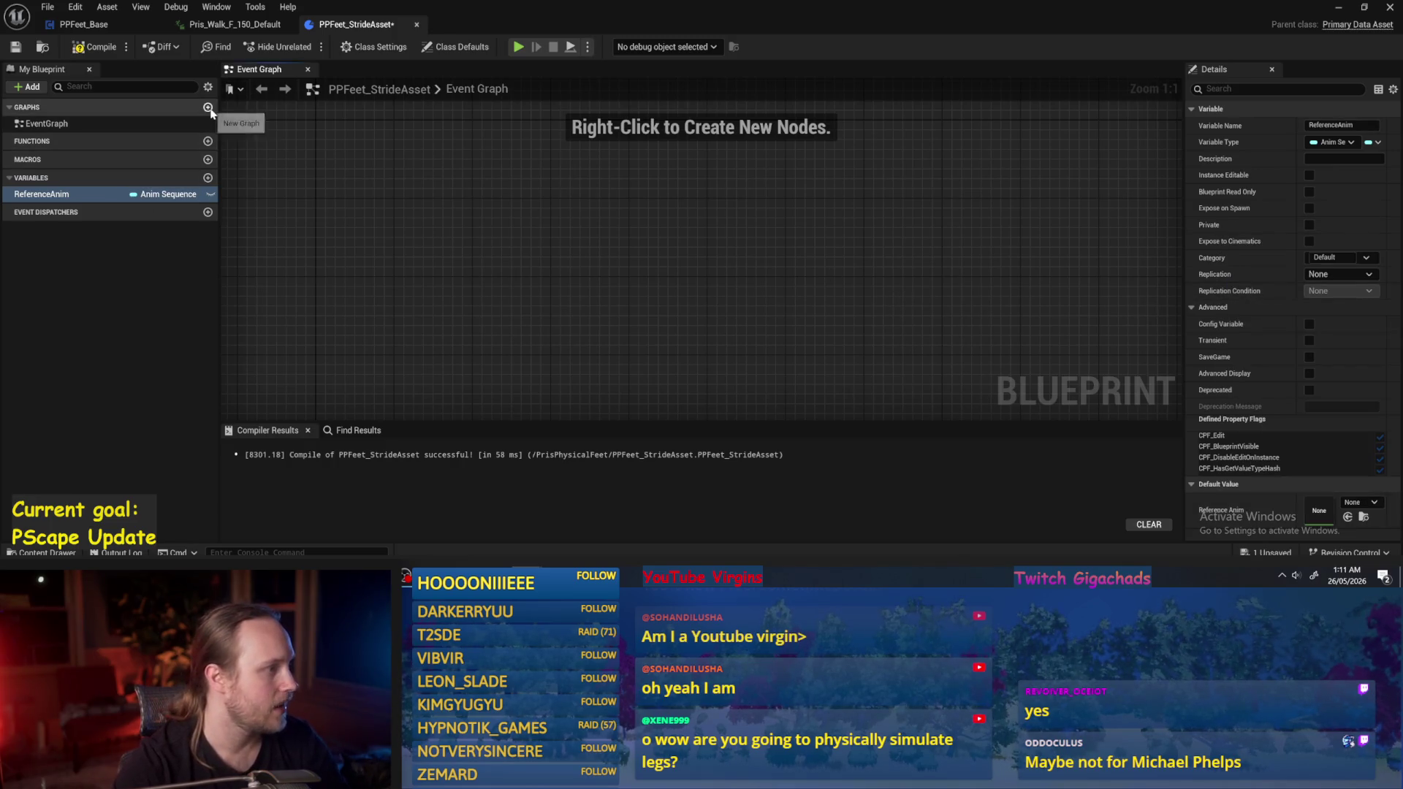
Add a Float variable ReferenceAppendageLength, undoing an accidentally added graph.
left_click(208, 178)
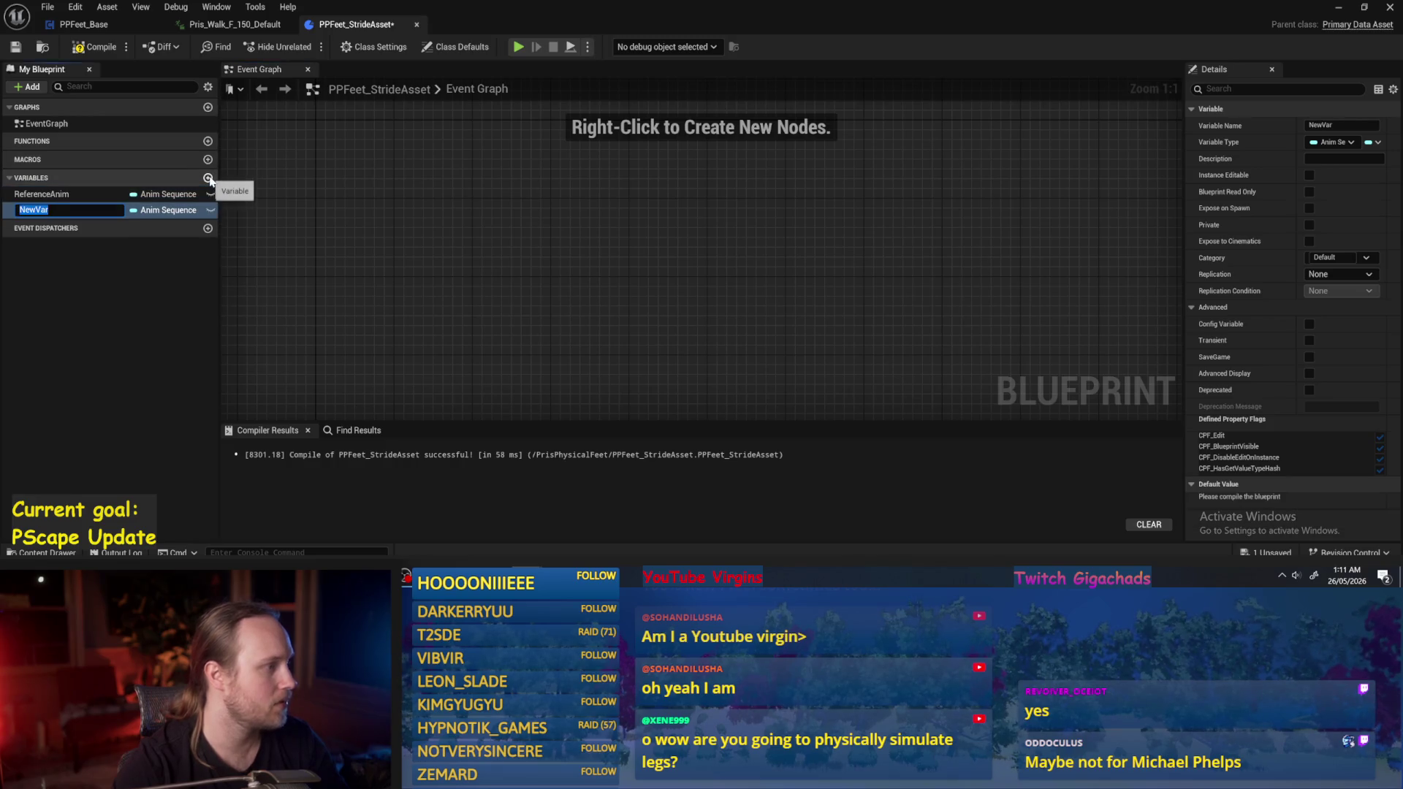
type("Foo")
key("BackSpace")
key("BackSpace")
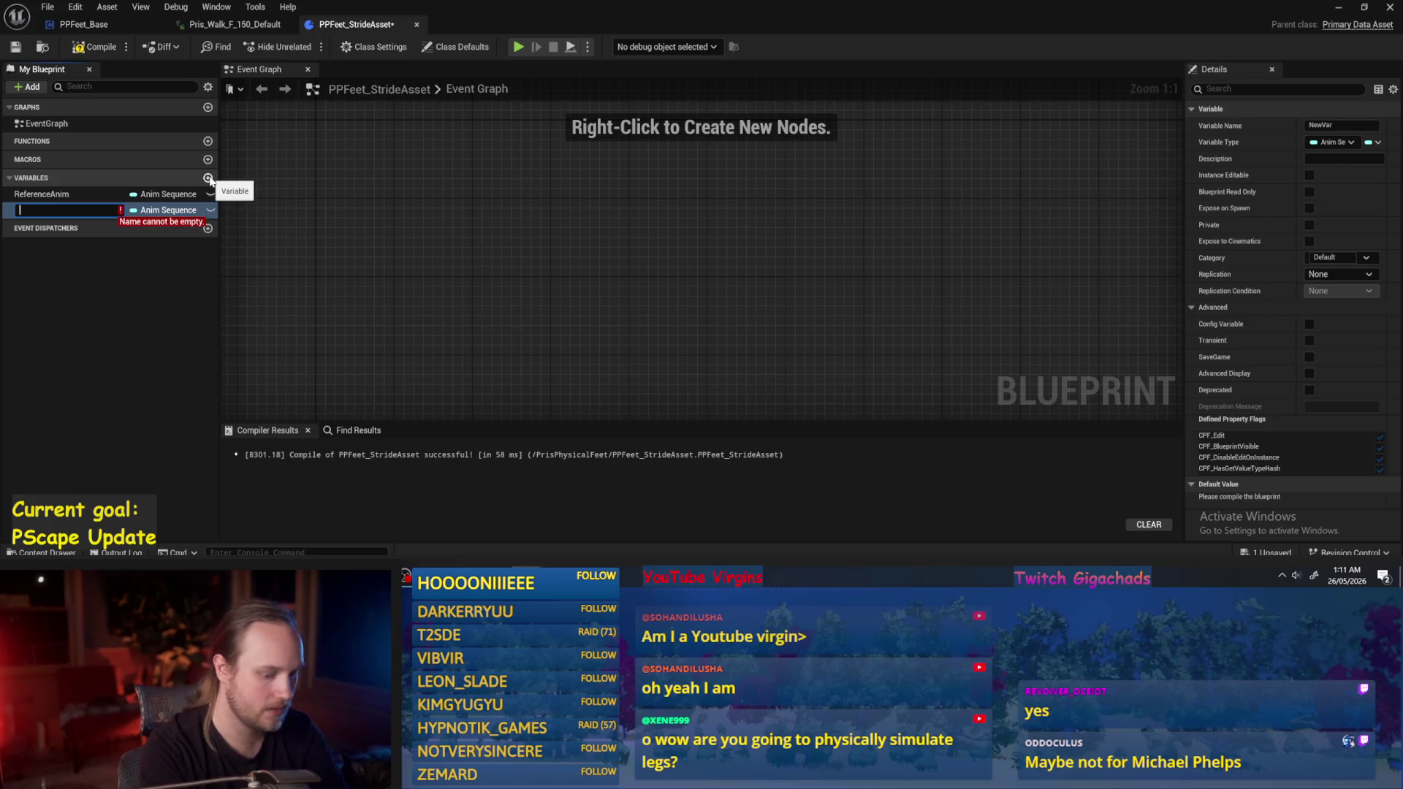
type("AppendageLength")
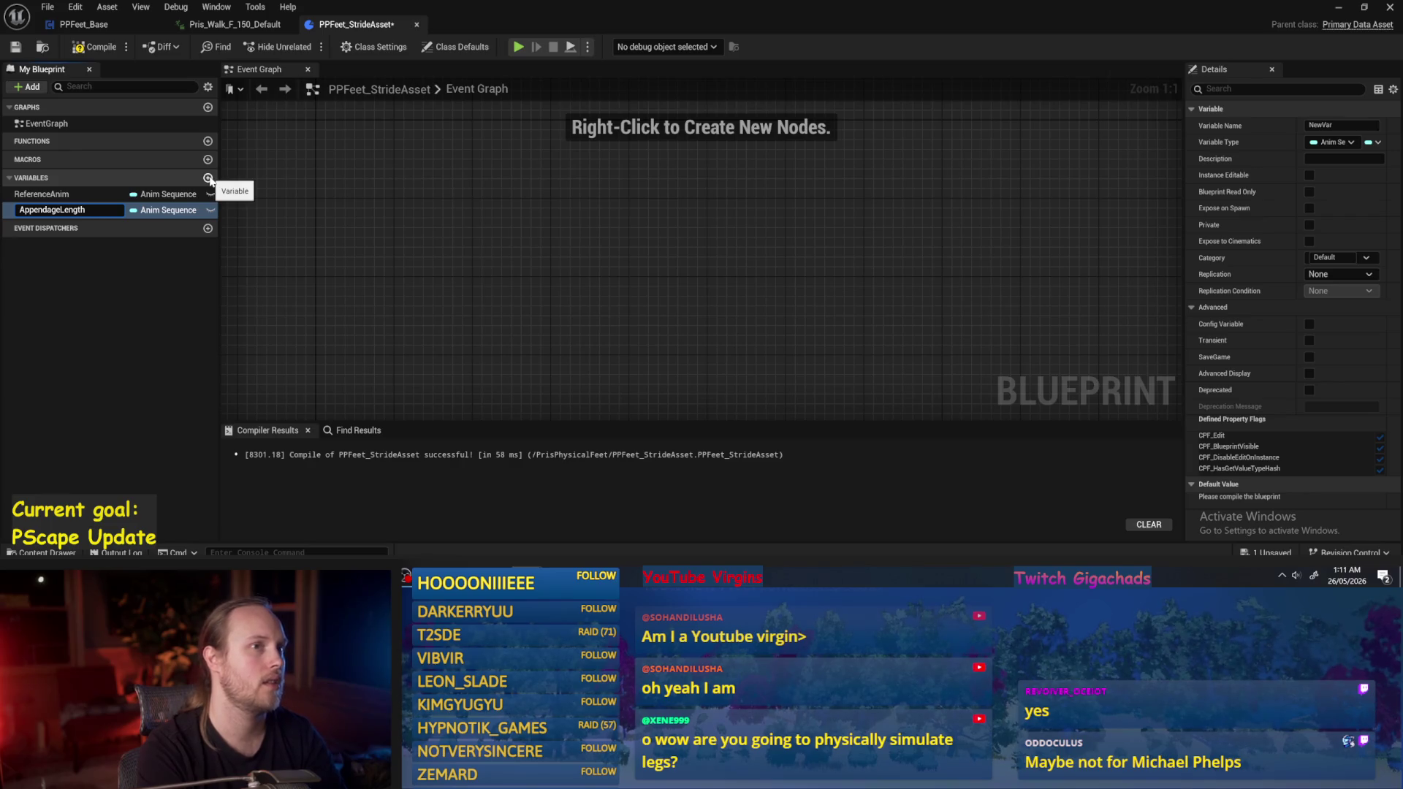
type("In")
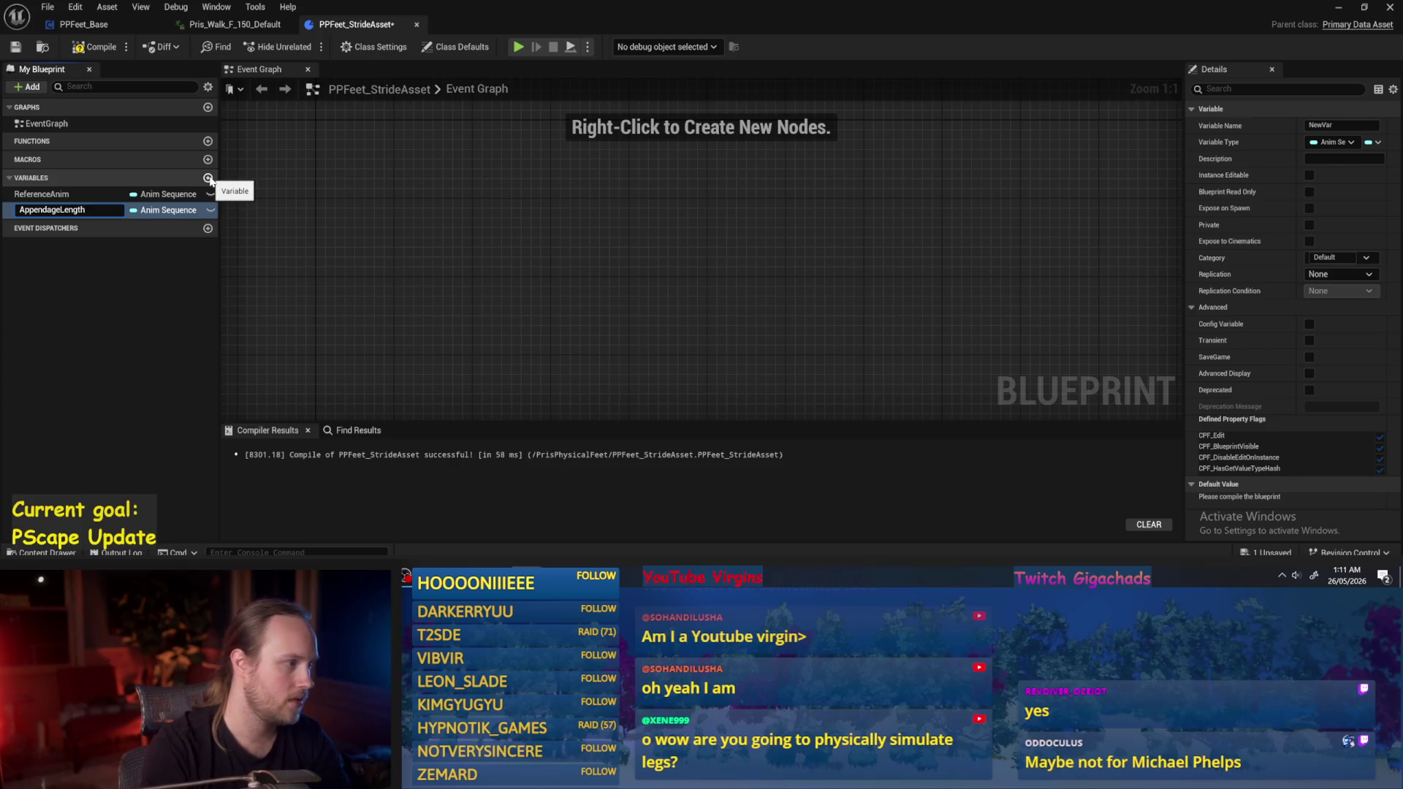
type("Reference")
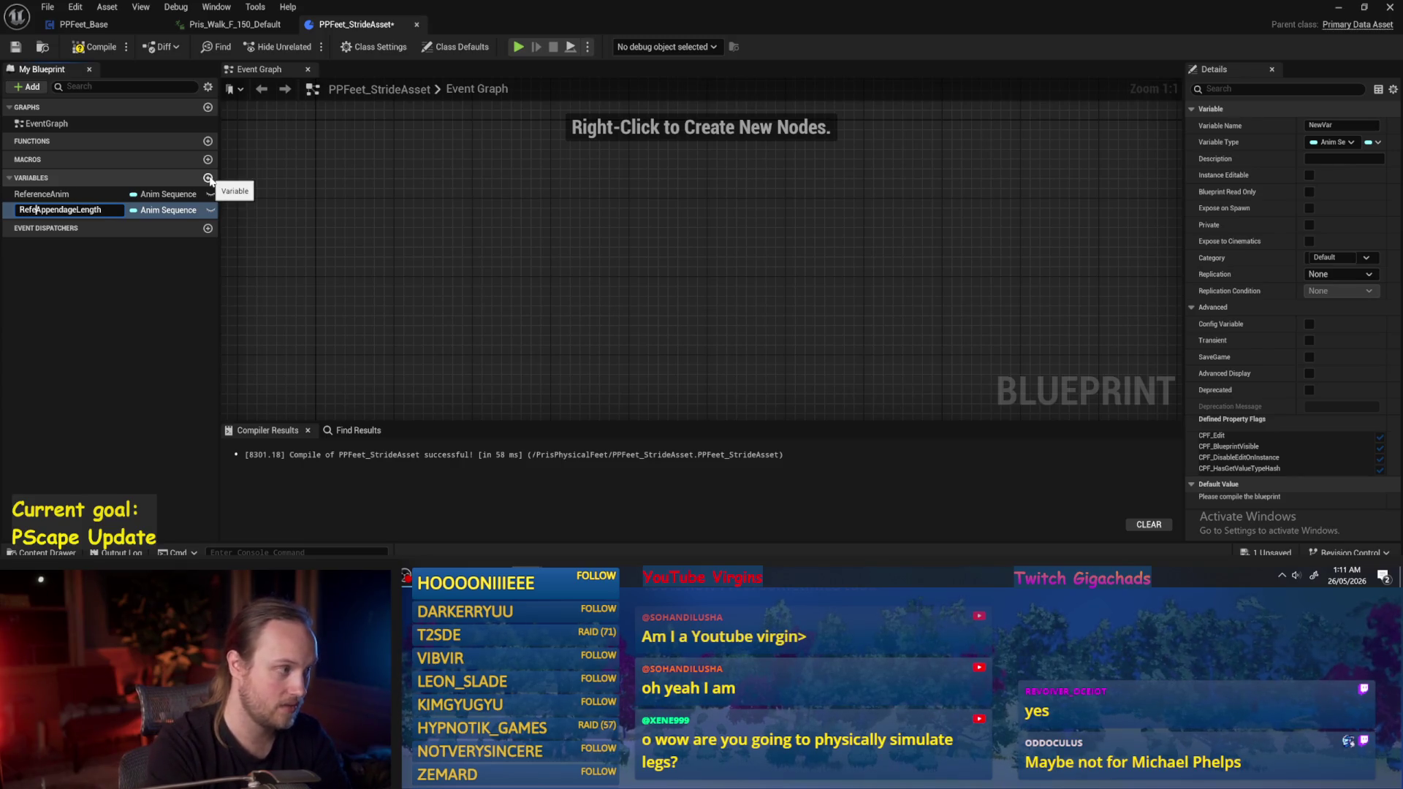
key("Return")
left_click(165, 209)
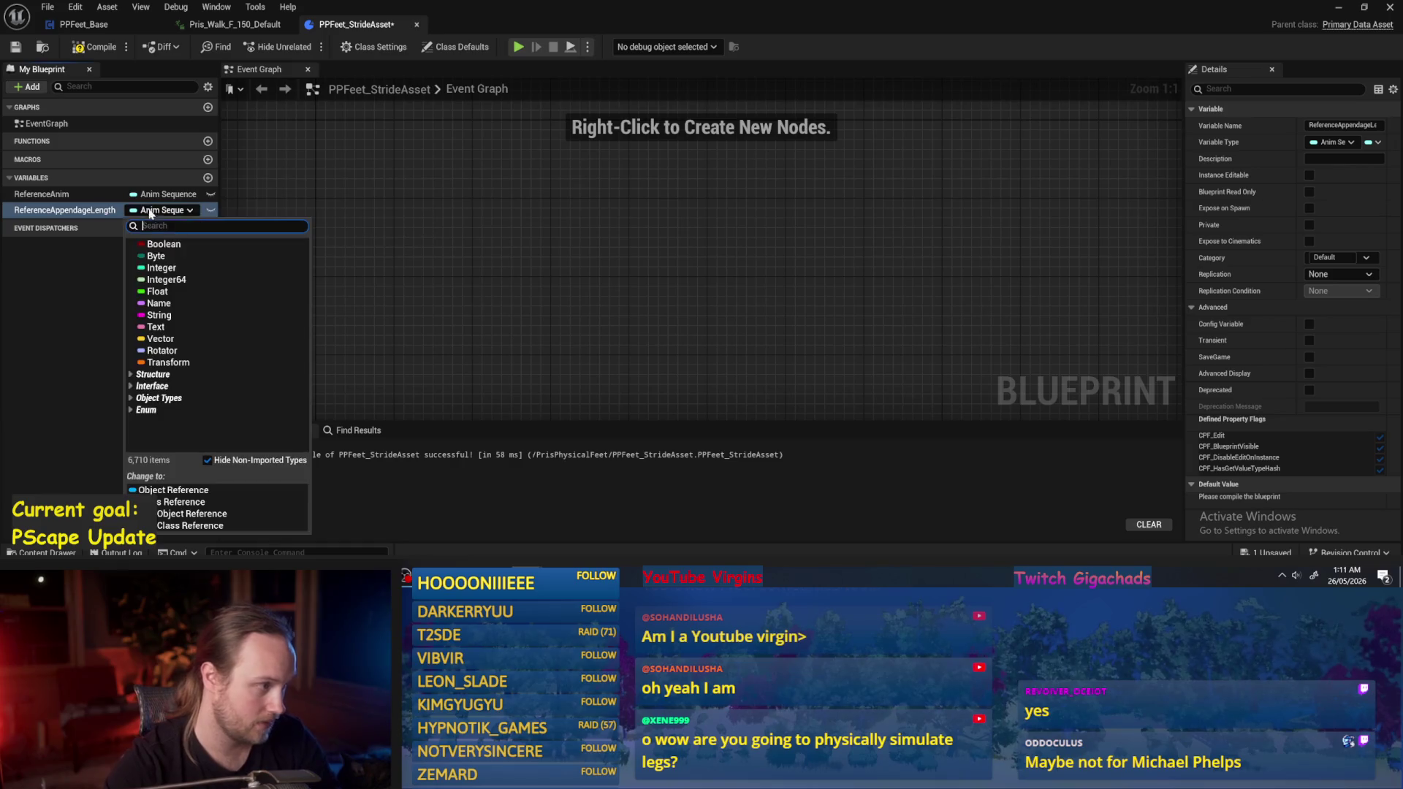
left_click(175, 292)
left_click(207, 107)
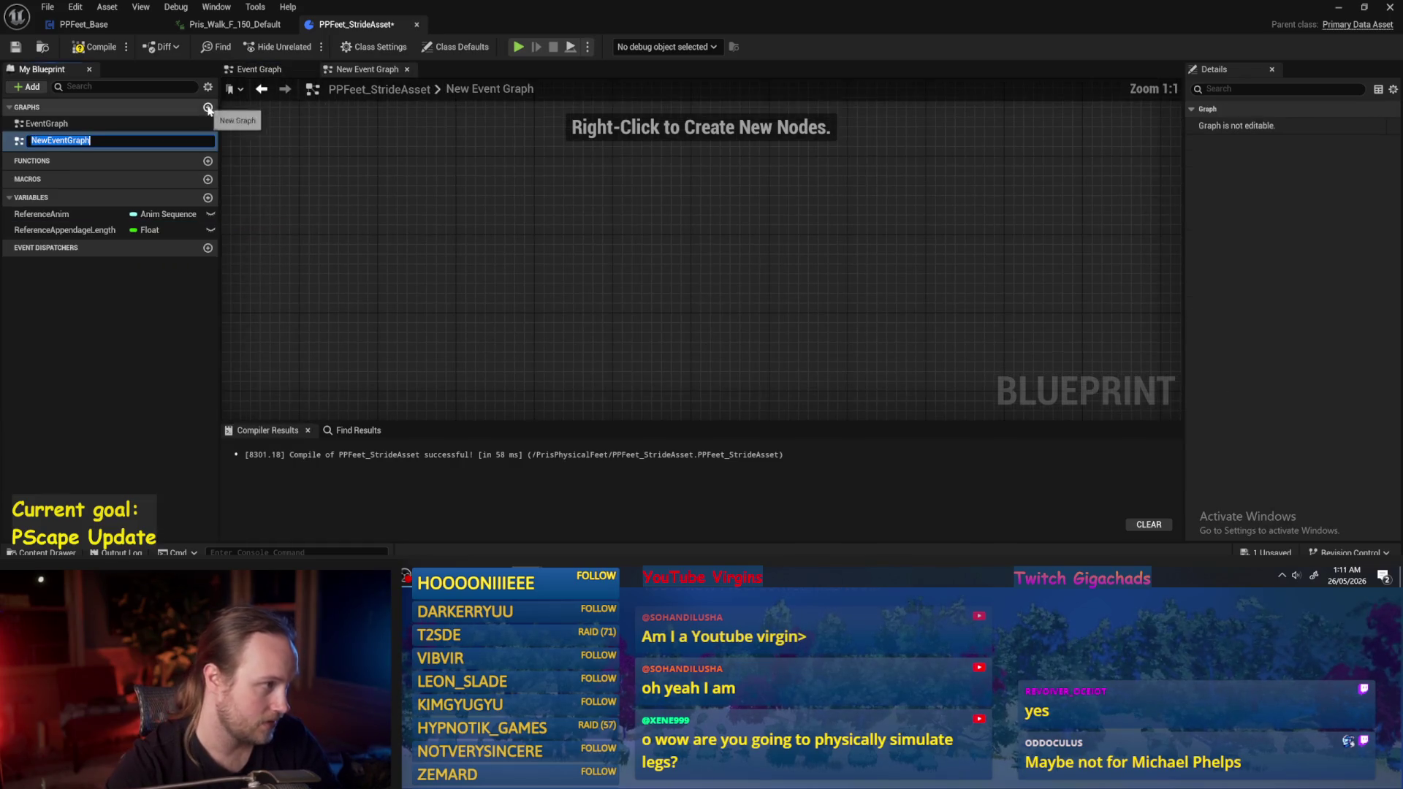
key("ctrl+z")
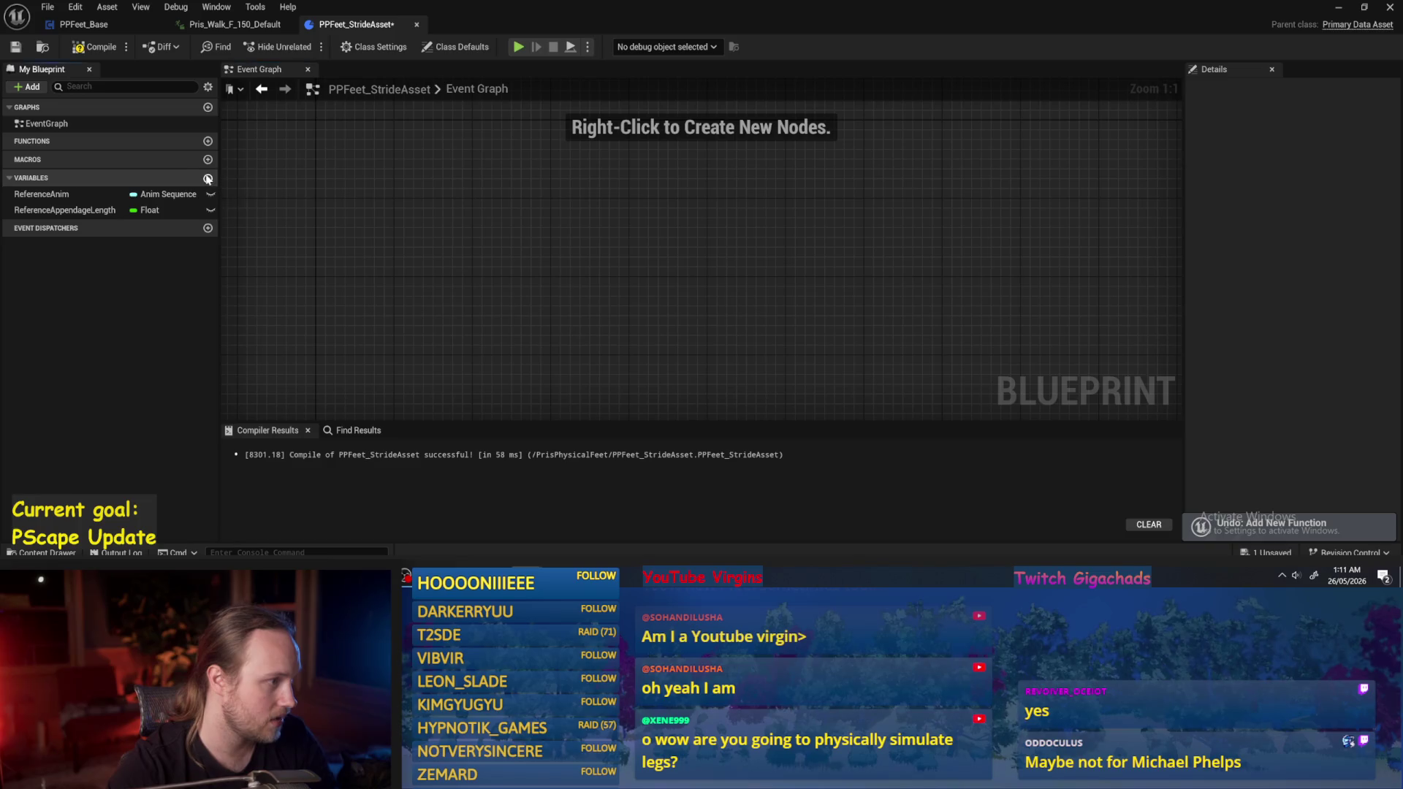
Add a UnitsPerStride variable, then save and recompile the stride asset.
left_click(207, 177)
type("U")
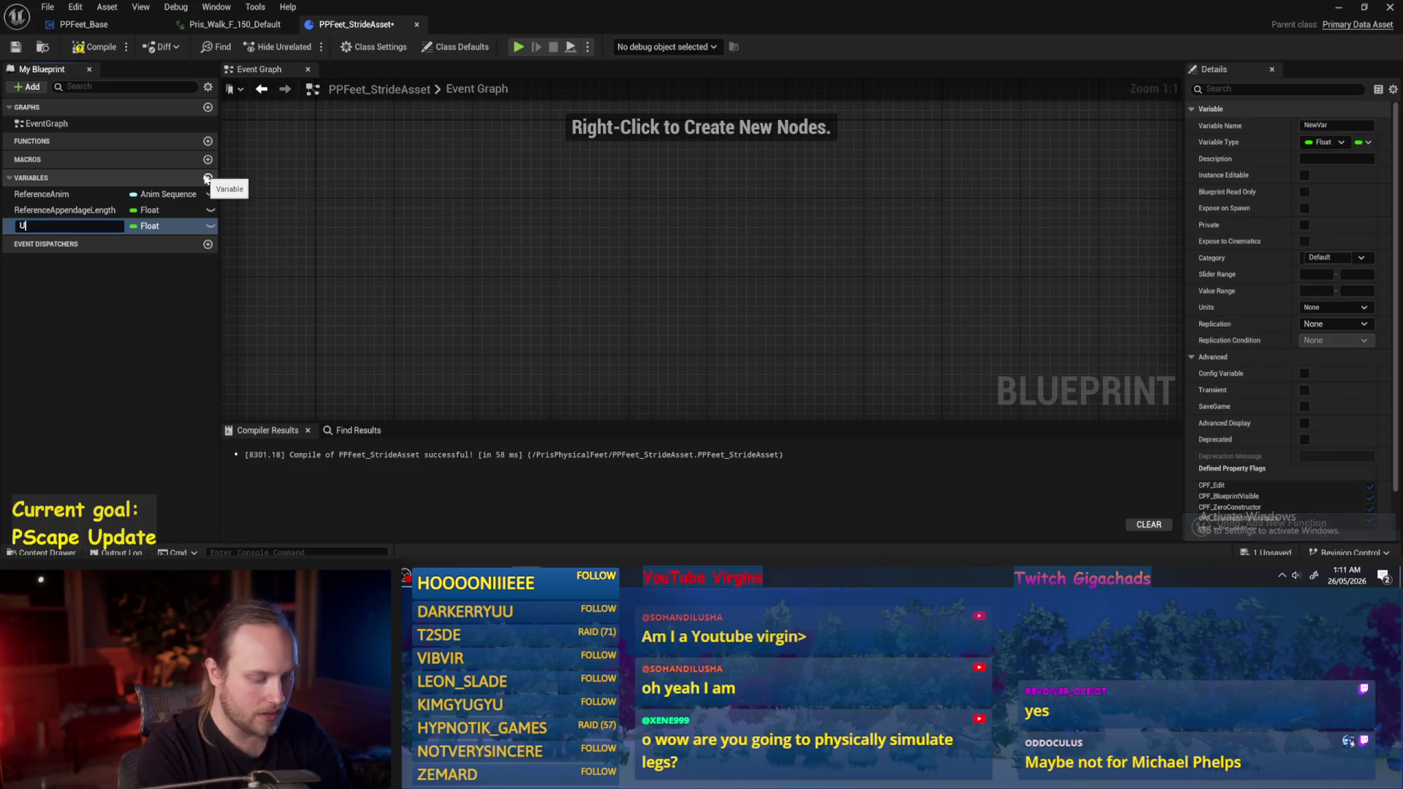
type("nitsPerStride")
key("Return")
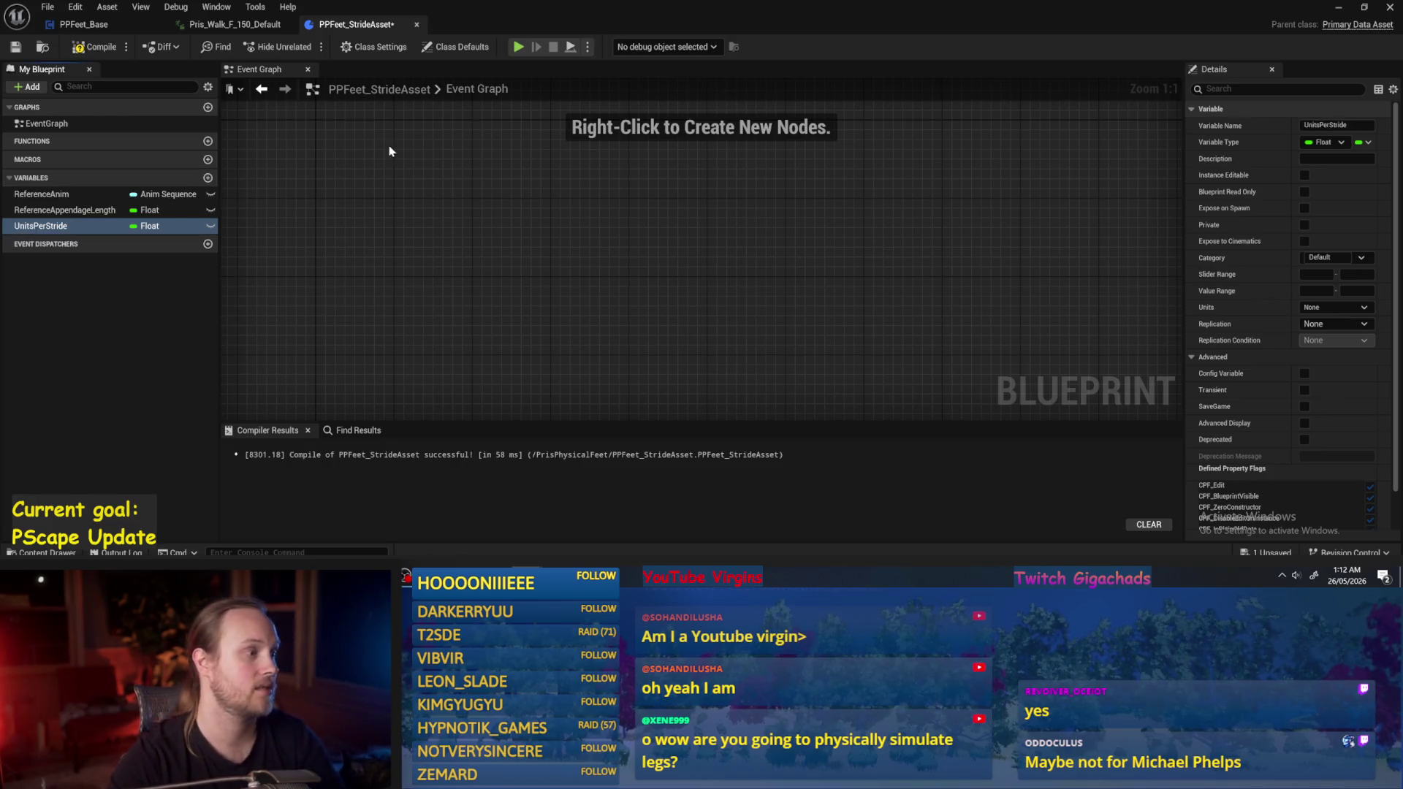
left_click(16, 48)
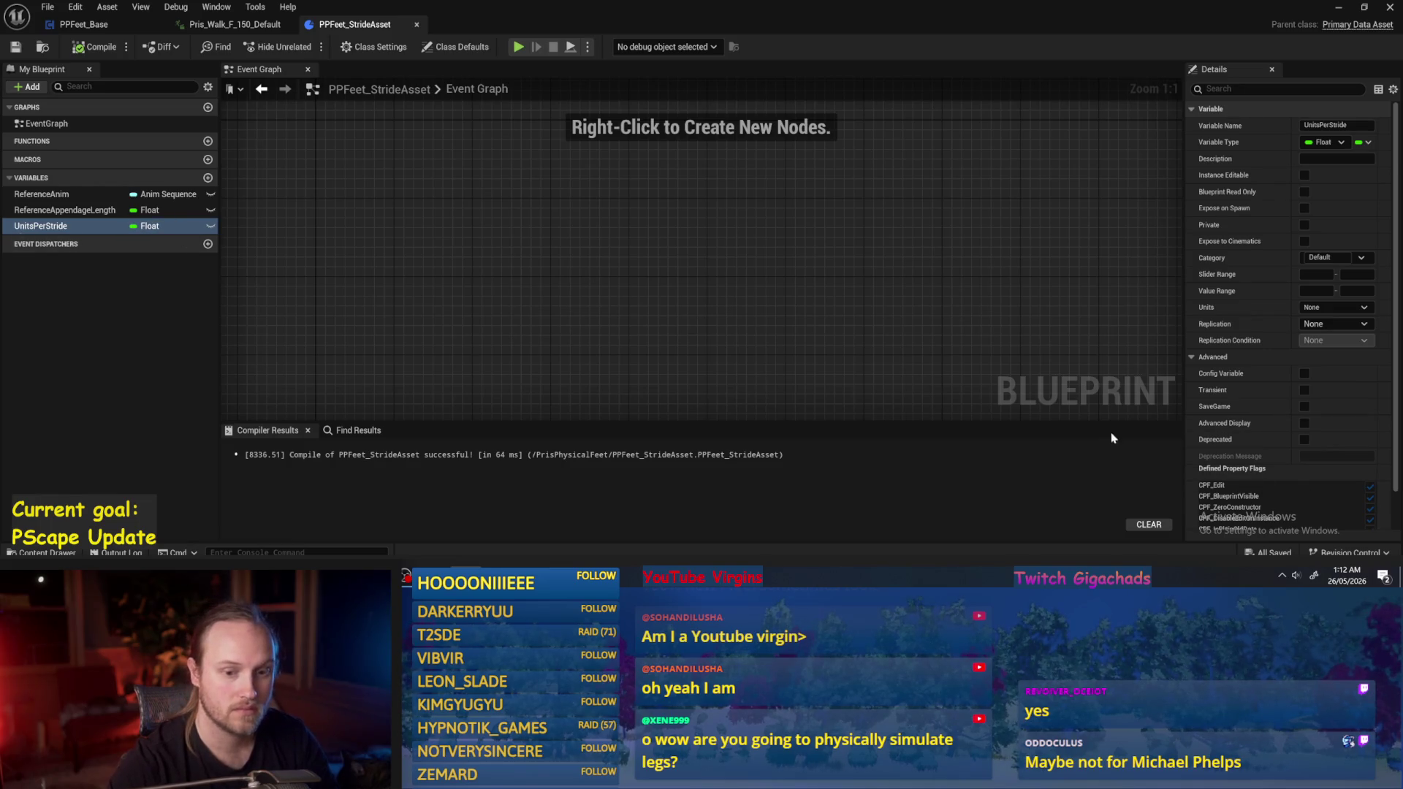
scroll(1251, 481, "down", 2)
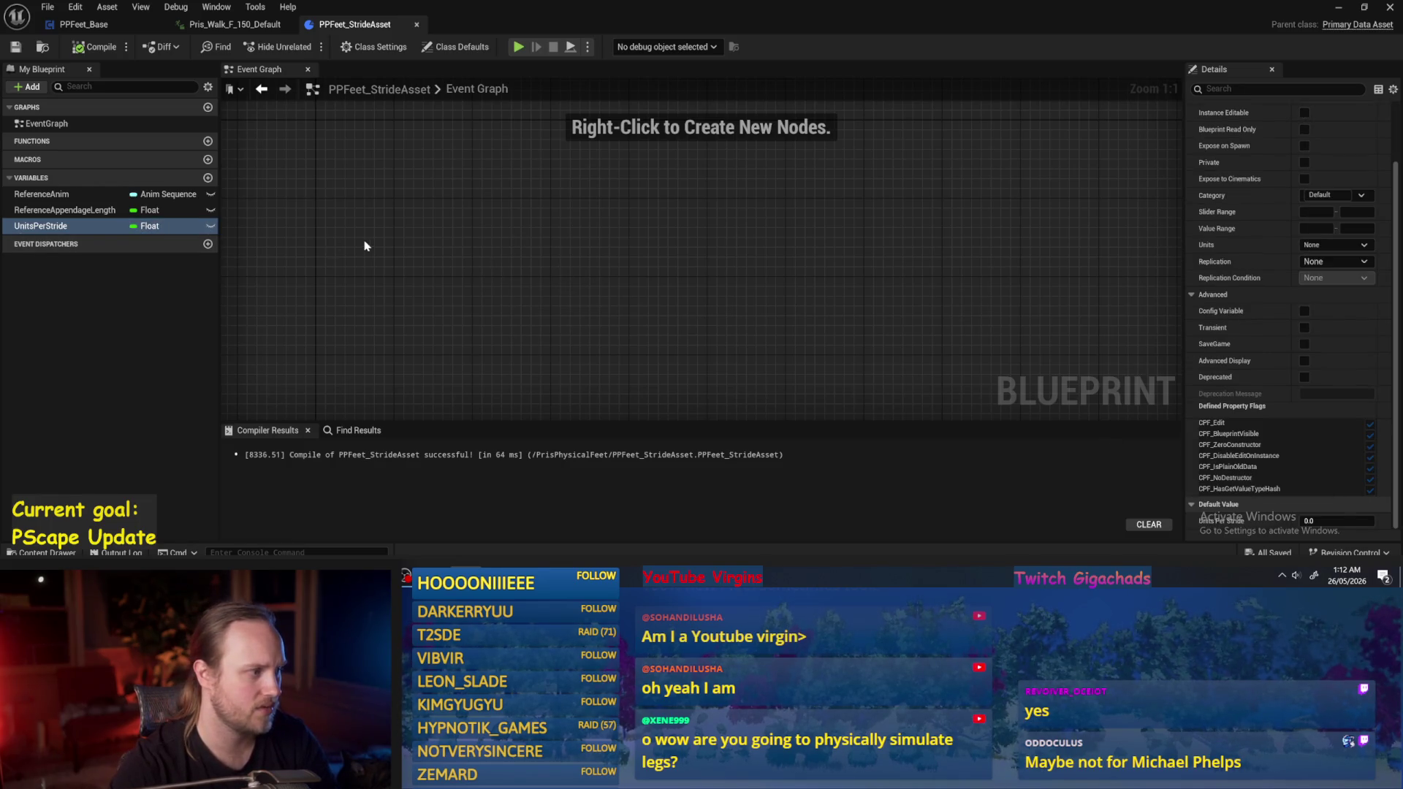
left_click(116, 48)
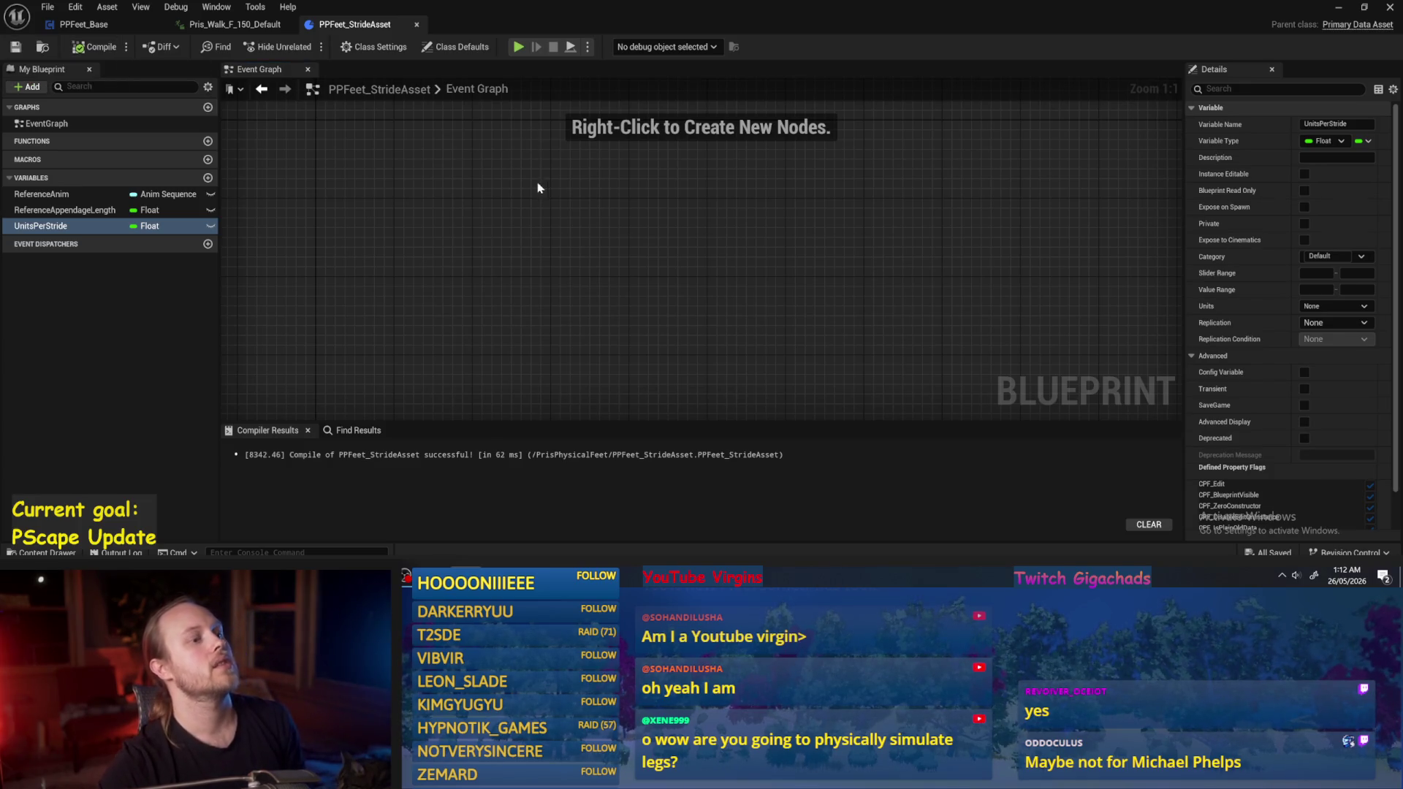
left_click(99, 46)
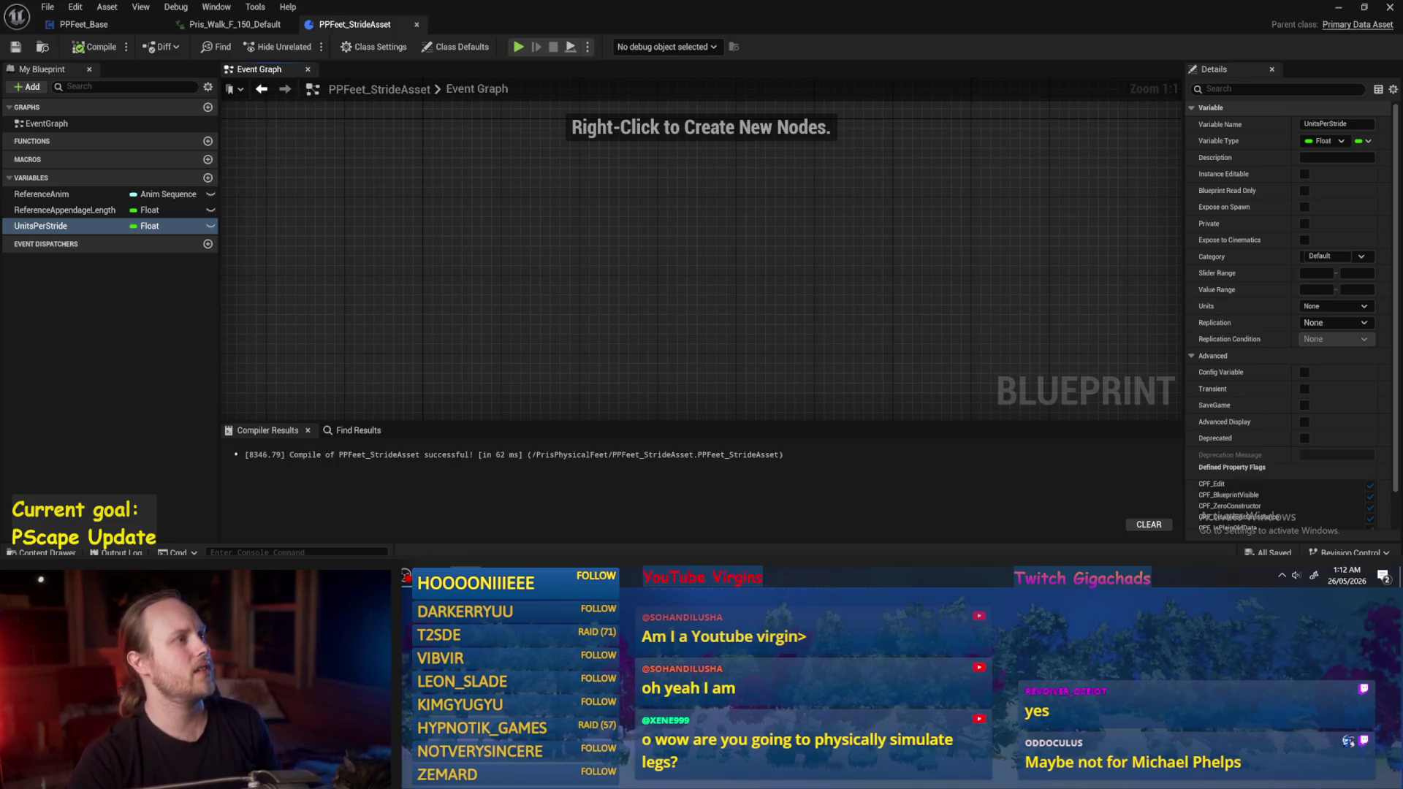
Add a TargetSpeed variable, then switch to the 'walk and trot slow motion' video.
left_click(207, 178)
type("TargetSpeed")
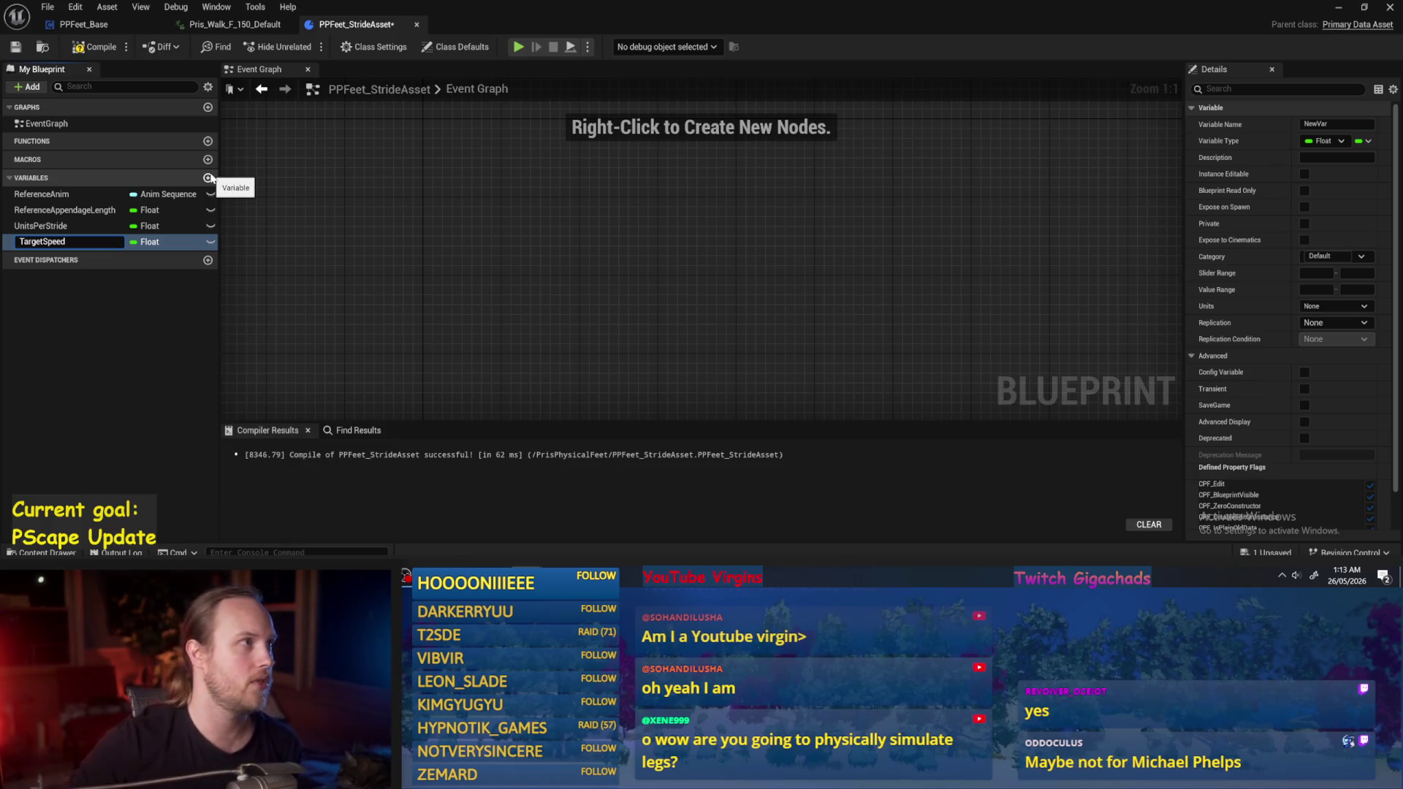
left_click(583, 316)
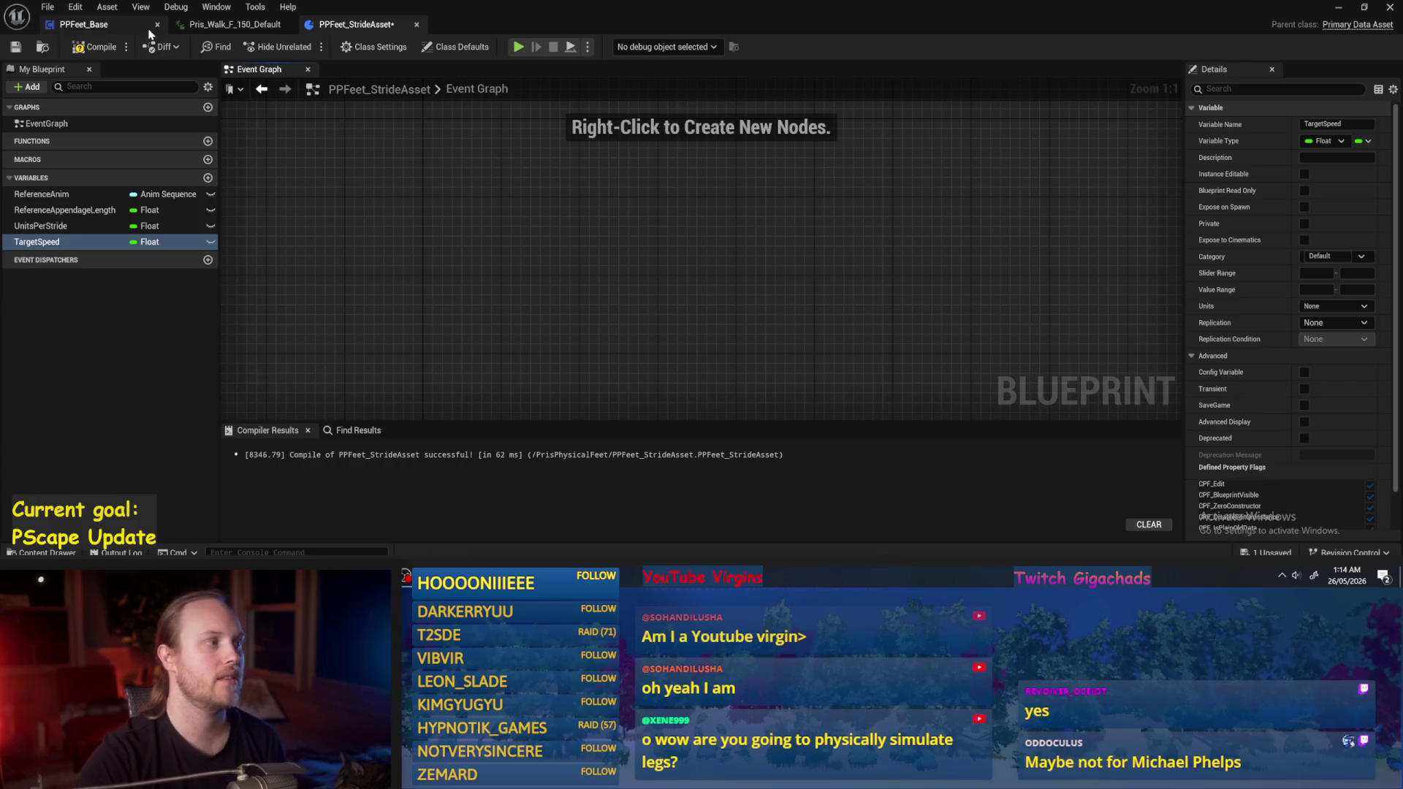
key("alt+Tab")
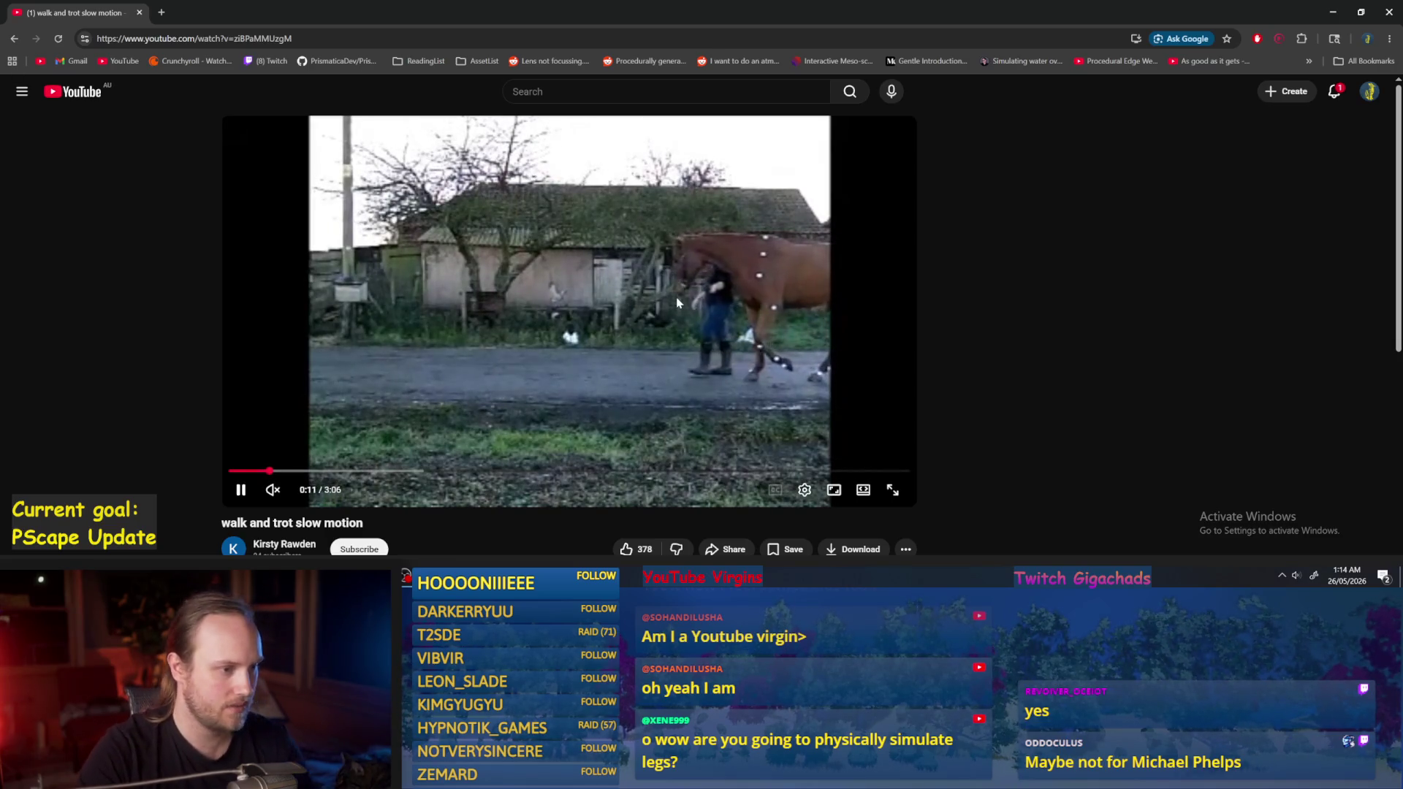
Scrub the walk and trot video to about 1:10, close it, and recompile PPFeet_StrideAsset.
left_click(677, 302)
key("Right")
left_click(678, 303)
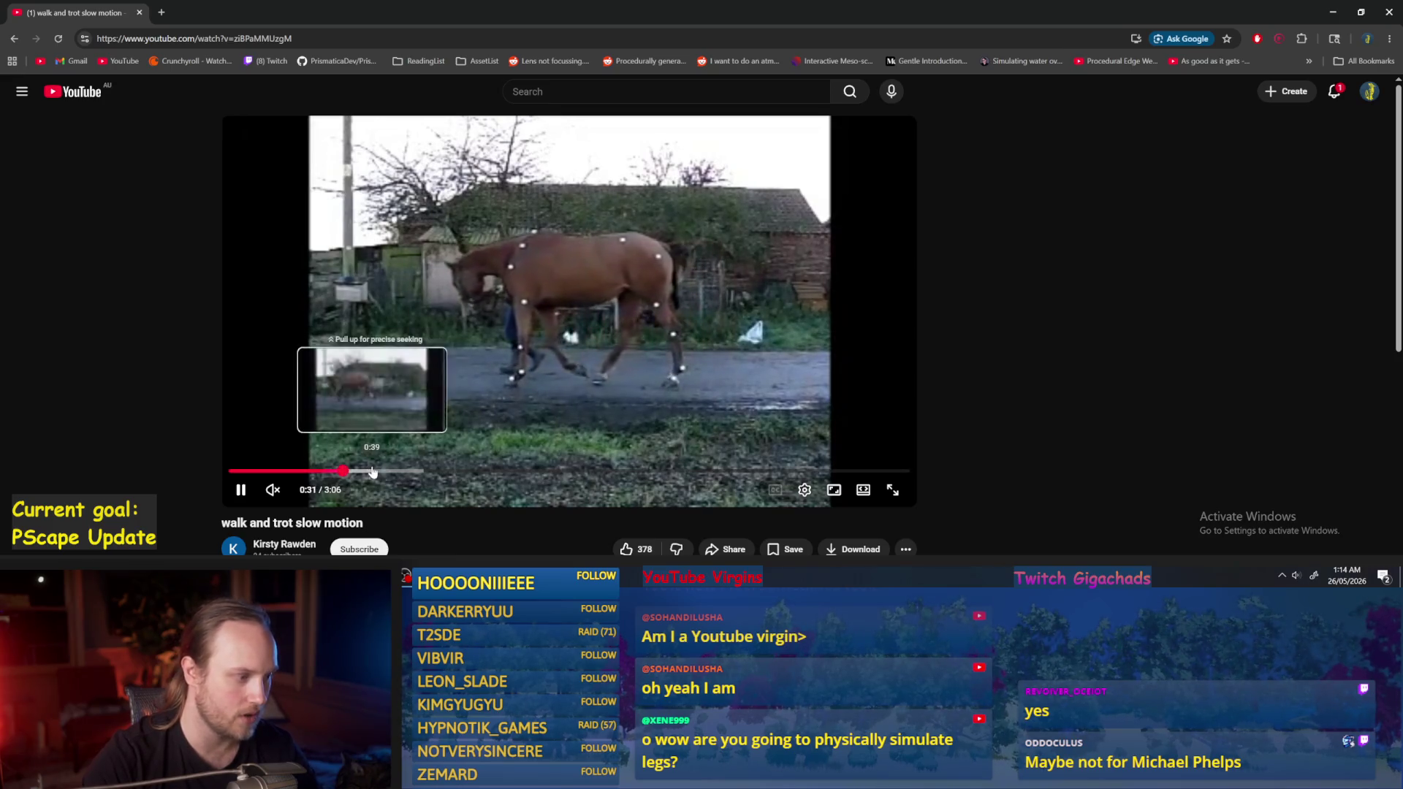
left_click_drag(373, 471, 454, 473)
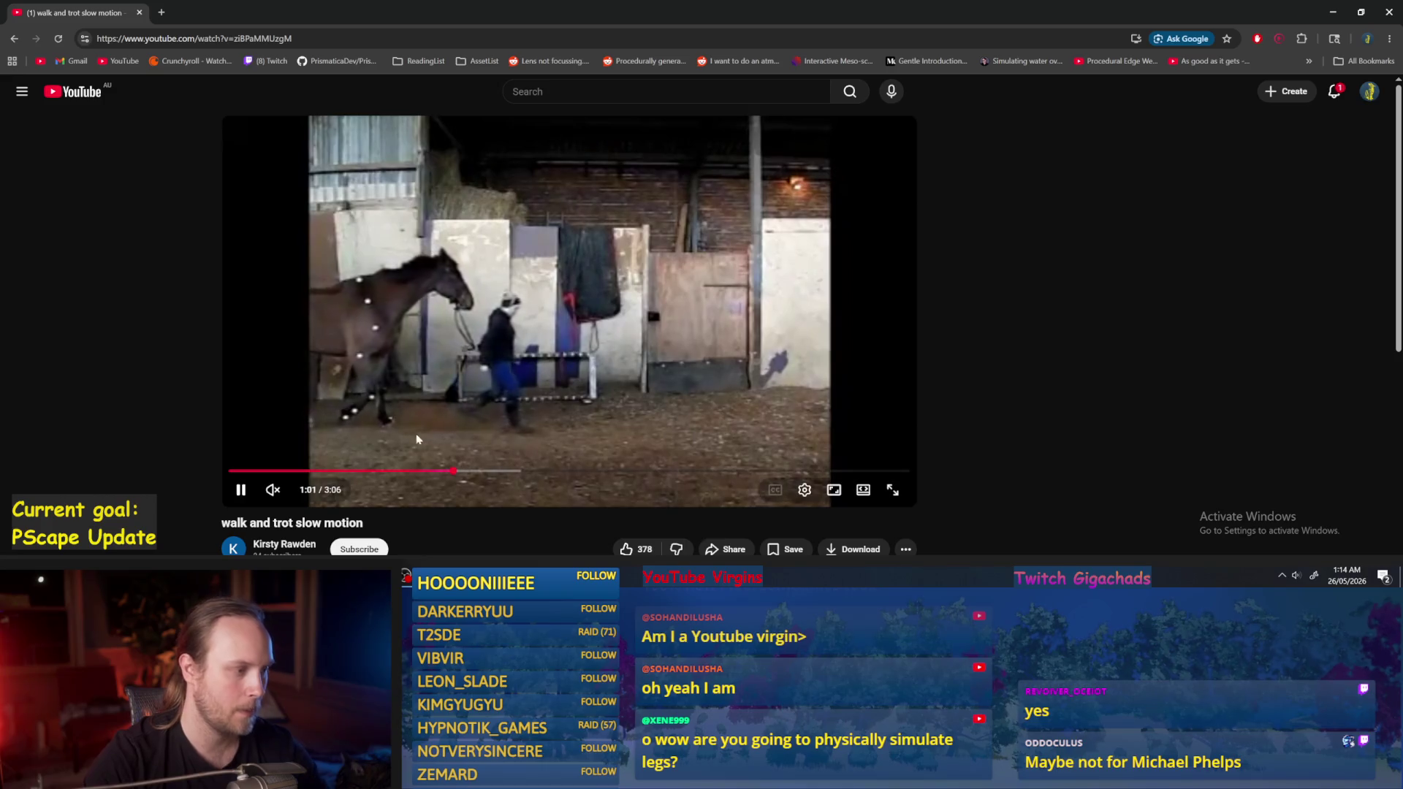
left_click_drag(482, 471, 577, 475)
key("Right")
key("Right")
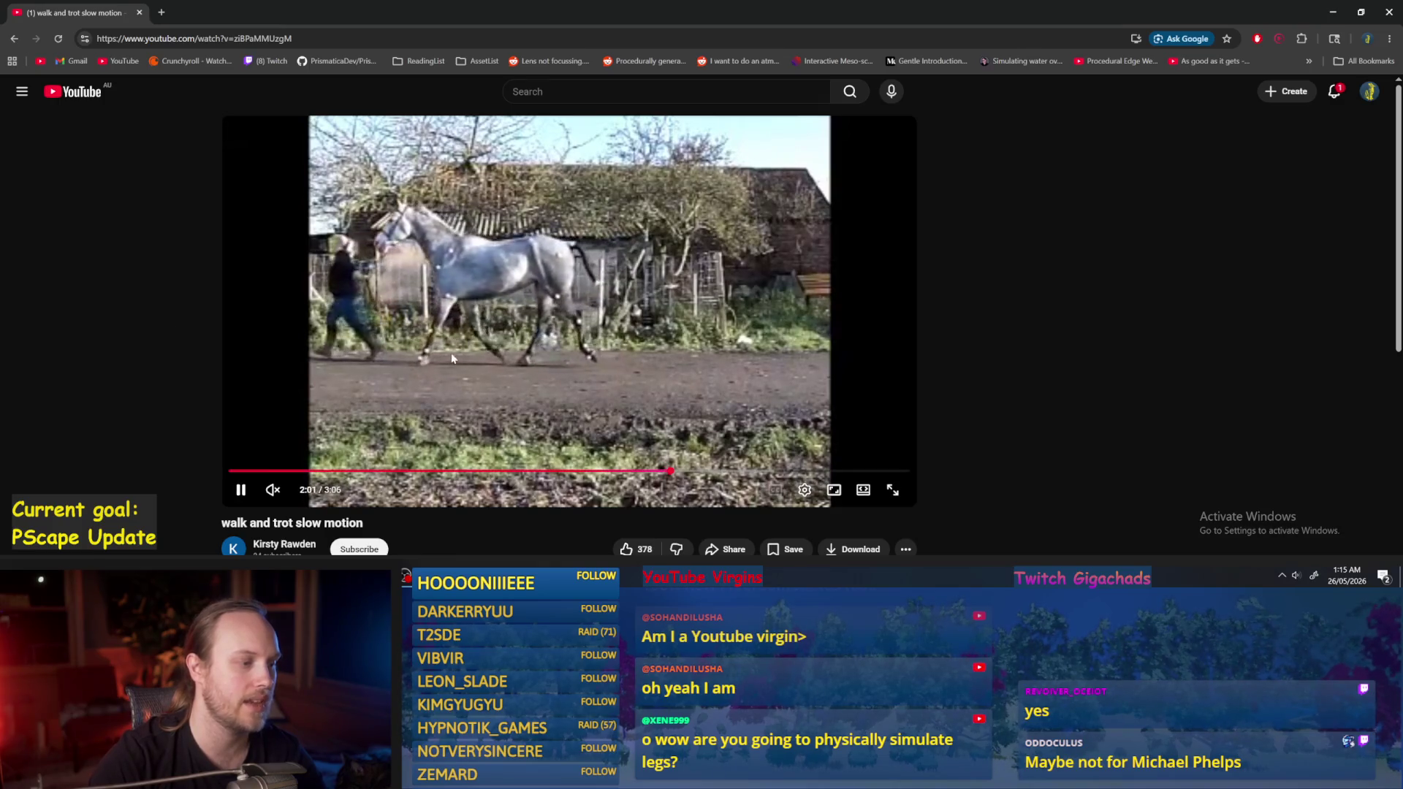
left_click(139, 12)
left_click(79, 48)
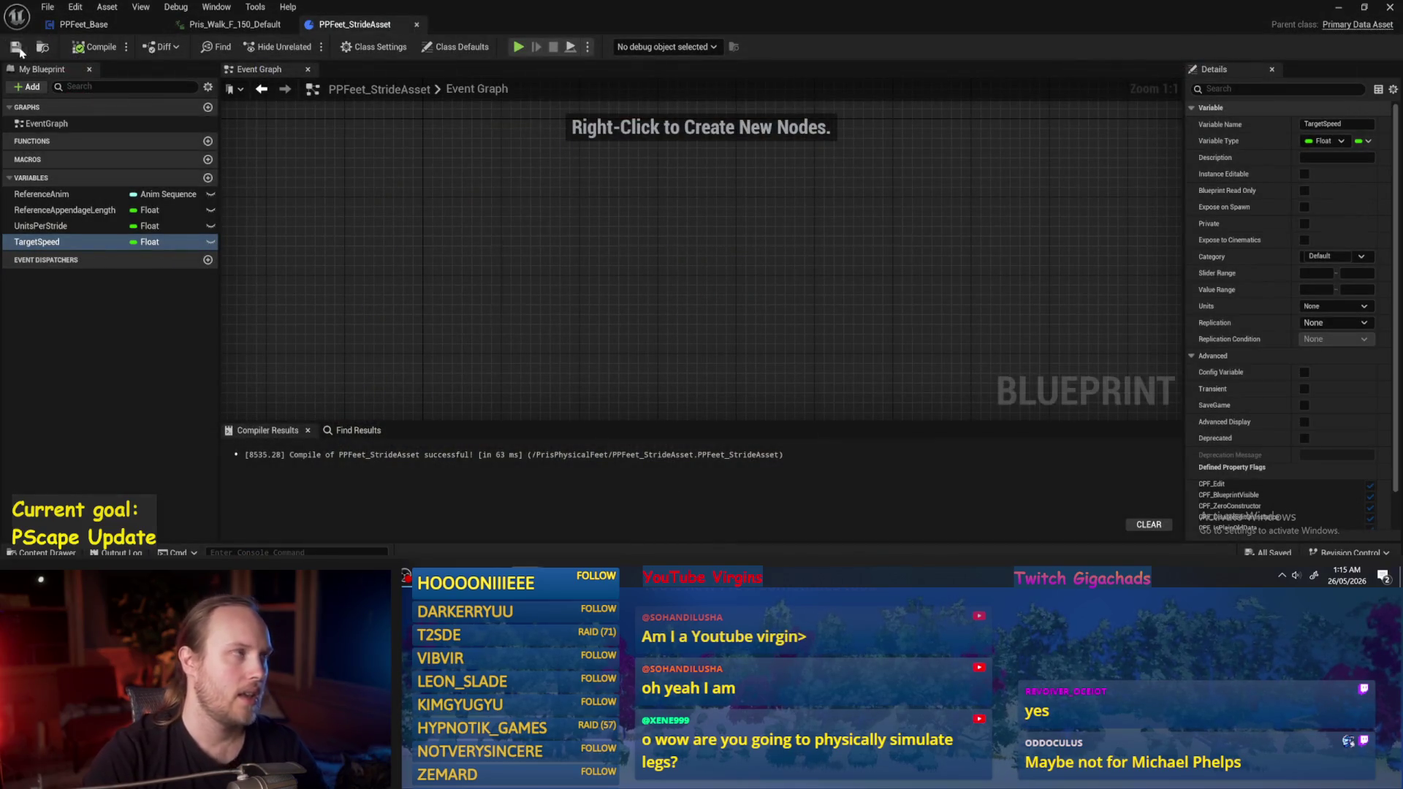
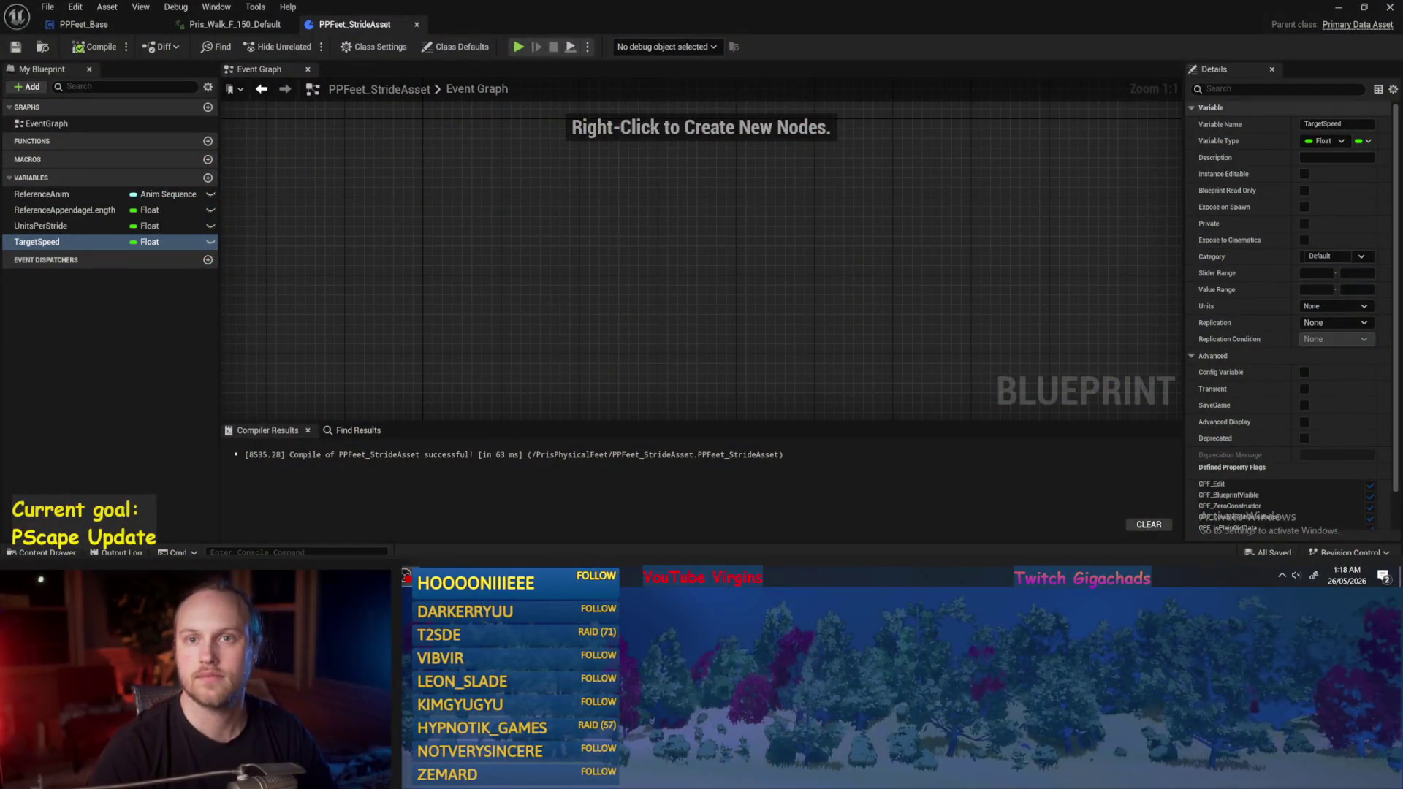
Recompile and save the PPFeet_StrideAsset blueprint.
left_click(676, 242)
scroll(629, 275, "down", 8)
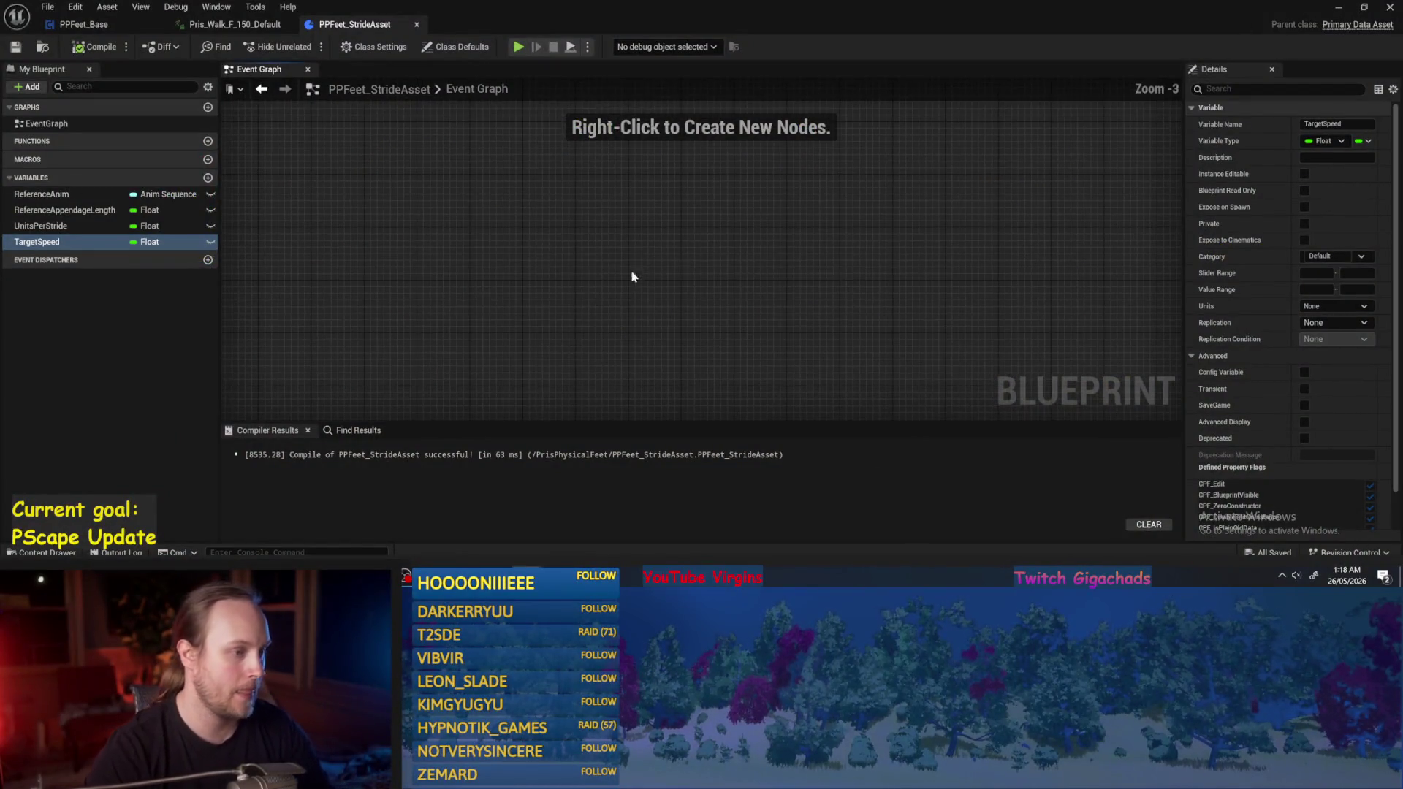
scroll(621, 289, "up", 6)
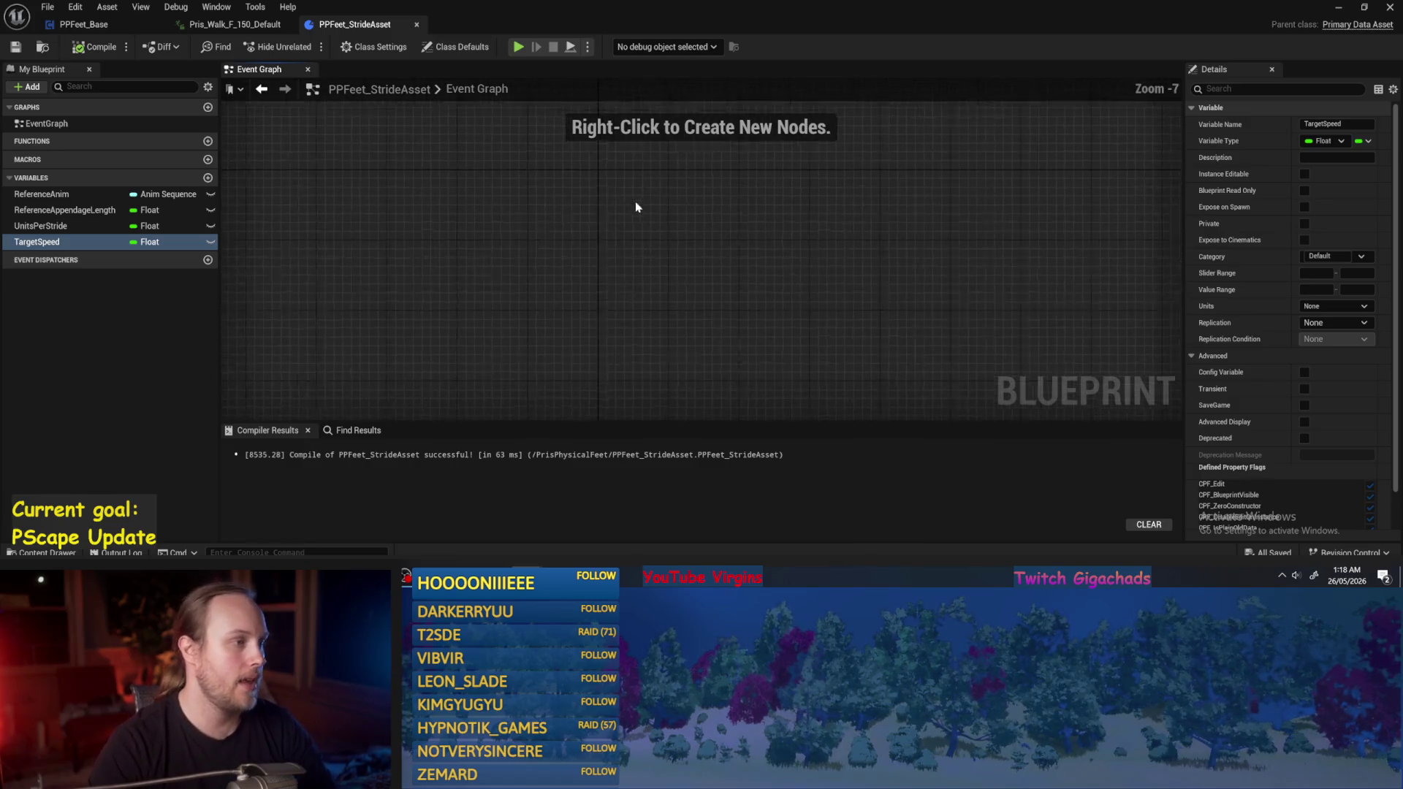
left_click(93, 48)
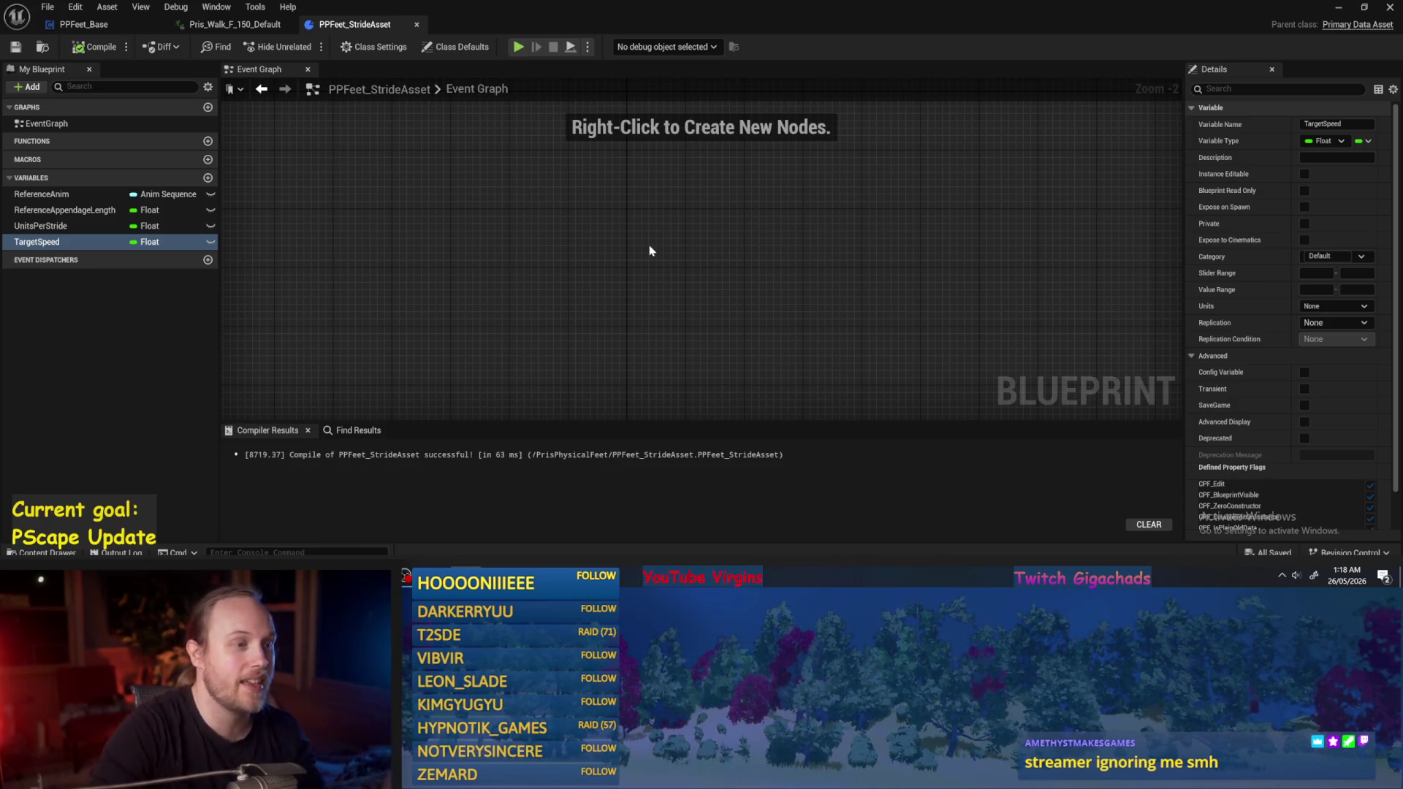
key("ctrl+s")
left_click(95, 47)
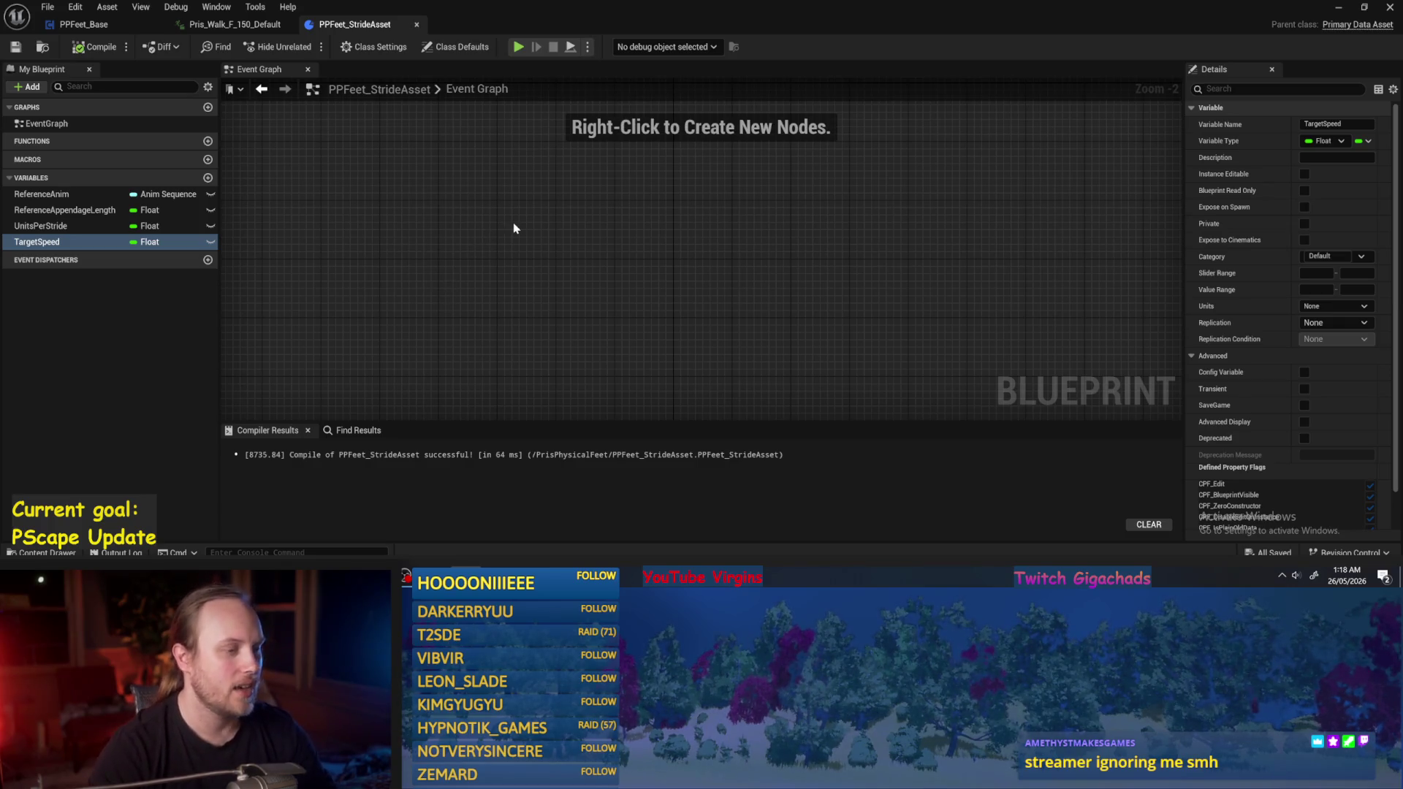
Pan around the empty event graph and recompile the blueprint once more.
left_click(564, 187)
left_click(469, 239)
mouse_move(468, 239)
left_mouse_down()
mouse_move(429, 213)
mouse_move(449, 183)
left_mouse_up()
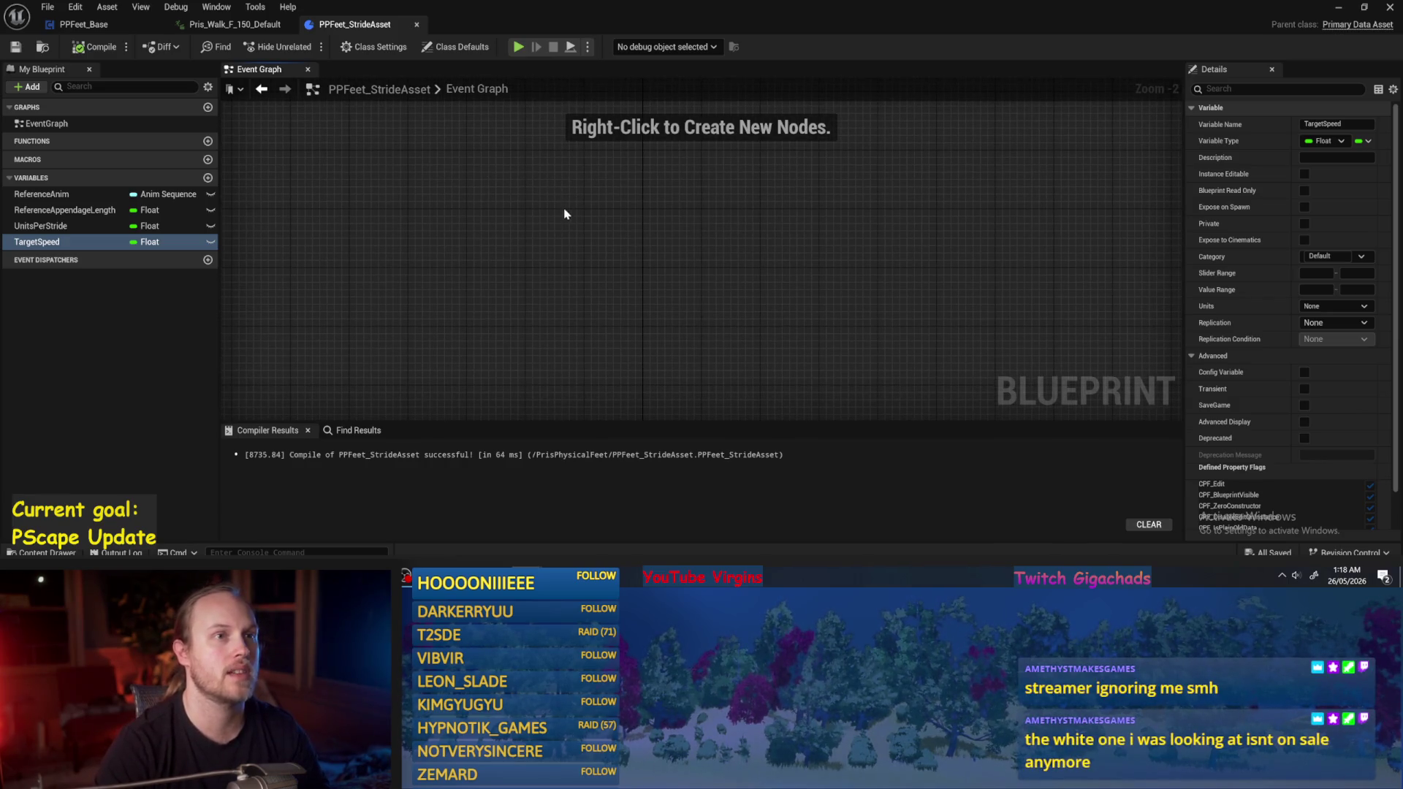
left_click_drag(589, 220, 544, 226)
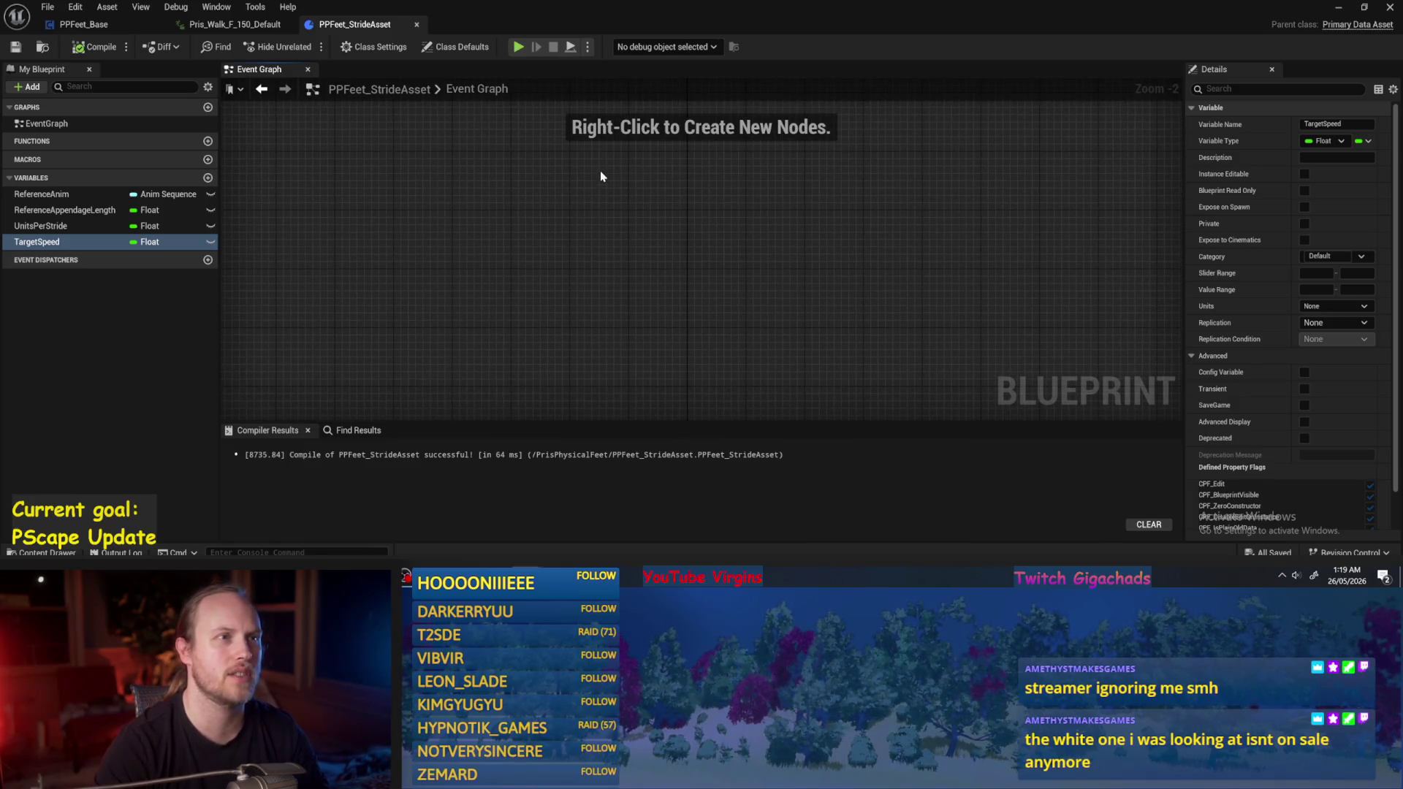
left_click(90, 47)
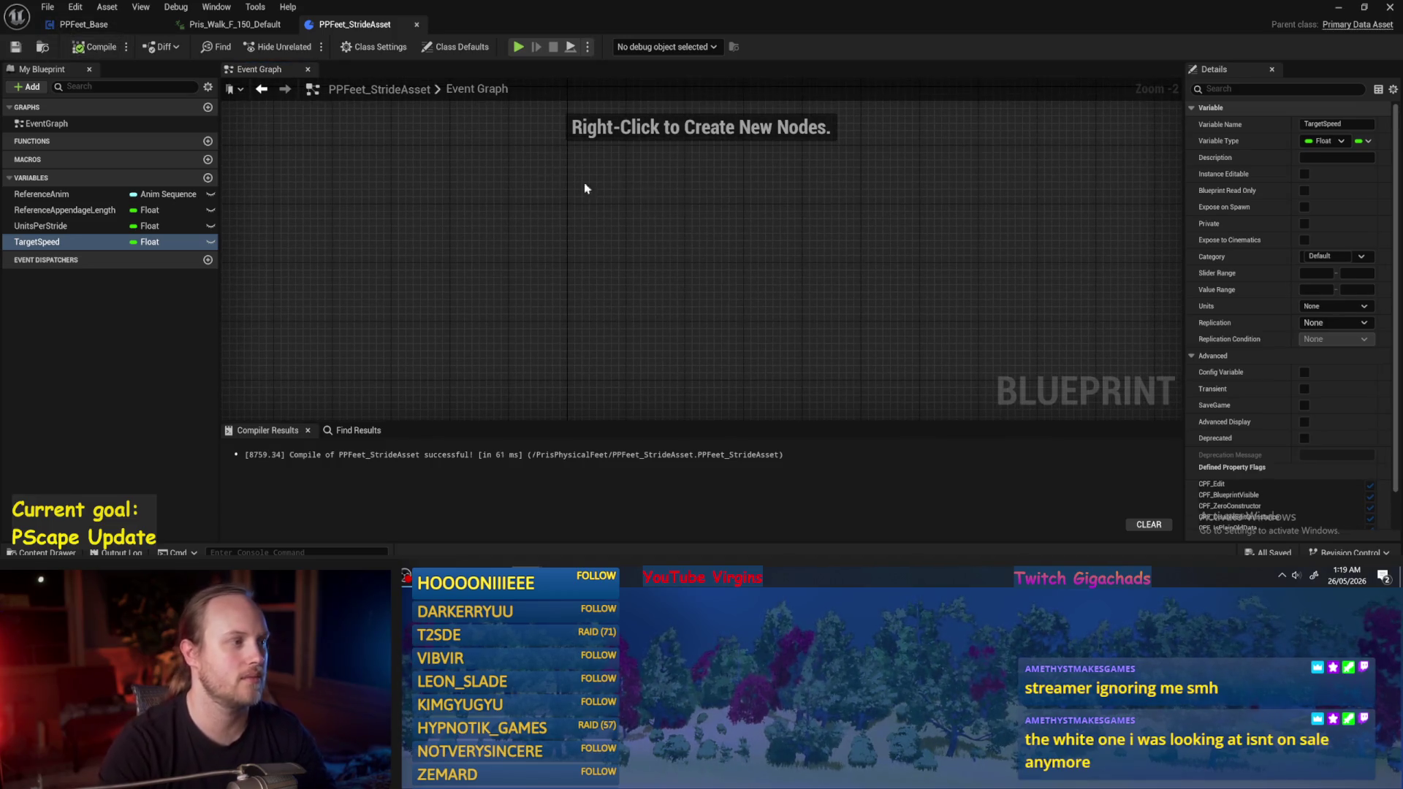
left_click_drag(315, 247, 394, 289)
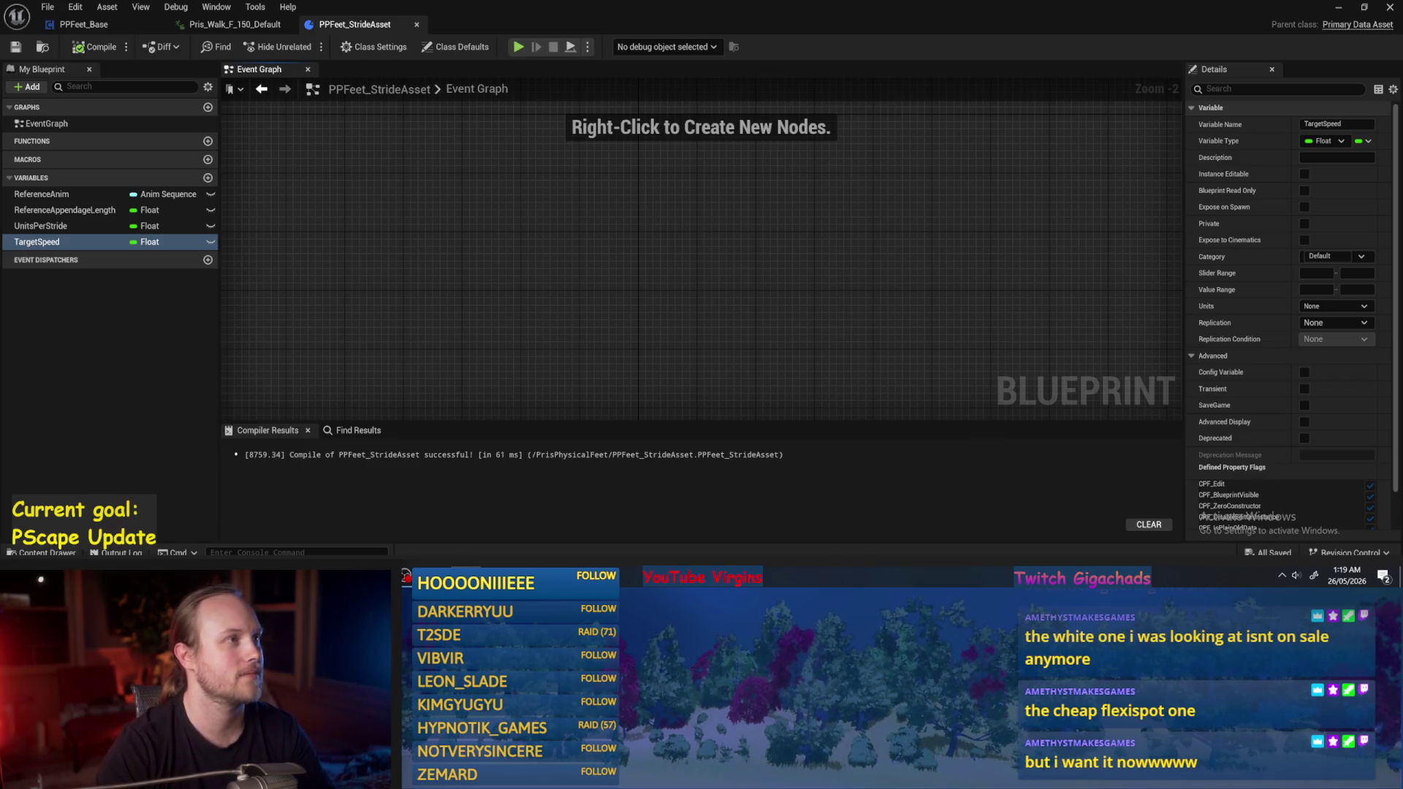
left_click_drag(683, 302, 733, 290)
left_click_drag(324, 252, 409, 226)
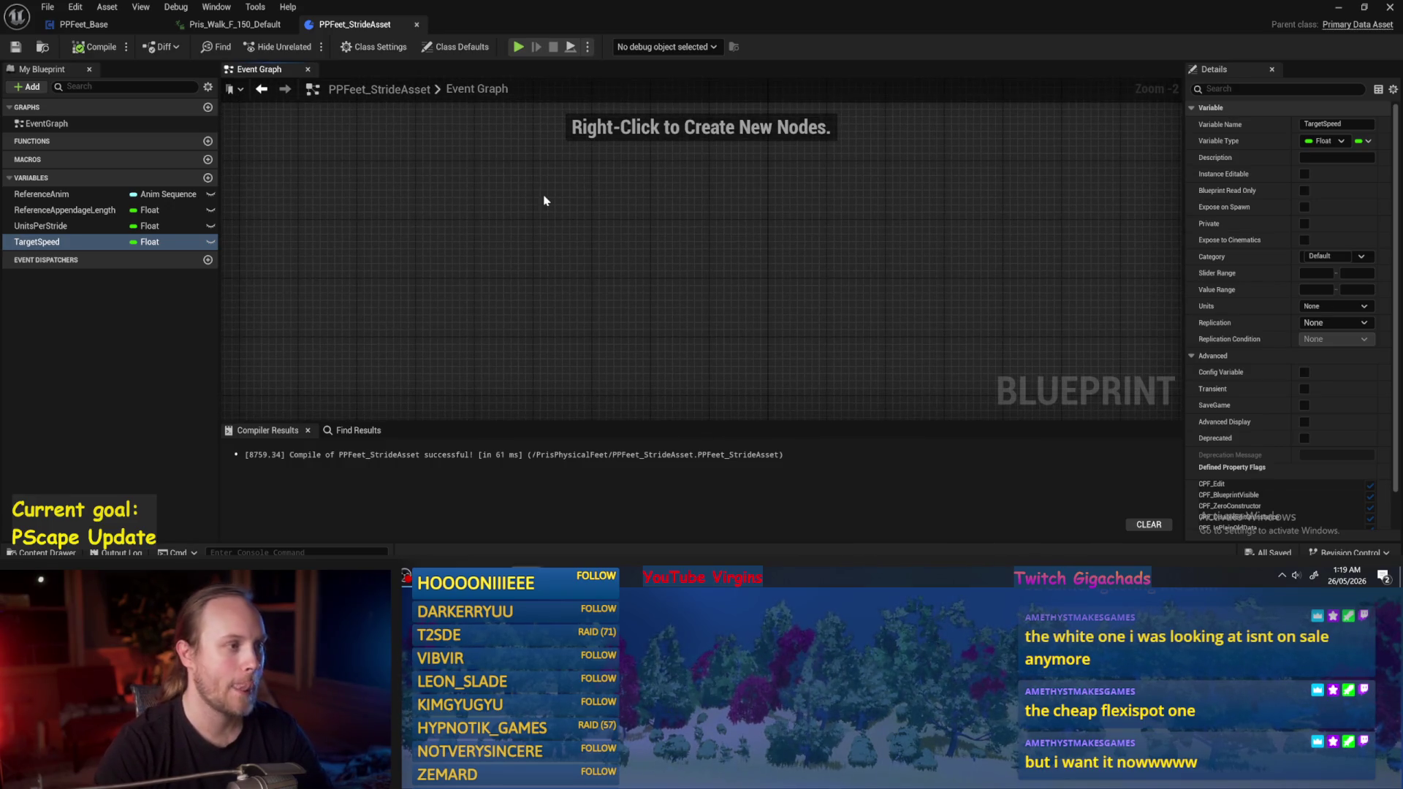
Set TargetSpeed's default value to 150 and recompile.
left_click(69, 210)
left_click(33, 242)
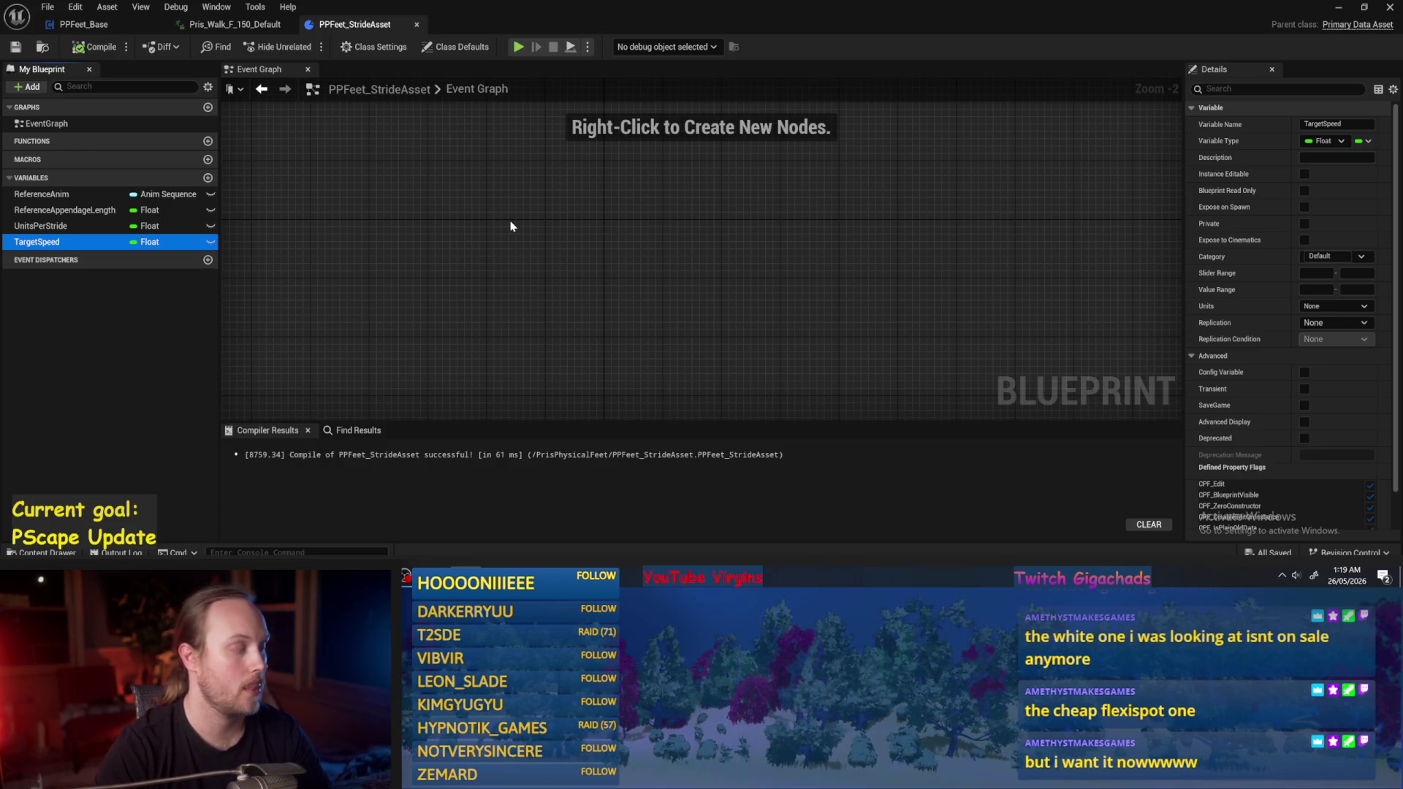
mouse_move(29, 226)
left_mouse_down()
mouse_move(26, 241)
mouse_move(51, 250)
left_mouse_up()
left_click(51, 250)
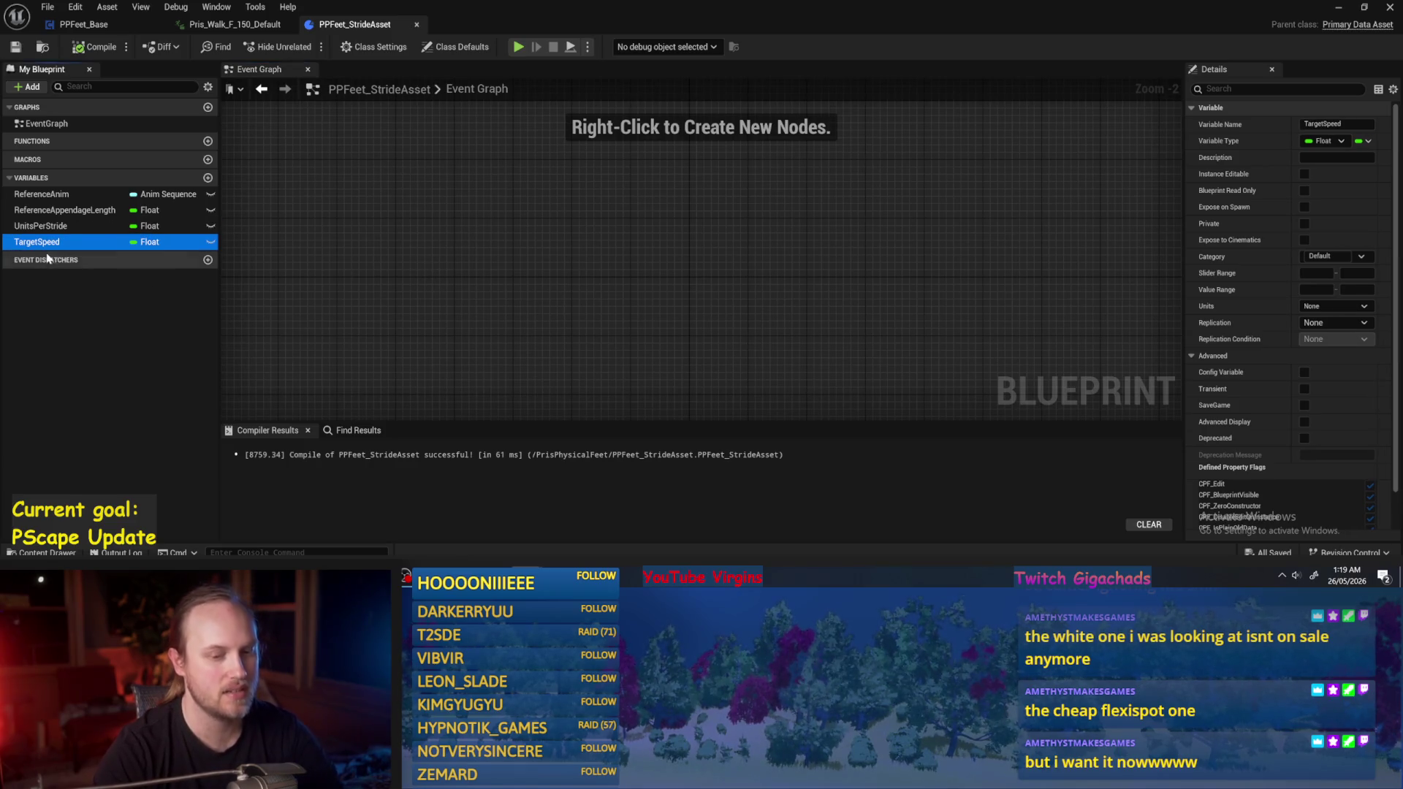
left_click(30, 246)
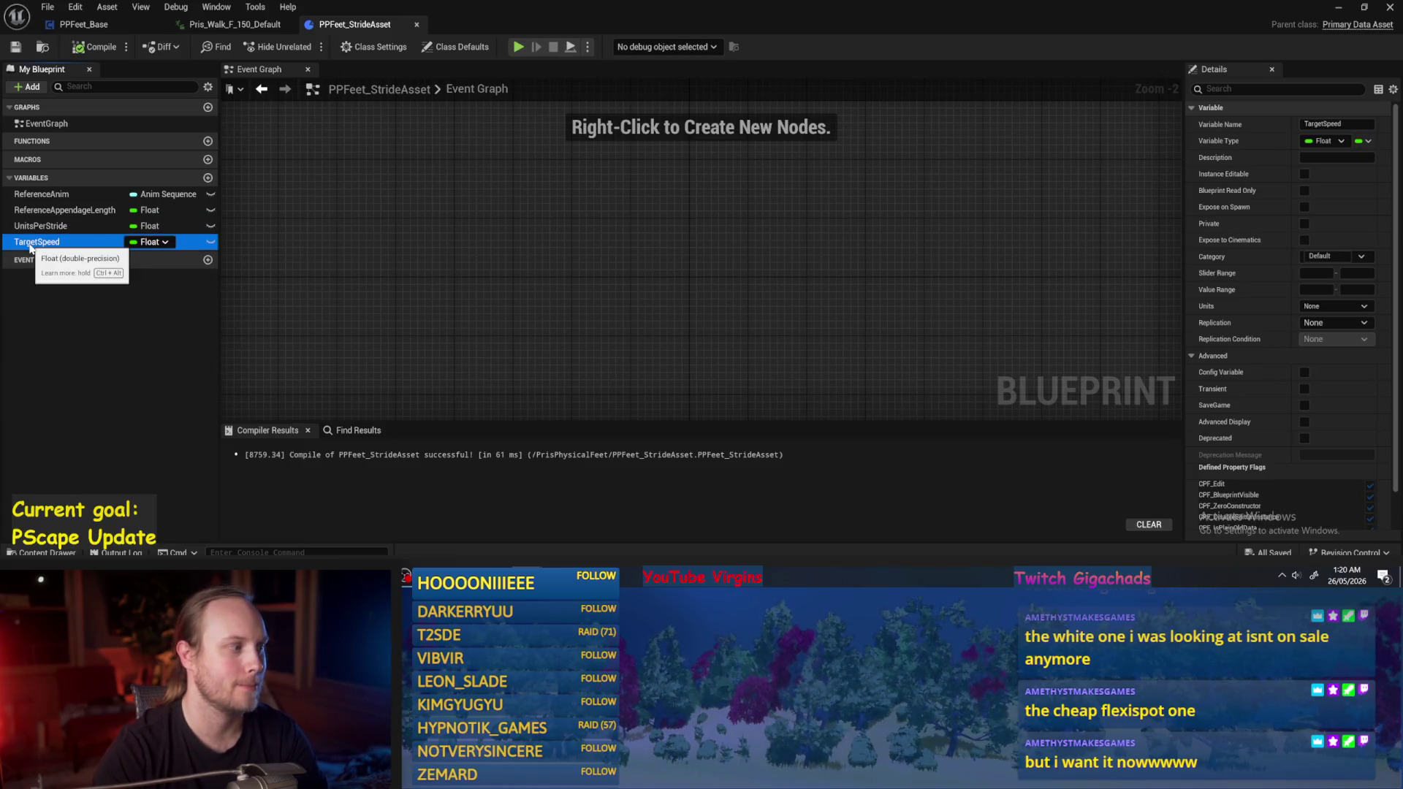
scroll(1366, 414, "down", 2)
left_click(1339, 519)
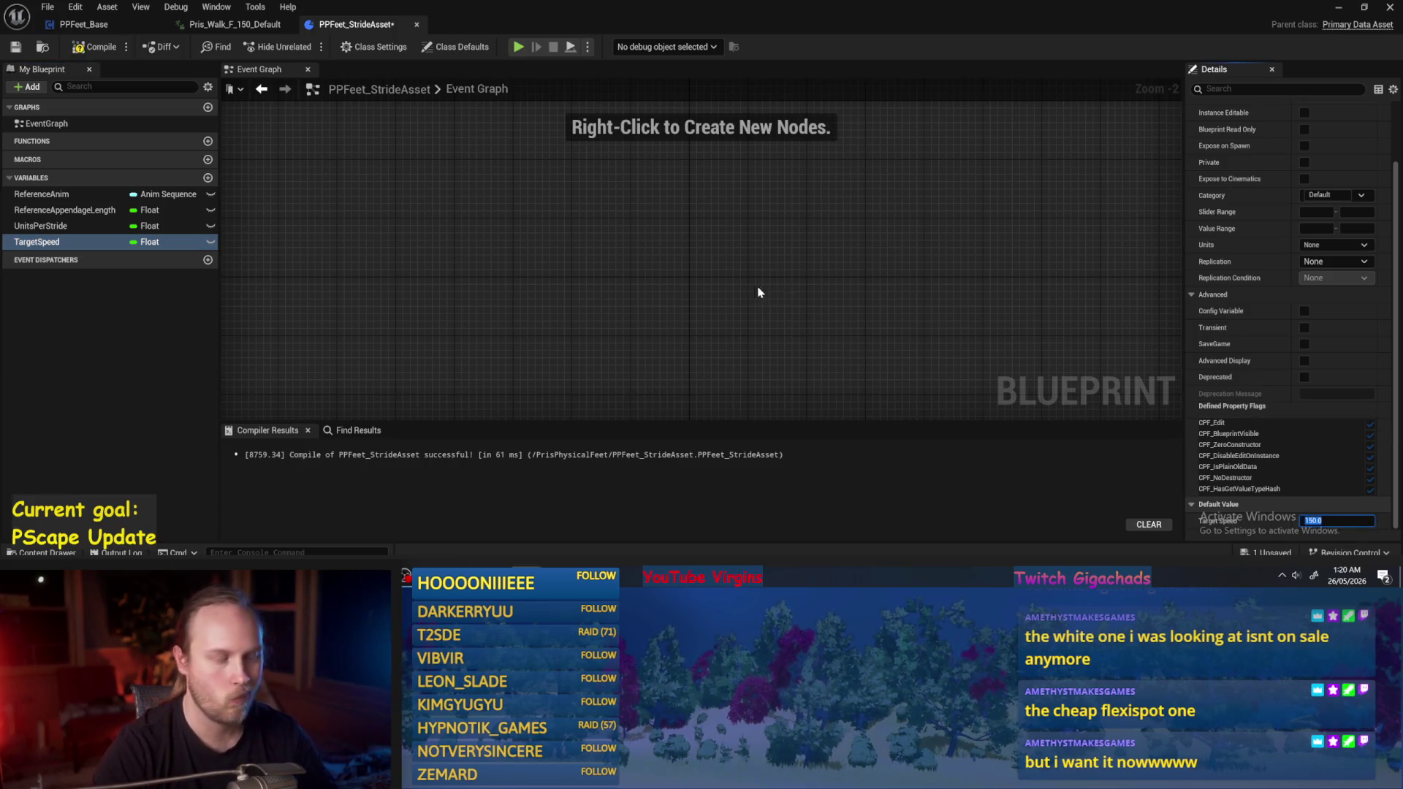
key("Return")
left_click(83, 49)
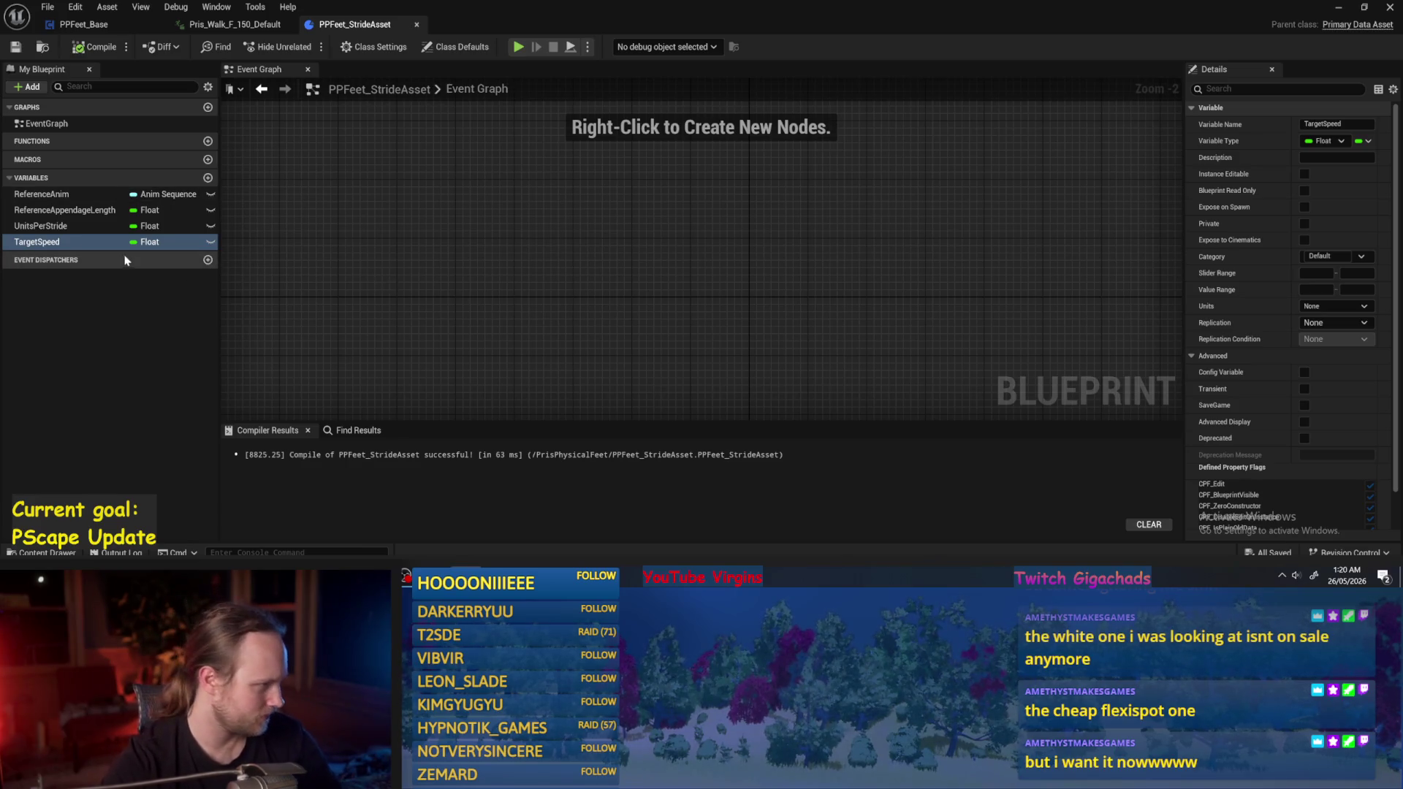
Rename the TargetSpeed variable to ReferenceSpeed.
double_click(42, 242)
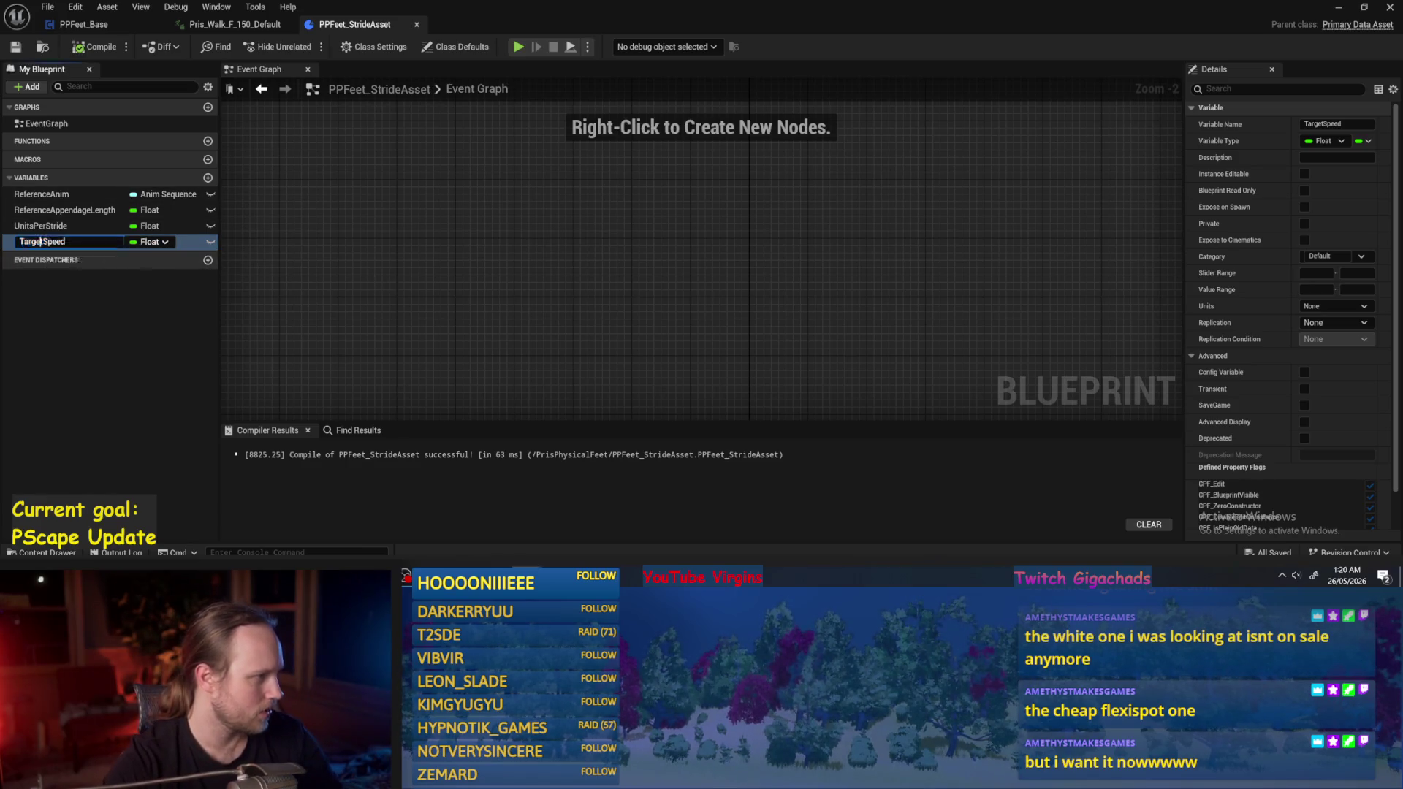
left_click_drag(42, 241, 3, 261)
type("Reference")
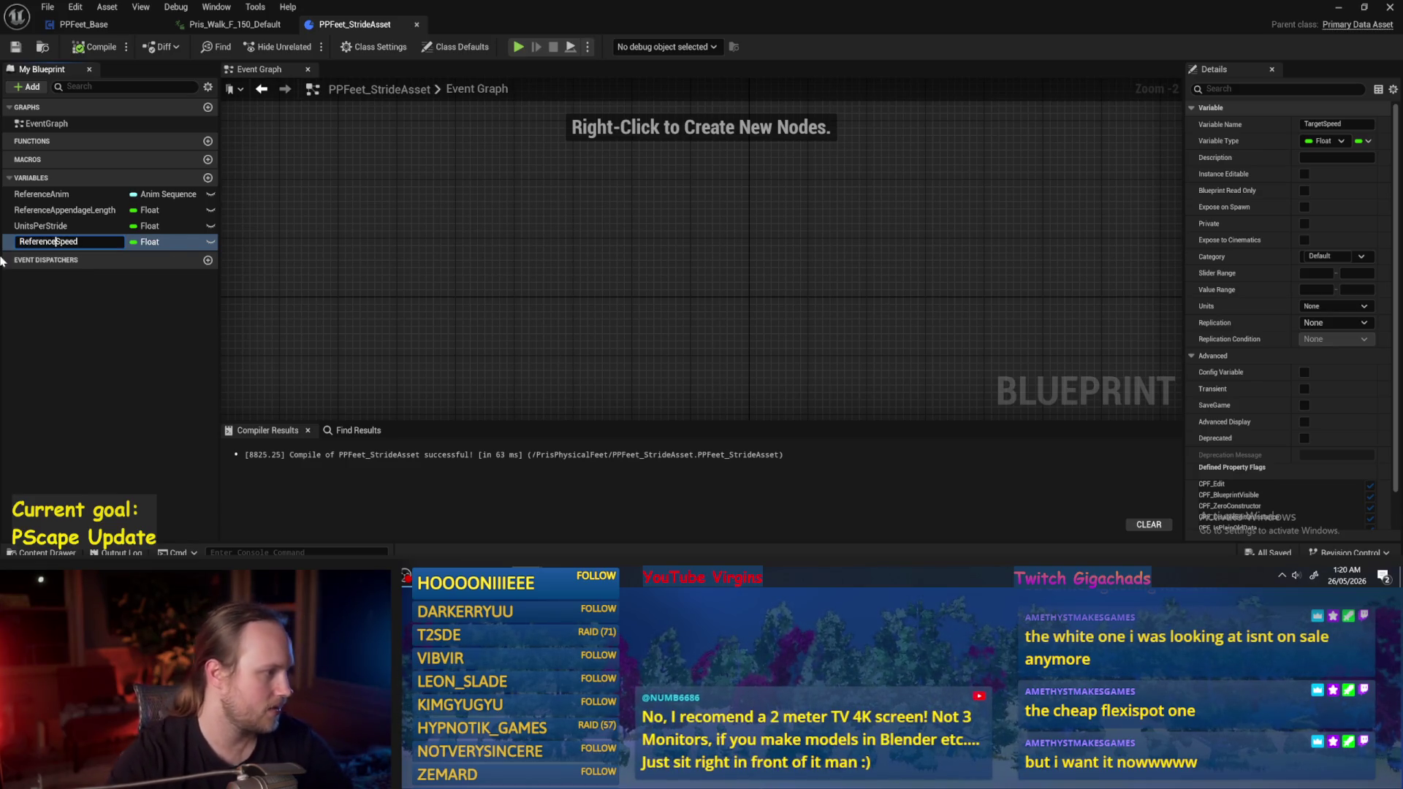
key("Return")
left_click(237, 229)
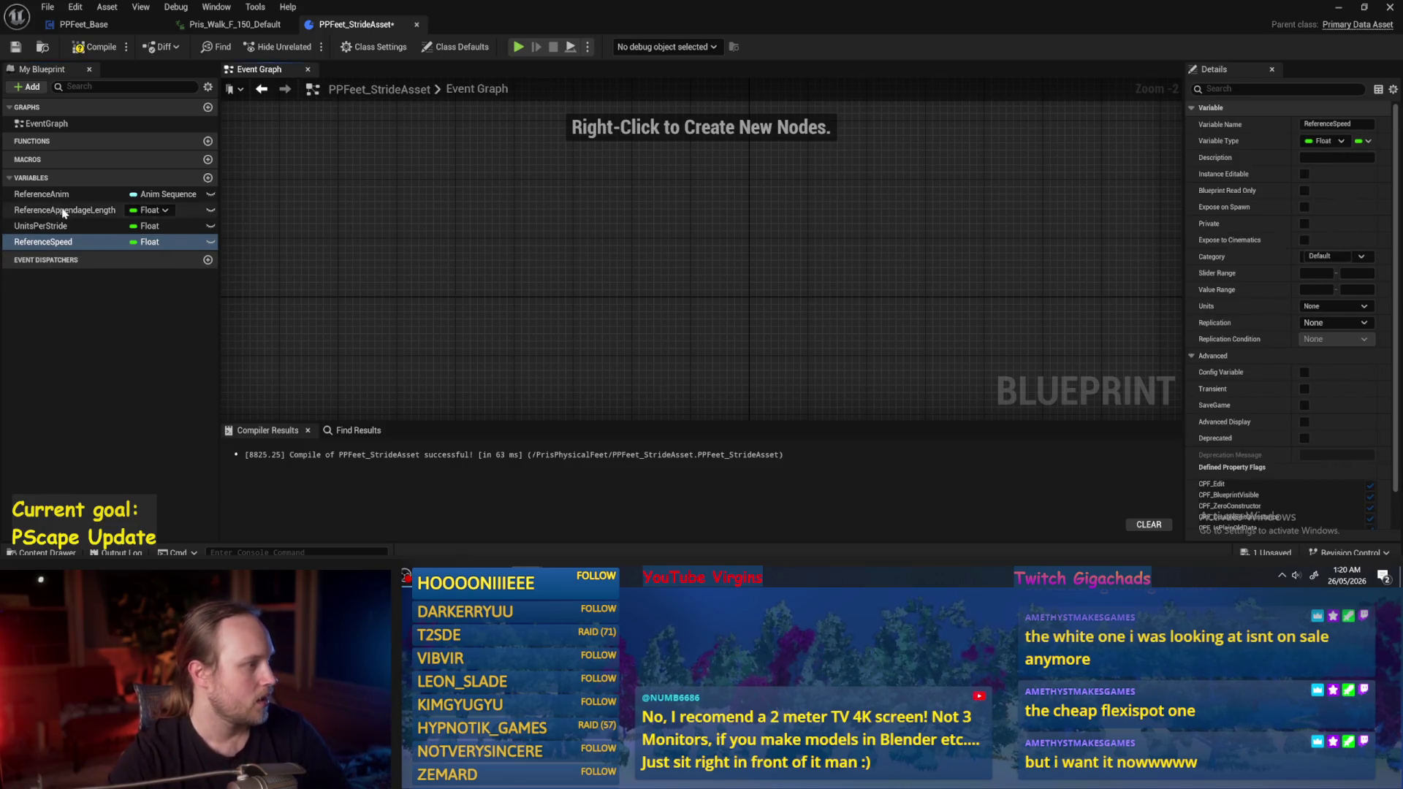
Rename UnitsPerStride to ReferenceUnitsPerStride, then compile and save the blueprint.
left_click(59, 228)
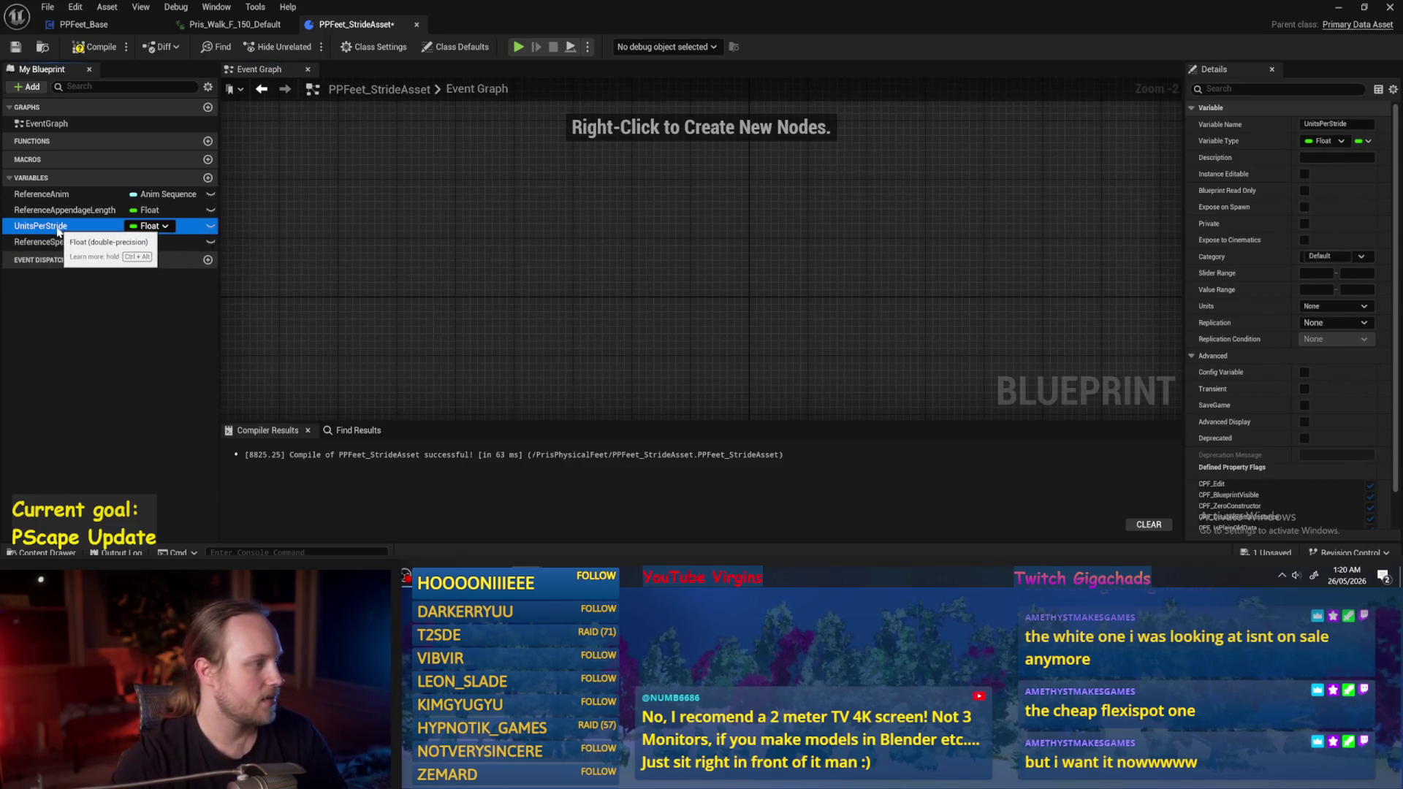
left_click(18, 228)
left_click(18, 228)
type("Refere")
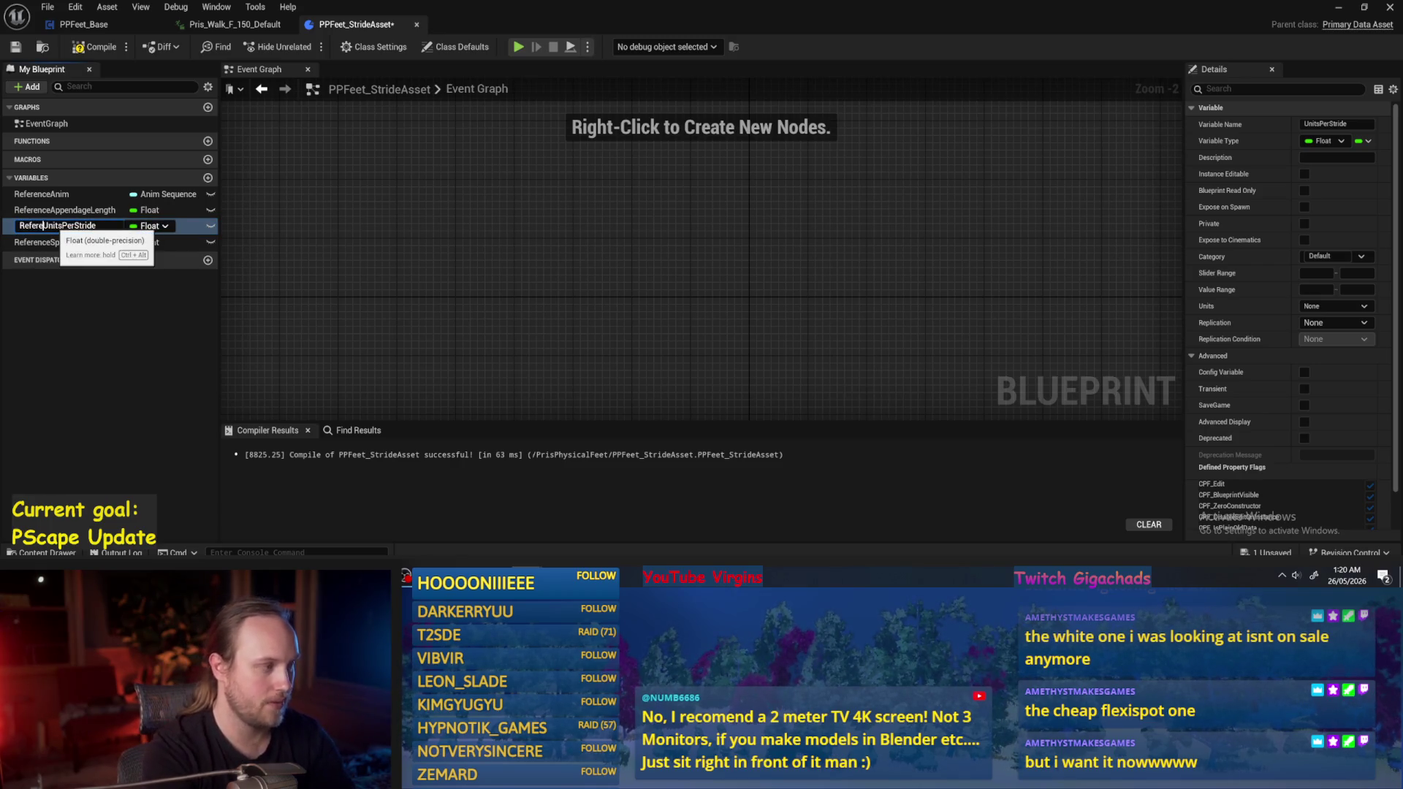
type("nce")
key("Return")
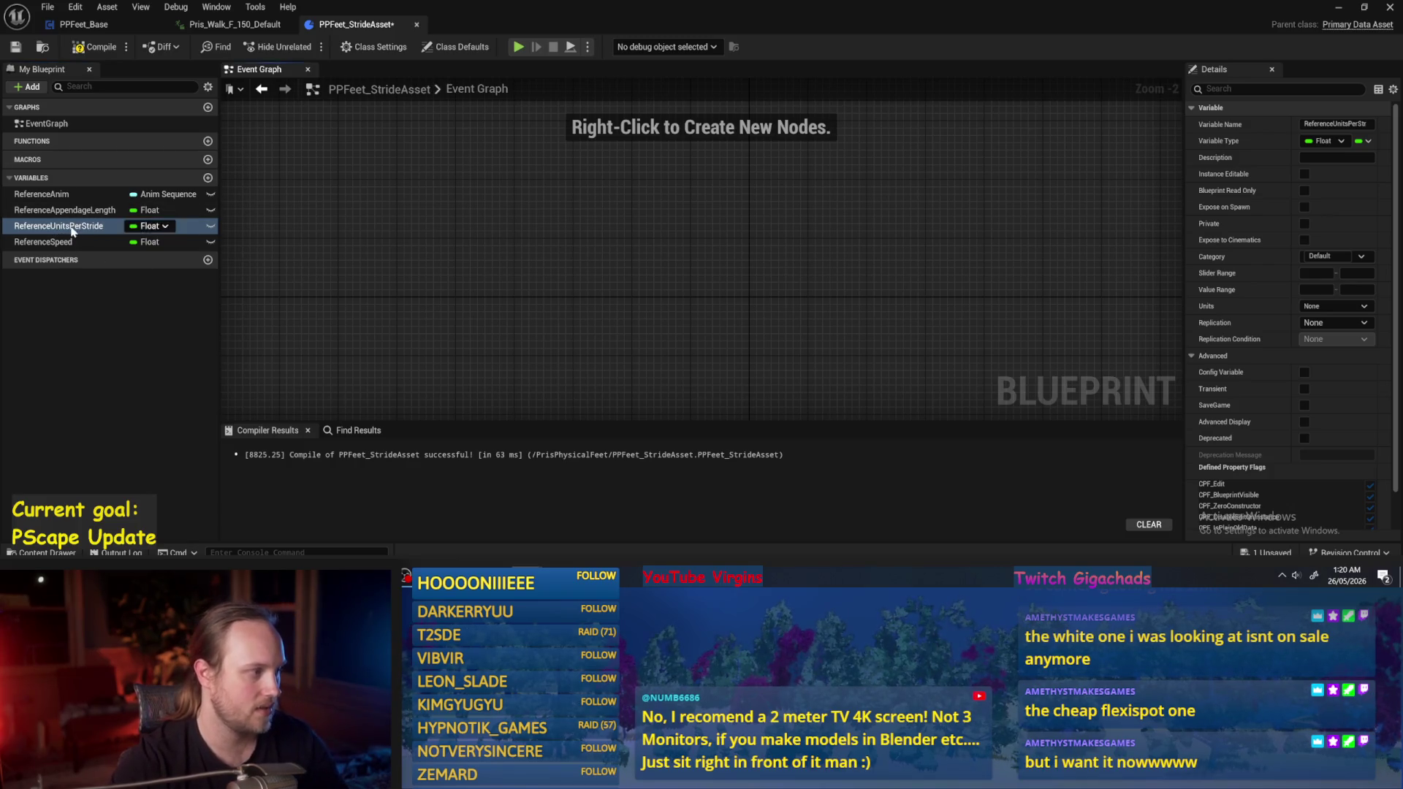
left_click(44, 242)
left_click(95, 47)
left_click(14, 47)
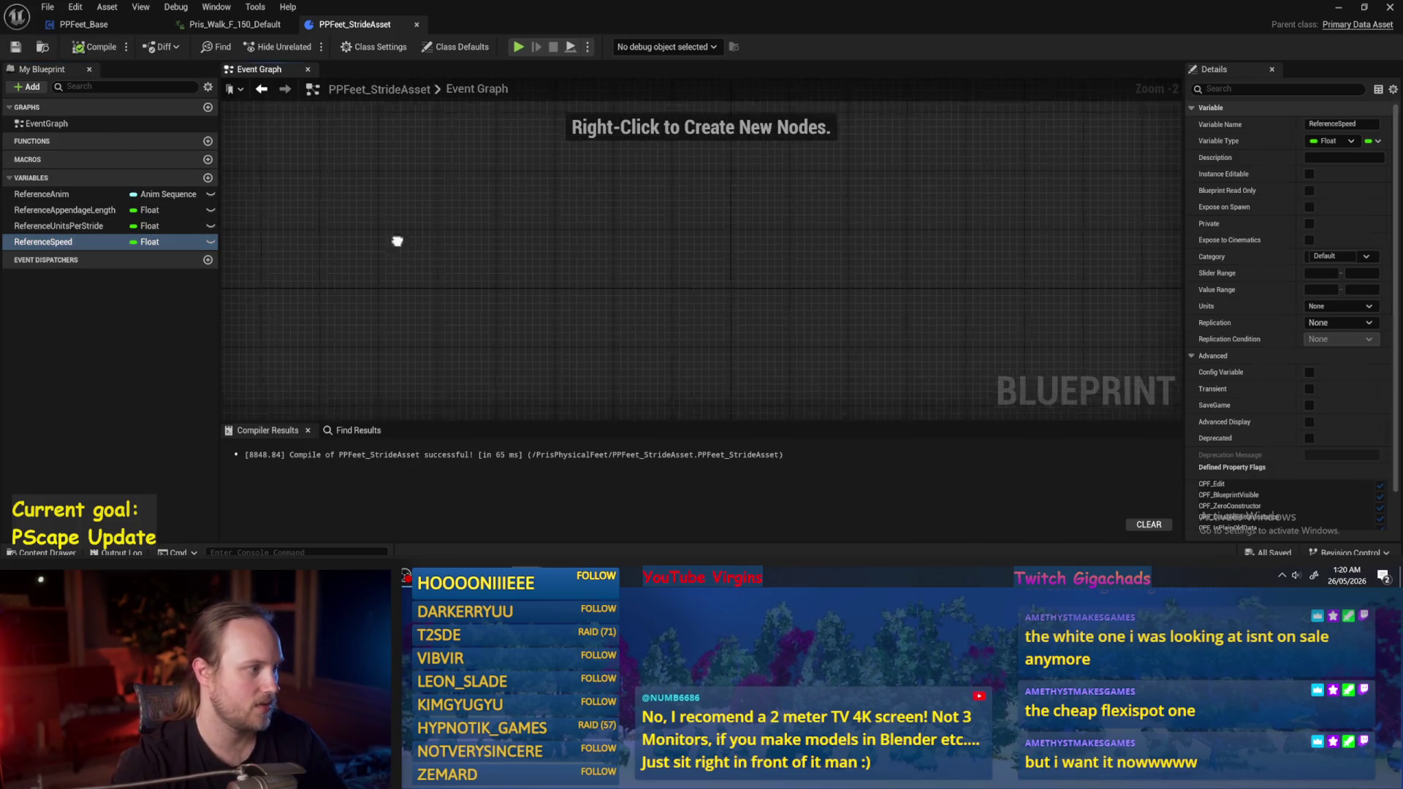
Check ReferenceAnim's type options without changes, recompile, and switch to the web browser.
left_click(43, 227)
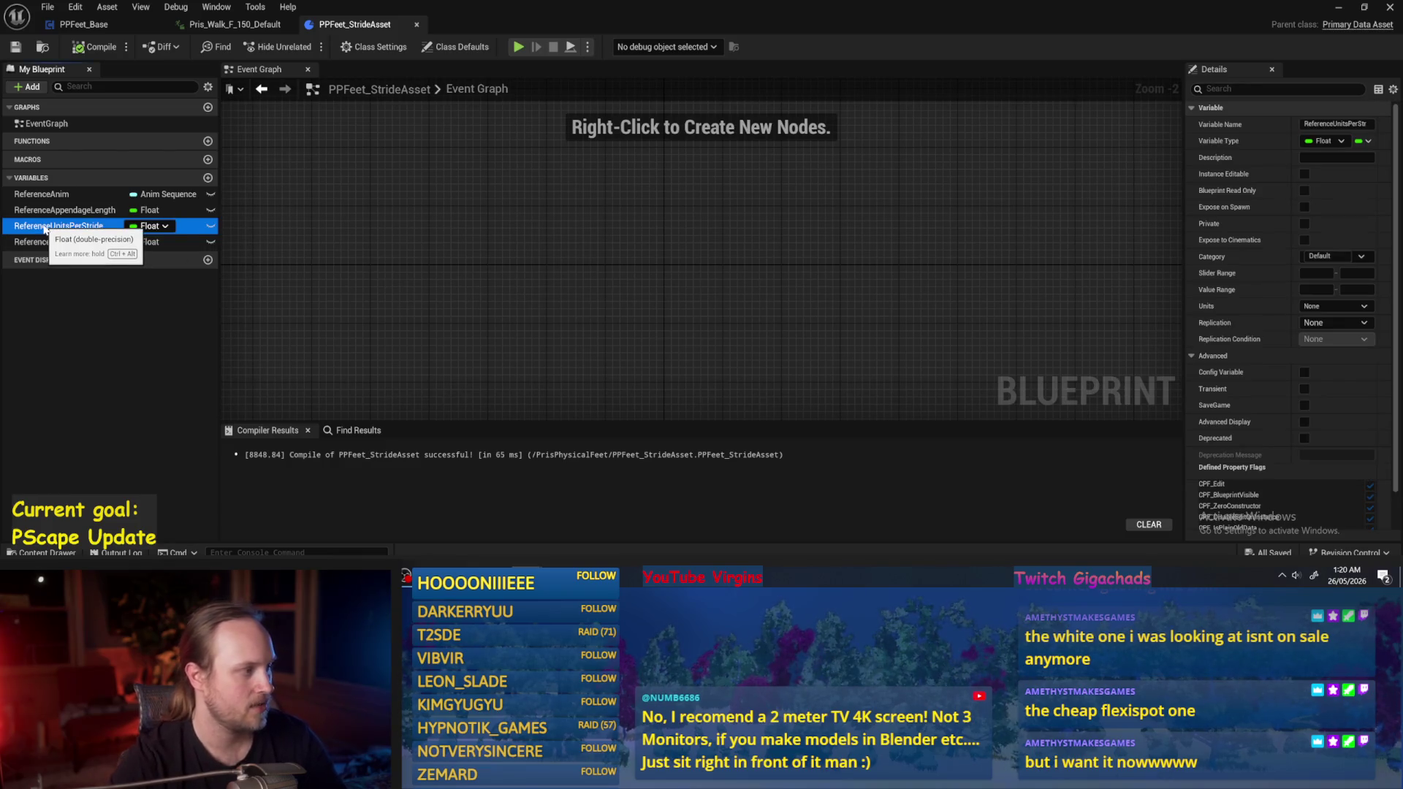
scroll(1309, 286, "down", 3)
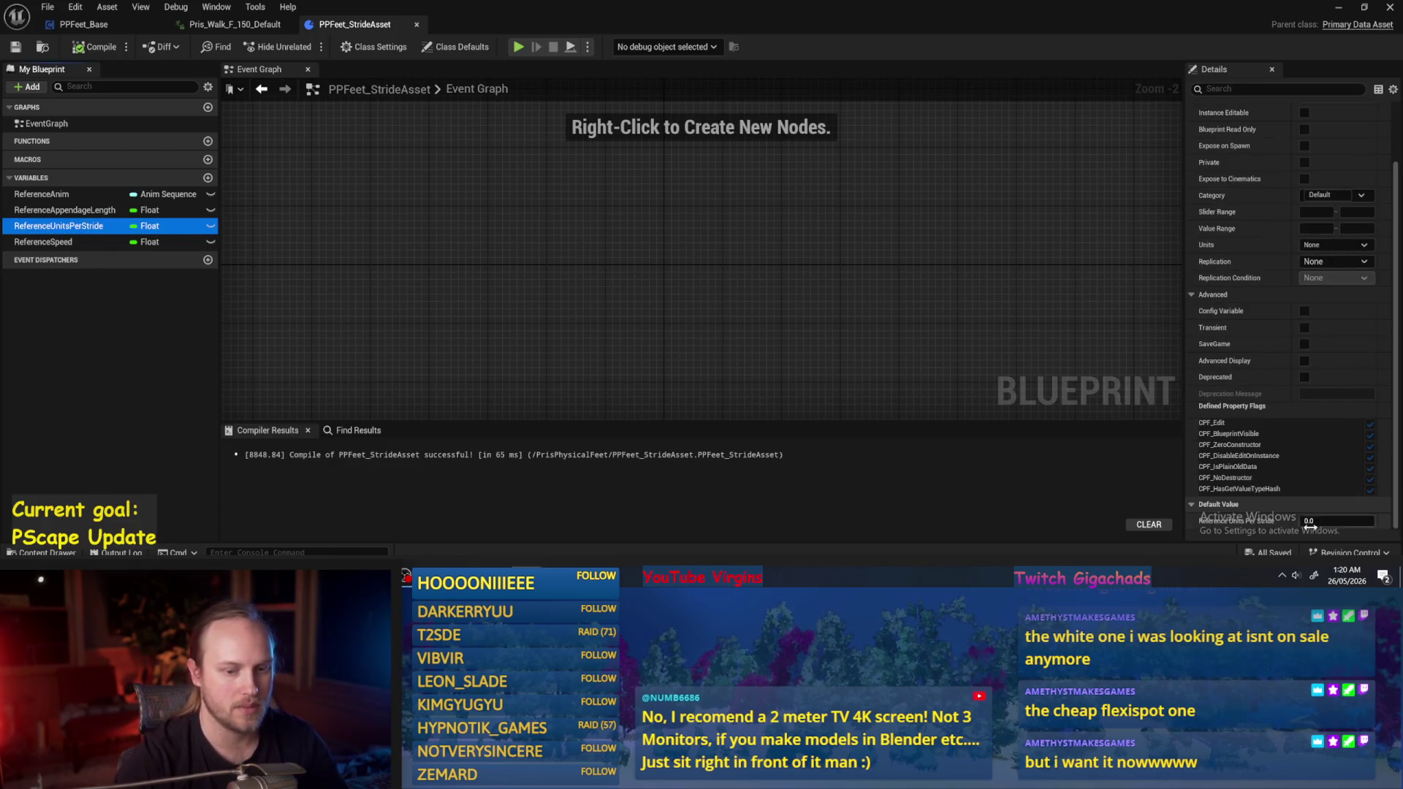
left_click(40, 194)
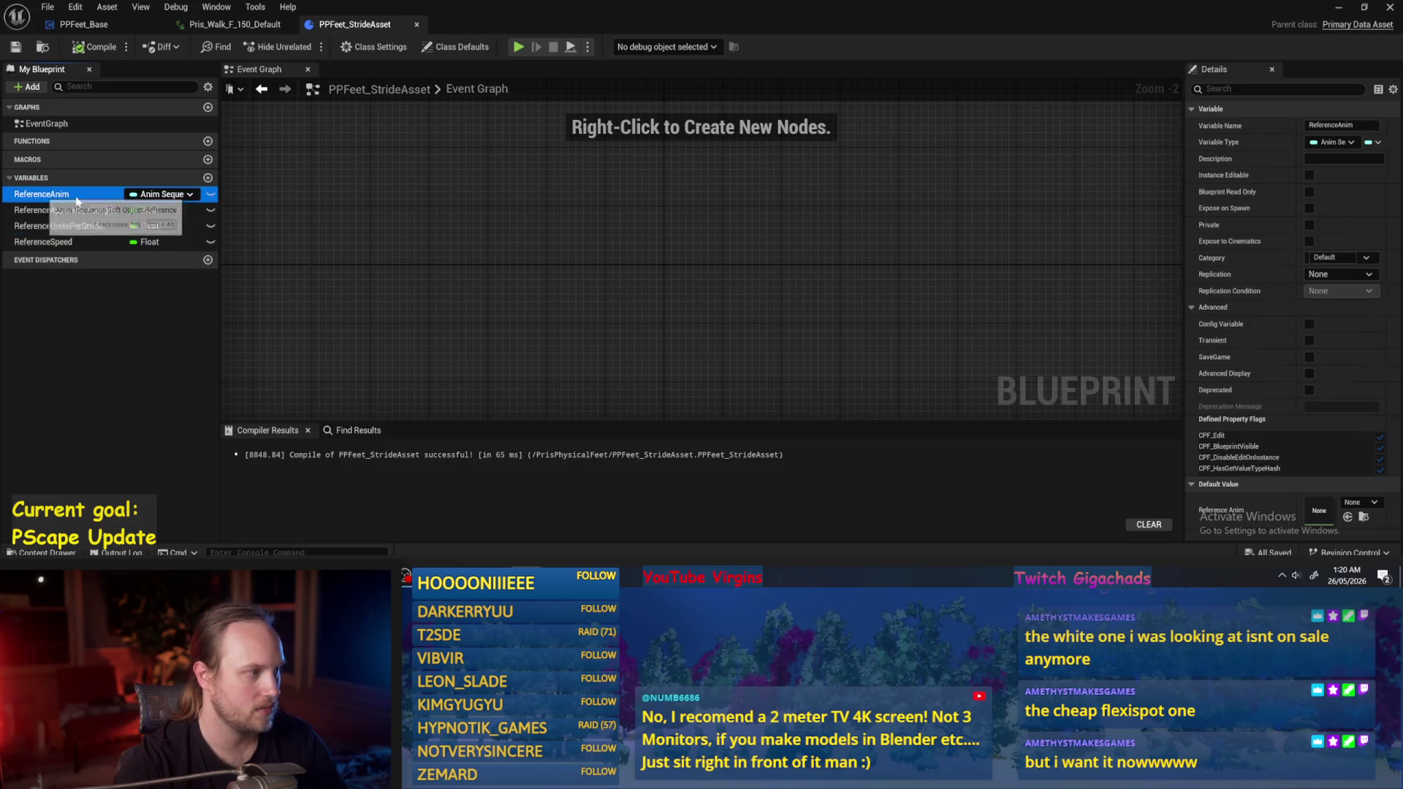
left_click(185, 195)
left_click(298, 152)
left_click(74, 49)
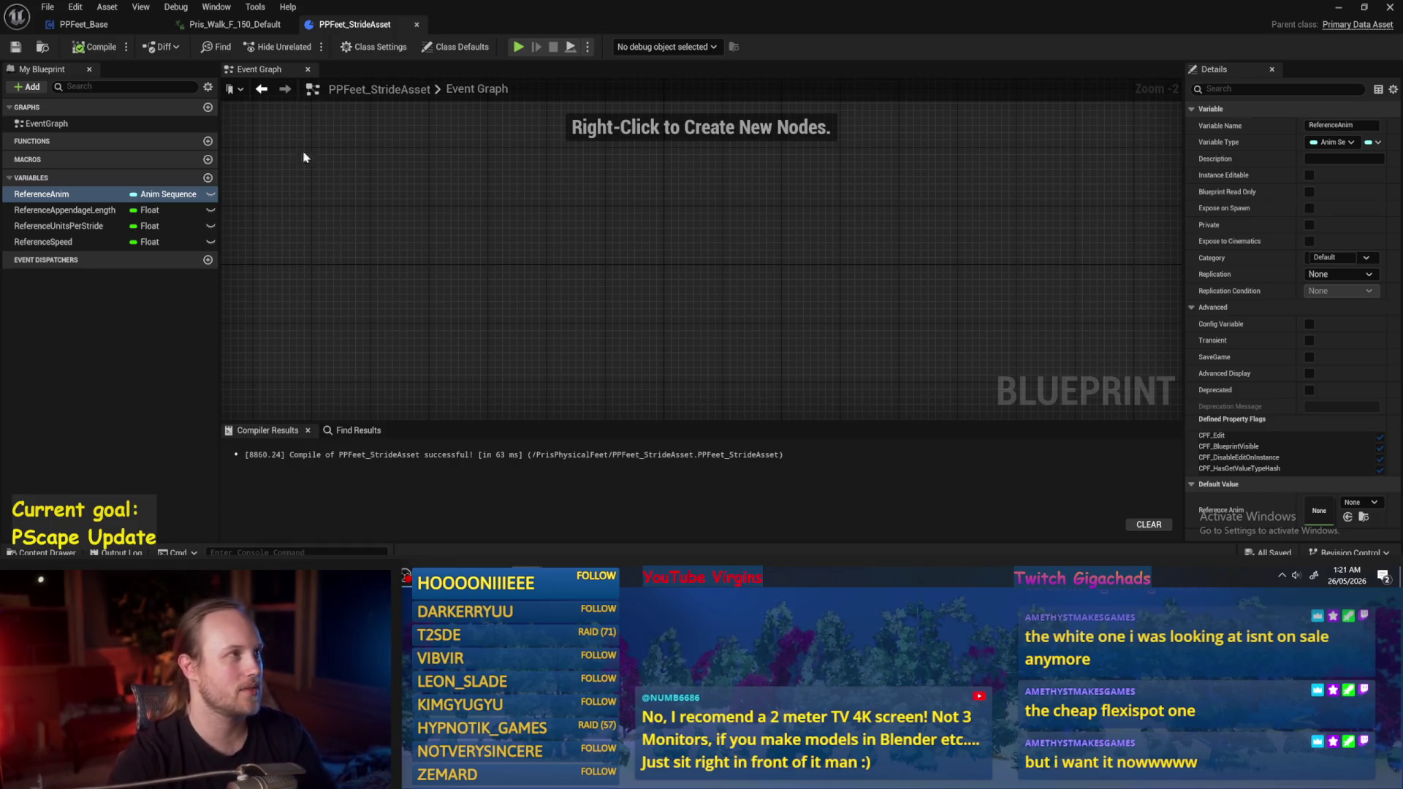
left_click(363, 327)
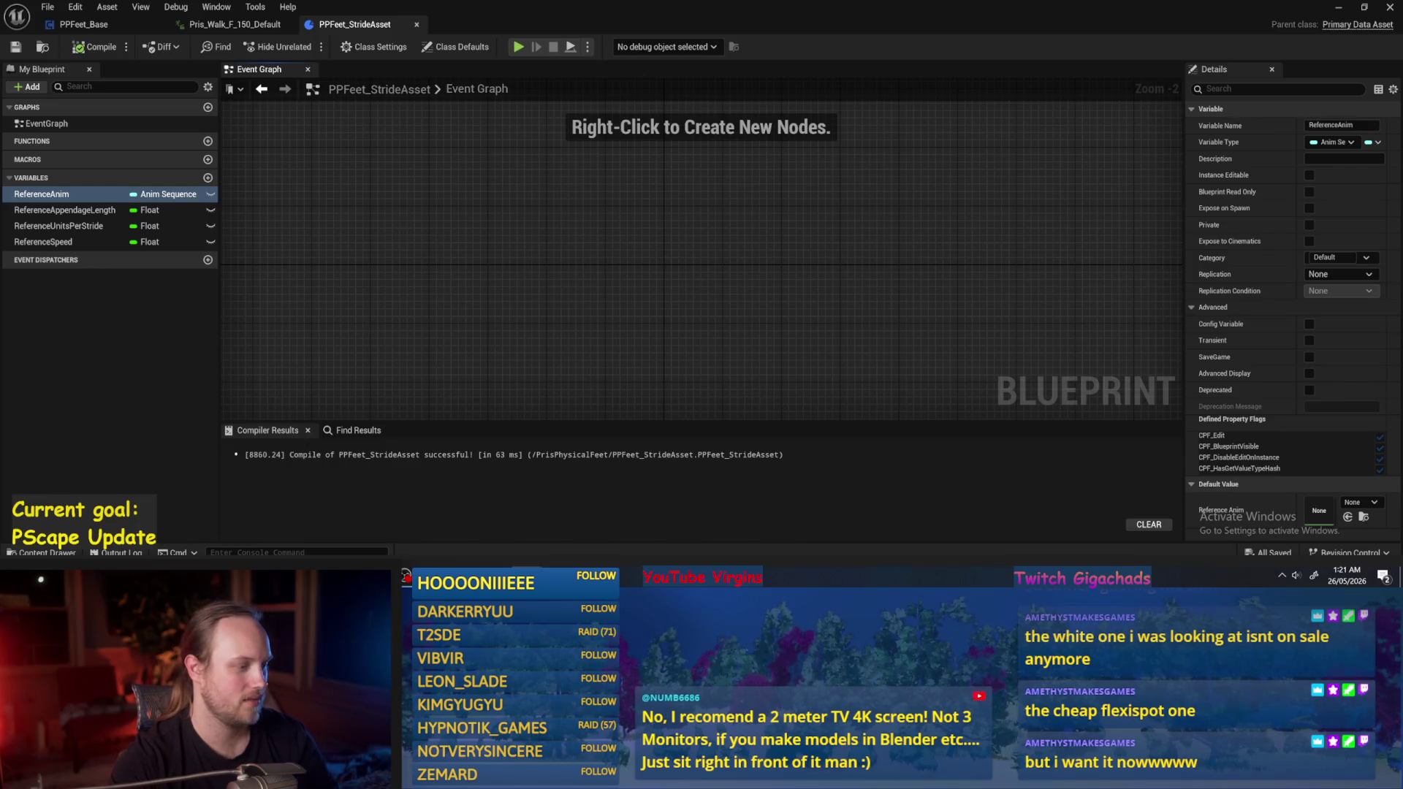
key("alt+Tab")
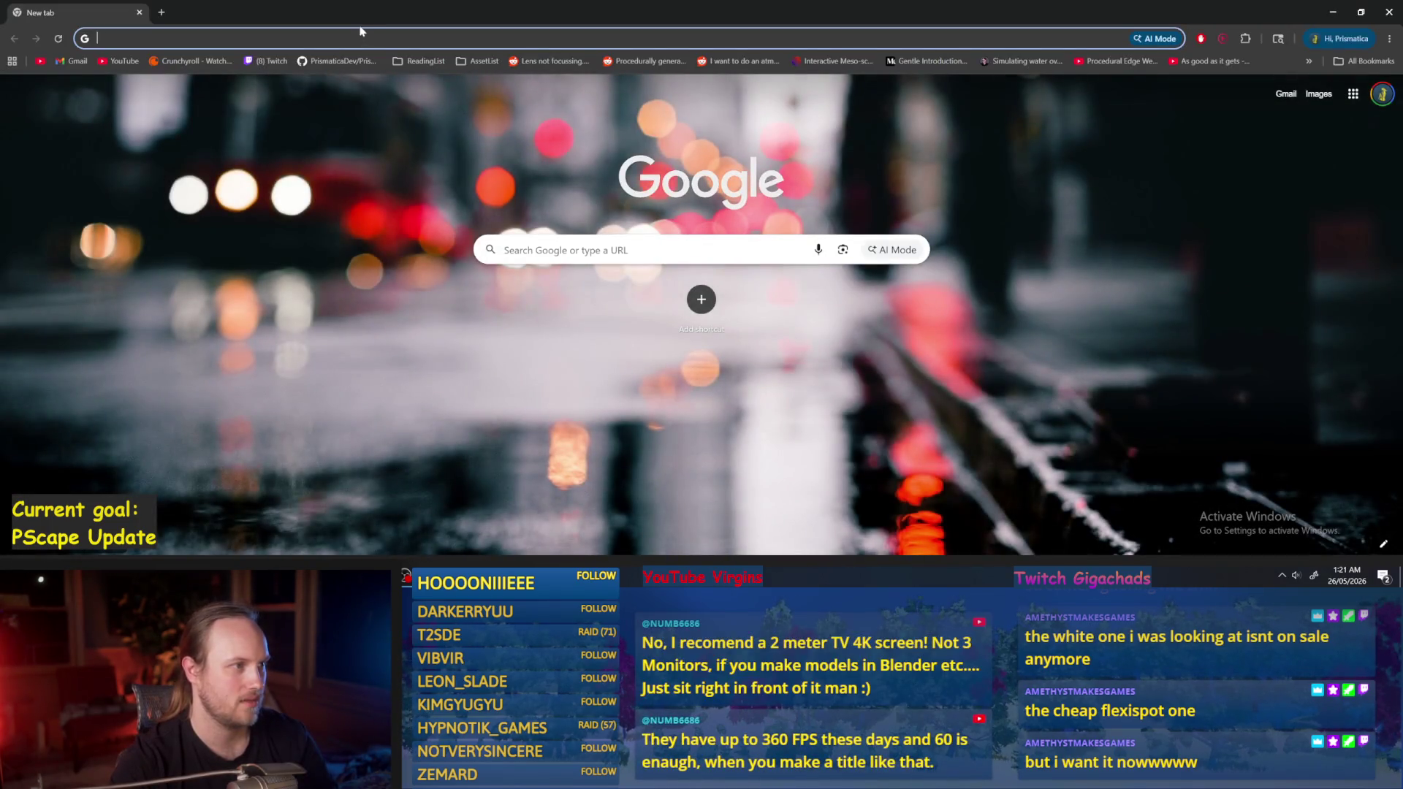
key("alt+Tab")
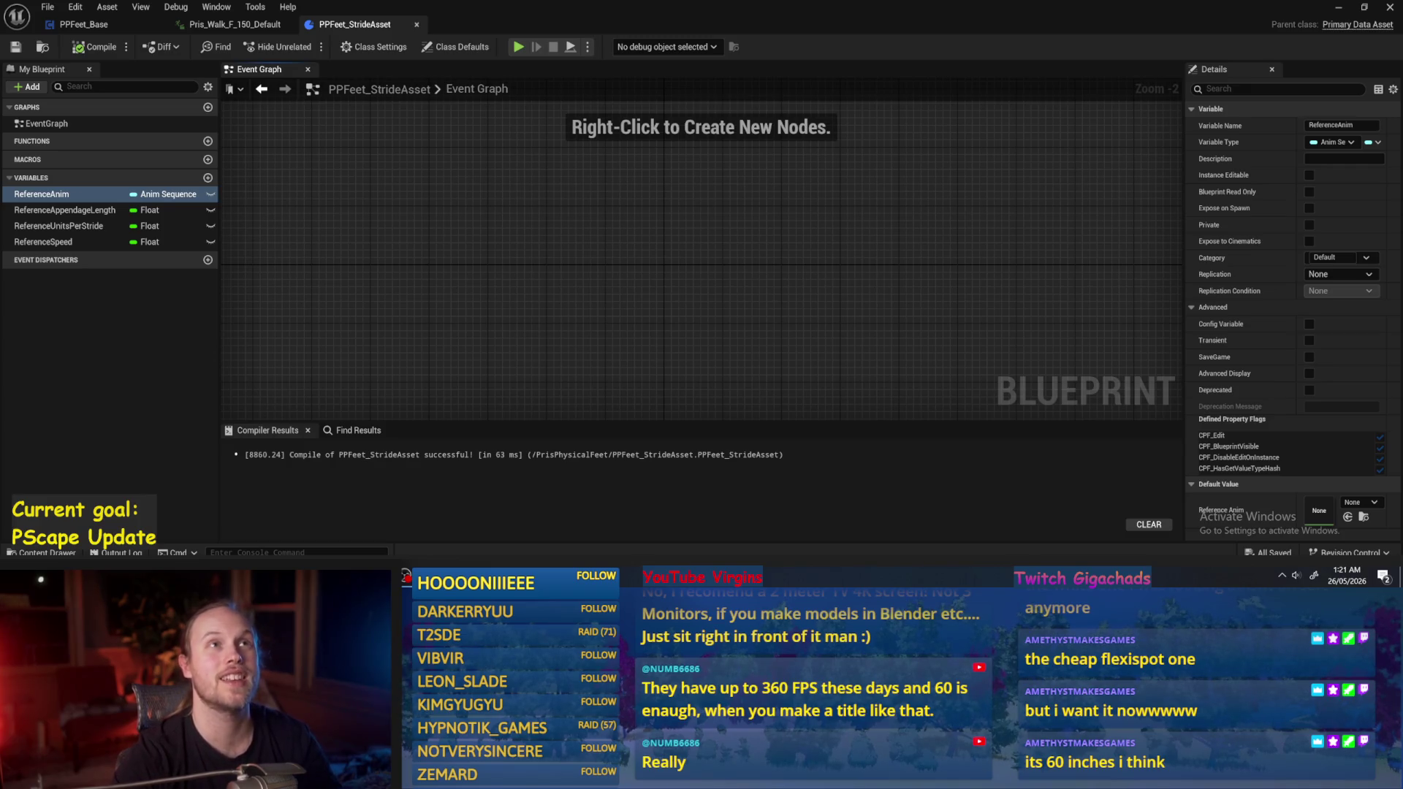
Pan the stride asset's event graph and recompile the blueprint.
left_click(887, 70)
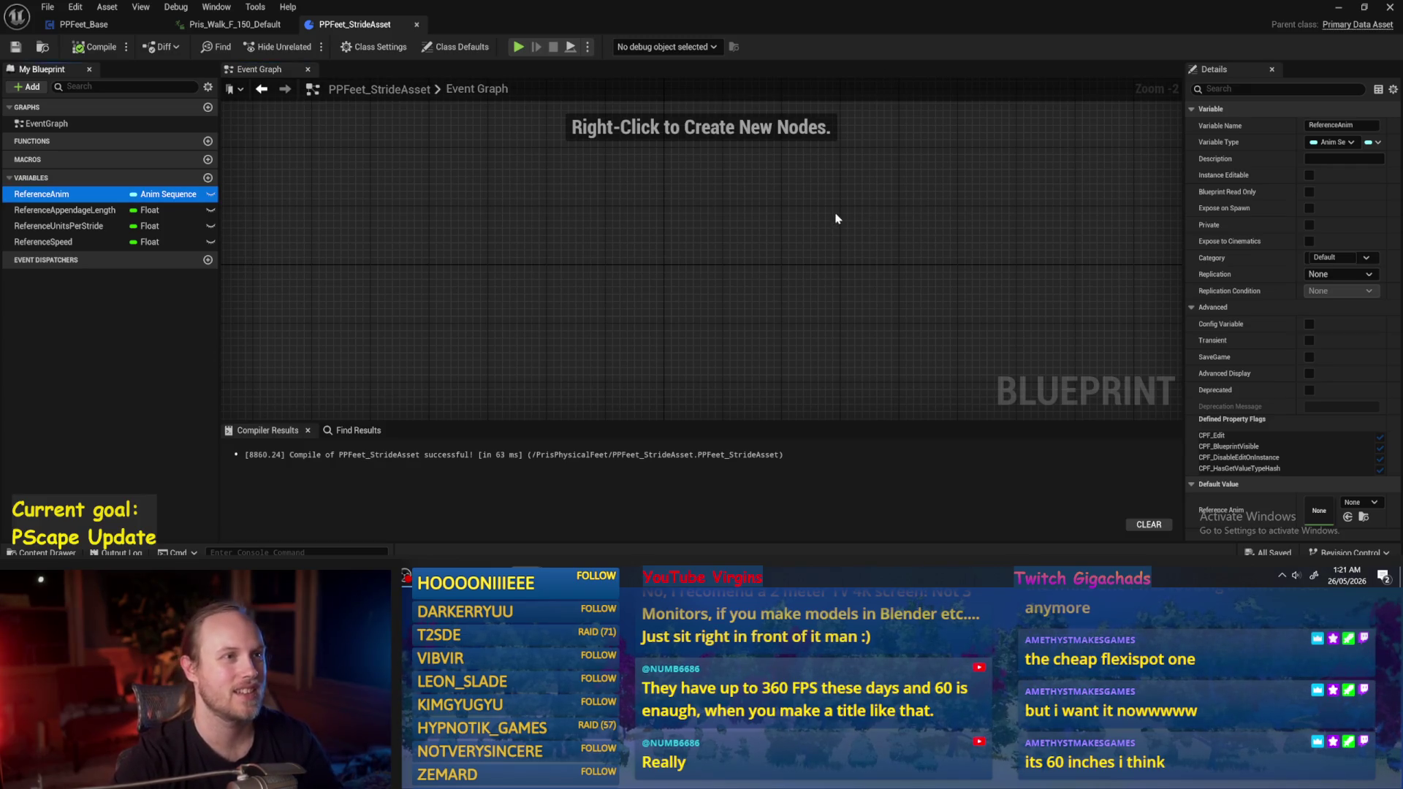
left_click_drag(806, 241, 462, 446)
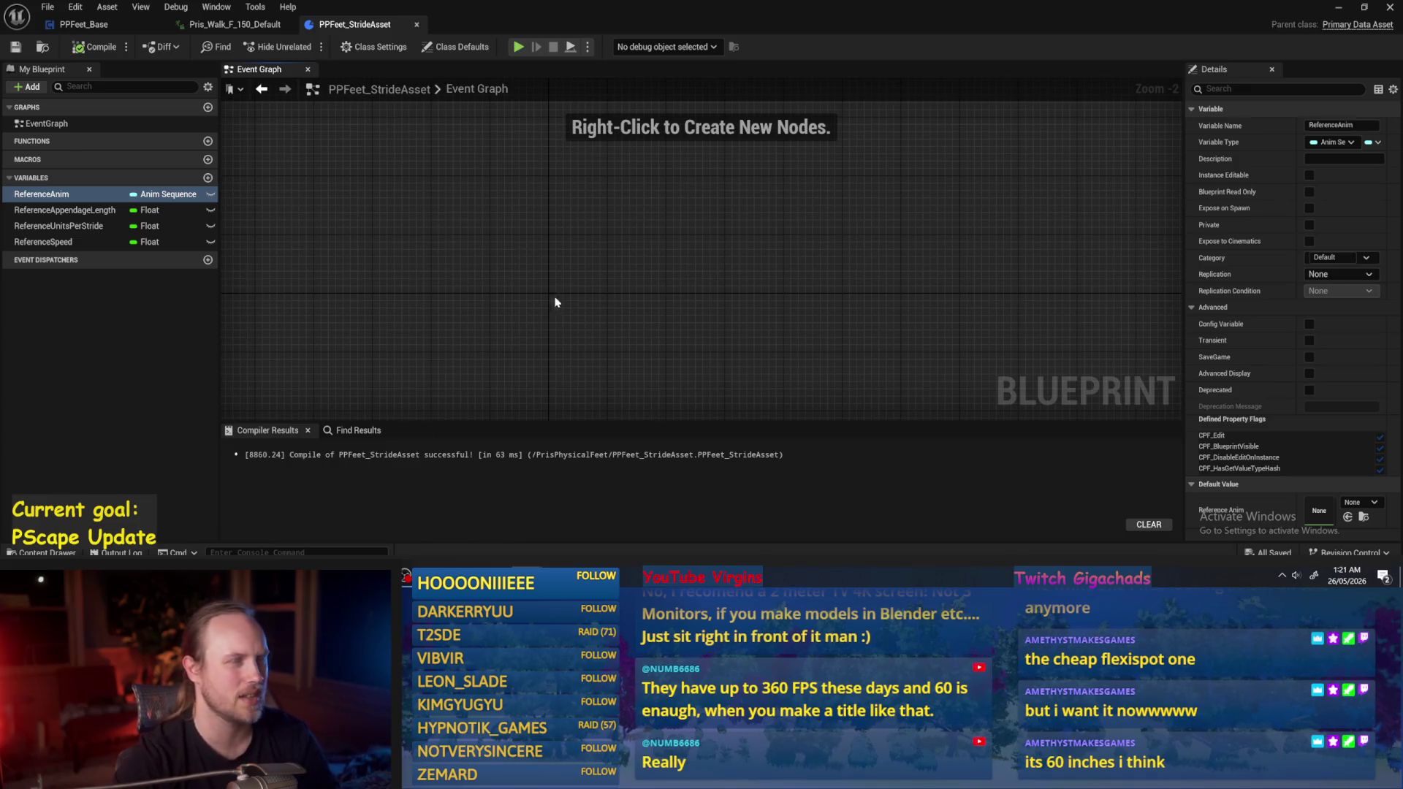
left_click_drag(565, 284, 494, 317)
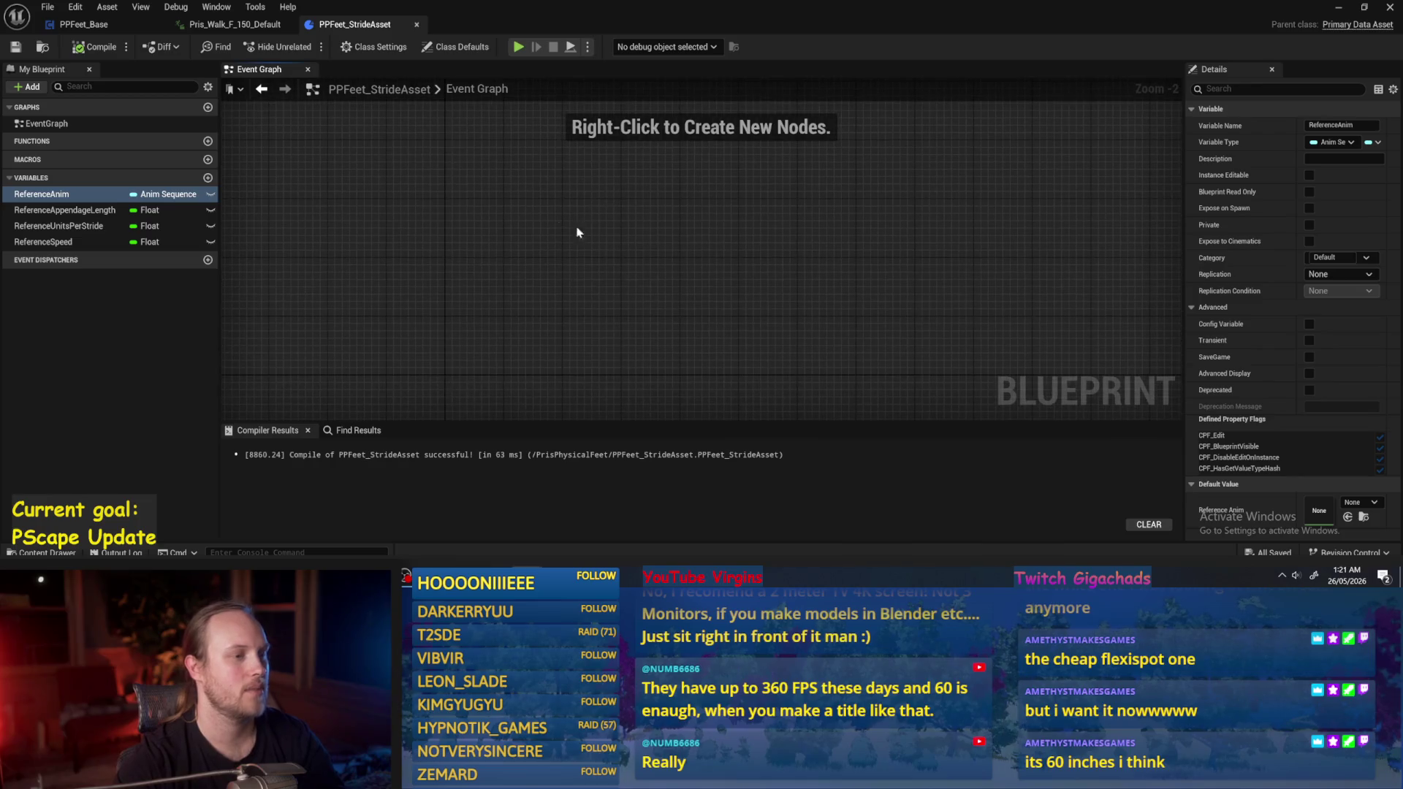
left_click(94, 46)
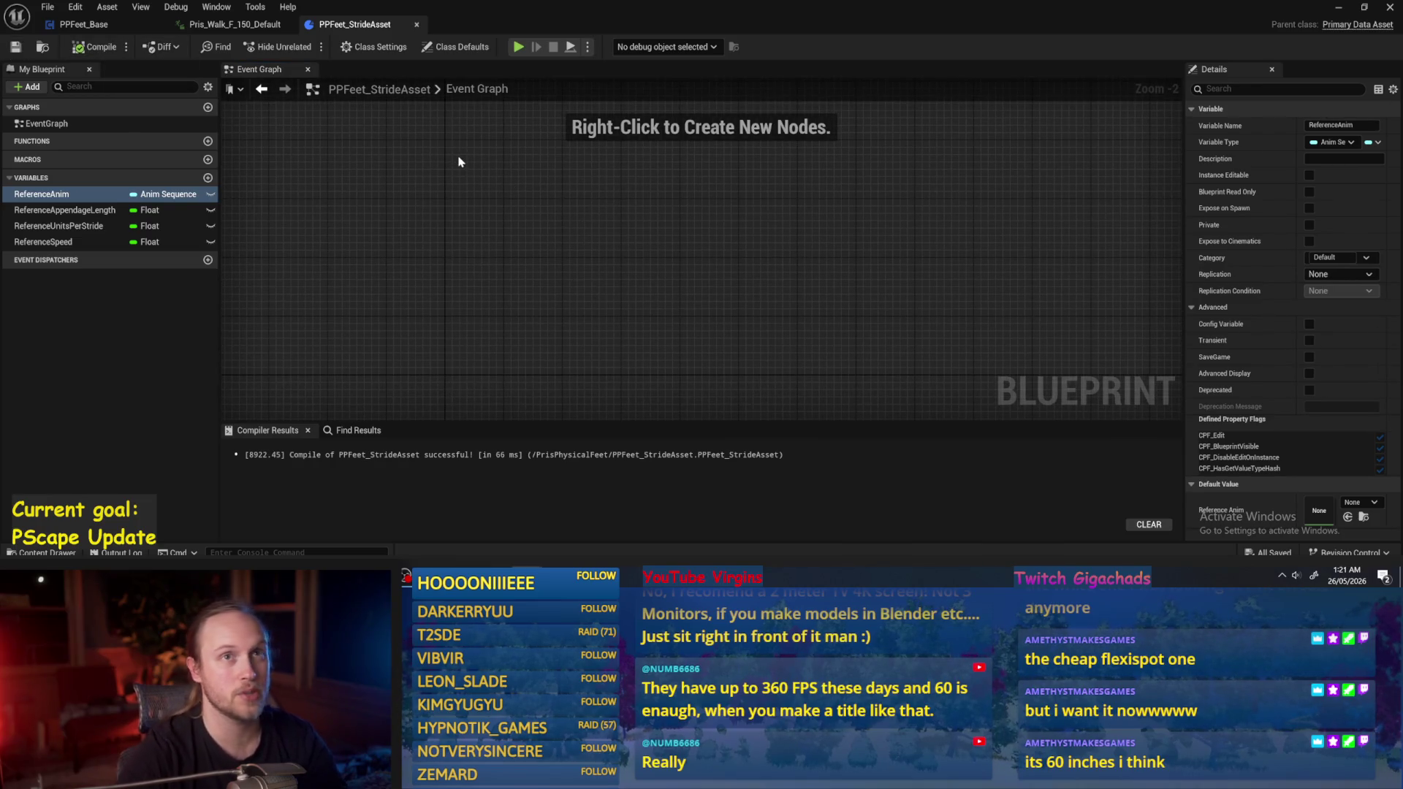
right_click(695, 317)
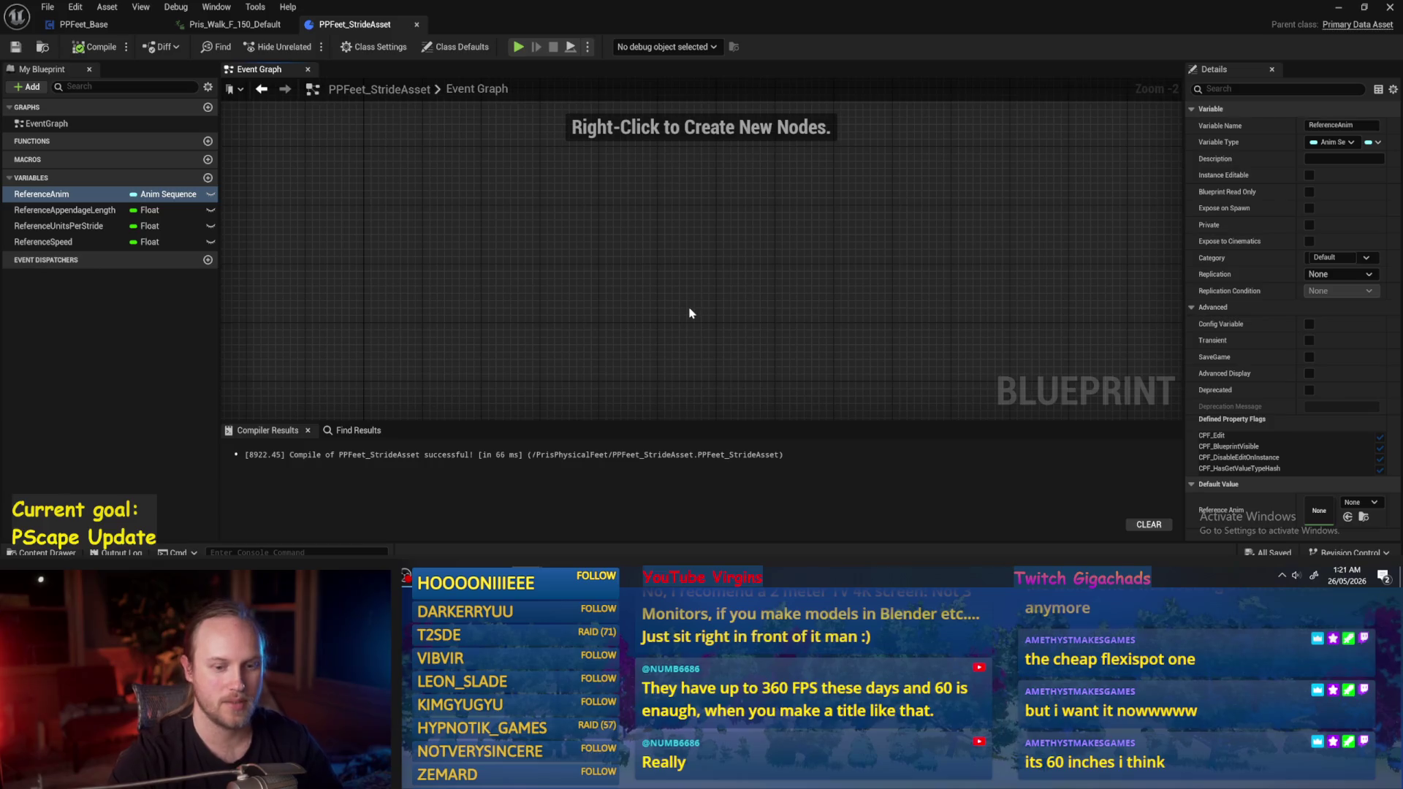
right_click(563, 322)
Change how ReferenceAnim references its animation, then compile and save.
left_click(62, 211)
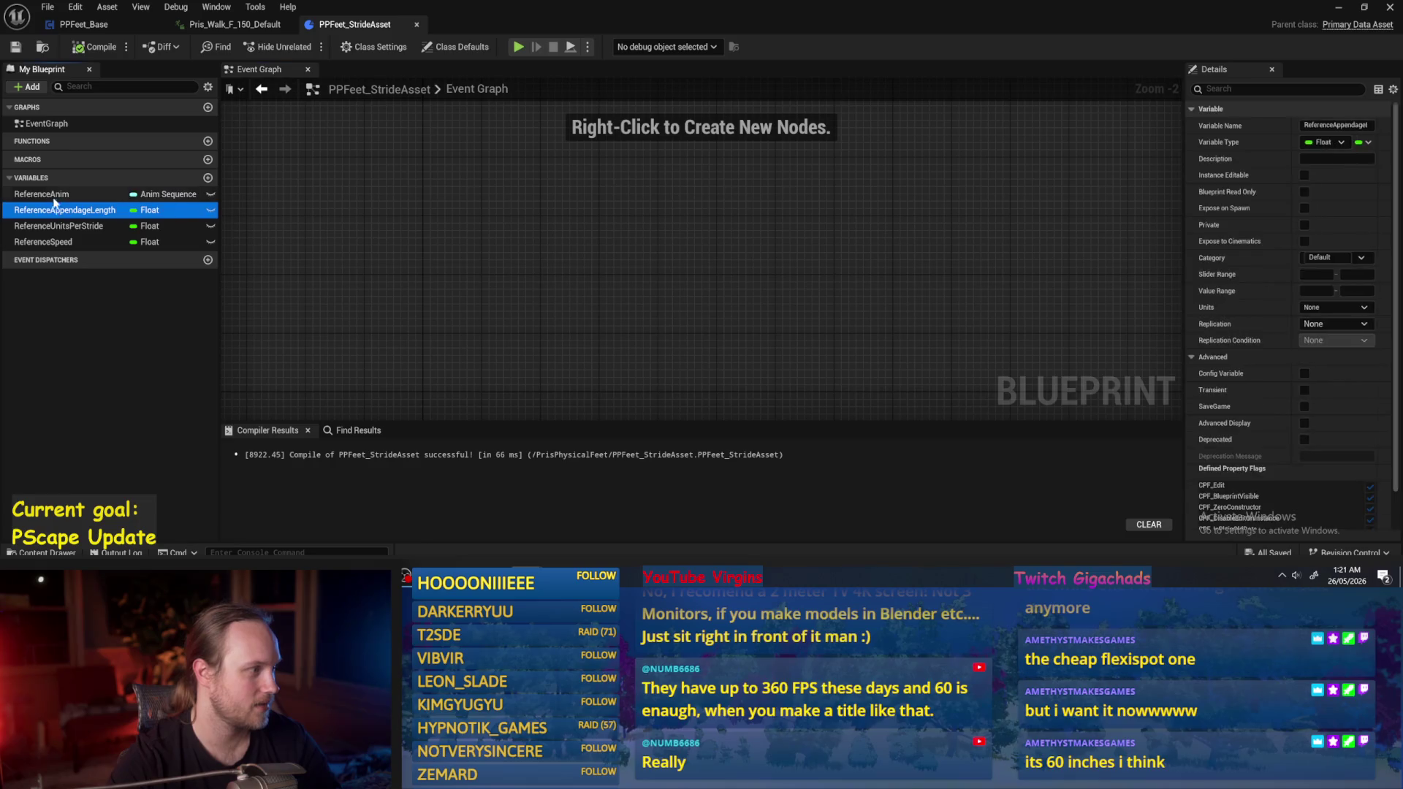
left_click(43, 194)
left_click(168, 194)
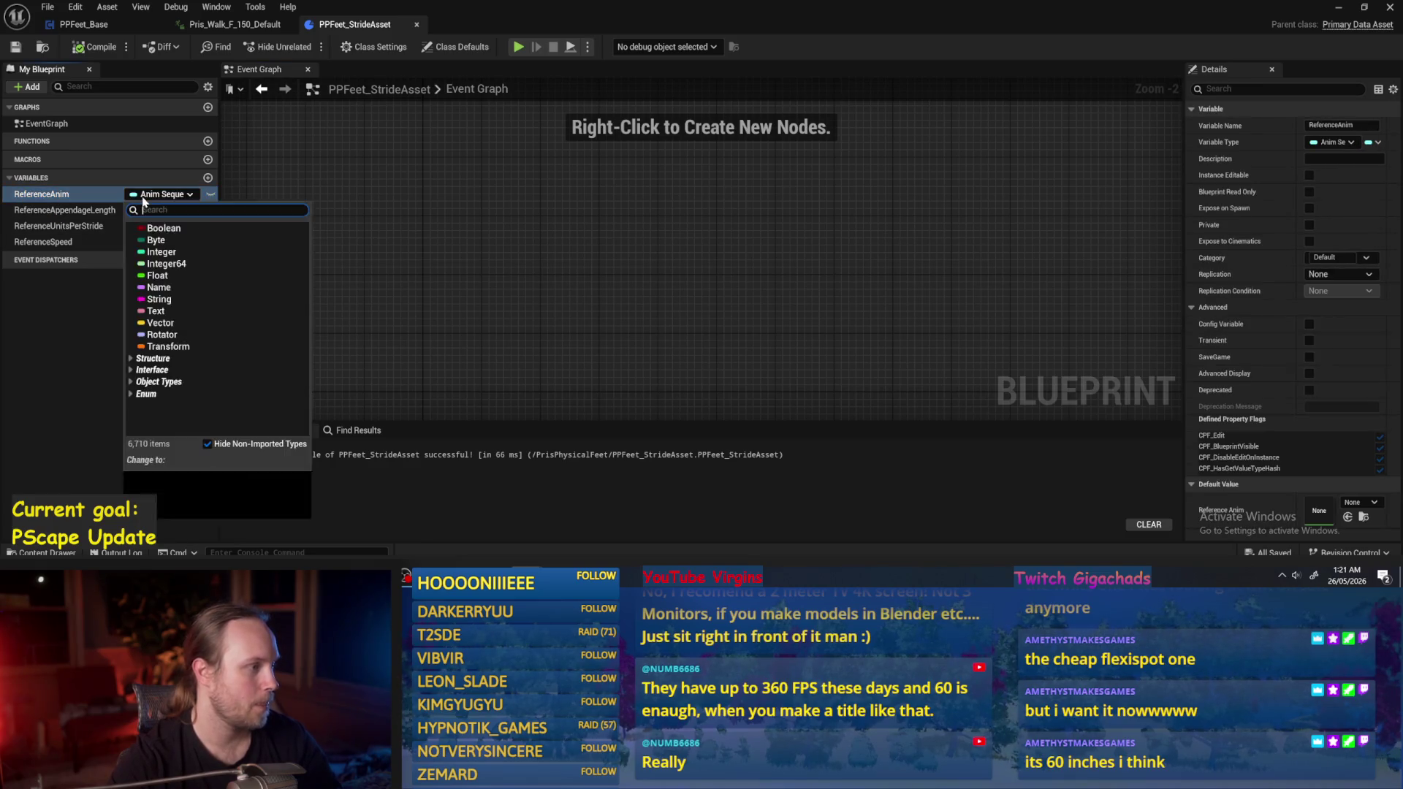
left_click(173, 474)
left_click(87, 47)
left_click(15, 47)
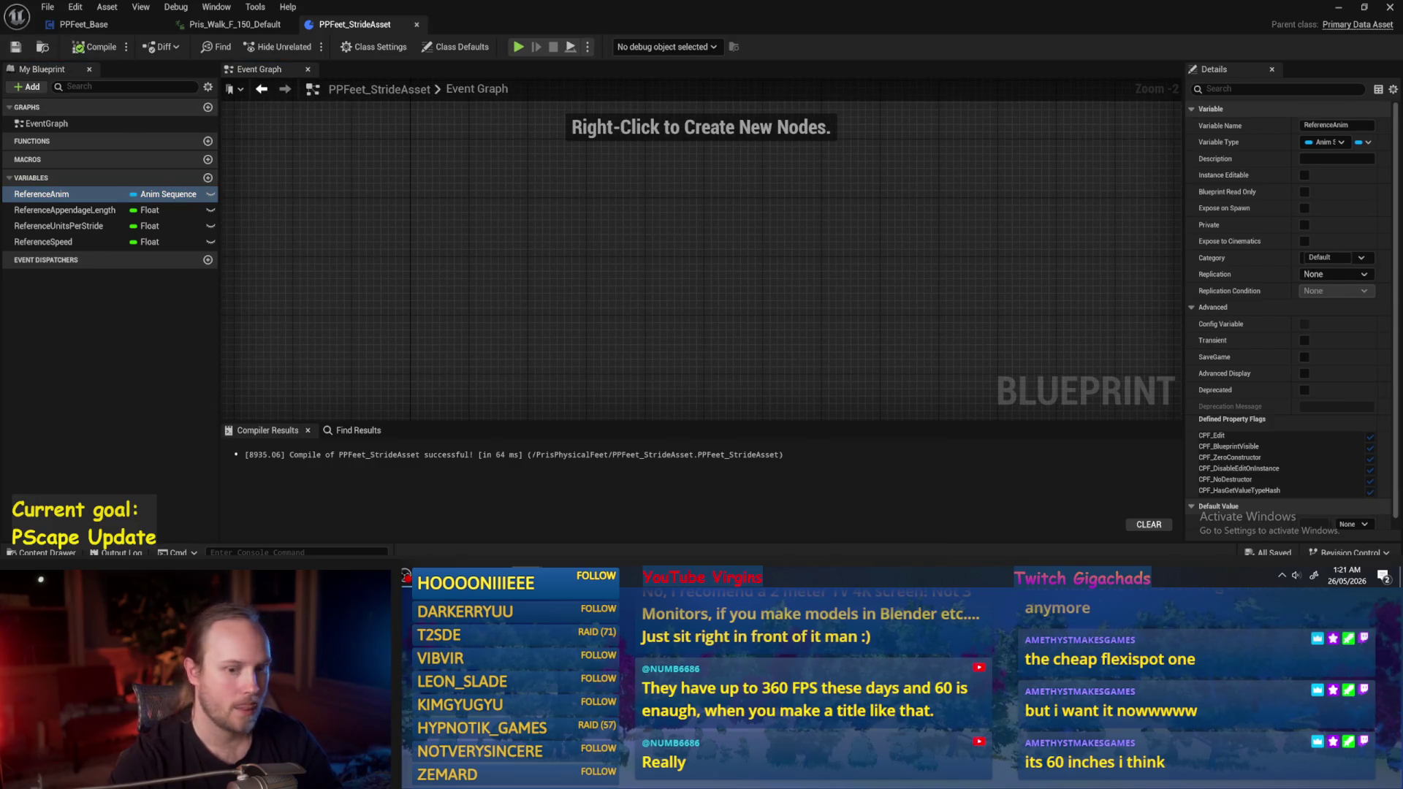
Browse ReferenceAnim's default-value animation list without picking one, then minimize the Blueprint window.
scroll(1352, 511, "down", 1)
left_click(1351, 503)
scroll(1347, 409, "down", 1)
scroll(1347, 428, "down", 2)
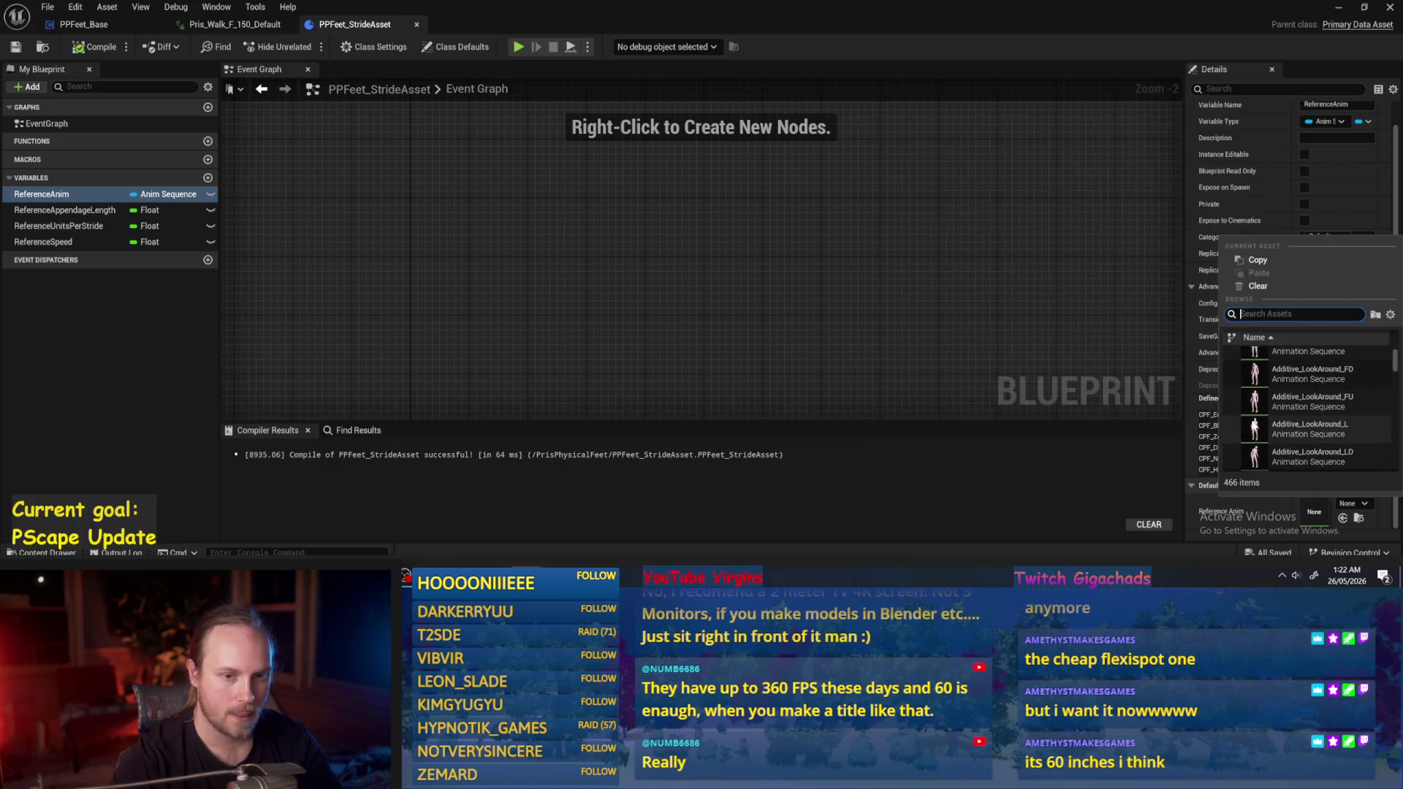
type("walk")
left_click(1239, 35)
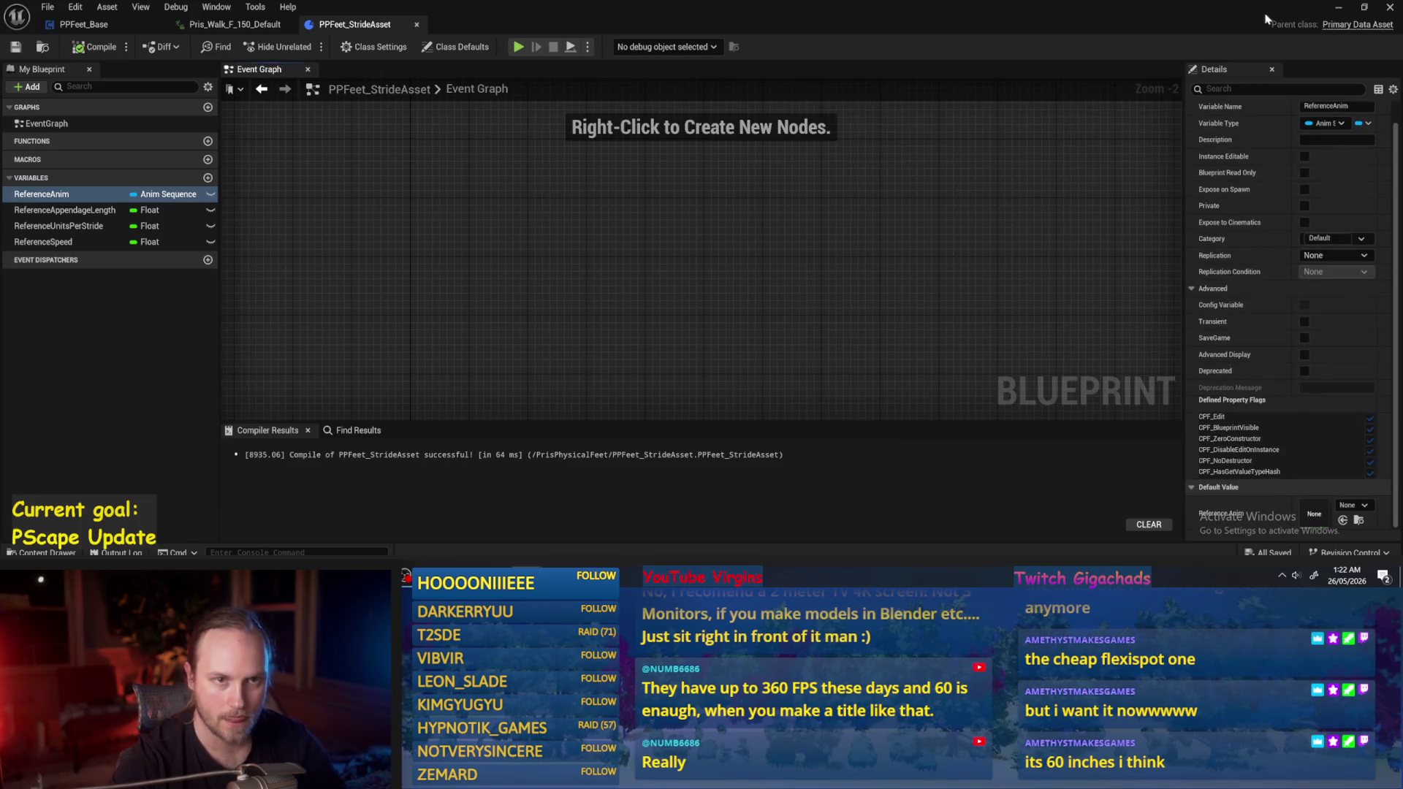
left_click(1341, 10)
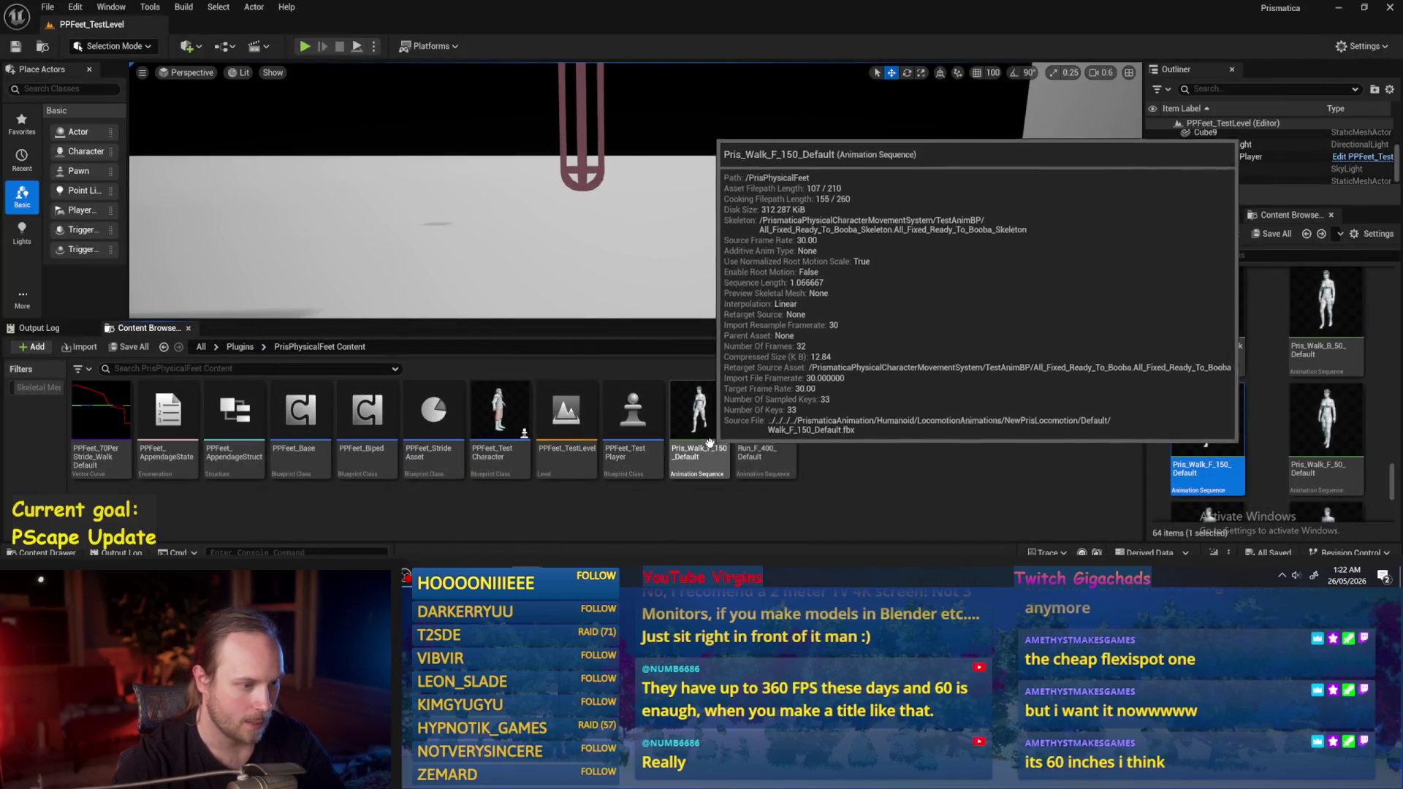
Rename the Pris_Walk_F_150_Default animation to PPFeet_150WalkReference.
left_click(689, 449)
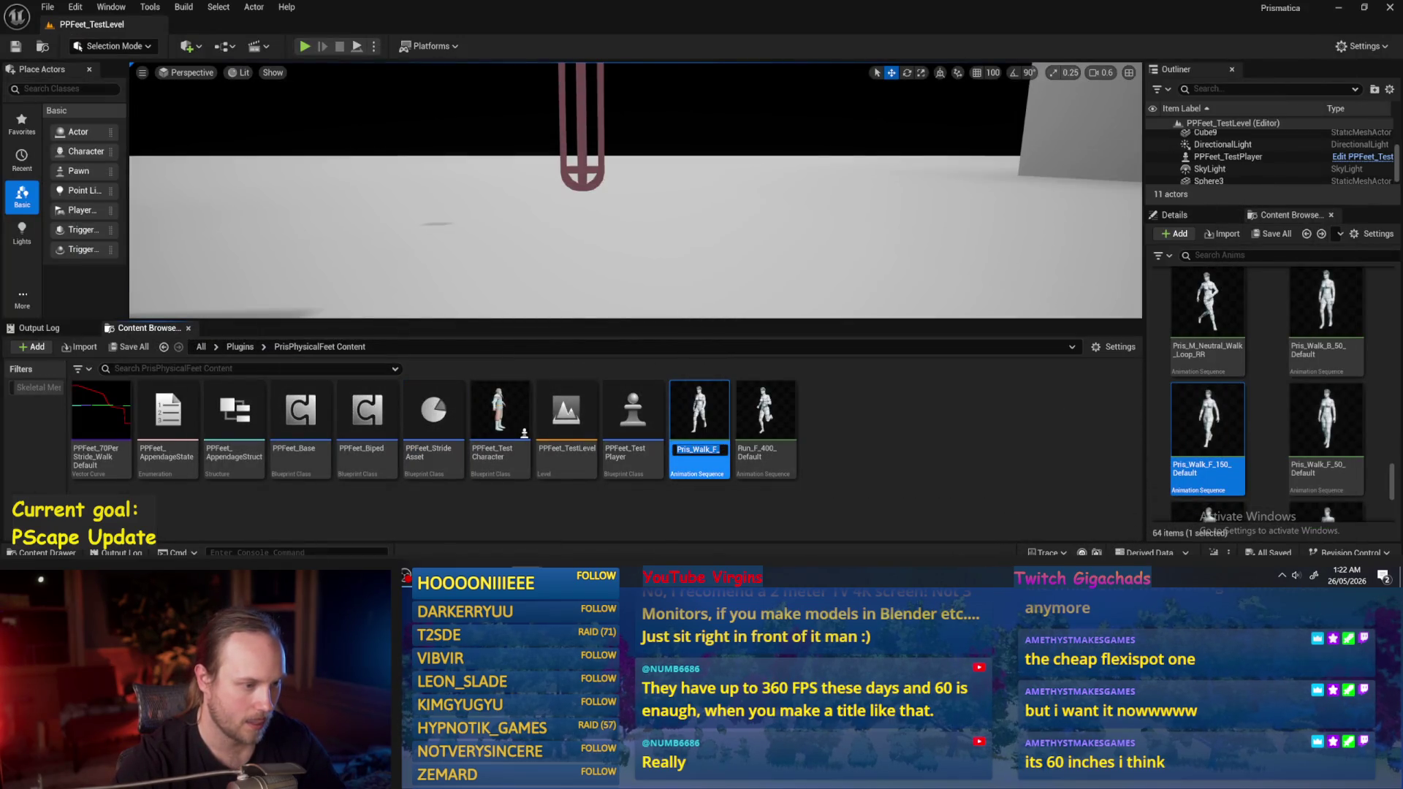
type("PPFeet")
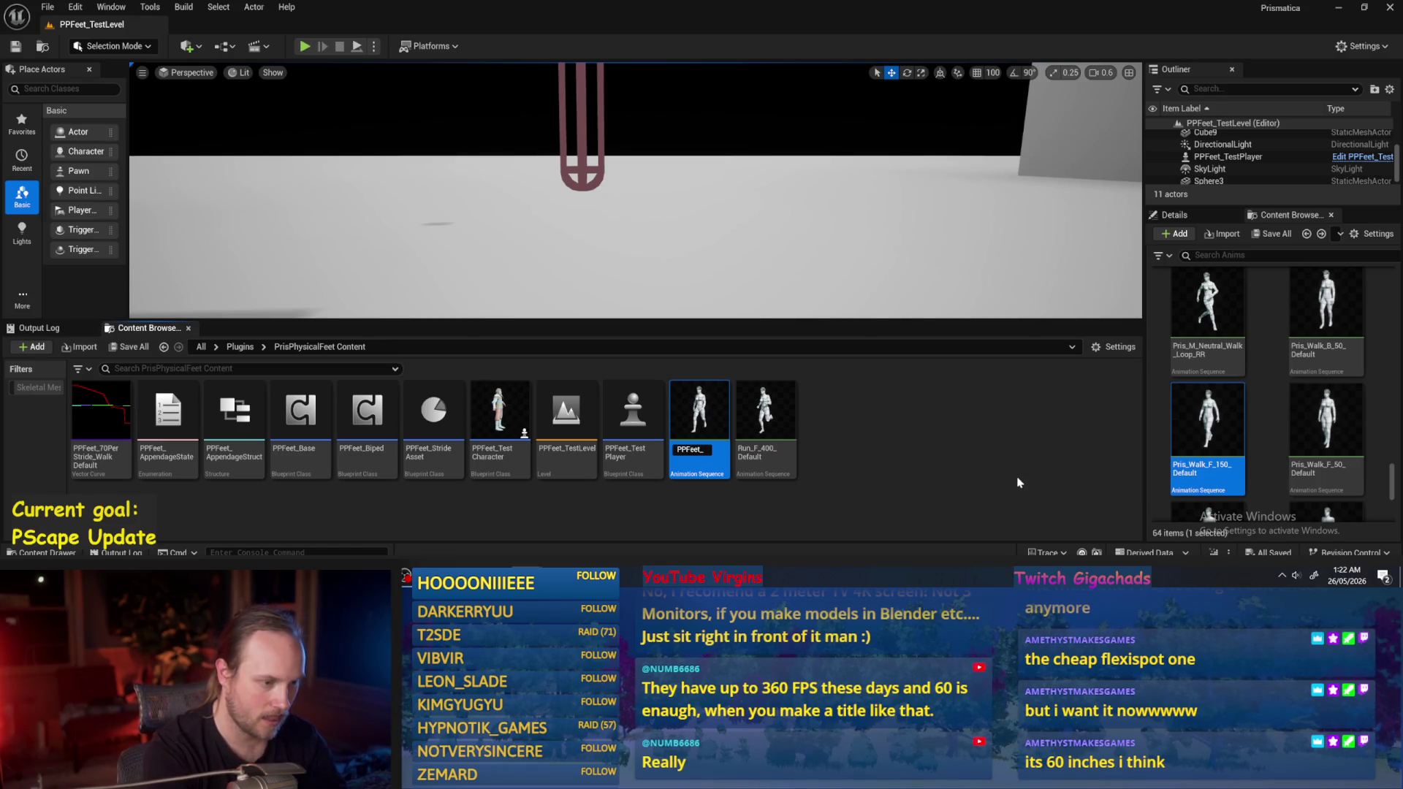
type("_WalkReference")
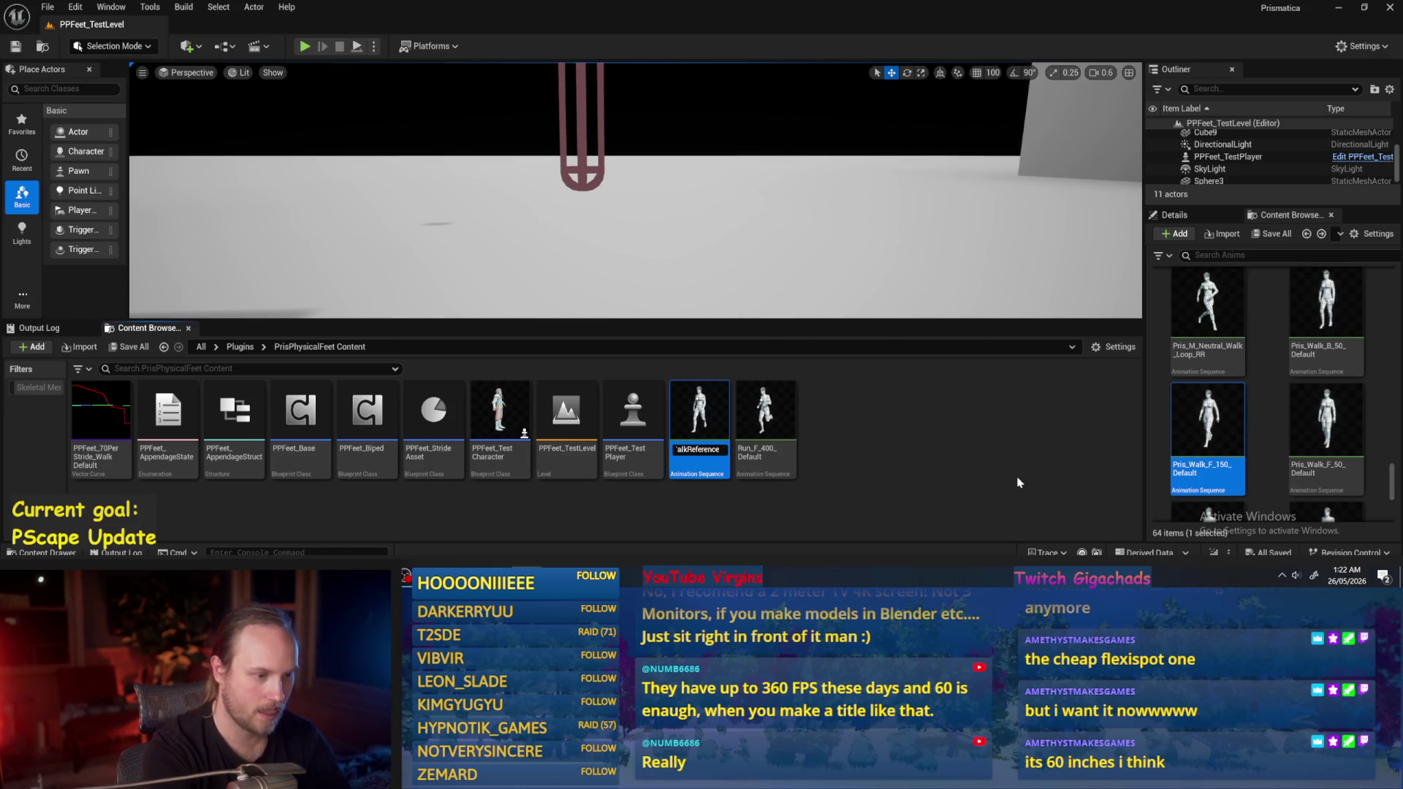
key("Return")
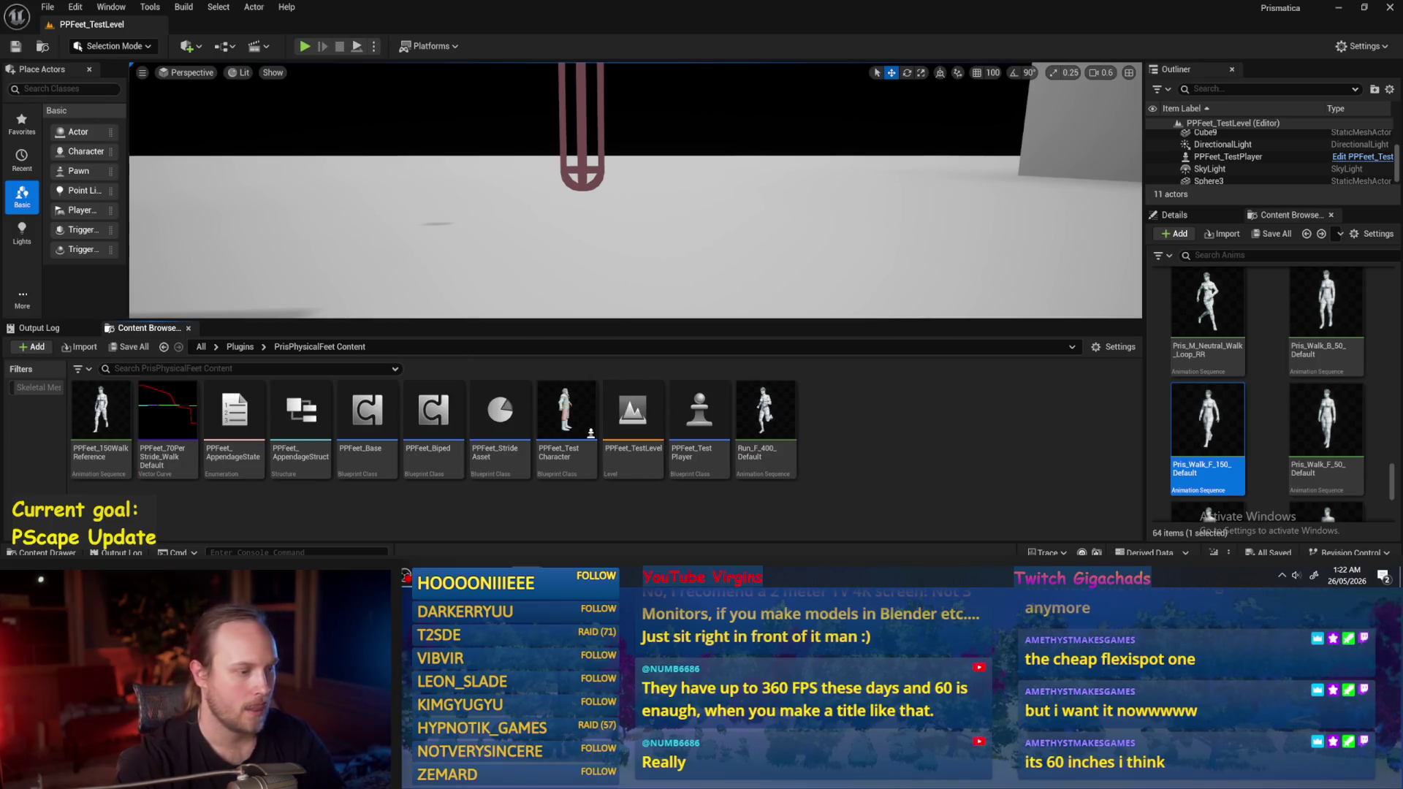
Reopen the PPFeet_StrideAsset blueprint from the Content Browser.
left_click(47, 7)
left_click(48, 6)
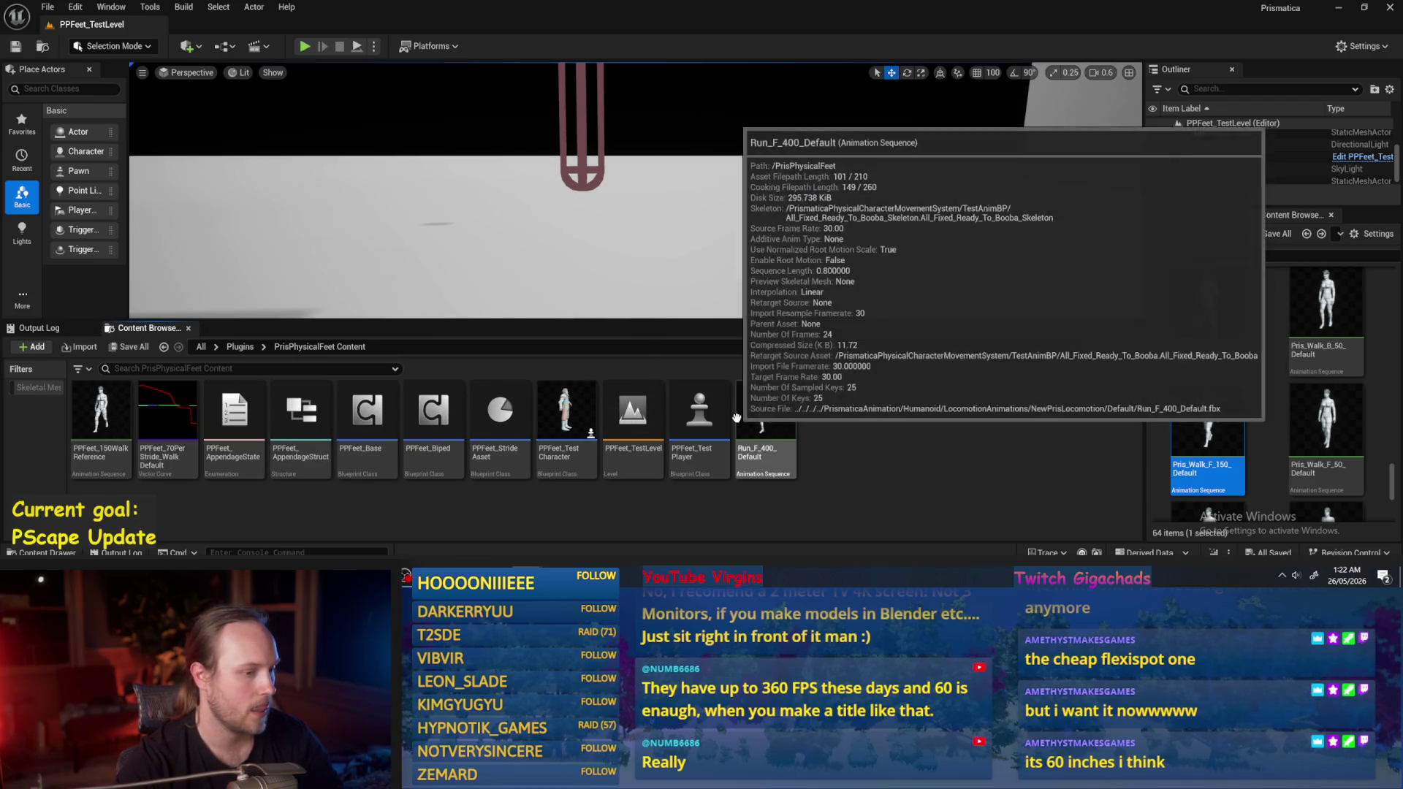
double_click(500, 413)
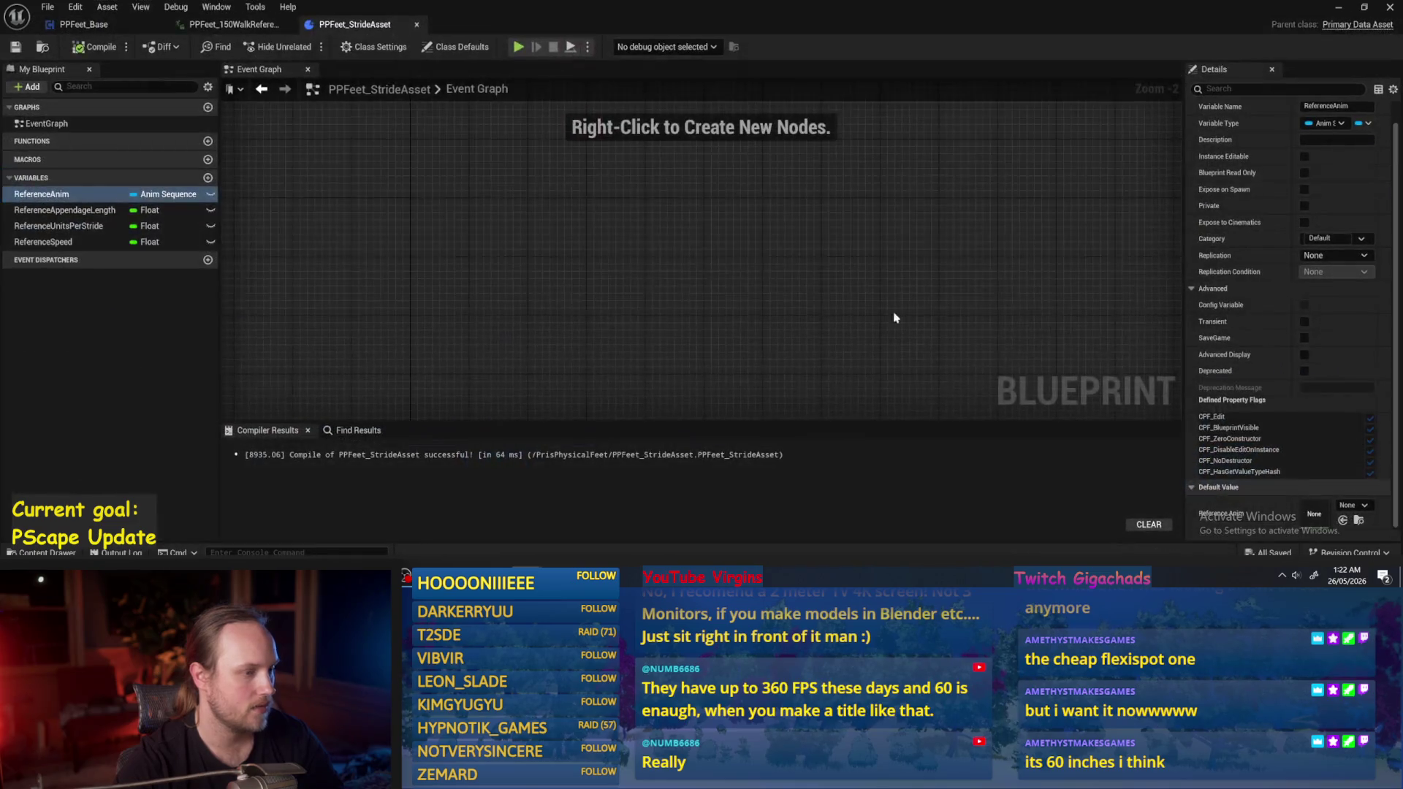
left_click(95, 47)
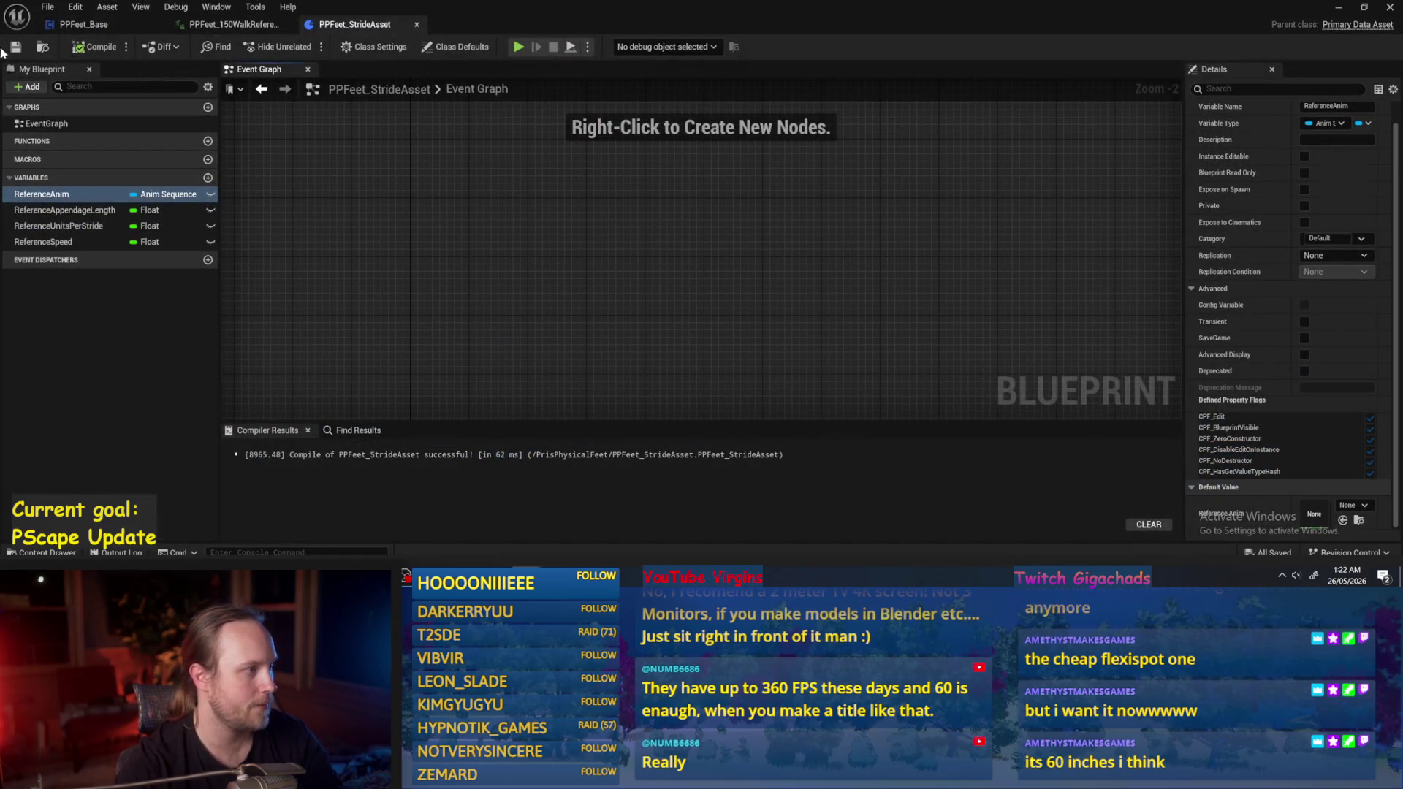
left_click(94, 211)
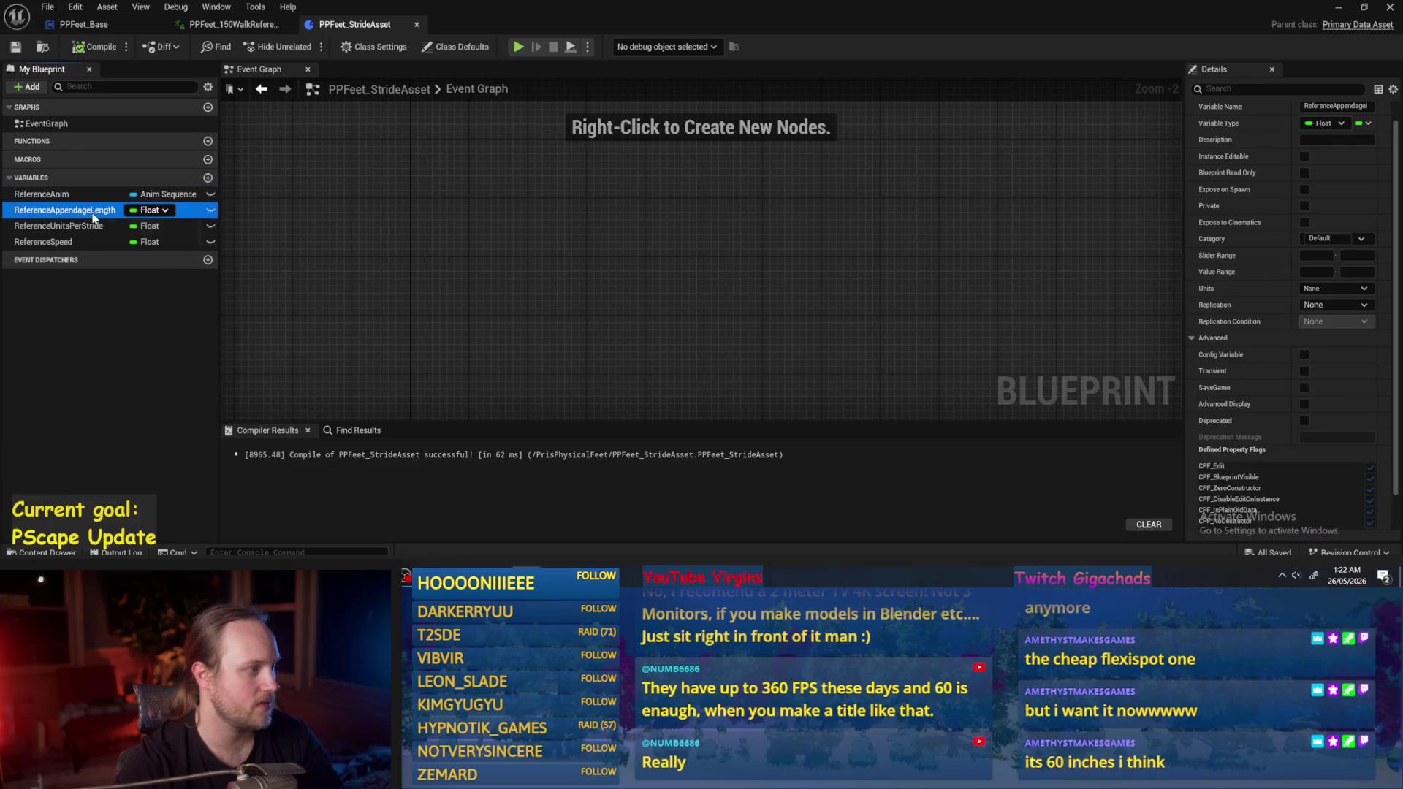
left_click(44, 226)
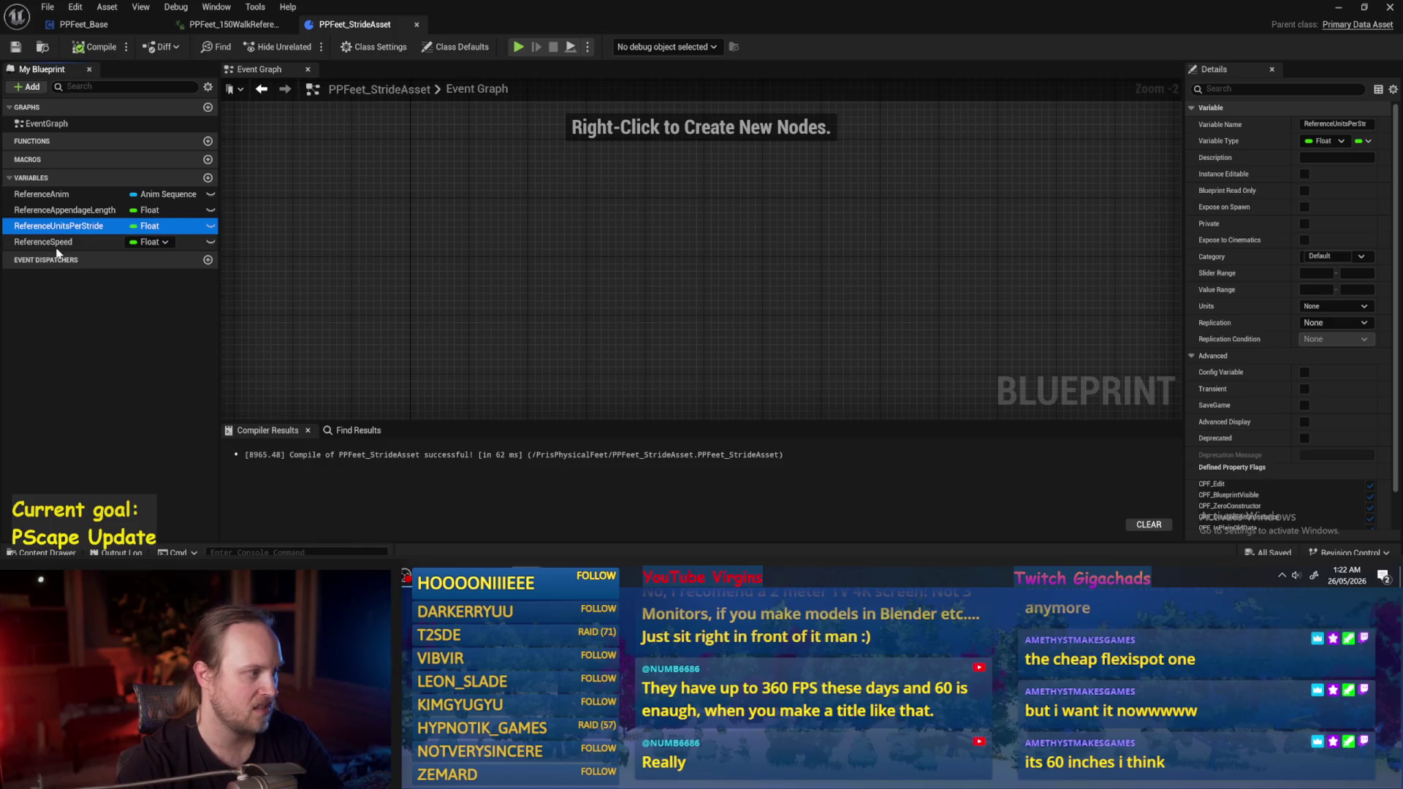
left_click(33, 245)
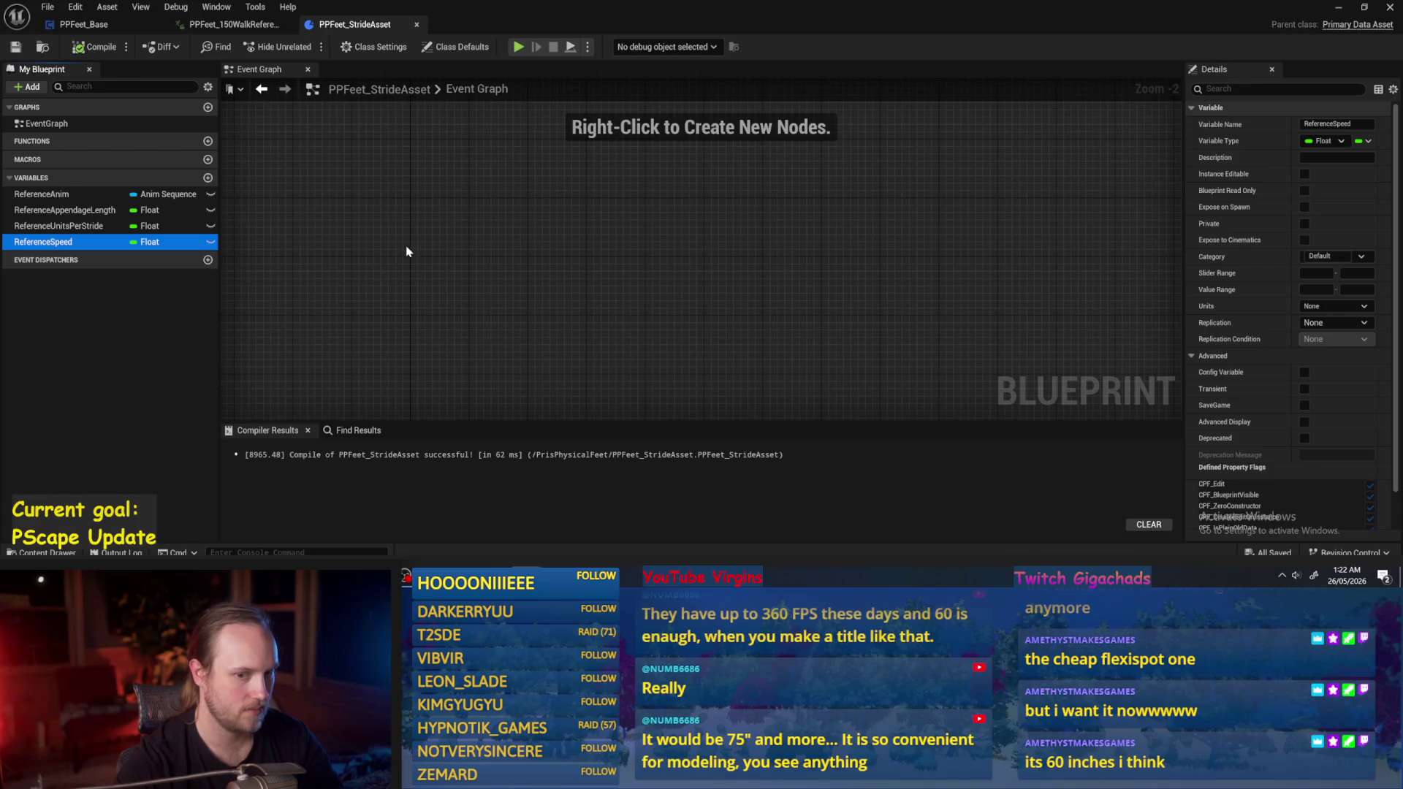
left_click(95, 47)
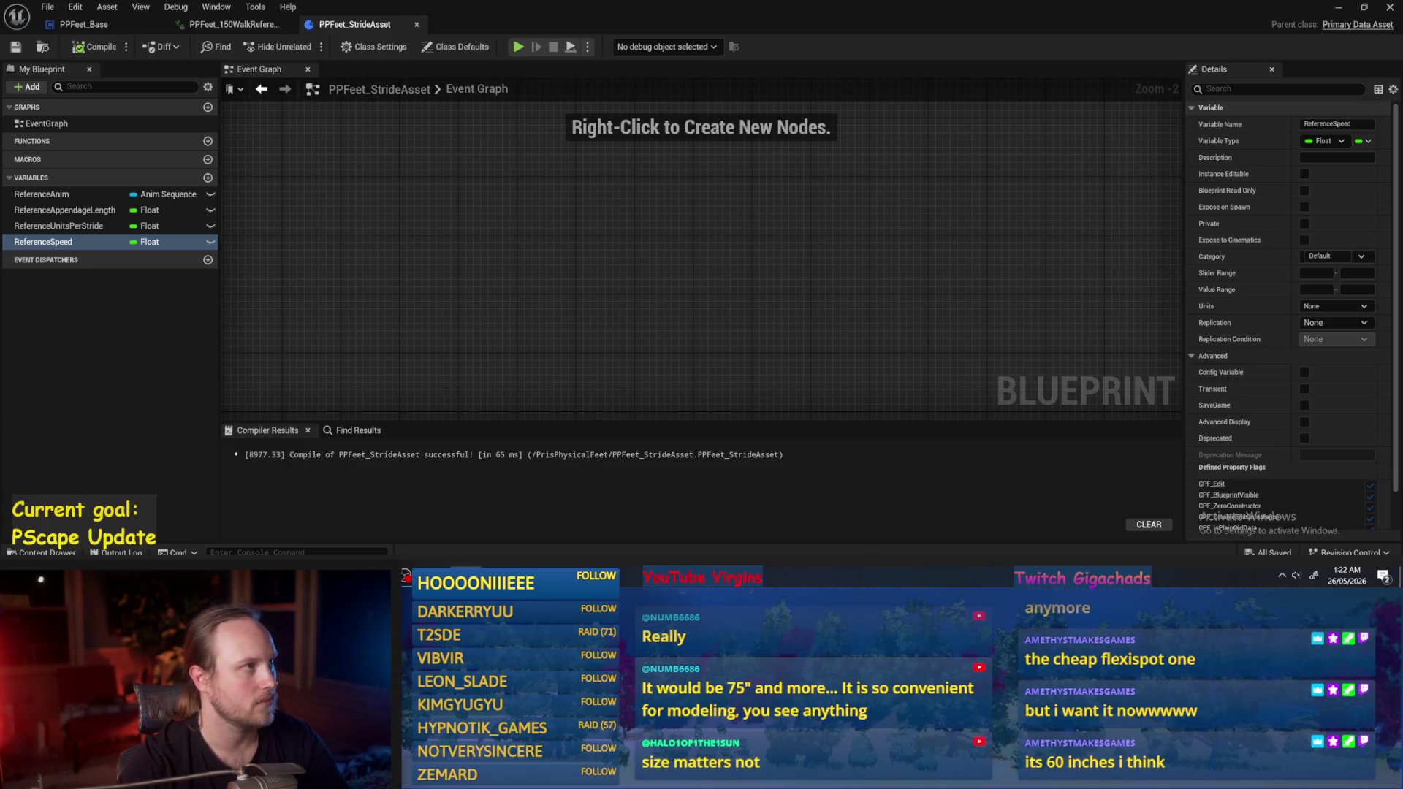
left_click(730, 175)
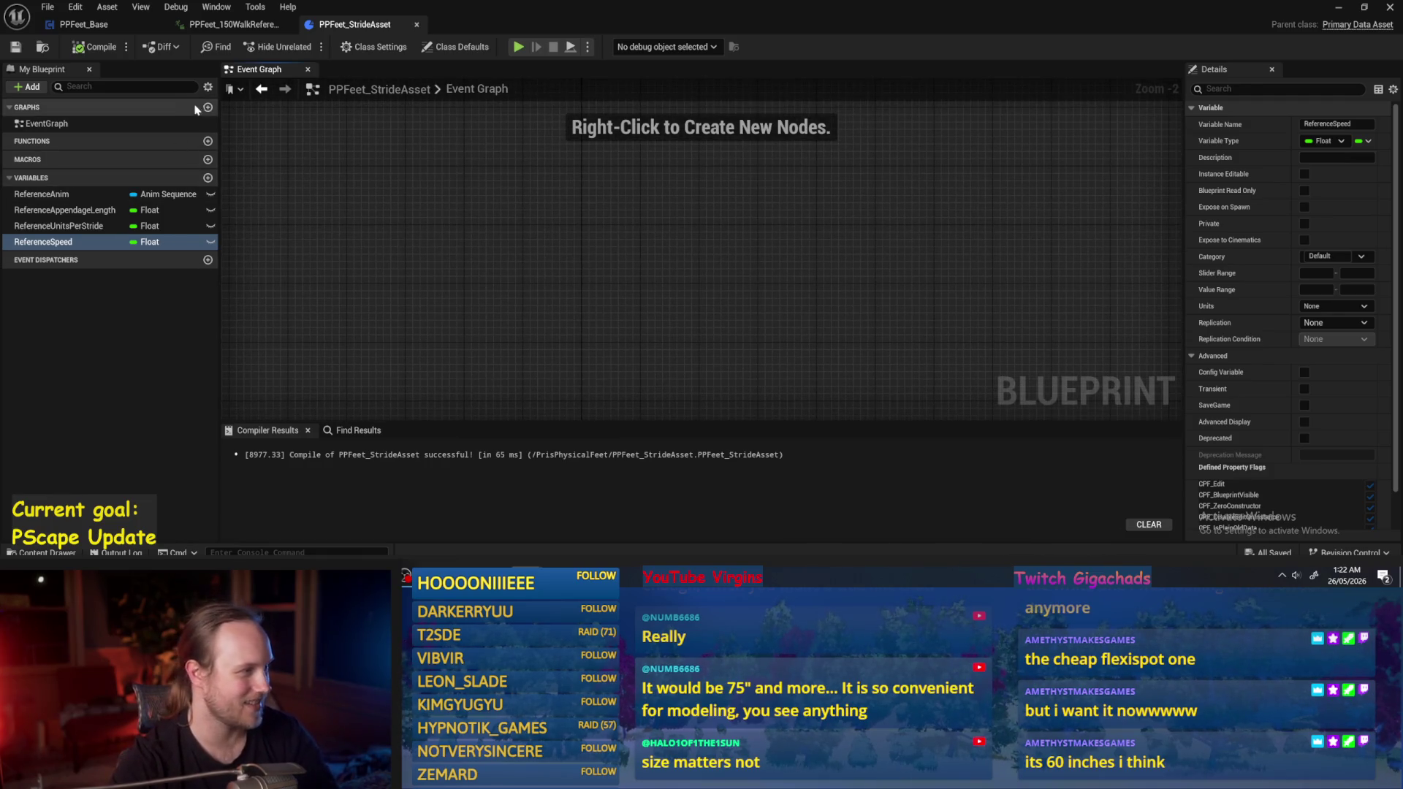
left_click(207, 142)
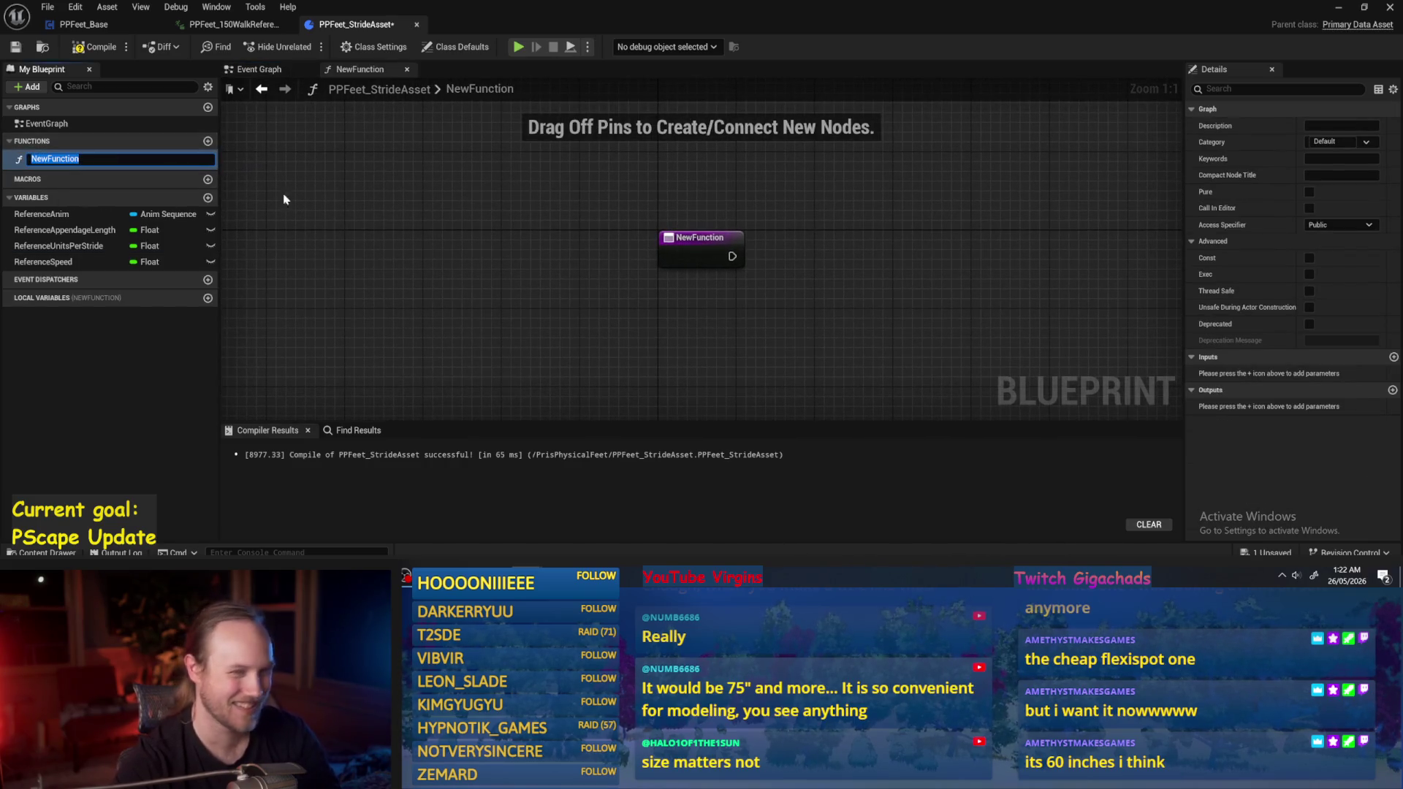
left_click(1309, 208)
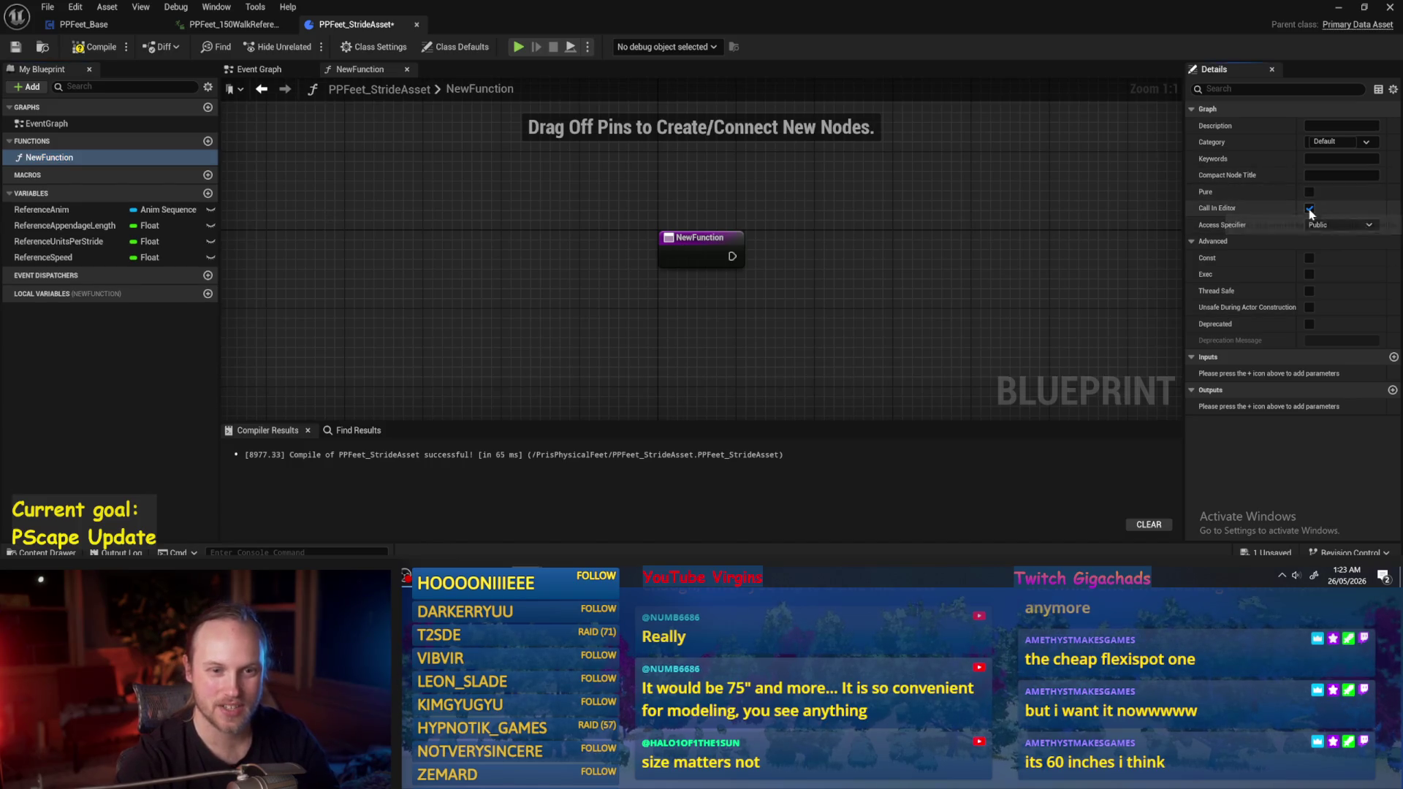
left_click(700, 241)
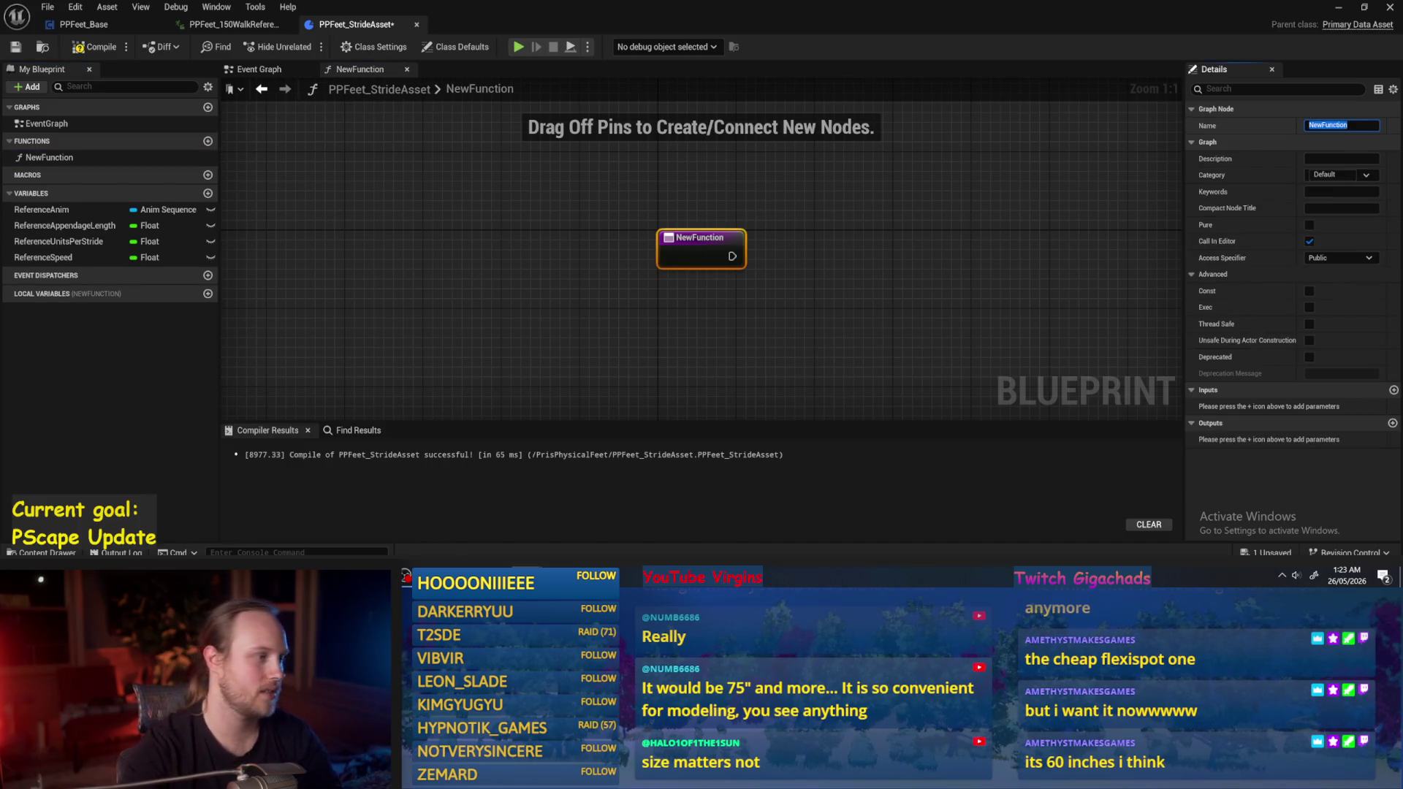
type("Ge")
key("BackSpace")
key("BackSpace")
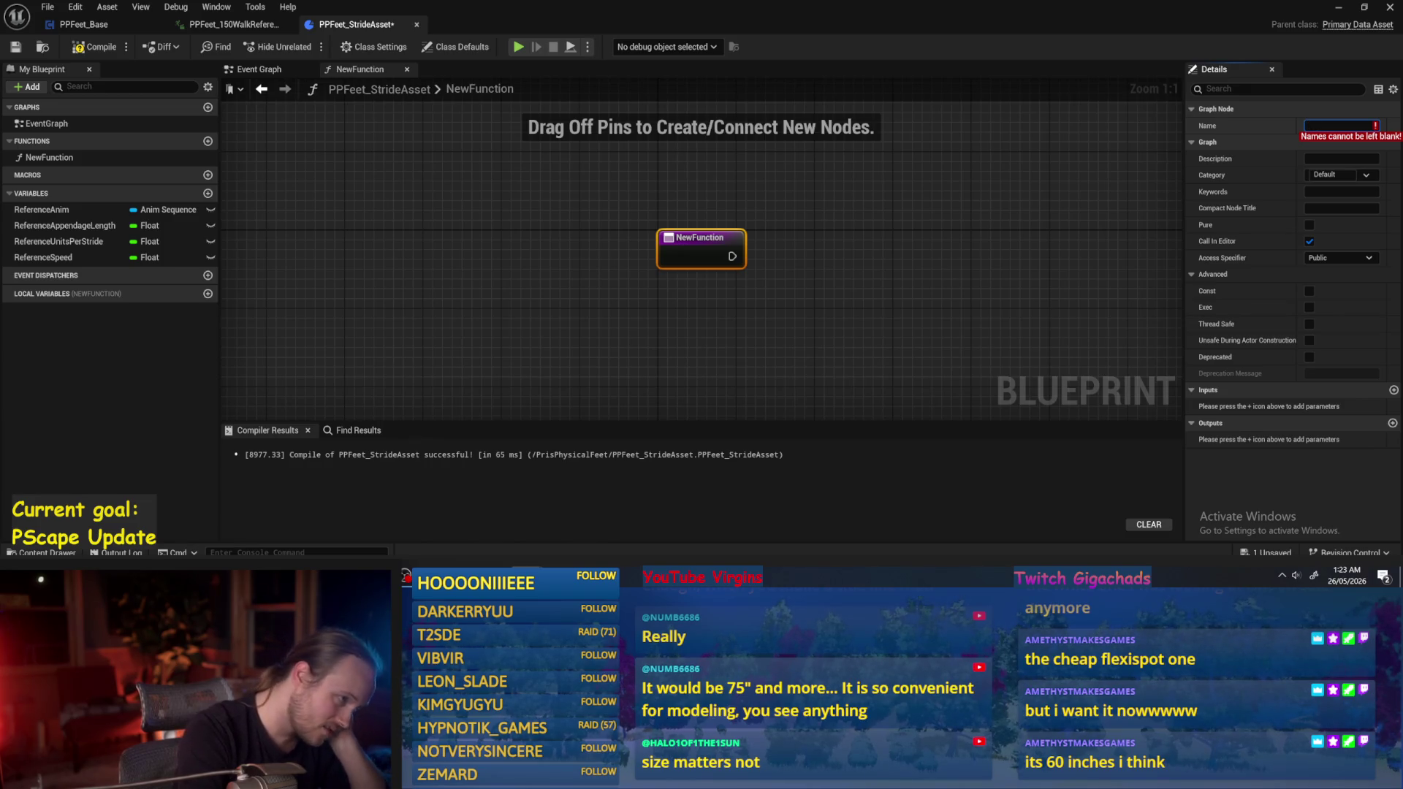
left_click_drag(912, 213, 688, 308)
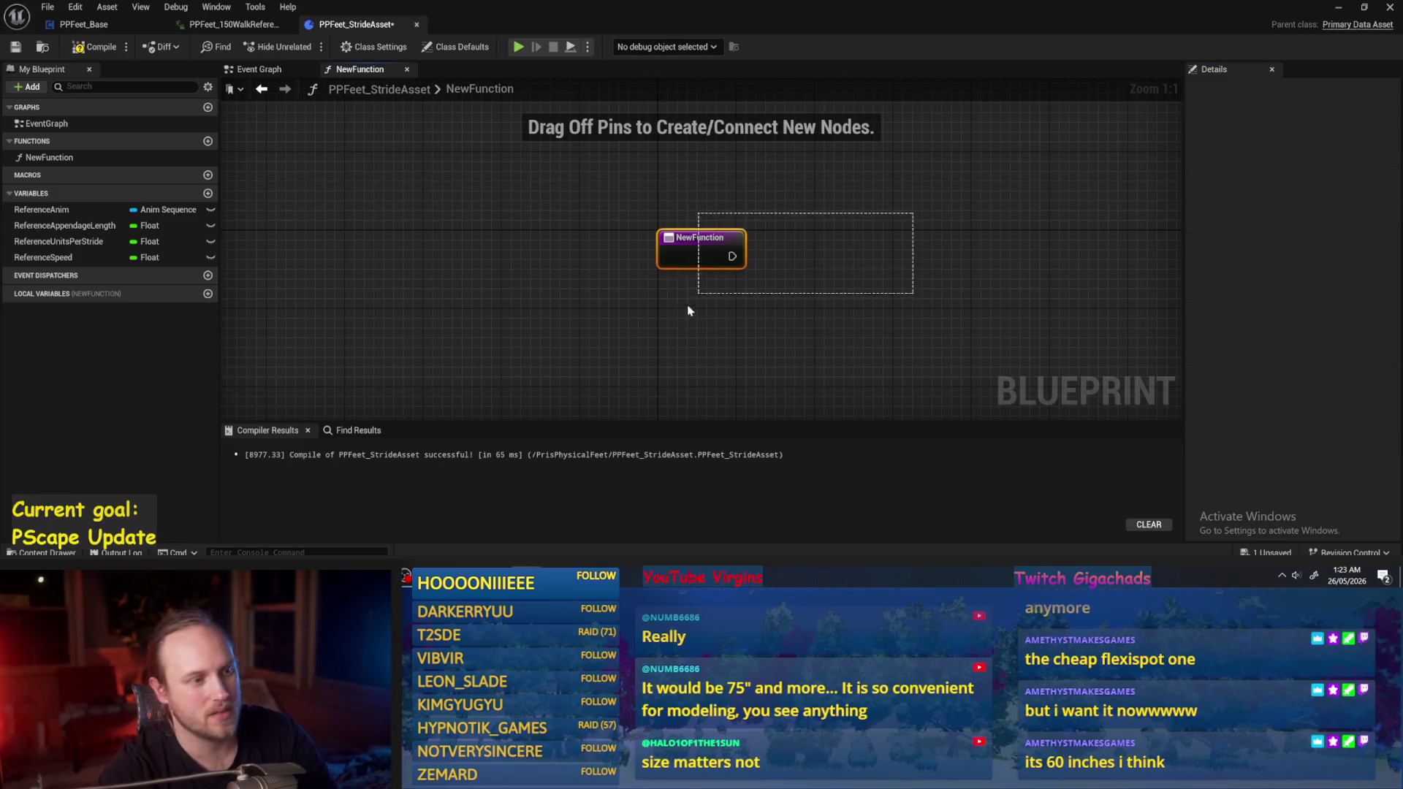
left_click(49, 157)
key("Delete")
left_click(77, 46)
left_click(1338, 7)
double_click(486, 439)
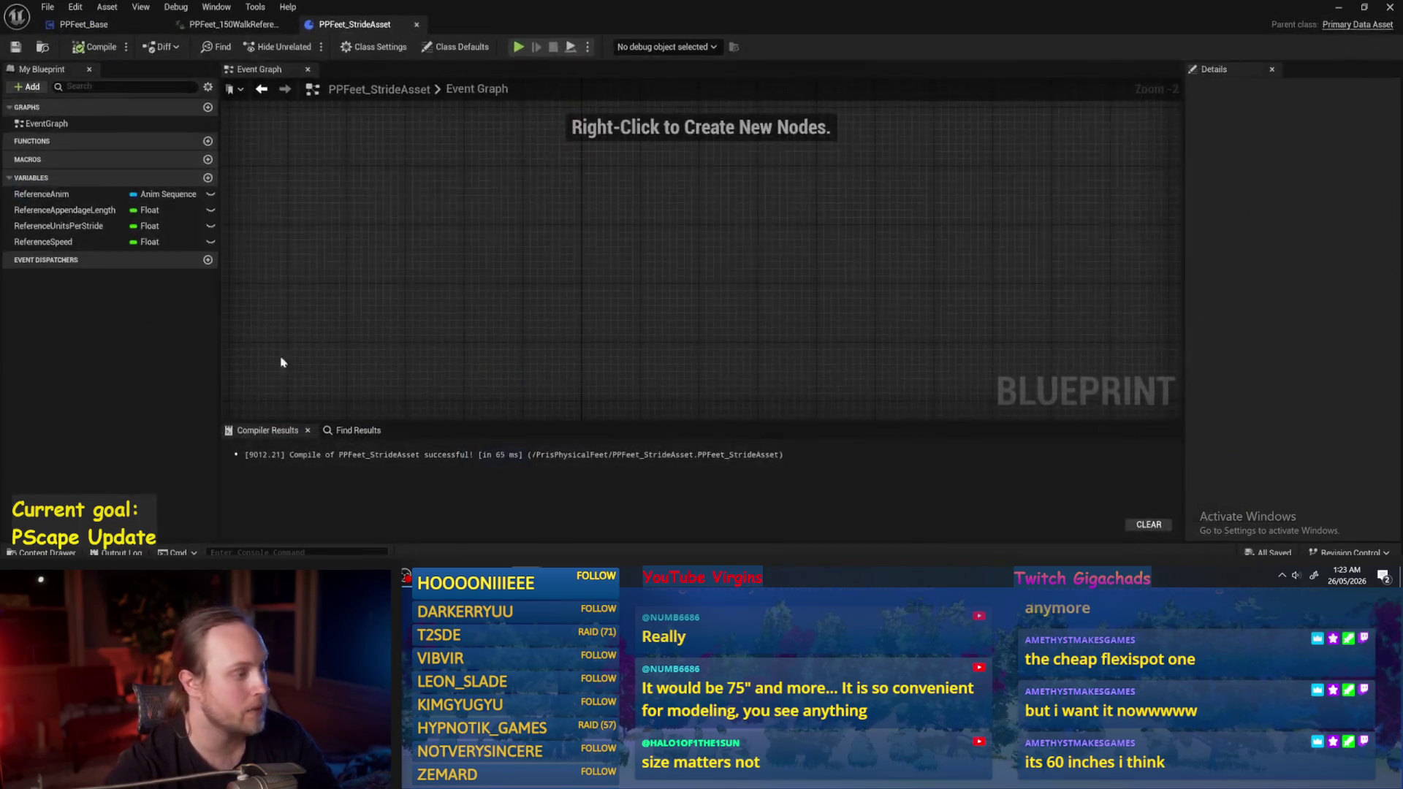
Add a new variable named StrideCurve of type Curve Vector.
left_click(208, 178)
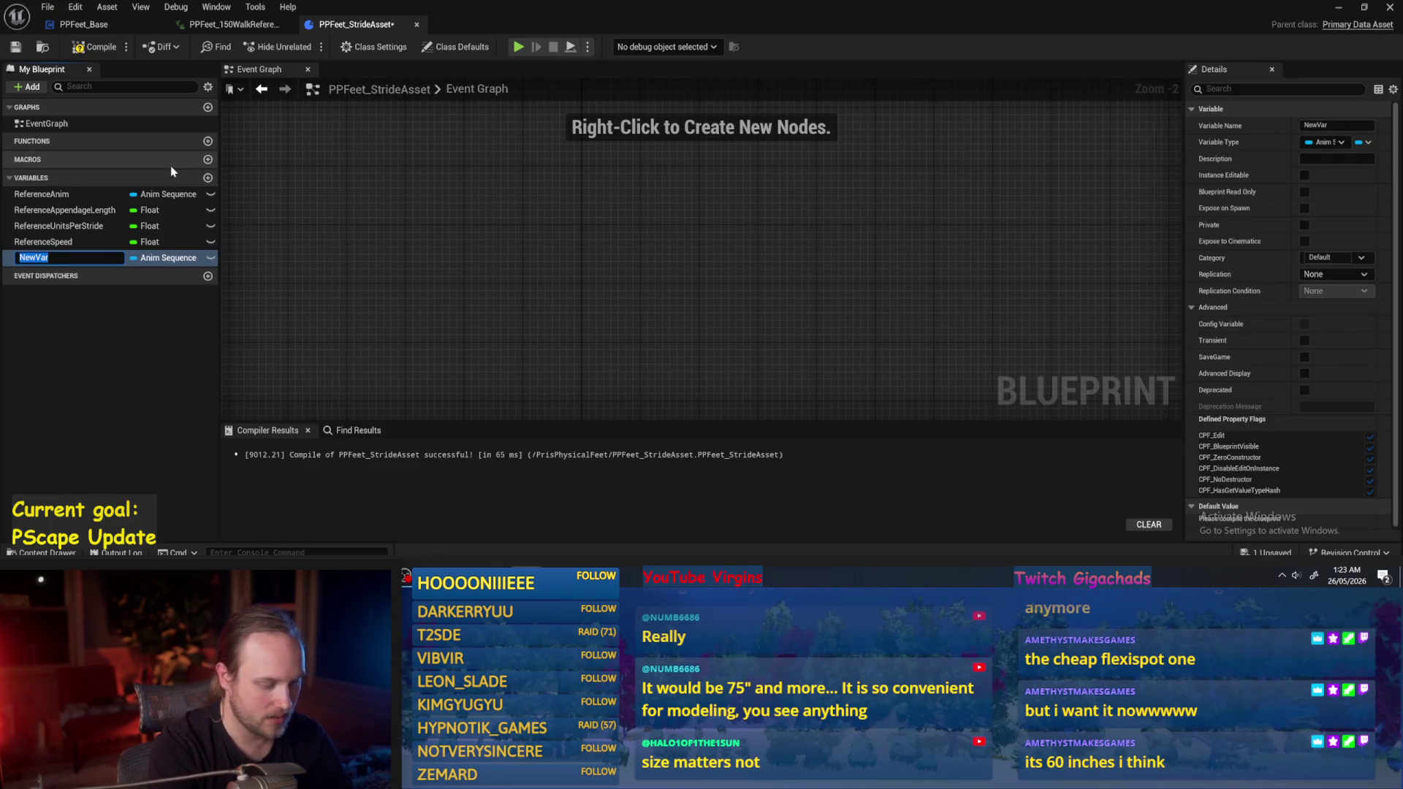
type("Curve")
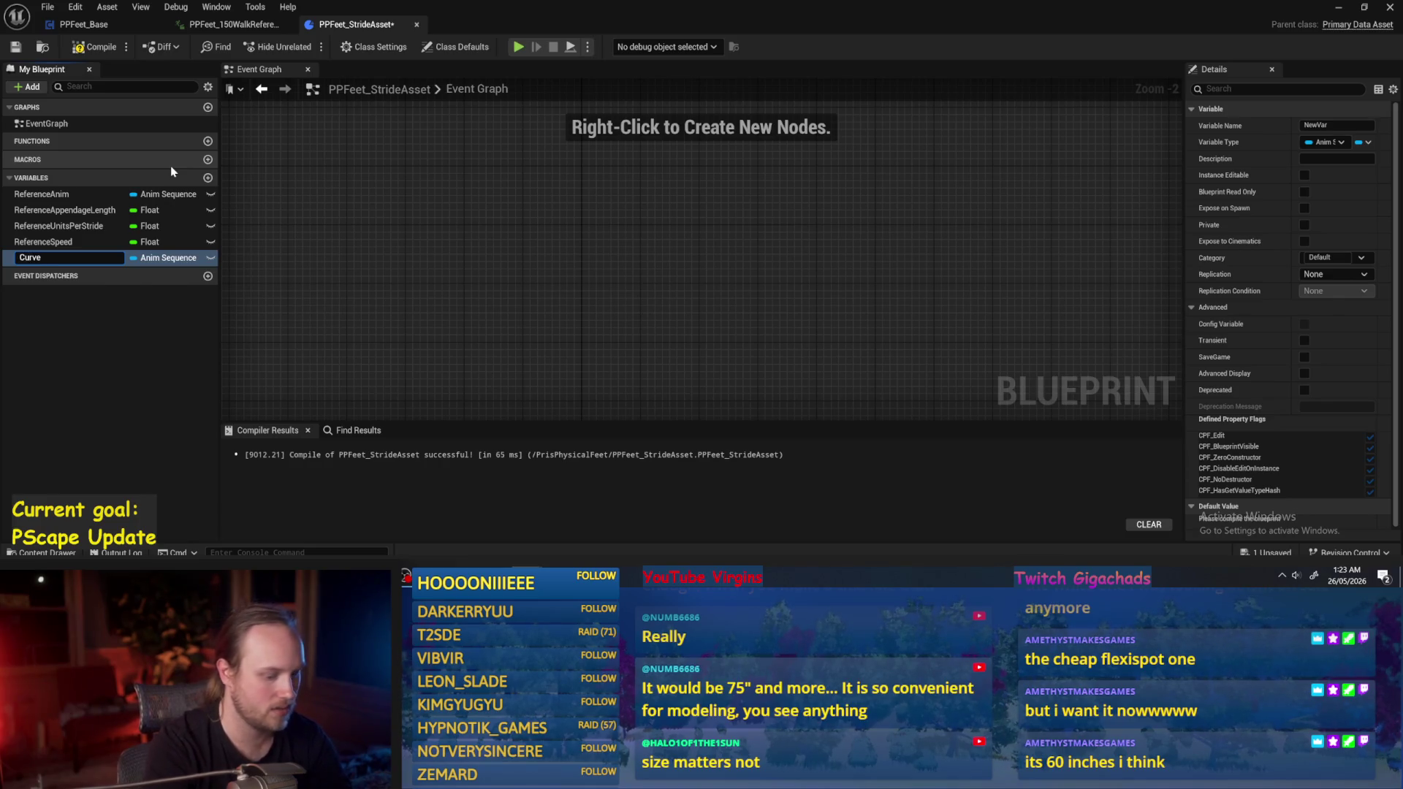
type("Stride")
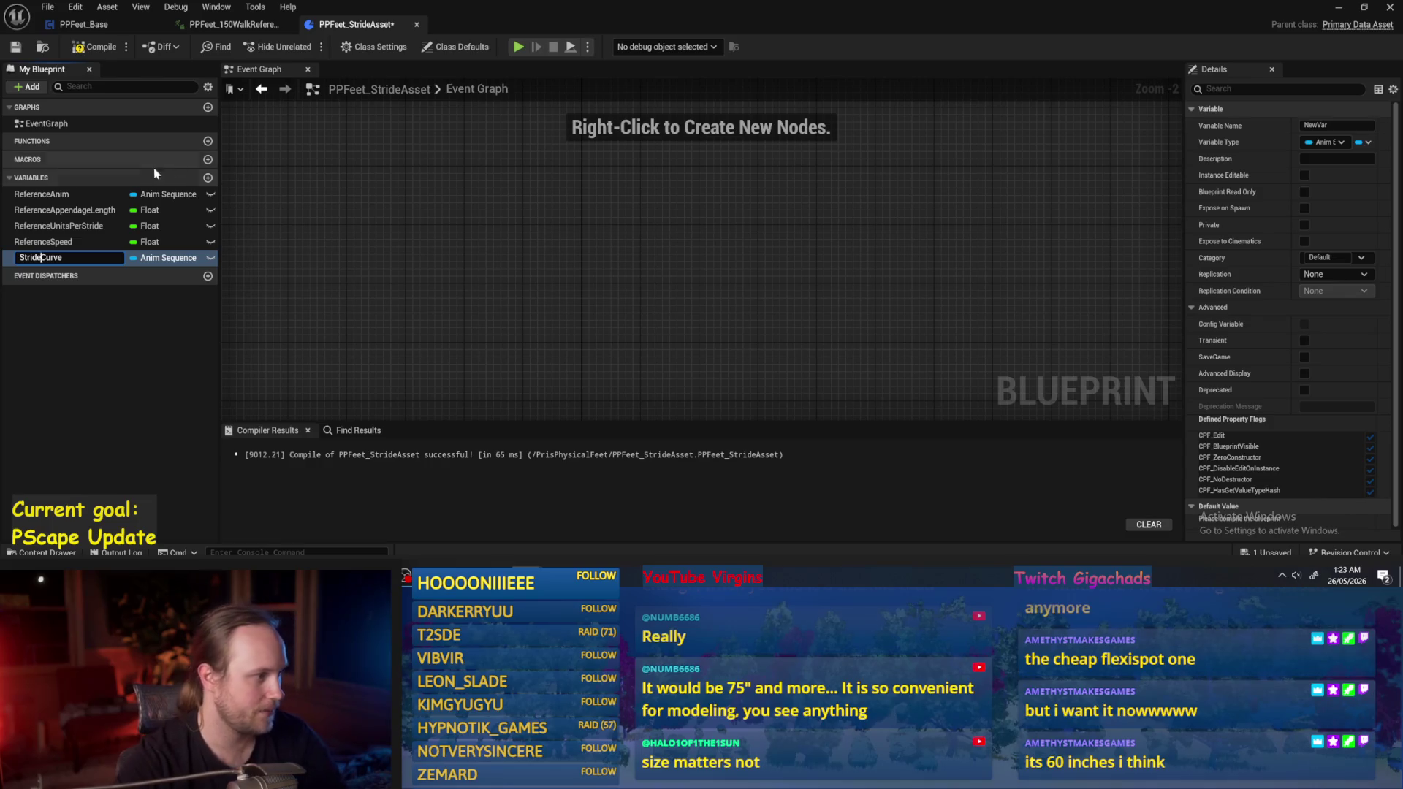
key("Return")
left_click(187, 259)
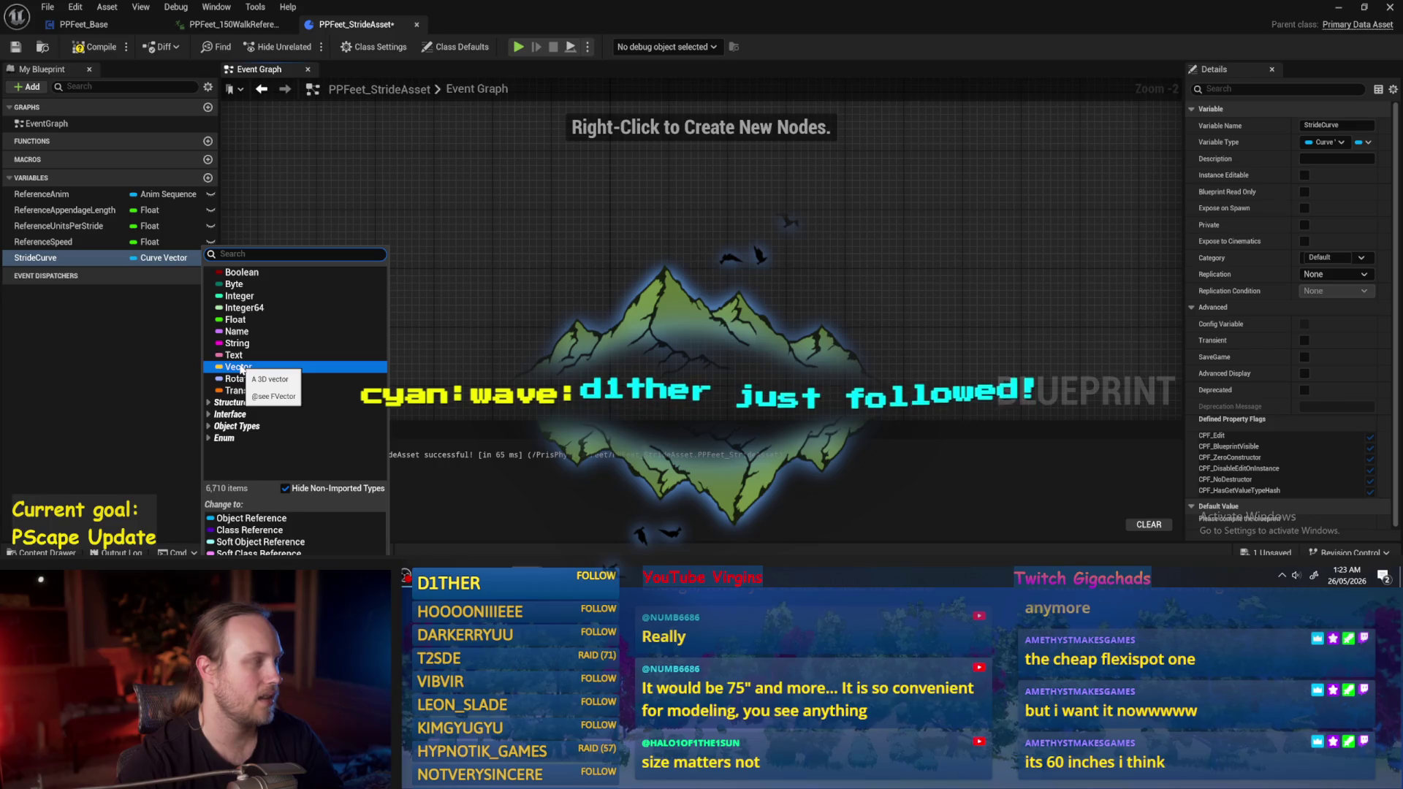
key("Escape")
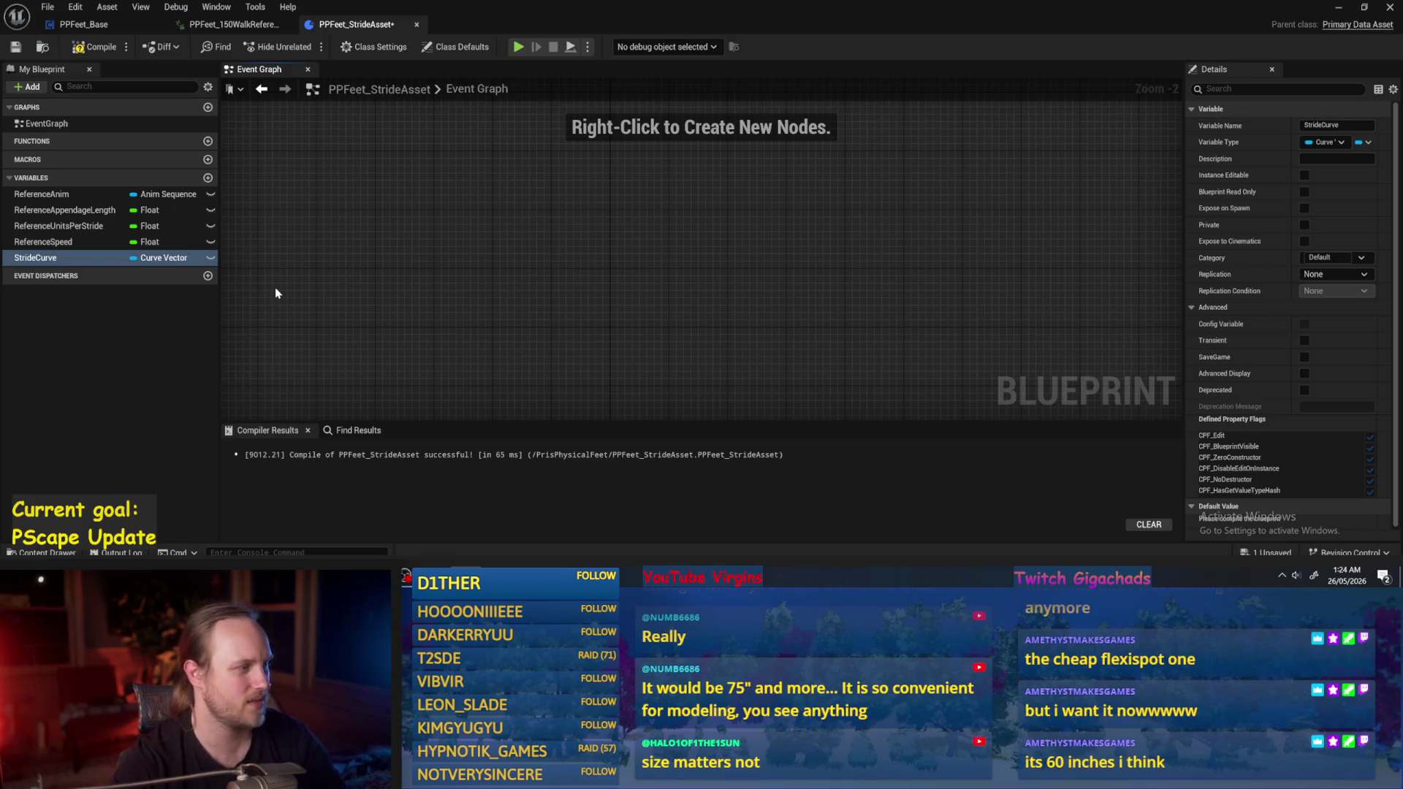
Compile and save the blueprint, then add a second variable, NewVar.
left_click(164, 258)
left_click(306, 200)
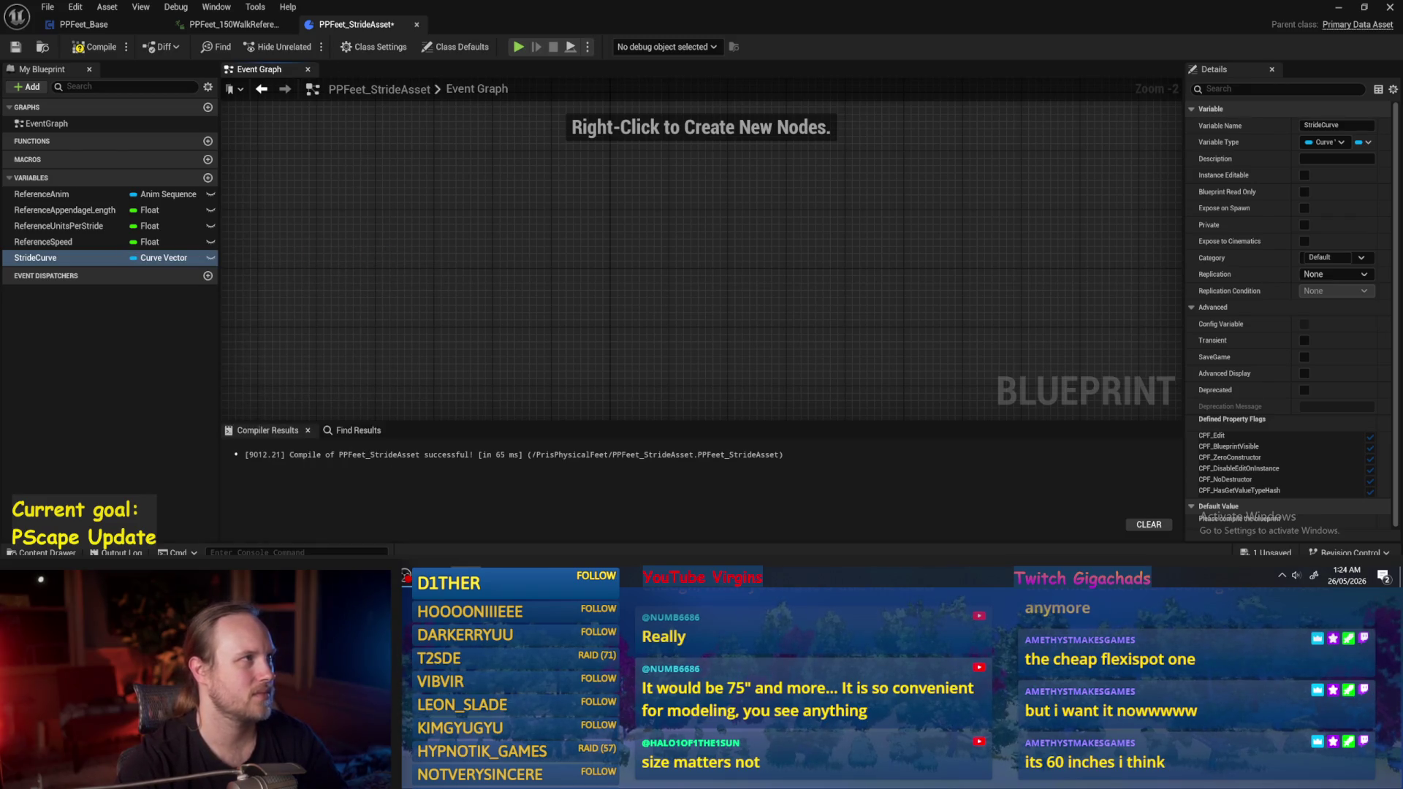
left_click(95, 47)
left_click(15, 47)
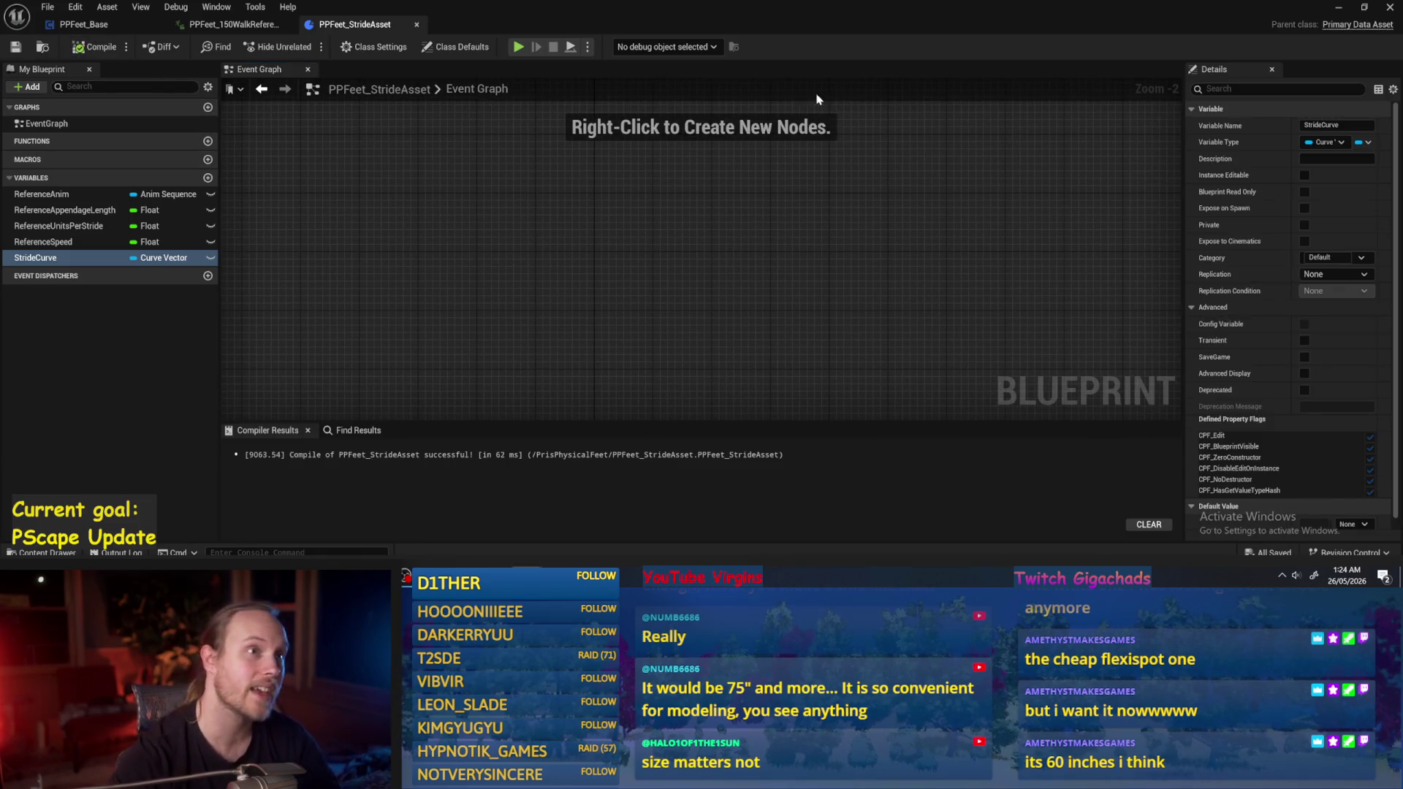
left_click(643, 281)
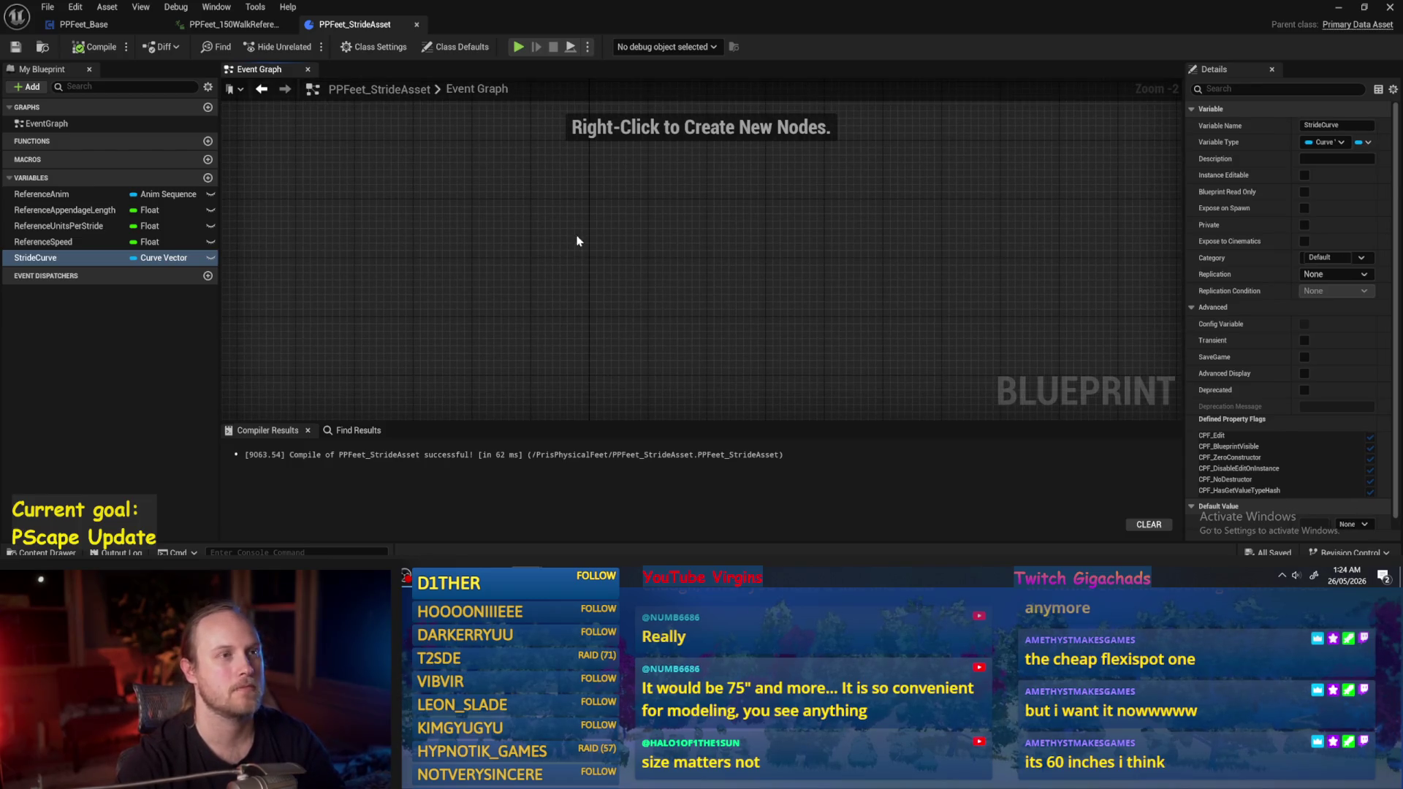
left_click(208, 179)
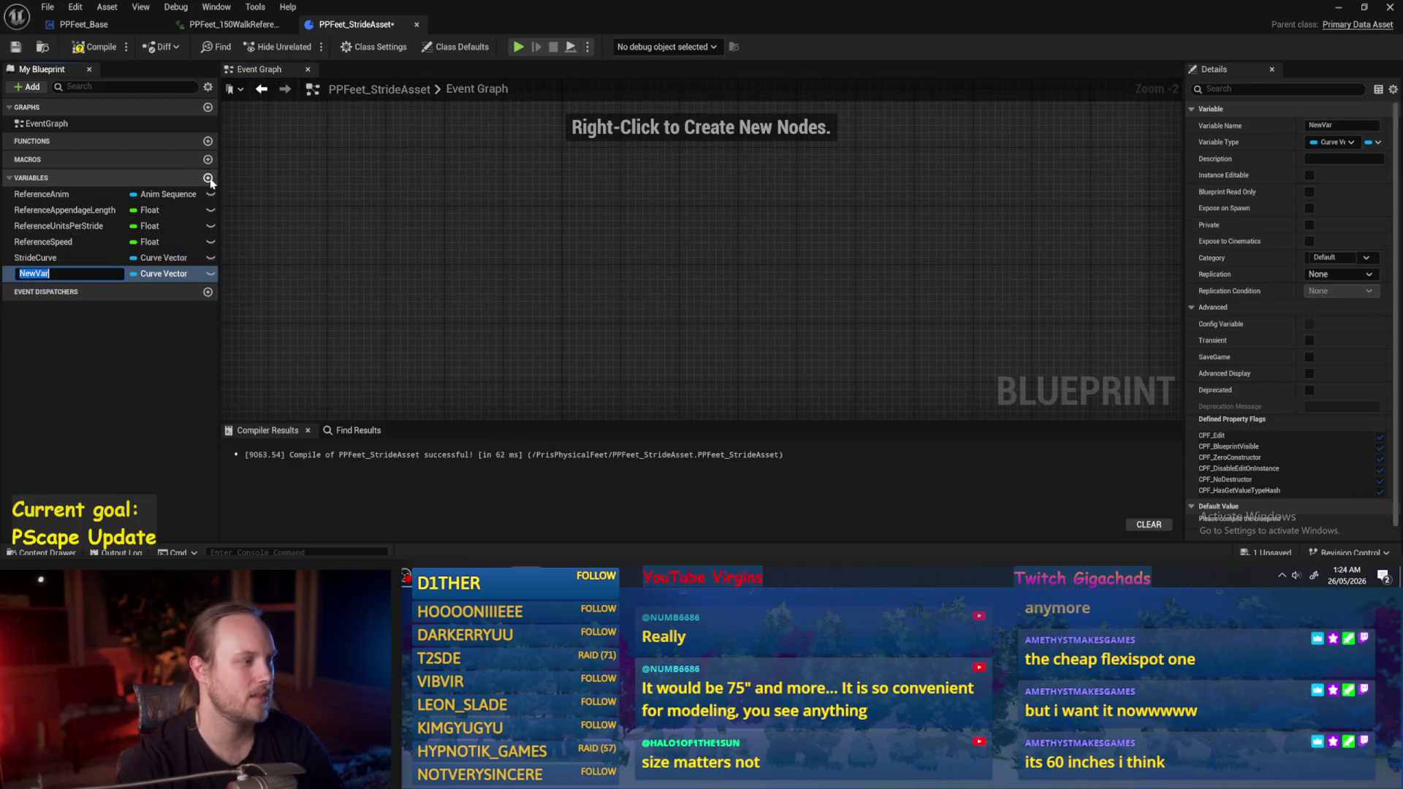
Search NewVar's type list for 'curve'.
left_click(161, 274)
type("curve")
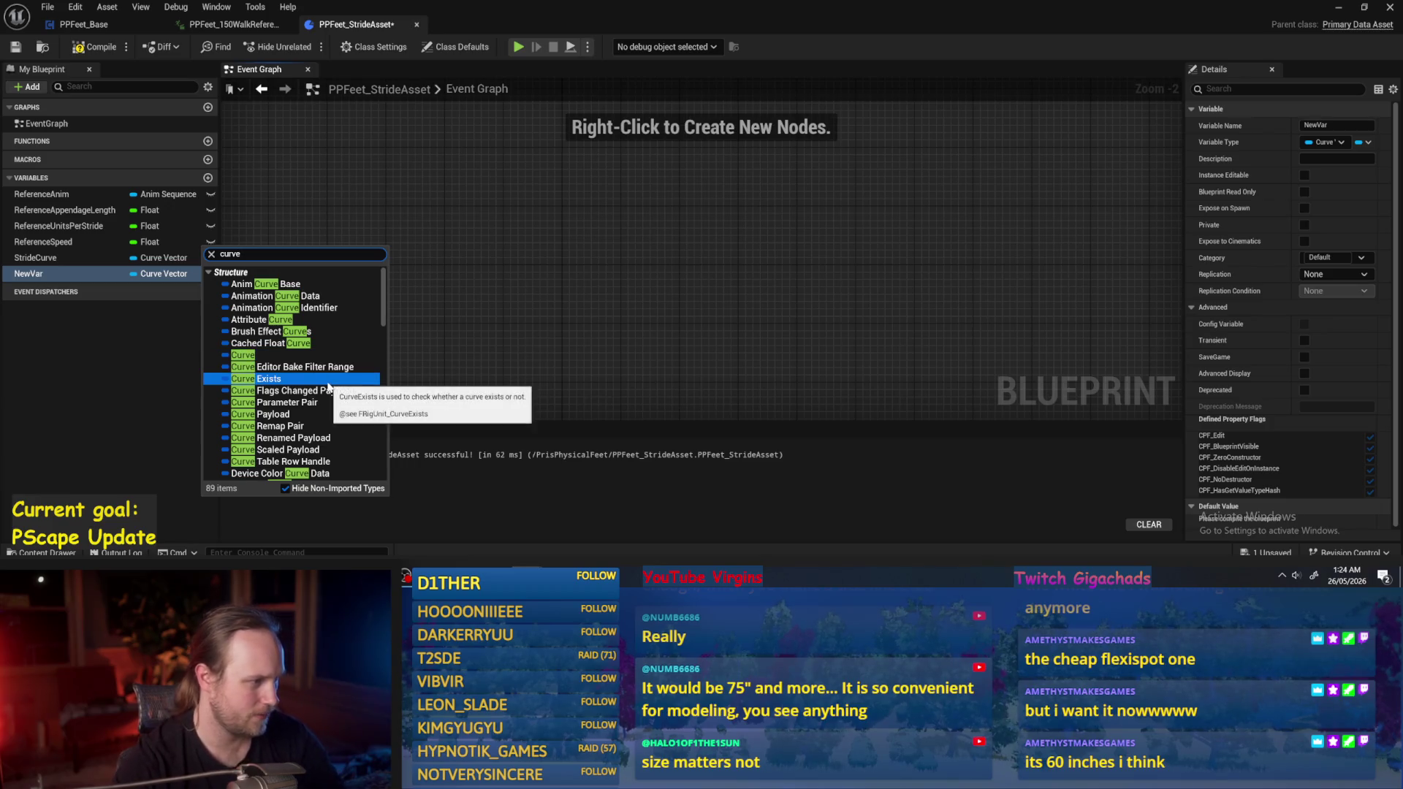
scroll(328, 386, "down", 8)
scroll(326, 449, "down", 5)
mouse_move(318, 453)
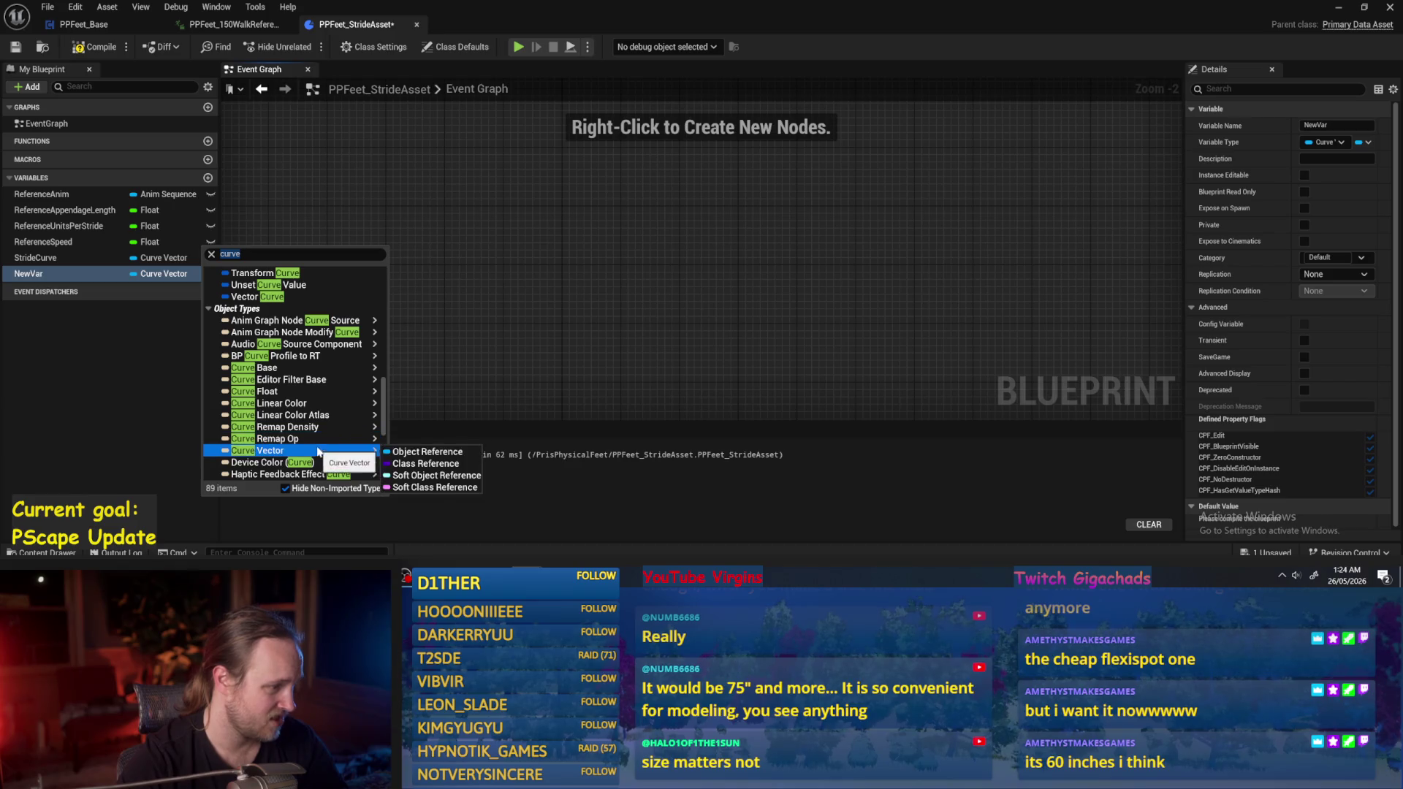
mouse_move(262, 371)
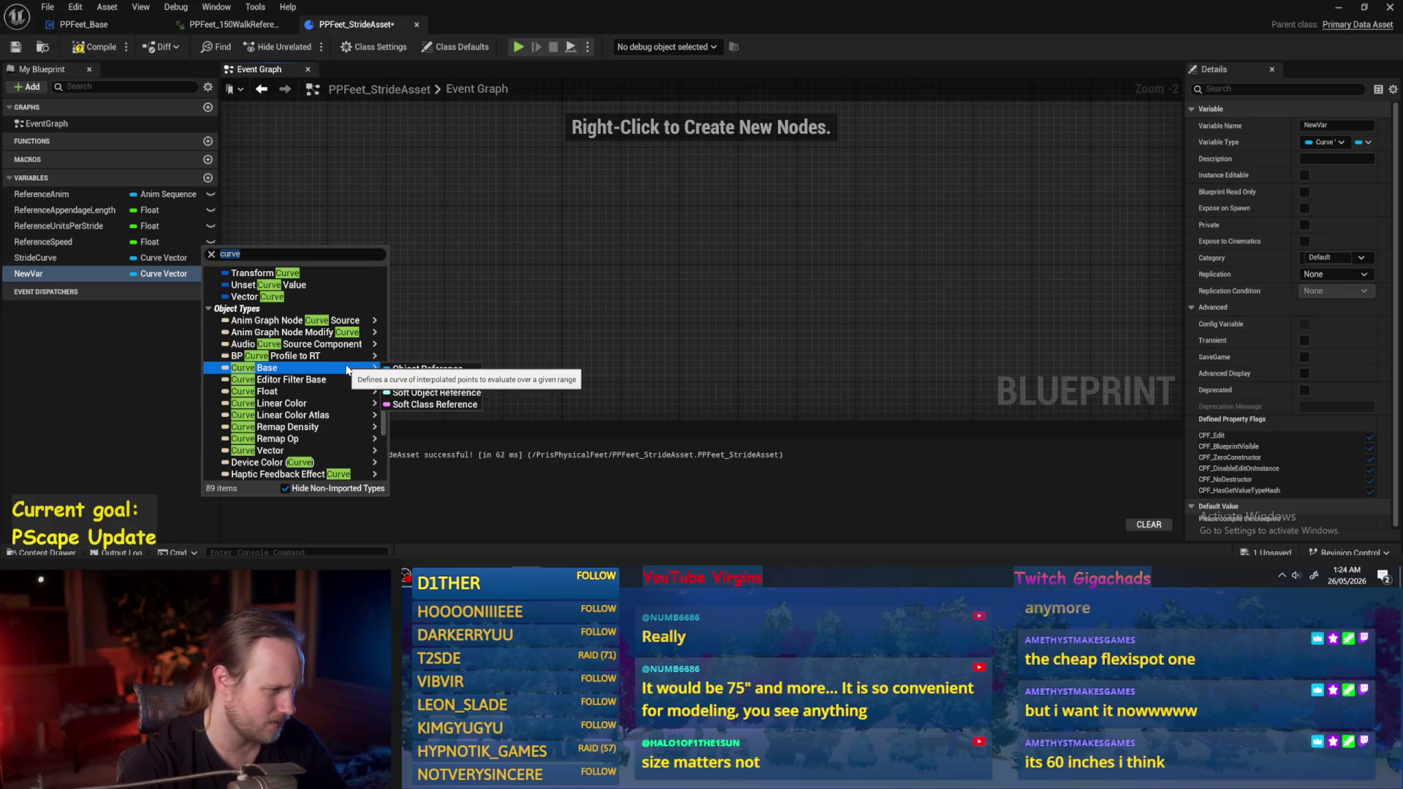
Make NewVar a Curve Base object reference, then compile and save.
scroll(346, 371, "down", 2)
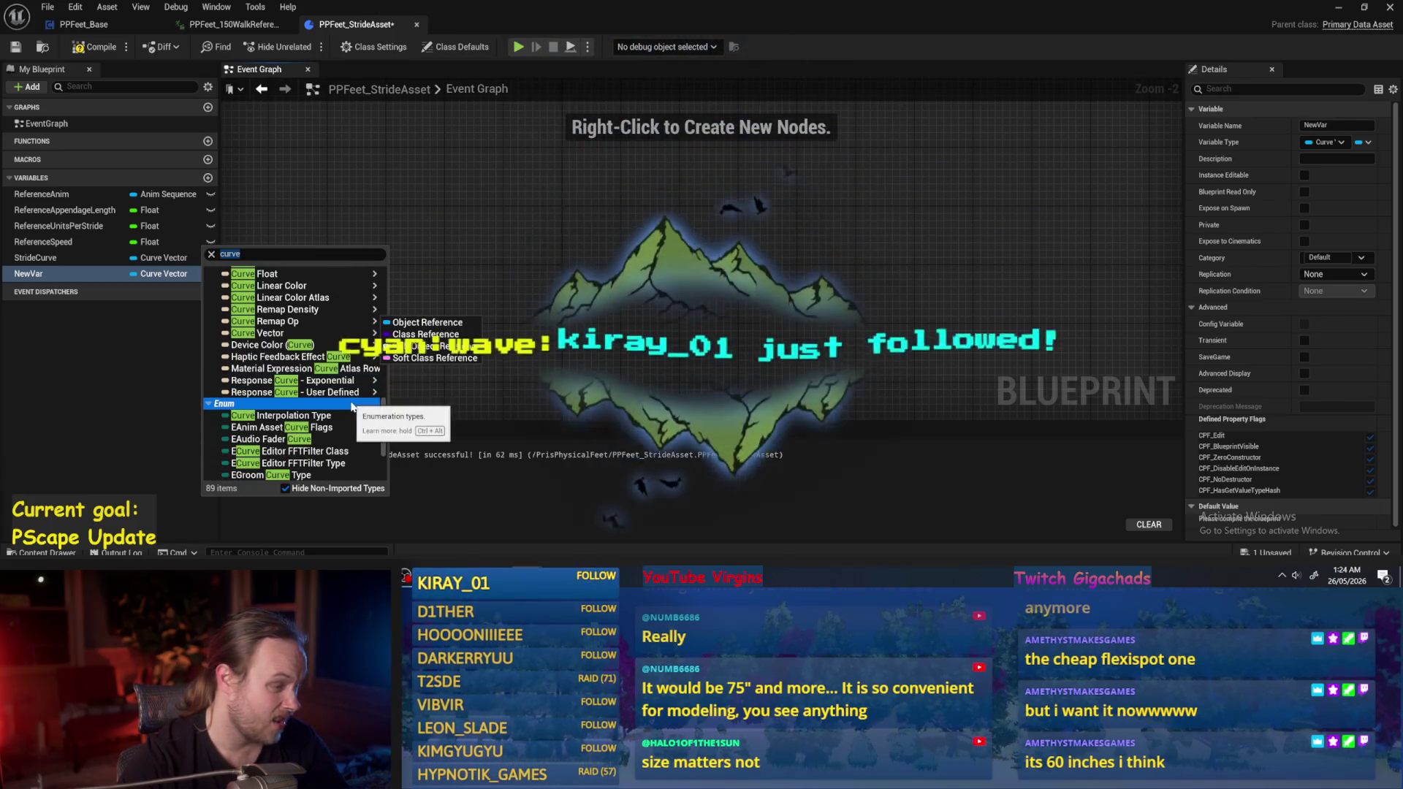
scroll(351, 406, "down", 3)
scroll(351, 406, "up", 6)
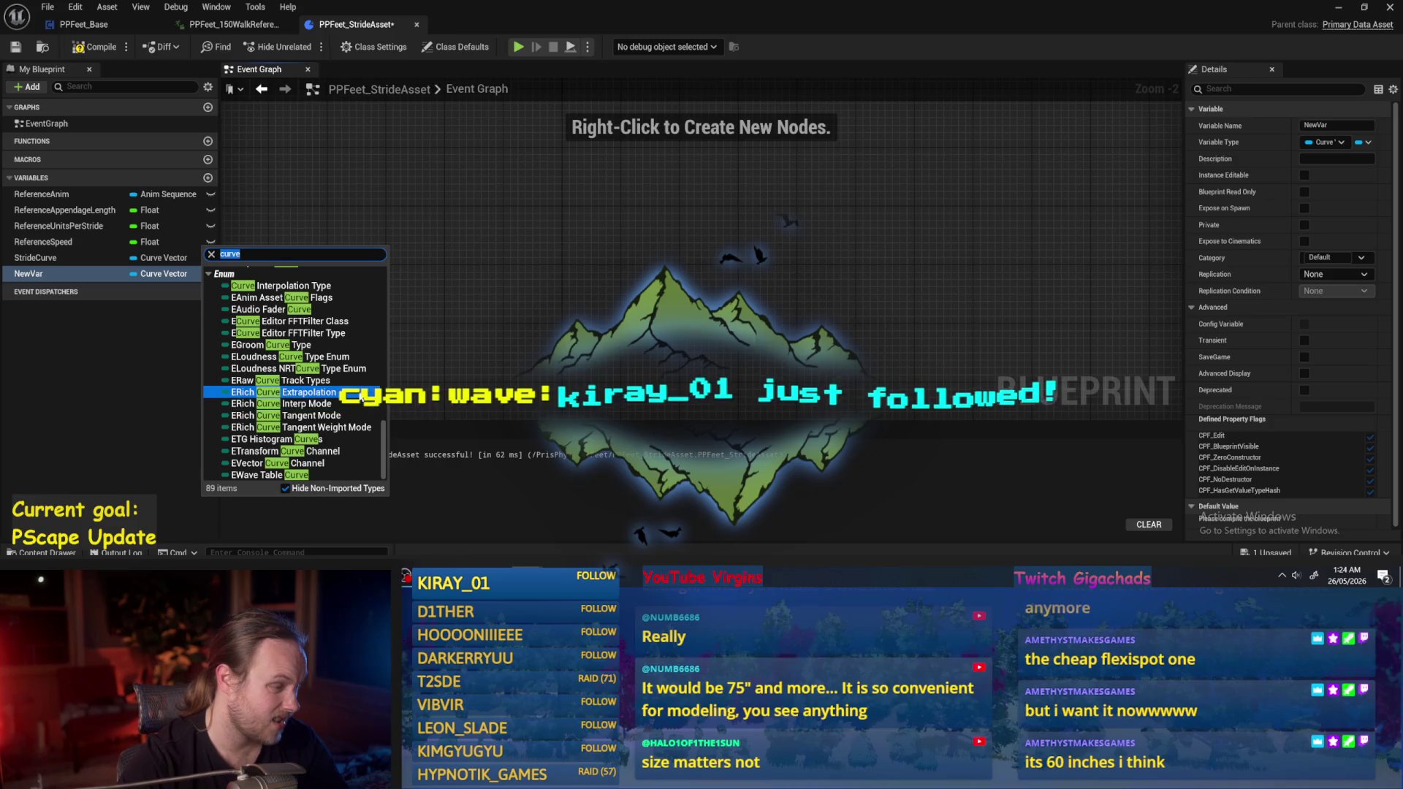
scroll(361, 399, "up", 8)
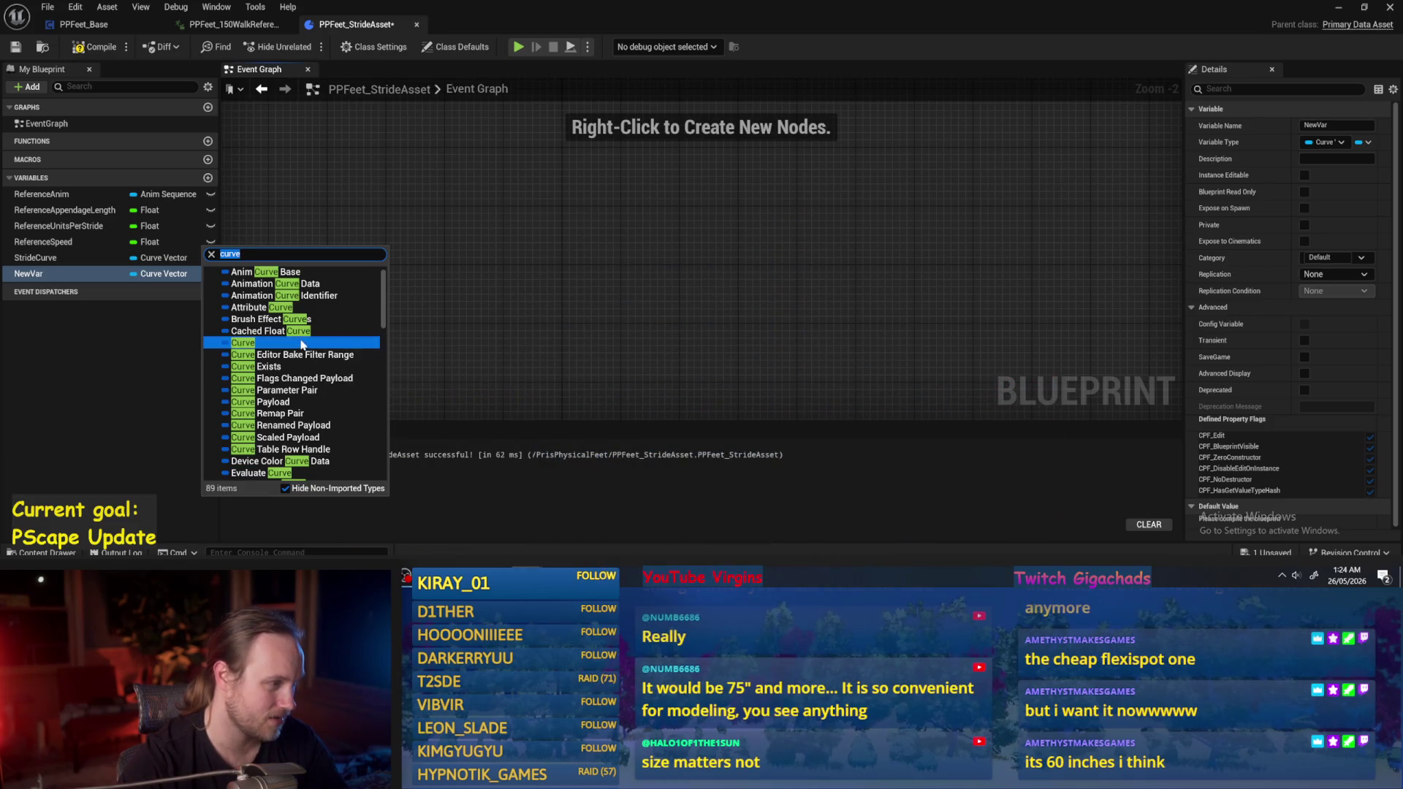
scroll(362, 358, "down", 10)
scroll(363, 360, "down", 10)
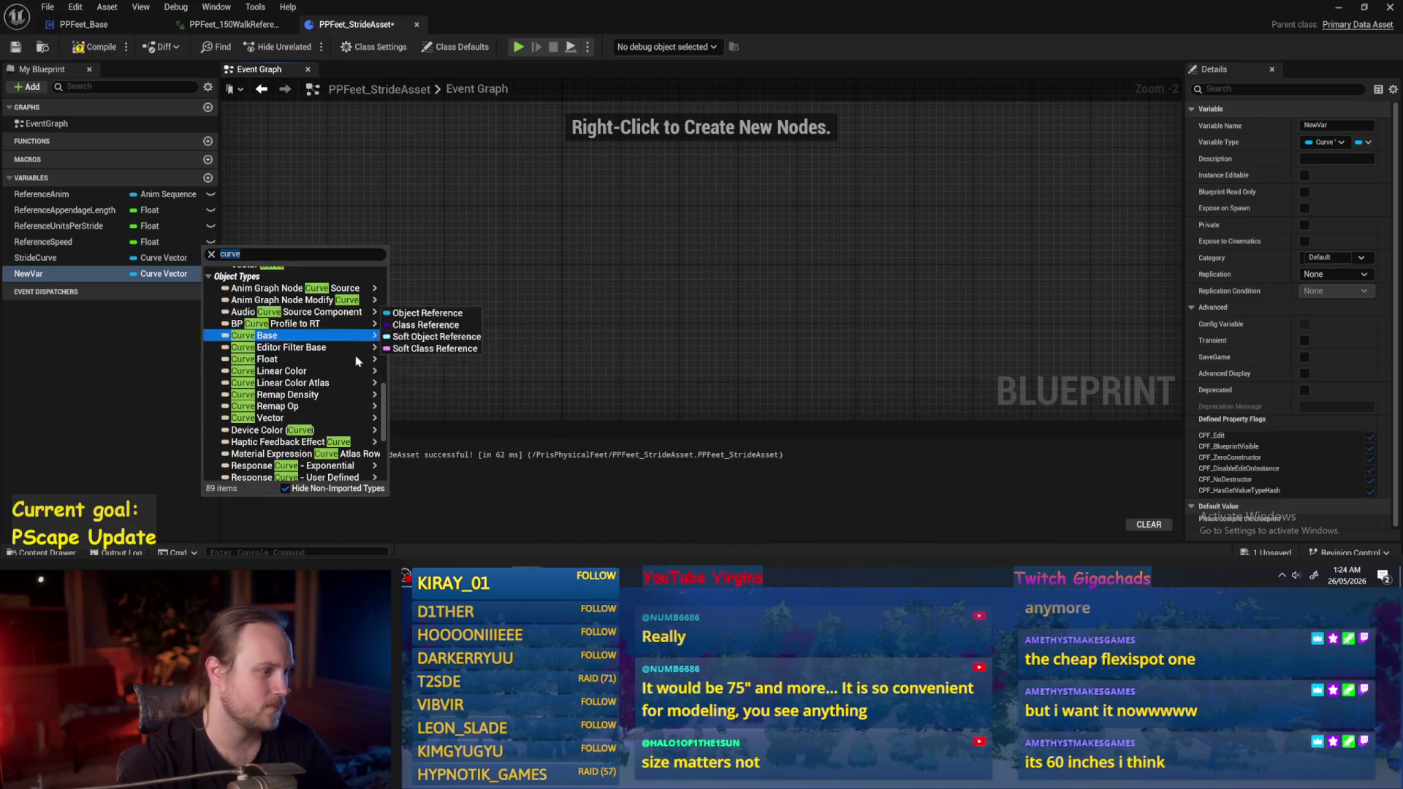
mouse_move(297, 337)
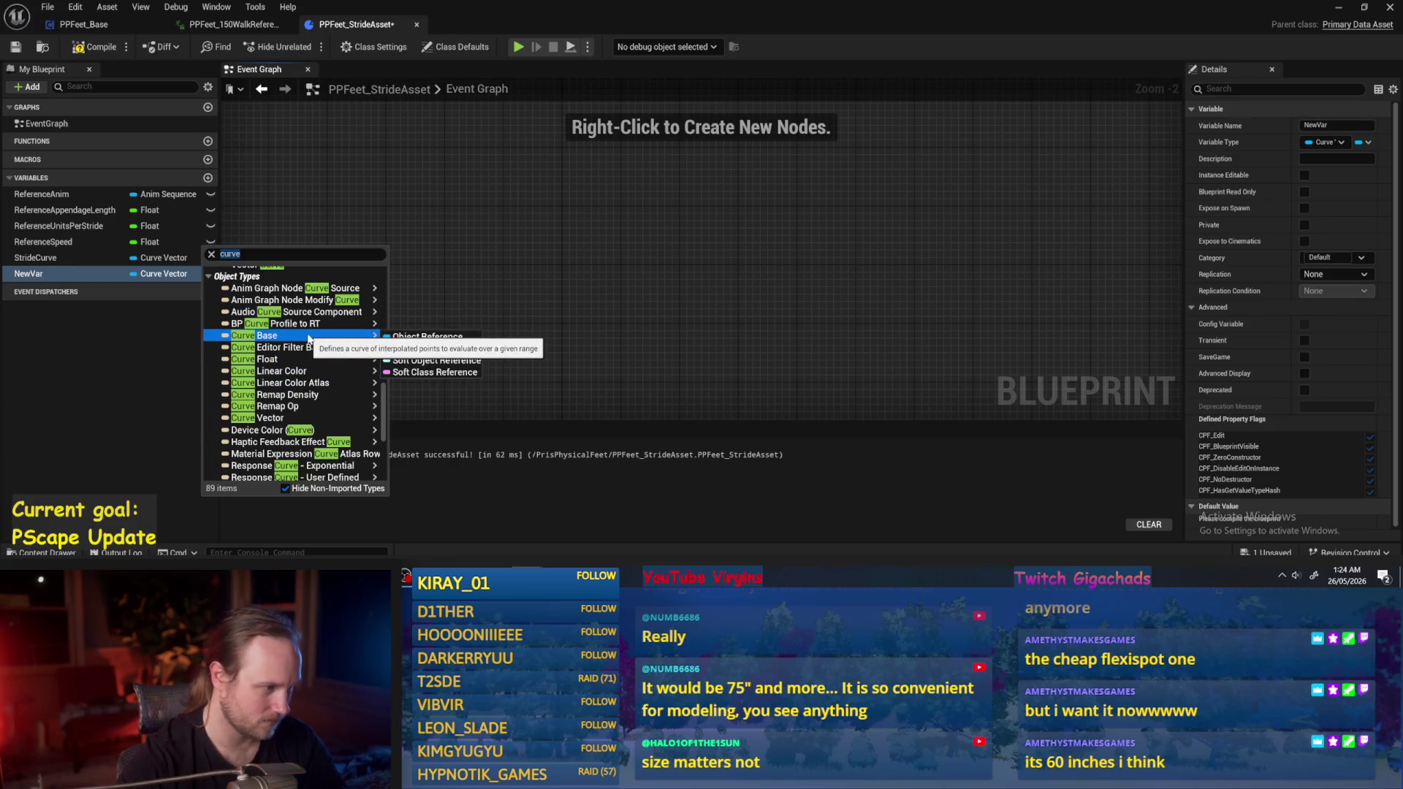
left_click(401, 338)
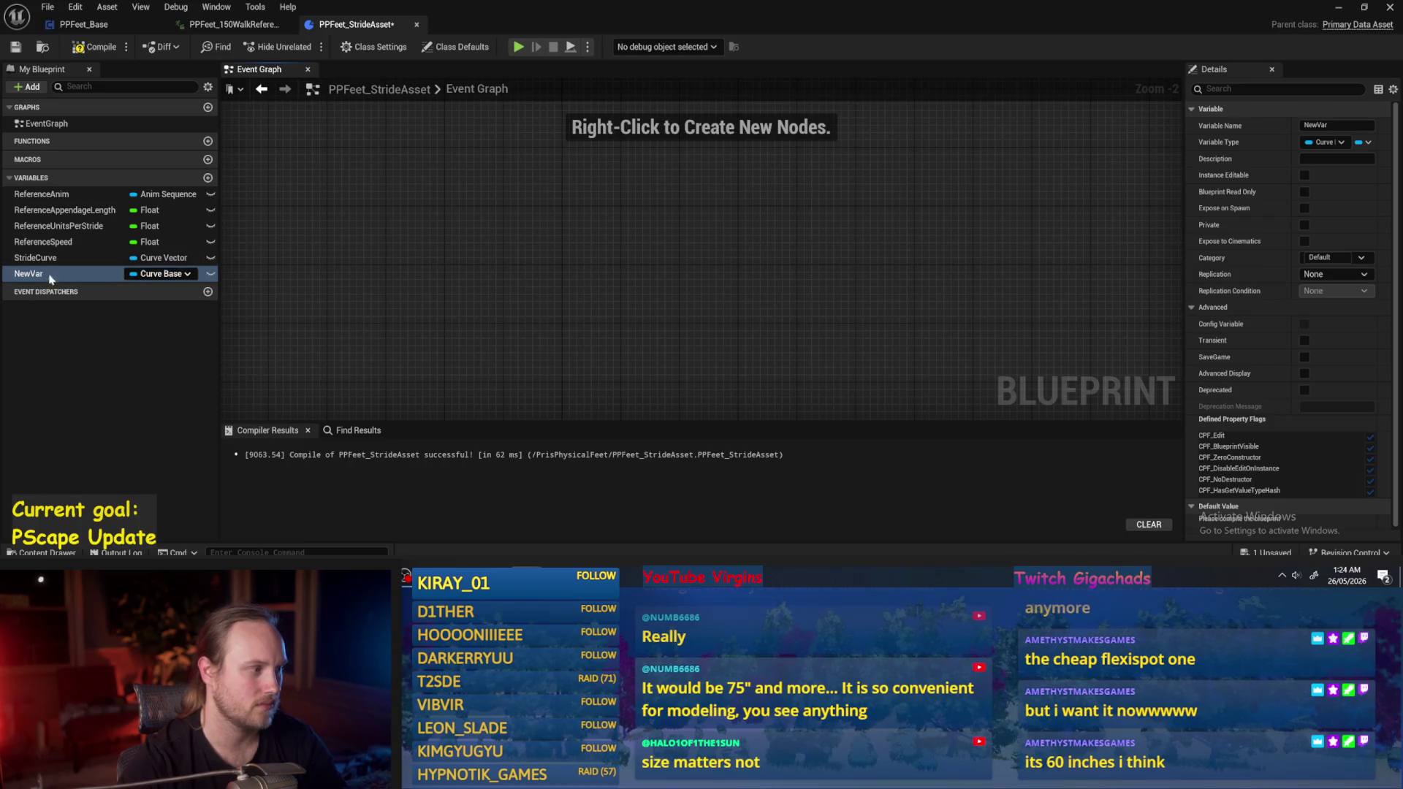
left_click(93, 47)
left_click(16, 48)
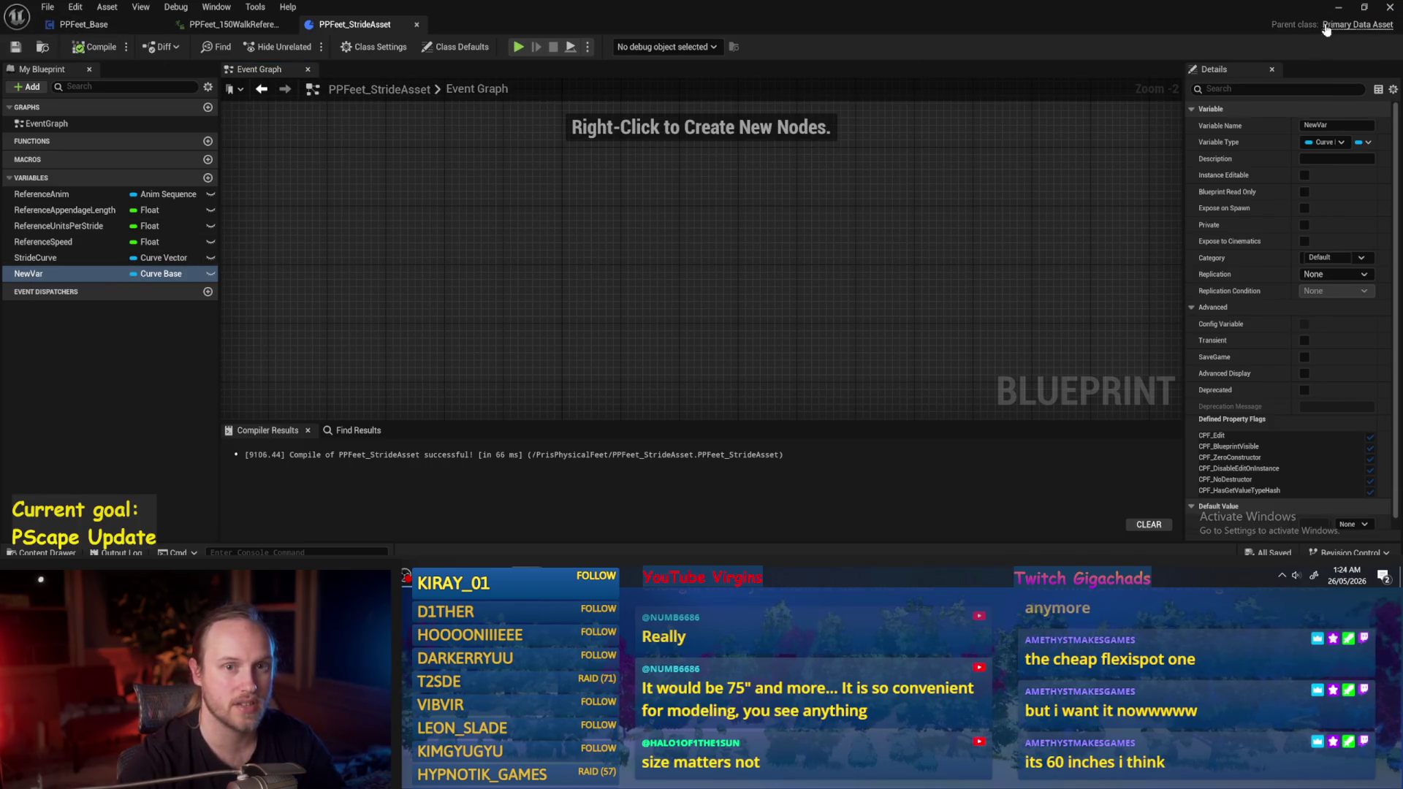
Close the Blueprint editor, start a new Blueprint Class searching 'curve base', then cancel.
left_click(1389, 6)
right_click(884, 422)
left_click(952, 231)
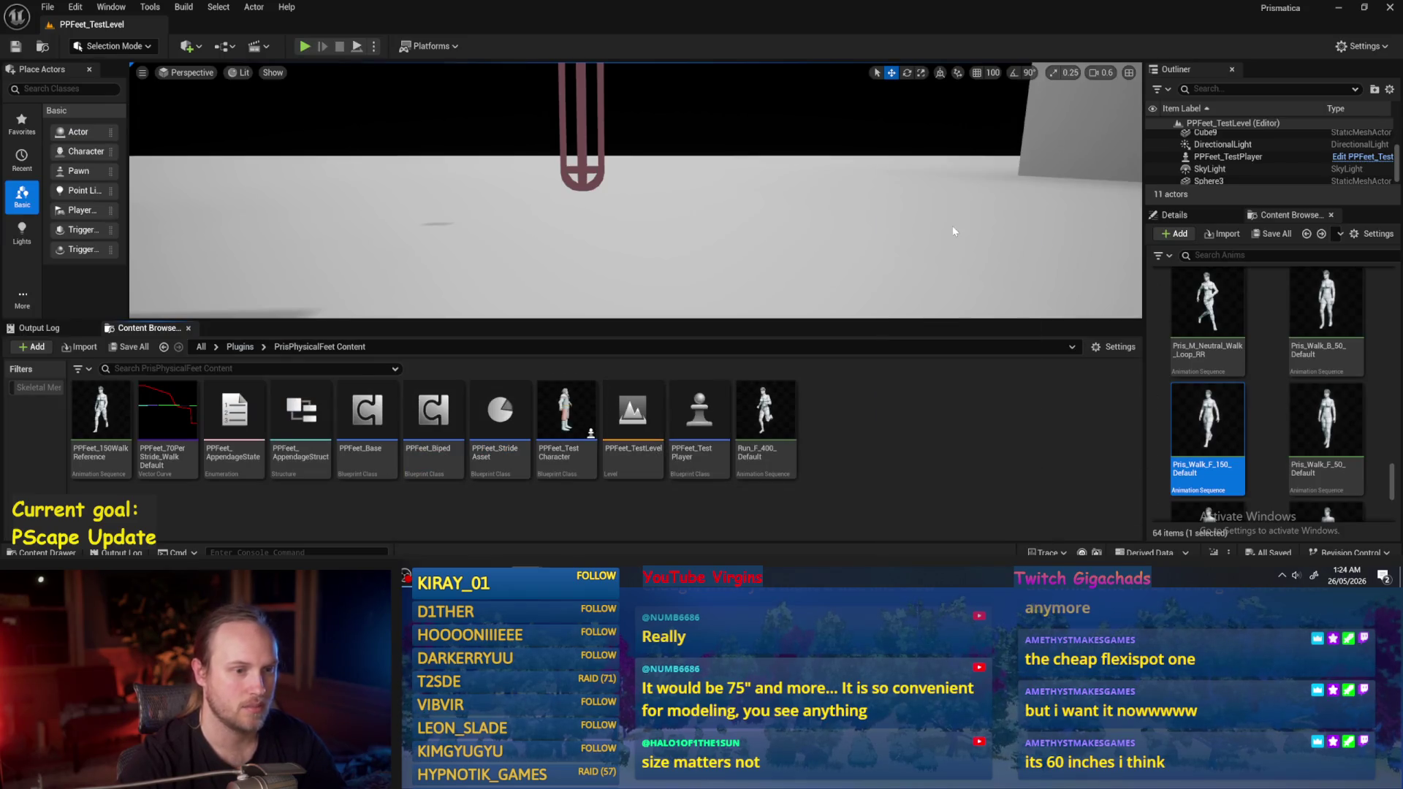
type("curve base")
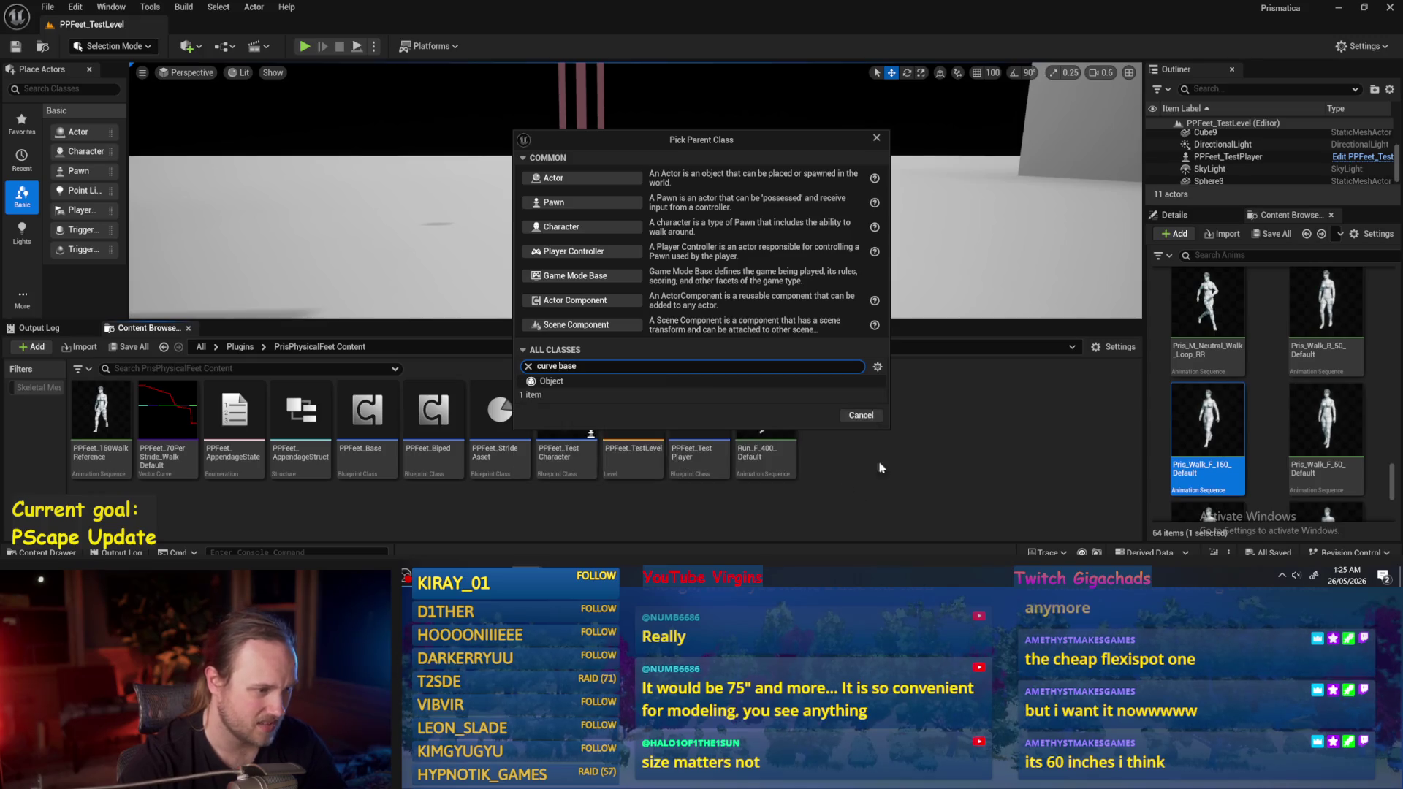
left_click(862, 421)
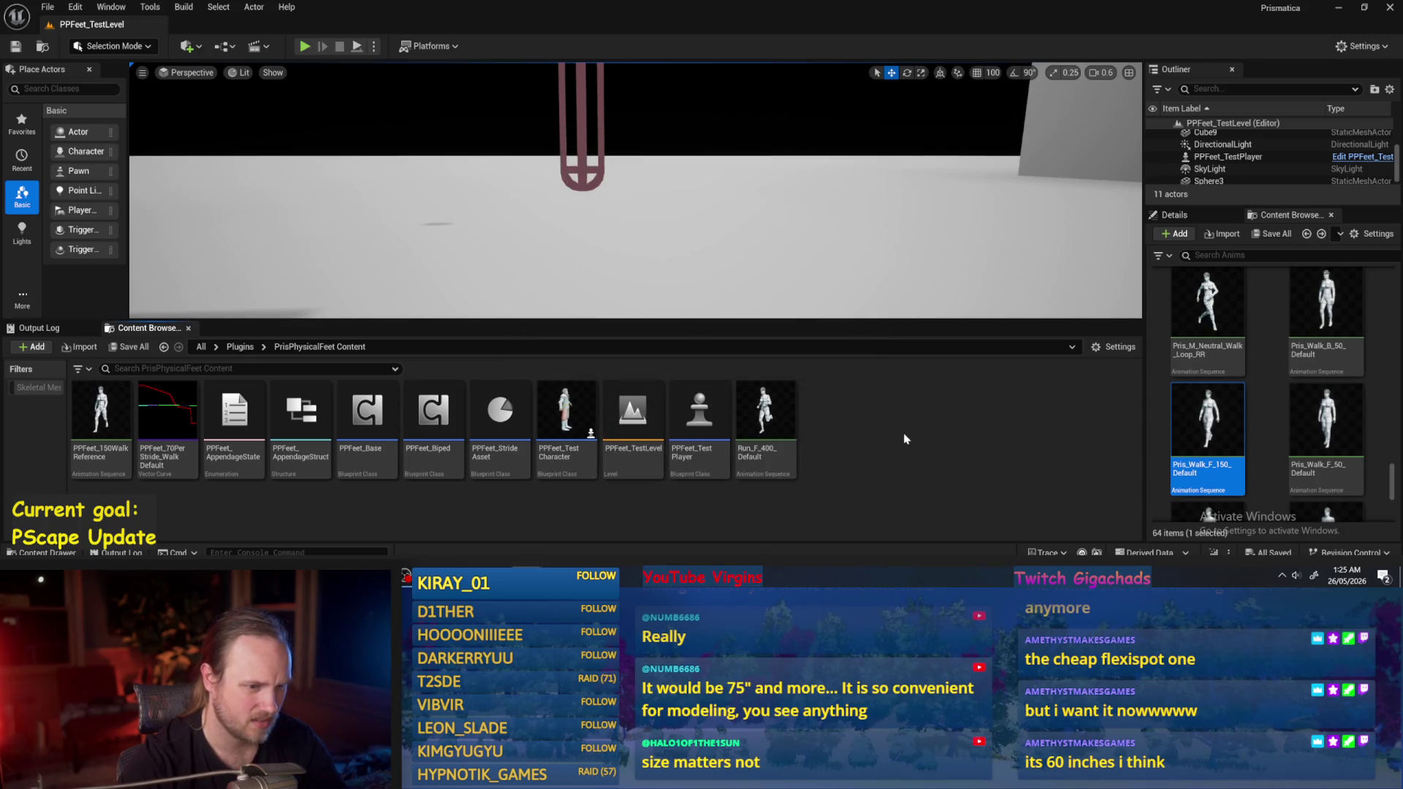
Start a new curve asset from the Content Browser, cancel it, and dismiss the File menu.
right_click(890, 423)
mouse_move(943, 525)
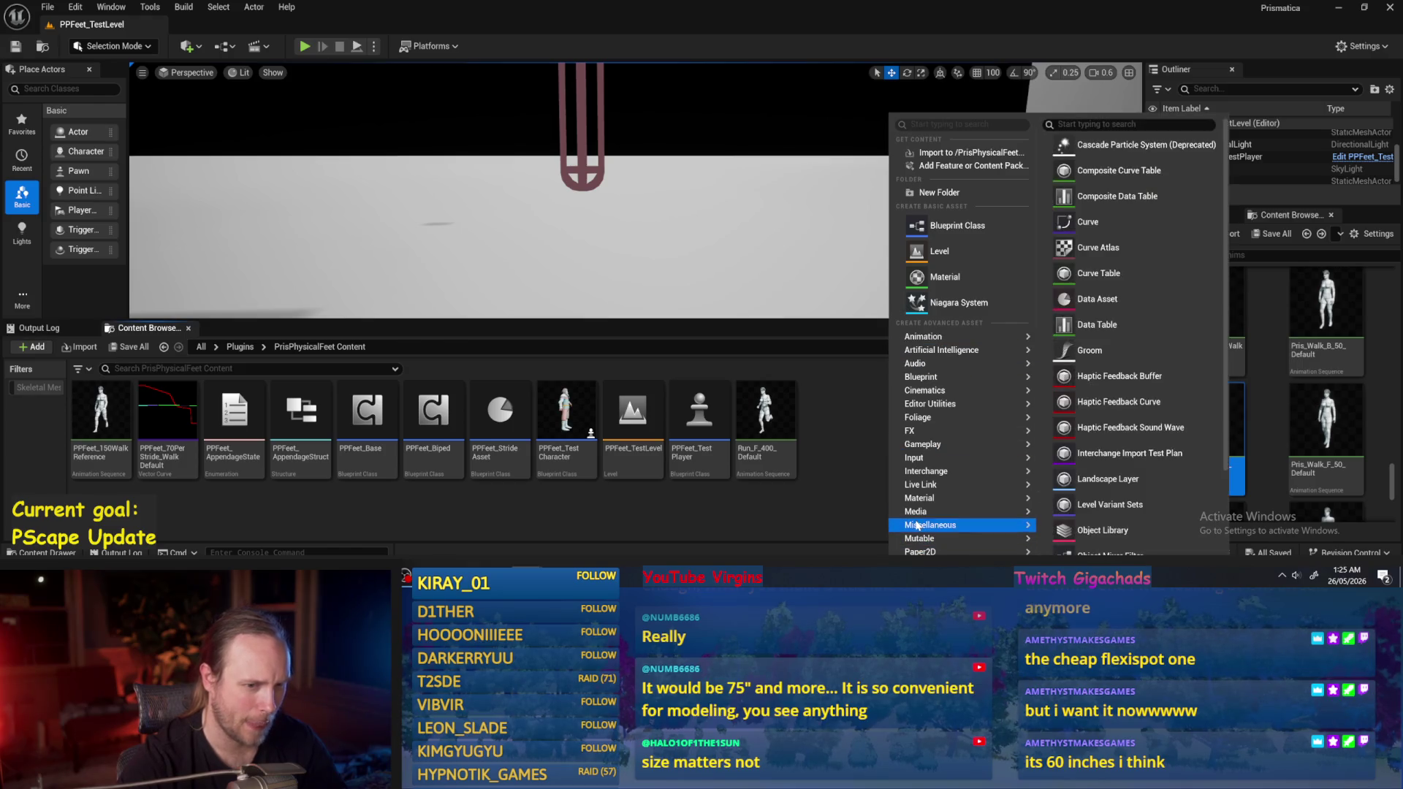
left_click(1109, 228)
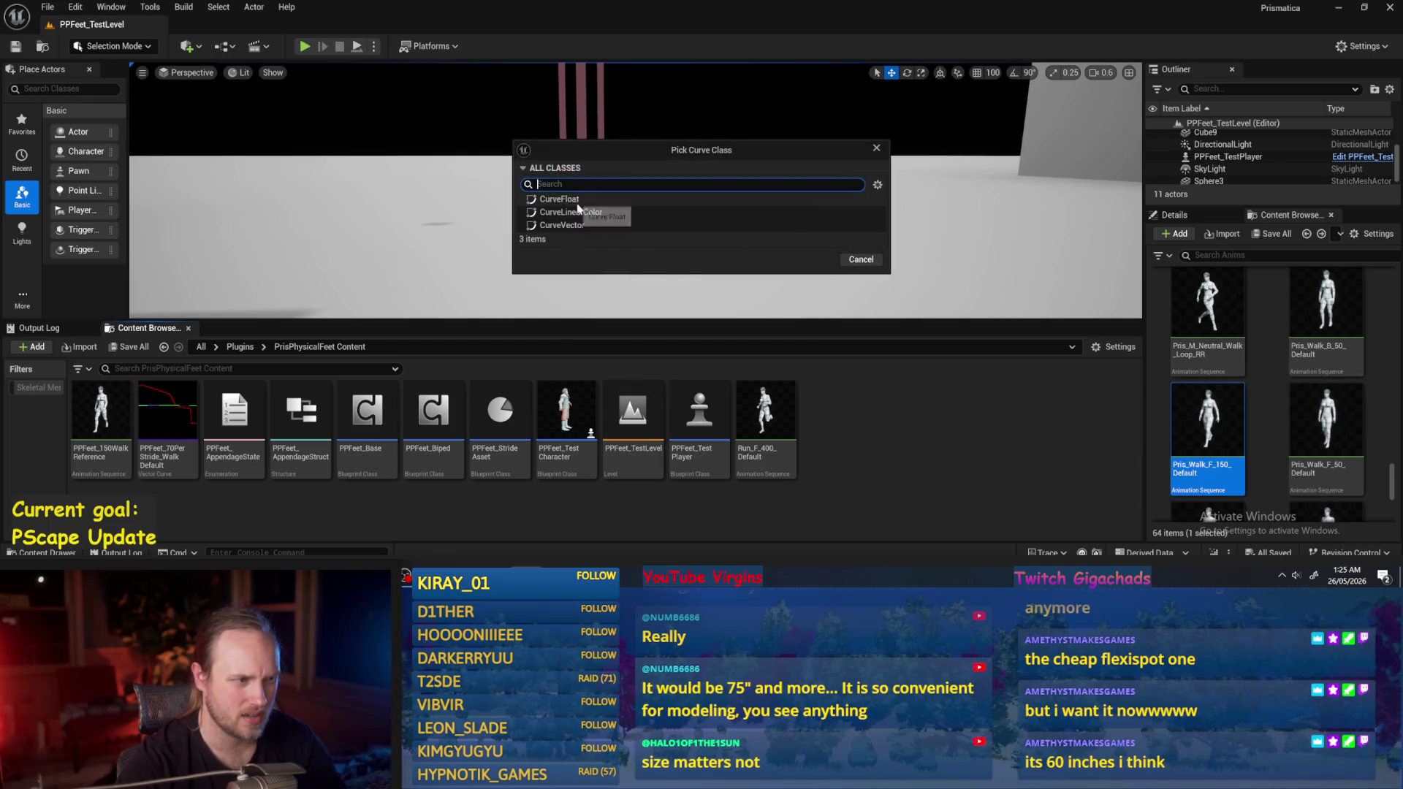
left_click(860, 260)
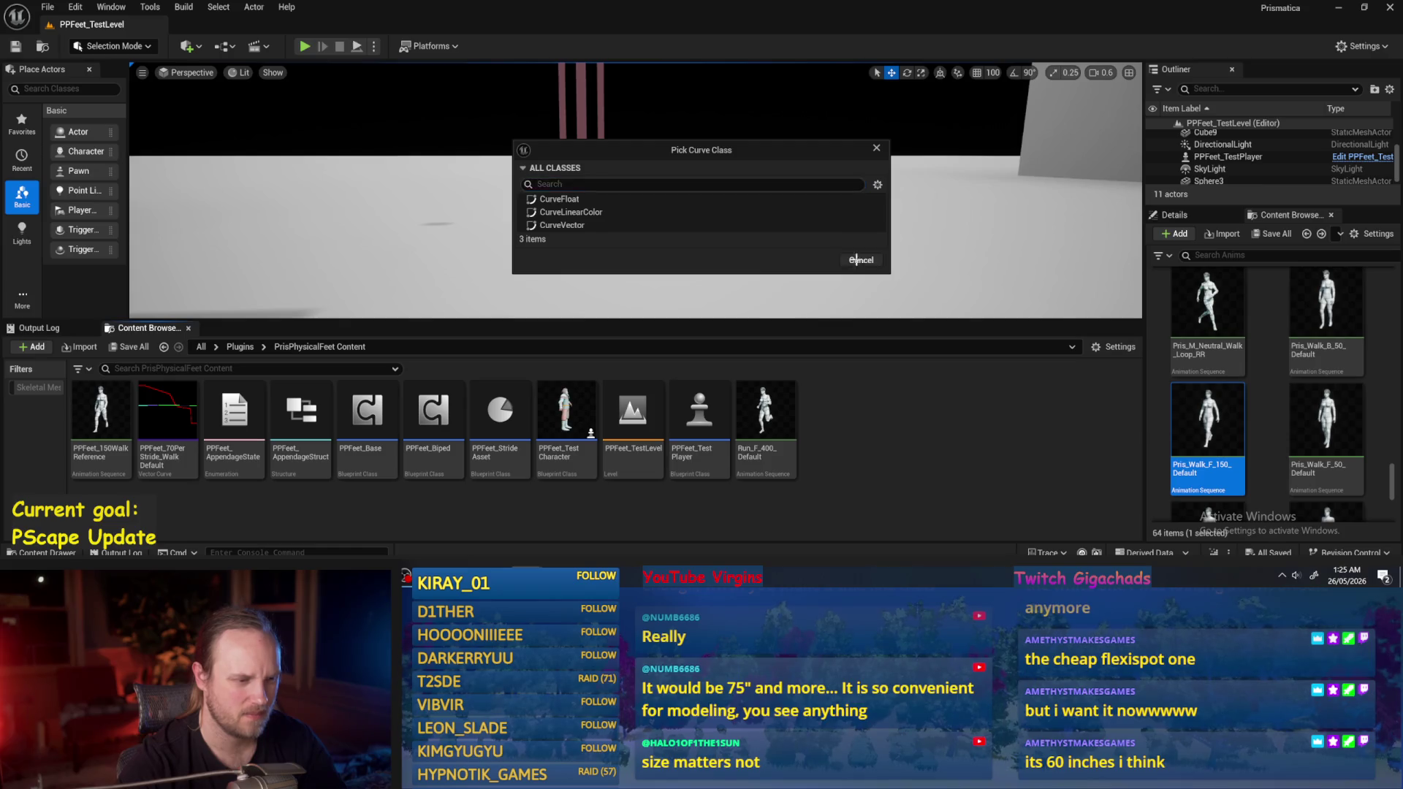
left_click(47, 6)
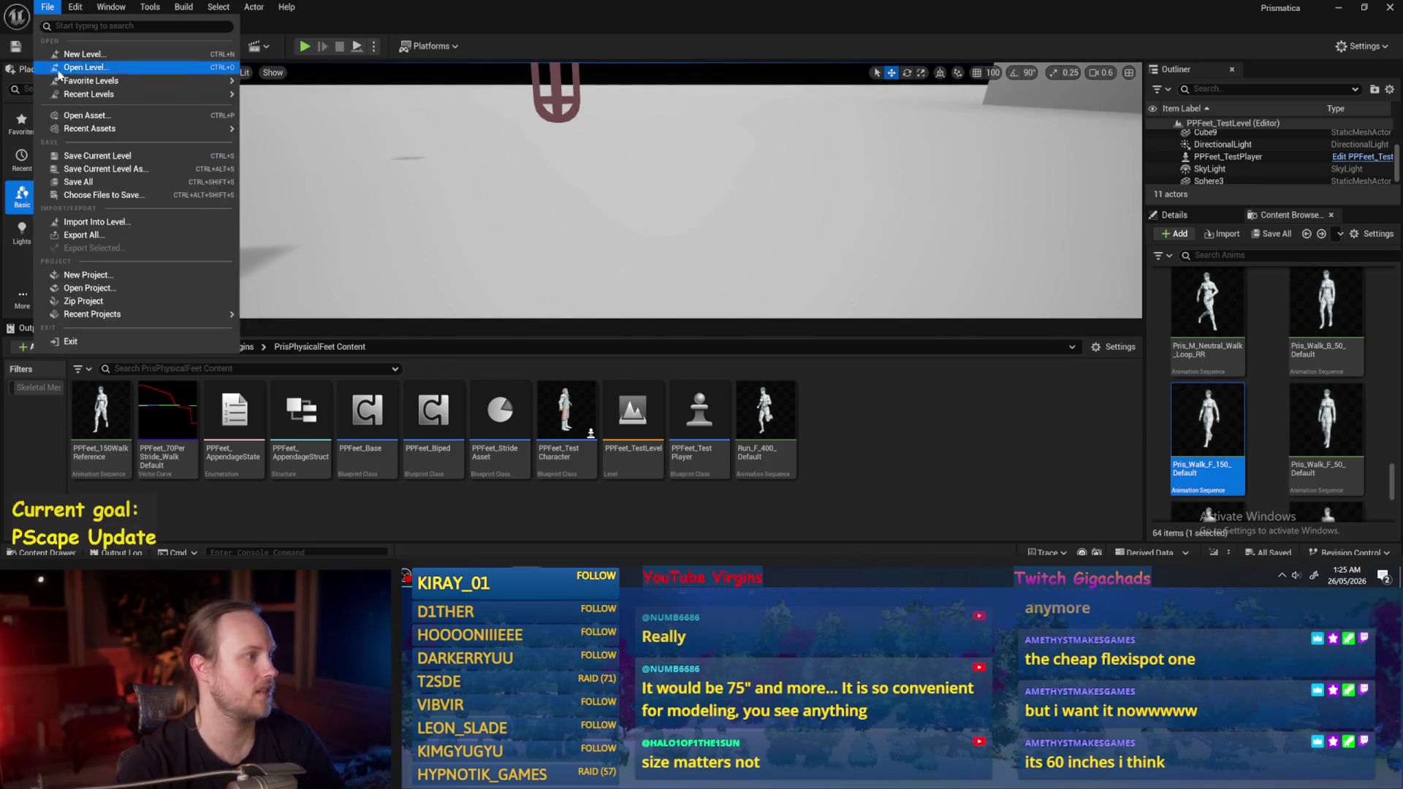
left_click(721, 377)
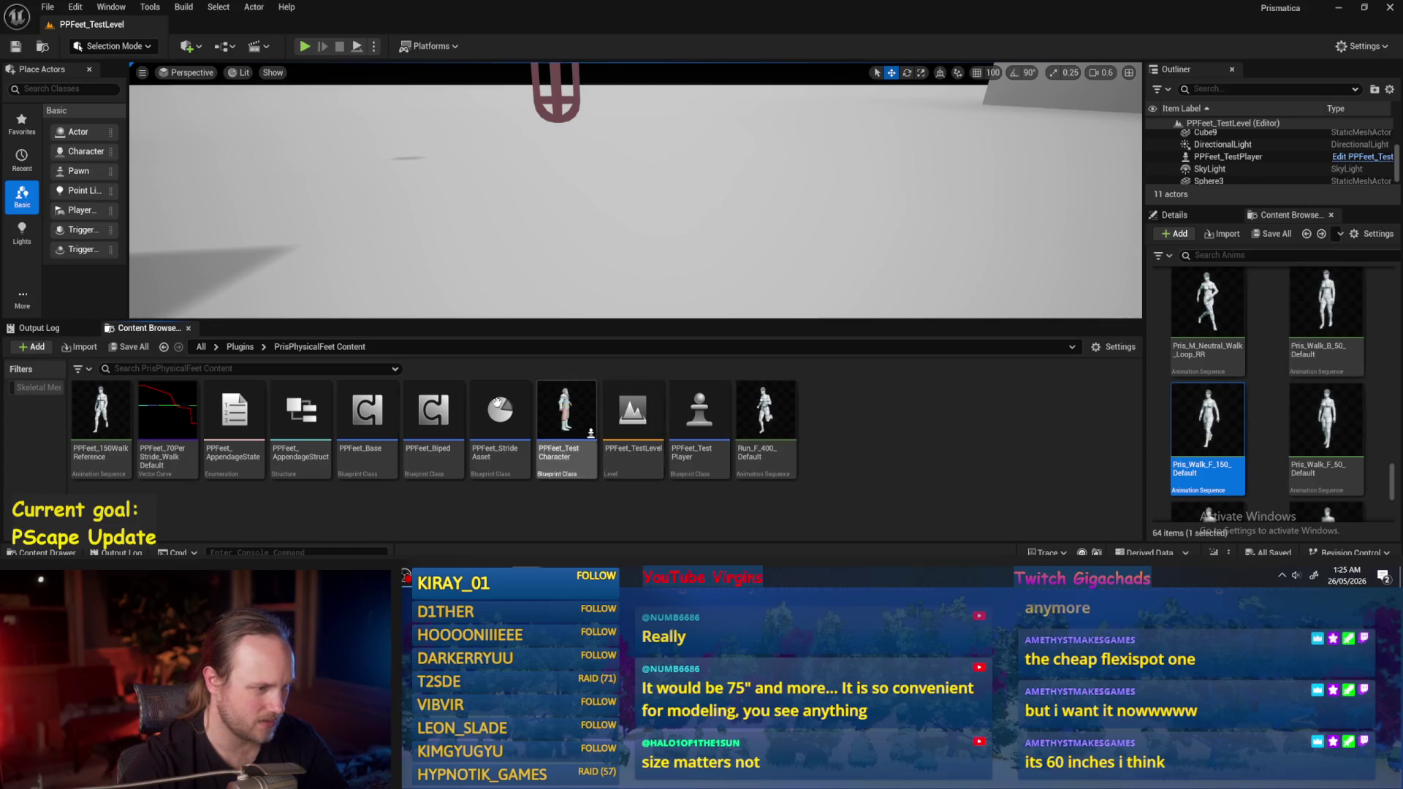
Choose Miscellaneous > Data Asset from the Content Browser's empty-space menu.
right_click(886, 414)
left_click(500, 417)
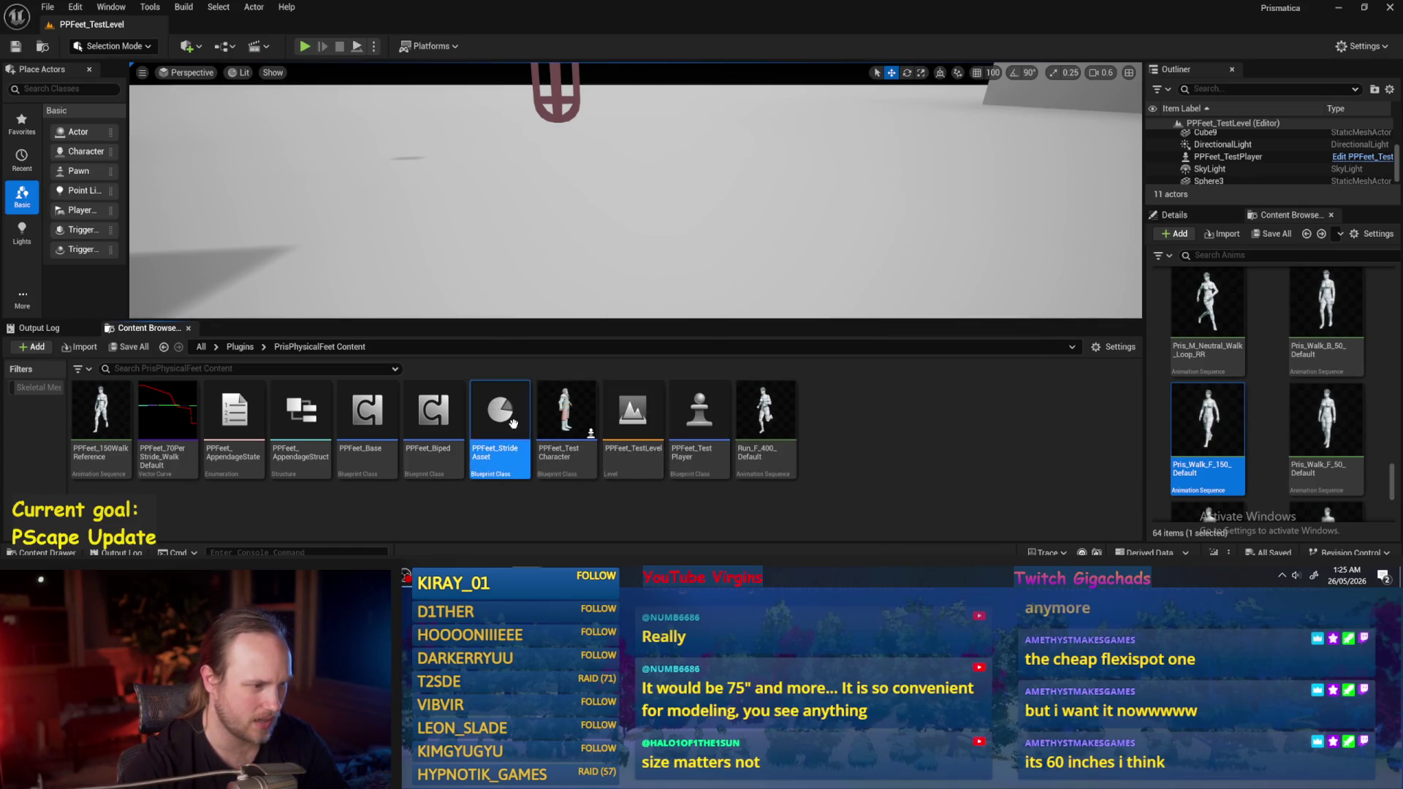
right_click(516, 425)
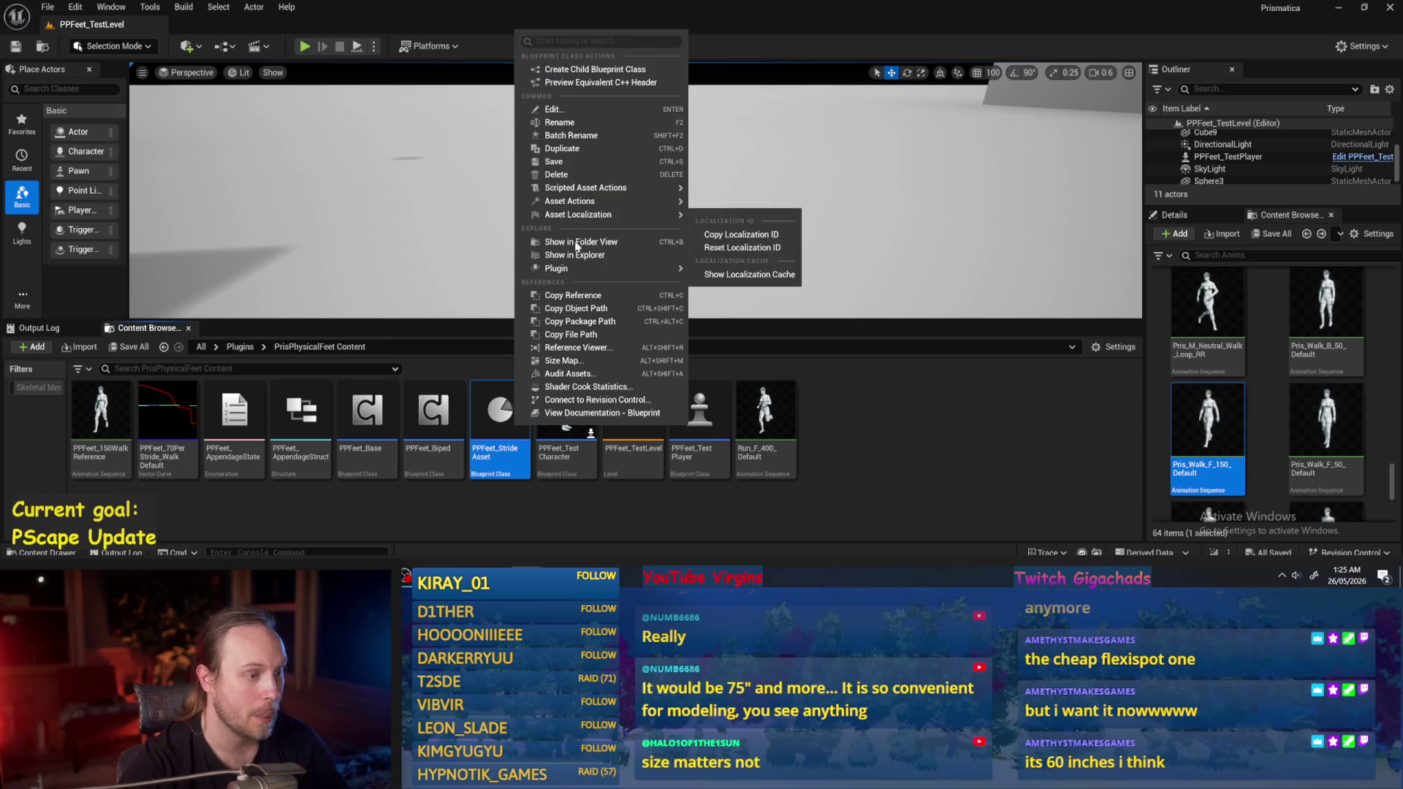
left_click(895, 426)
right_click(931, 380)
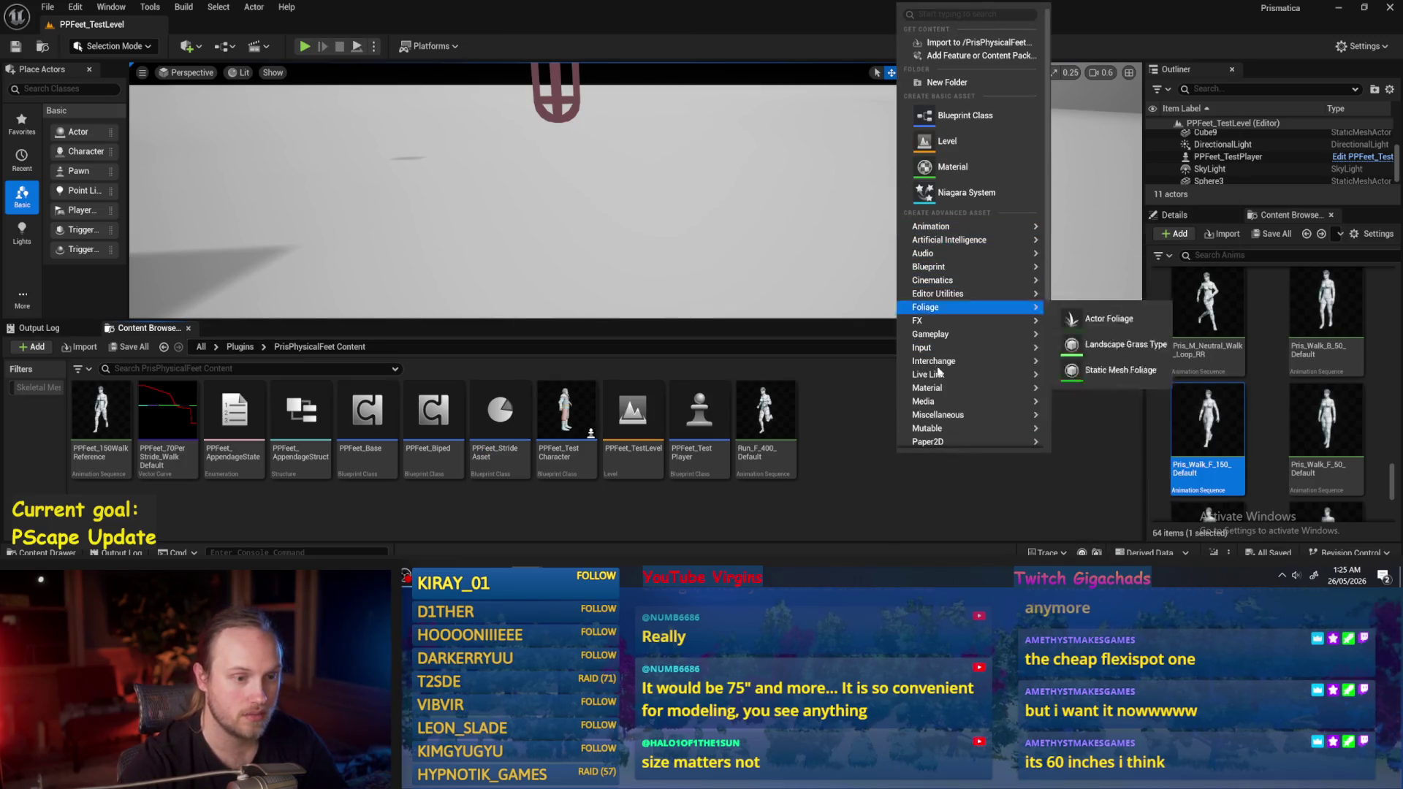
mouse_move(950, 401)
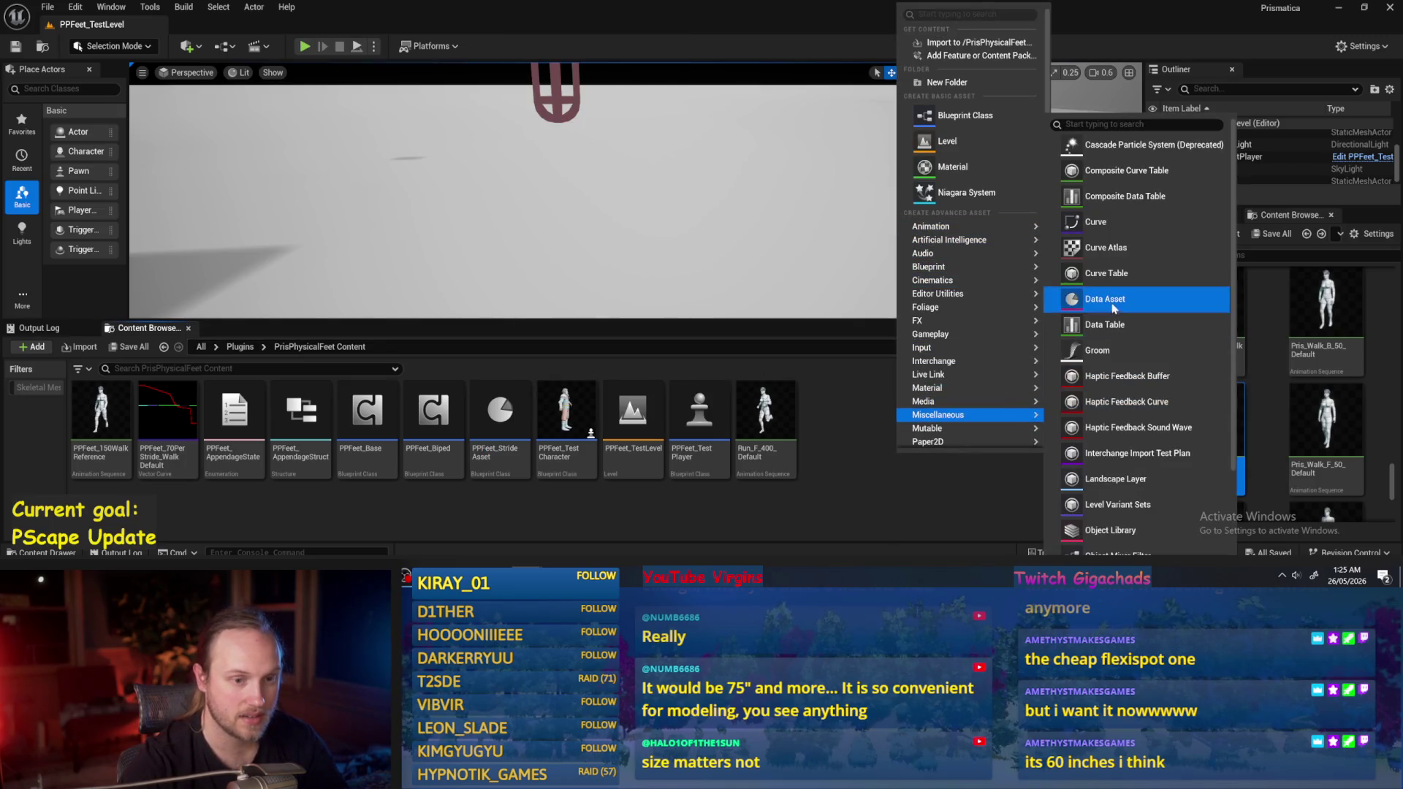
left_click(1103, 321)
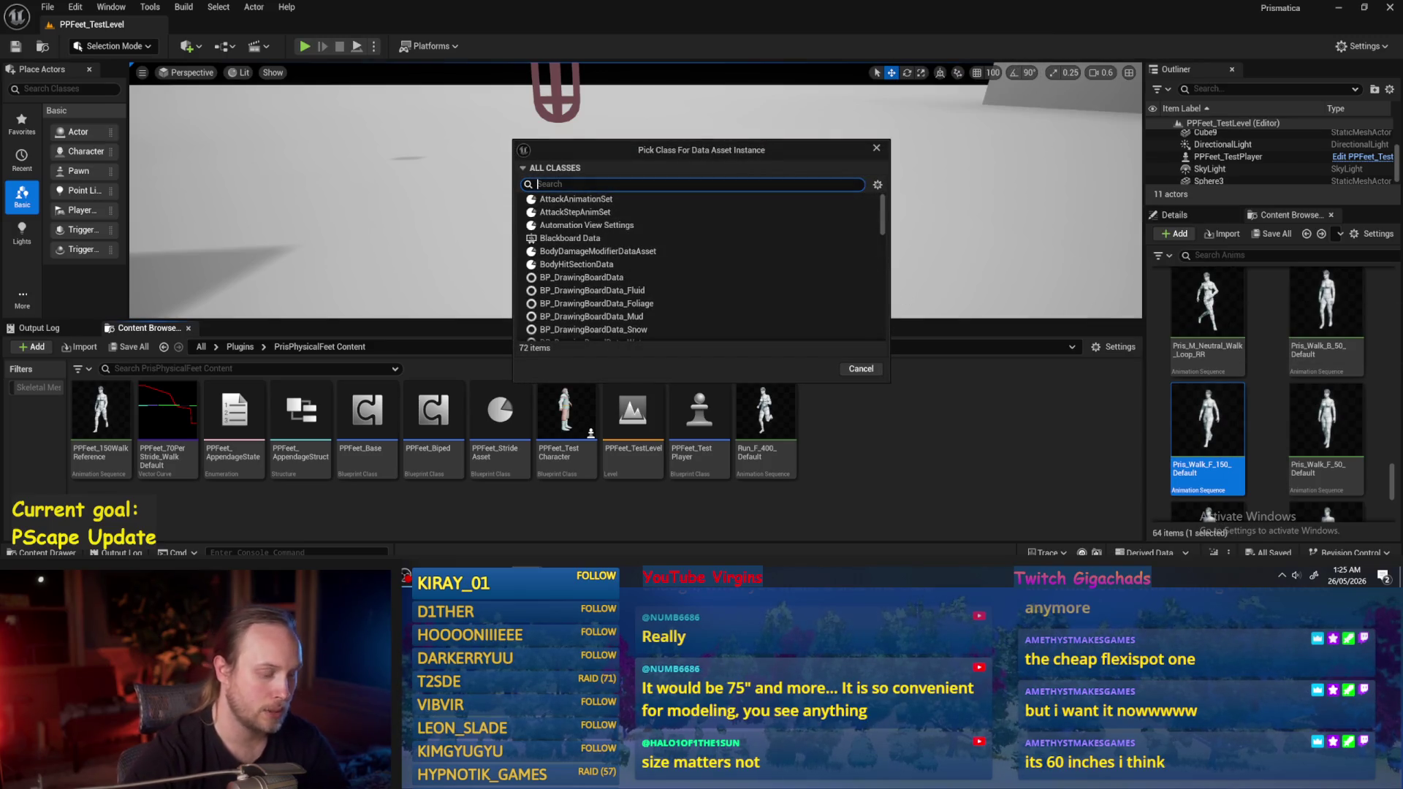
Create the data asset from the PPFeet_StrideAsset class.
type("stride")
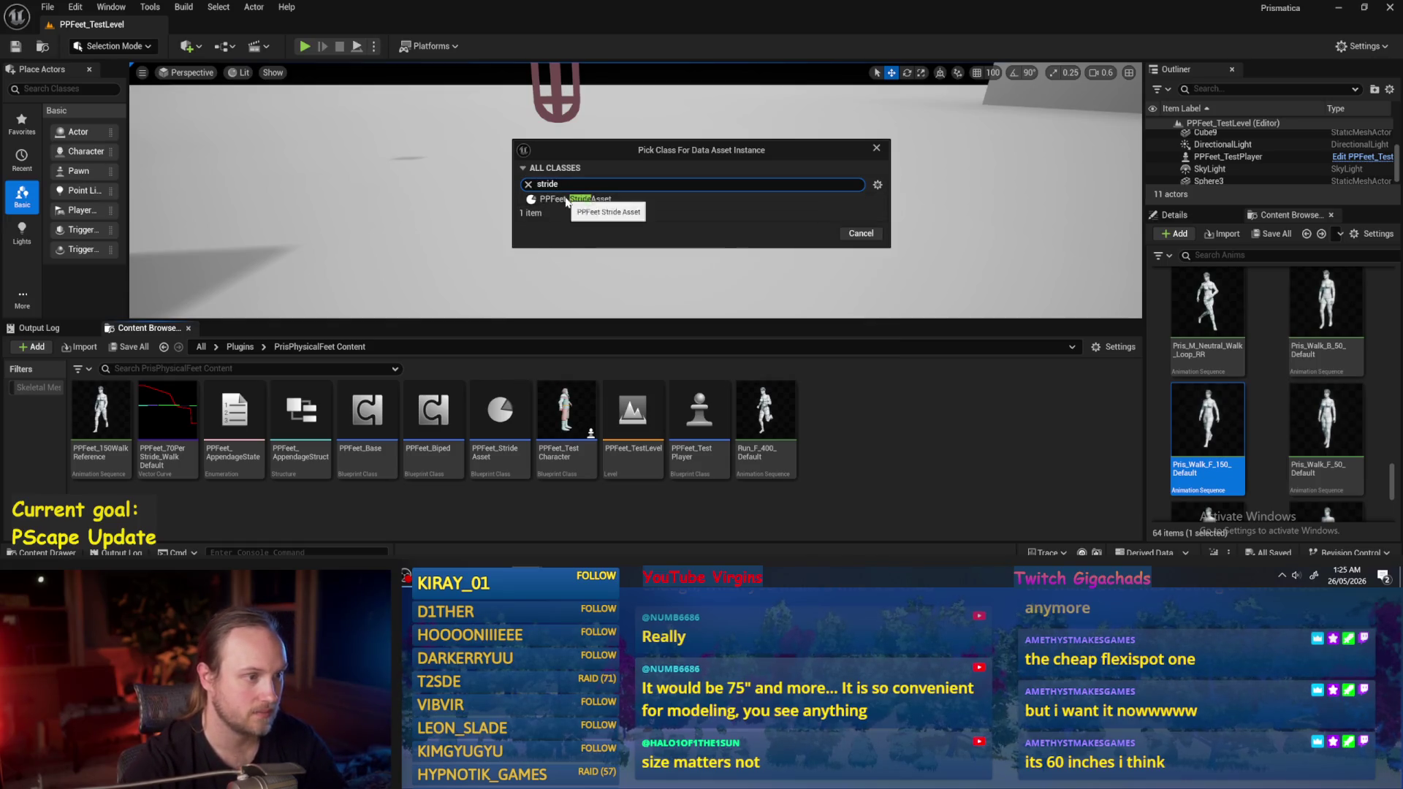
left_click(574, 199)
left_click(823, 233)
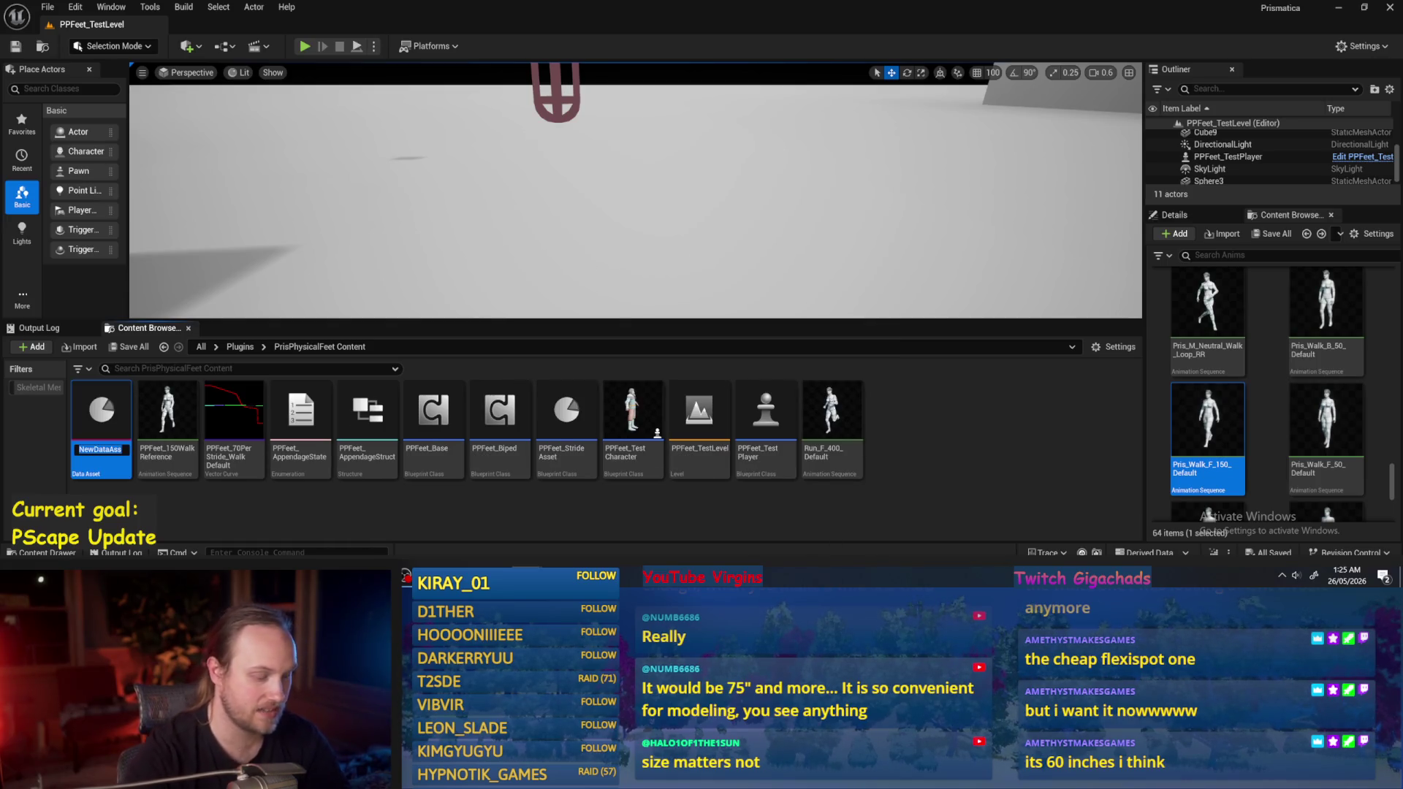
Name the new data asset PPFeet_Walking.
type("PPFeet_")
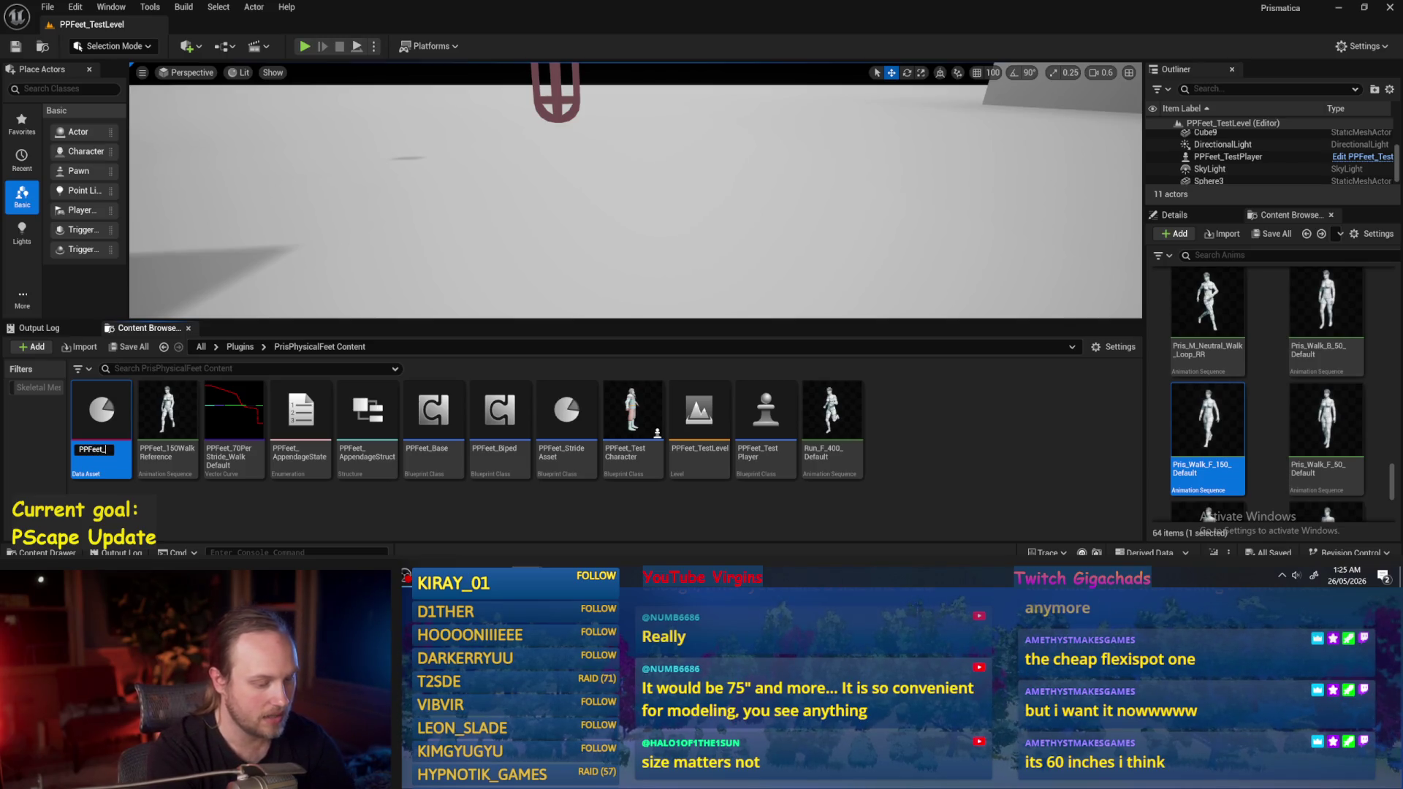
type("70Stri")
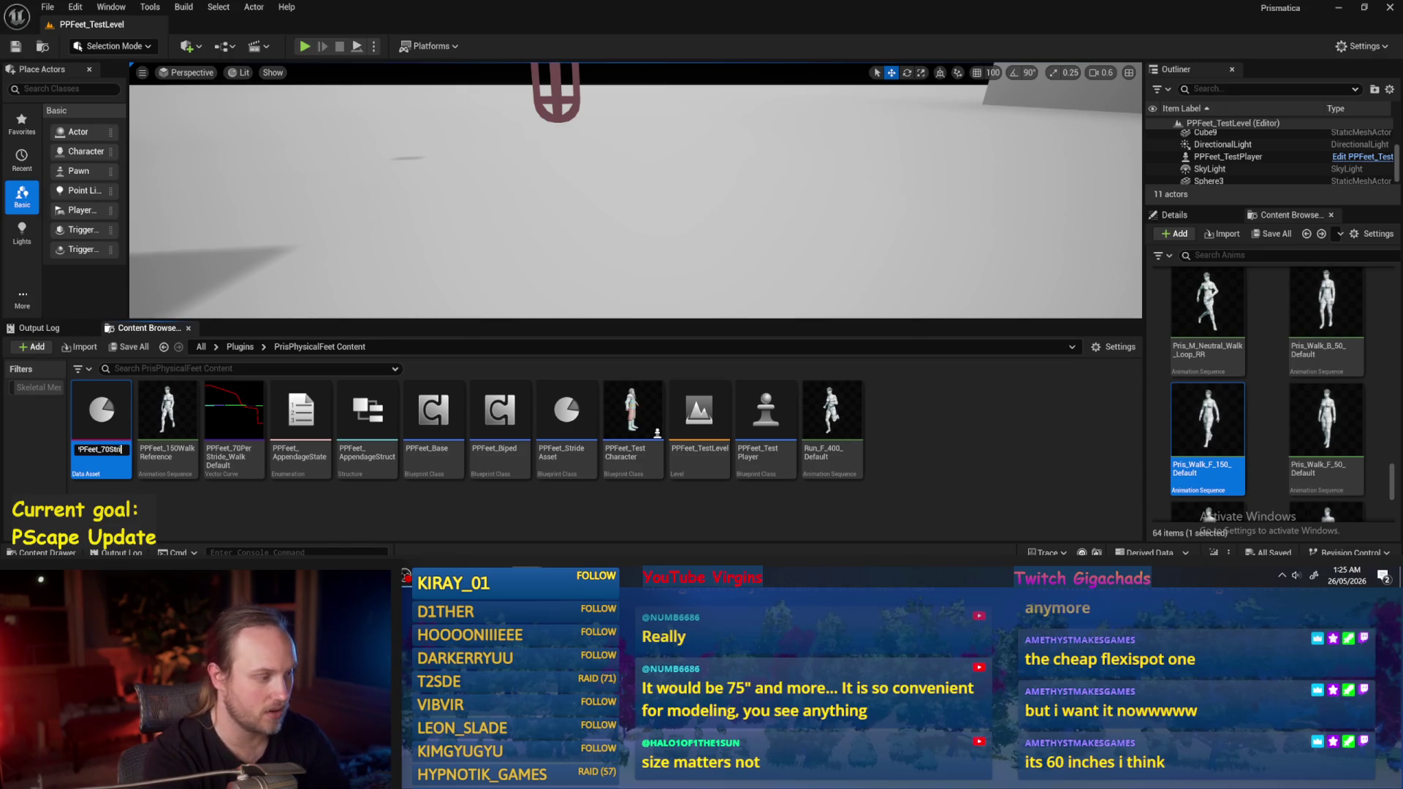
type("de_Walking")
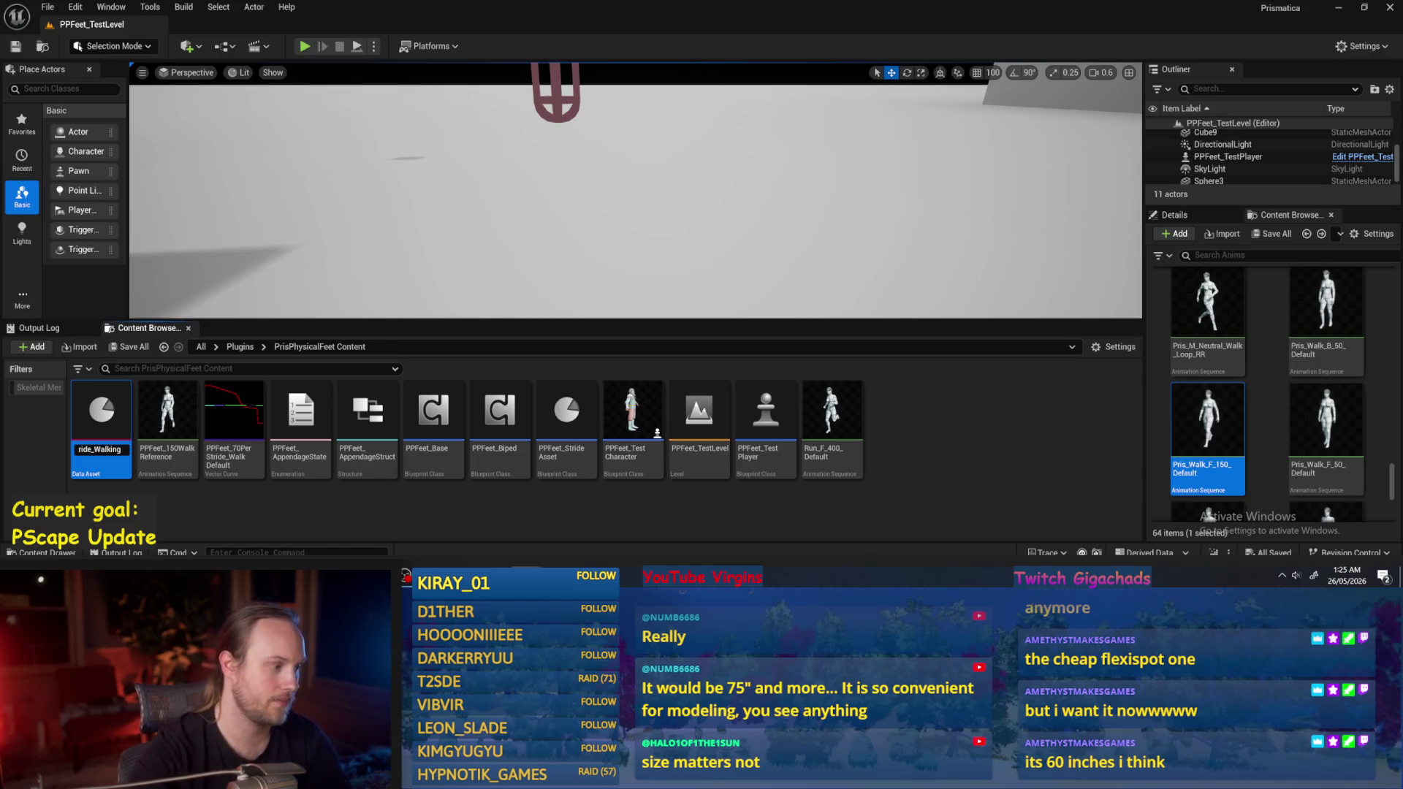
double_click(99, 452)
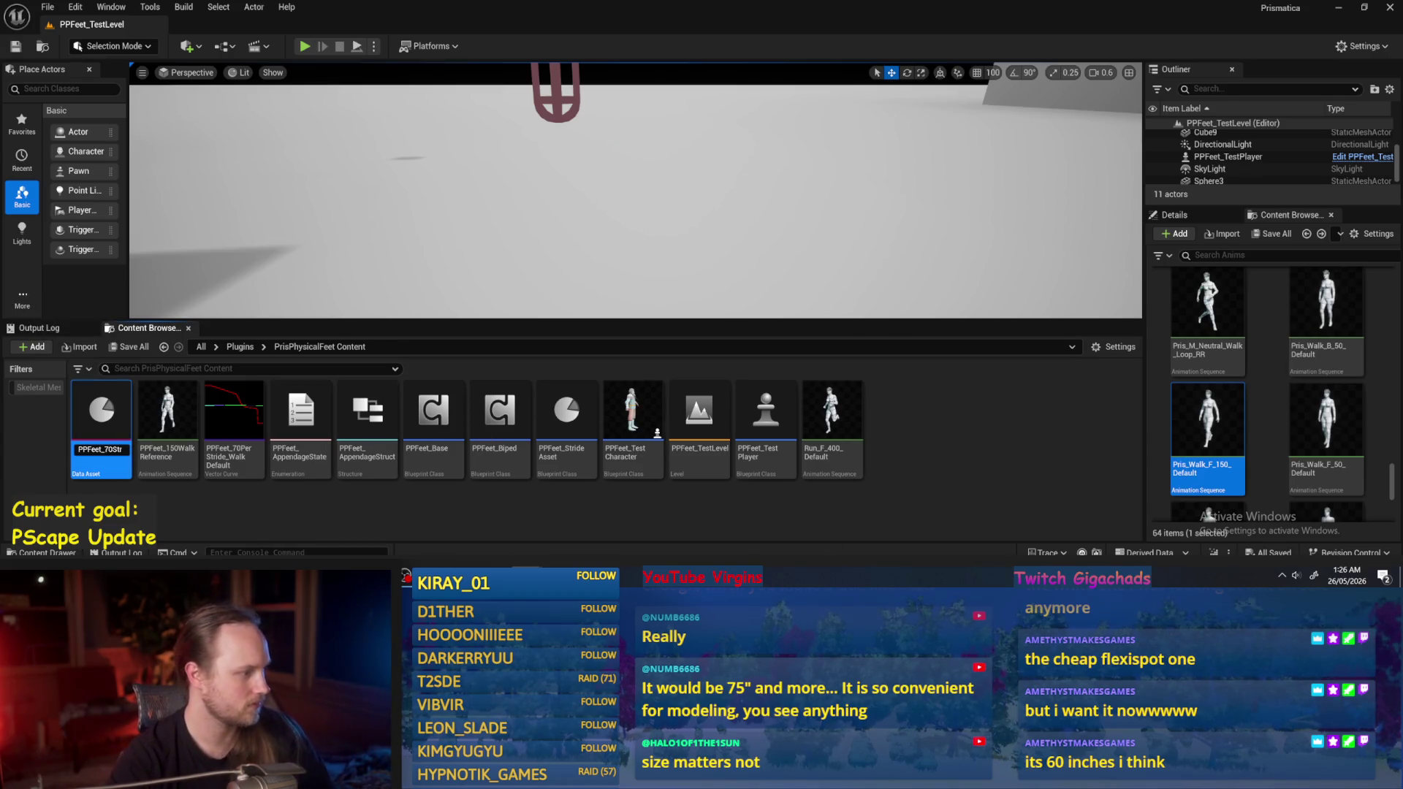
type("i")
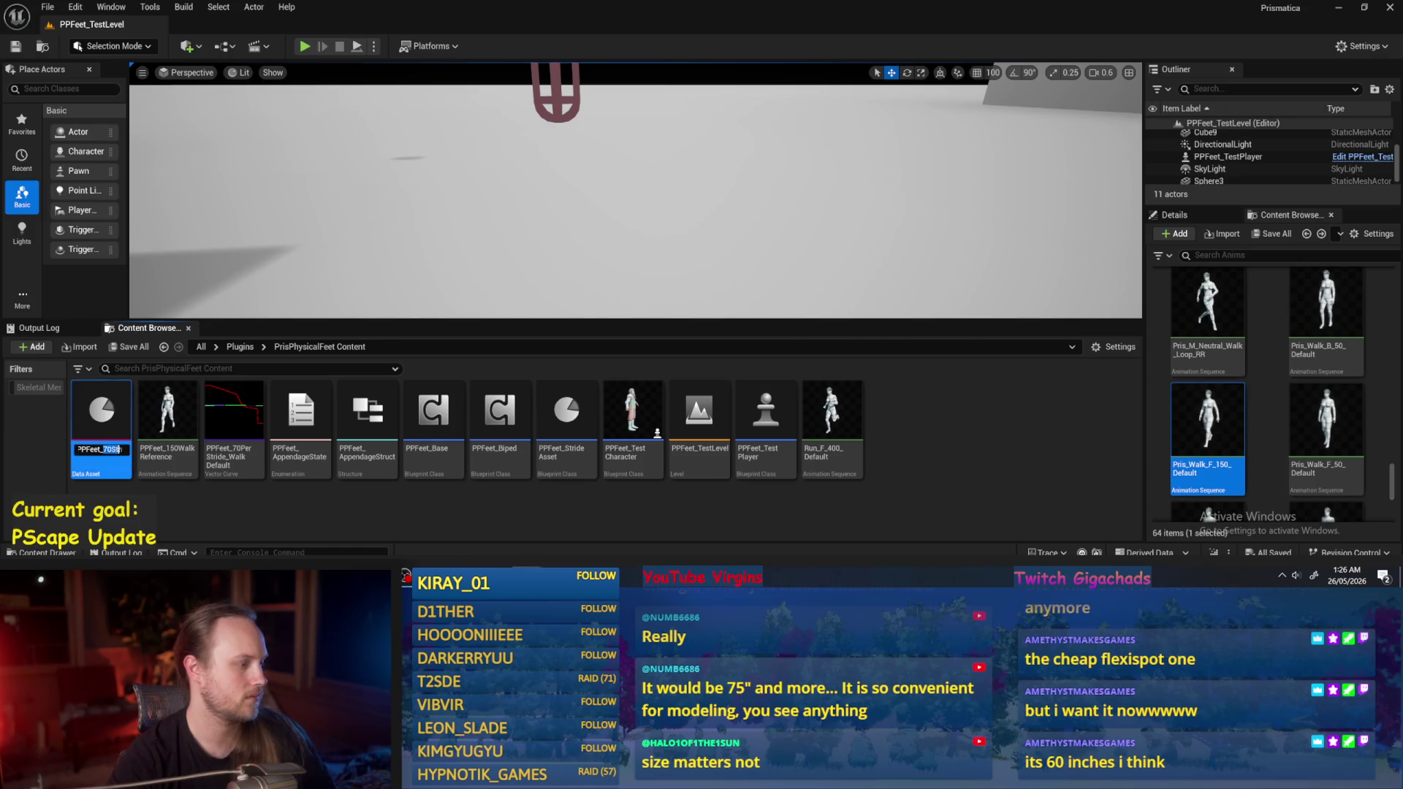
type("de_Walki")
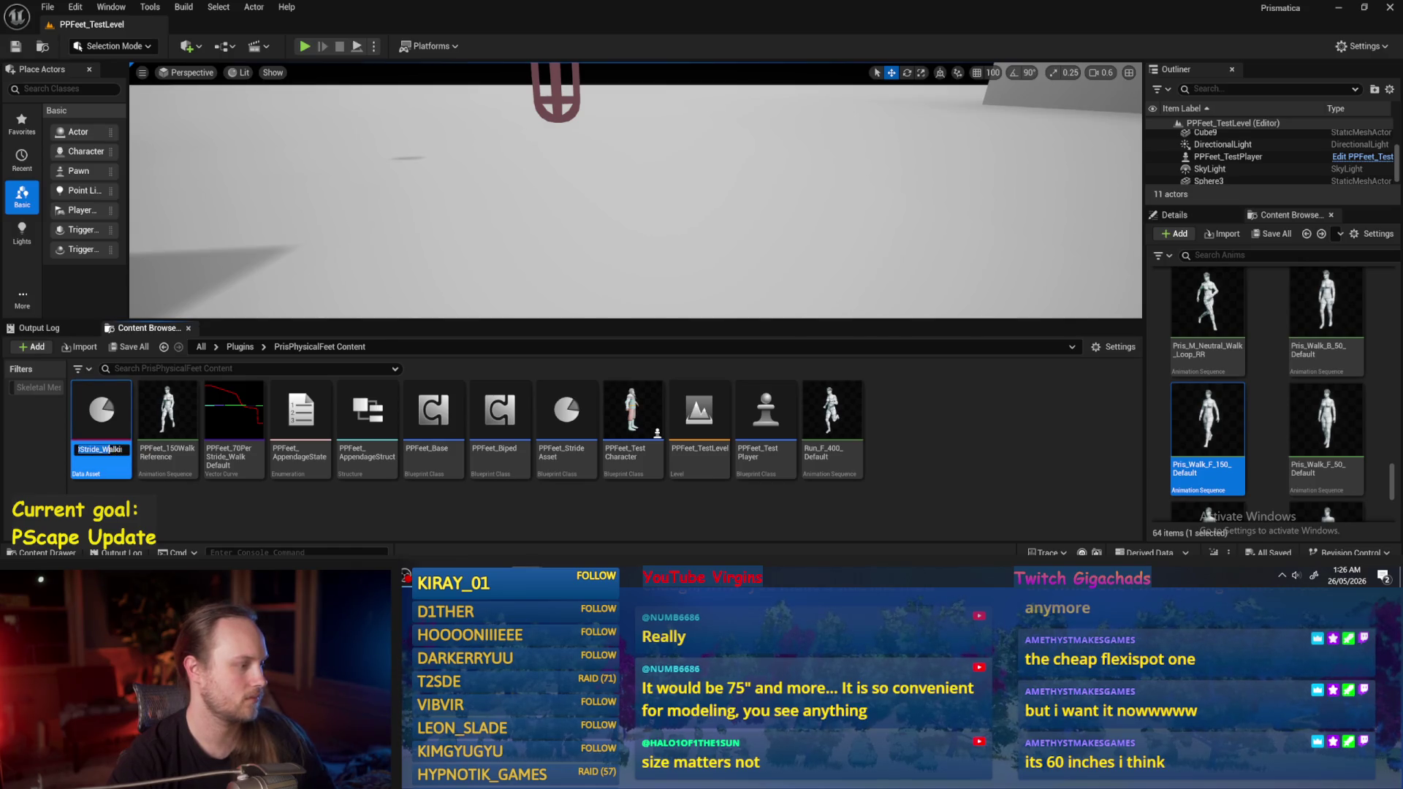
key("Delete")
key("Delete")
key("Delete")
key("BackSpace")
key("BackSpace")
key("BackSpace")
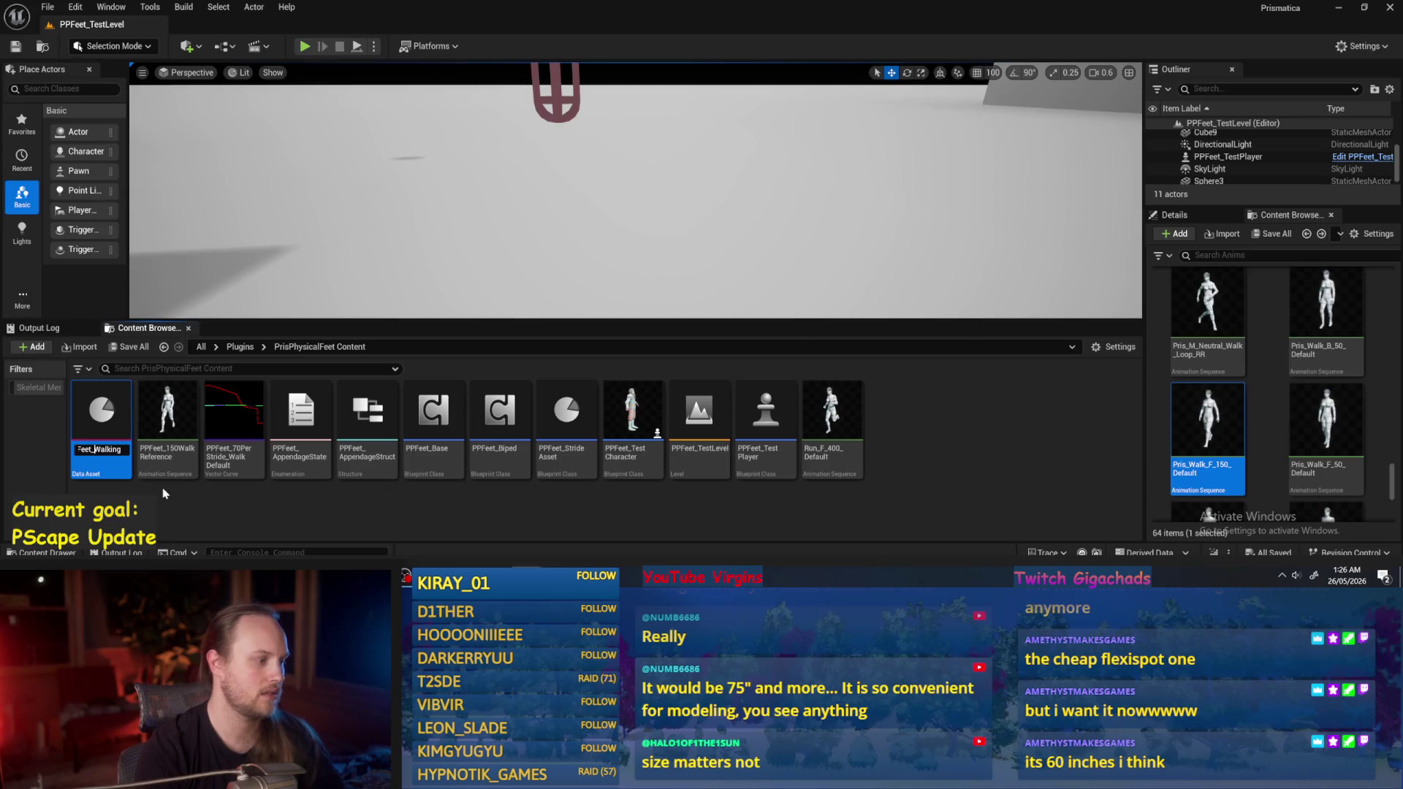
left_click(164, 494)
In PPFeet_Walking, set Reference Anim to PPFeet_150WalkReference and appendage length to 86, then save.
double_click(765, 416)
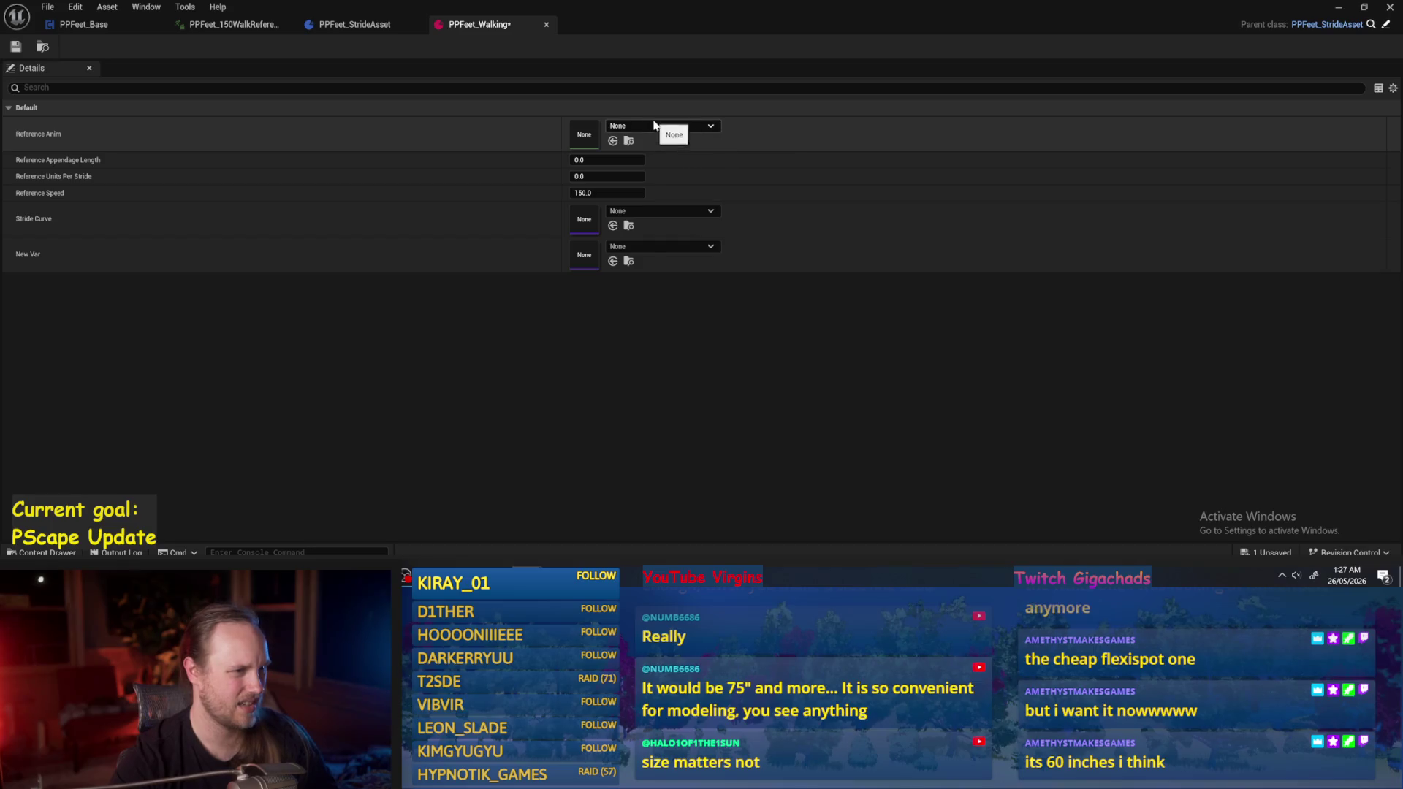
left_click(654, 126)
type("ppf")
left_click(712, 264)
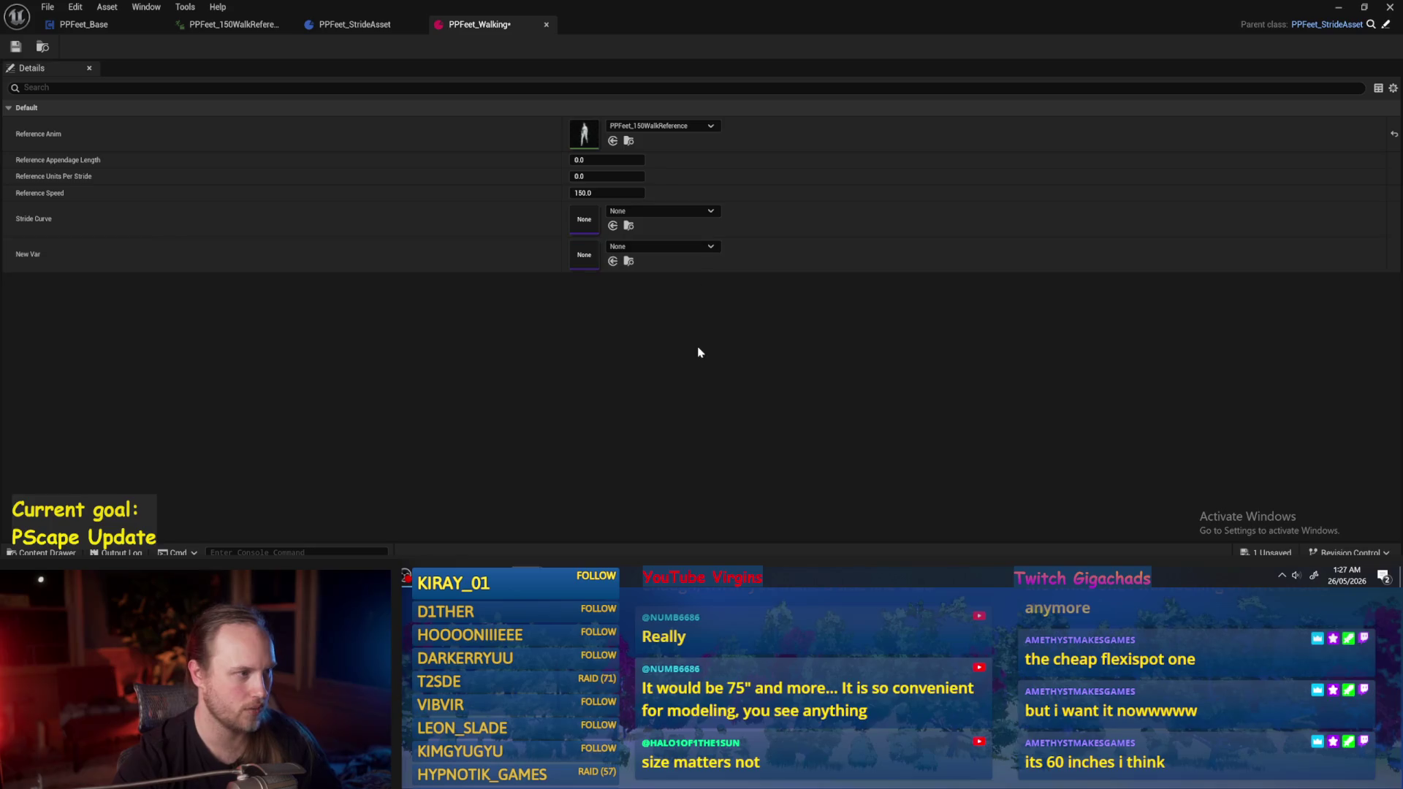
left_click(607, 159)
type("86")
left_click(592, 178)
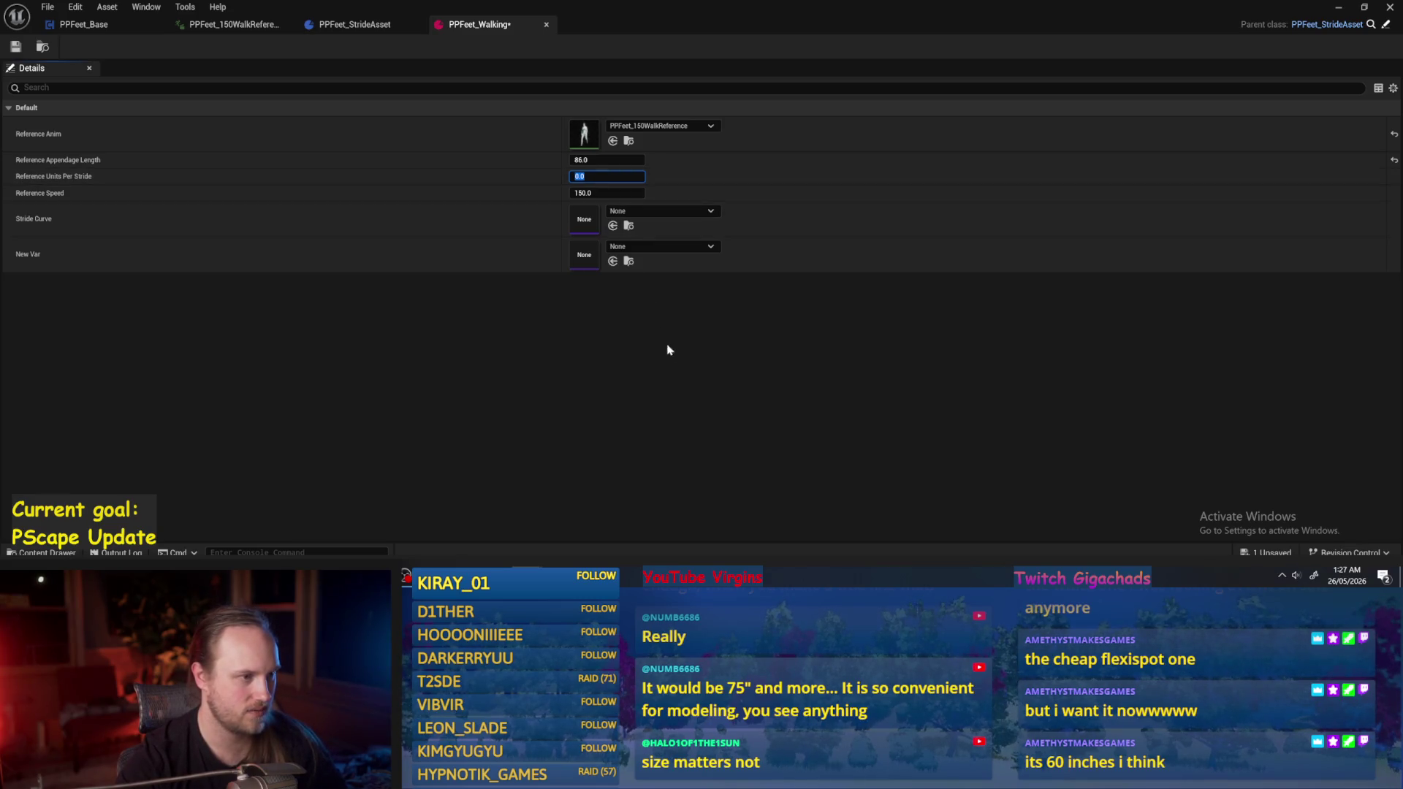
left_click(14, 47)
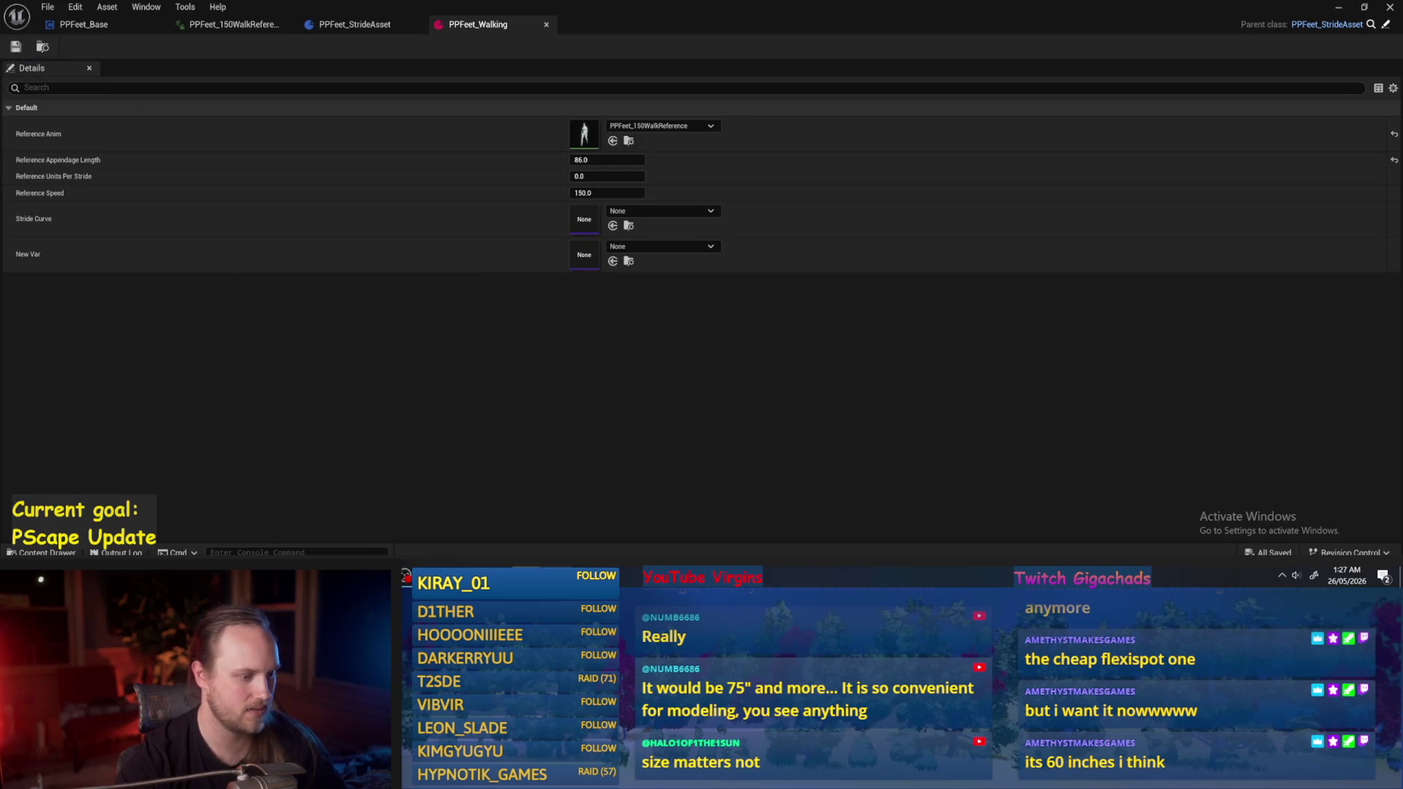
Multiply the previous result by 86 in the calculator and select the 140.18 value.
key("alt+Tab")
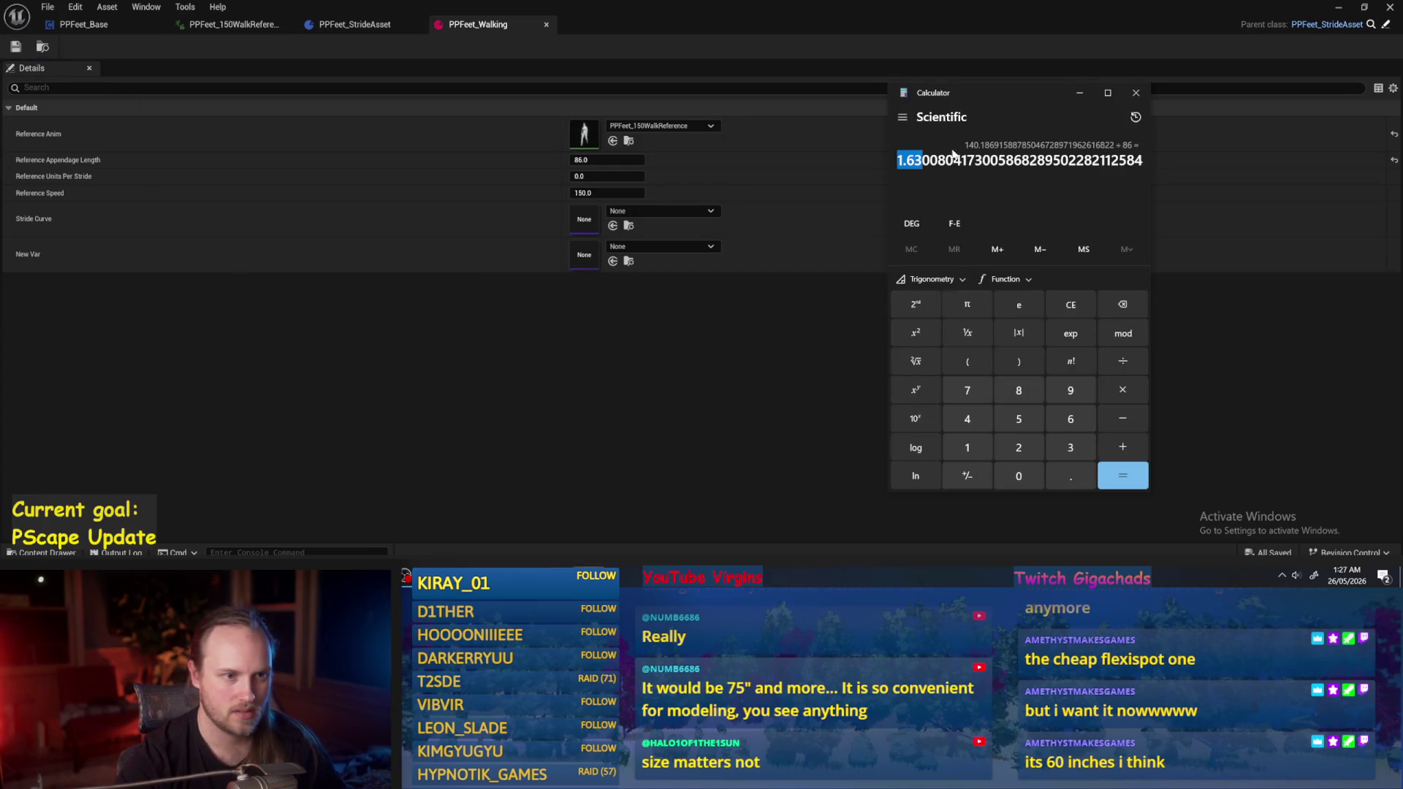
left_click(1122, 389)
left_click(1019, 390)
left_click(1074, 424)
left_click(1122, 476)
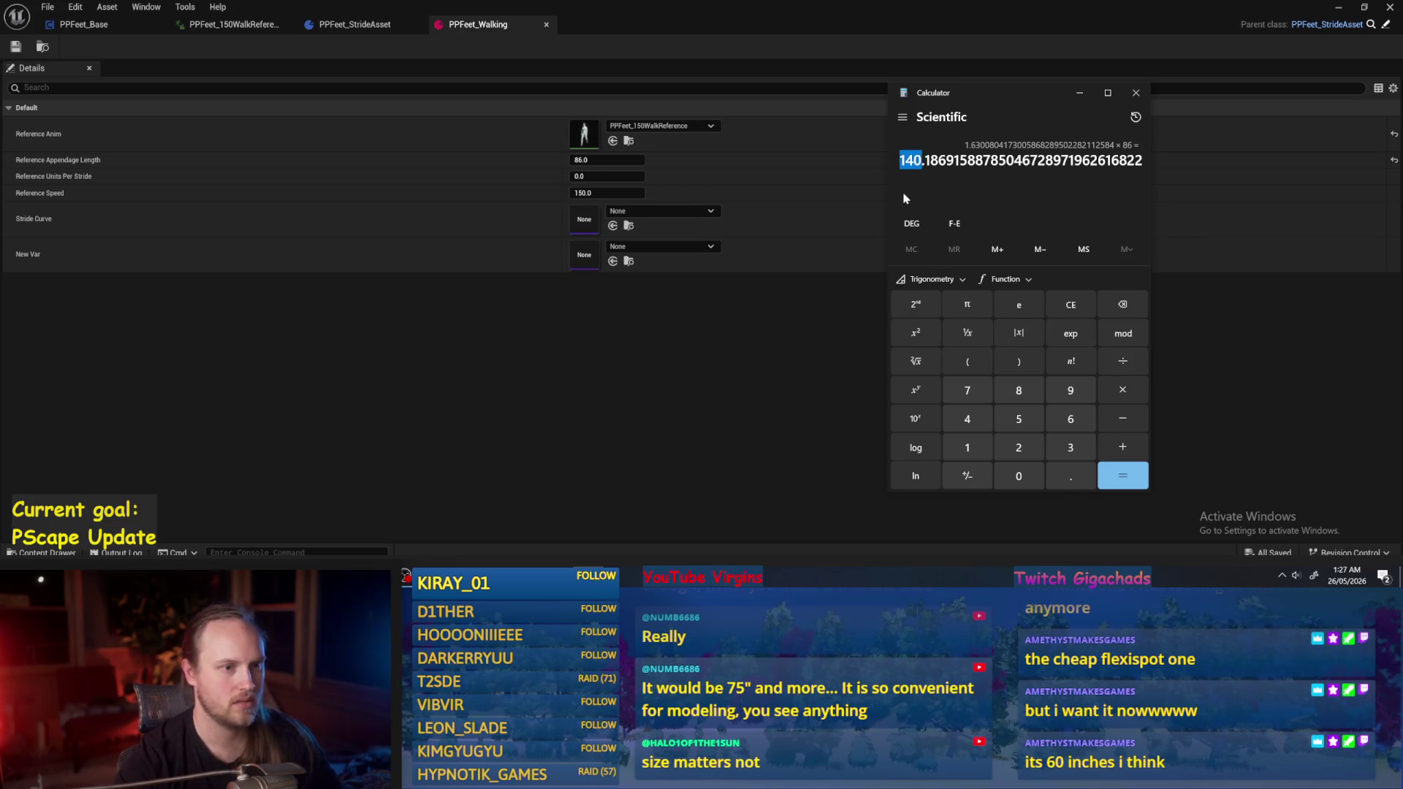
left_click_drag(923, 160, 938, 160)
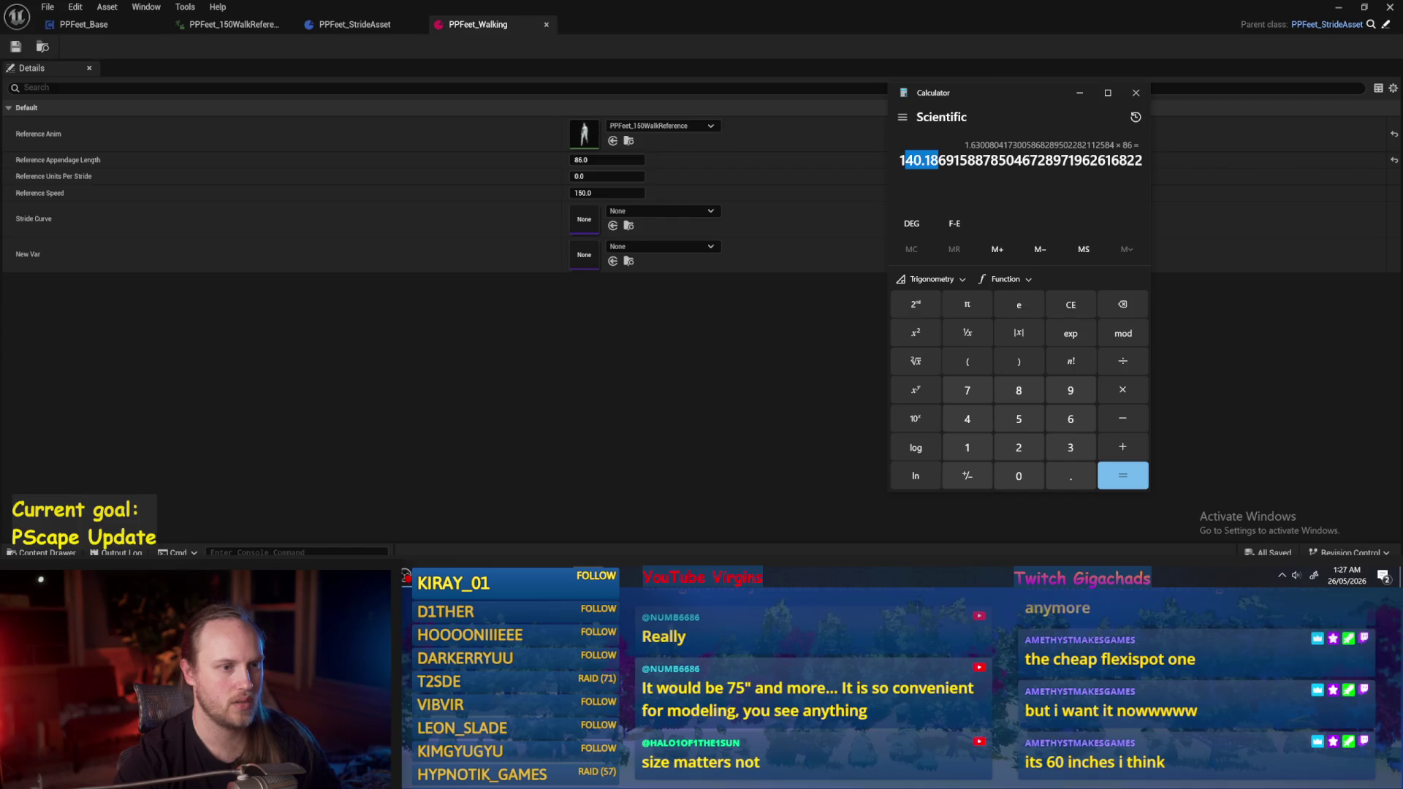
Halve the result and set Reference Units Per Stride to 70, then save PPFeet_Walking.
left_click(598, 176)
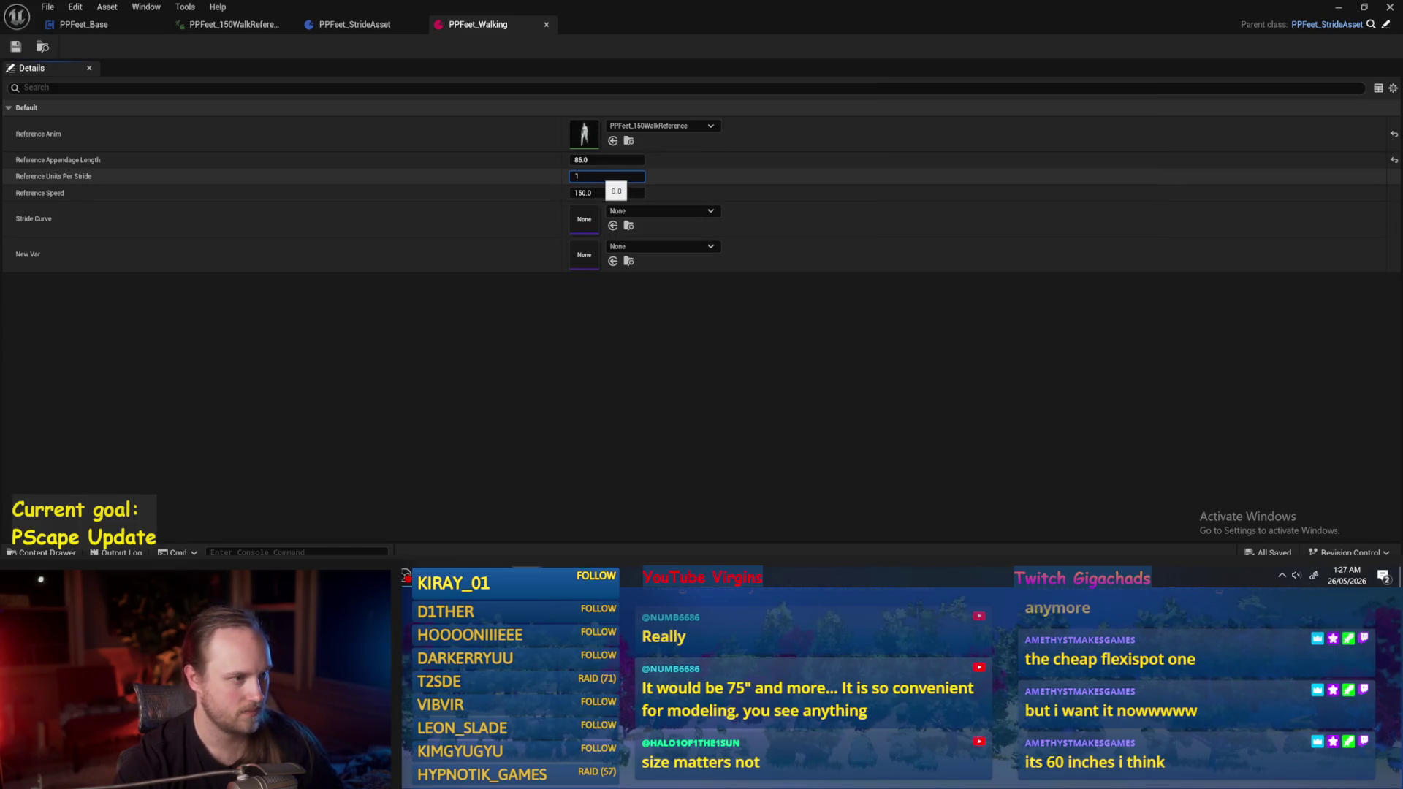
key("alt+Tab")
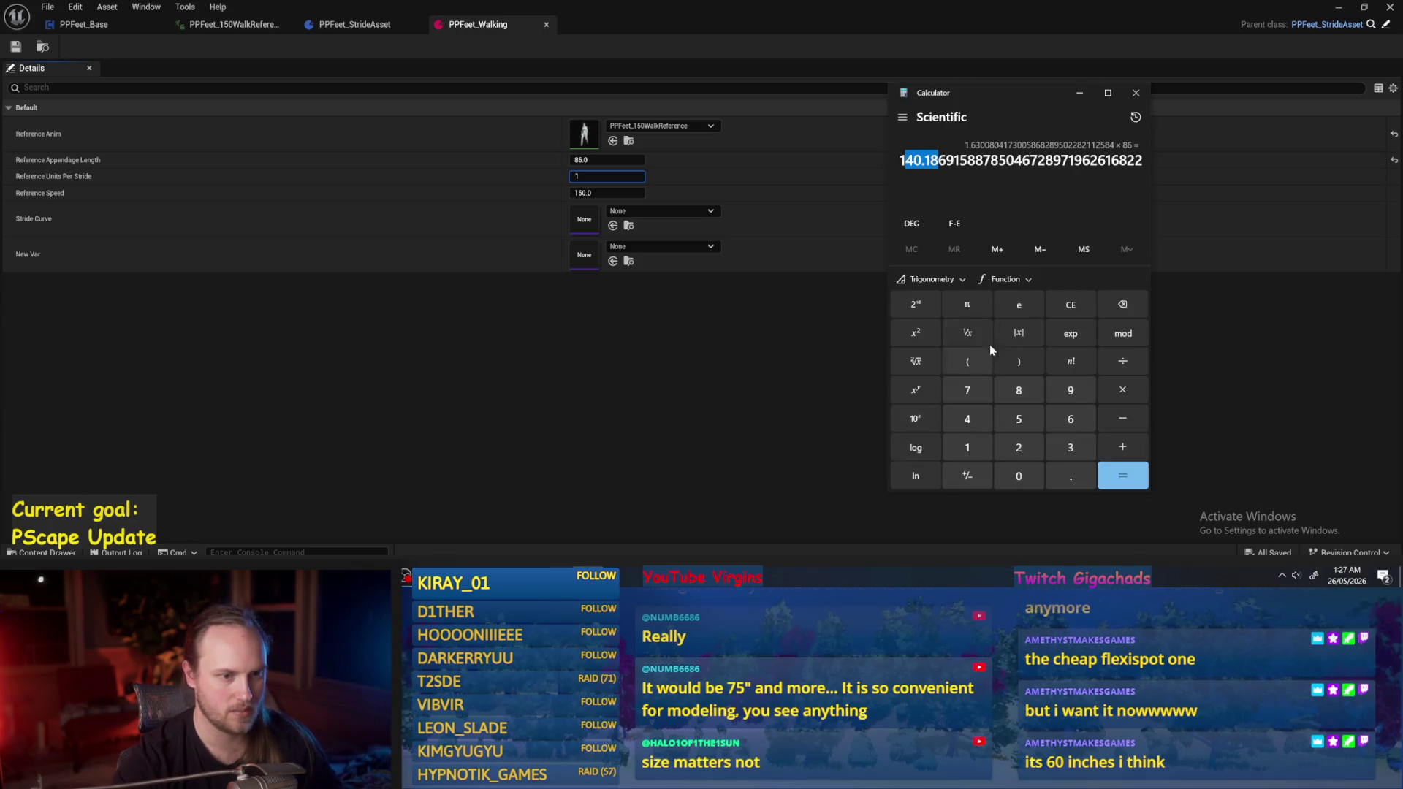
left_click(1017, 447)
left_click(1122, 475)
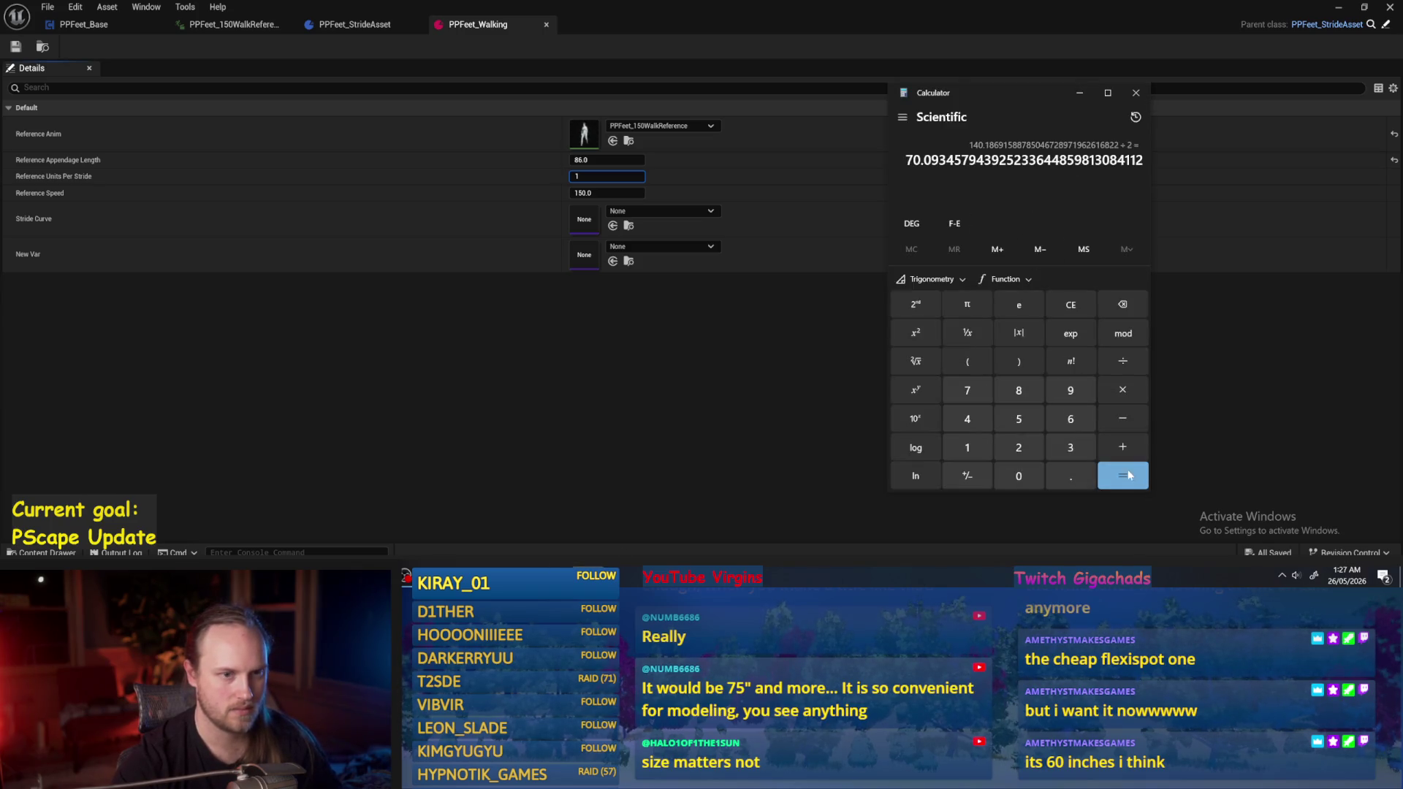
left_click(735, 304)
type("0")
key("Return")
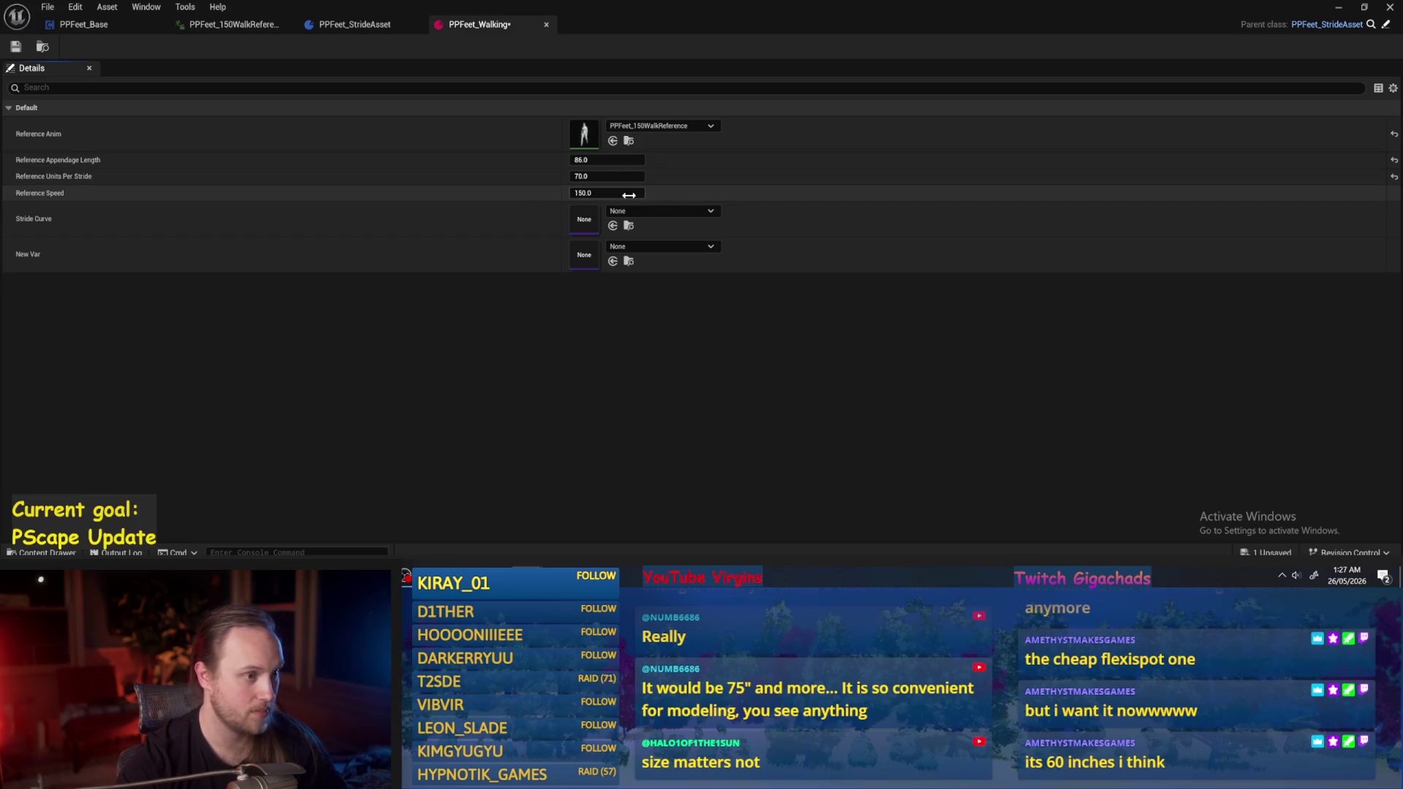
left_click(15, 46)
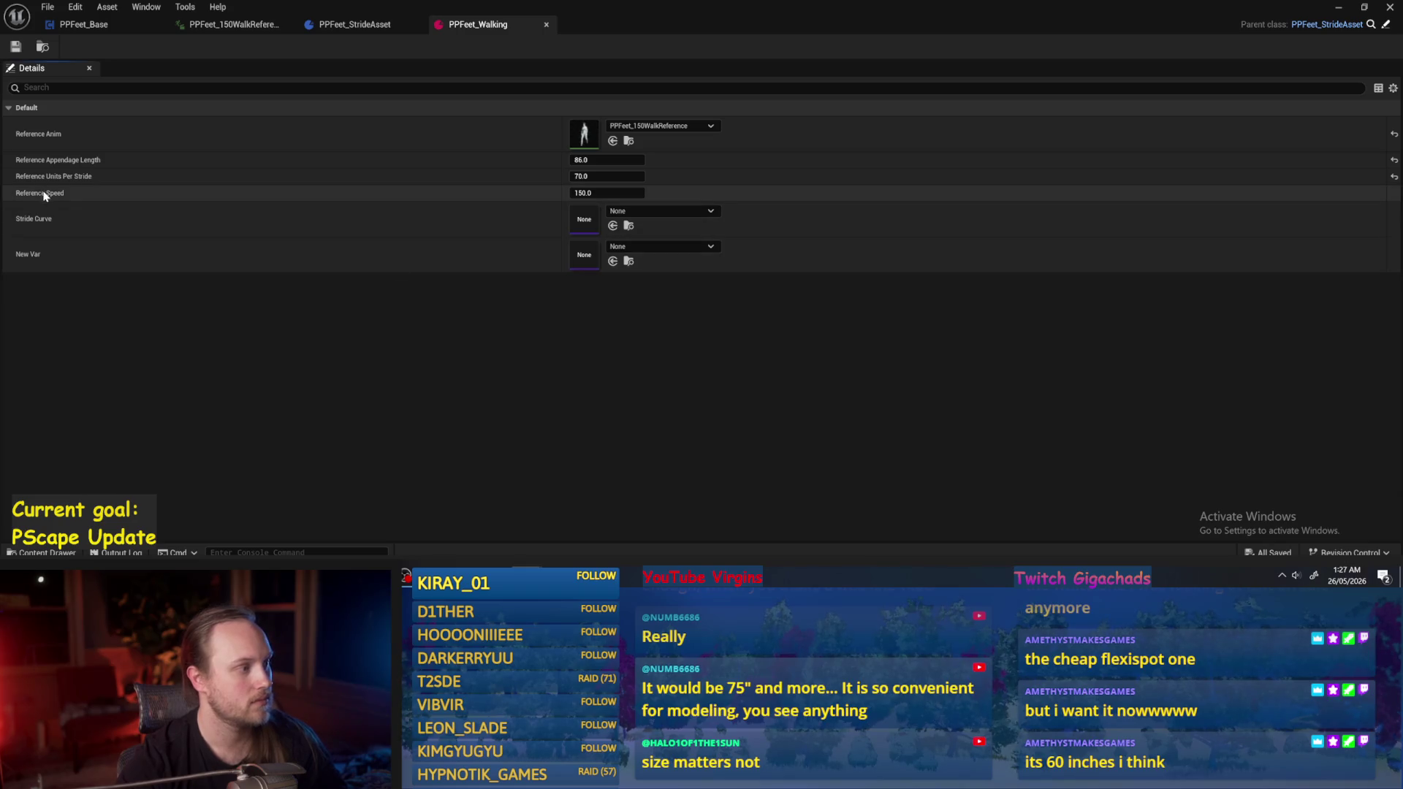
Set Stride Curve to PPFeet_70PerStride_WalkDefault and save the asset.
left_click(661, 211)
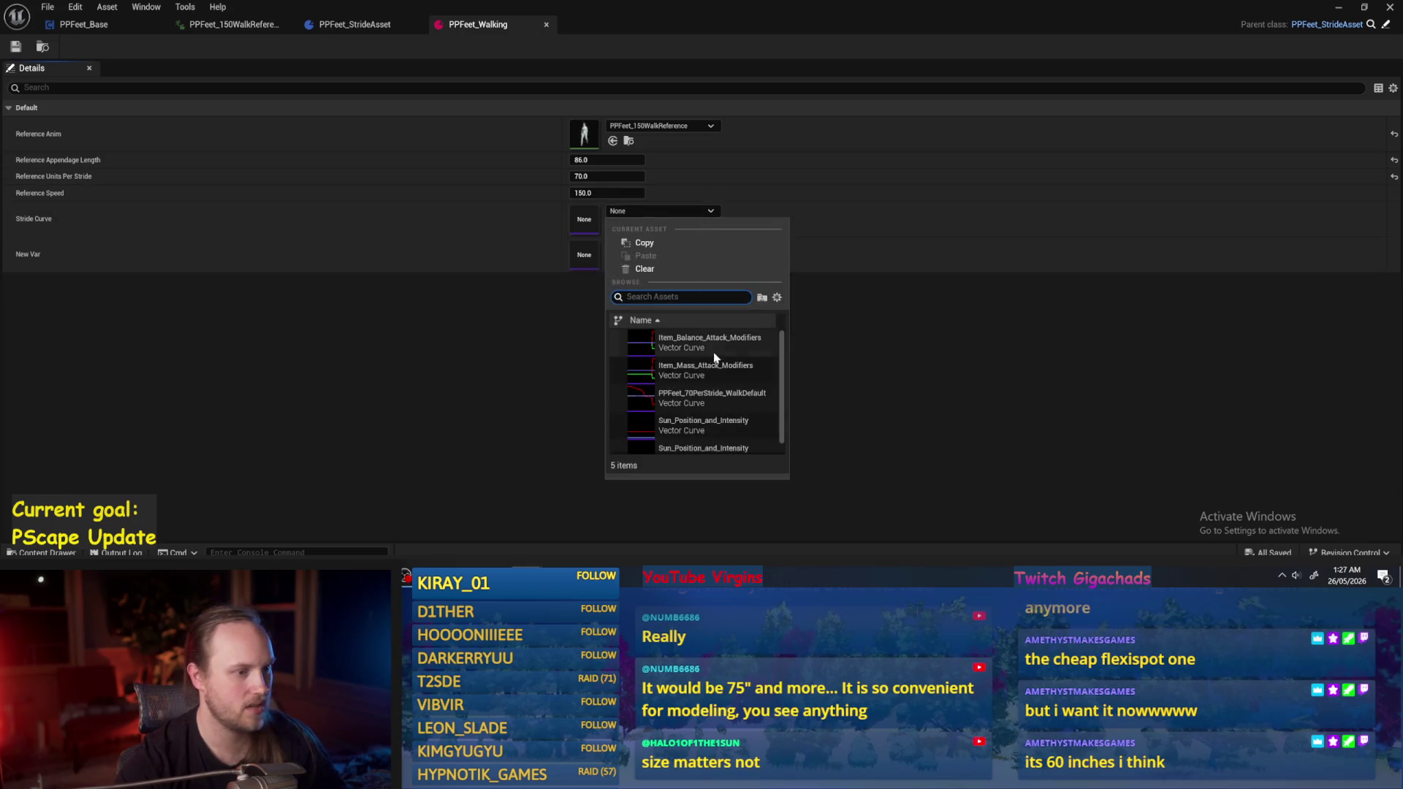
left_click(688, 401)
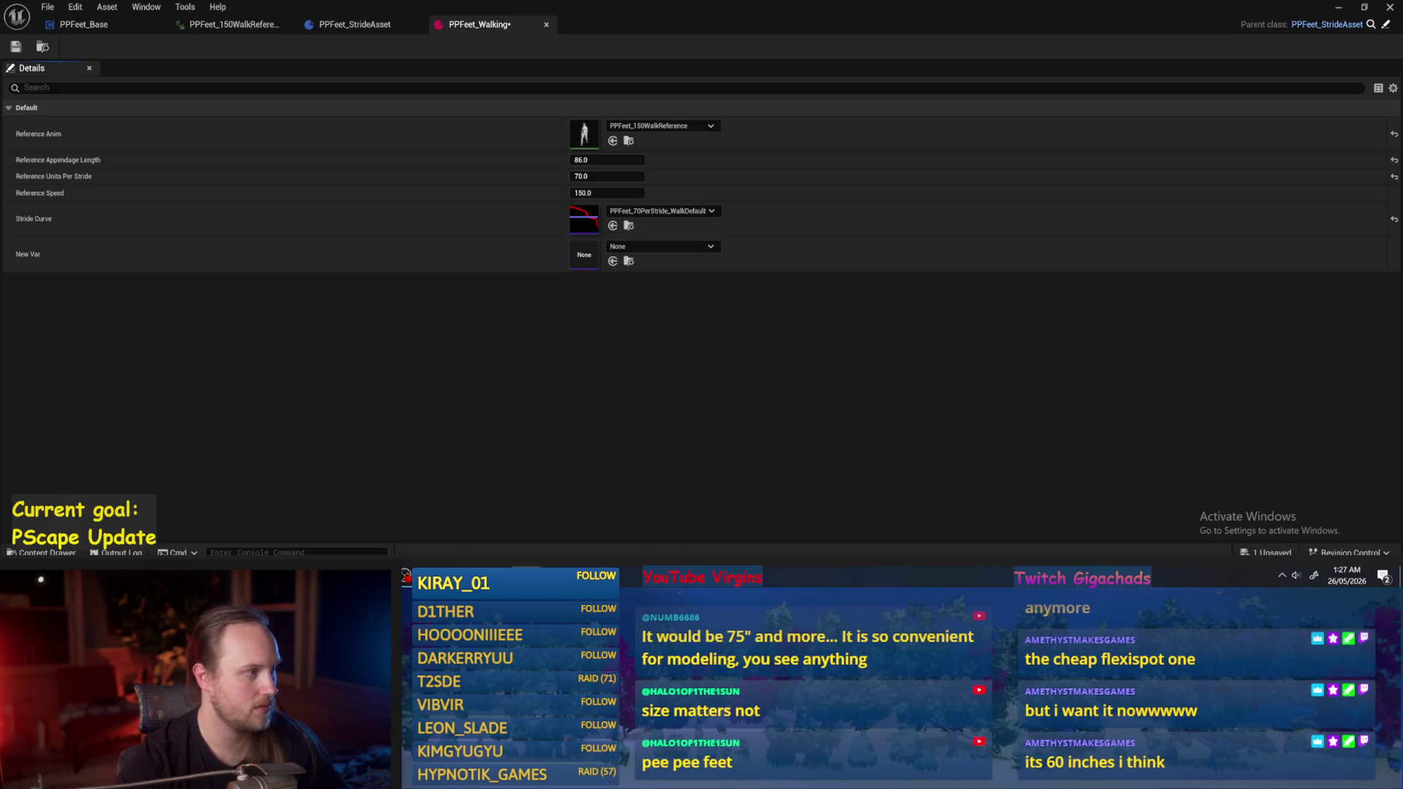
key("ctrl+s")
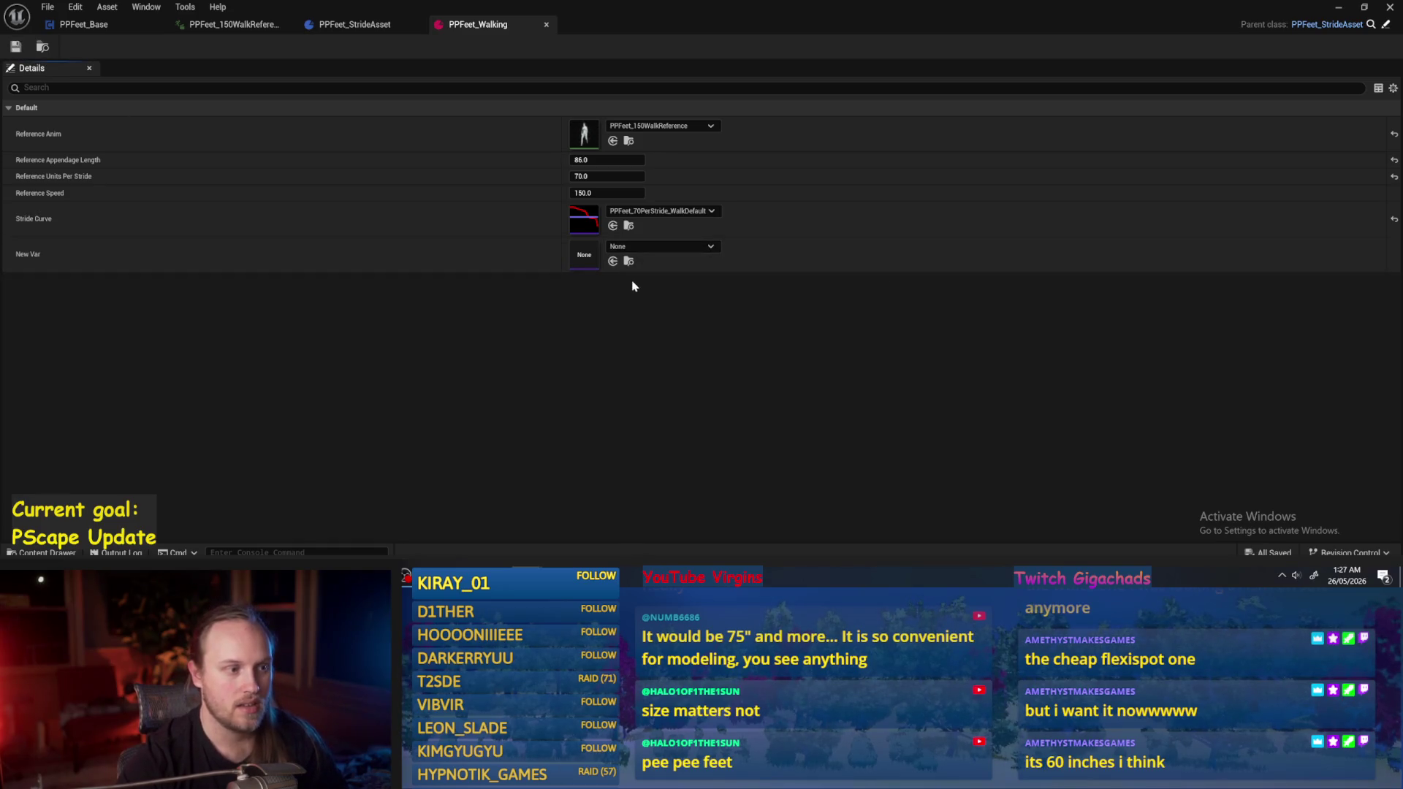
Delete the unused NewVar variable from the PPFeet_StrideAsset blueprint.
left_click(347, 25)
left_click(60, 269)
key("Delete")
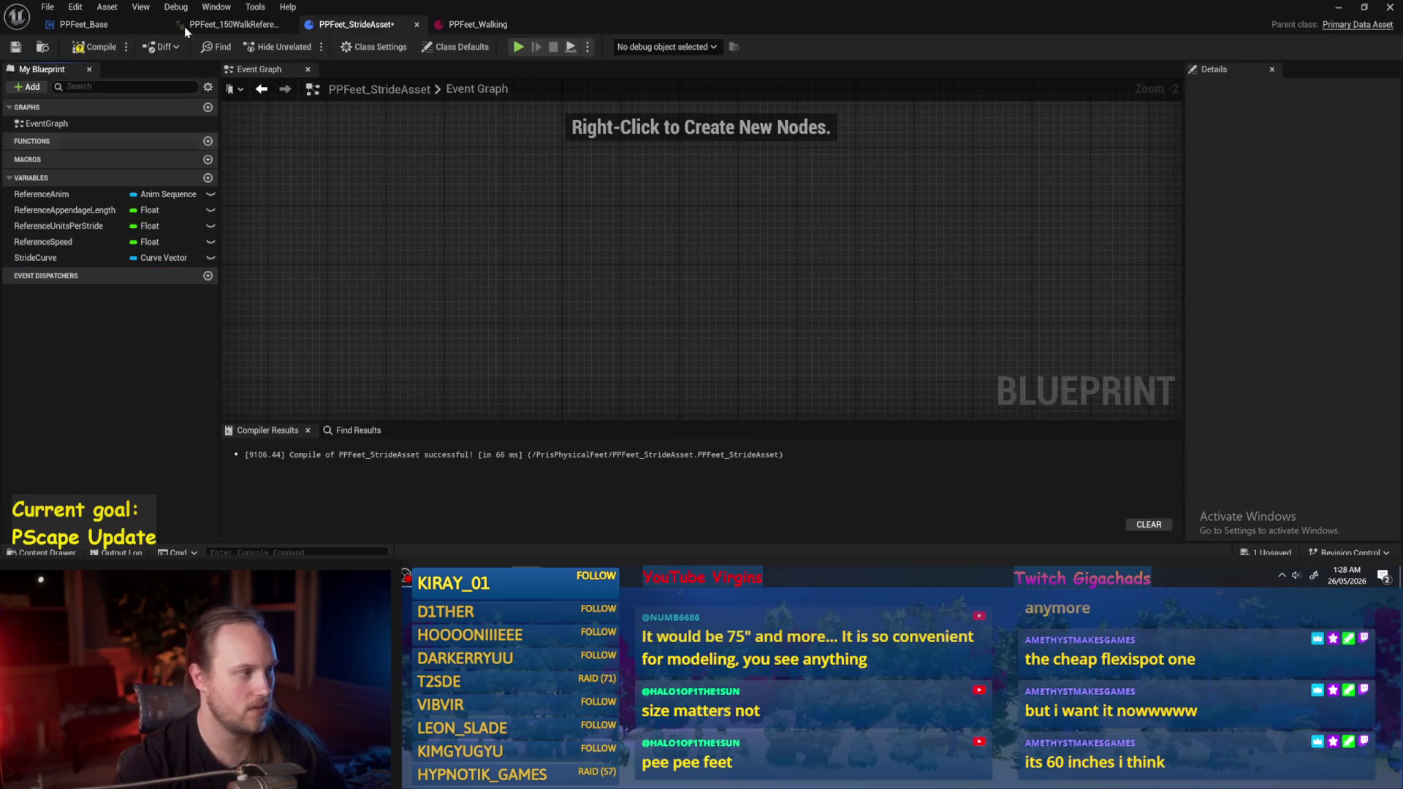
Save and compile the PPFeet_StrideAsset blueprint.
left_click(14, 49)
left_click(478, 25)
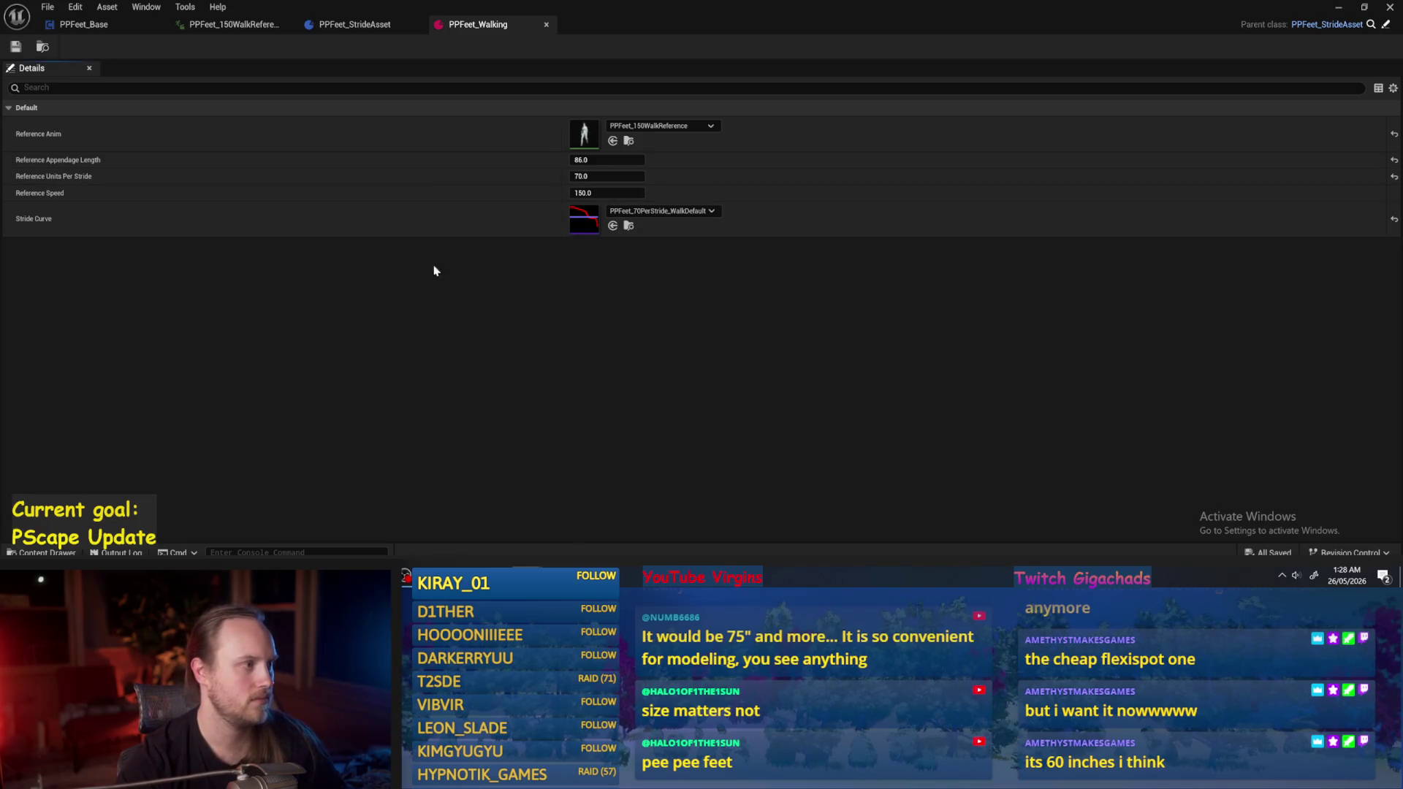
left_click(347, 26)
left_click(95, 47)
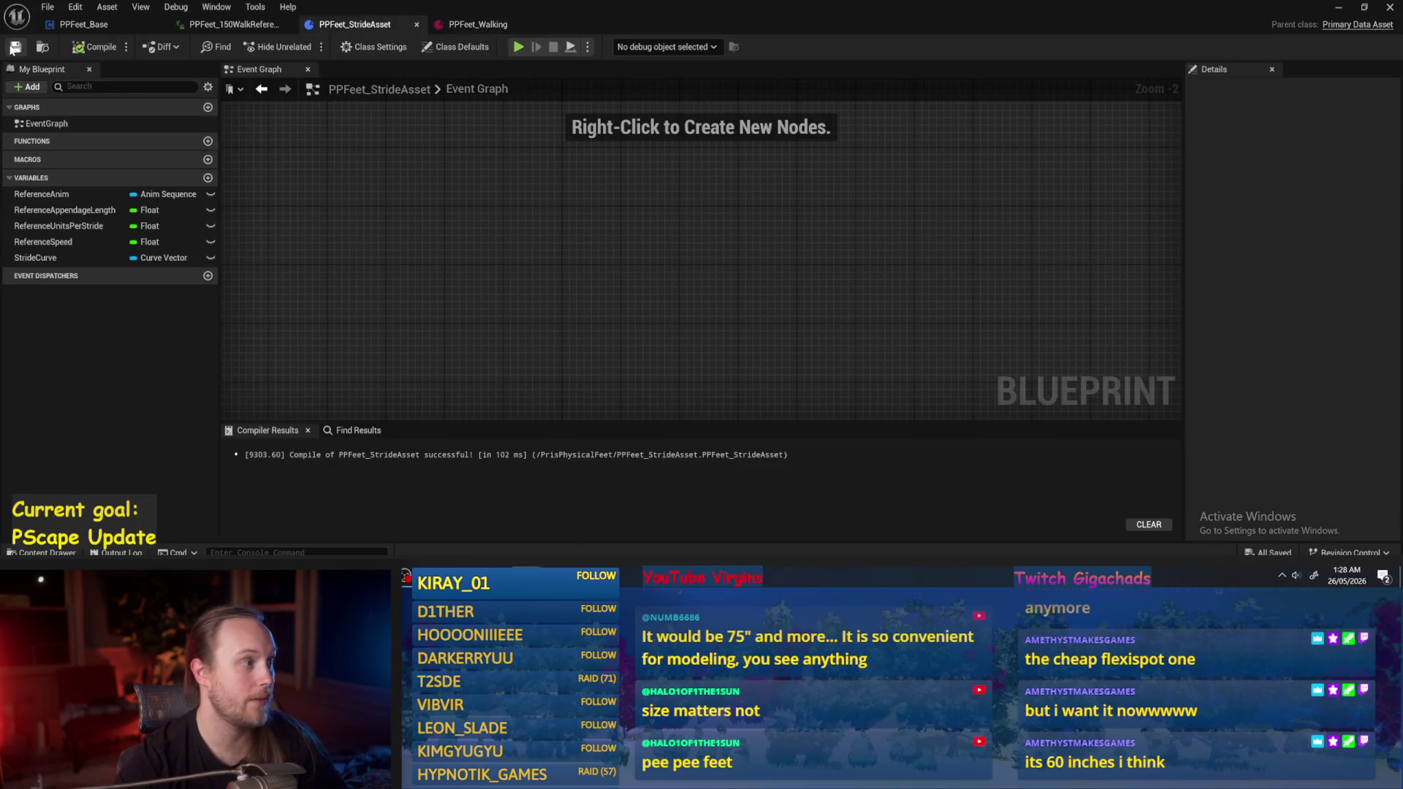
Add a new function to PPFeet_StrideAsset, undo its GetStrideRate rename, and save.
left_click(208, 142)
type("GetStrideRate")
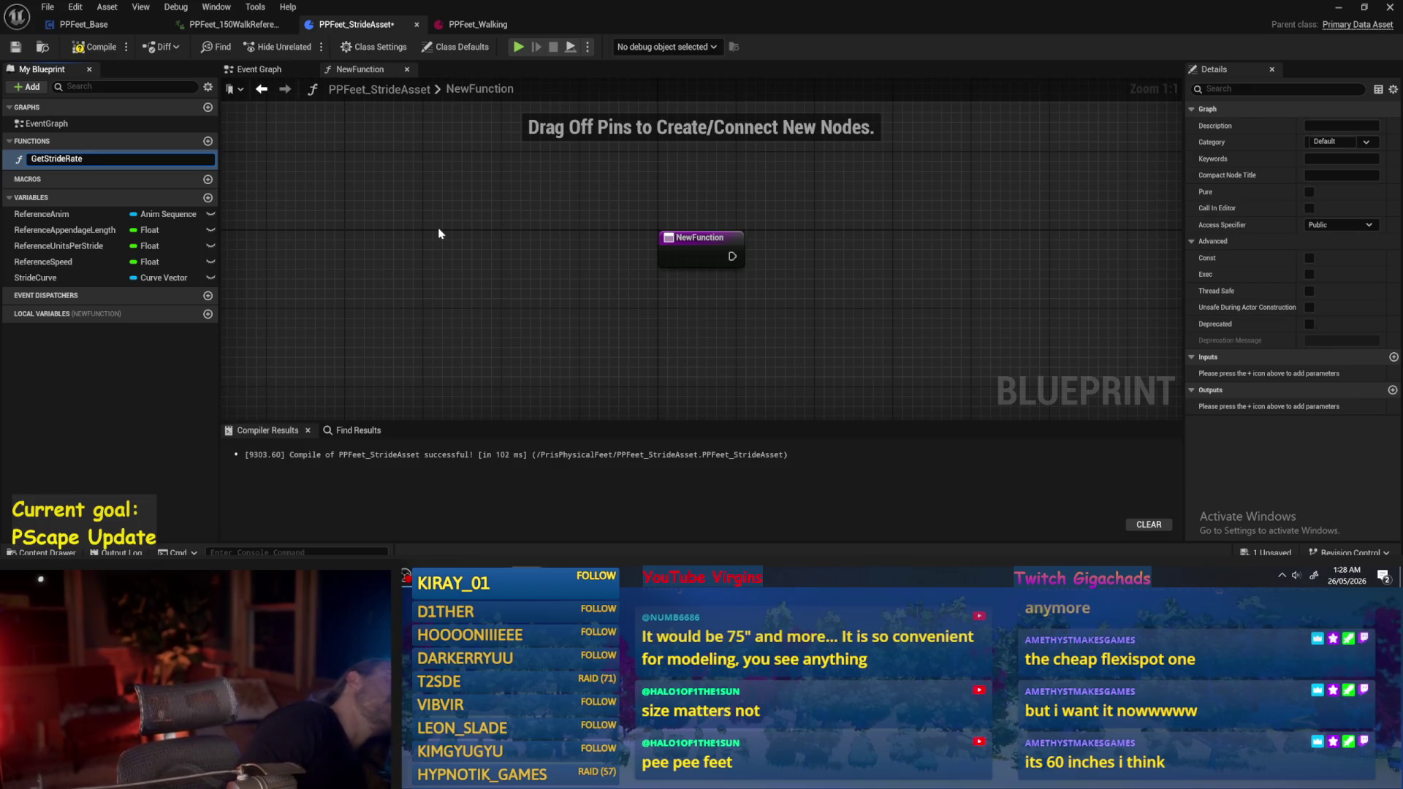
key("Return")
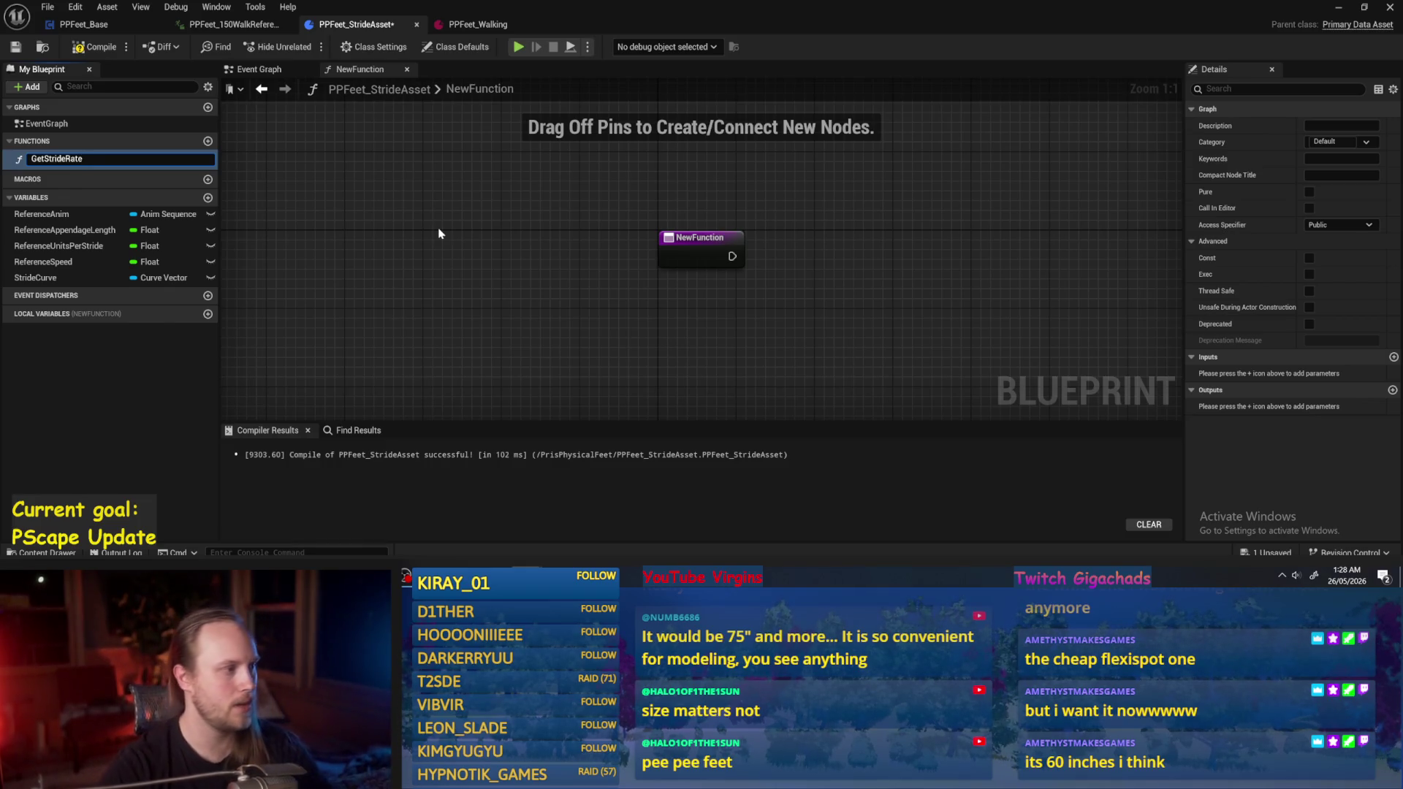
key("Return")
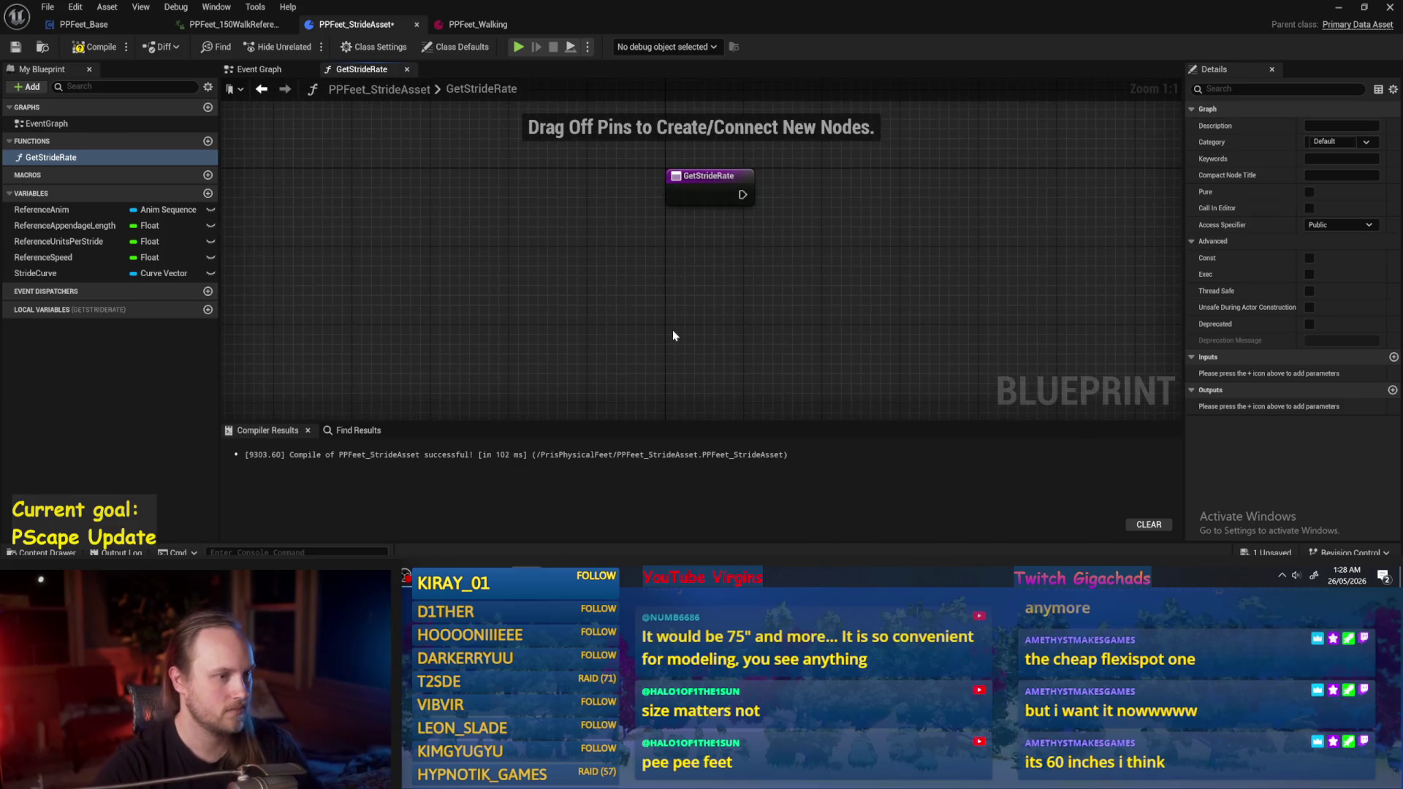
key("ctrl+z")
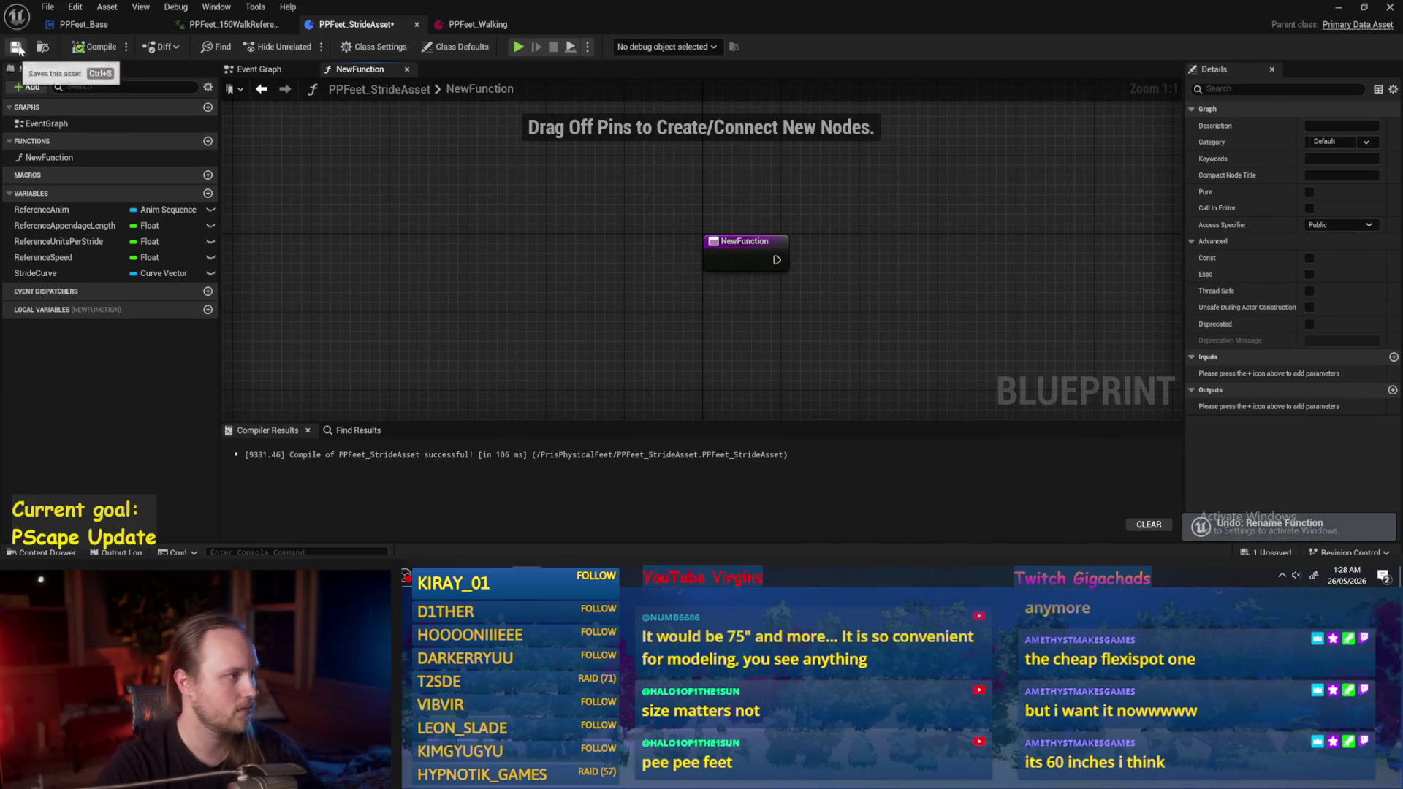
left_click(16, 47)
left_click(83, 24)
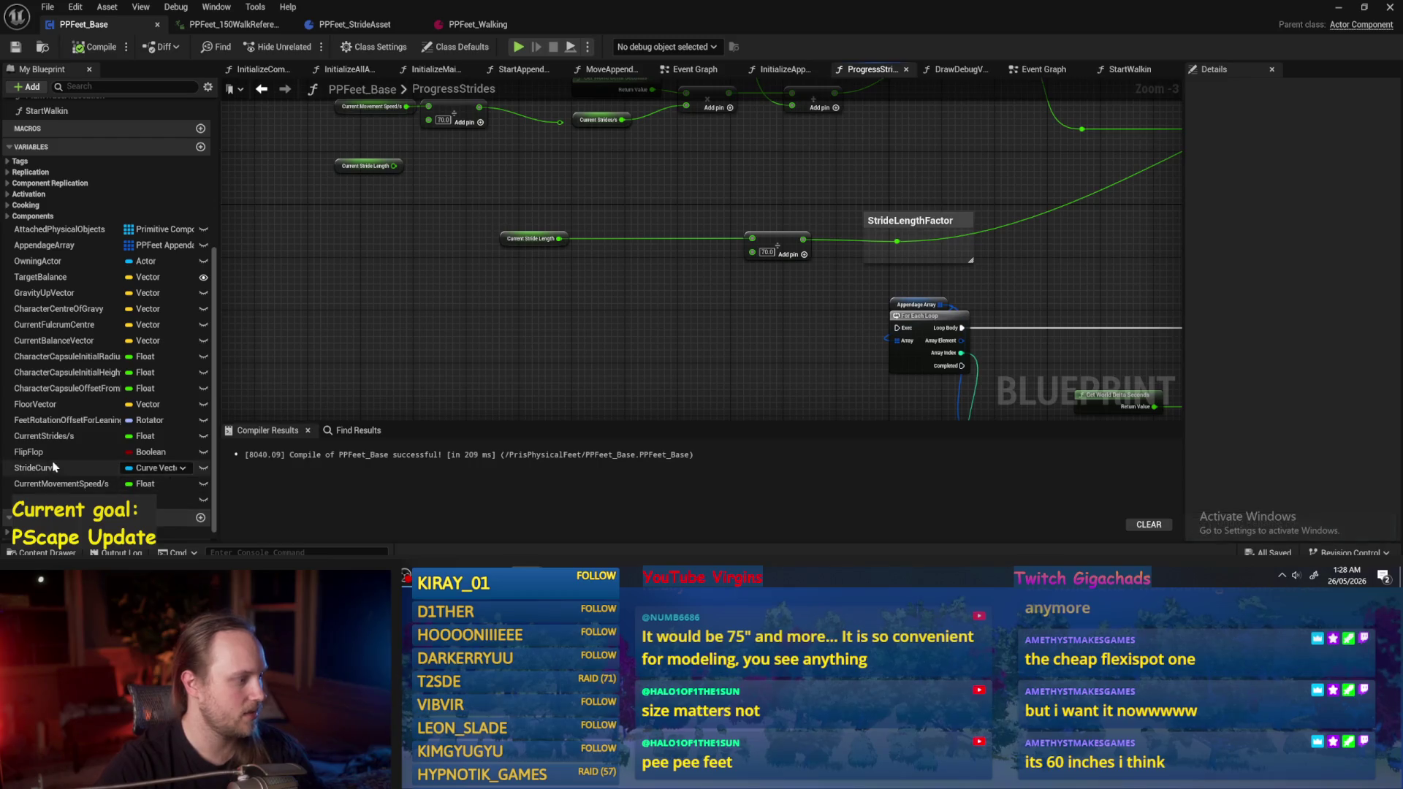
Add a new variable named StrideDataAsset to PPFeet_Base.
left_click(200, 147)
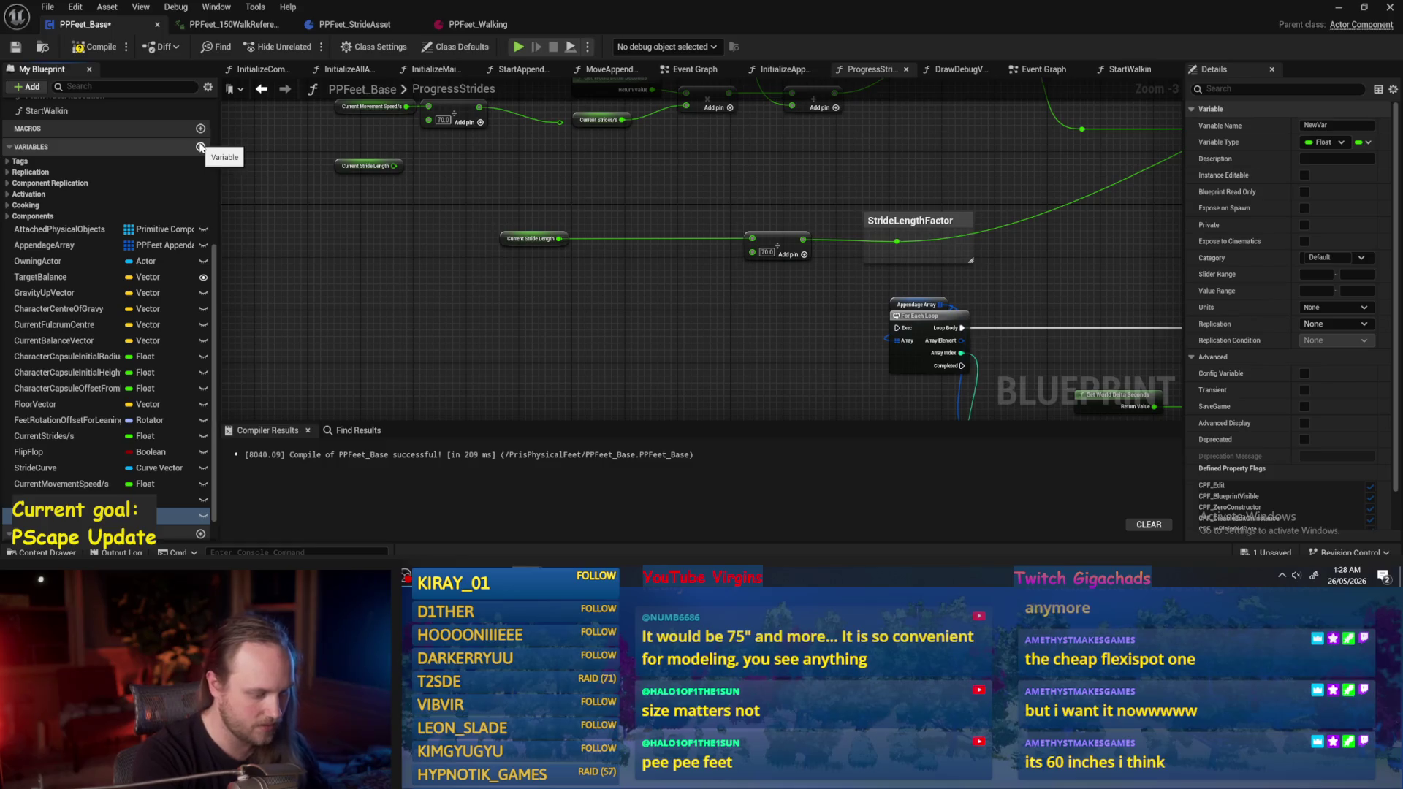
type("StrideDataAsset")
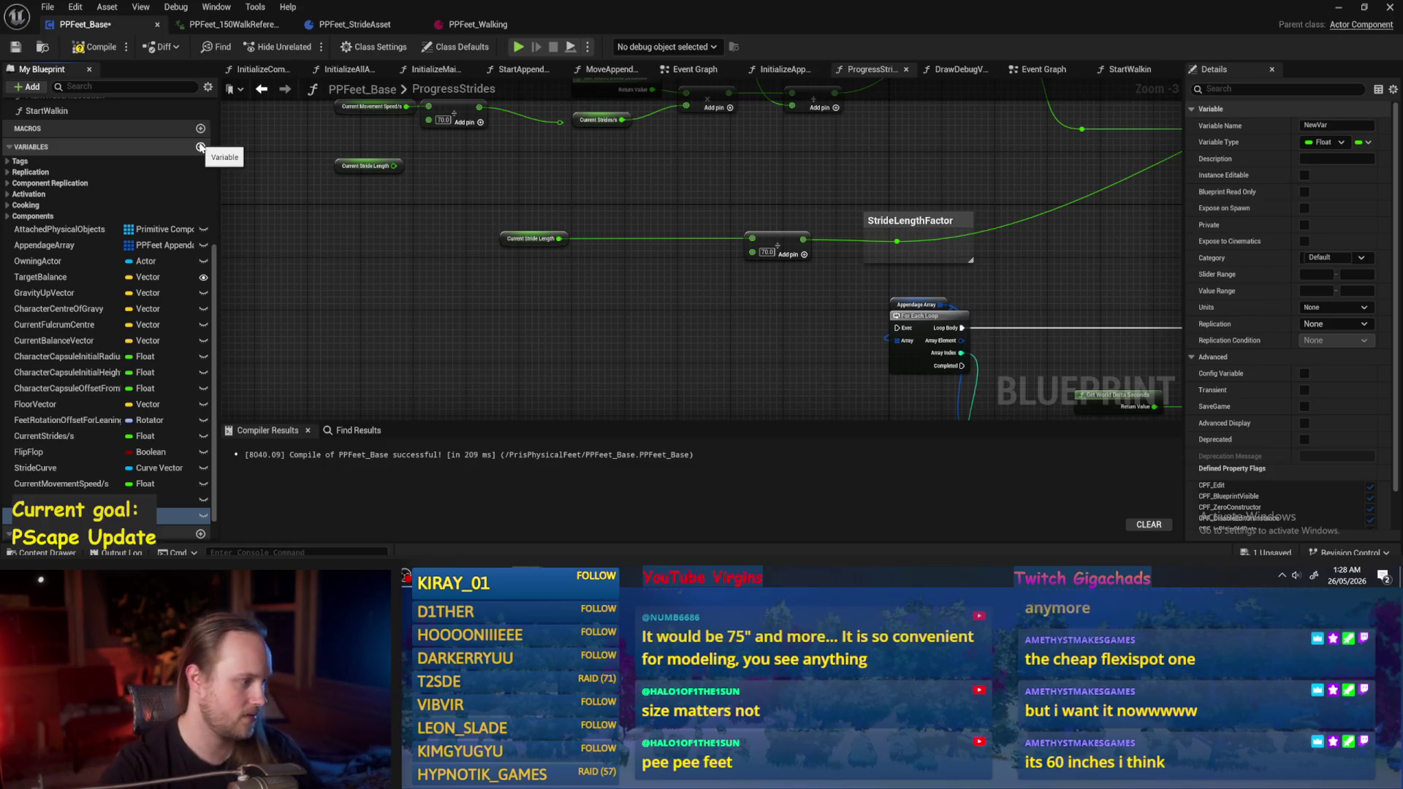
key("Return")
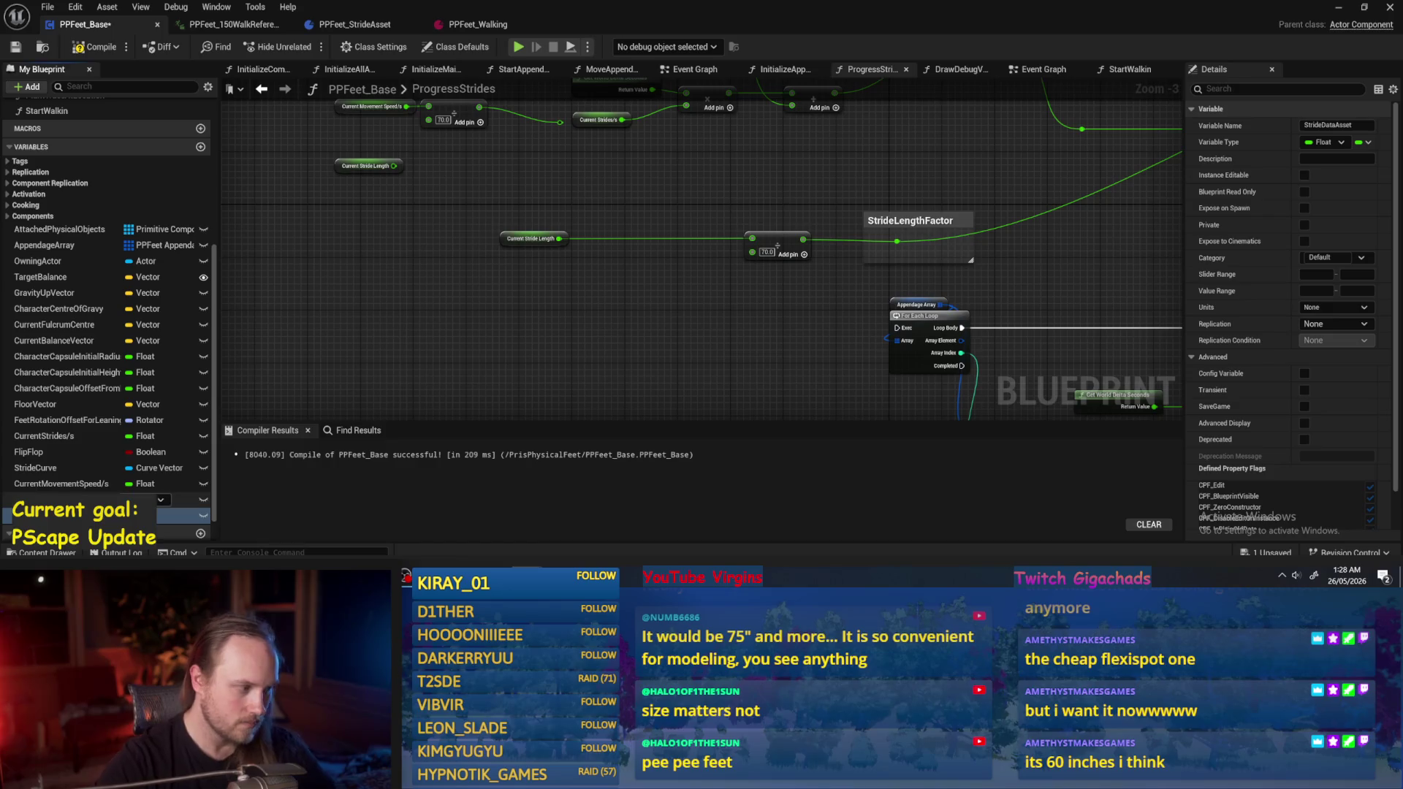
left_click(168, 515)
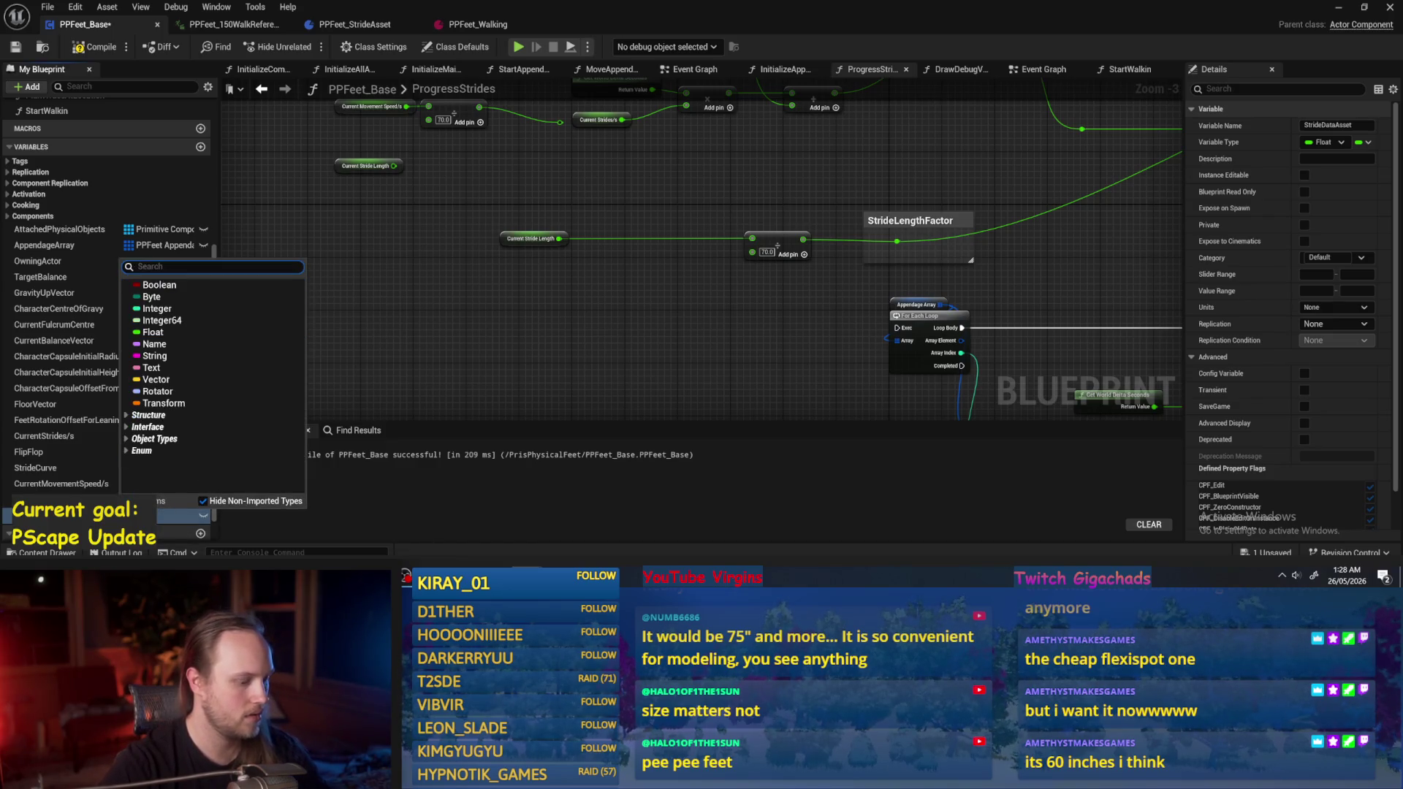
type("stride data")
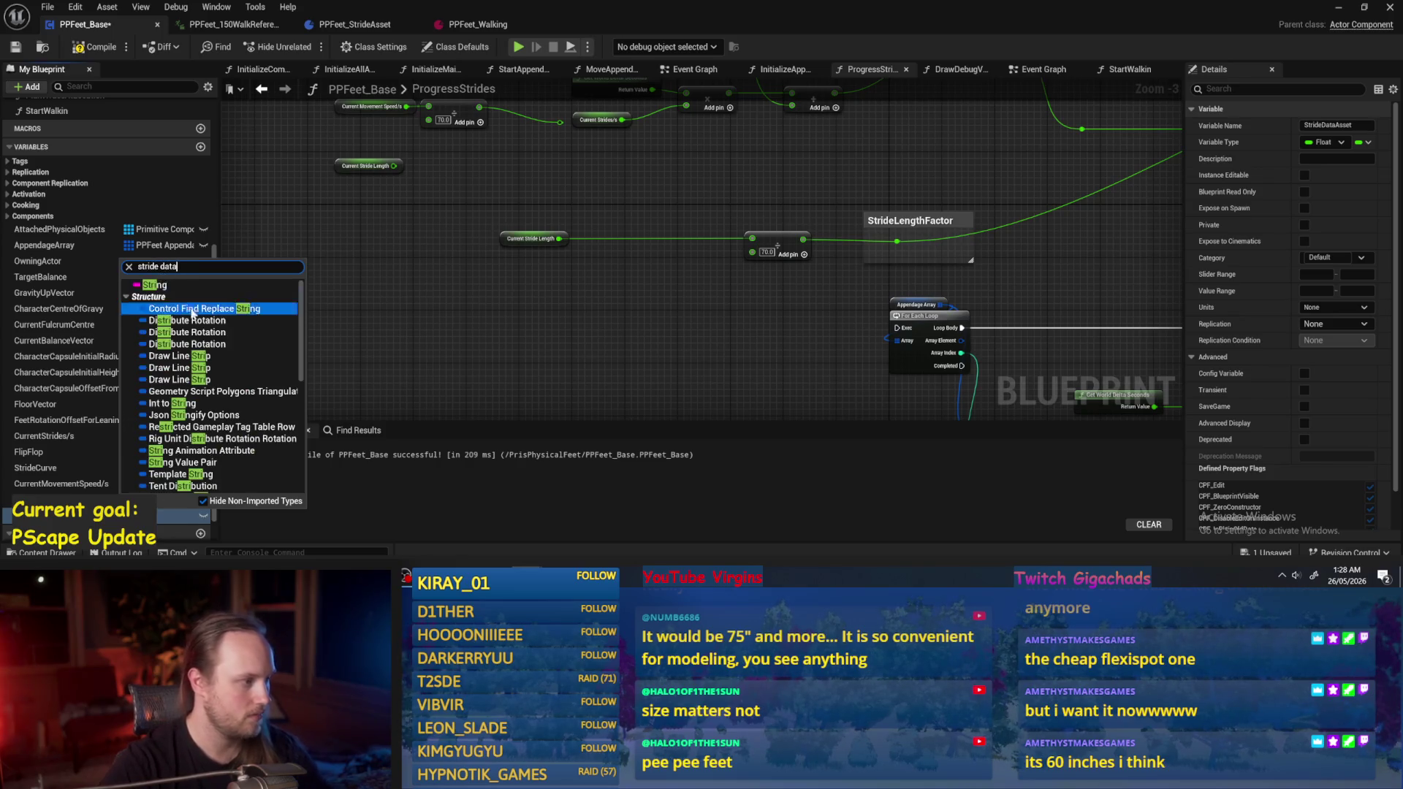
left_click(453, 410)
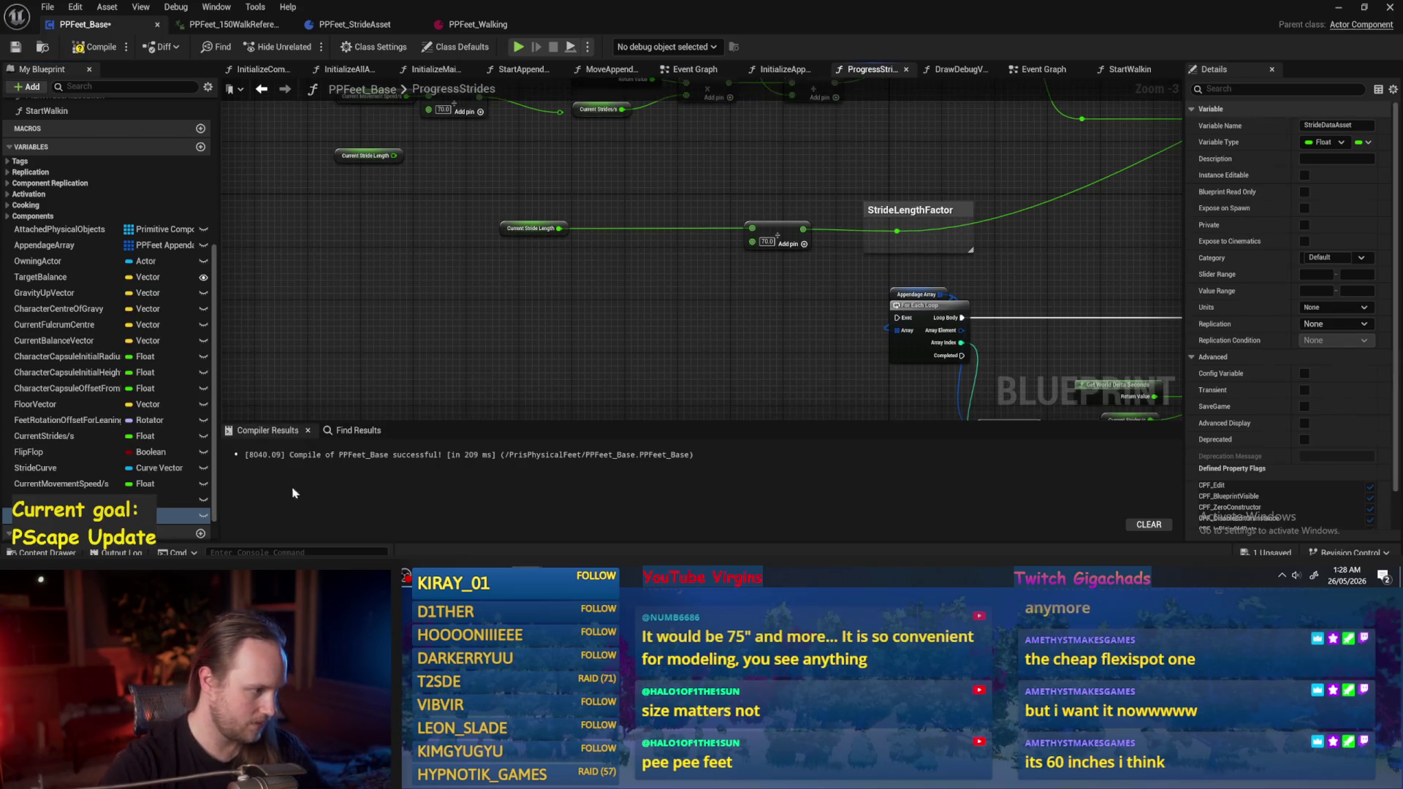
left_click(95, 47)
Make StrideDataAsset a stride asset reference defaulting to PPFeet_Walking, then compile and save.
left_click(16, 47)
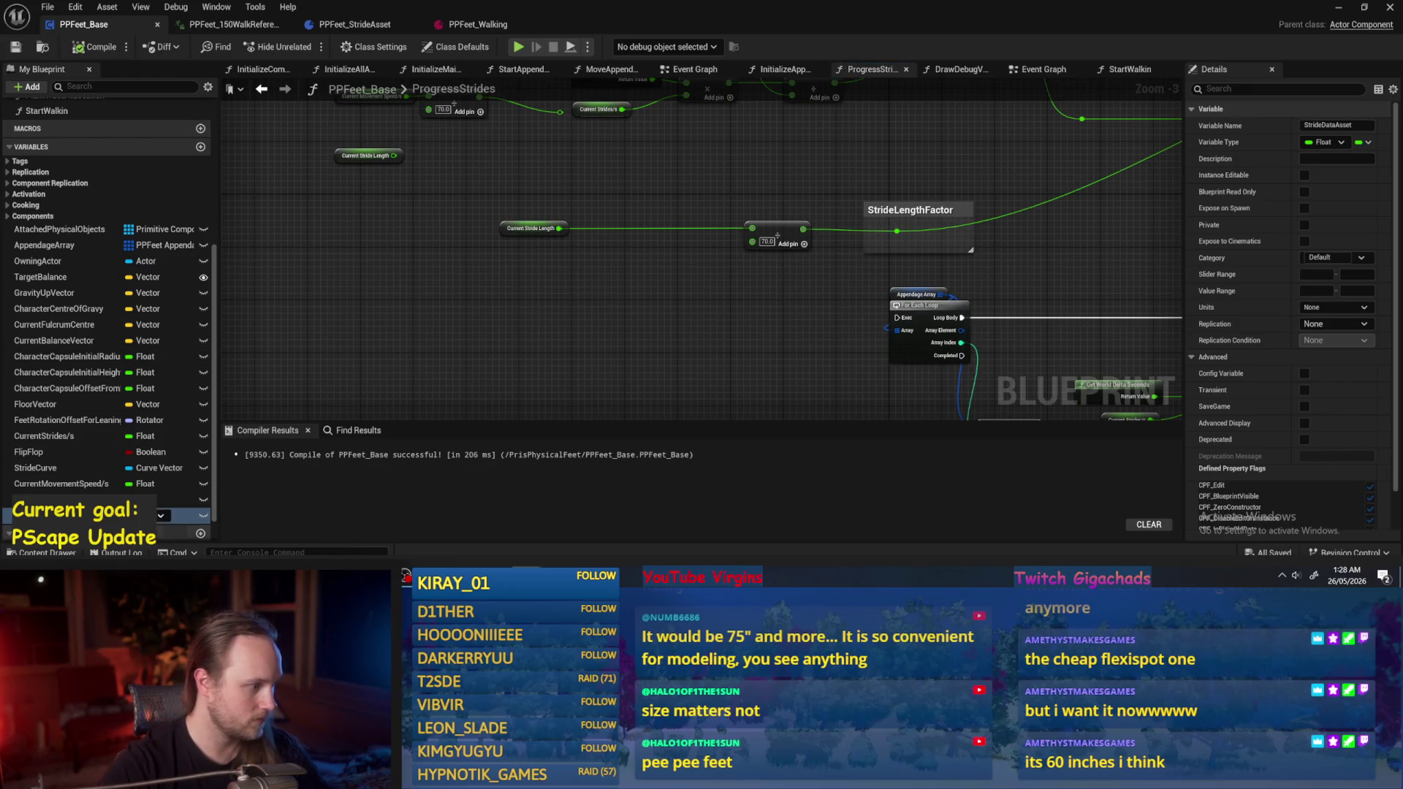
left_click(169, 515)
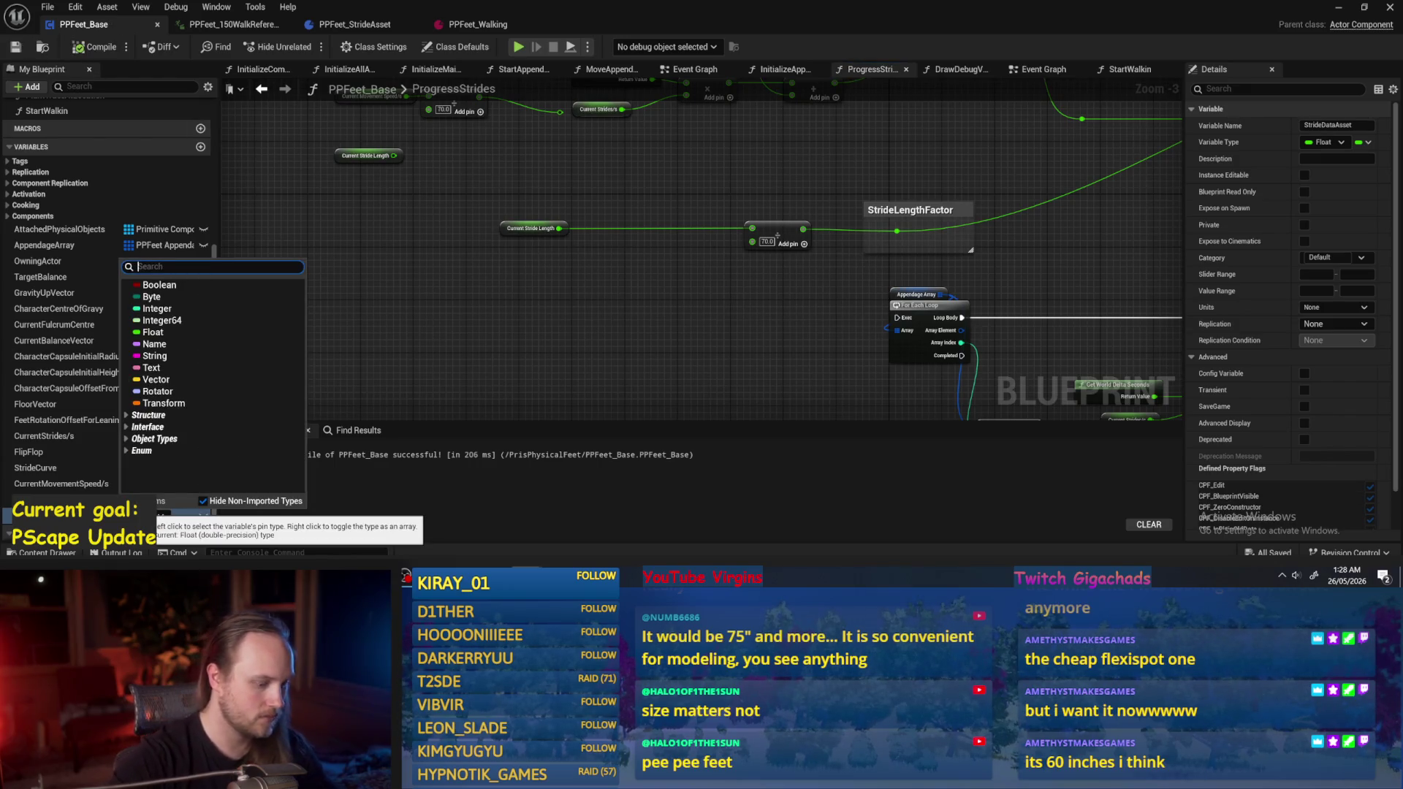
type("strideasset")
mouse_move(219, 292)
left_click(341, 302)
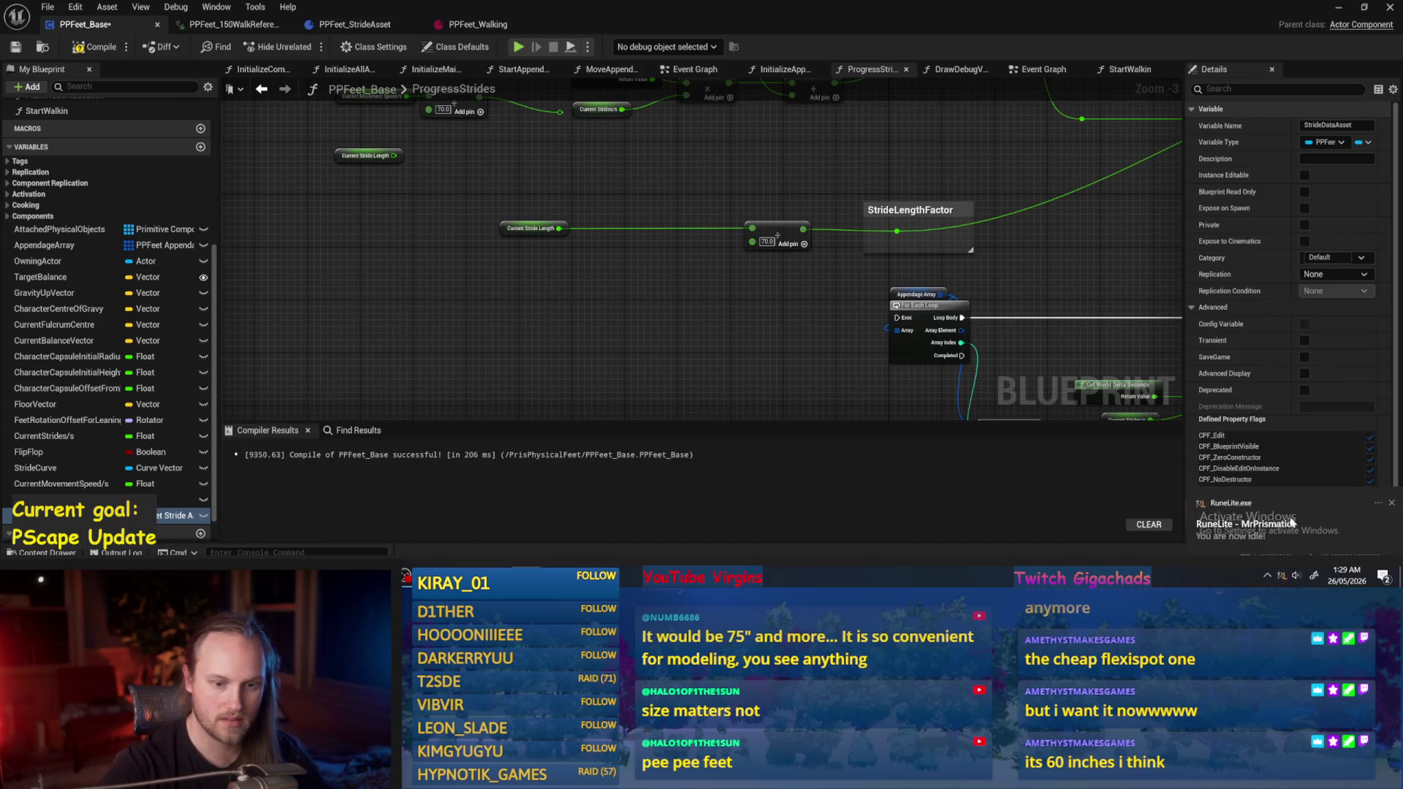
left_click(1376, 504)
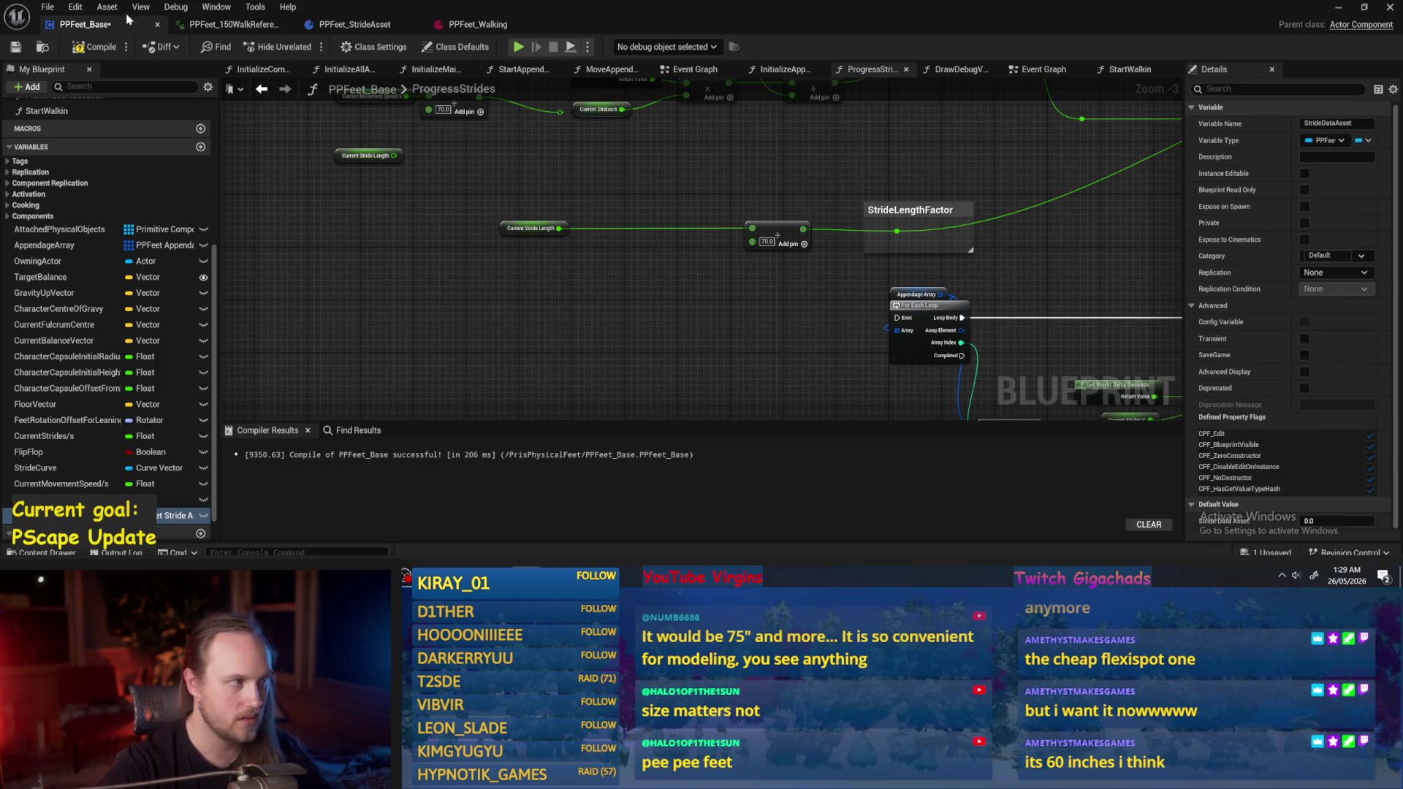
left_click(15, 47)
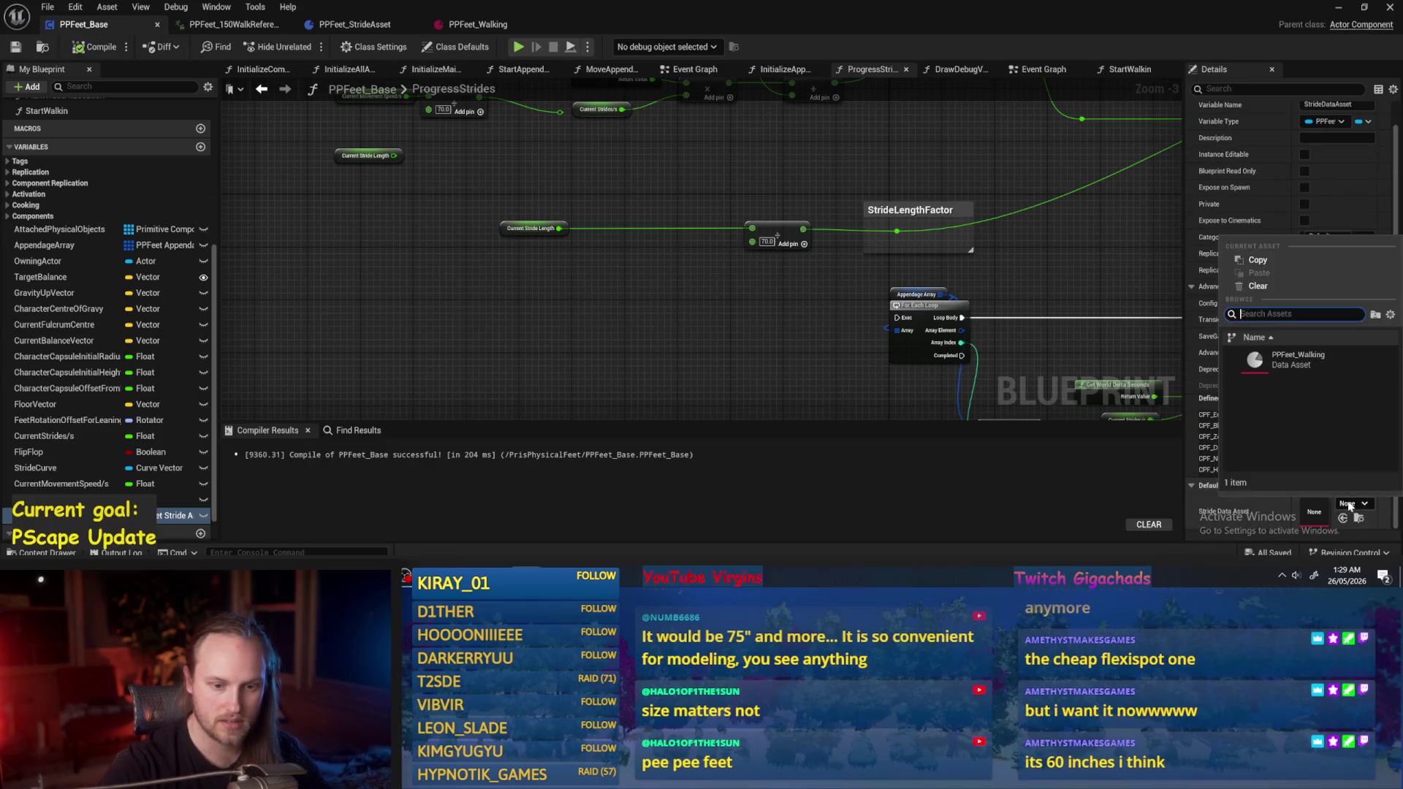
left_click_drag(693, 314, 770, 290)
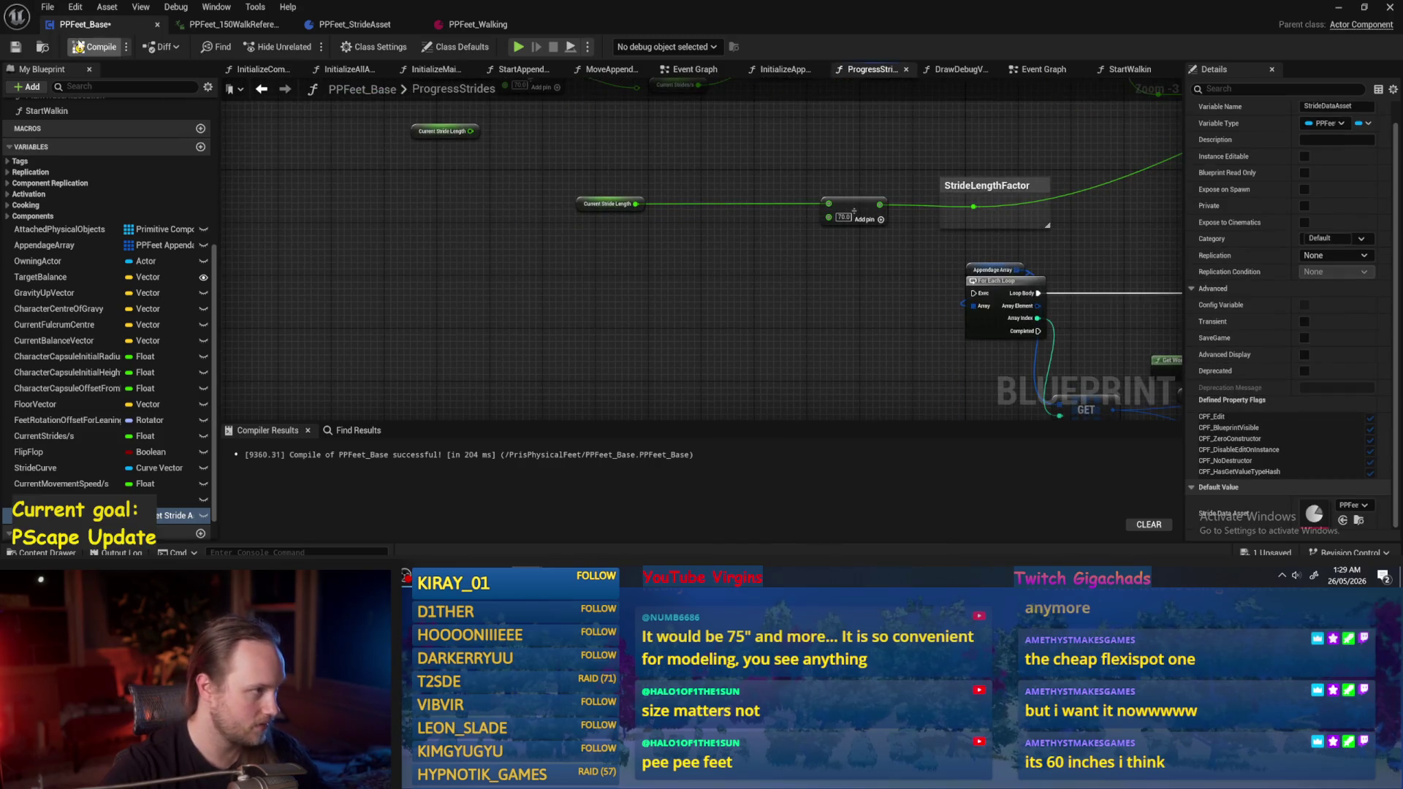
left_click(15, 48)
Place a StrideDataAsset getter in ProgressStrides and reroute the green wire around it.
left_click_drag(175, 515, 658, 333)
left_click(694, 342)
scroll(574, 360, "down", 3)
scroll(574, 360, "up", 2)
mouse_move(563, 361)
left_mouse_down()
mouse_move(741, 310)
mouse_move(837, 314)
left_mouse_up()
scroll(837, 313, "up", 2)
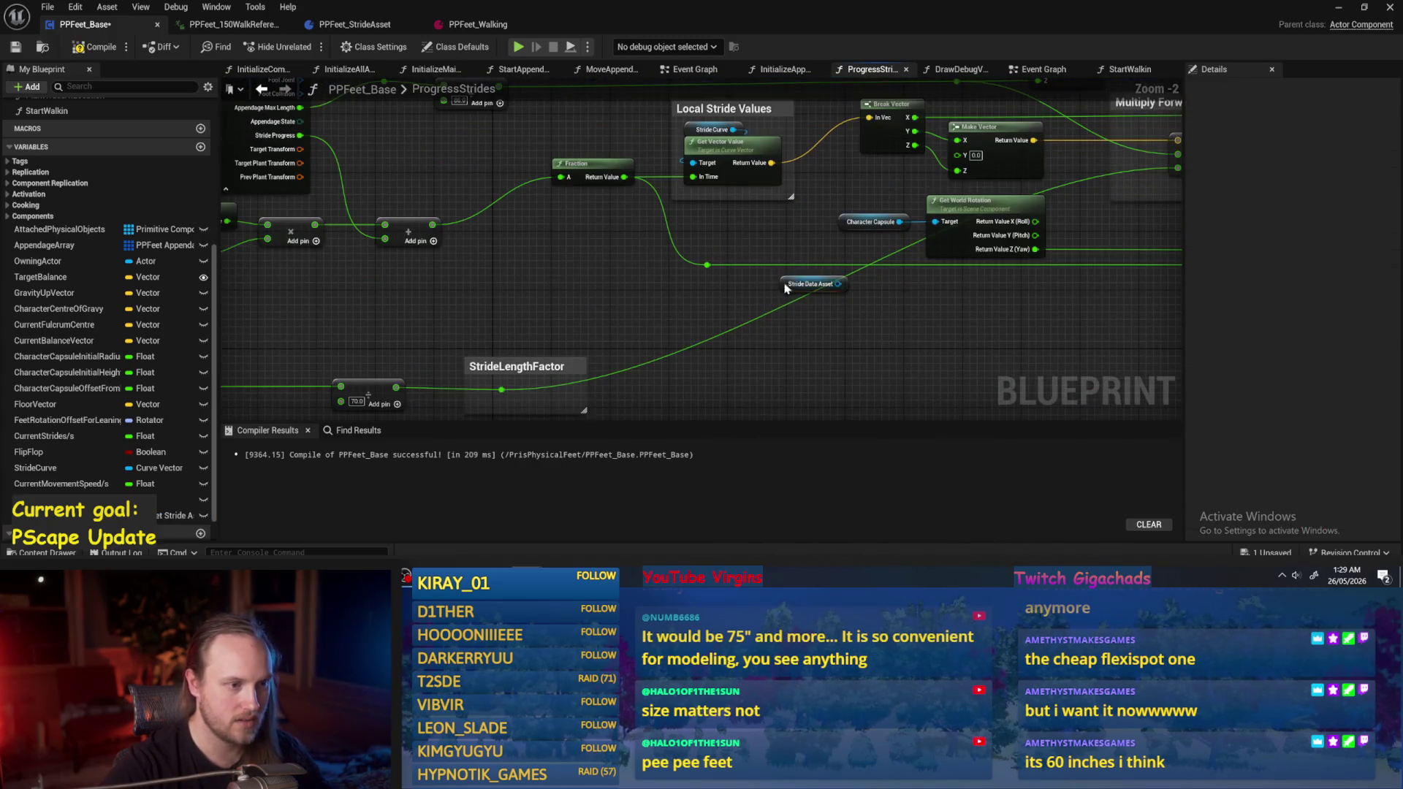
scroll(563, 243, "down", 4)
left_click(596, 260)
scroll(595, 259, "up", 3)
double_click(581, 247)
left_click_drag(580, 245, 886, 285)
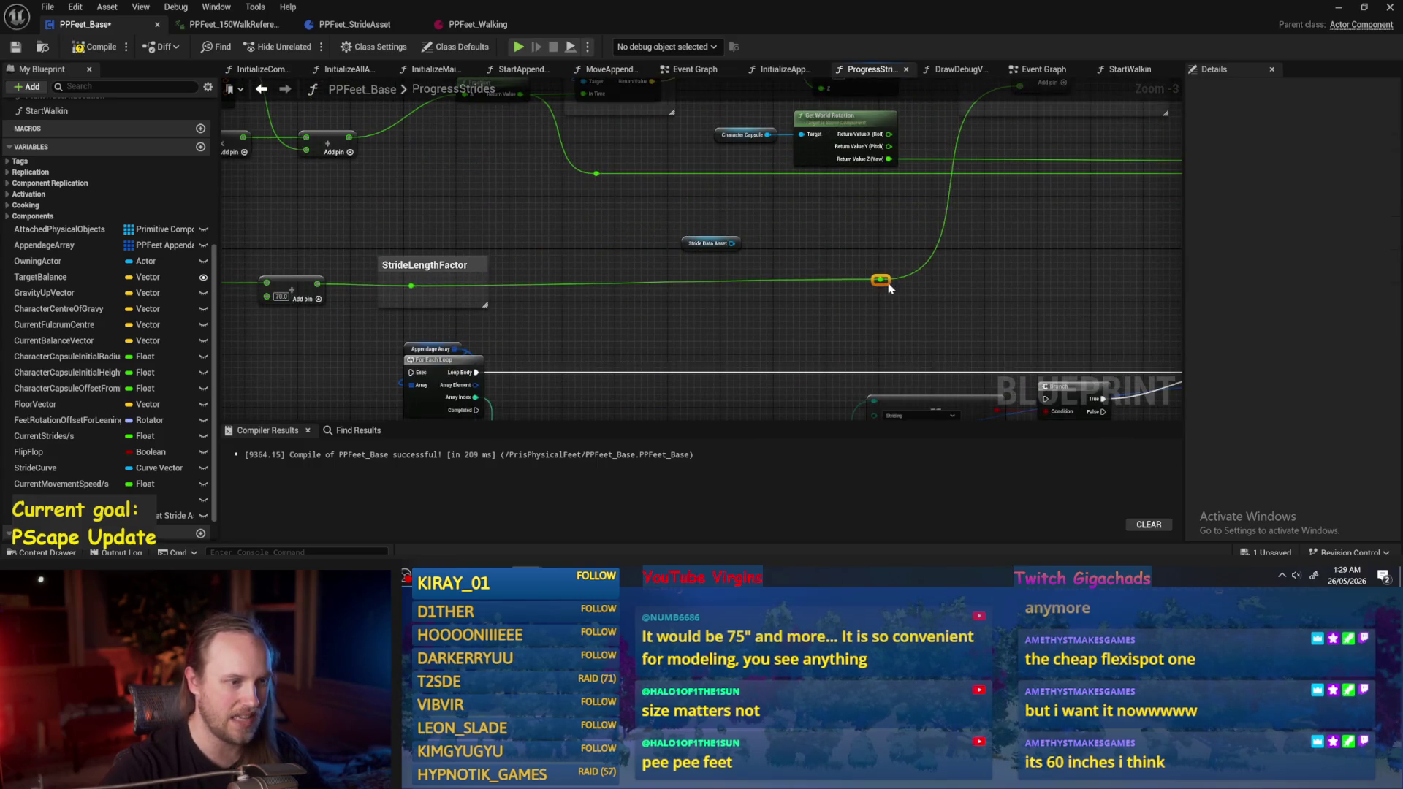
left_click(667, 308)
left_click_drag(666, 307, 580, 301)
left_click(714, 256)
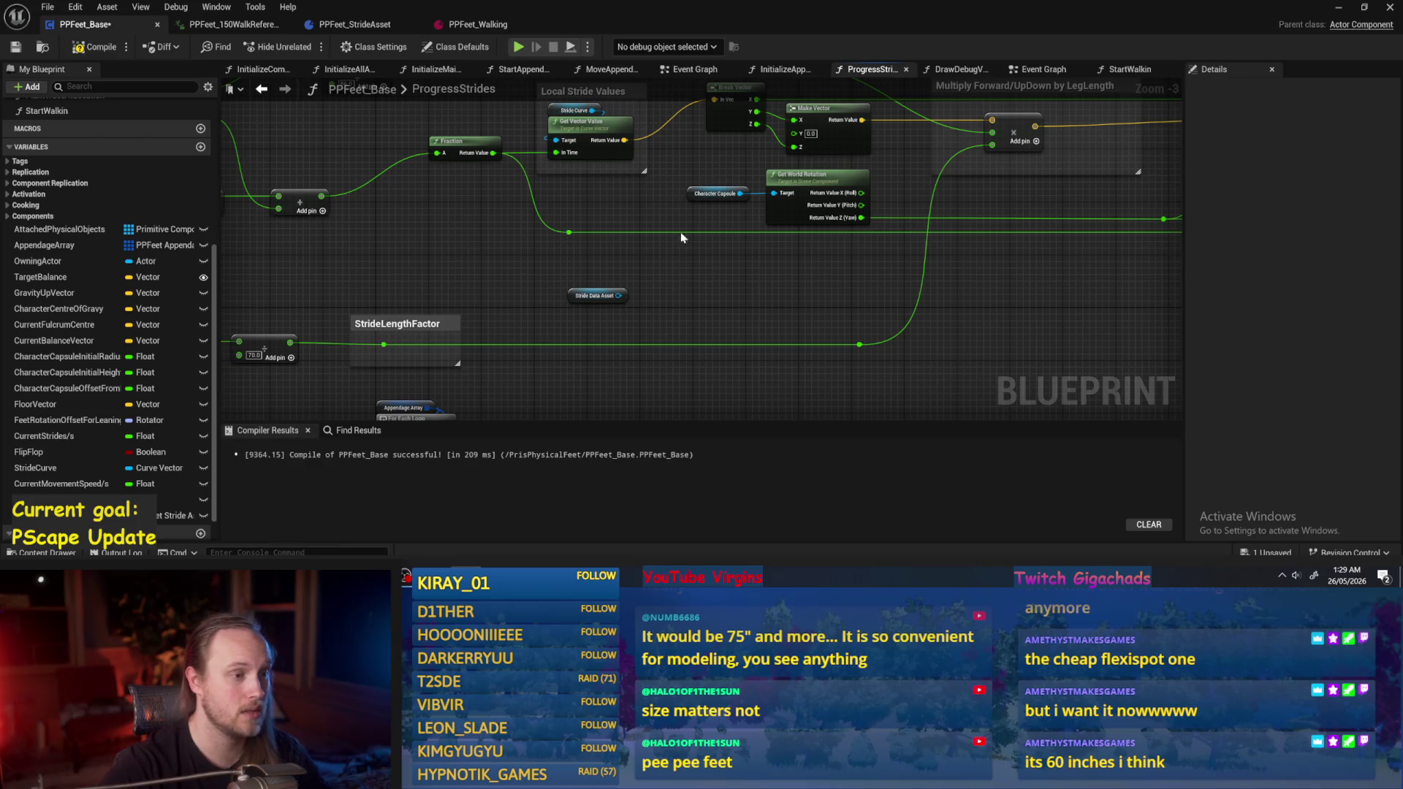
scroll(669, 276, "up", 2)
scroll(591, 319, "down", 1)
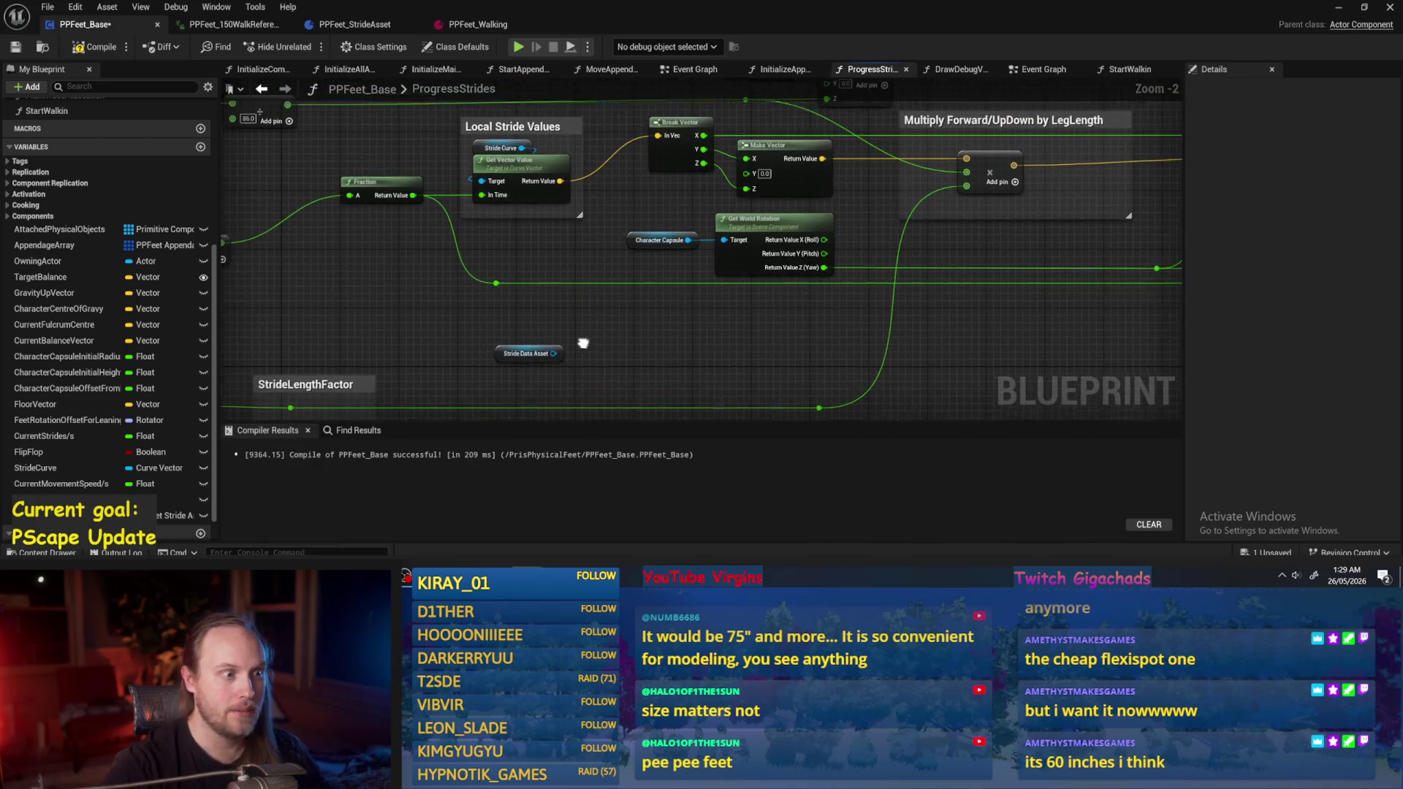
Wire the asset's Stride Curve into Get Vector Value and delete the old StrideCurve node.
mouse_move(554, 348)
left_mouse_down()
mouse_move(632, 329)
mouse_move(584, 294)
left_mouse_up()
type("get curv")
left_click(651, 374)
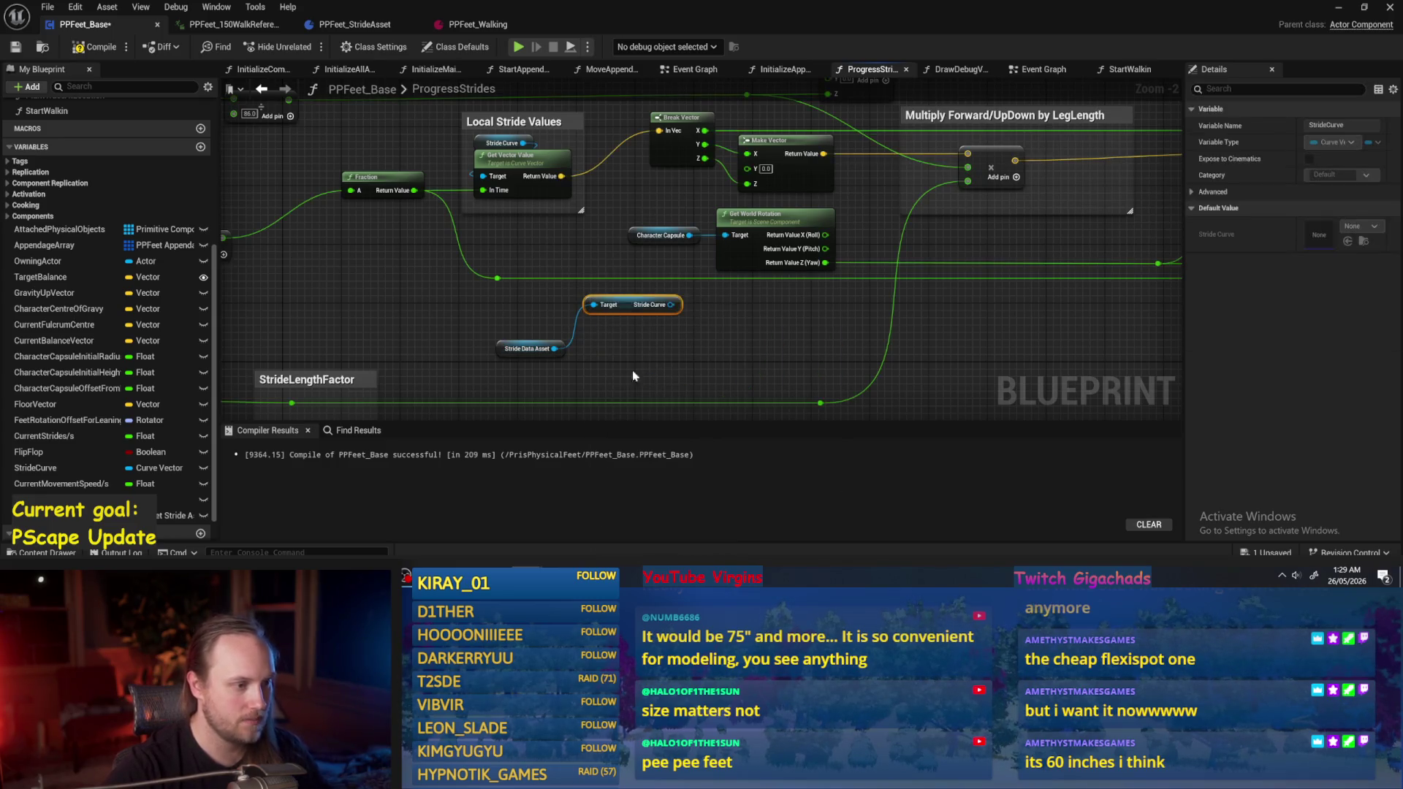
mouse_move(613, 307)
left_mouse_down()
mouse_move(612, 356)
mouse_move(443, 140)
left_mouse_up()
left_click(526, 349, "ctrl")
scroll(643, 183, "up", 2)
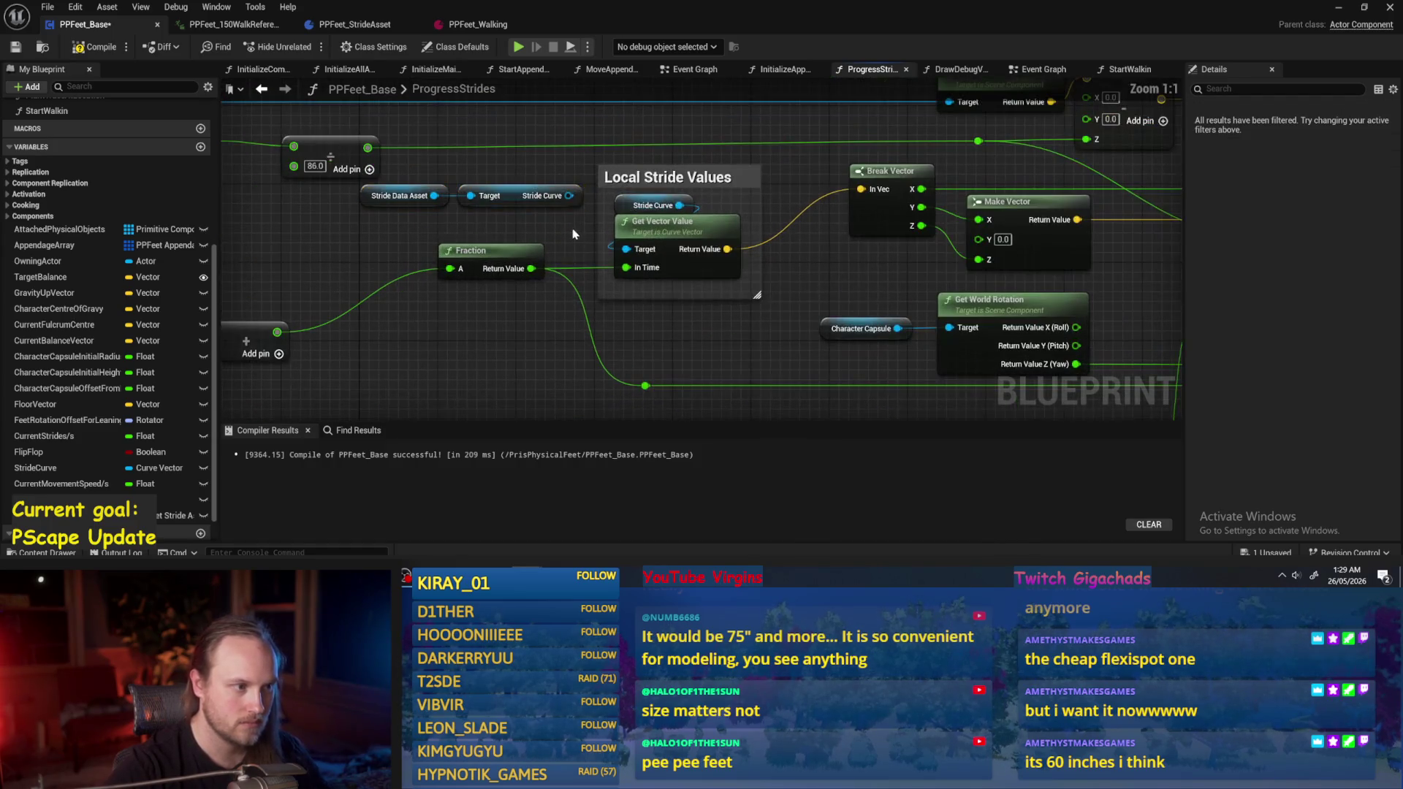
left_click(652, 206)
left_click_drag(568, 195, 643, 233)
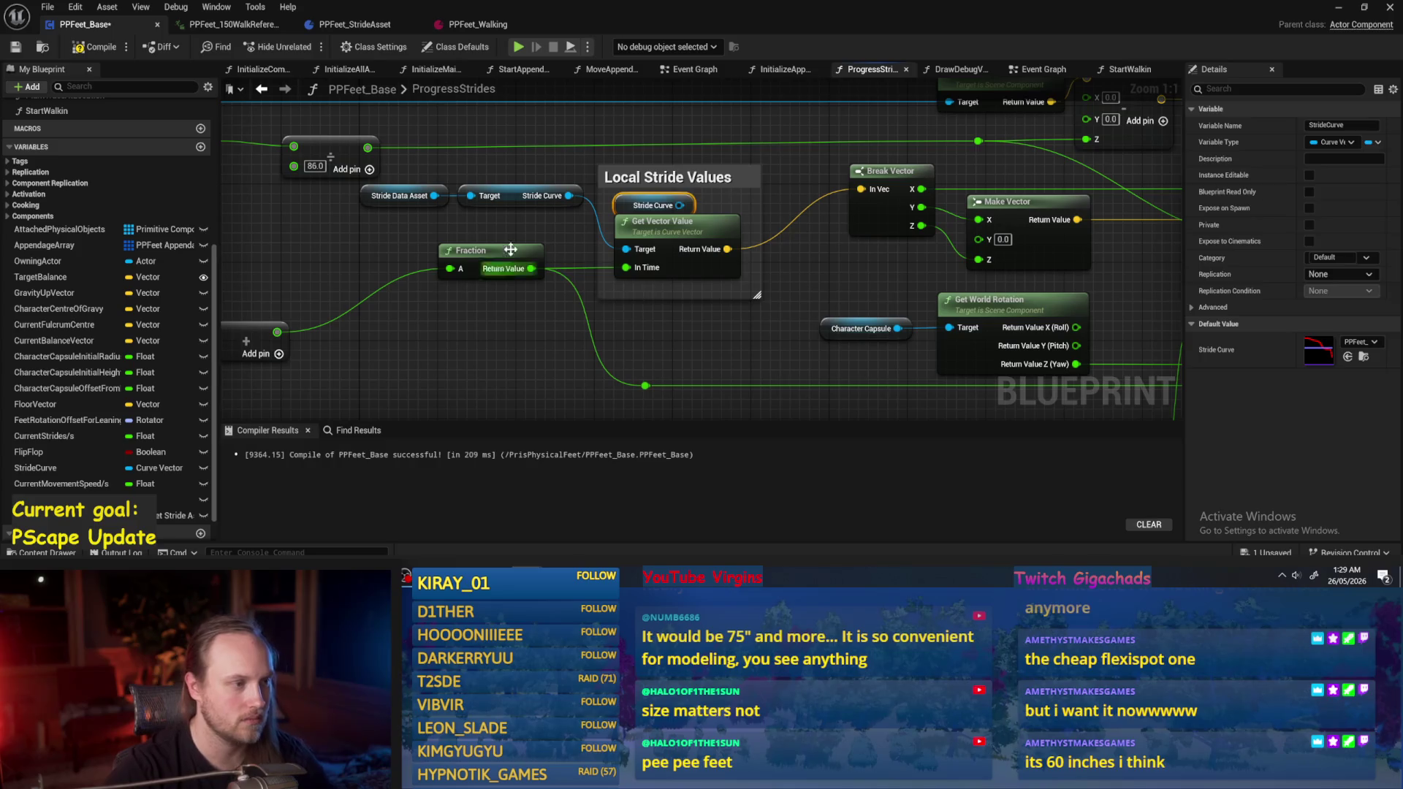
key("Delete")
Arrange the new asset nodes beside Get Vector Value, then compile and save.
left_click_drag(509, 184, 632, 192)
mouse_move(514, 145)
left_mouse_down()
mouse_move(454, 212)
mouse_move(409, 209)
mouse_move(625, 199)
left_mouse_up()
left_click_drag(515, 184, 672, 195)
left_click(509, 191)
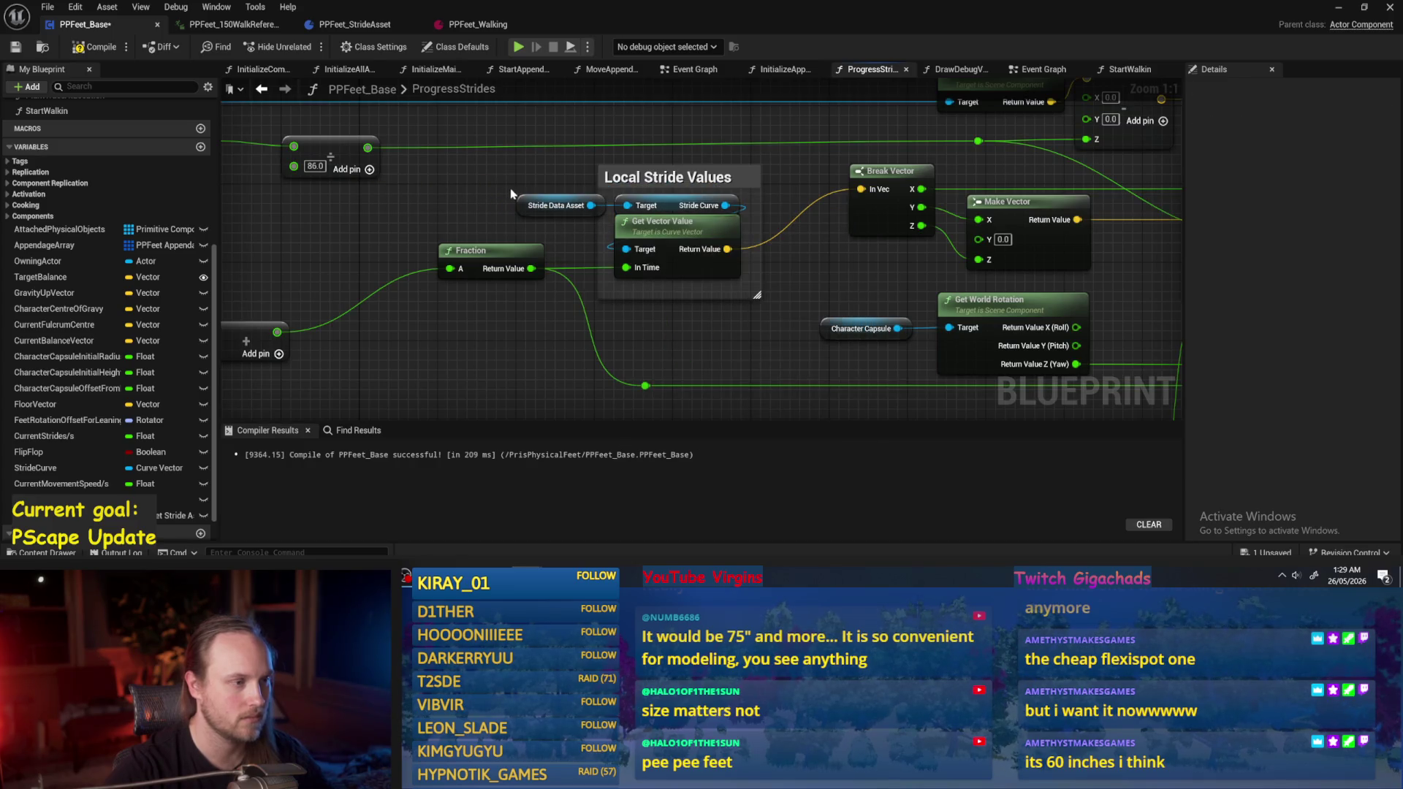
scroll(657, 292, "down", 1)
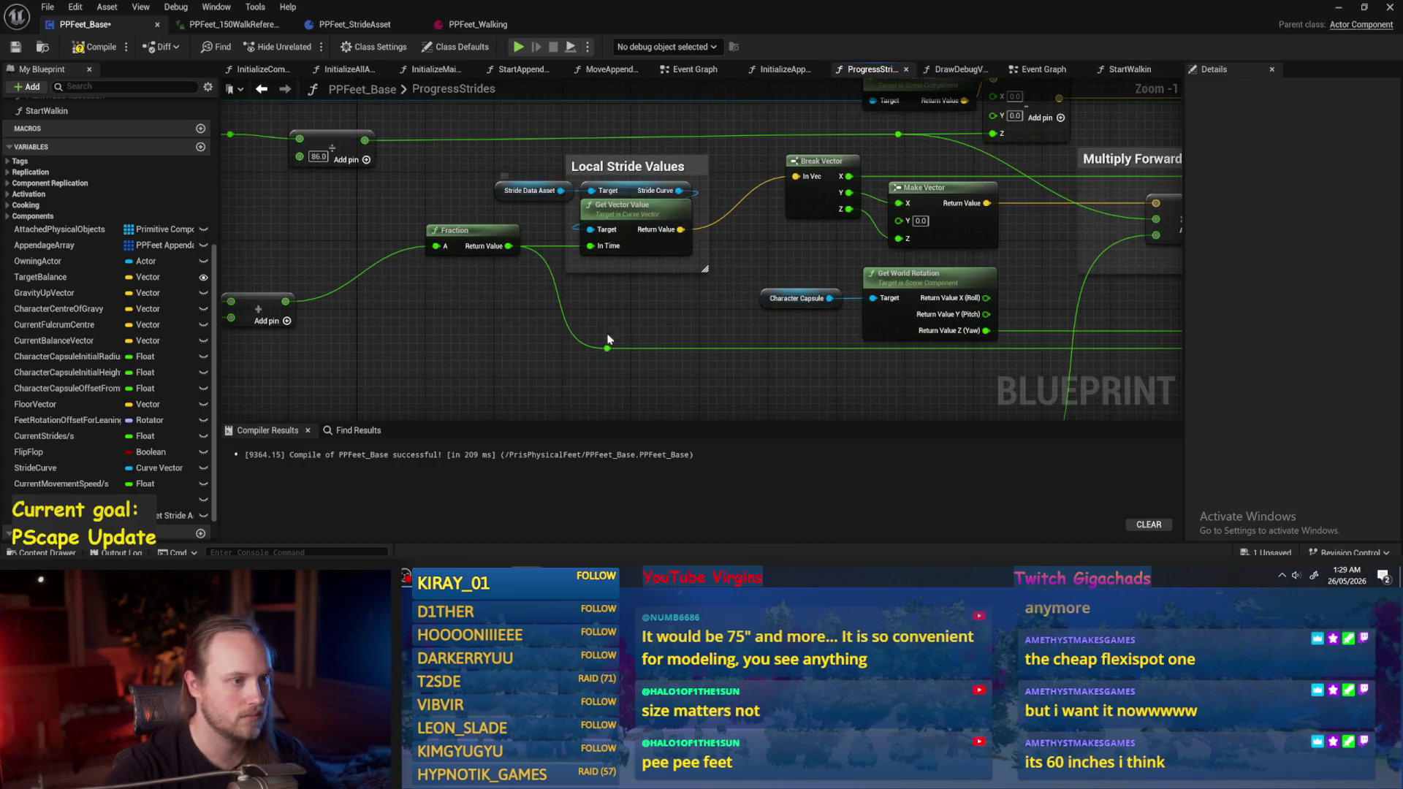
scroll(599, 336, "down", 1)
mouse_move(691, 240)
left_mouse_down()
mouse_move(630, 241)
mouse_move(685, 243)
left_mouse_up()
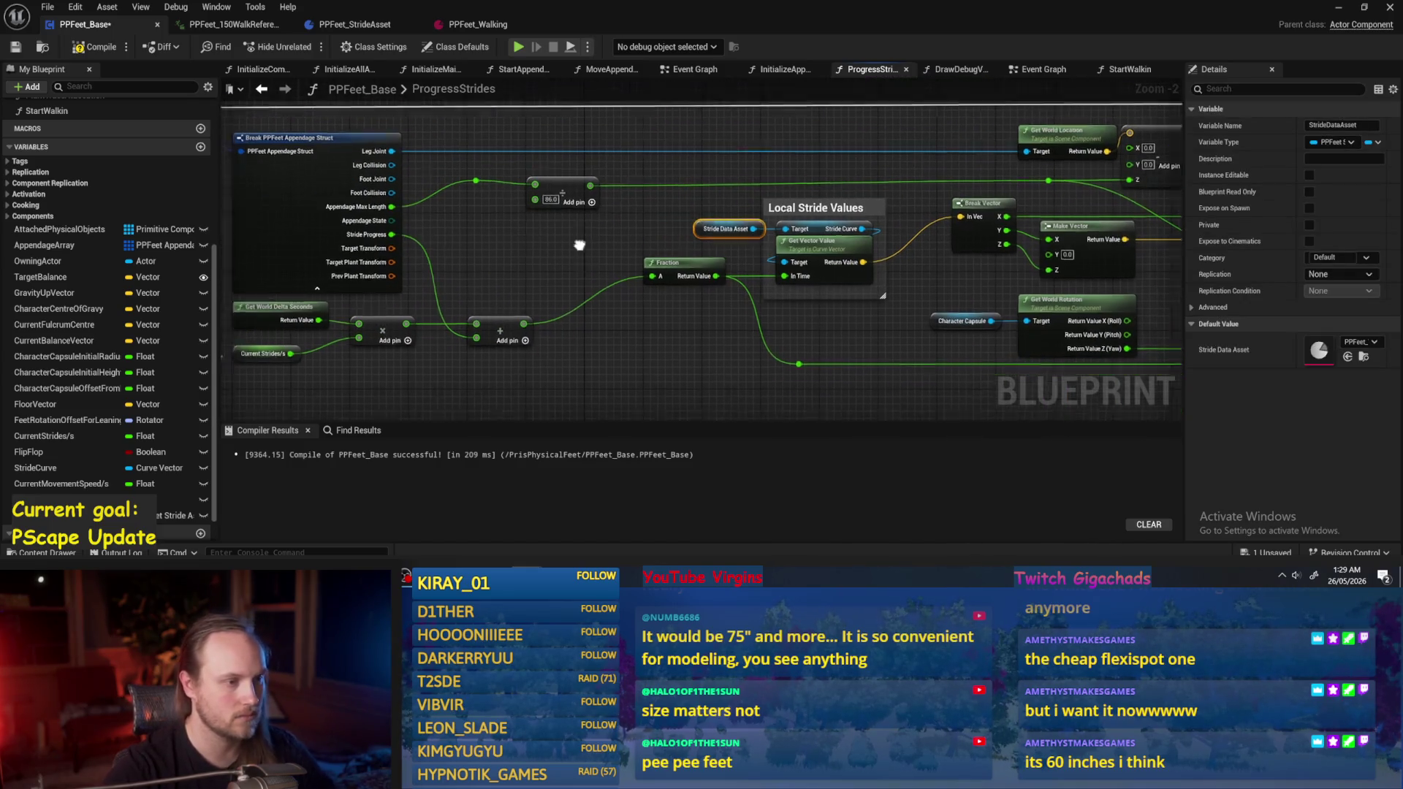
left_click(95, 46)
Paste another Stride Data Asset node near Current Stride Length.
left_click_drag(750, 306, 603, 326)
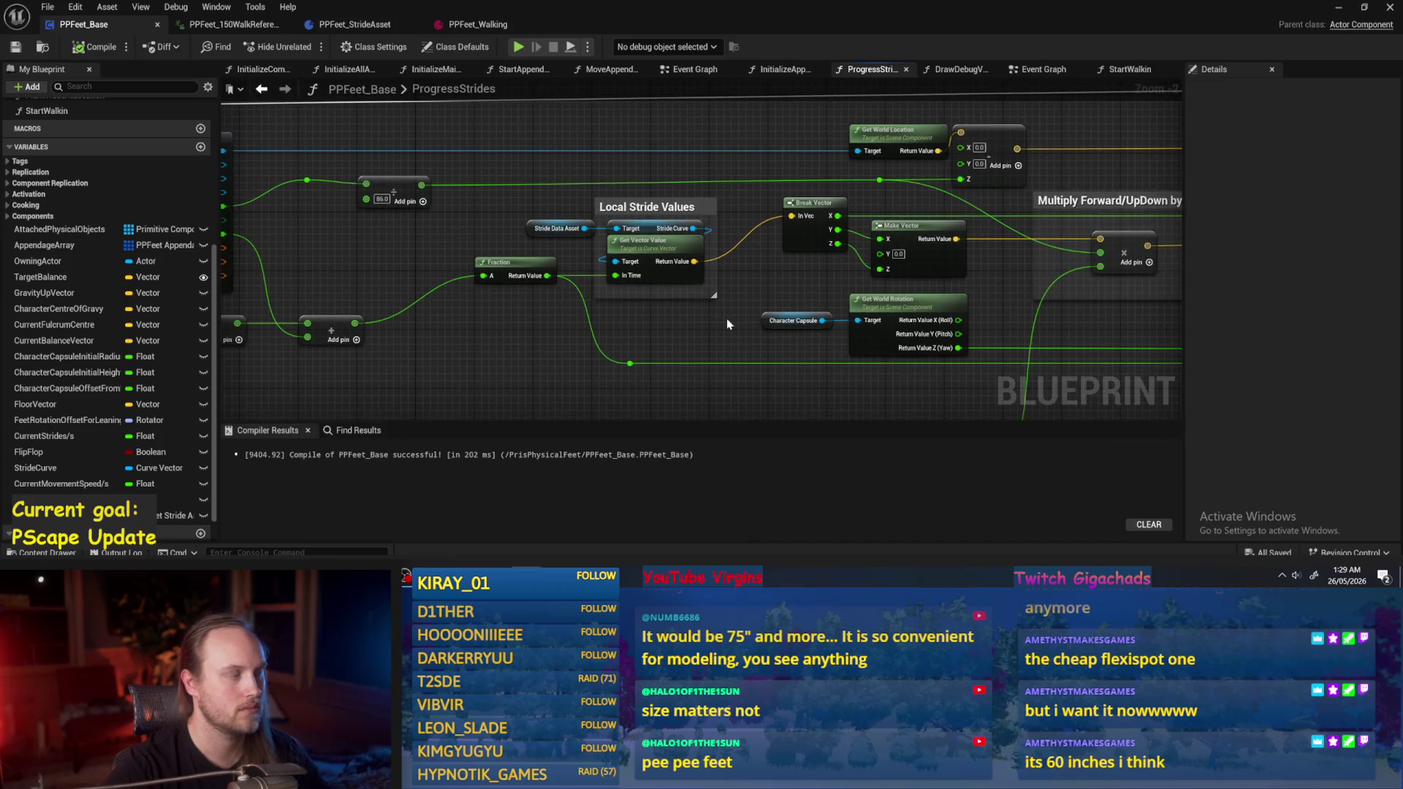
mouse_move(726, 318)
left_mouse_down()
mouse_move(829, 259)
mouse_move(902, 260)
mouse_move(855, 221)
mouse_move(733, 270)
mouse_move(767, 263)
mouse_move(548, 270)
mouse_move(840, 189)
mouse_move(635, 255)
mouse_move(602, 306)
mouse_move(537, 291)
left_mouse_up()
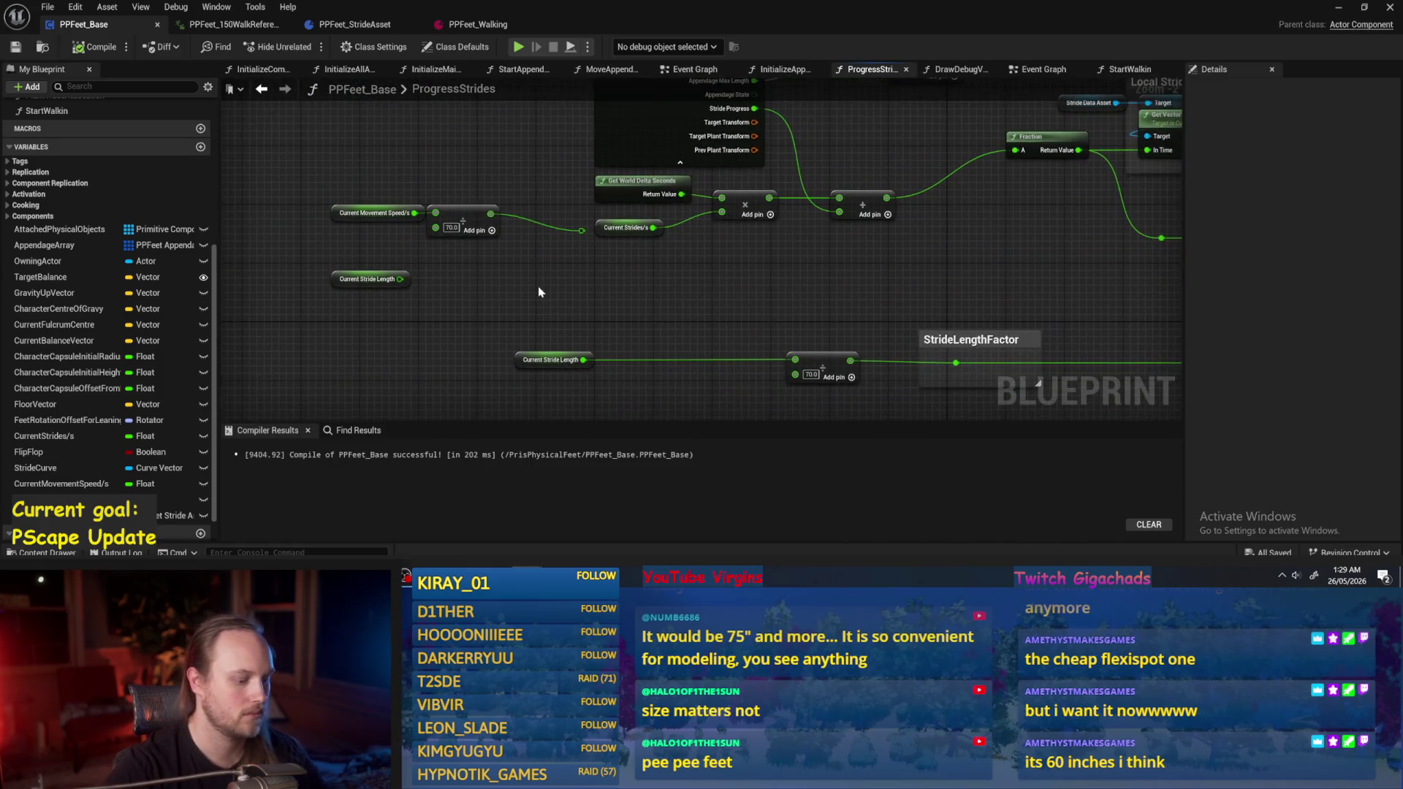
scroll(473, 291, "up", 2)
key("ctrl+v")
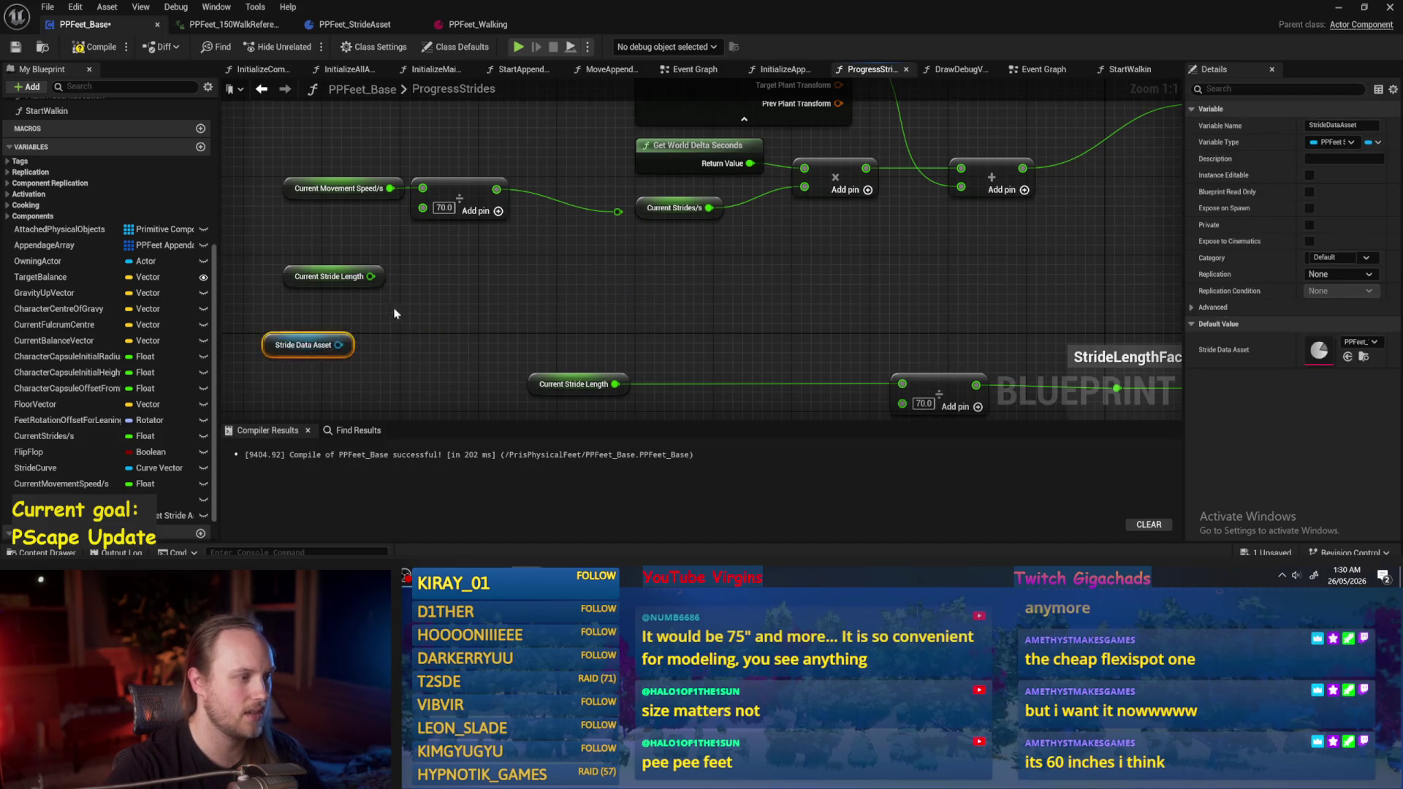
Add a Get Reference Appendage Length node from Stride Data Asset above the 86.0 multiply, then compile.
left_click_drag(553, 330, 625, 316)
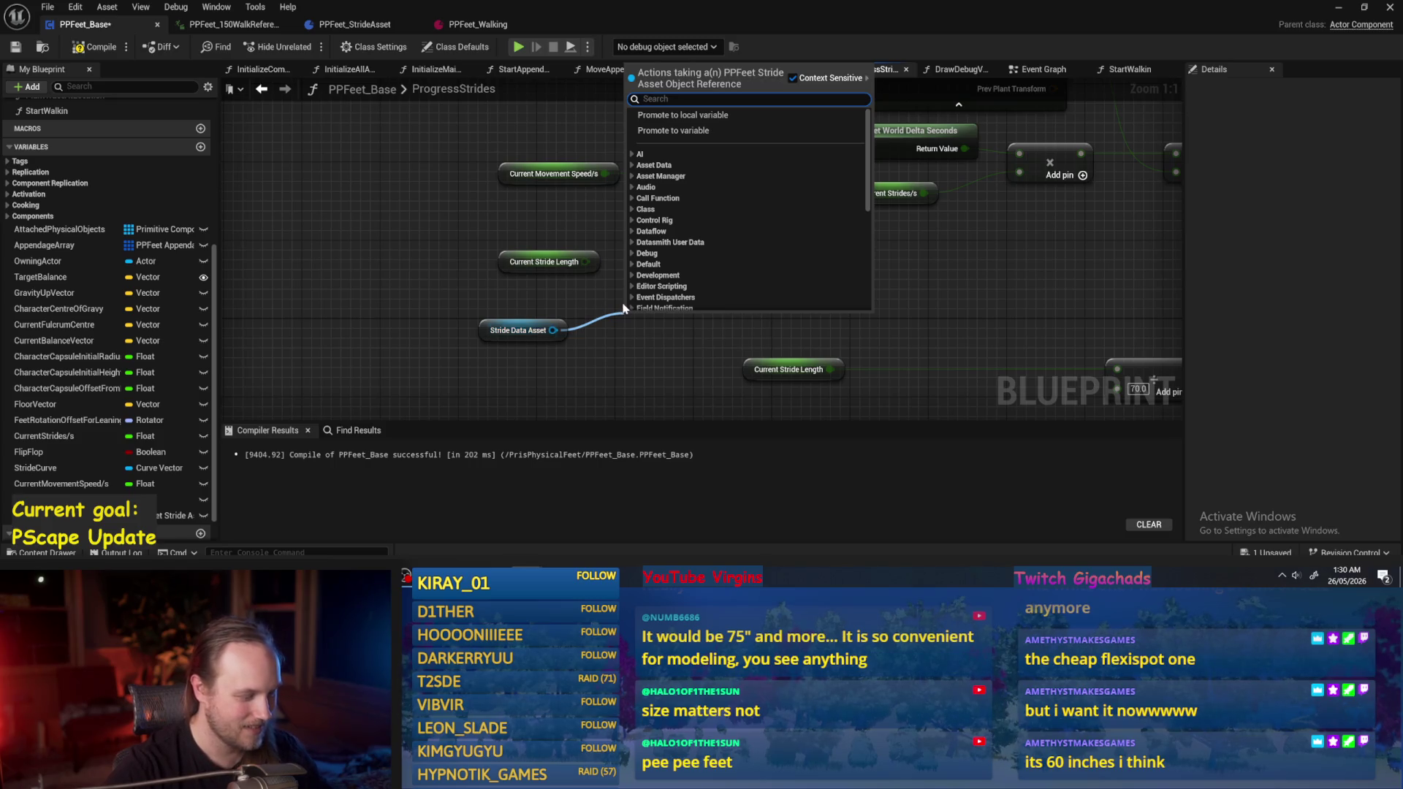
type("refer")
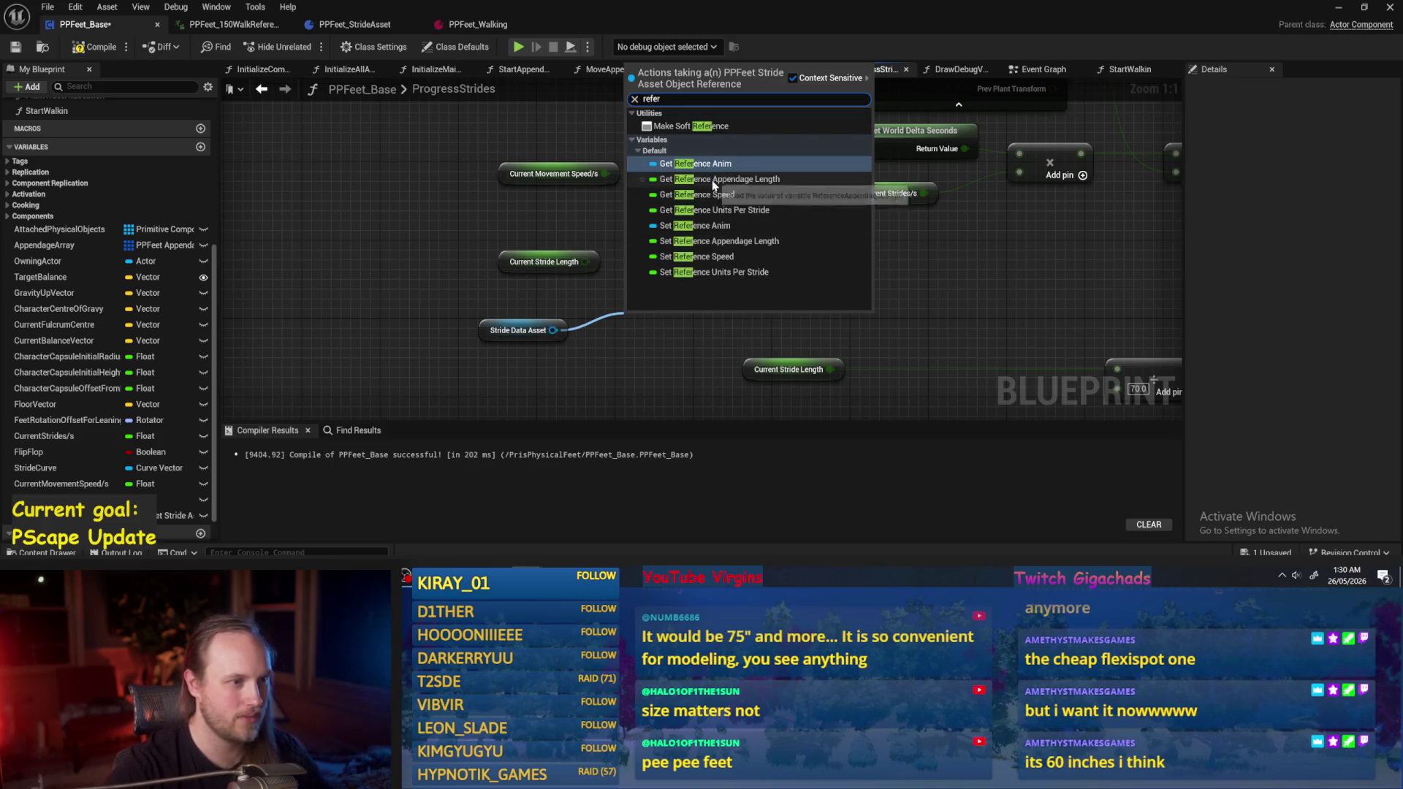
left_click(712, 180)
mouse_move(676, 328)
left_mouse_down()
mouse_move(643, 335)
mouse_move(1037, 214)
mouse_move(924, 272)
mouse_move(847, 141)
mouse_move(807, 155)
left_mouse_up()
scroll(524, 342, "down", 2)
left_click(520, 333, "ctrl")
left_click(811, 175)
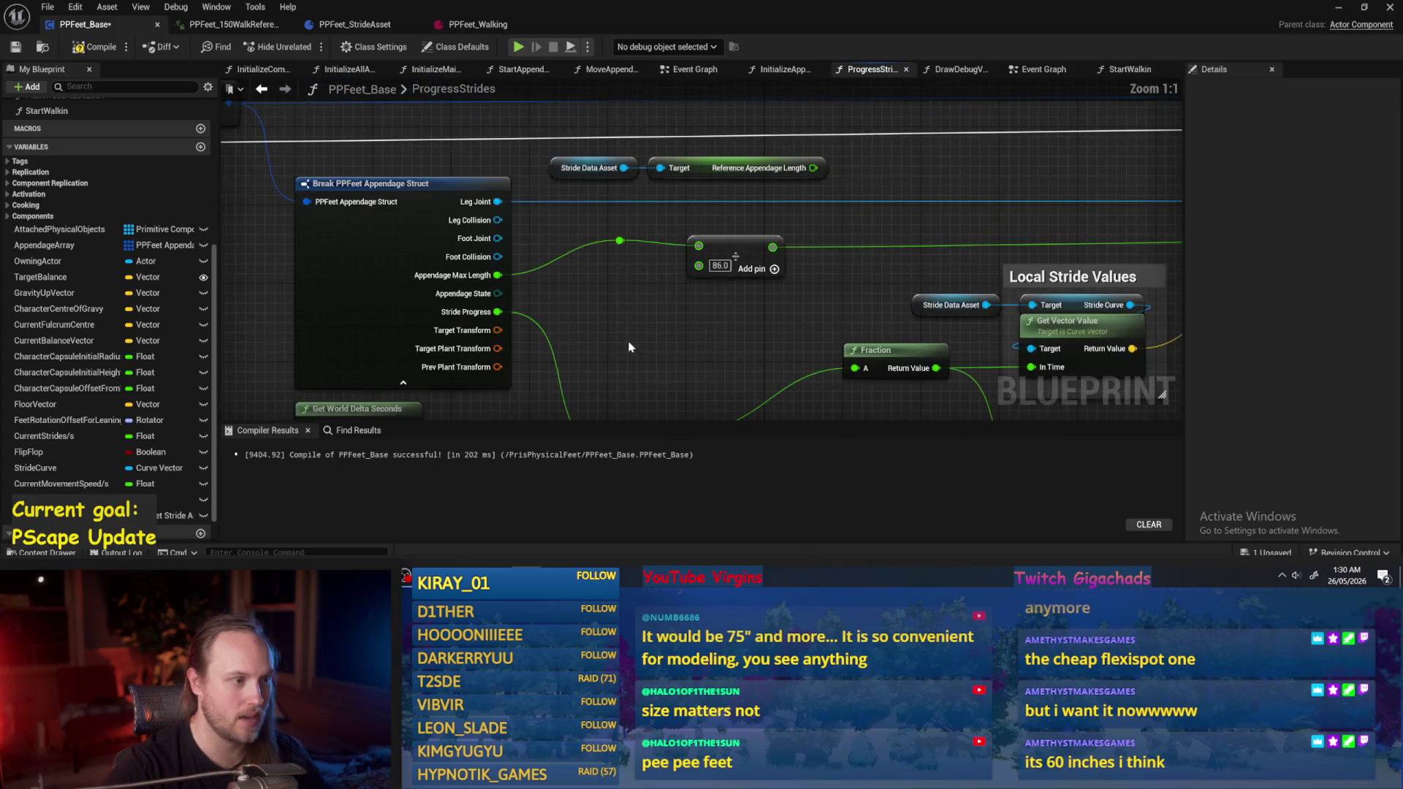
scroll(620, 285, "down", 1)
left_click_drag(636, 271, 712, 245)
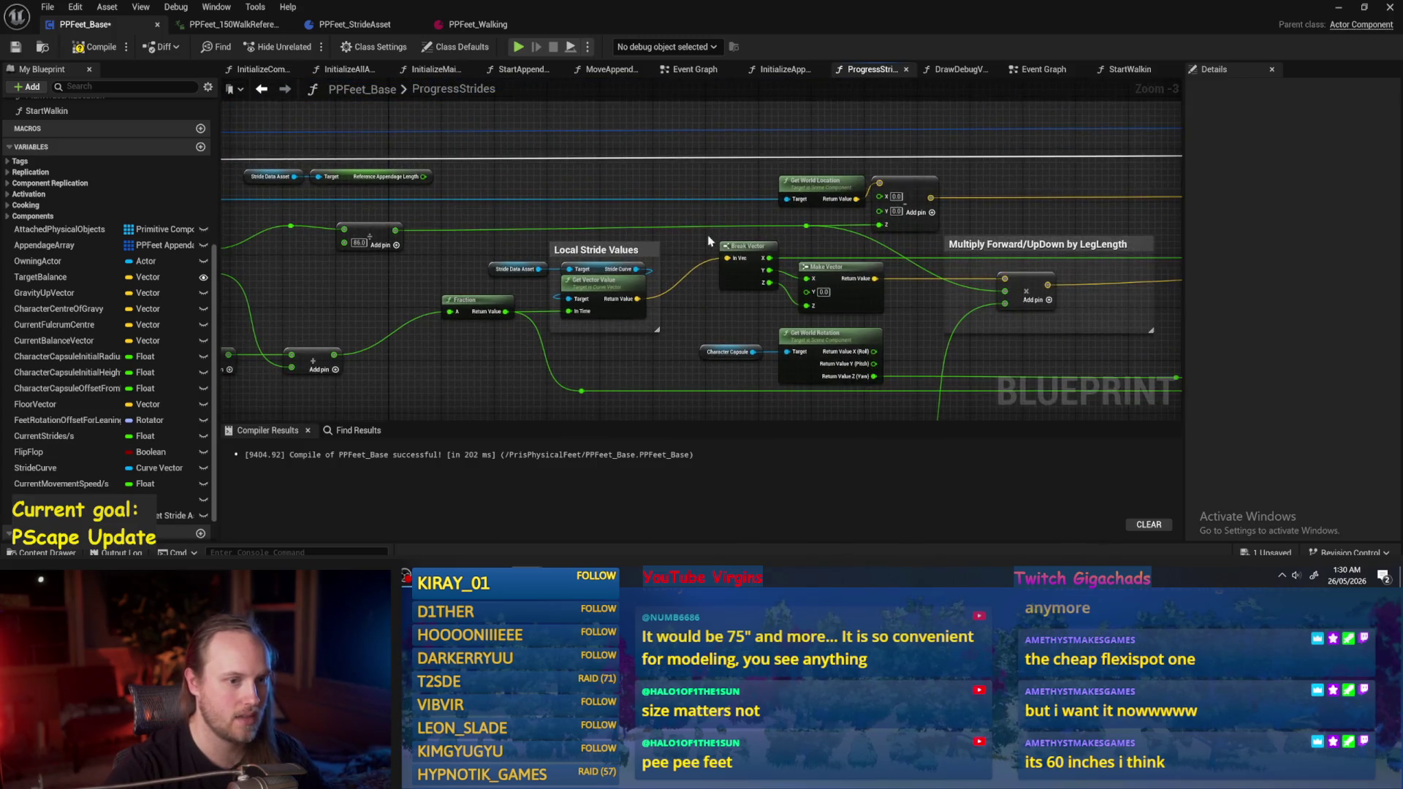
left_click_drag(1085, 311, 928, 281)
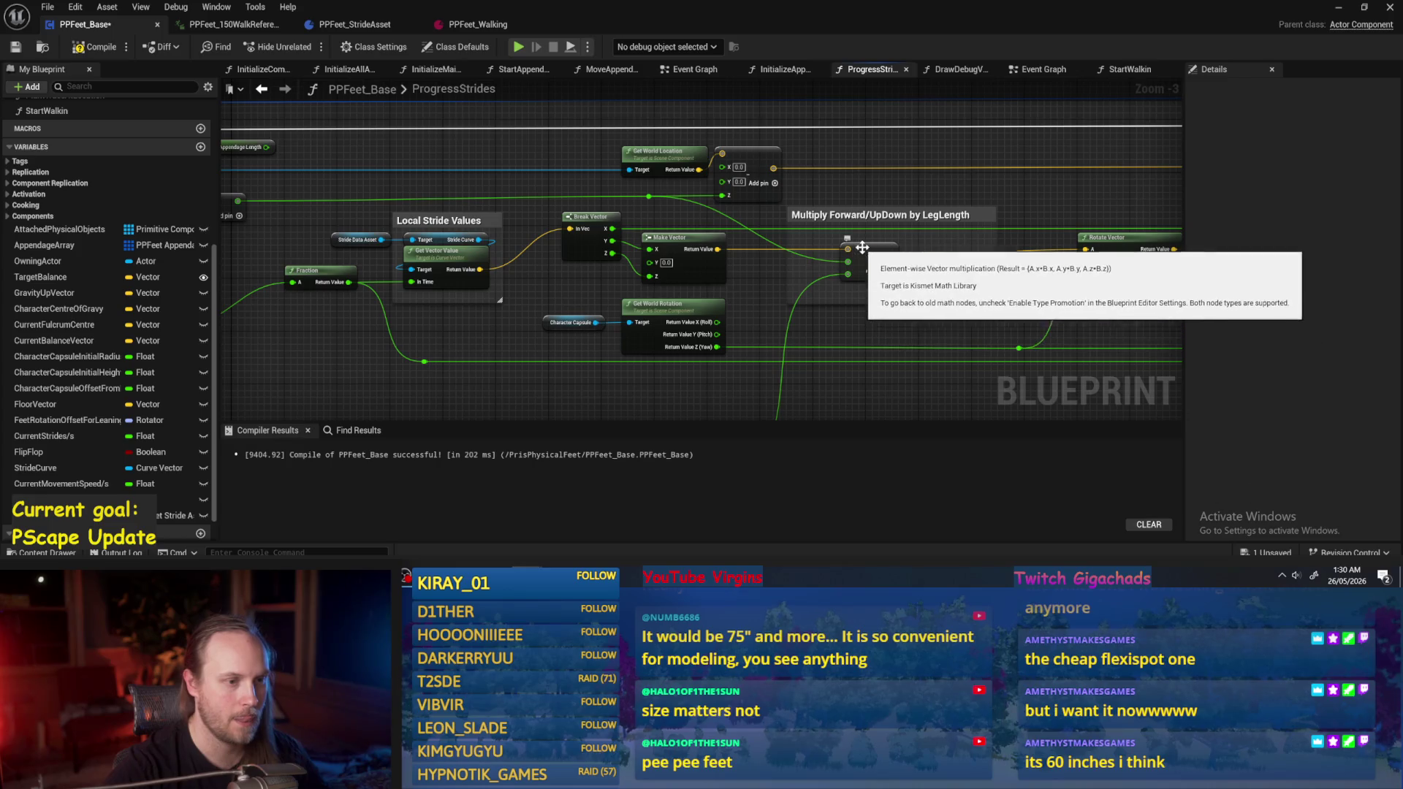
left_click(86, 47)
Save the blueprint and open PPFeet_Walking's Stride Curve asset for editing.
left_click(15, 47)
left_click(457, 25)
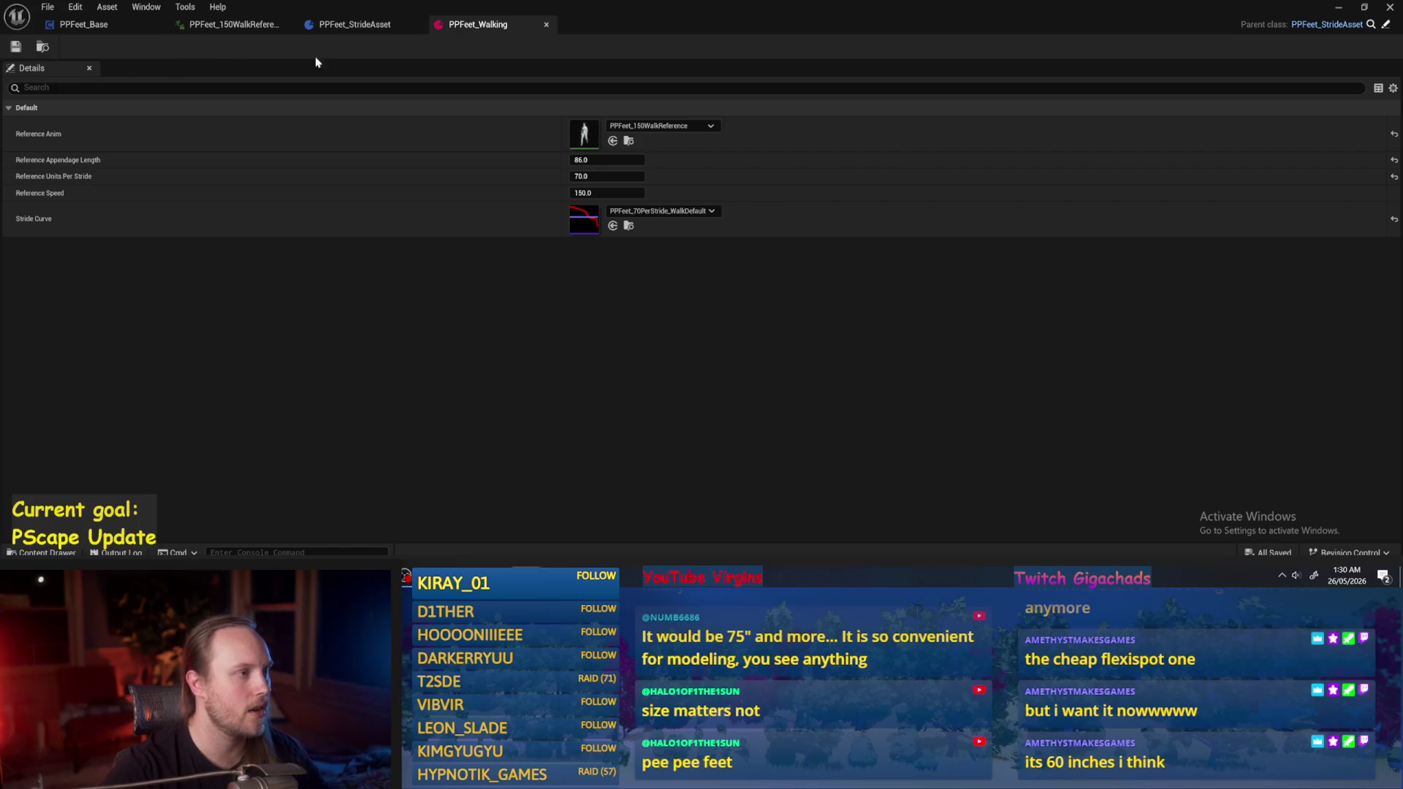
left_click(342, 26)
left_click(477, 25)
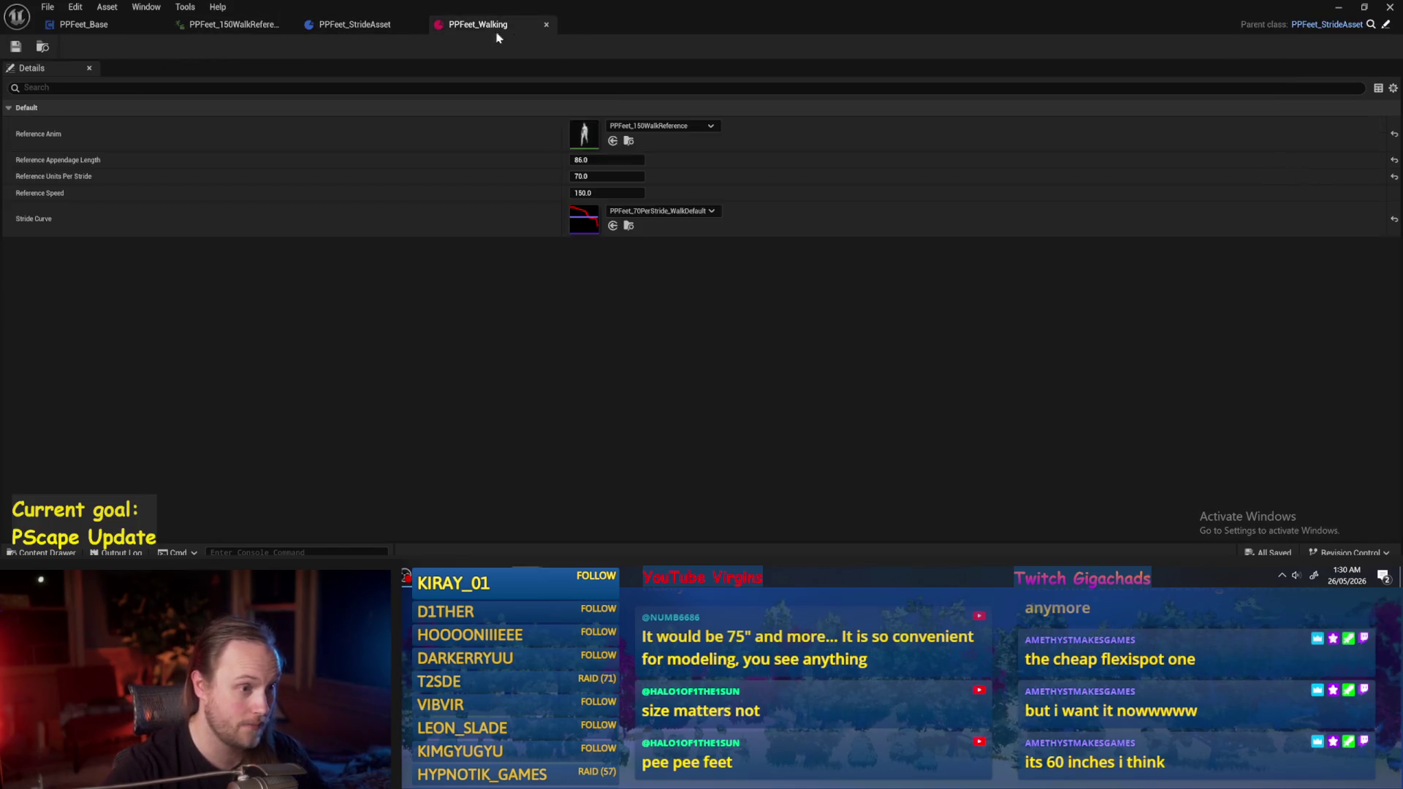
double_click(579, 220)
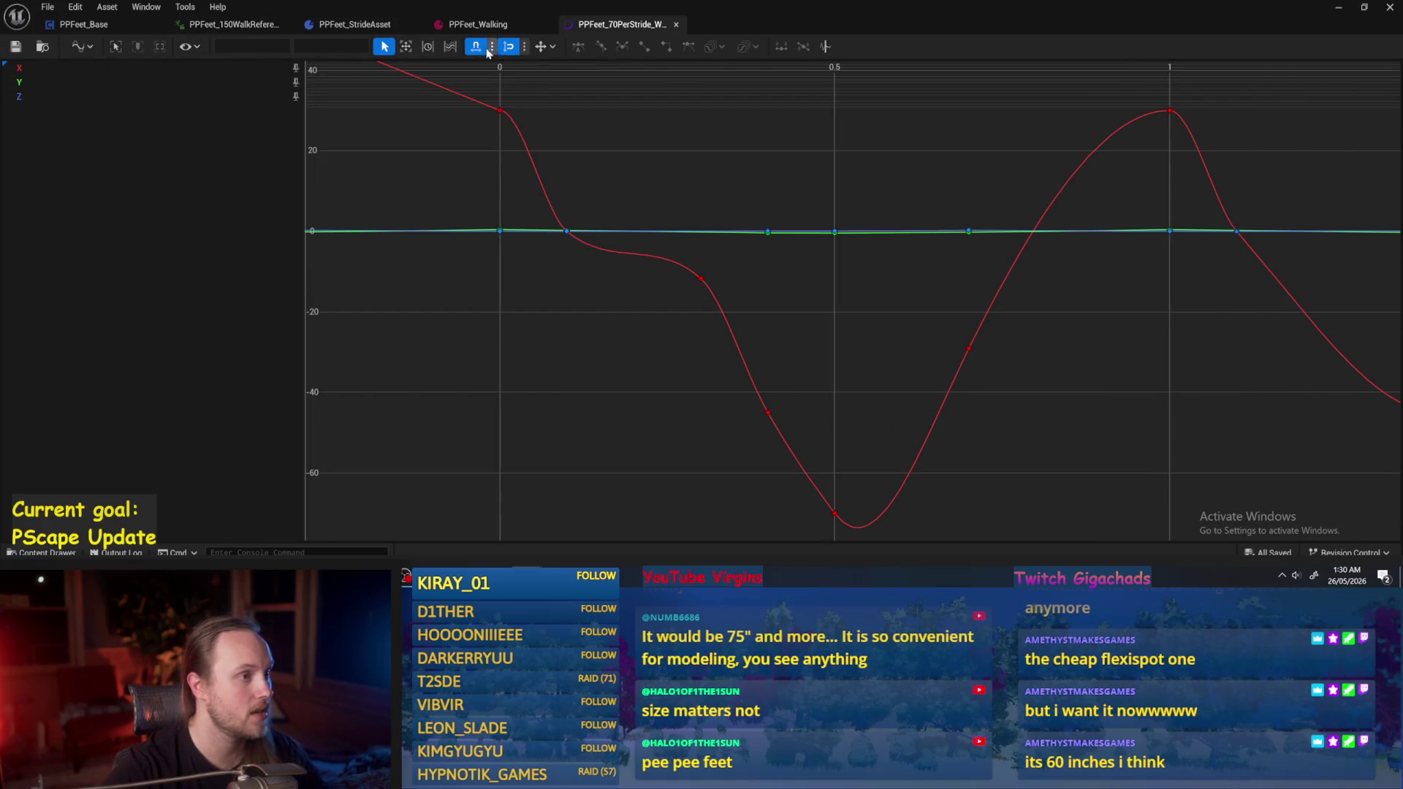
Switch the curve editor to Stacked View Mode, showing X, Y and Z in separate lanes.
left_click(450, 46)
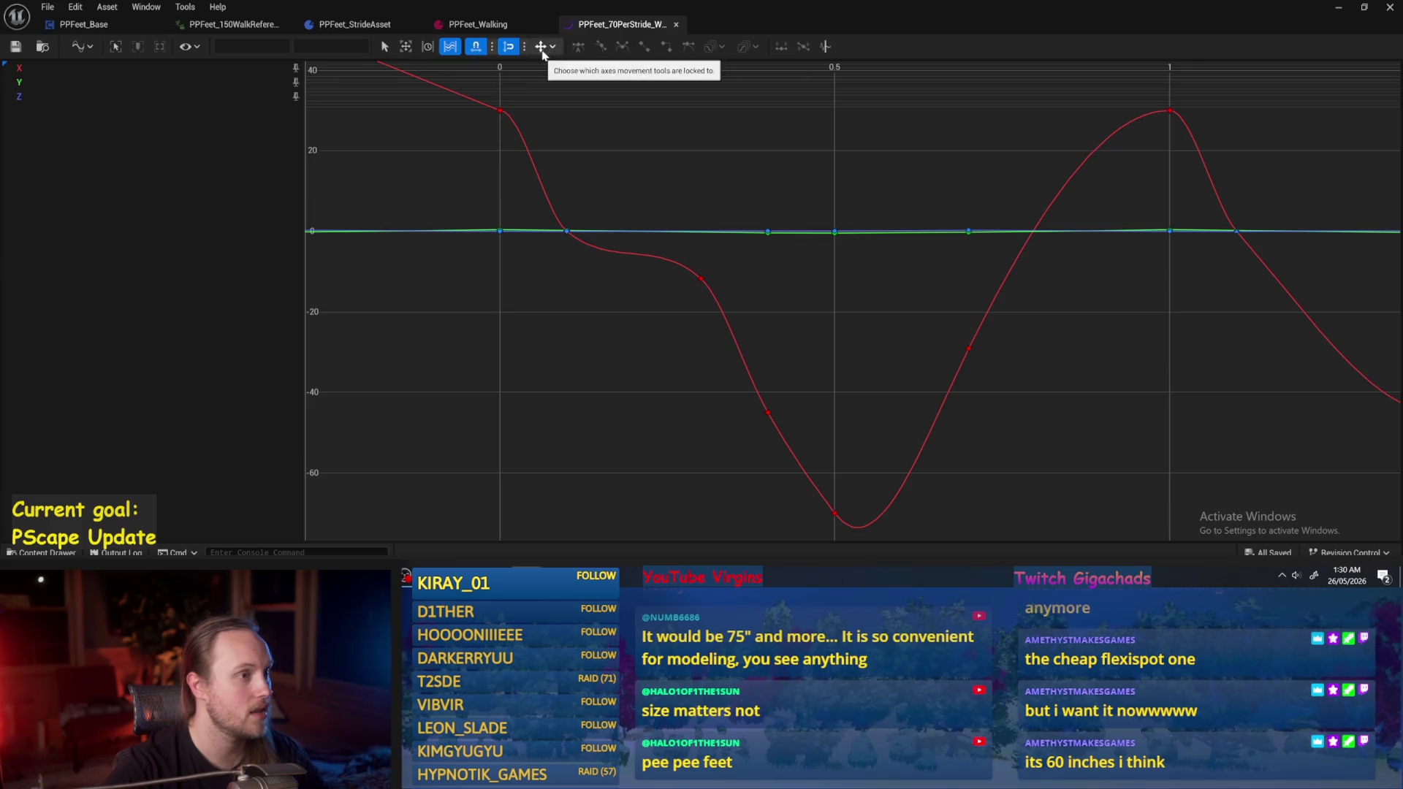
left_click(80, 46)
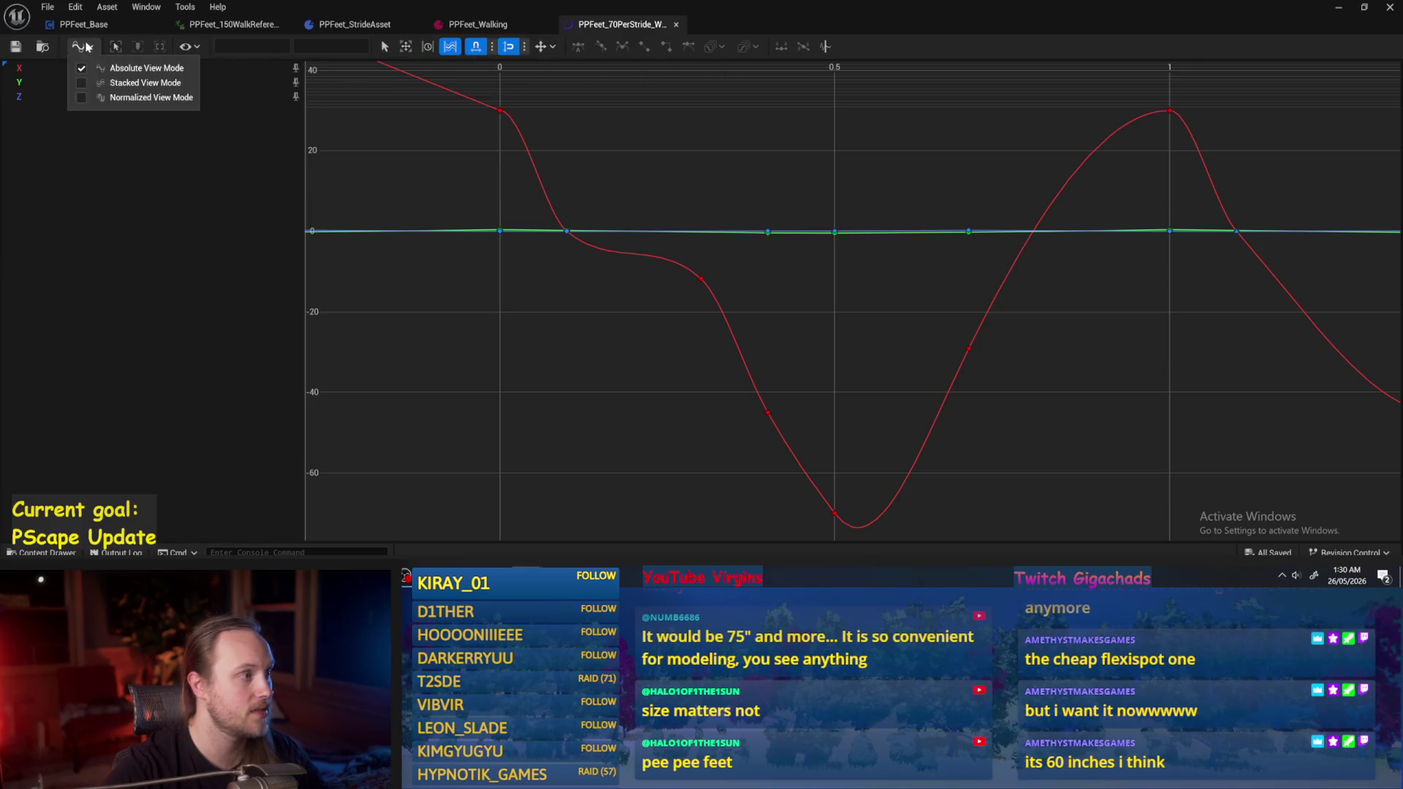
left_click(110, 81)
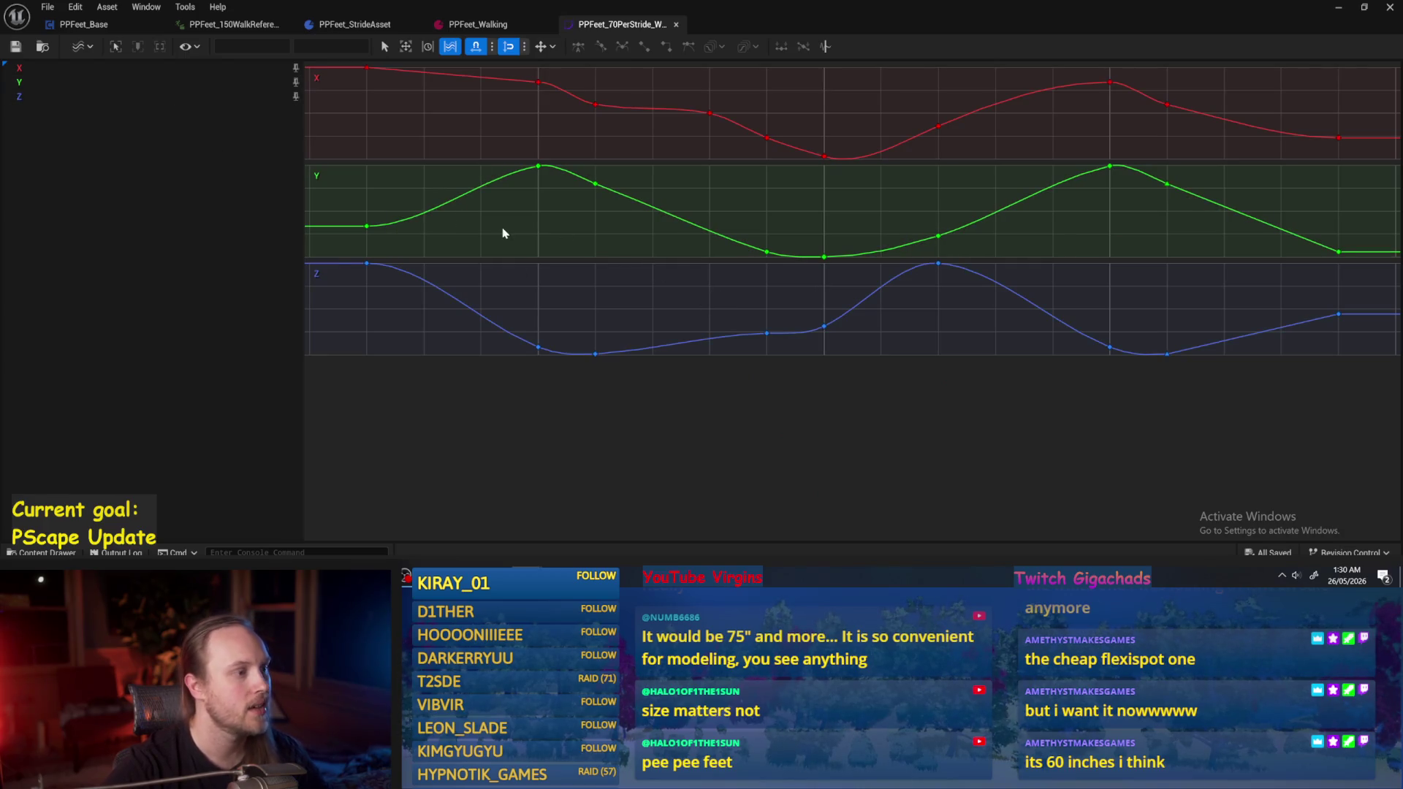
Try edits on the Y and Z curve keys and undo the unwanted value and tangent changes.
mouse_move(351, 156)
left_mouse_down()
mouse_move(1211, 322)
mouse_move(1399, 403)
mouse_move(1363, 425)
mouse_move(321, 167)
left_mouse_up()
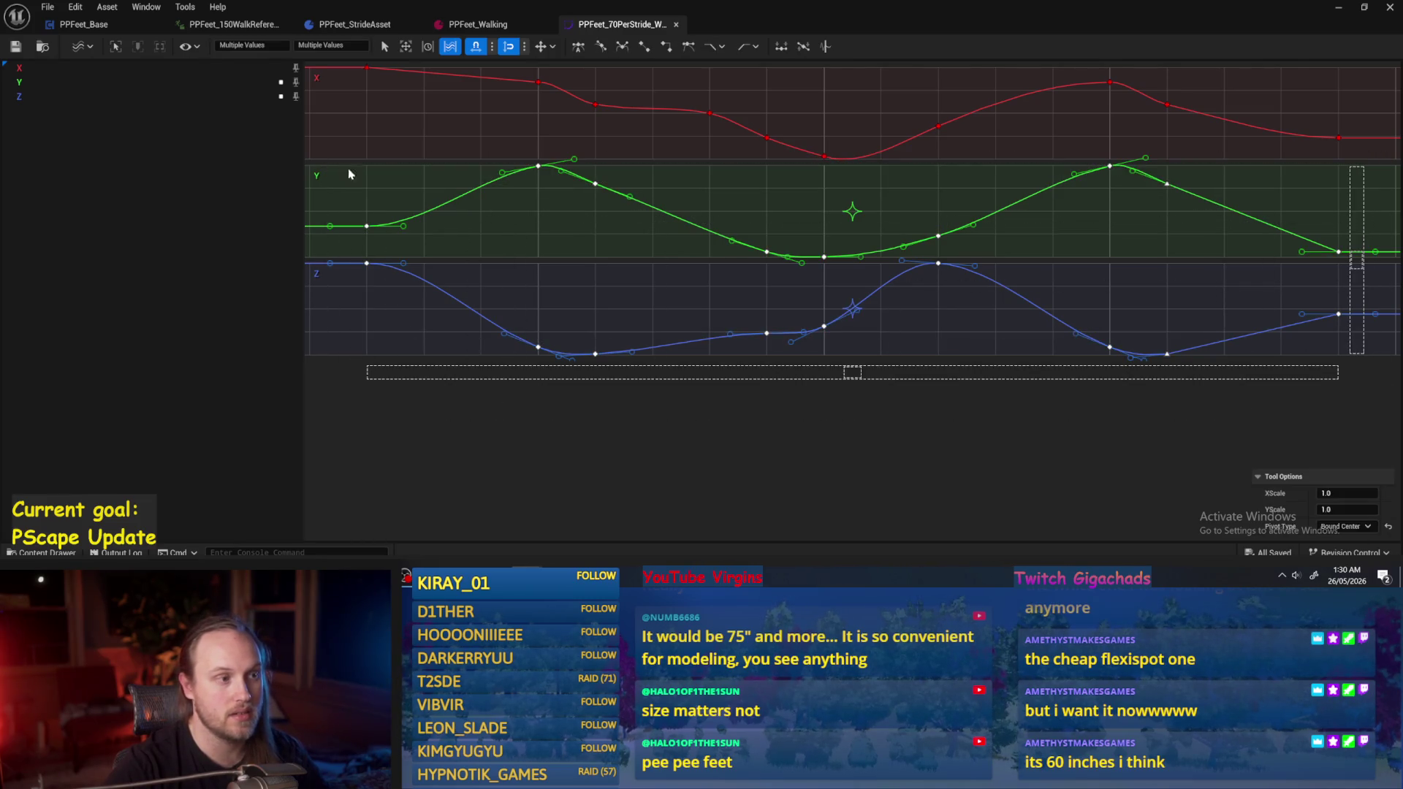
left_click(328, 45)
double_click(332, 45)
left_click(334, 45)
key("Return")
type("-80")
key("Return")
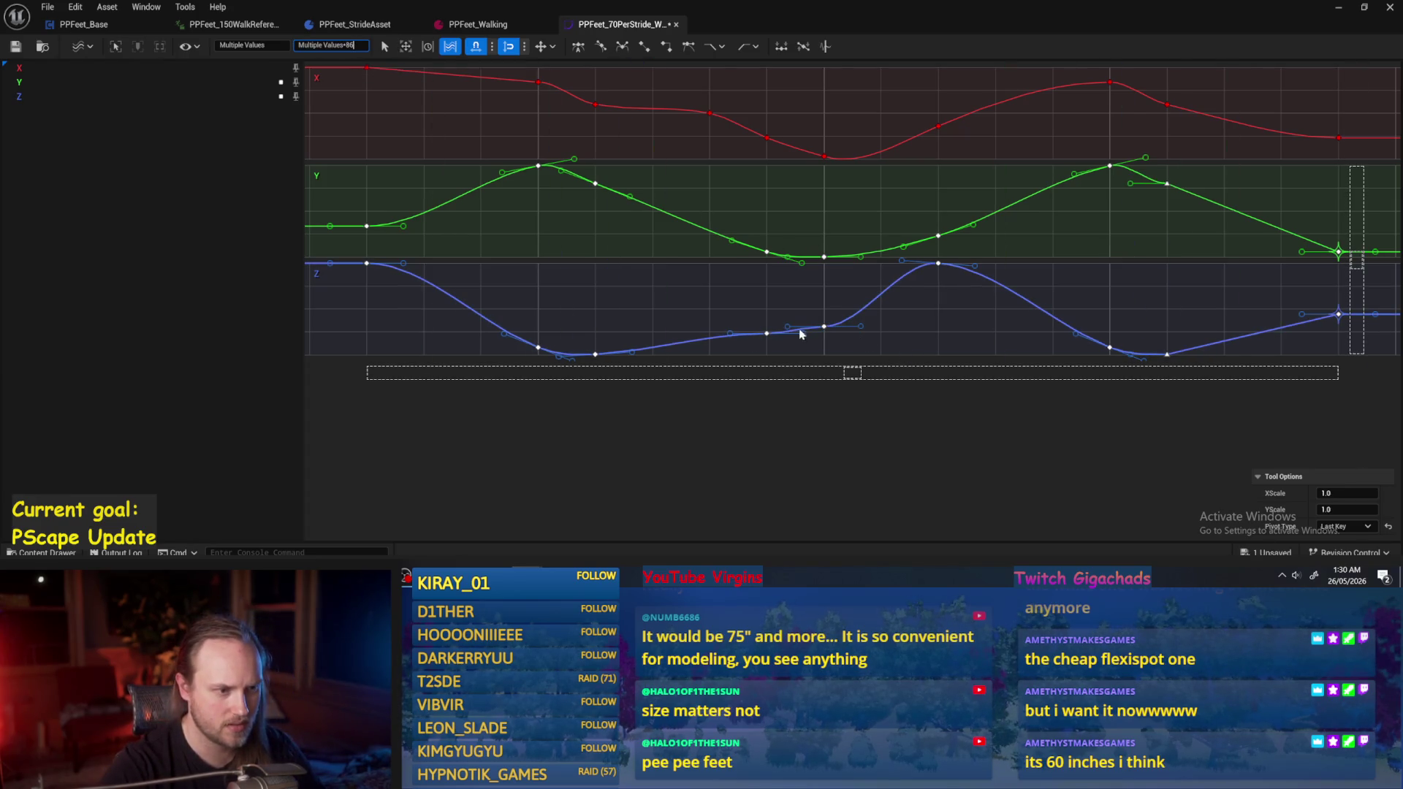
left_click(645, 312)
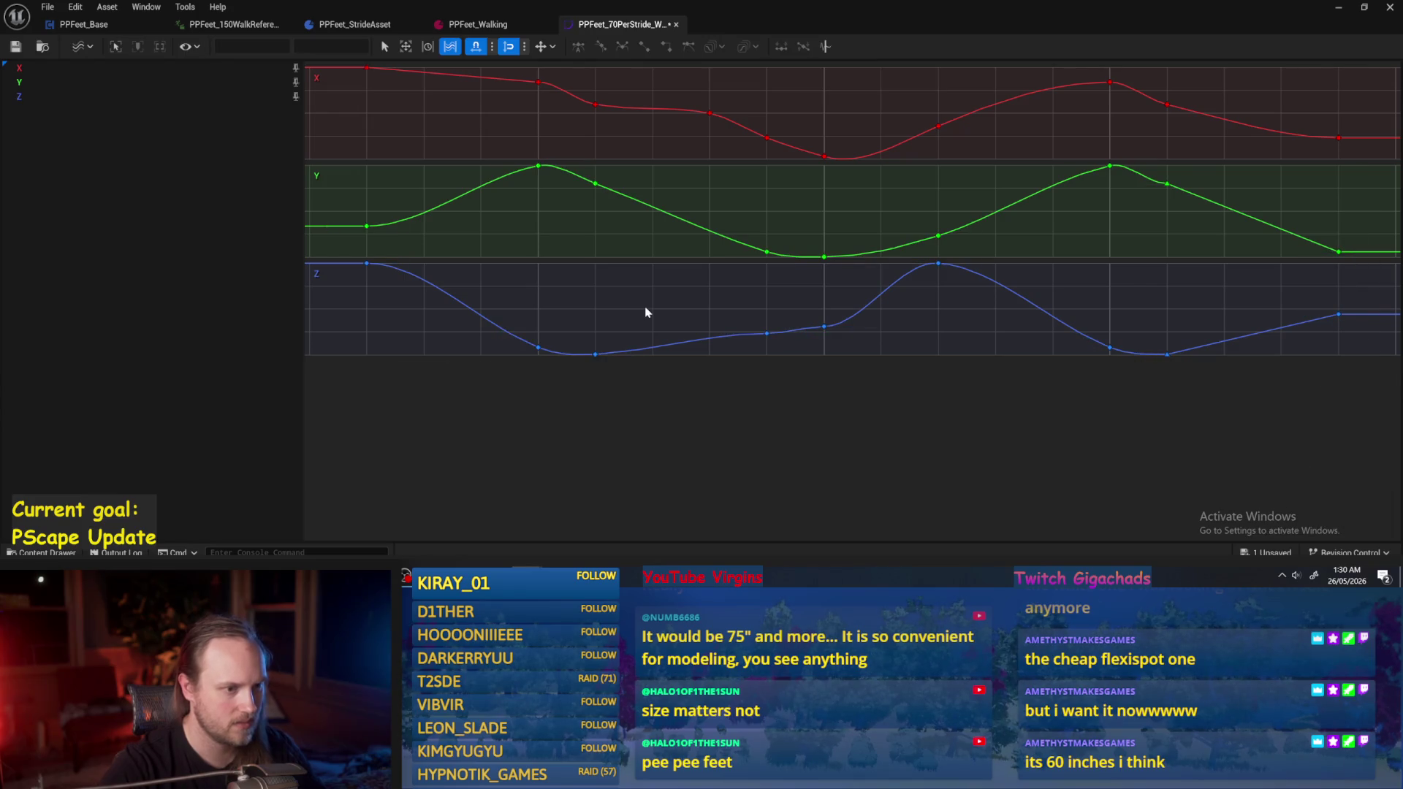
key("ctrl+z")
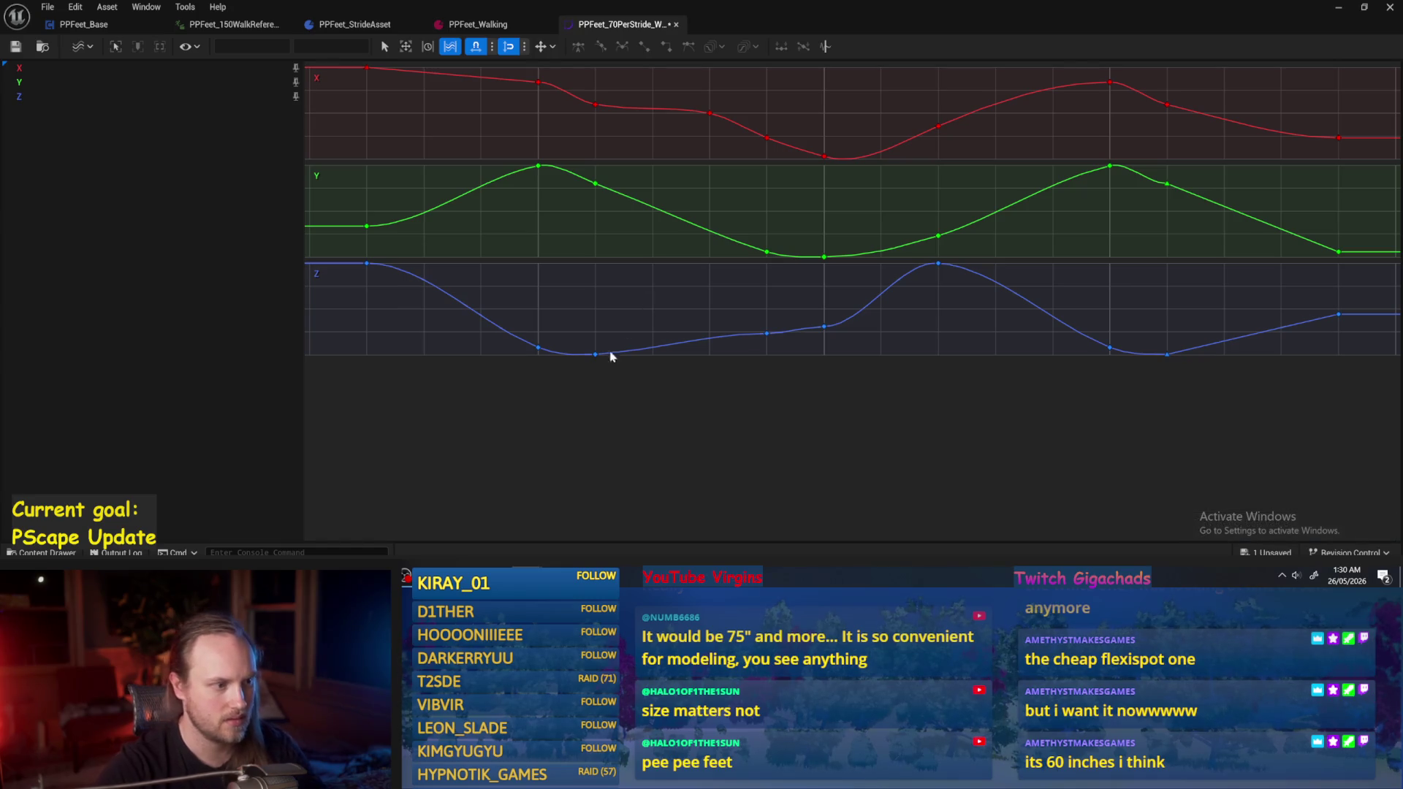
left_click_drag(393, 260, 360, 284)
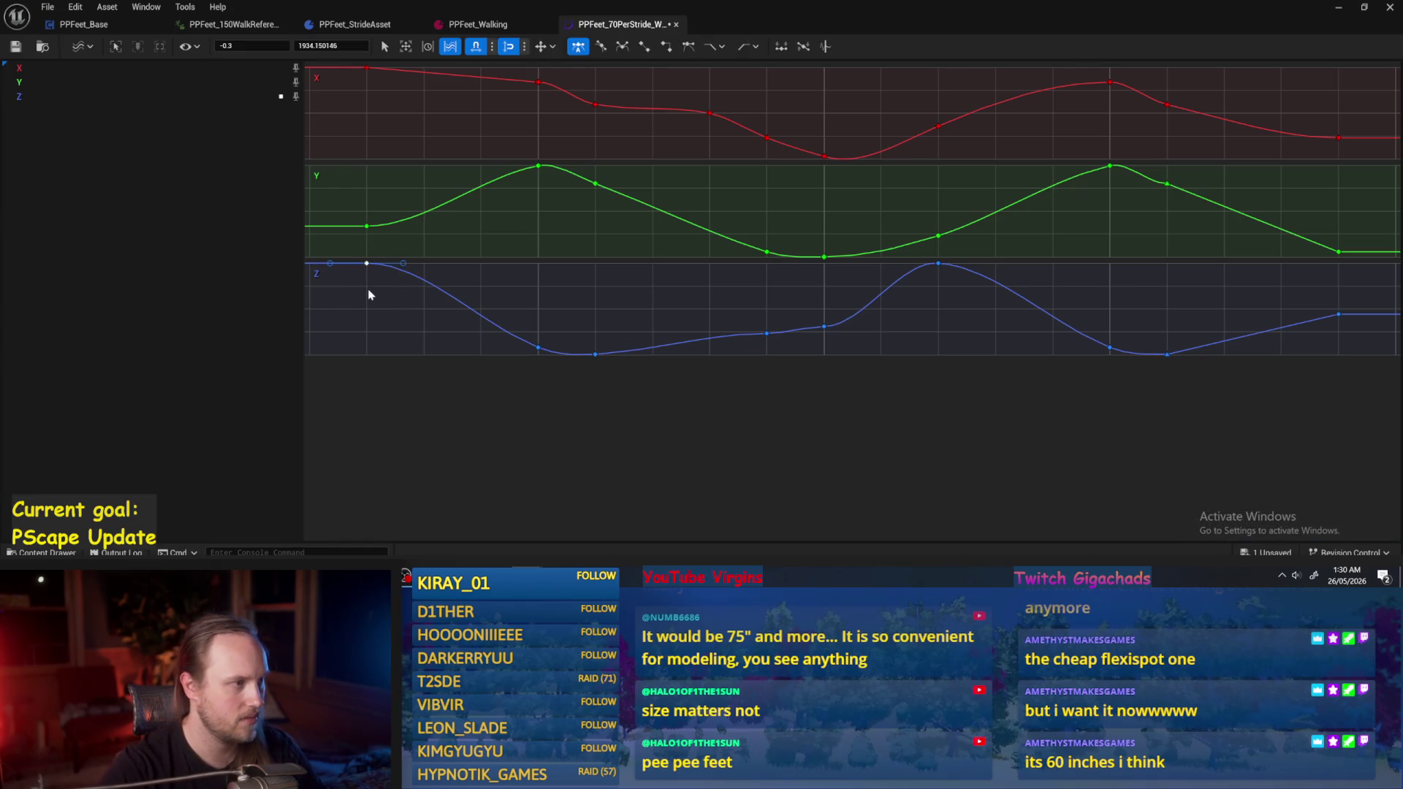
key("ctrl+z")
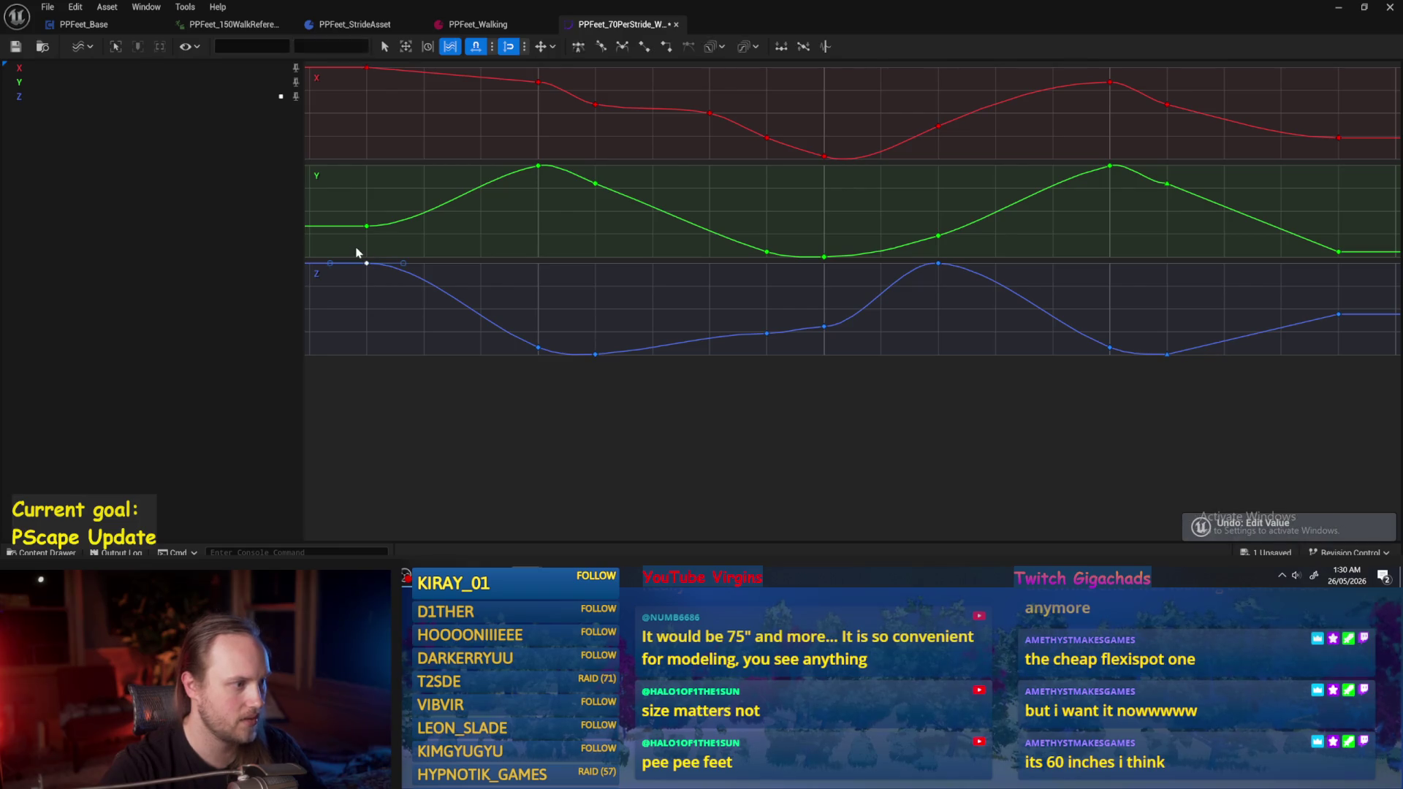
left_click(515, 146)
left_click(538, 166)
left_click(596, 226)
key("ctrl+z")
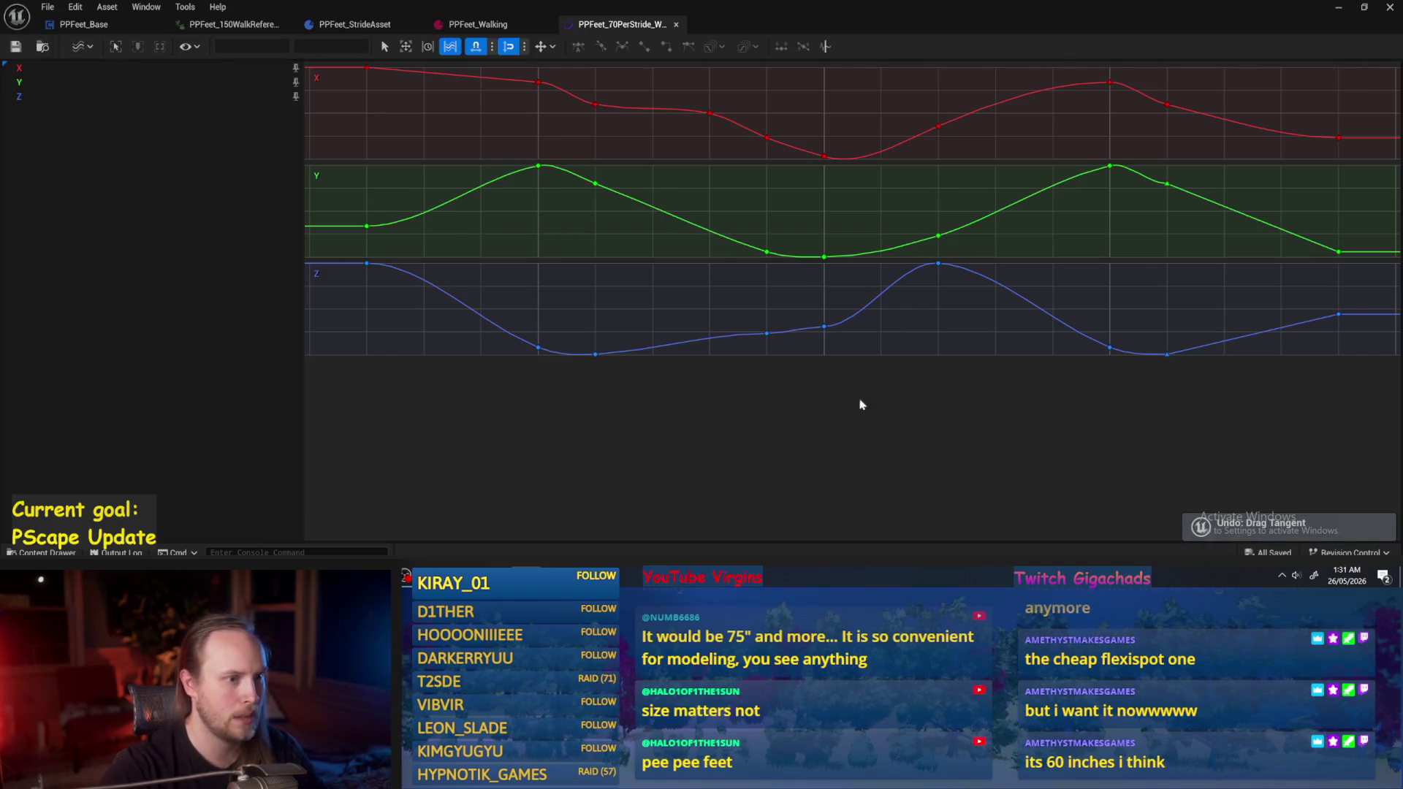
Steepen the Z curve's tangent before its rise, restore the deleted X key, and save the curve.
left_click(766, 333)
mouse_move(804, 335)
left_mouse_down()
mouse_move(818, 325)
mouse_move(823, 349)
mouse_move(840, 339)
left_mouse_up()
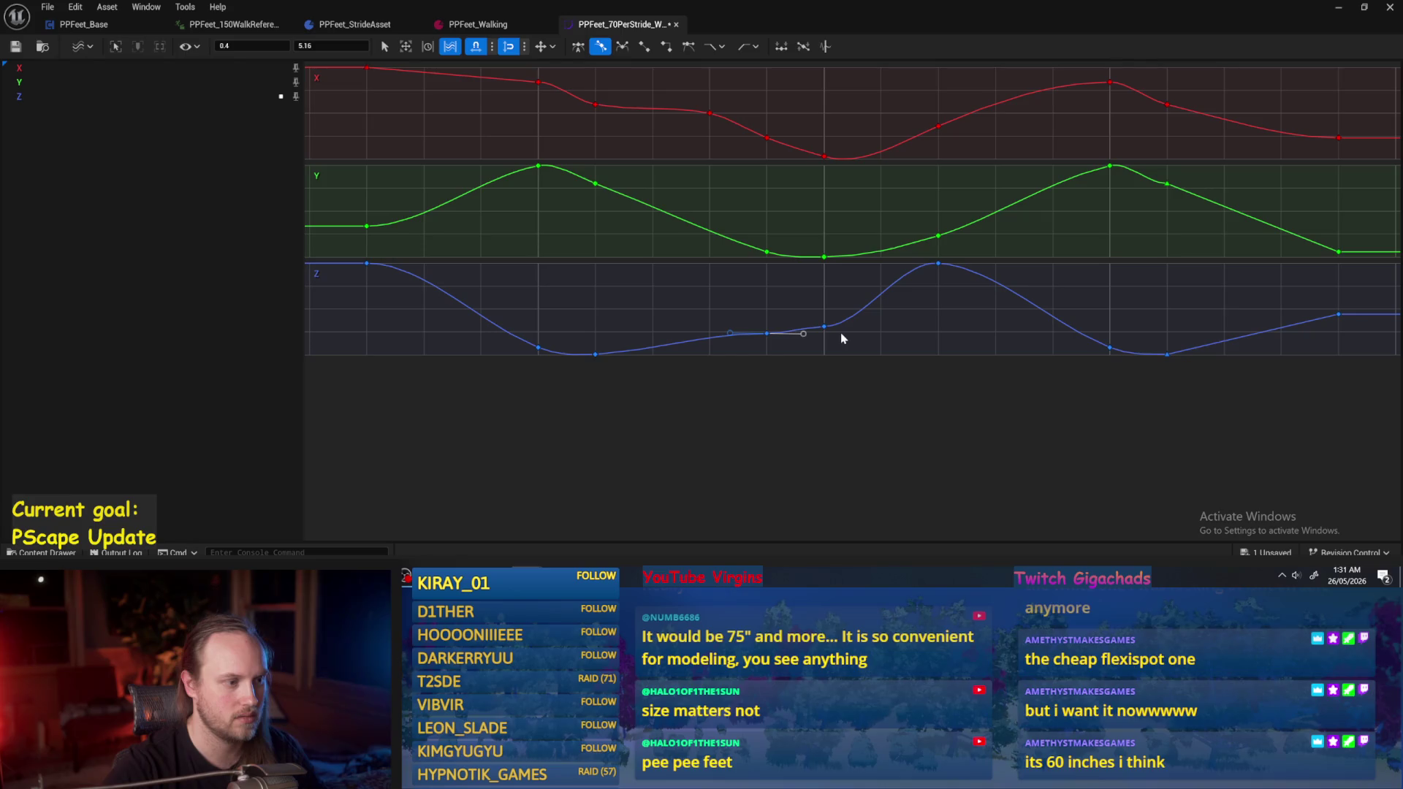
left_click_drag(841, 333, 832, 315)
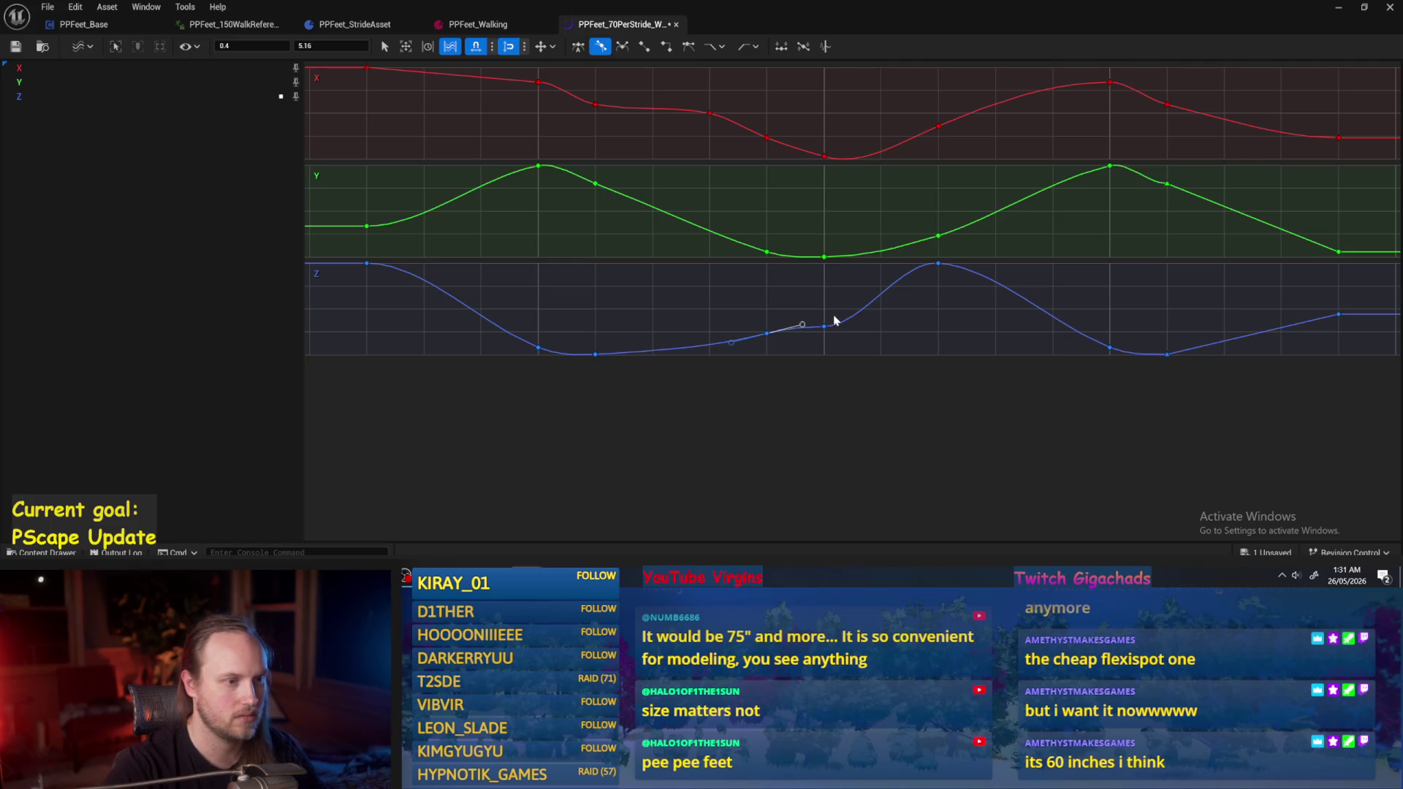
left_click(780, 163)
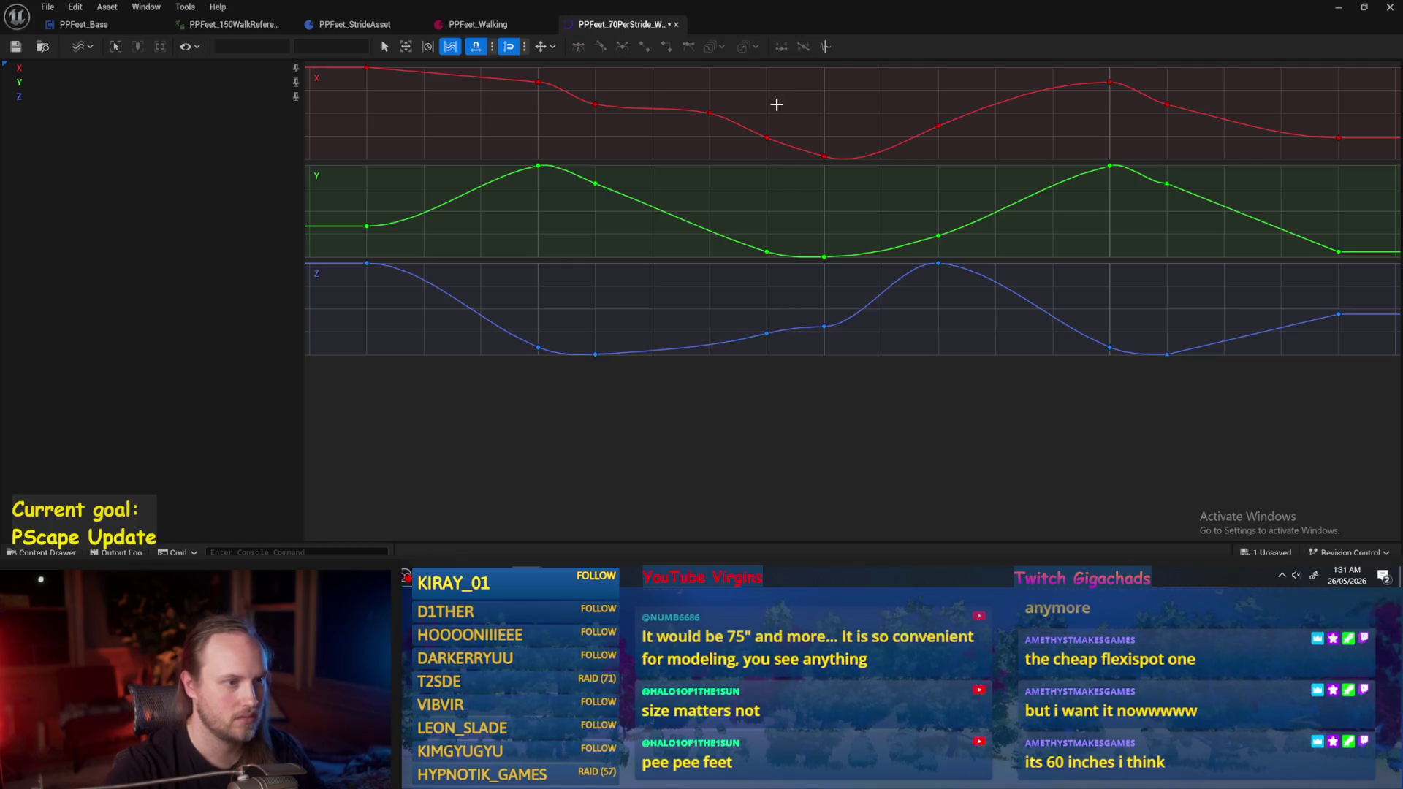
left_click_drag(786, 204, 740, 241)
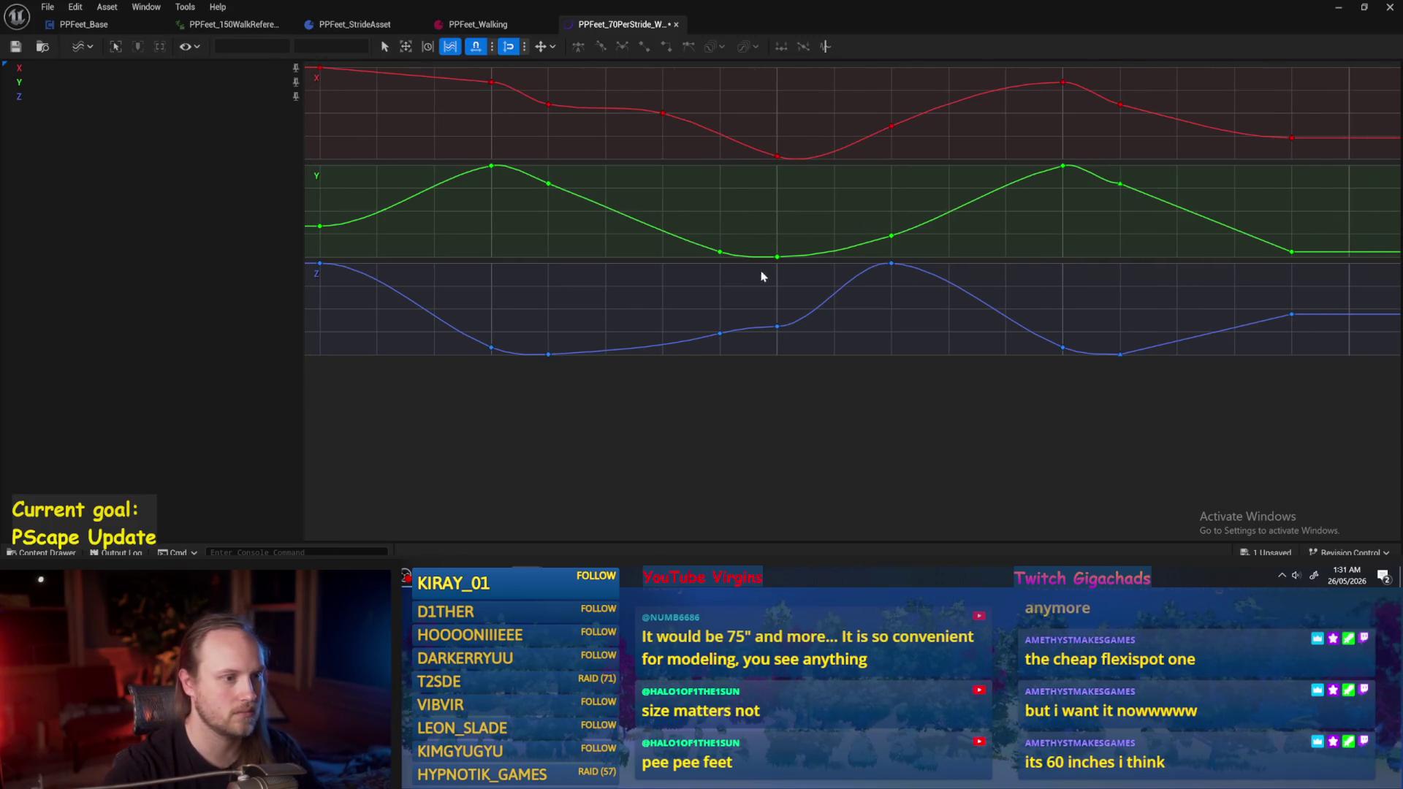
key("ctrl+z")
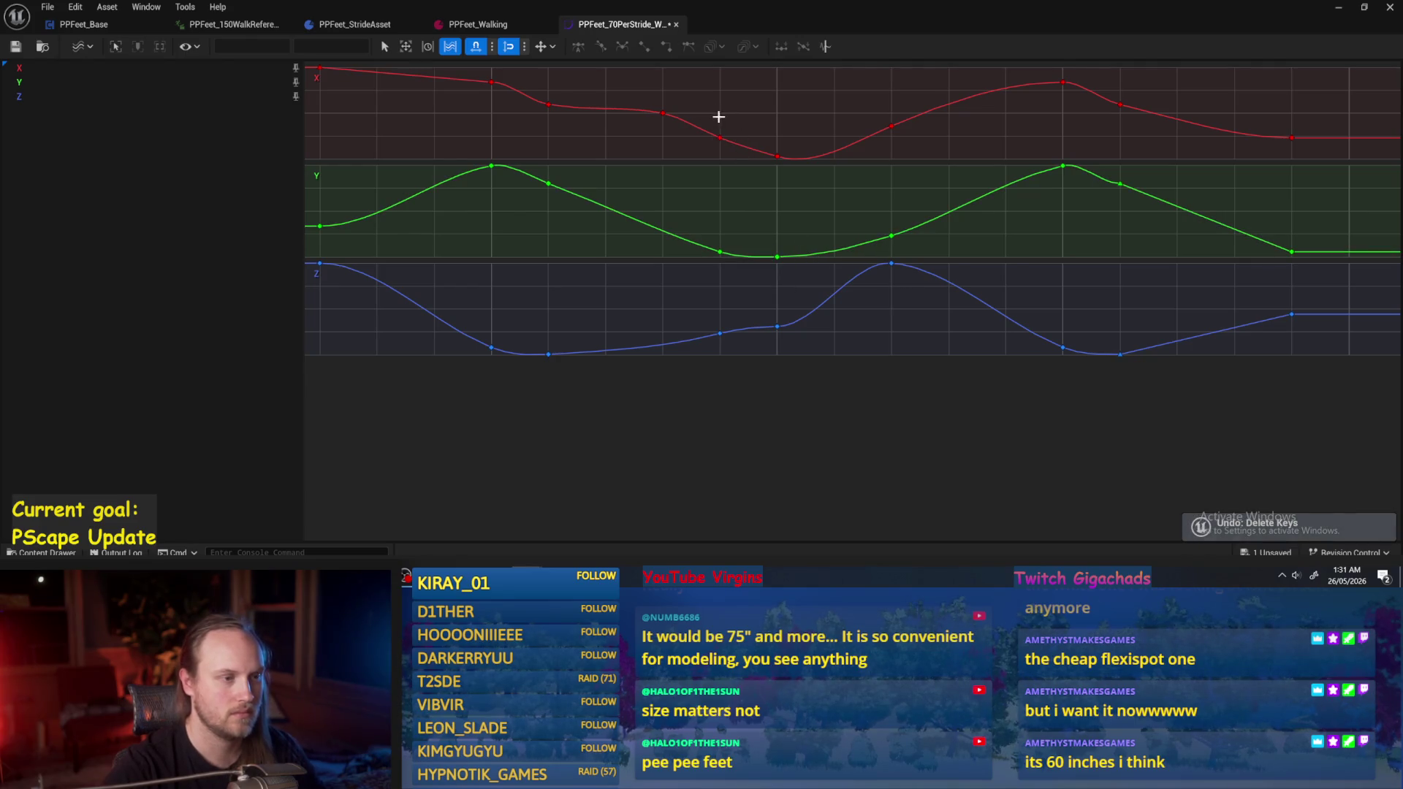
left_click(719, 137)
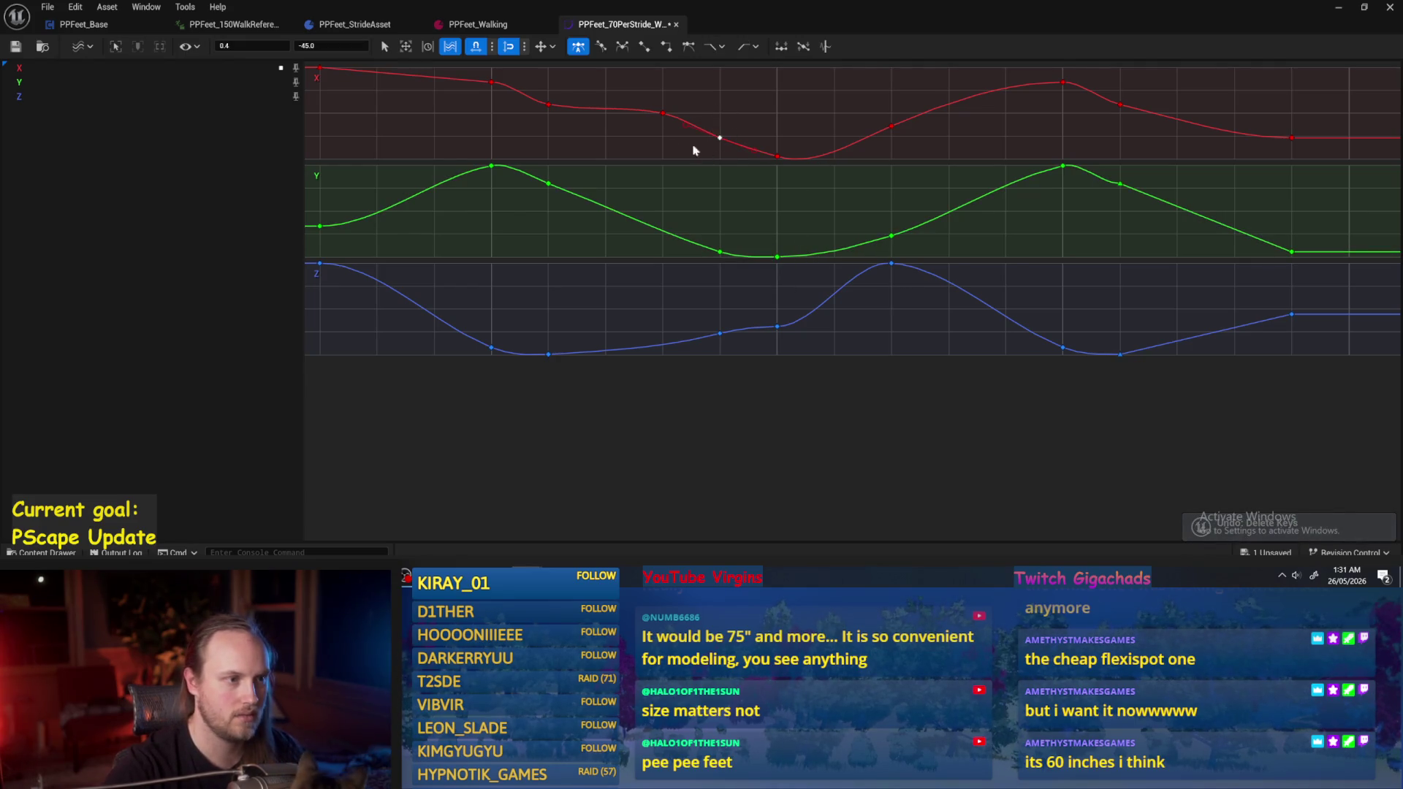
key("ctrl+s")
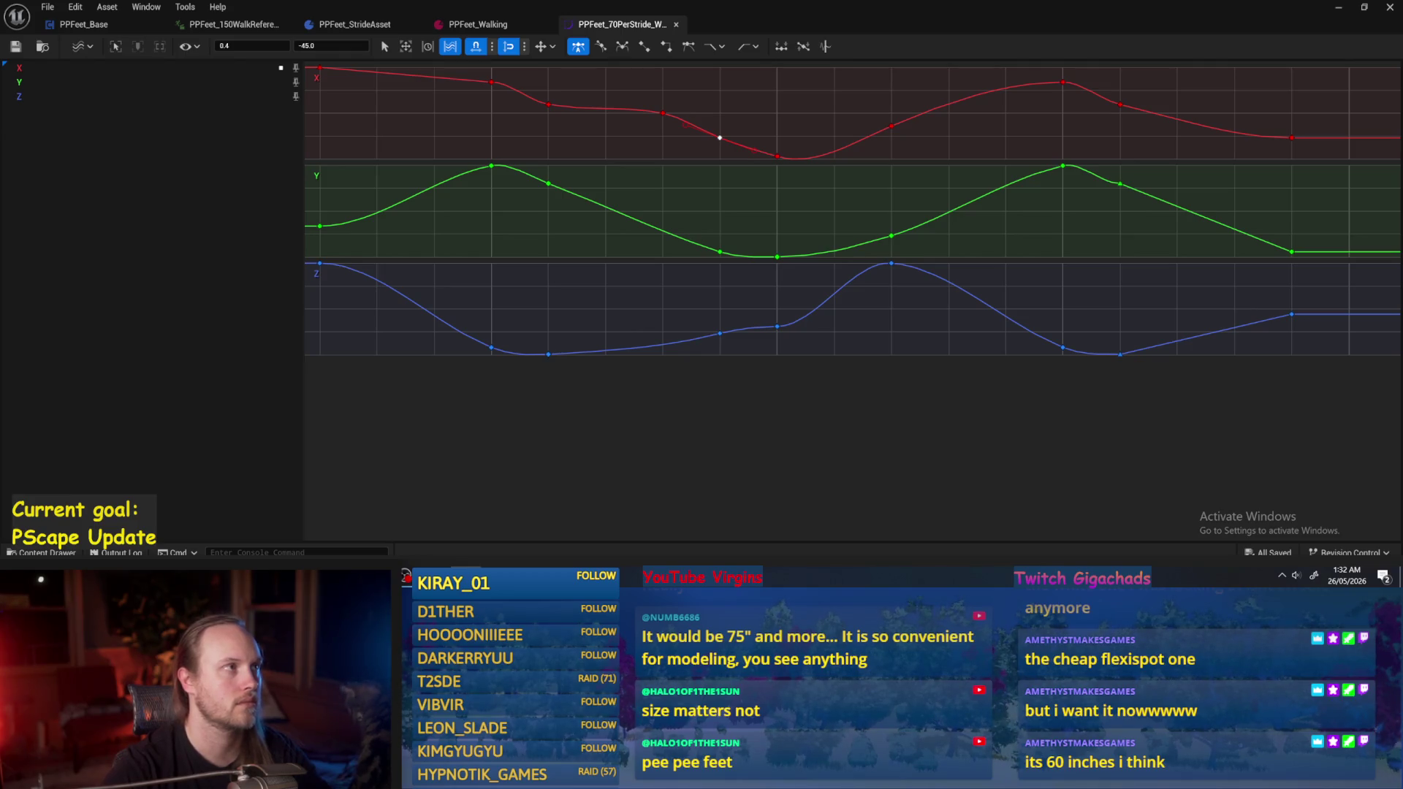
In PPFeet_Base's ProgressStrides graph, move the stride calculation node group lower down.
left_click(76, 26)
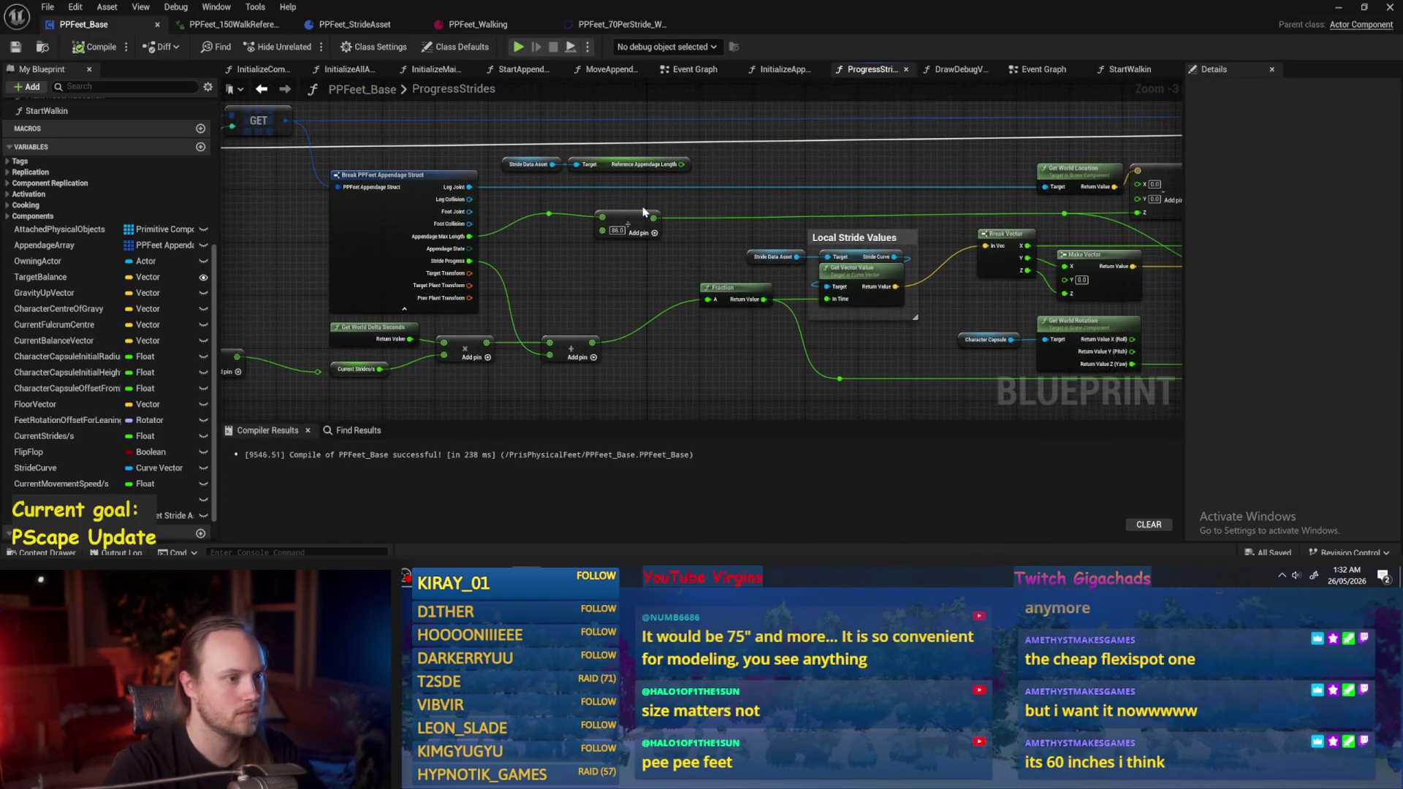
left_click_drag(644, 212, 635, 205)
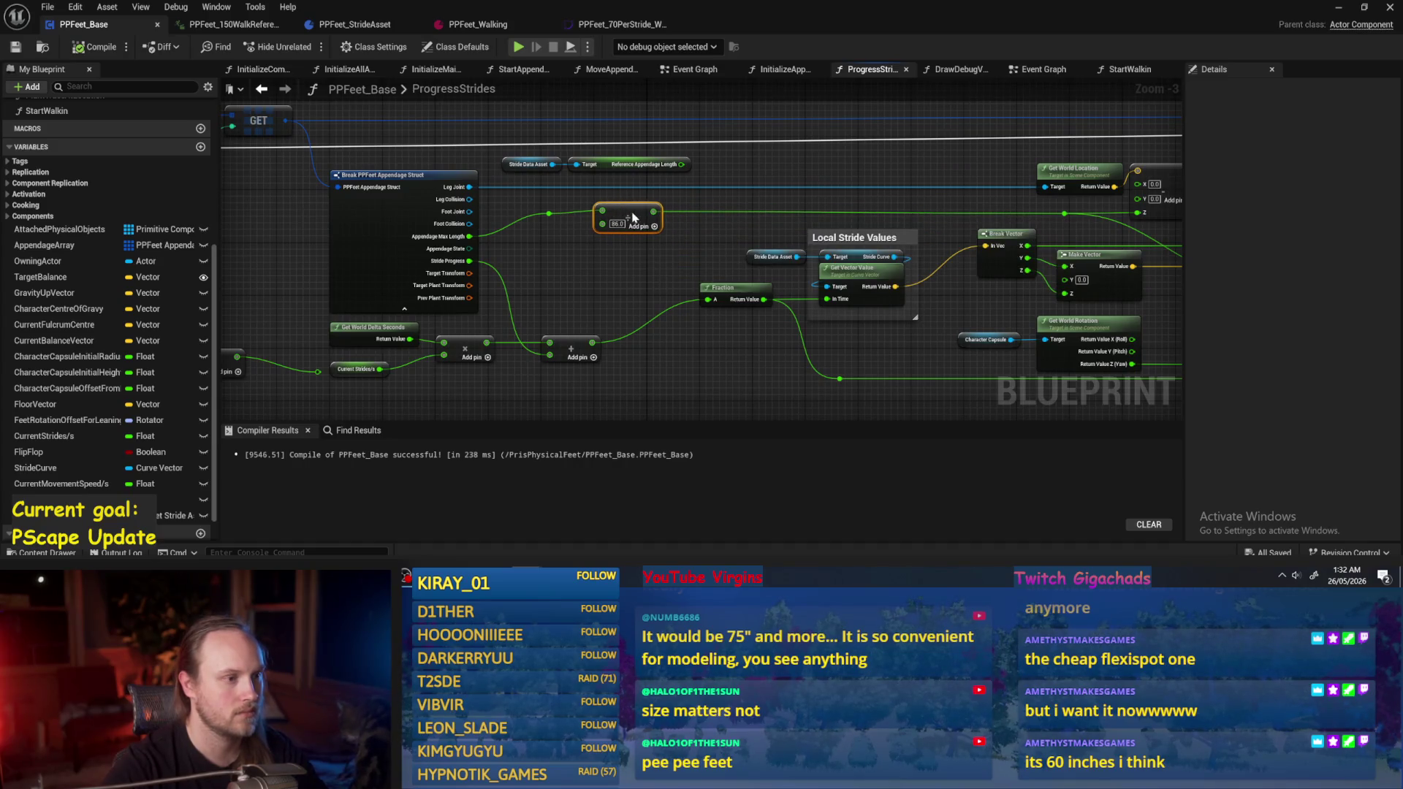
scroll(835, 296, "down", 1)
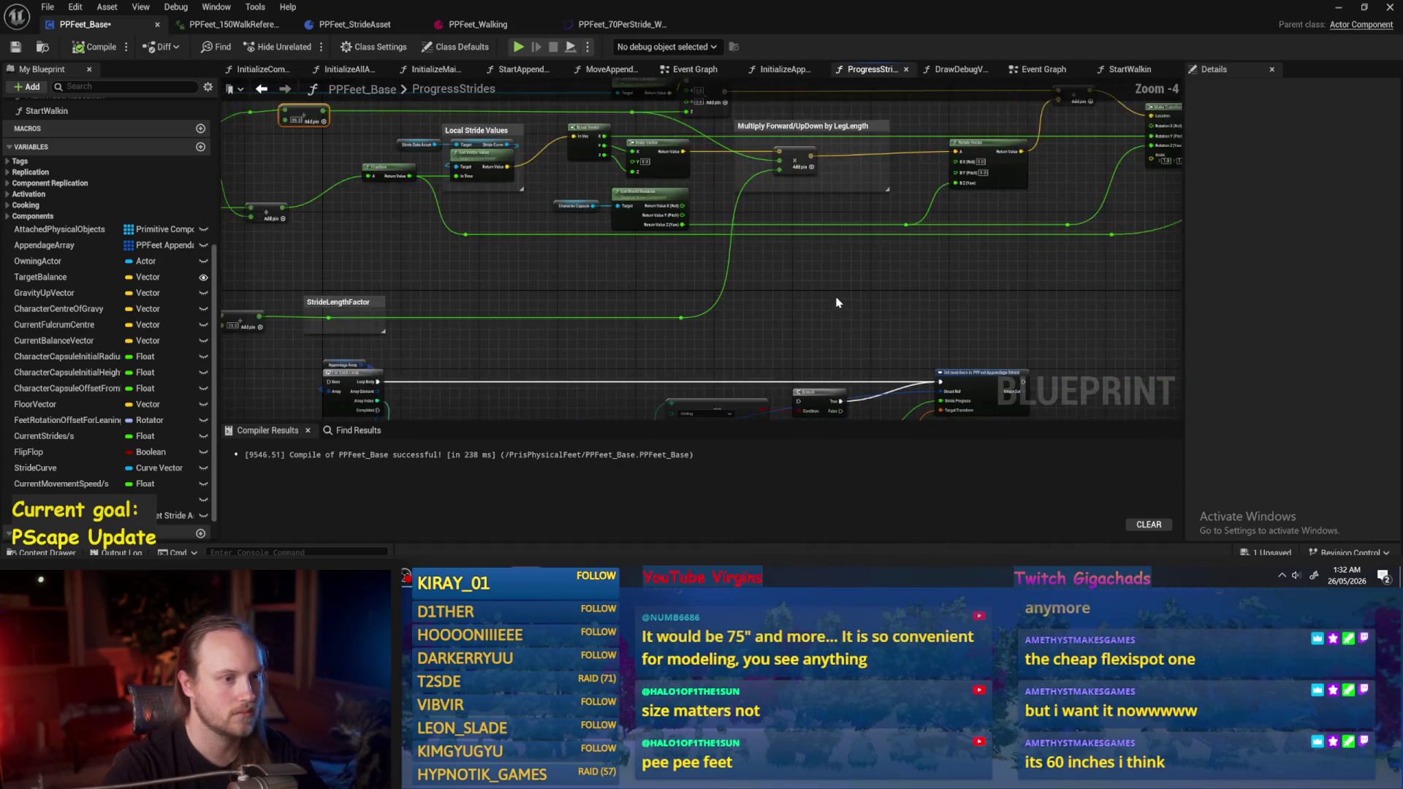
mouse_move(1018, 298)
left_mouse_down()
mouse_move(382, 194)
mouse_move(324, 156)
left_mouse_up()
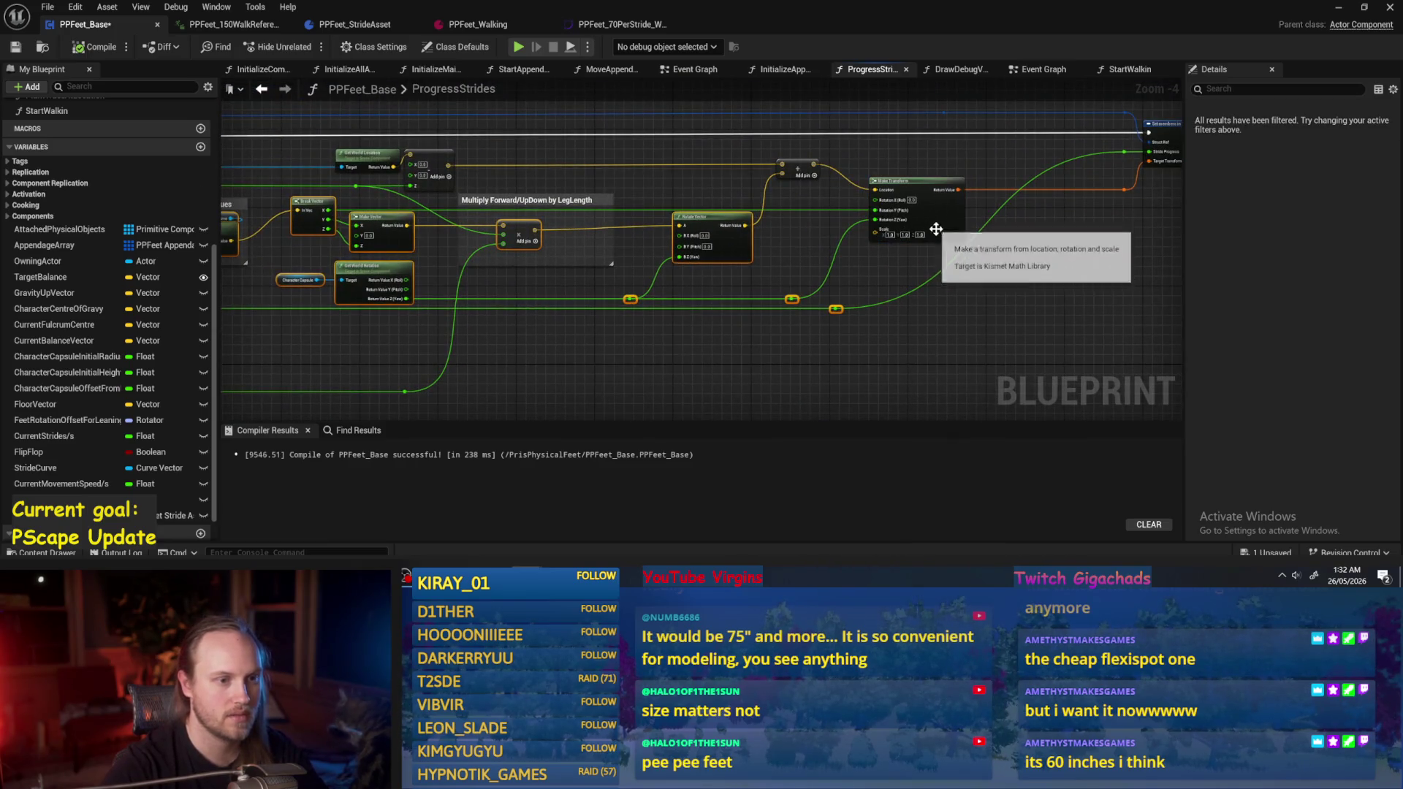
left_click_drag(731, 255, 953, 227)
left_click_drag(708, 171, 716, 171)
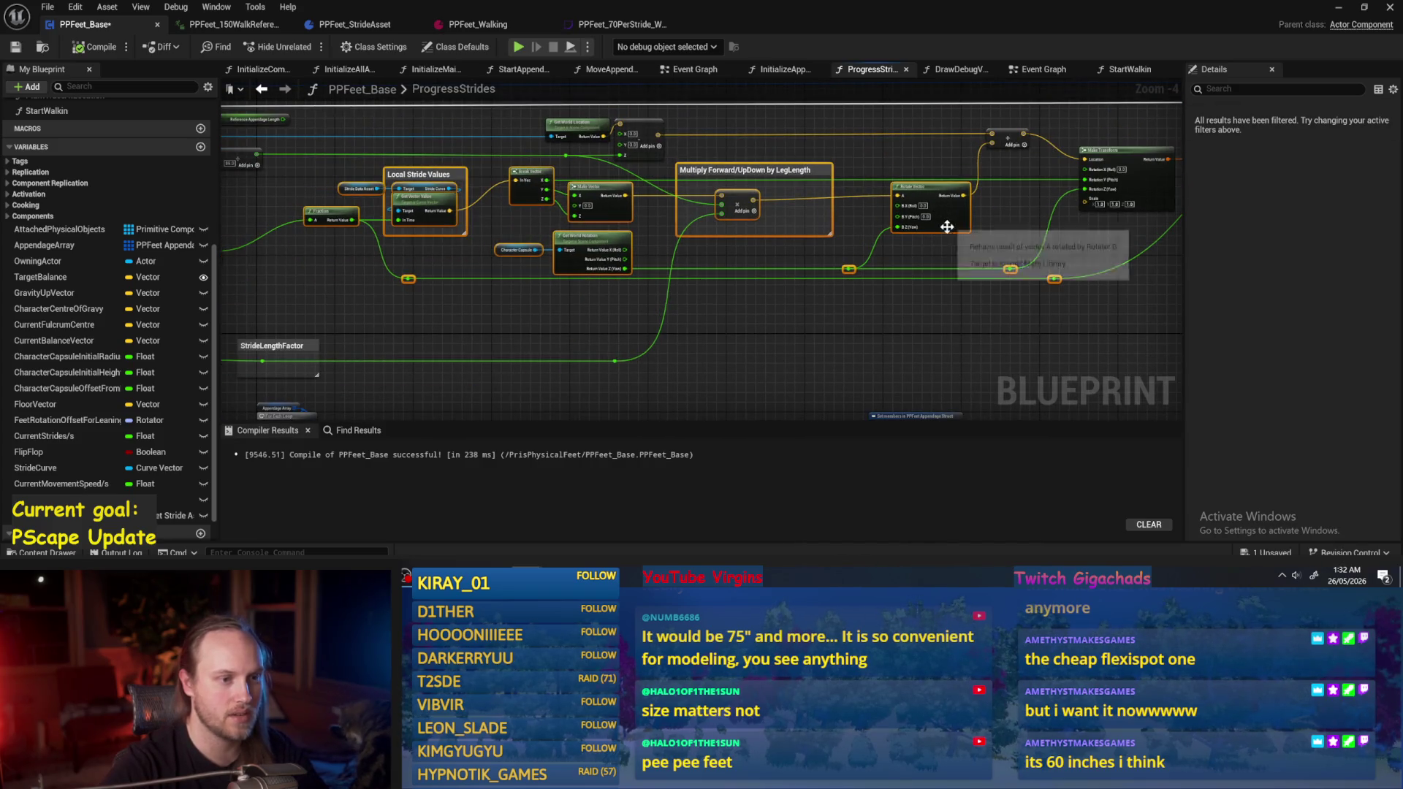
left_click_drag(947, 227, 938, 294)
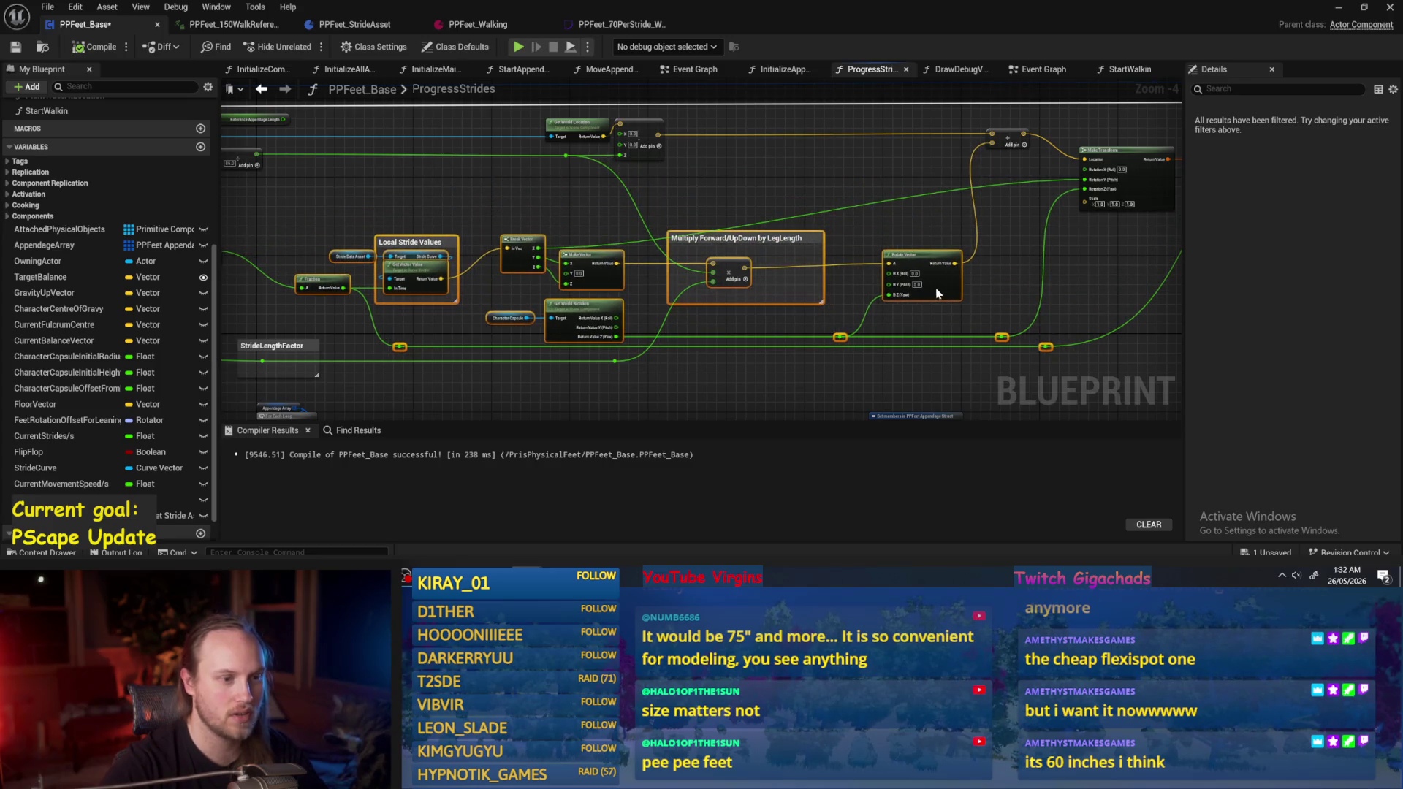
left_click(919, 244)
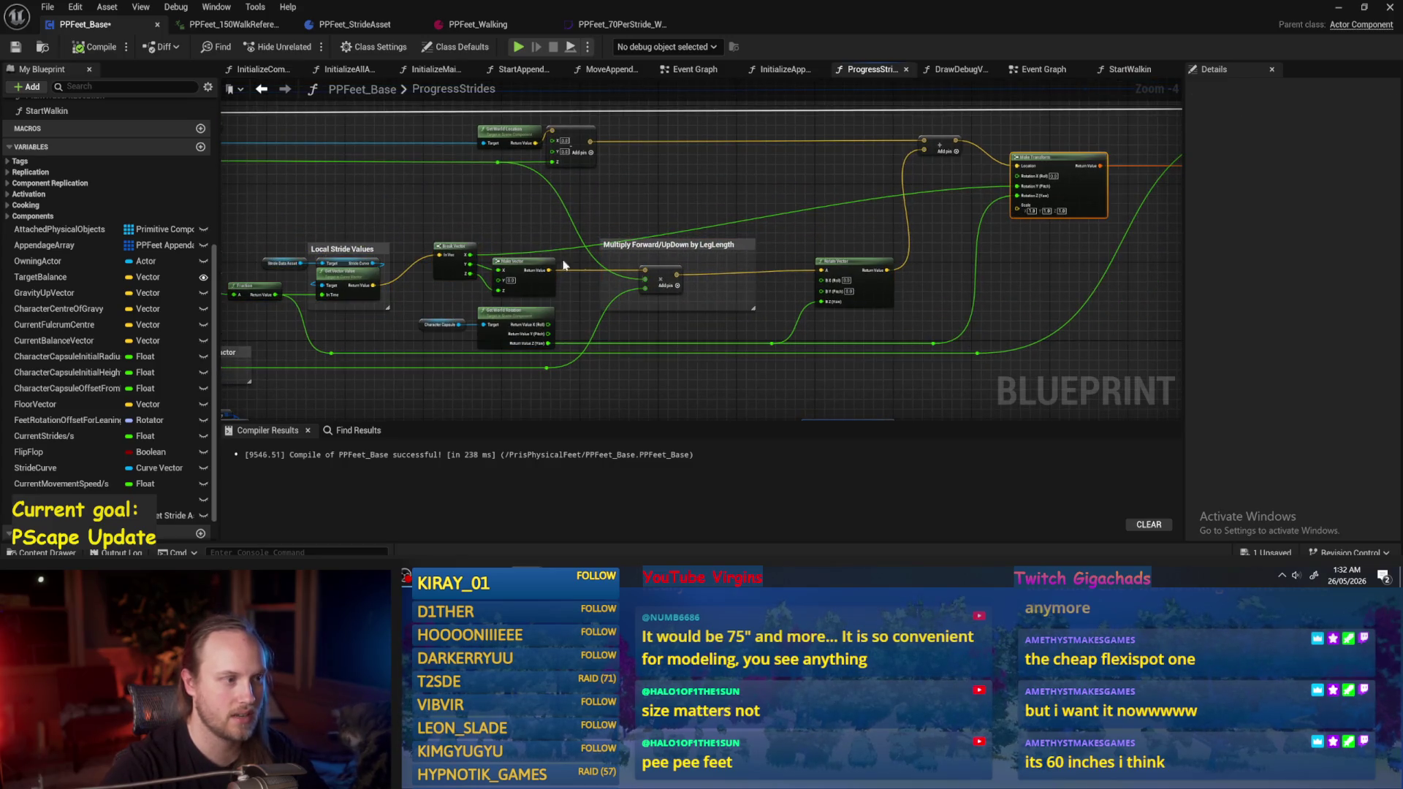
Add a reroute point on the green wire to tidy it, then compile and save.
scroll(698, 192, "up", 2)
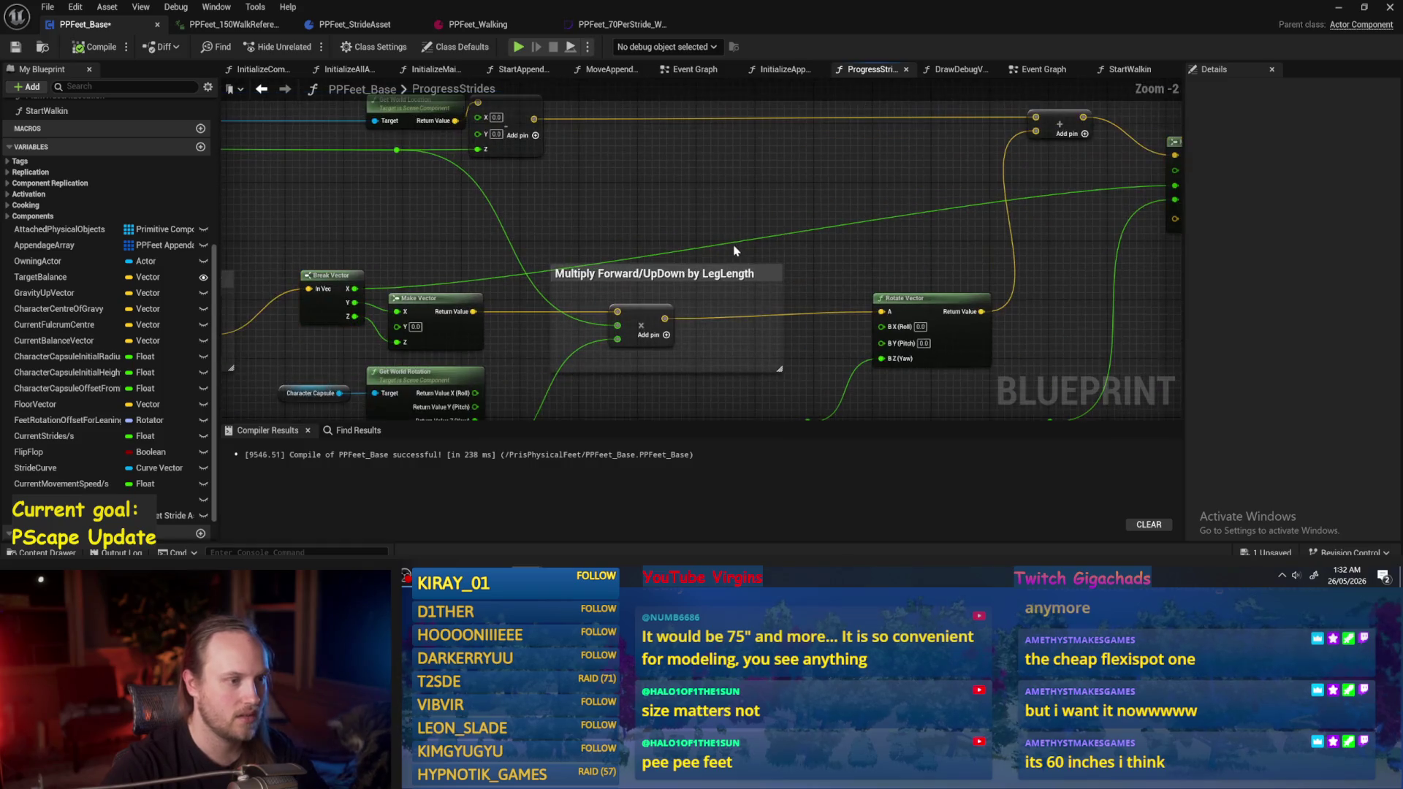
double_click(729, 240)
mouse_move(733, 242)
left_mouse_down()
mouse_move(374, 225)
mouse_move(390, 199)
mouse_move(567, 199)
mouse_move(552, 198)
mouse_move(564, 162)
left_mouse_up()
left_click(100, 46)
scroll(488, 243, "down", 2)
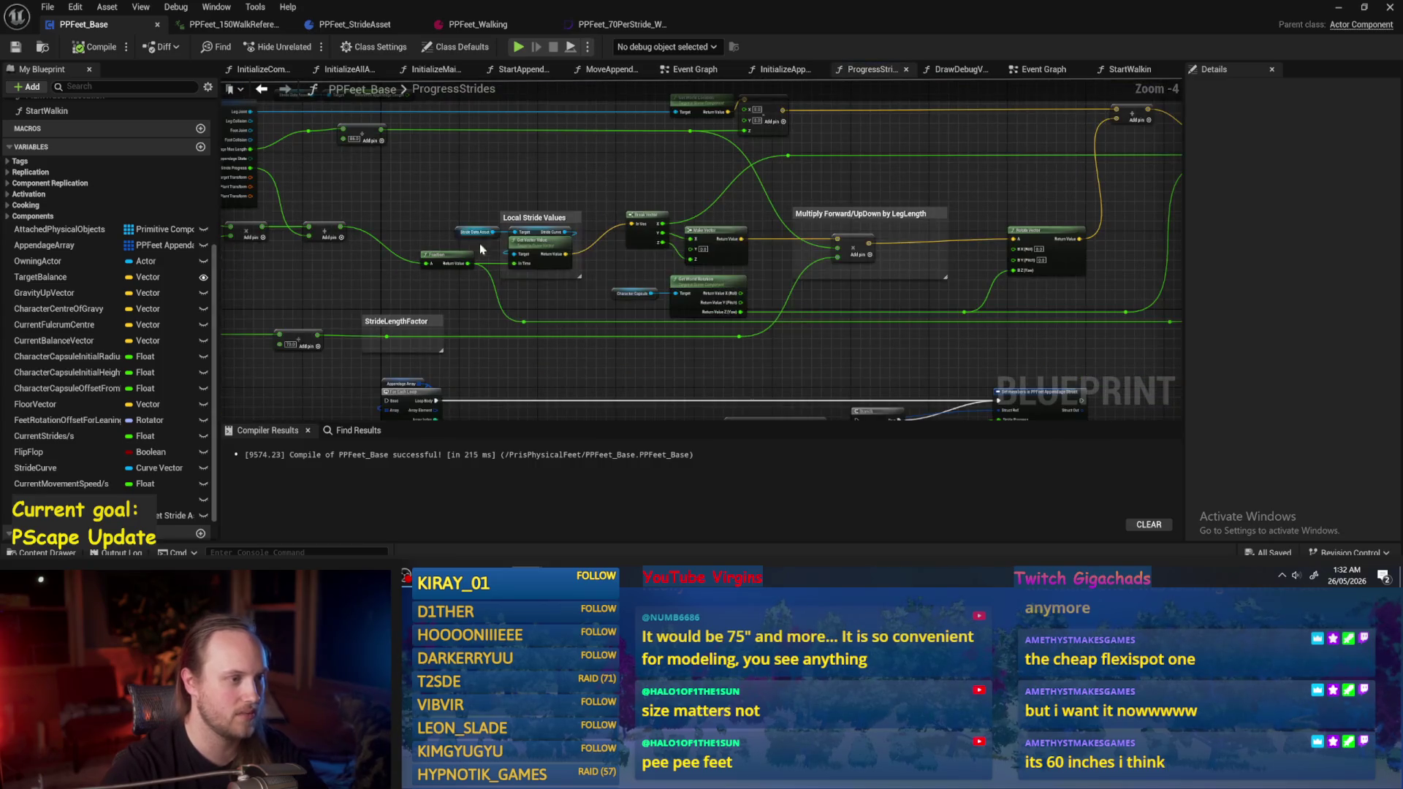
Select the Current Stride Length getter, compile, and confirm its variable name.
scroll(488, 243, "up", 1)
scroll(570, 178, "up", 1)
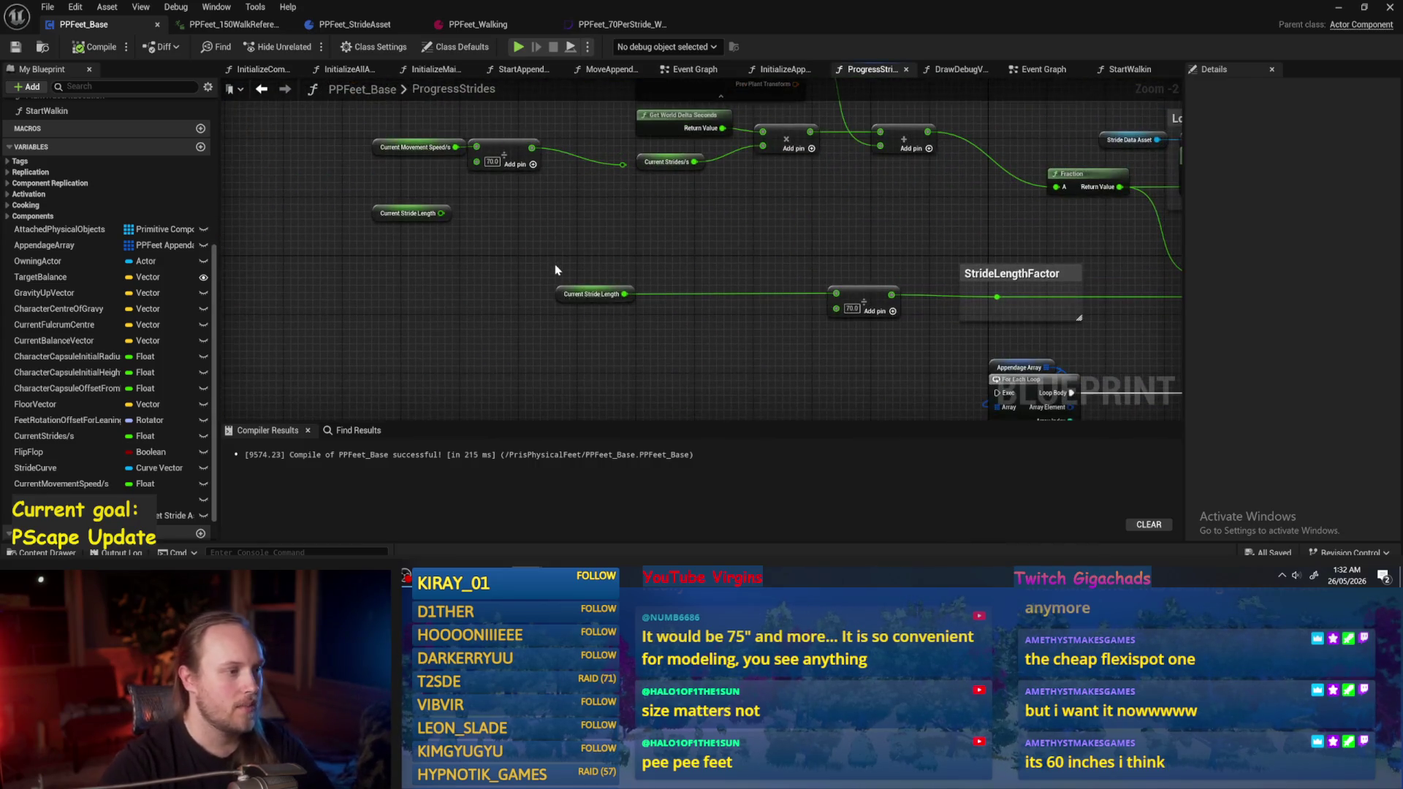
left_click_drag(555, 270, 592, 288)
mouse_move(493, 271)
left_mouse_down()
mouse_move(485, 237)
mouse_move(482, 316)
mouse_move(490, 234)
mouse_move(485, 318)
left_mouse_up()
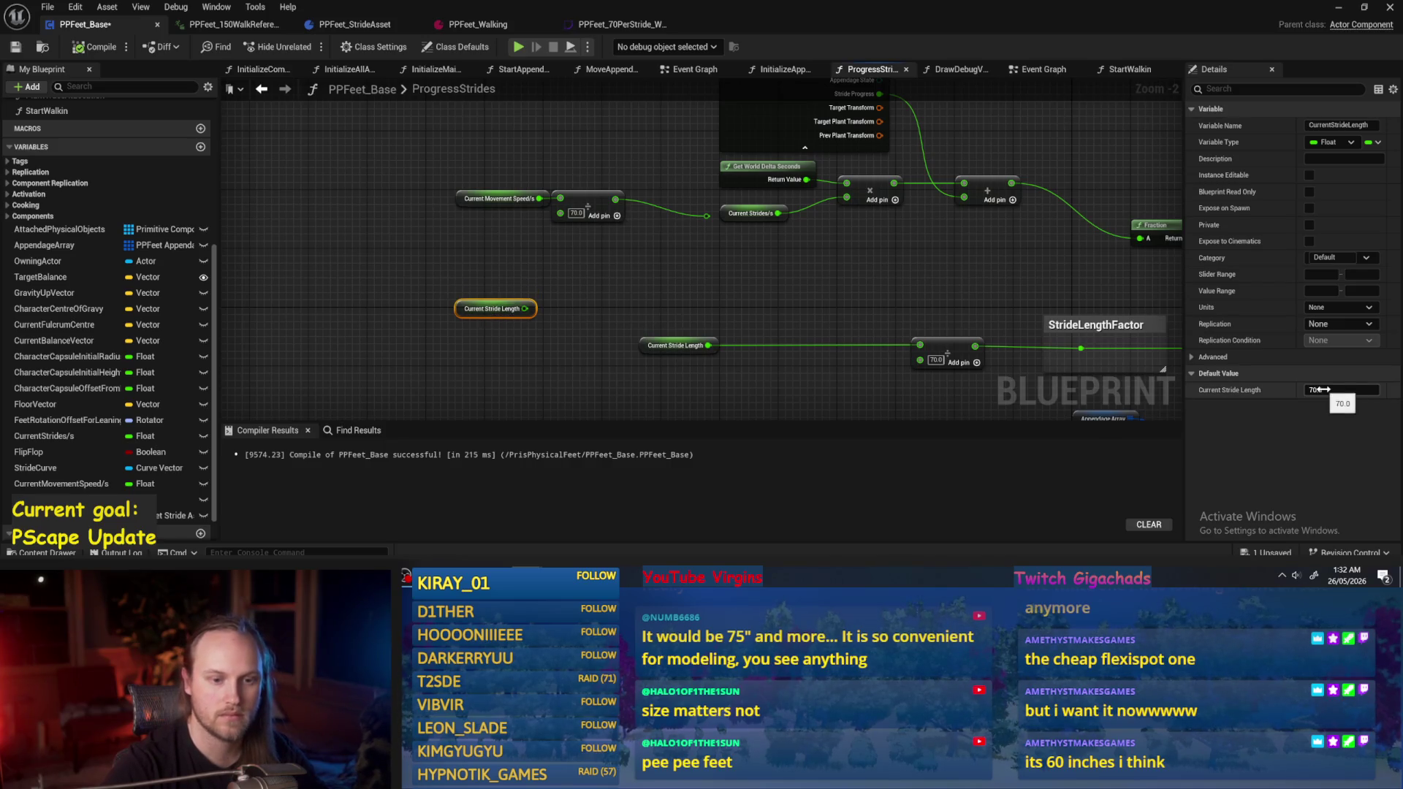
left_click(787, 354)
left_click(88, 46)
left_click(15, 47)
left_click(493, 308)
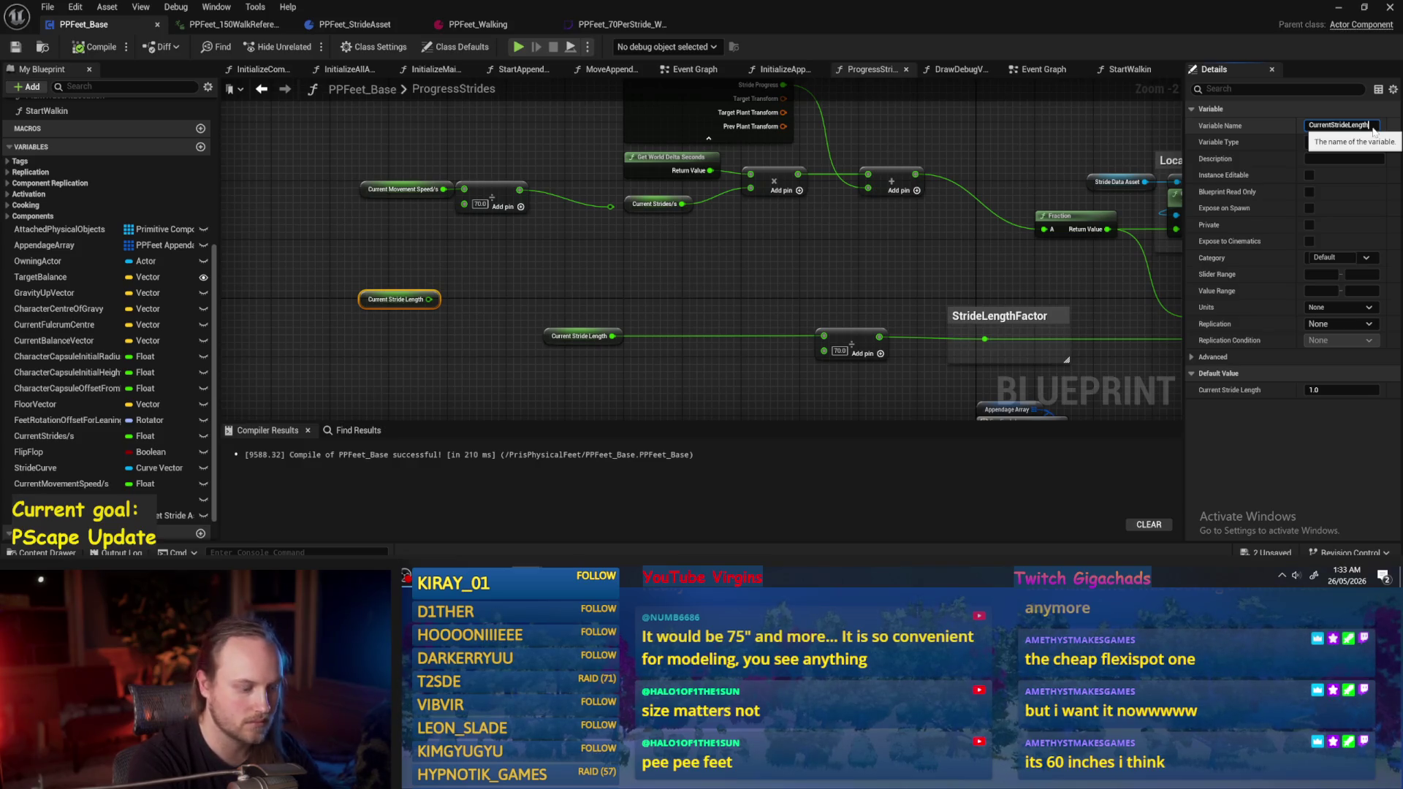
key("Return")
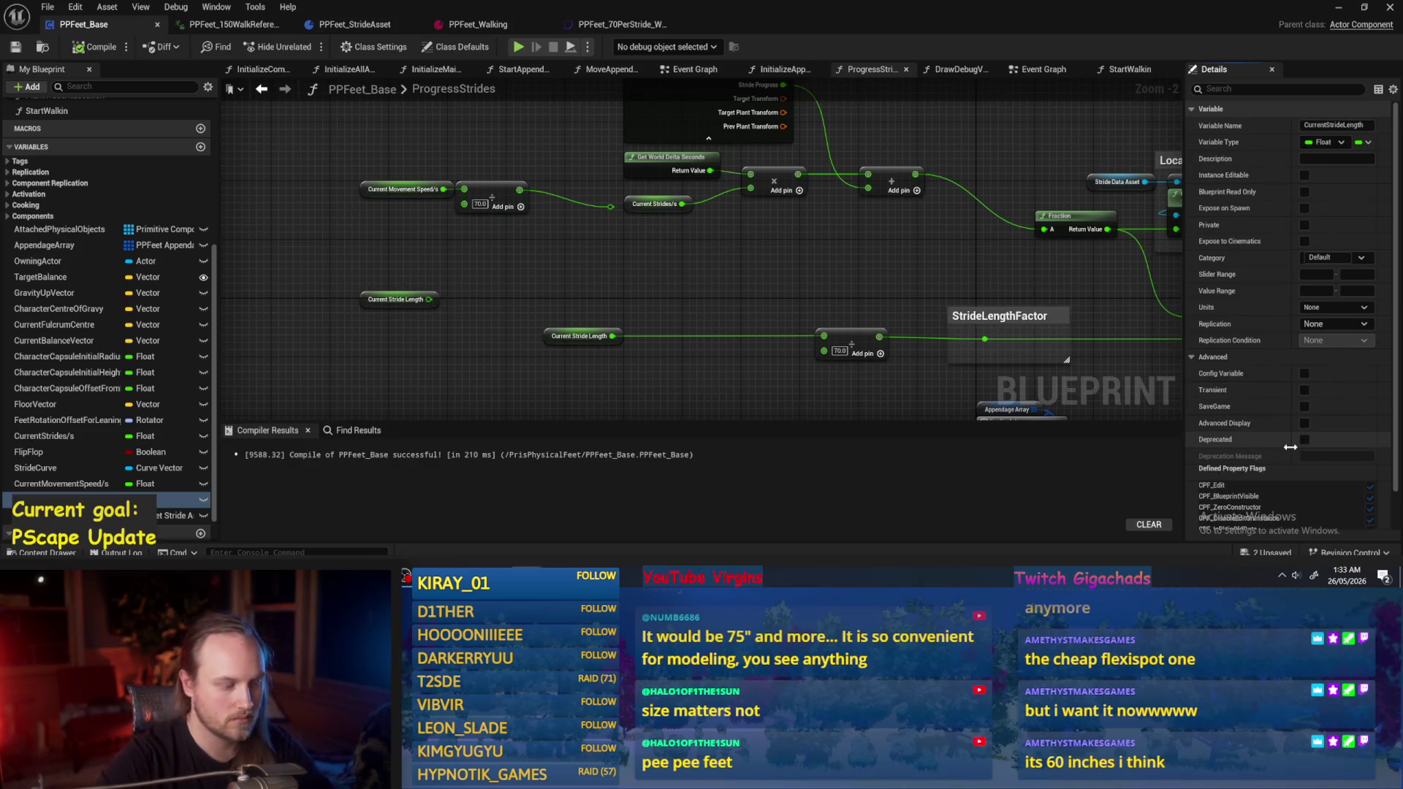
Set Current Stride Length's default value to 7 and recompile with F7.
left_click(399, 299)
left_click(1341, 390)
type("7")
key("Return")
left_click_drag(503, 250, 488, 352)
key("F7")
Rearrange the Current Movement Speed/s and Current Stride Length getters, shifting Stride Length slightly left.
scroll(488, 352, "up", 2)
left_click(441, 273)
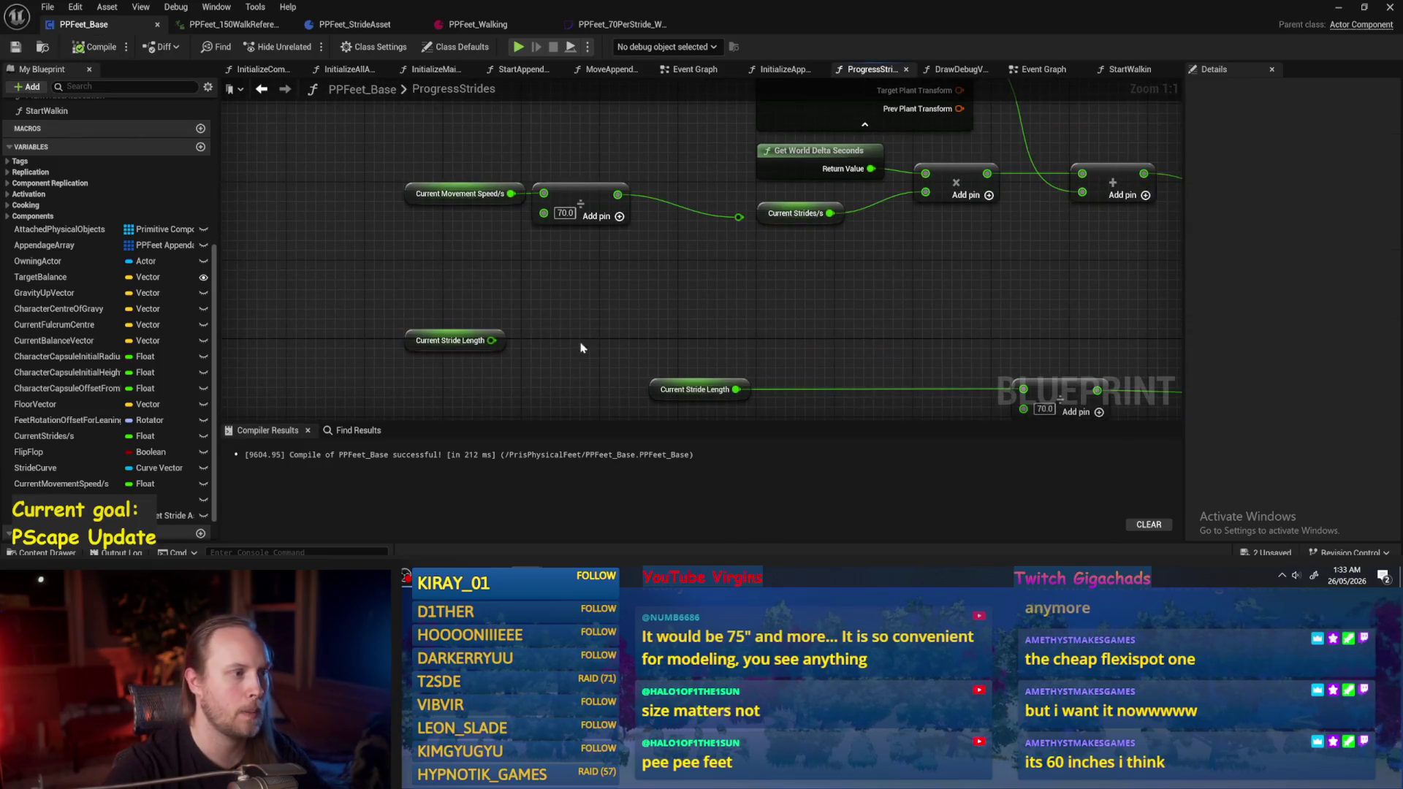
scroll(548, 367, "down", 2)
mouse_move(545, 280)
left_mouse_down()
mouse_move(447, 189)
mouse_move(426, 228)
left_mouse_up()
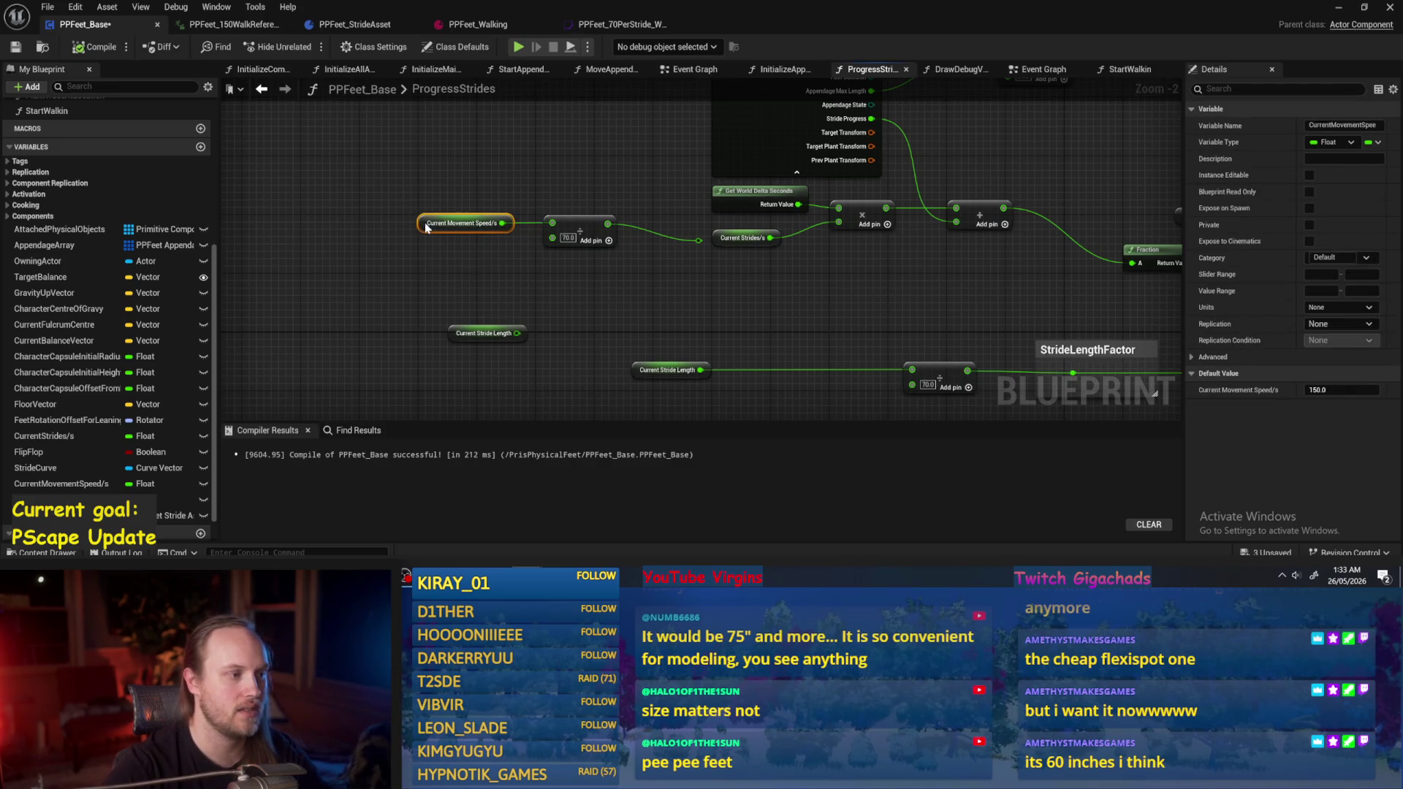
left_click(456, 333)
left_click_drag(456, 333, 428, 341)
left_click(480, 293)
Delete the hard-coded divide-by-70 node, Get World Delta Seconds and Current Strides/s.
left_click(504, 222)
key("Delete")
left_click_drag(567, 215, 702, 252)
key("Delete")
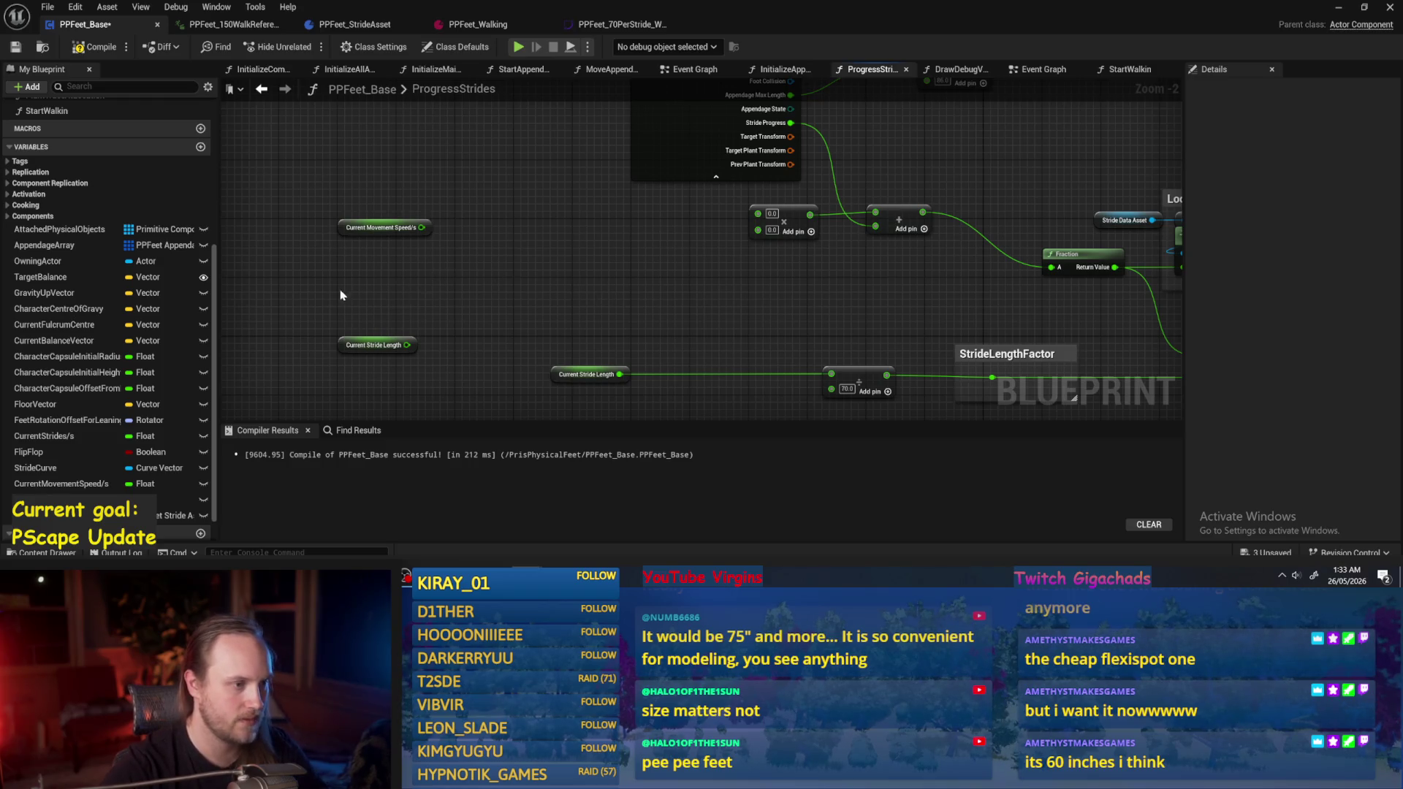
Restore the deleted nodes and add a Stride Data Asset getter feeding Reference Speed.
key("ctrl+z")
scroll(501, 266, "up", 2)
left_click(526, 281)
mouse_move(541, 256)
left_mouse_down()
mouse_move(553, 222)
mouse_move(625, 236)
left_mouse_up()
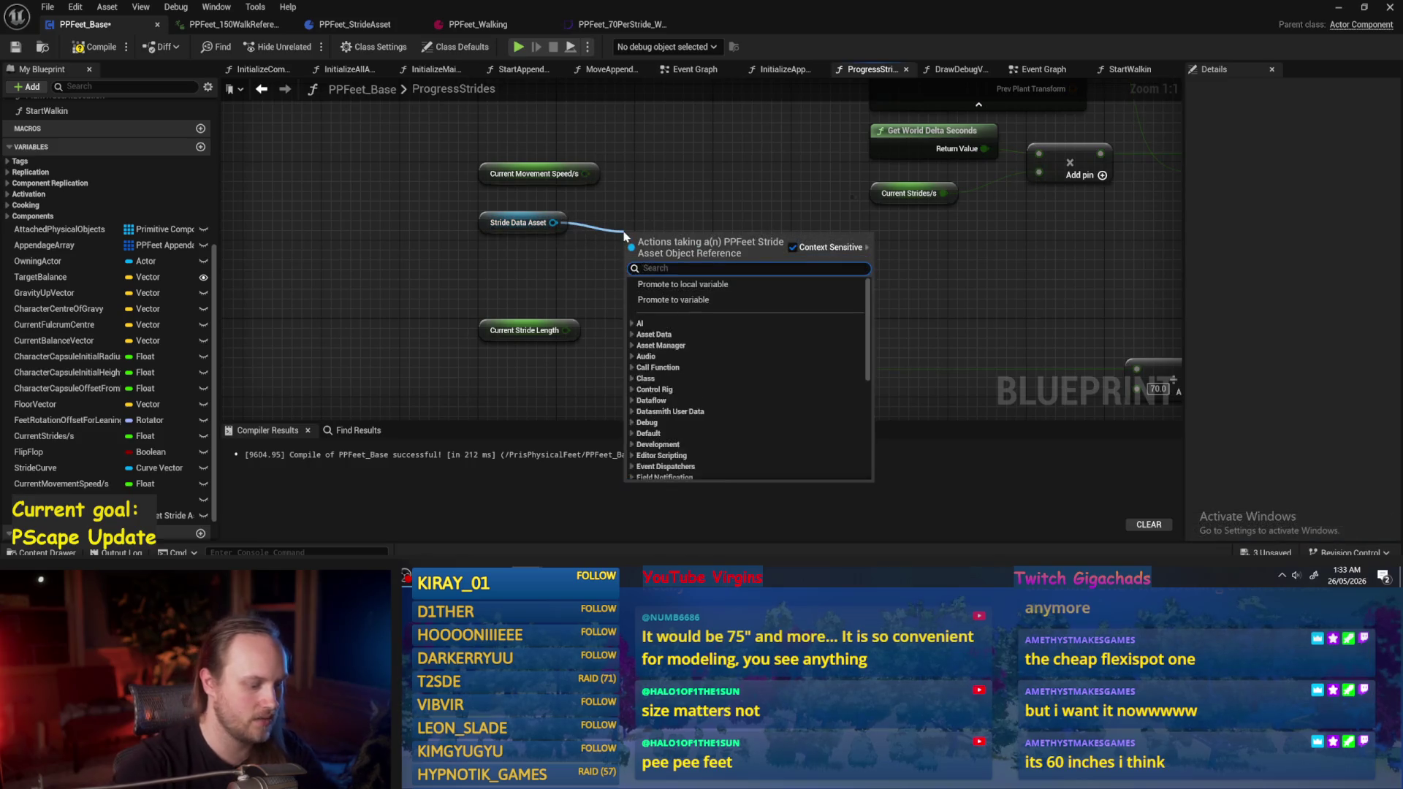
type("reference")
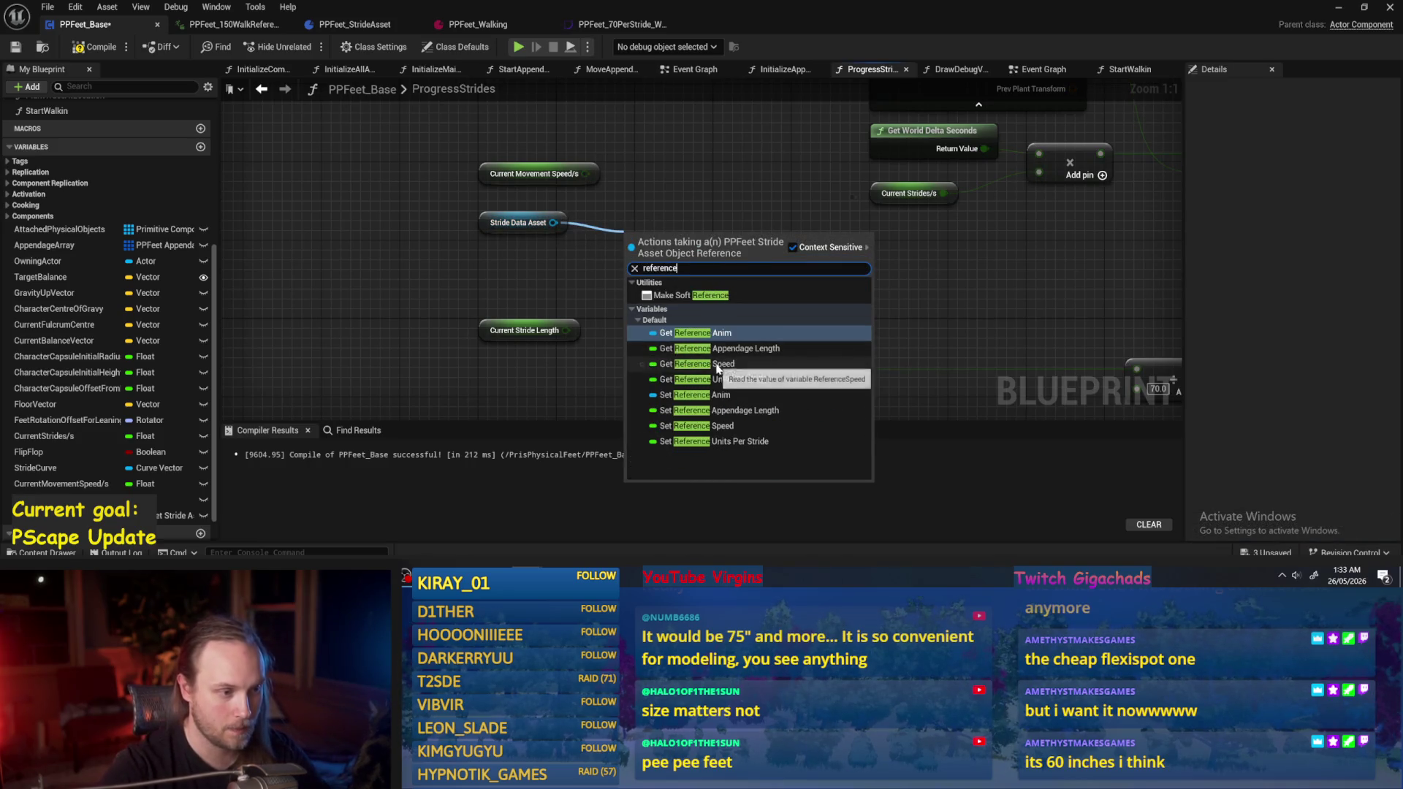
left_click(698, 364)
left_click_drag(648, 233, 629, 233)
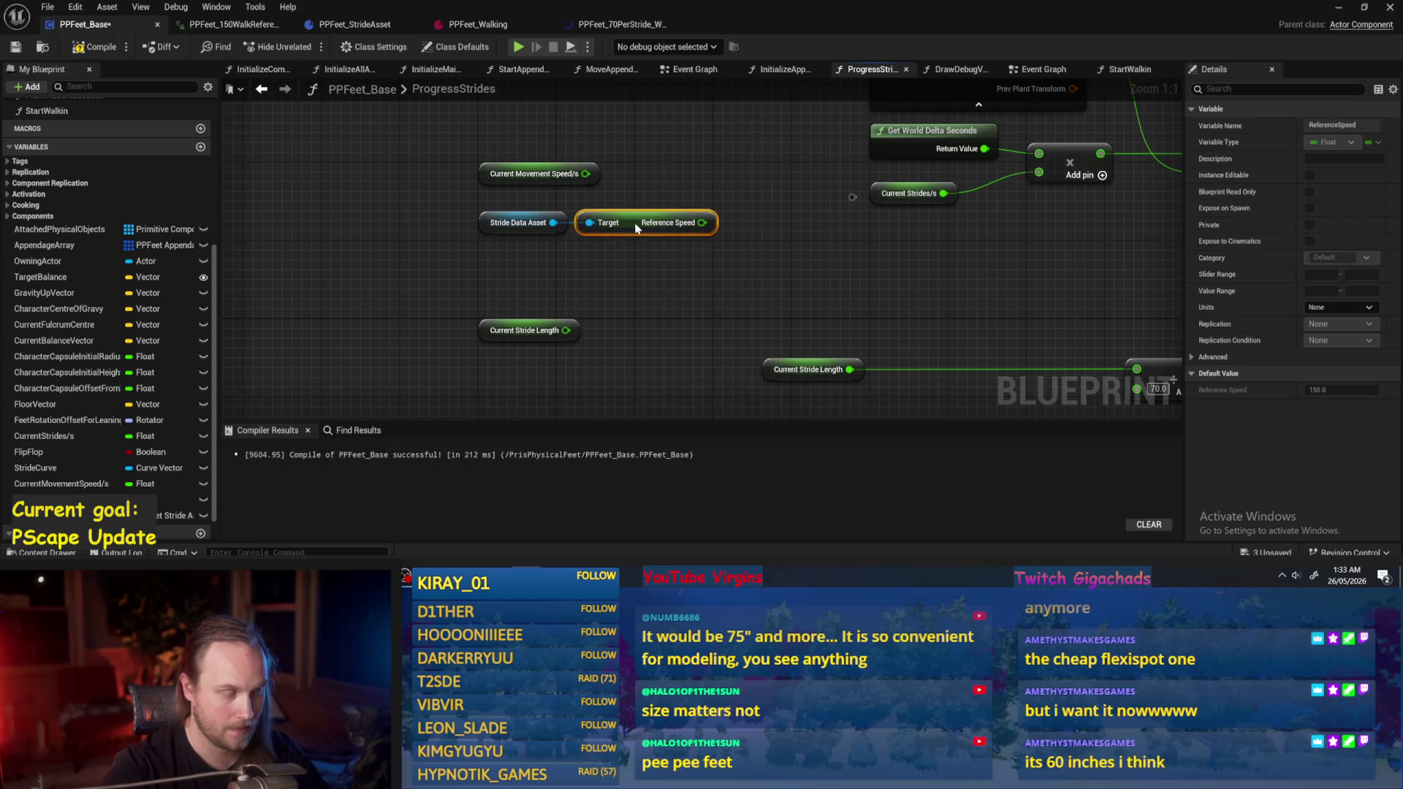
left_click(647, 274)
Move the stride data nodes down-left and Current Movement Speed/s left, then compile and save.
mouse_move(622, 285)
left_mouse_down()
mouse_move(510, 266)
mouse_move(509, 241)
left_mouse_up()
mouse_move(614, 252)
left_mouse_down()
mouse_move(514, 268)
mouse_move(513, 287)
mouse_move(535, 281)
left_mouse_up()
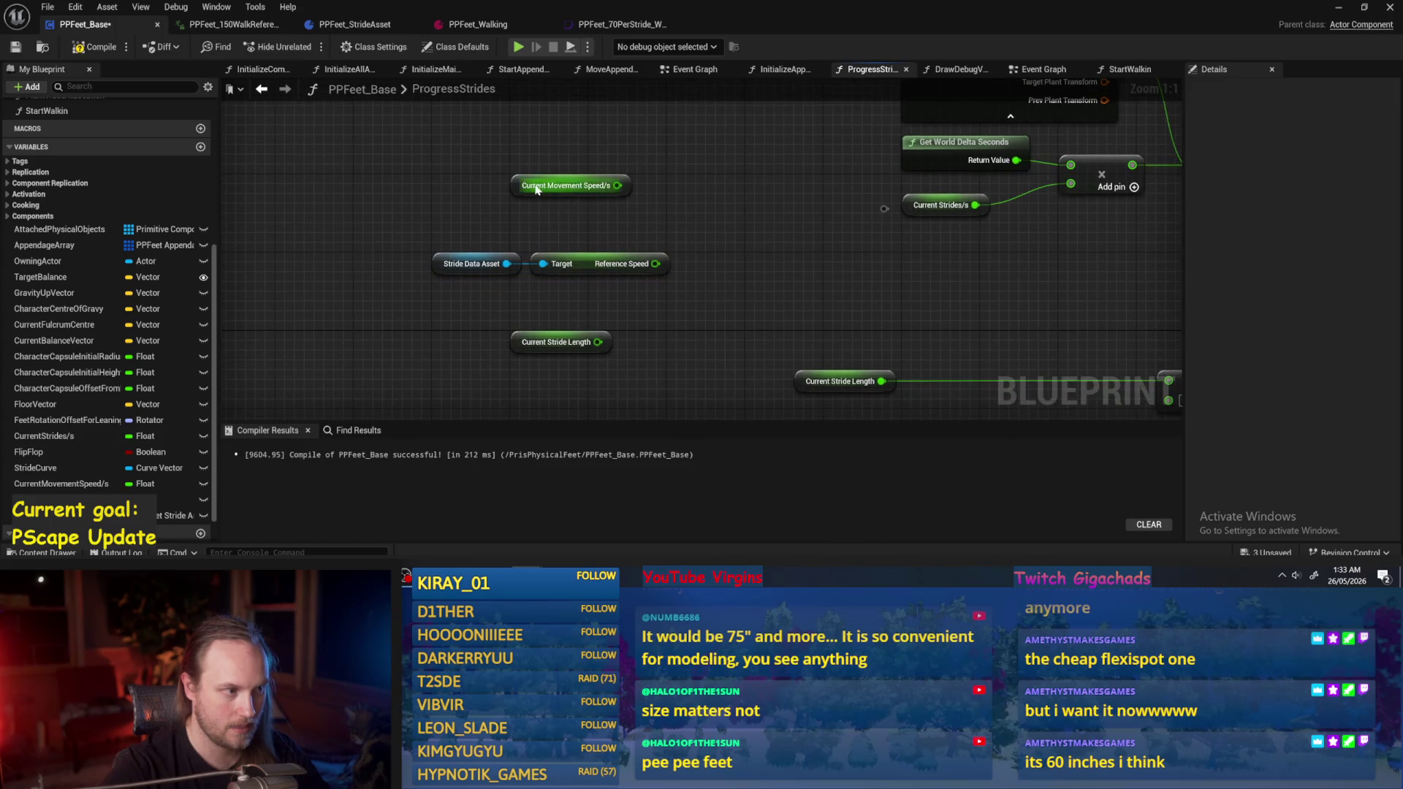
left_click_drag(516, 185, 443, 185)
left_click(566, 206)
mouse_move(567, 207)
left_mouse_down()
mouse_move(555, 256)
mouse_move(601, 250)
mouse_move(547, 210)
left_mouse_up()
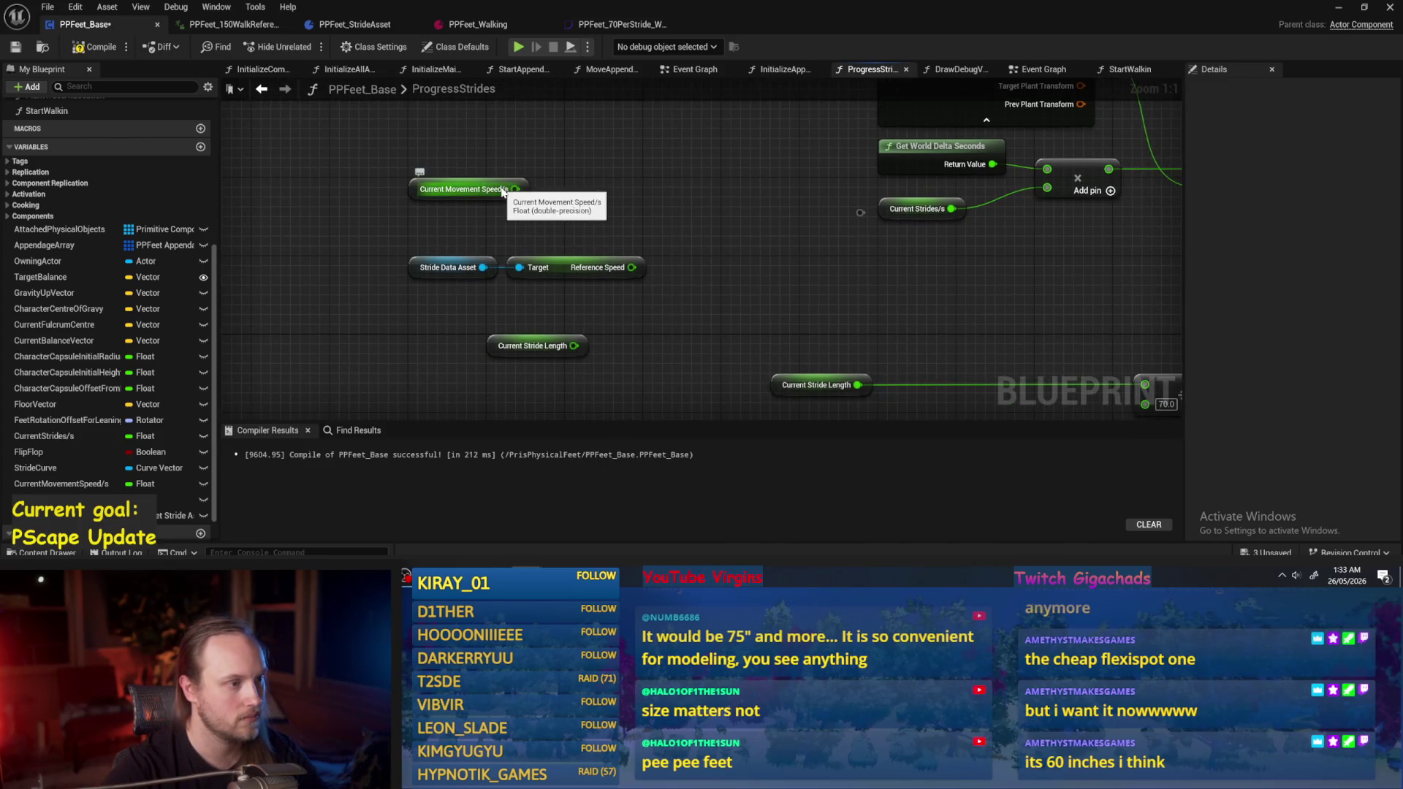
left_click(494, 195)
left_click(95, 47)
left_click(15, 47)
Raise Current Movement Speed/s and position the Stride Data Asset–Reference Speed pair beneath it.
mouse_move(571, 161)
left_mouse_down()
mouse_move(404, 223)
mouse_move(438, 249)
mouse_move(410, 146)
left_mouse_up()
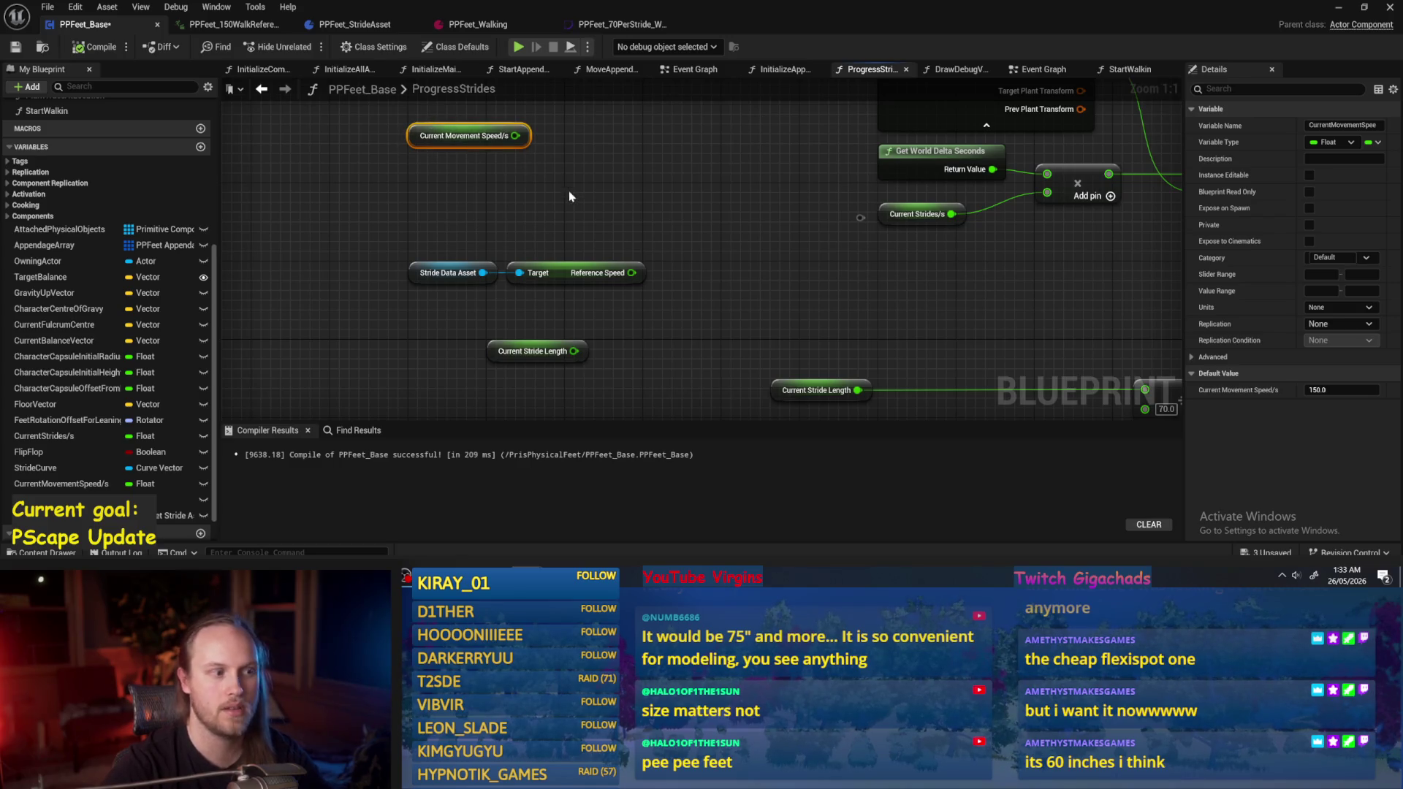
left_click_drag(586, 207, 542, 291)
left_click_drag(555, 268, 555, 189)
left_click(612, 273)
left_click_drag(657, 223, 405, 179)
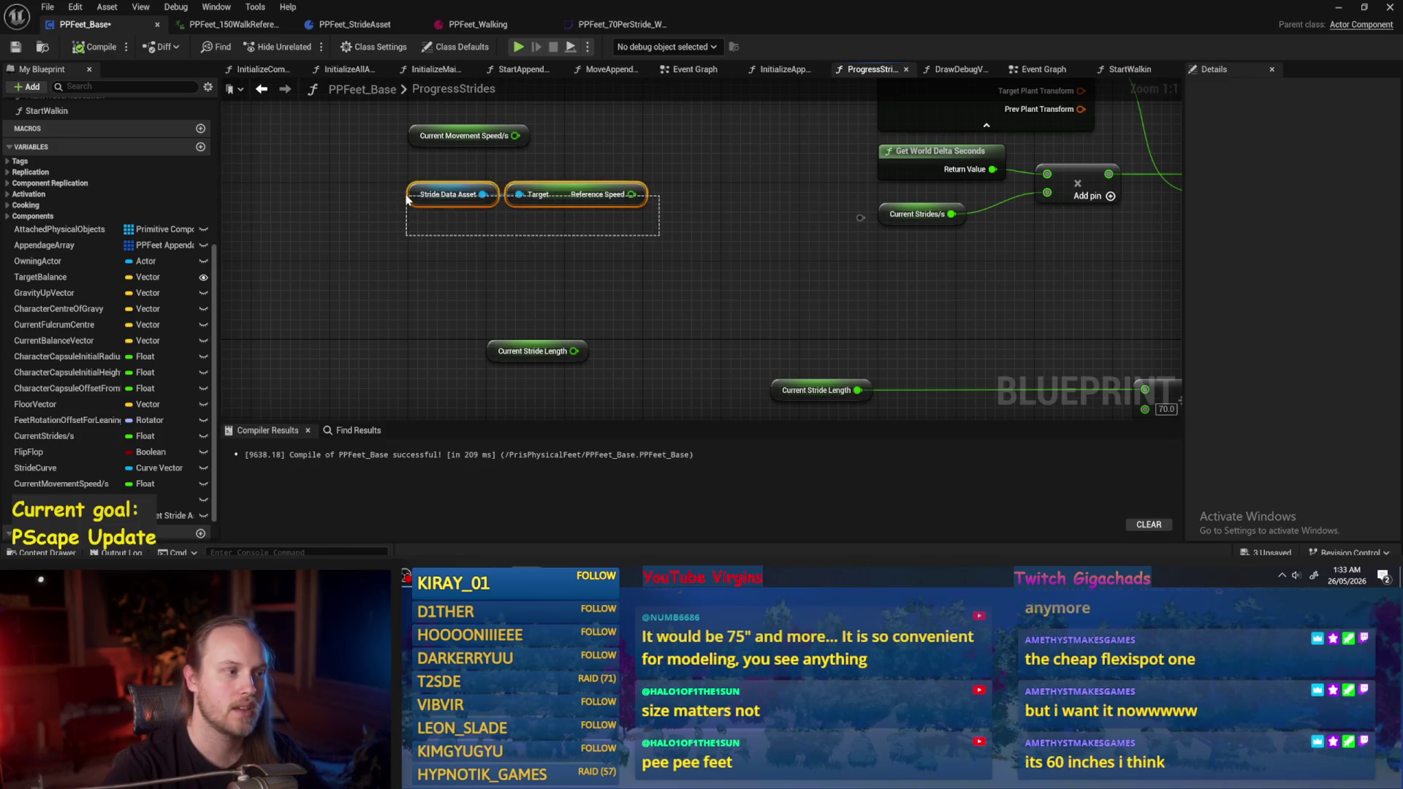
left_click_drag(564, 194, 564, 242)
left_click(589, 178)
left_click(462, 136)
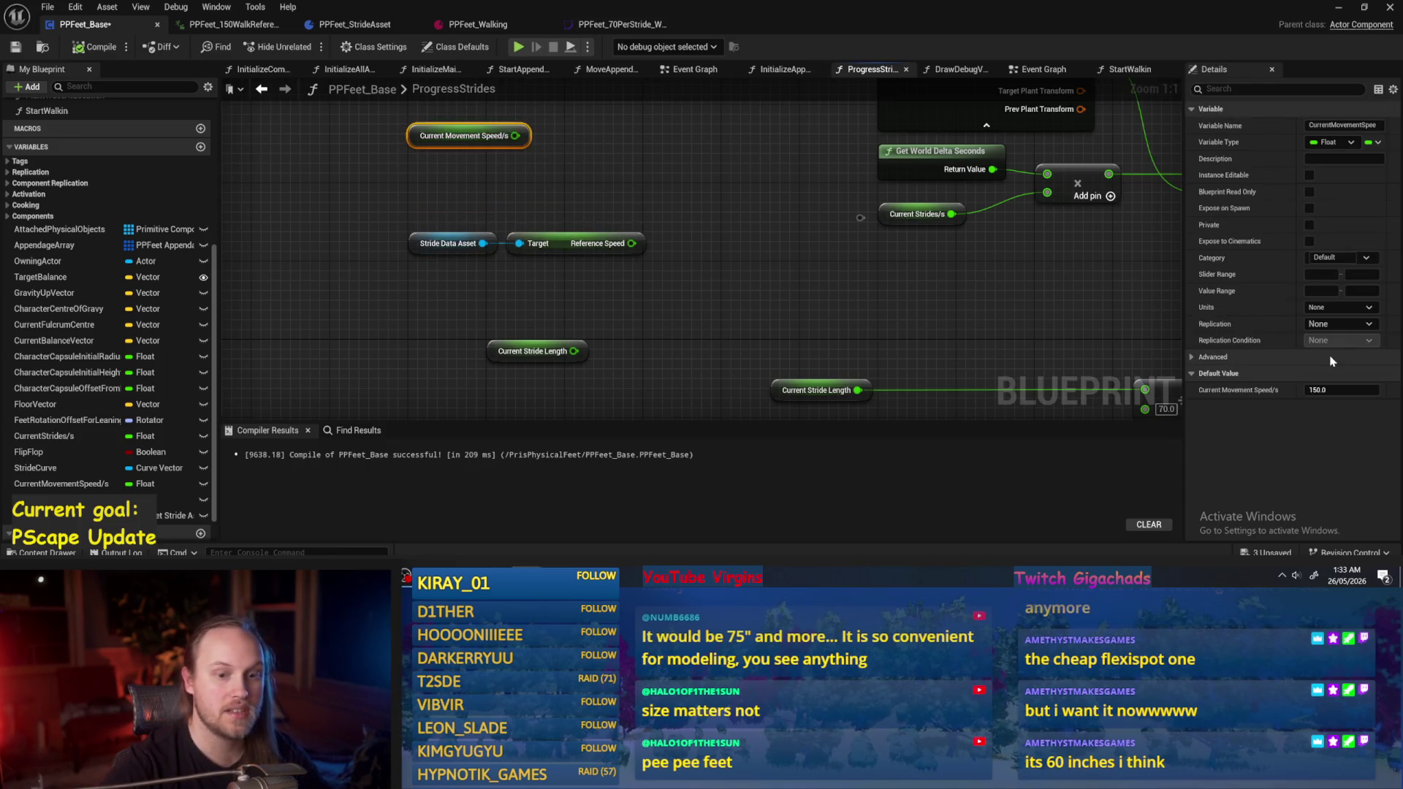
Delete the stray reroute node and compile the Blueprint.
left_click_drag(1019, 285, 780, 326)
left_click_drag(636, 302, 618, 262)
key("Delete")
left_click(439, 189)
key("F7")
Stack Current Stride Length, Current Strides/s and the Stride Data Asset pair in the left column, then compile and save.
left_click(470, 258)
mouse_move(503, 370)
left_mouse_down()
mouse_move(684, 380)
mouse_move(446, 200)
mouse_move(389, 202)
left_mouse_up()
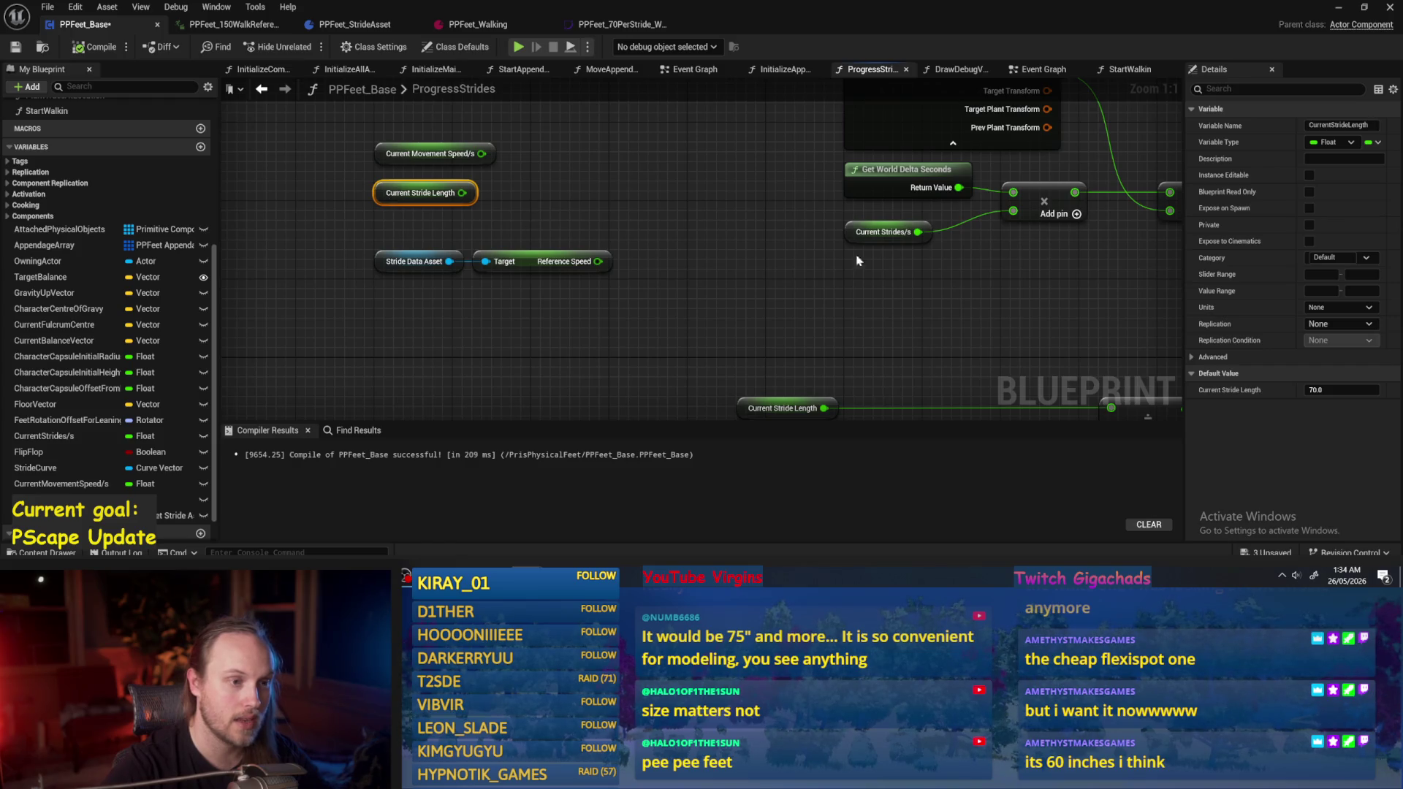
mouse_move(853, 233)
left_mouse_down()
mouse_move(402, 231)
mouse_move(393, 242)
left_mouse_up()
mouse_move(611, 284)
left_mouse_down()
mouse_move(541, 241)
mouse_move(398, 206)
left_mouse_up()
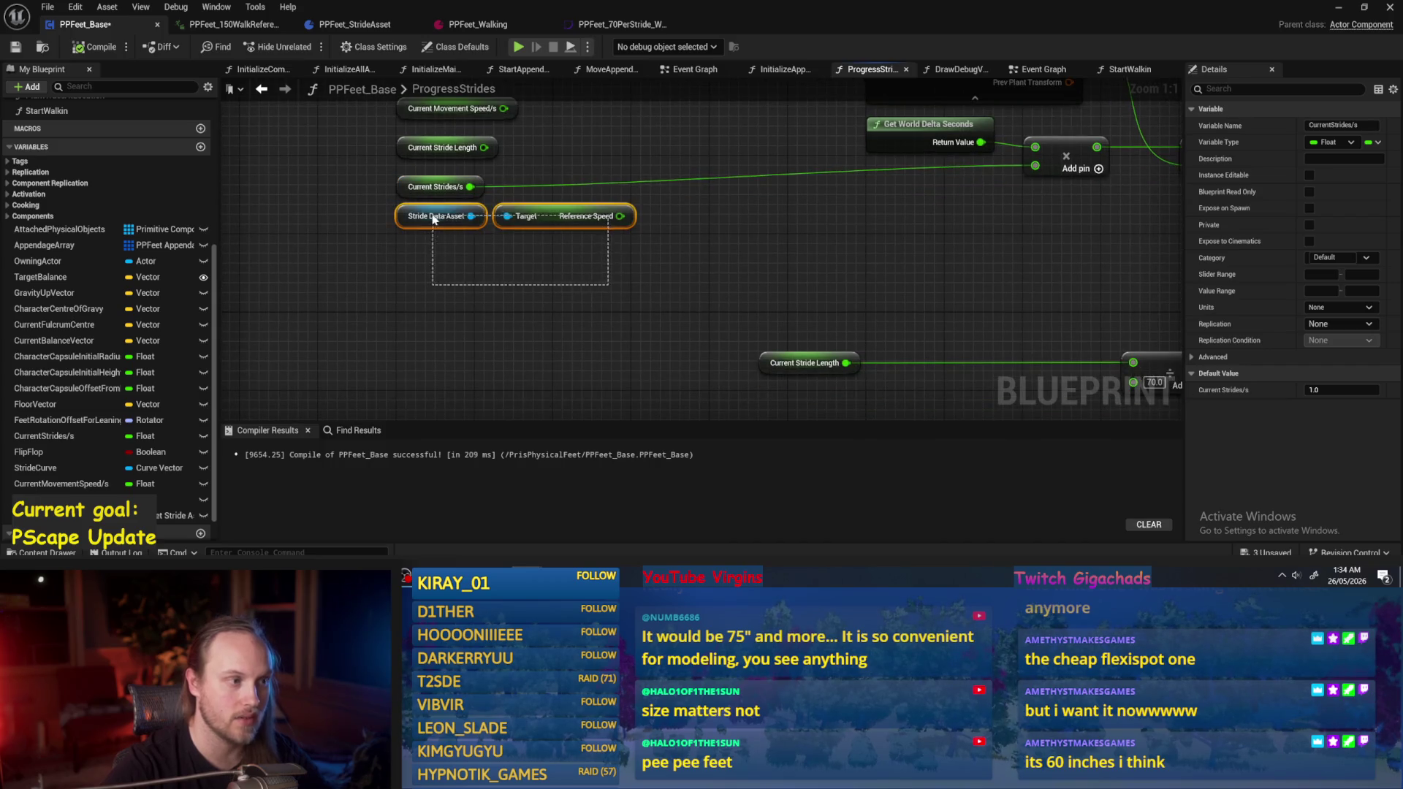
mouse_move(554, 206)
left_mouse_down()
mouse_move(554, 275)
mouse_move(383, 220)
left_mouse_up()
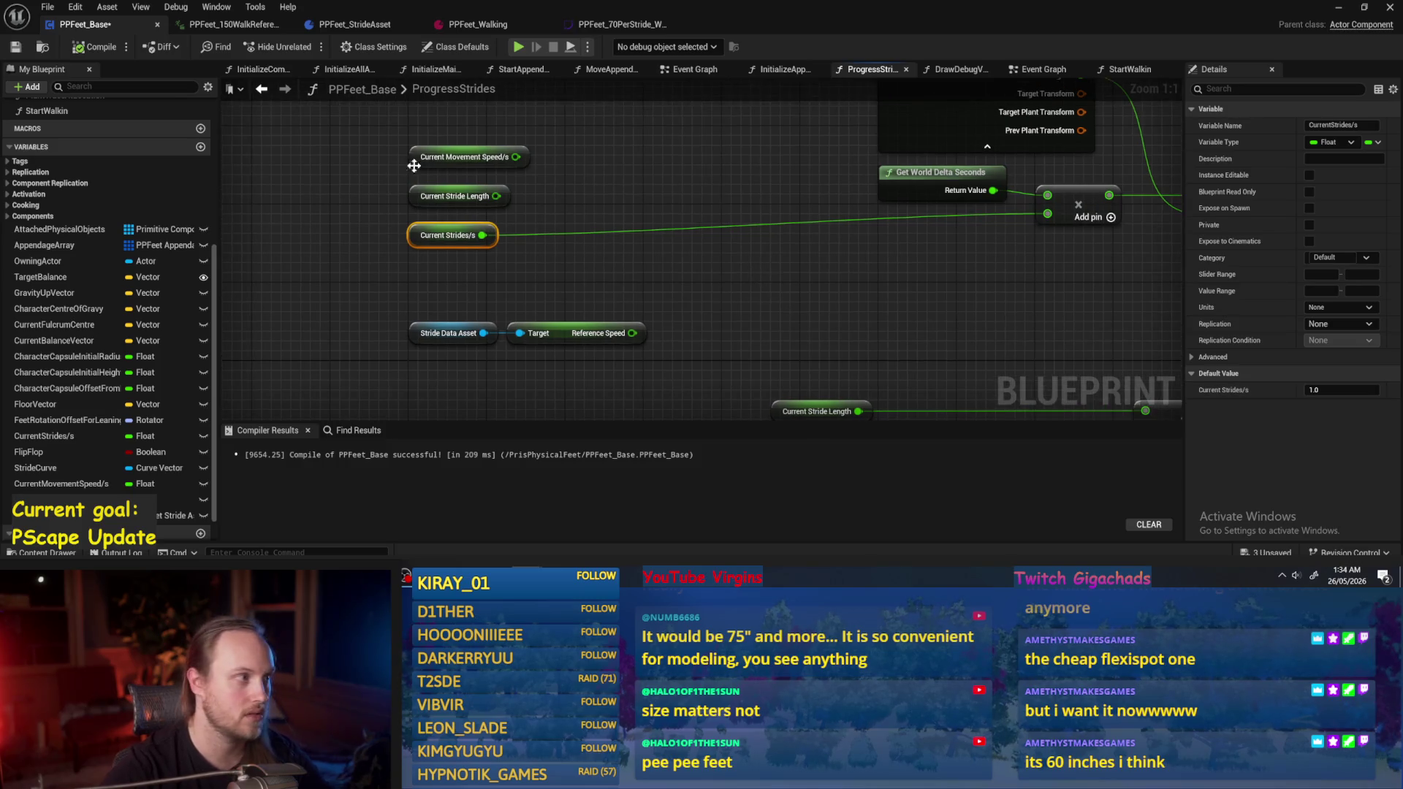
left_click(627, 281)
left_click(91, 49)
key("ctrl+s")
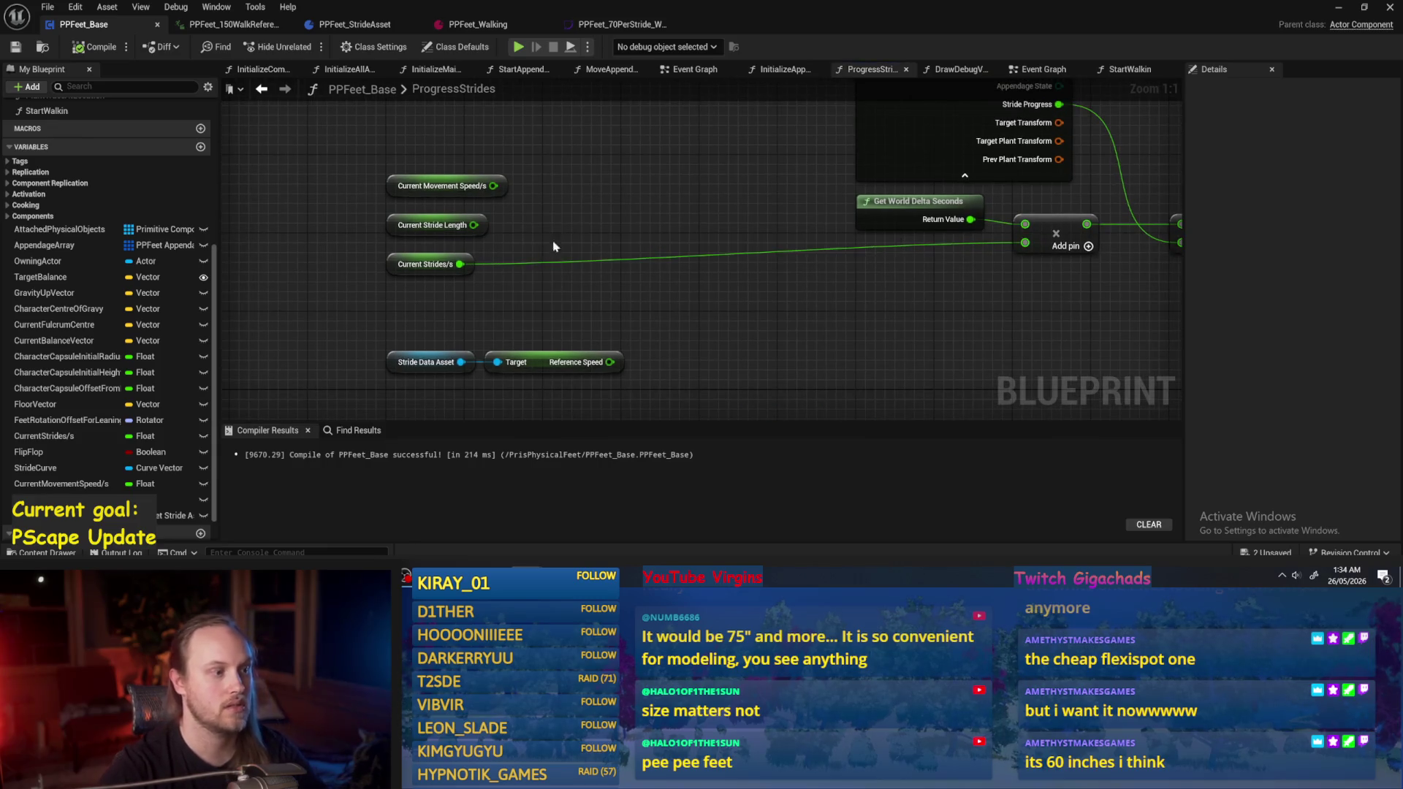
Add a Reference Units Per Stride getter off Stride Data Asset above Reference Speed, then compile and save.
left_click_drag(514, 333, 572, 297)
type("refere")
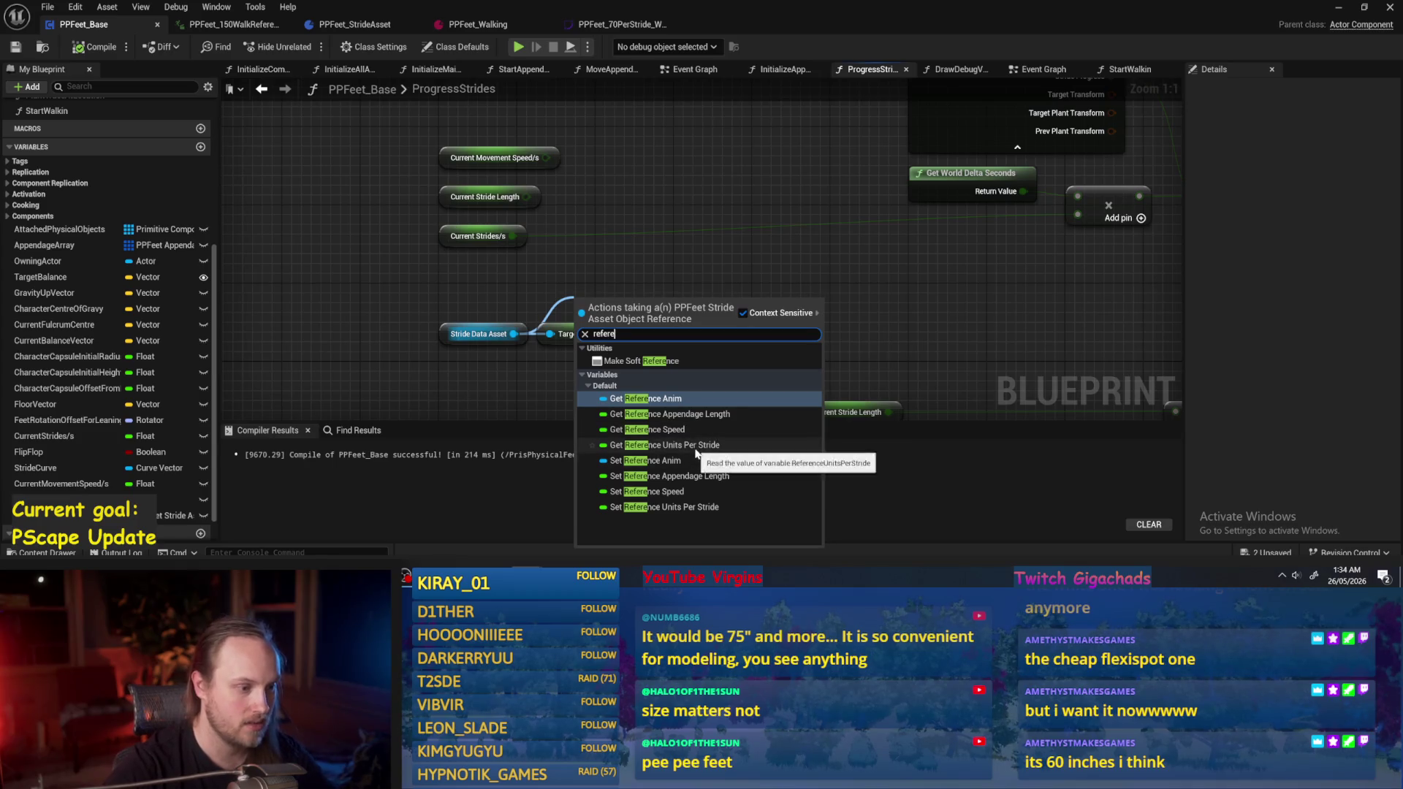
left_click(696, 447)
left_click_drag(627, 306, 597, 305)
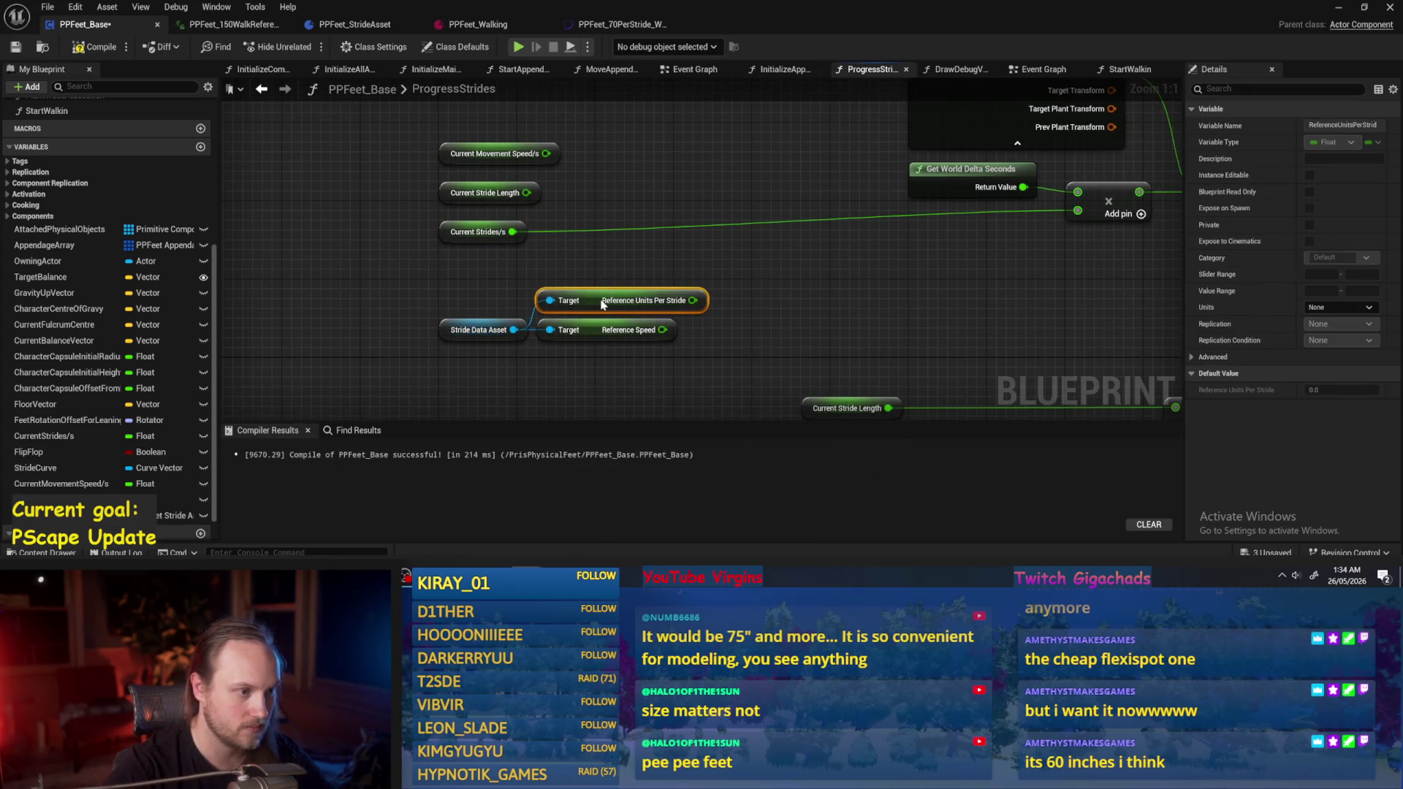
left_click(601, 266)
left_click(95, 46)
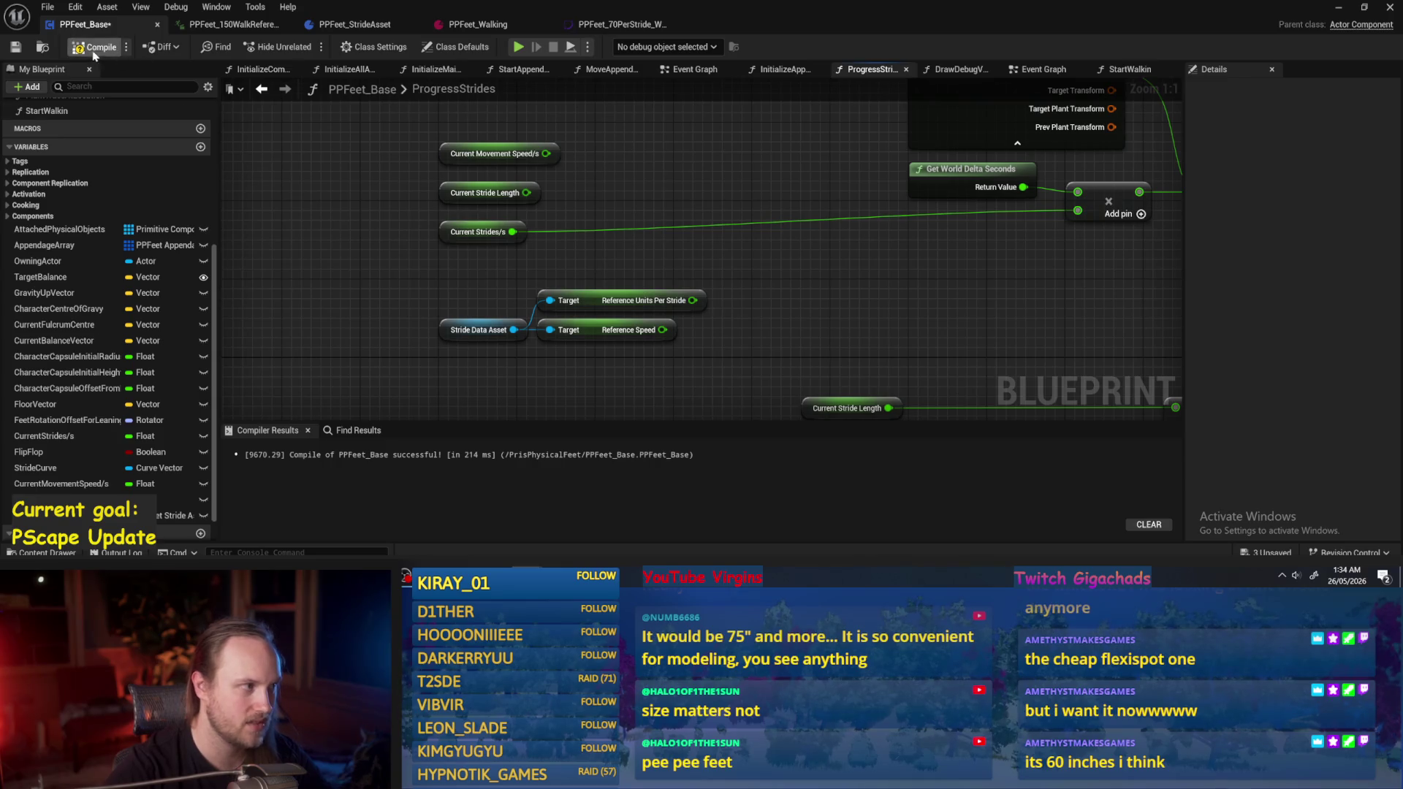
left_click(361, 27)
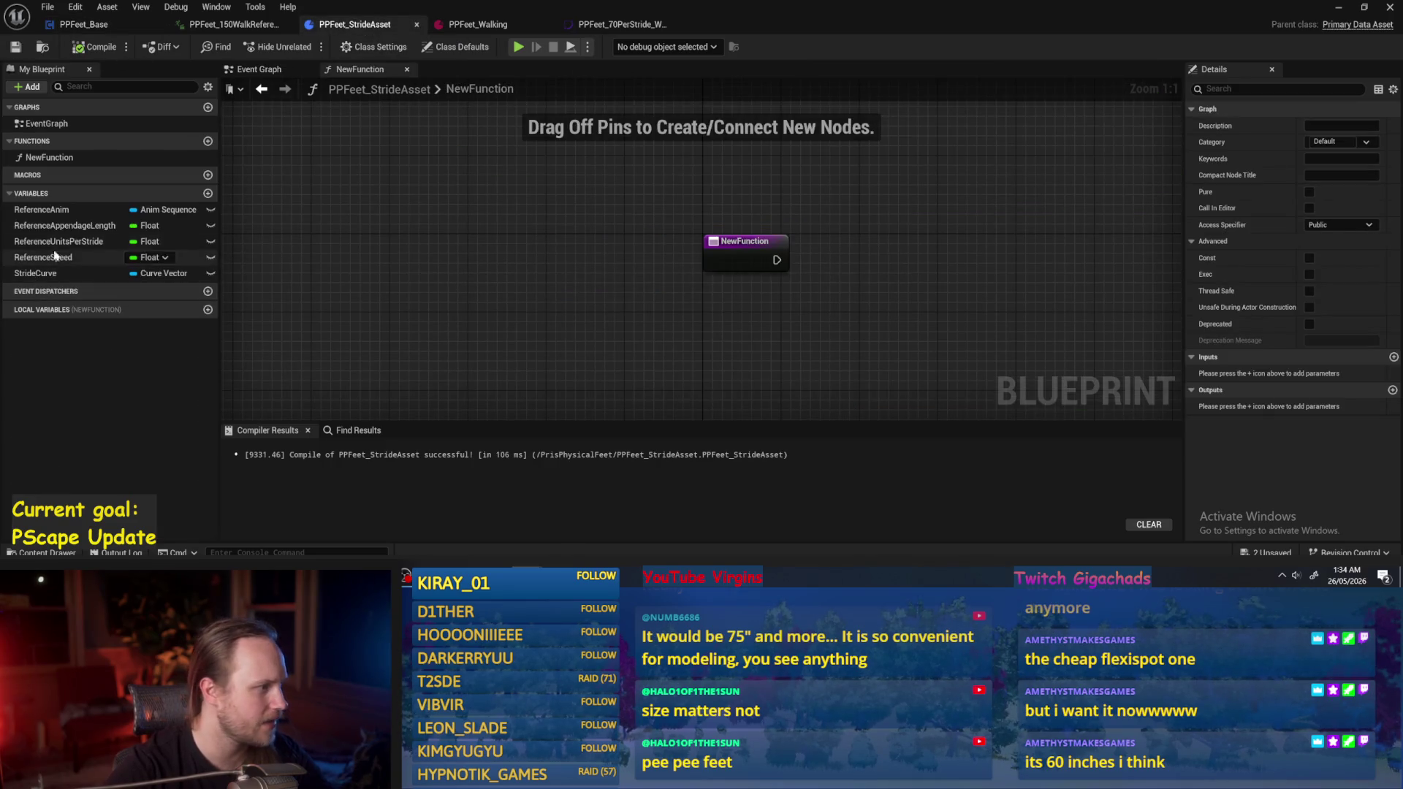
Rename the ReferenceUnitsPerStride variable to ReferenceStrideLength in PPFeet_StrideAsset.
left_click(65, 225)
left_click(63, 241)
left_click(62, 241)
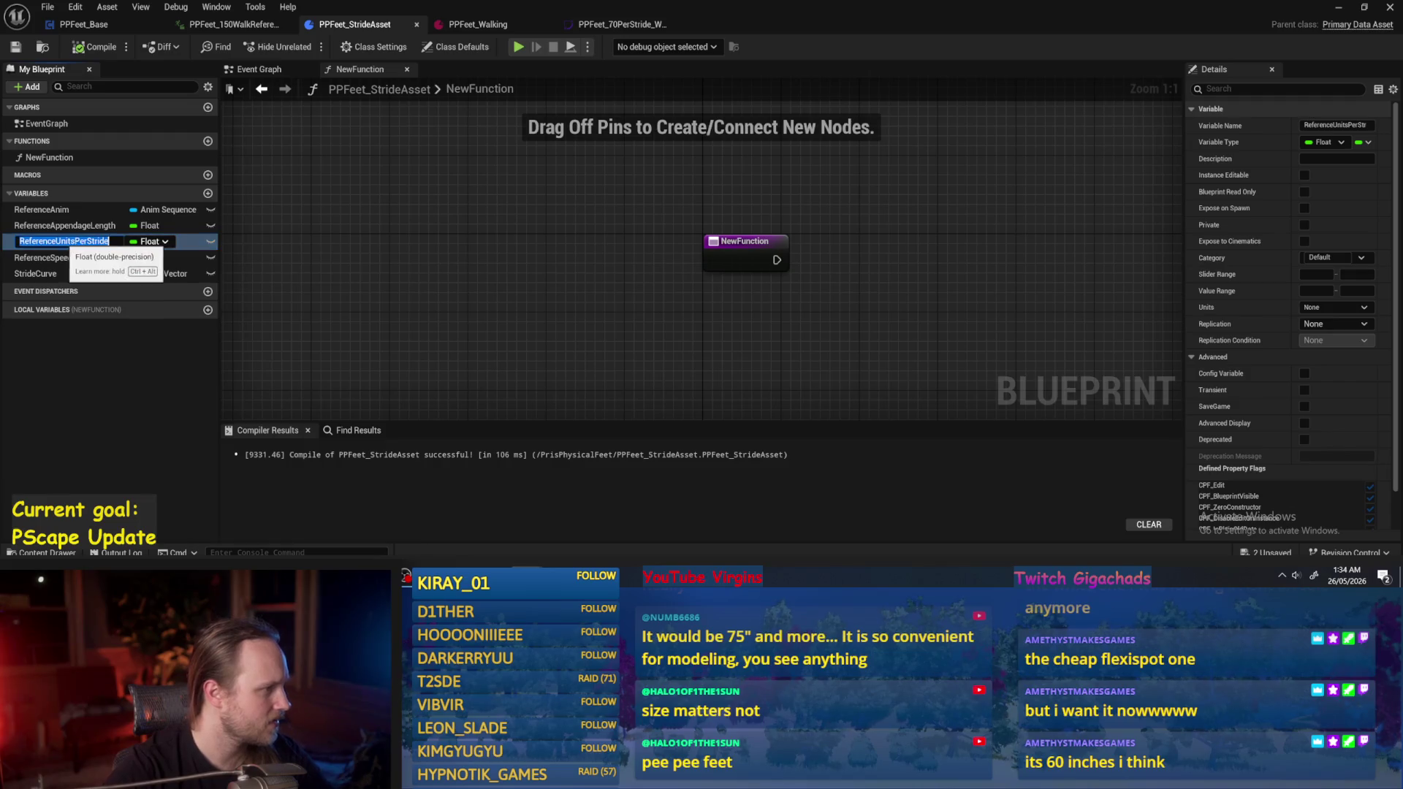
left_click_drag(110, 241, 55, 241)
type("S")
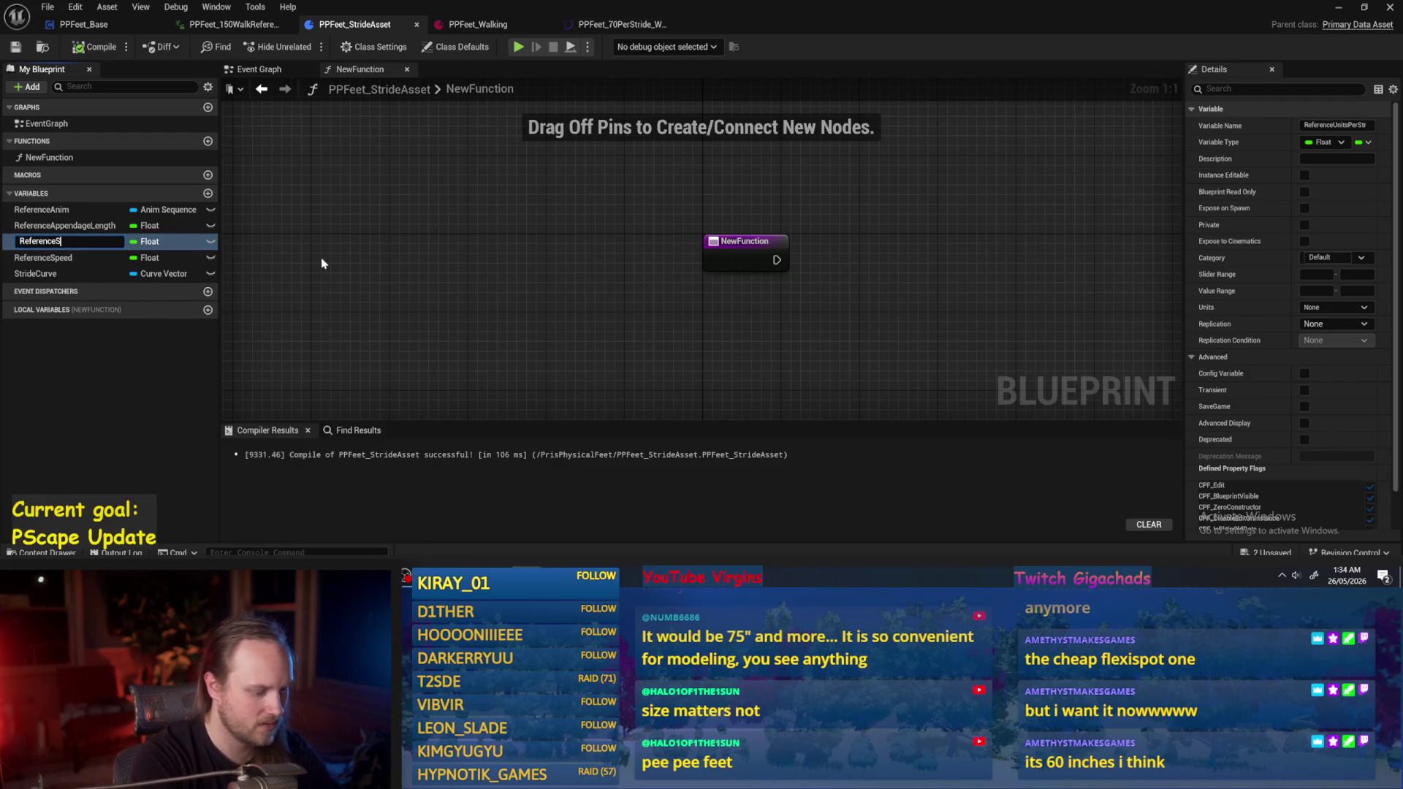
type("trideLength")
key("Return")
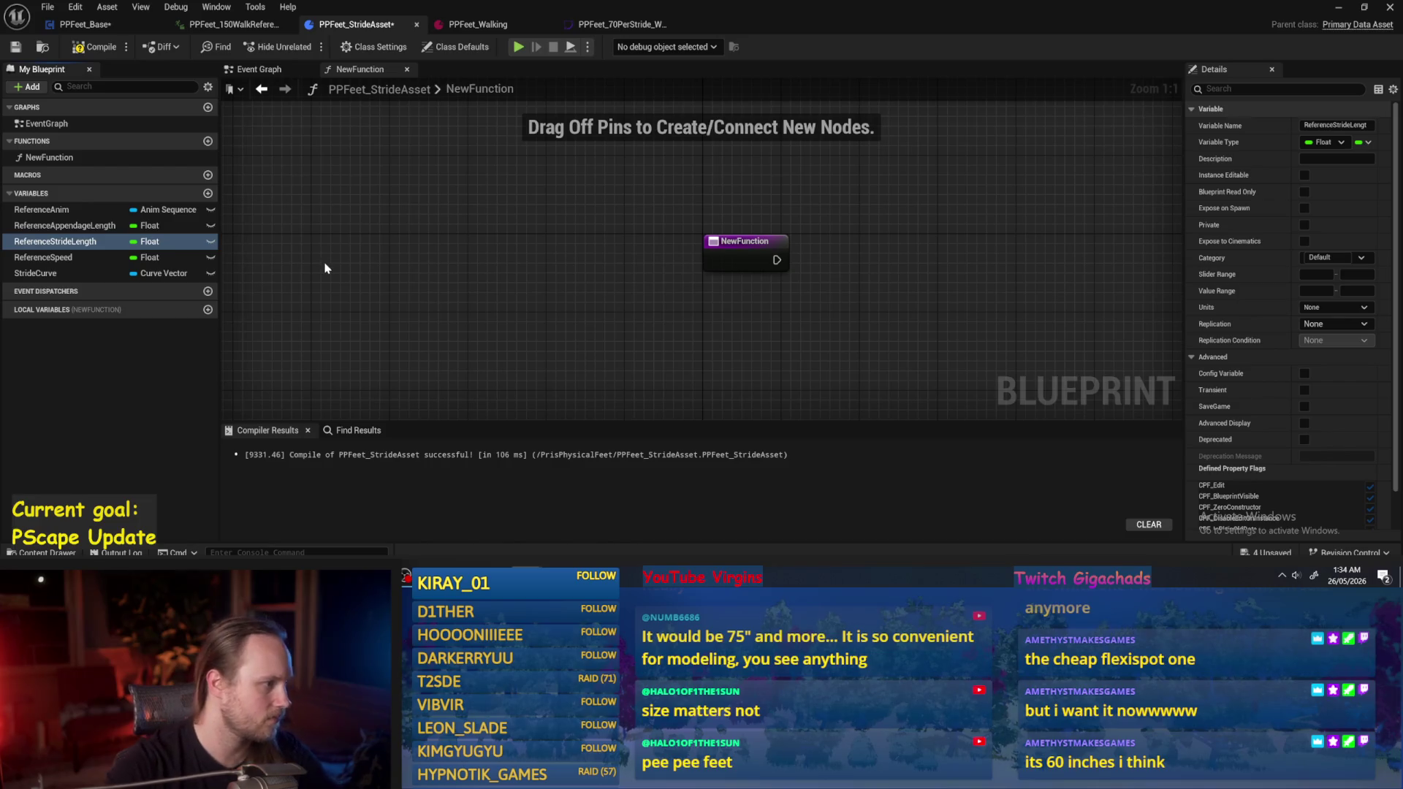
In PPFeet_Base, divide Current Stride Length by Reference Stride Length with a Divide node and compile.
left_click(84, 24)
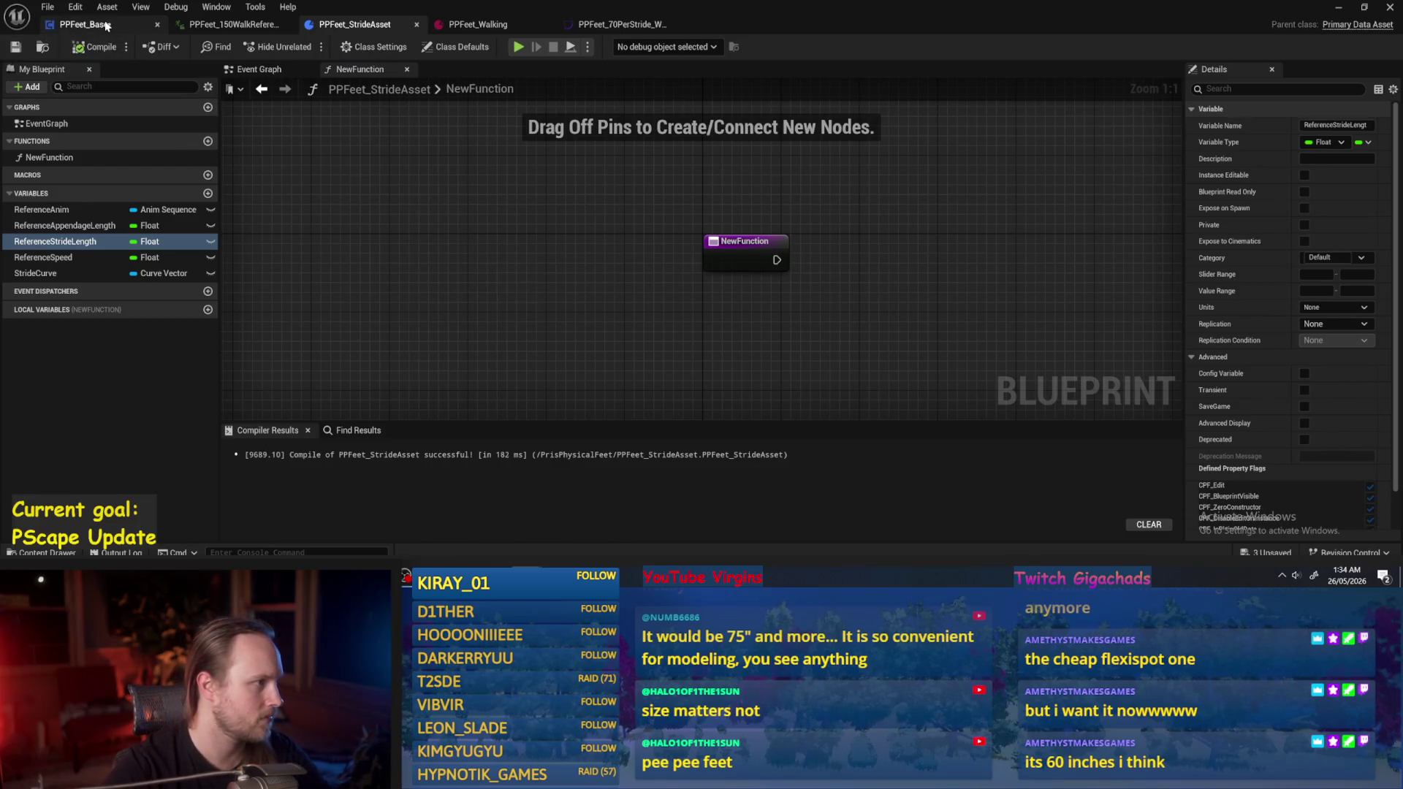
right_click(644, 372)
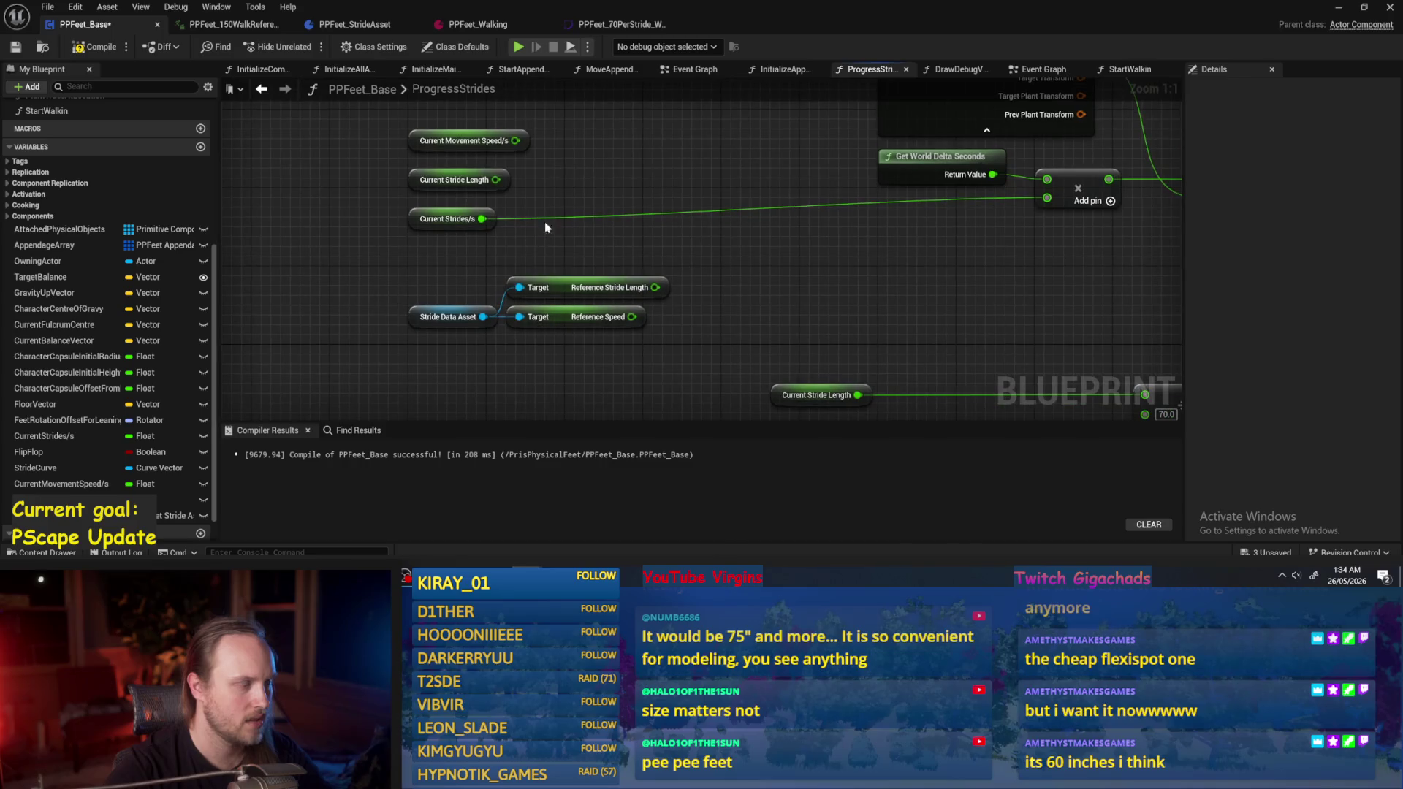
left_click_drag(495, 179, 653, 187)
type("/")
key("Return")
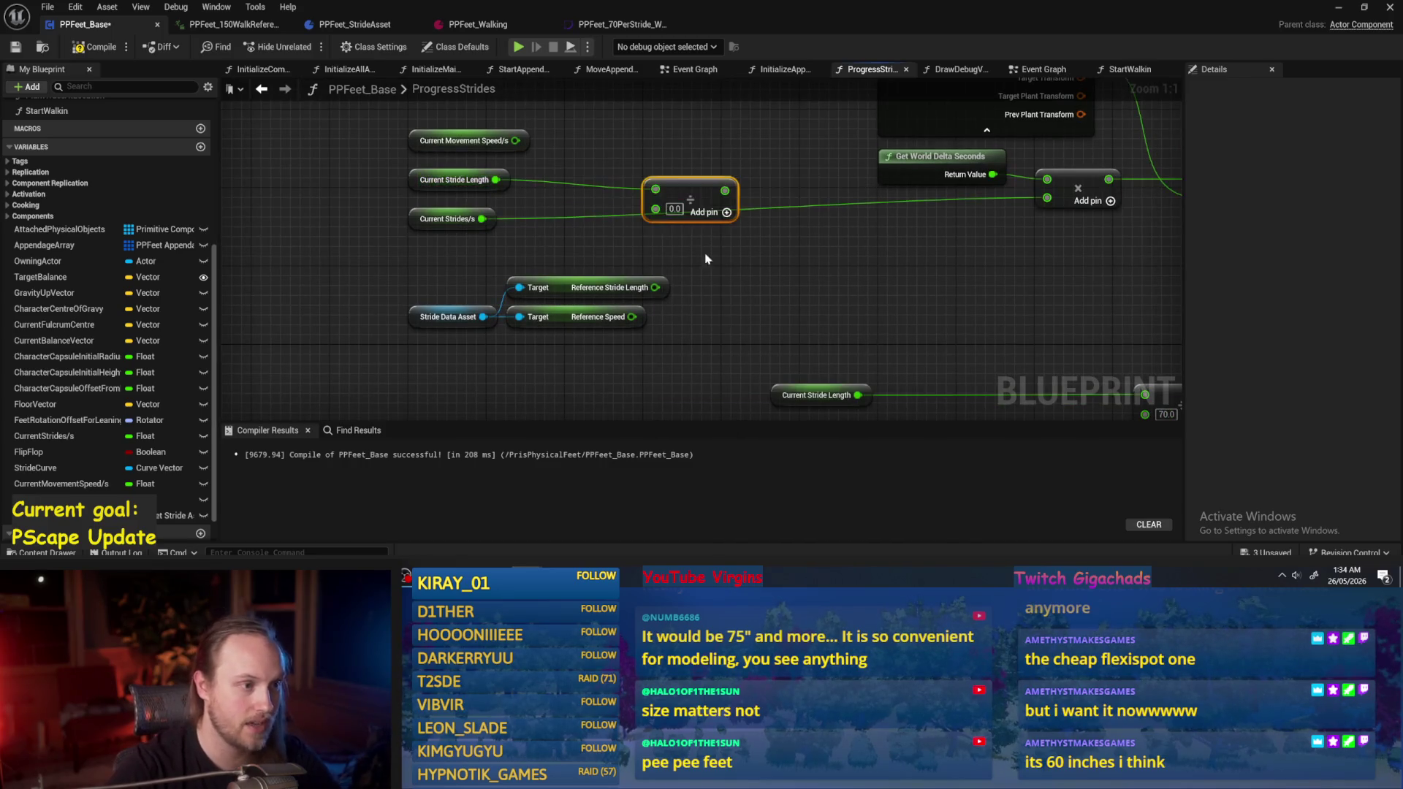
mouse_move(656, 287)
left_mouse_down()
mouse_move(656, 210)
mouse_move(716, 183)
left_mouse_up()
left_click(95, 47)
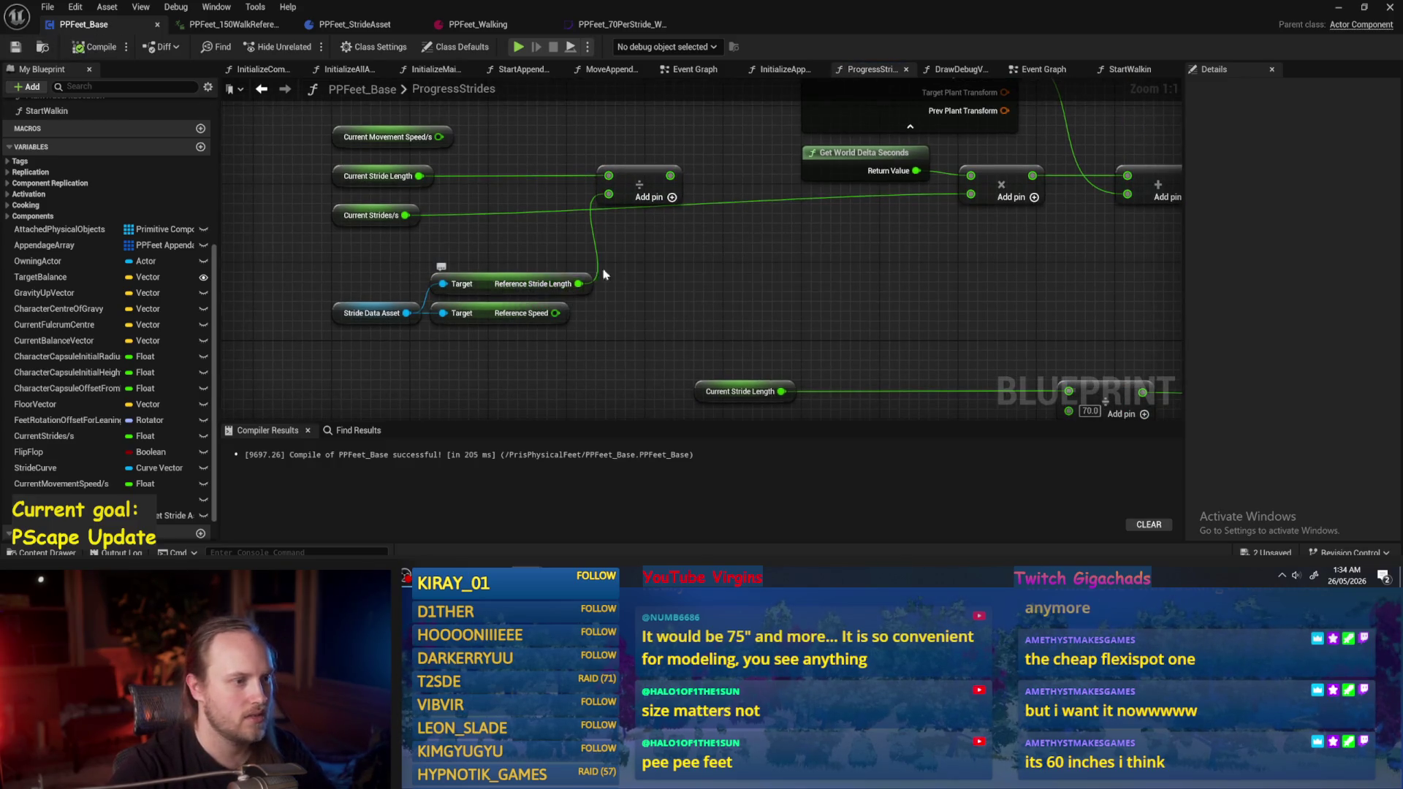
Swap the Divide inputs so Reference Stride Length is divided by Current Stride Length, then compile and save.
left_click_drag(658, 264, 639, 283)
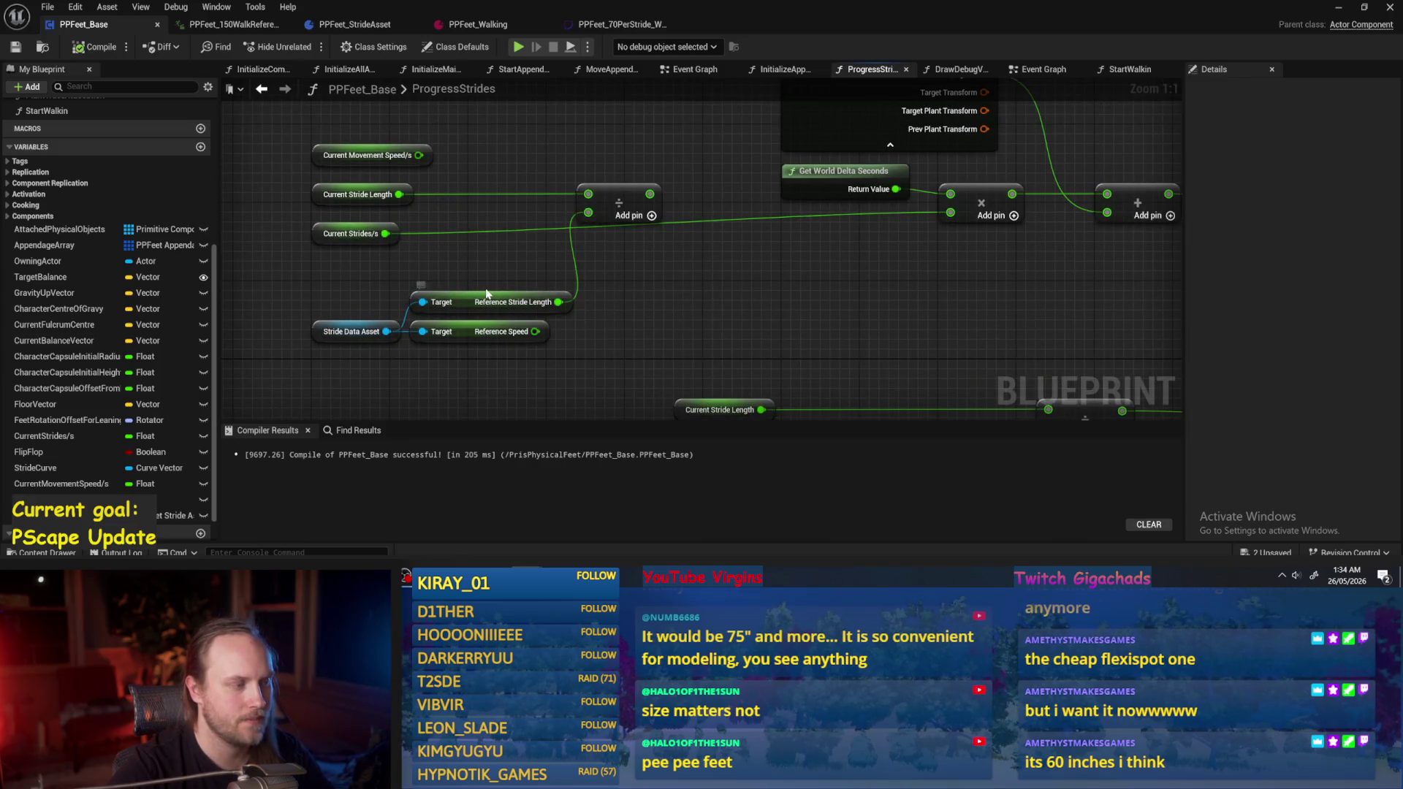
left_click(399, 189)
left_click(612, 229)
left_click_drag(588, 212, 588, 194)
mouse_move(588, 213)
left_mouse_down()
mouse_move(399, 195)
mouse_move(648, 250)
mouse_move(593, 181)
left_mouse_up()
left_click(95, 47)
left_click(16, 47)
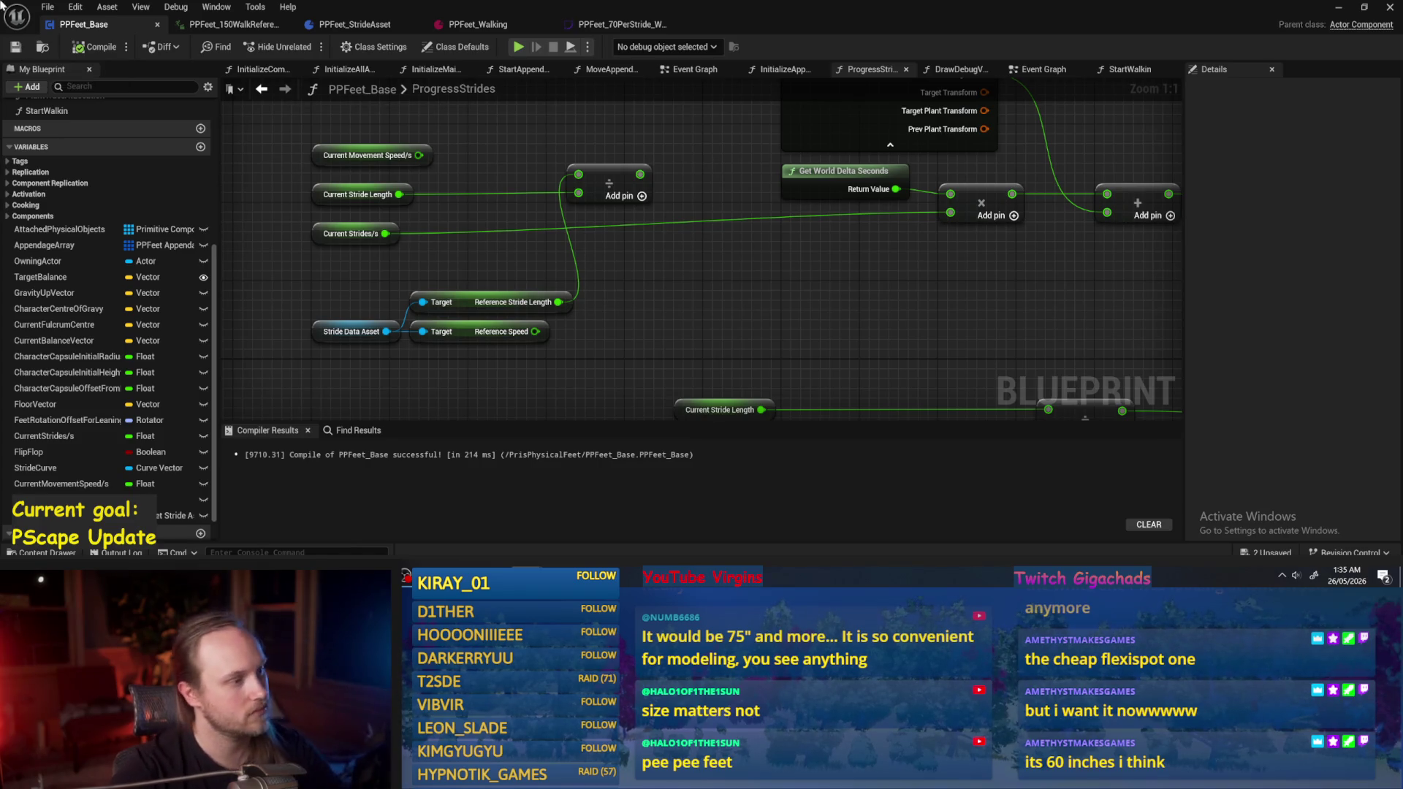
left_click_drag(523, 329, 560, 363)
Shift the For Each Loop and Break PPFeet Appendage Struct nodes left and up.
scroll(642, 338, "down", 3)
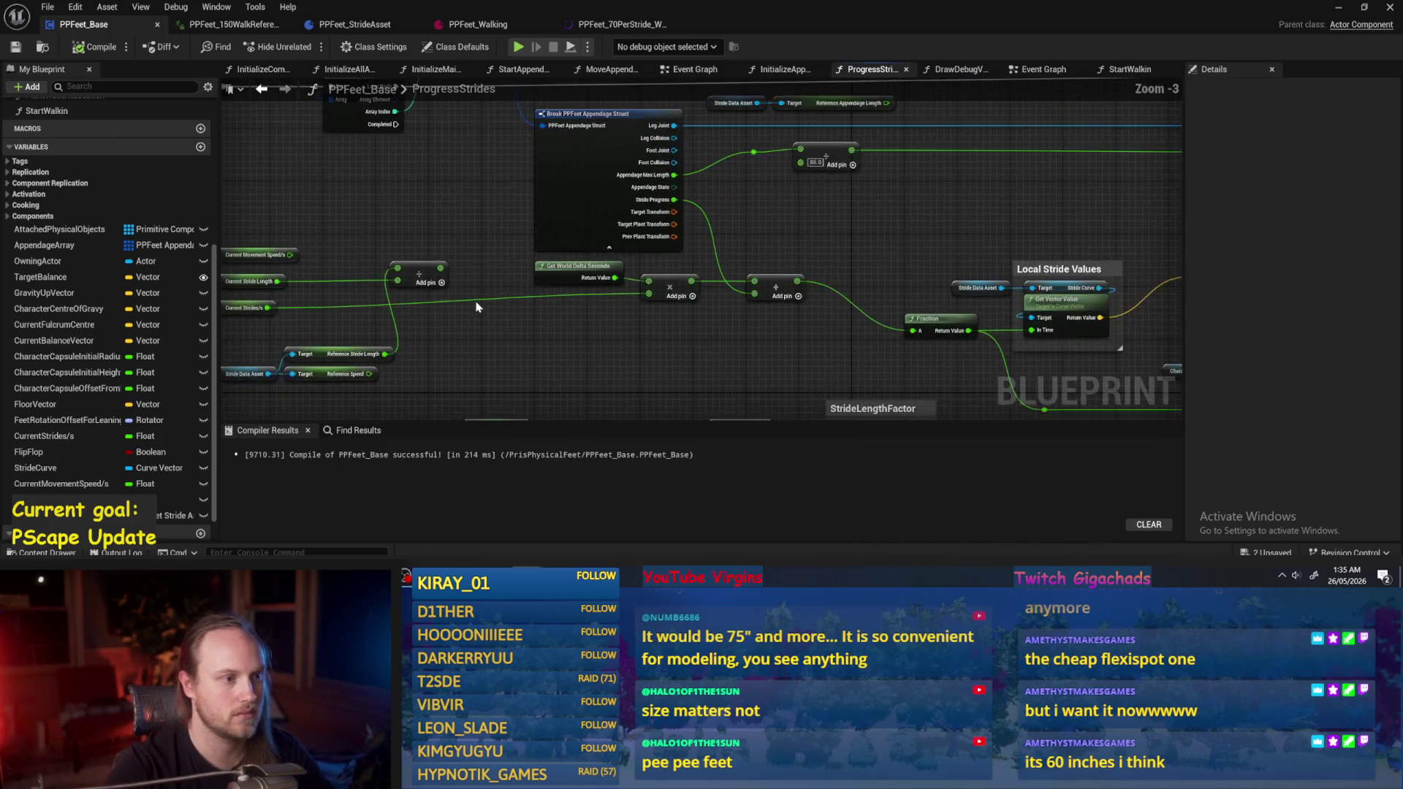
left_click_drag(734, 155, 337, 281)
mouse_move(734, 266)
left_mouse_down()
mouse_move(727, 201)
mouse_move(486, 208)
left_mouse_up()
mouse_move(824, 179)
left_mouse_down()
mouse_move(792, 223)
mouse_move(808, 204)
mouse_move(779, 194)
left_mouse_up()
left_click(824, 197)
scroll(765, 264, "up", 1)
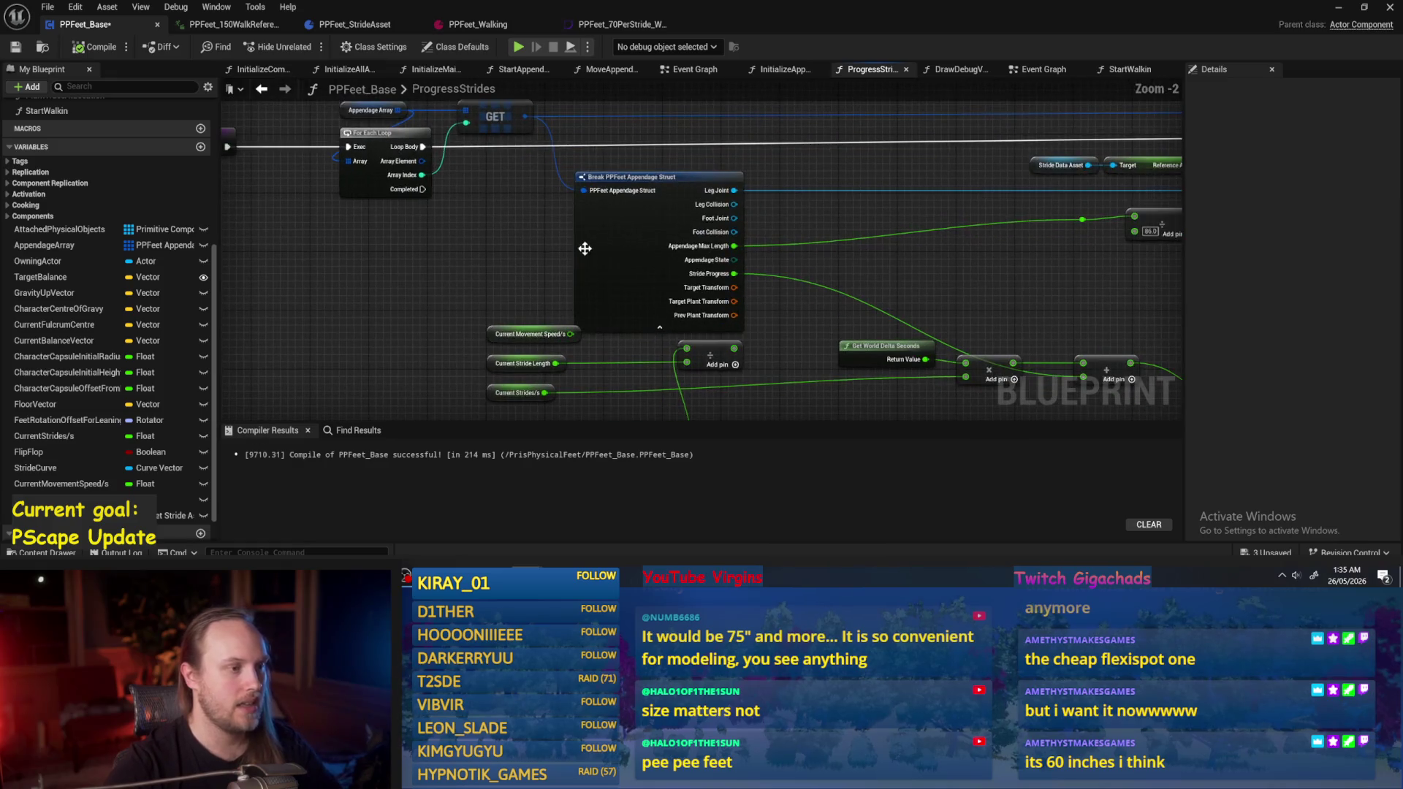
left_click_drag(591, 244, 546, 229)
left_click(725, 245)
left_click_drag(725, 245, 626, 217)
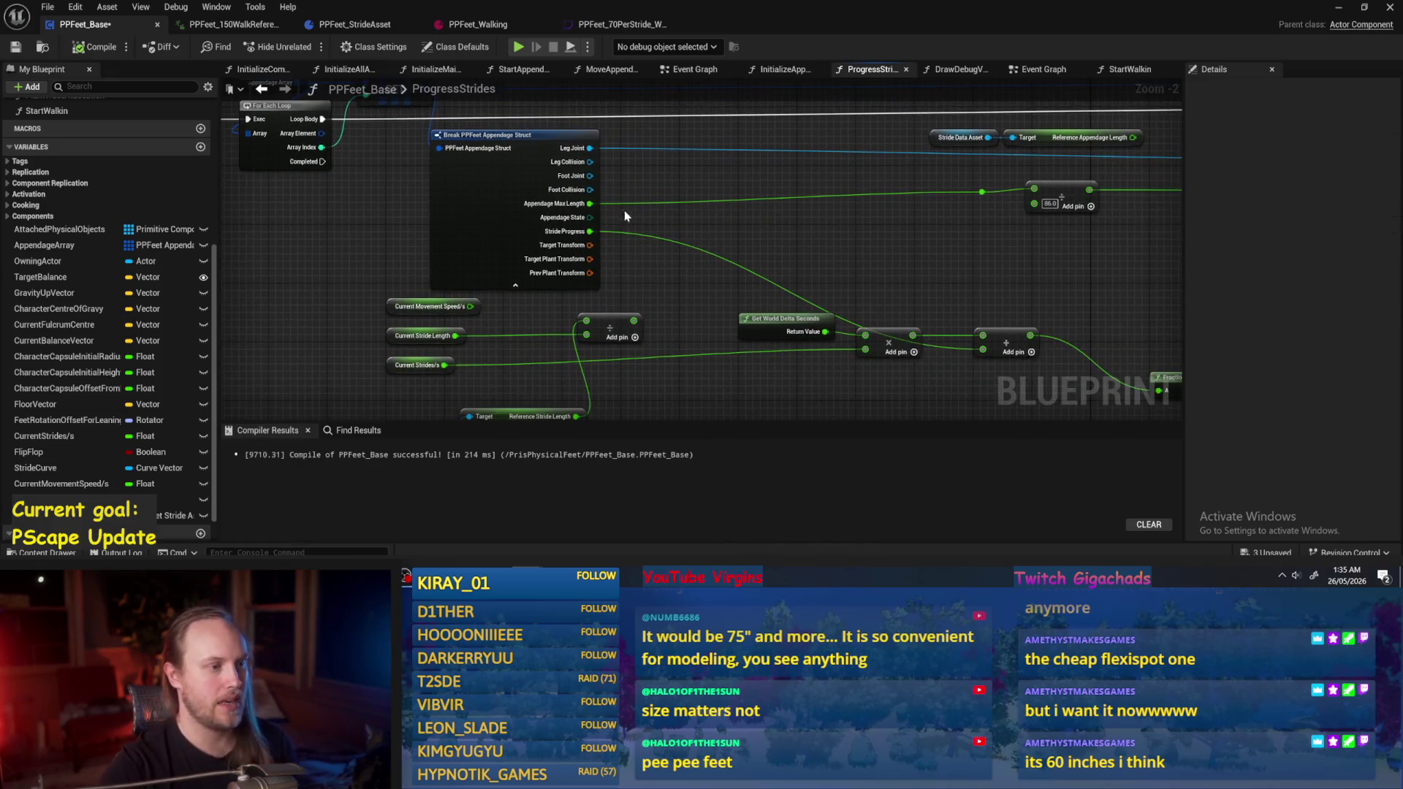
Add a Reference Appendage Length getter off Stride Data Asset near the Break struct, then compile and save.
left_click_drag(434, 384, 466, 313)
left_click_drag(496, 367, 523, 308)
type("eg")
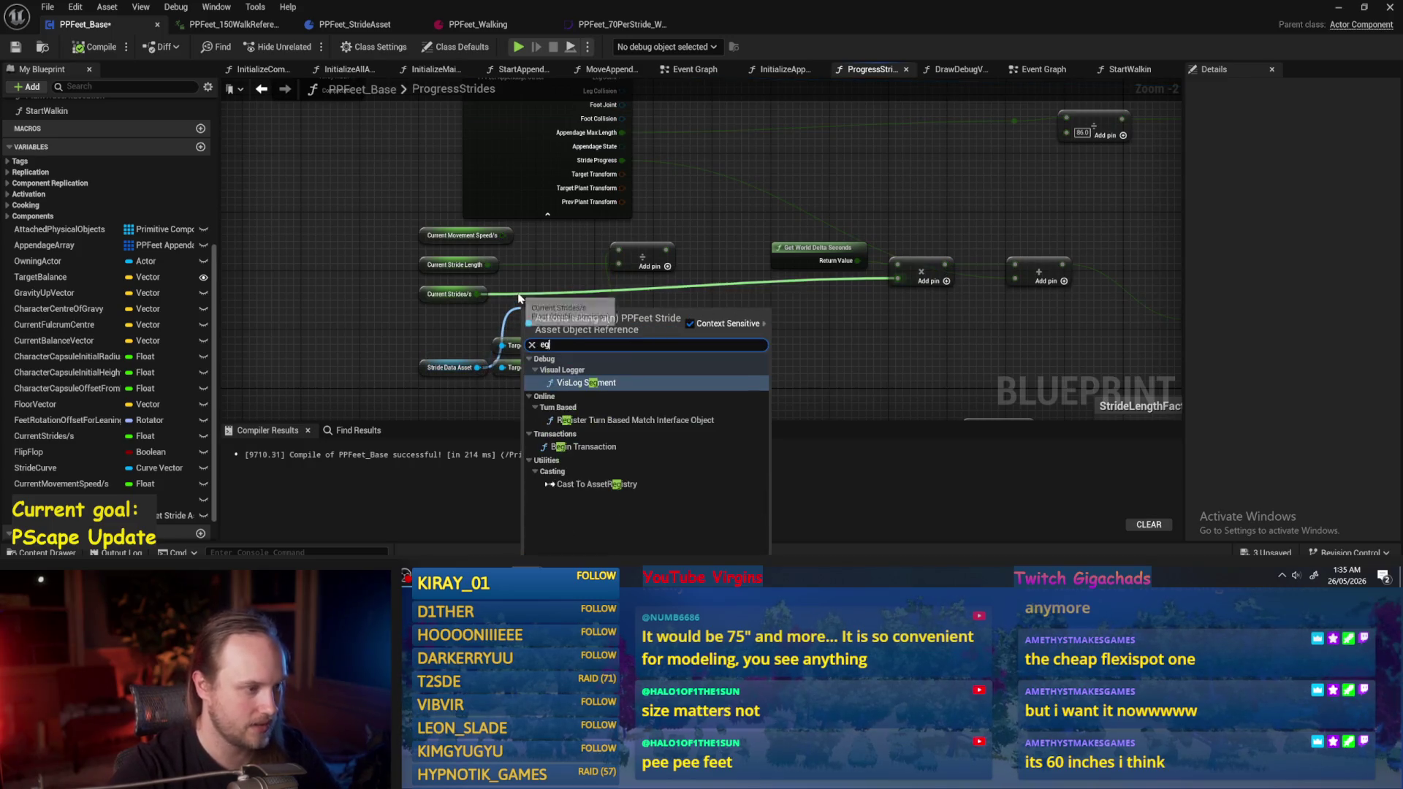
type(" le")
key("BackSpace")
key("BackSpace")
key("BackSpace")
type("a")
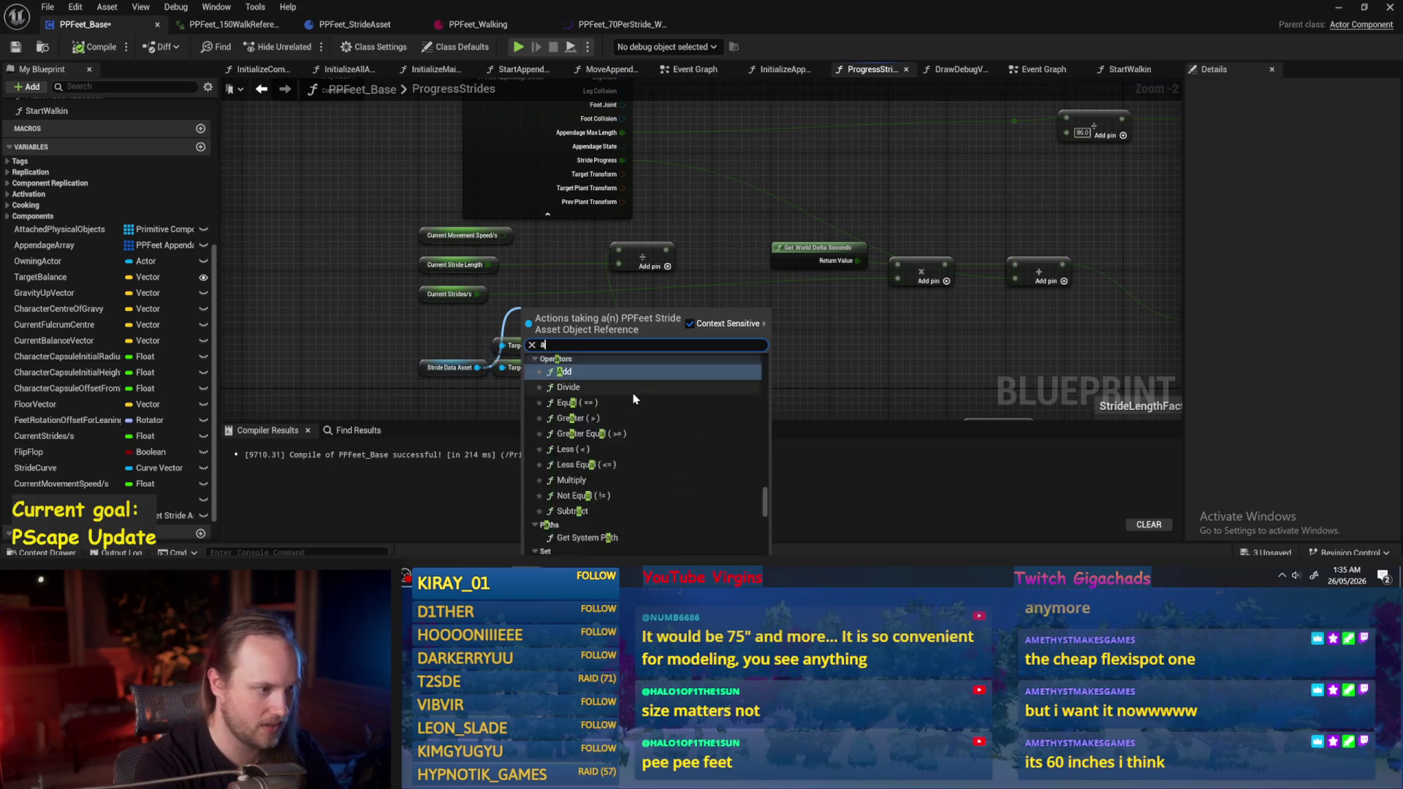
type("ppen")
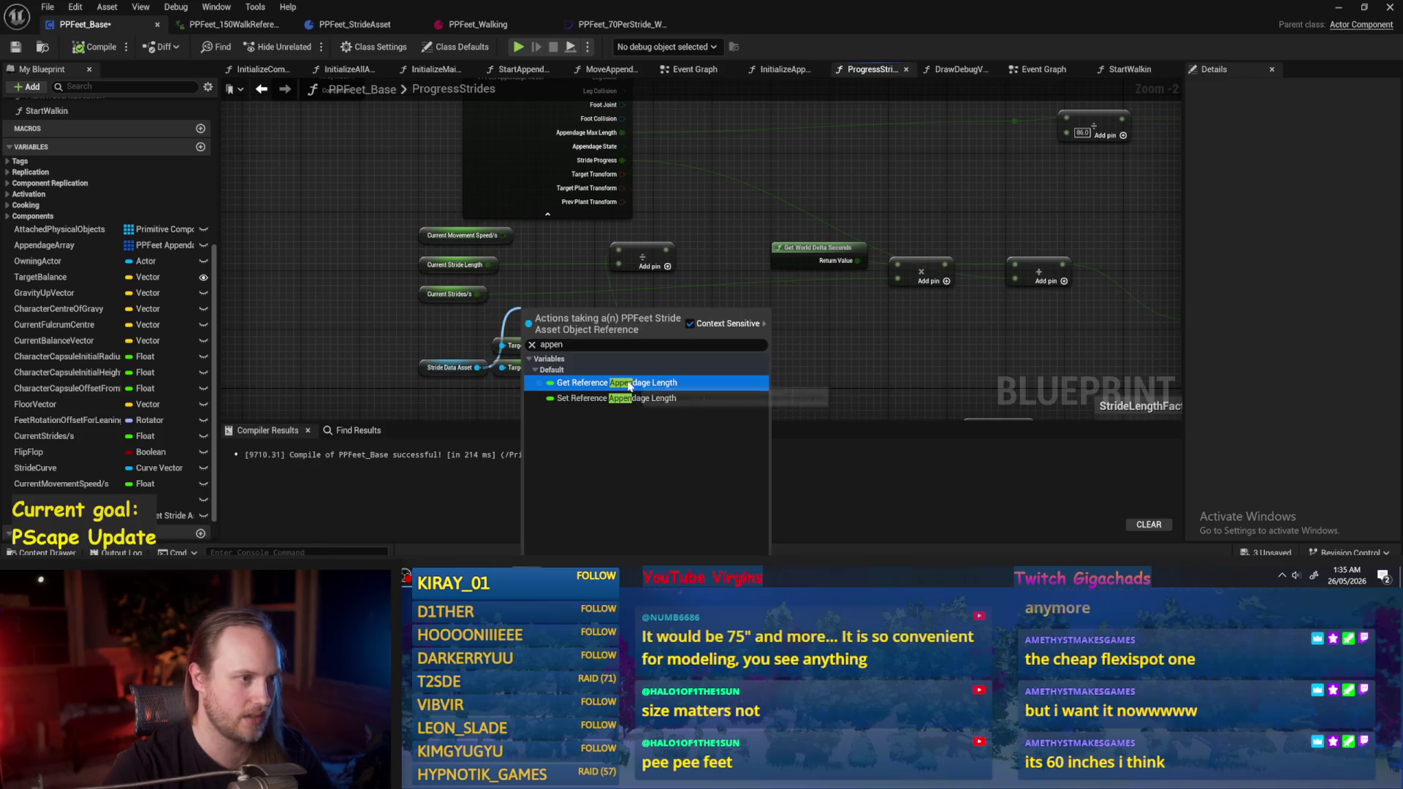
left_click(628, 383)
mouse_move(557, 315)
left_mouse_down()
mouse_move(643, 272)
mouse_move(700, 208)
left_mouse_up()
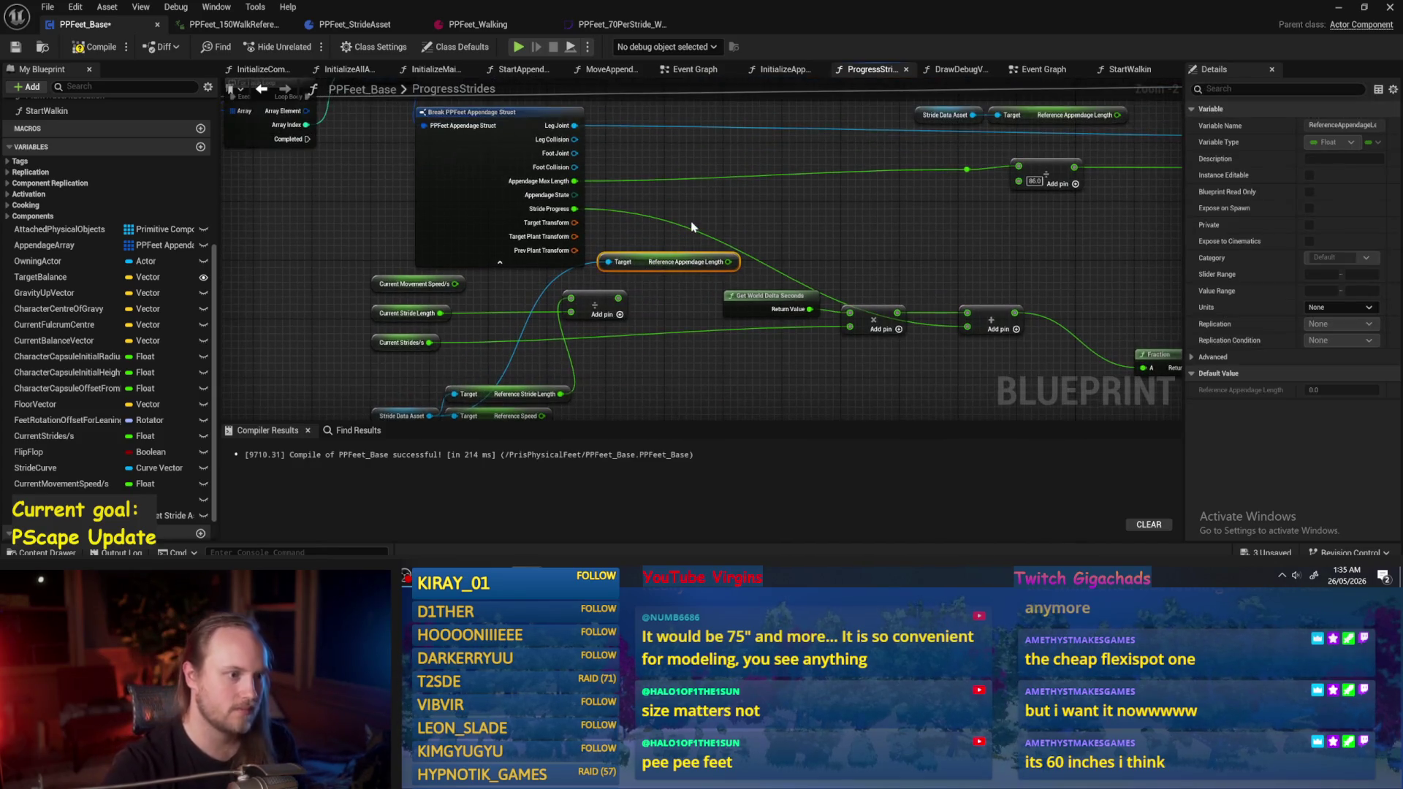
left_click(695, 227)
left_click(98, 46)
left_click(16, 46)
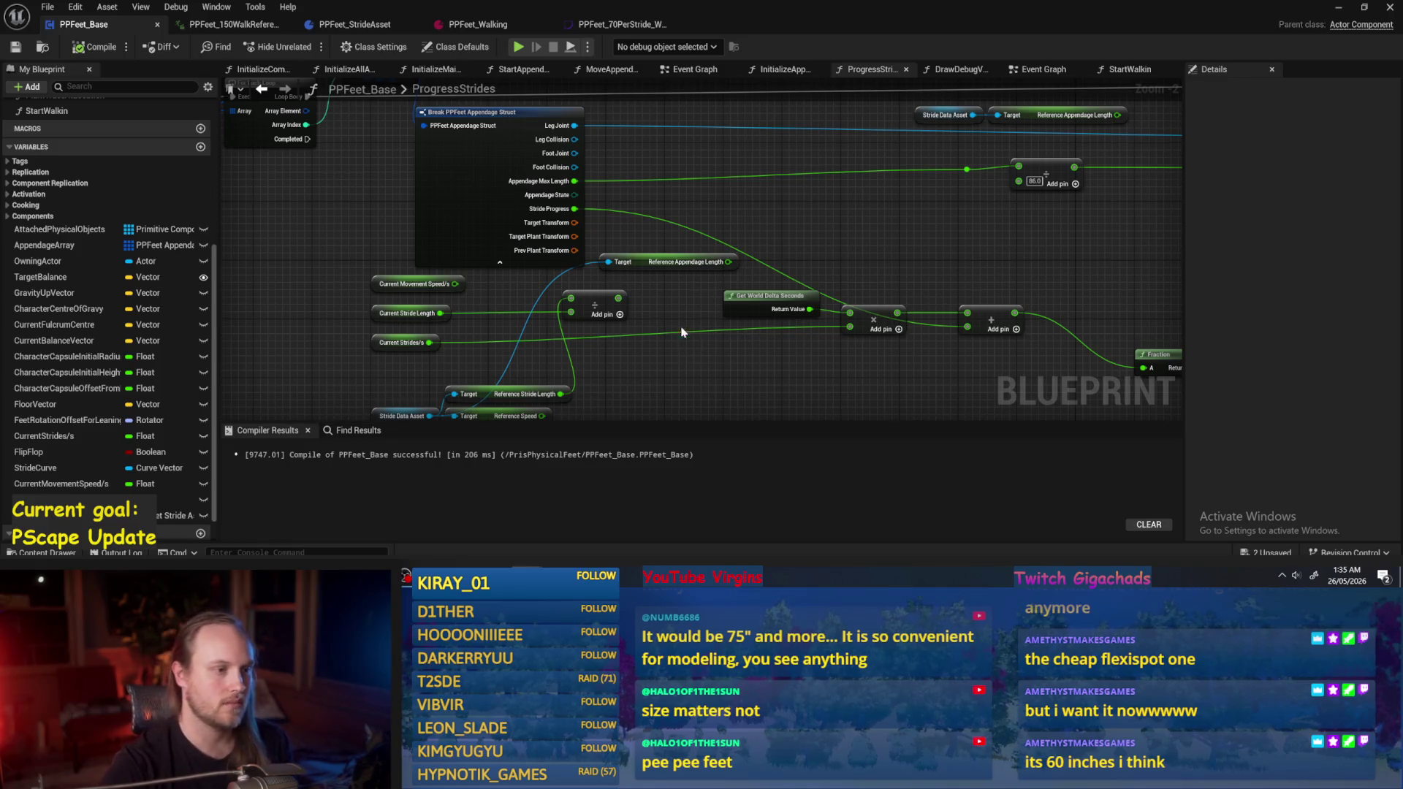
mouse_move(652, 225)
left_mouse_down()
mouse_move(695, 173)
mouse_move(762, 166)
left_mouse_up()
Compile and save the PPFeet_Base blueprint, then bring the Break struct and vector nodes into view.
left_click(654, 208)
left_click(15, 47)
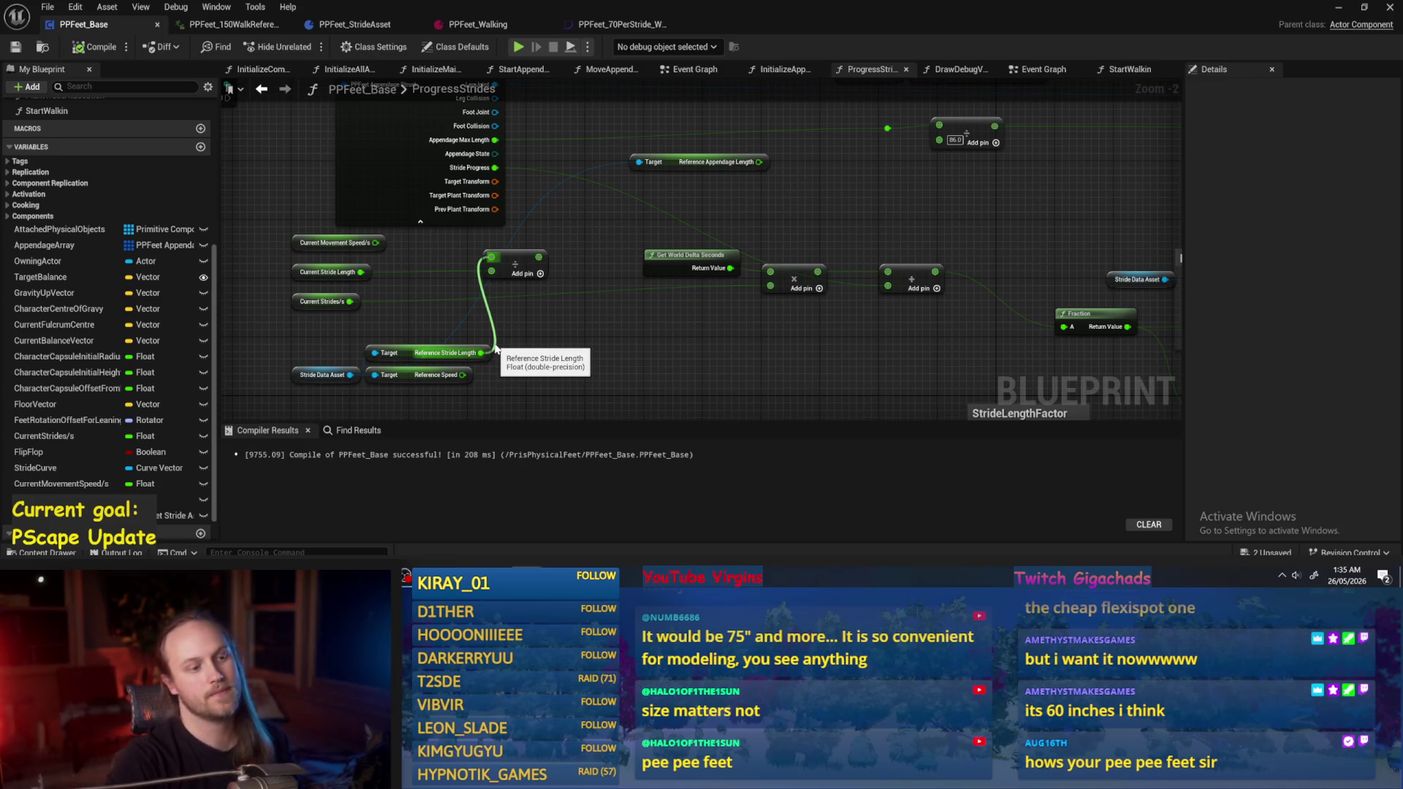
left_click_drag(983, 276, 769, 310)
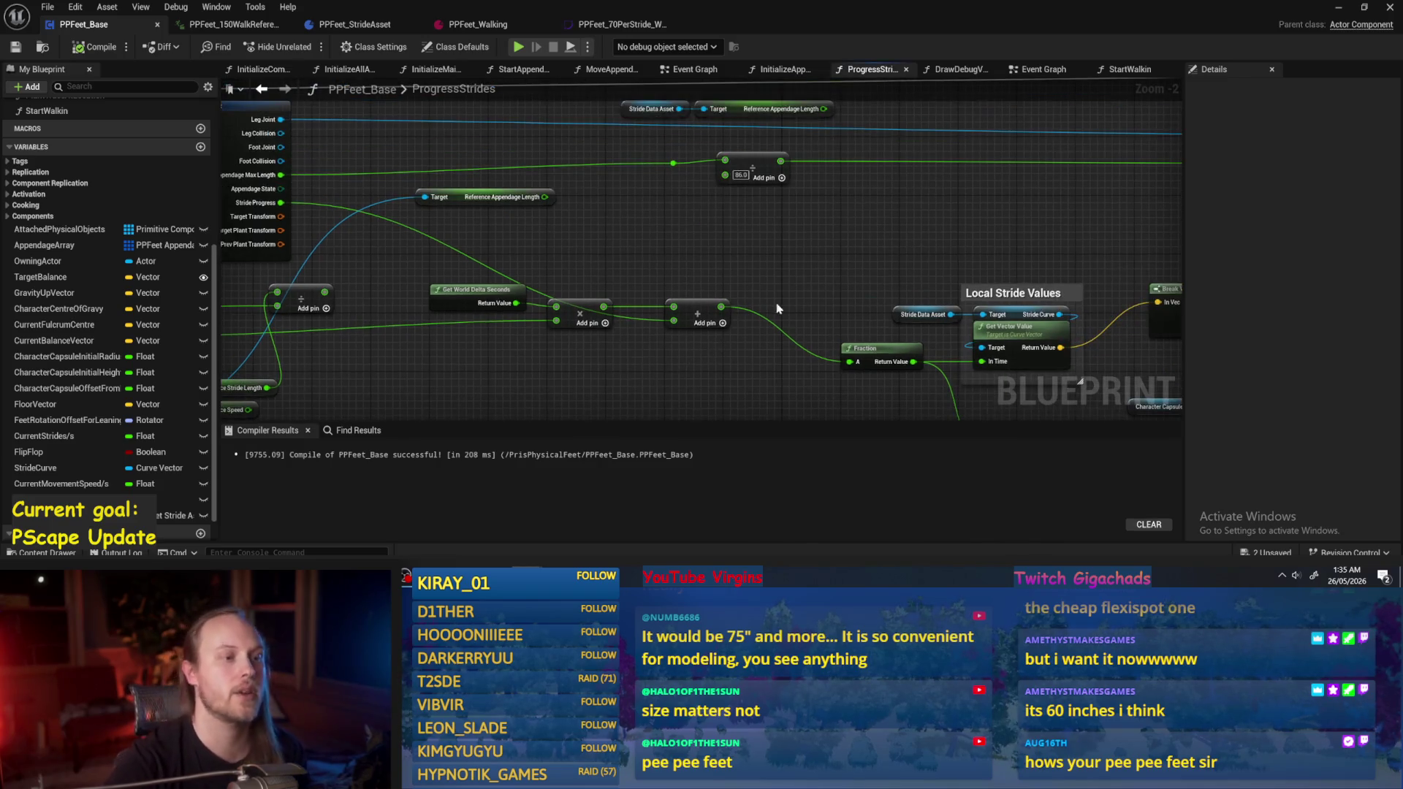
mouse_move(740, 260)
left_mouse_down()
mouse_move(551, 244)
mouse_move(754, 244)
left_mouse_up()
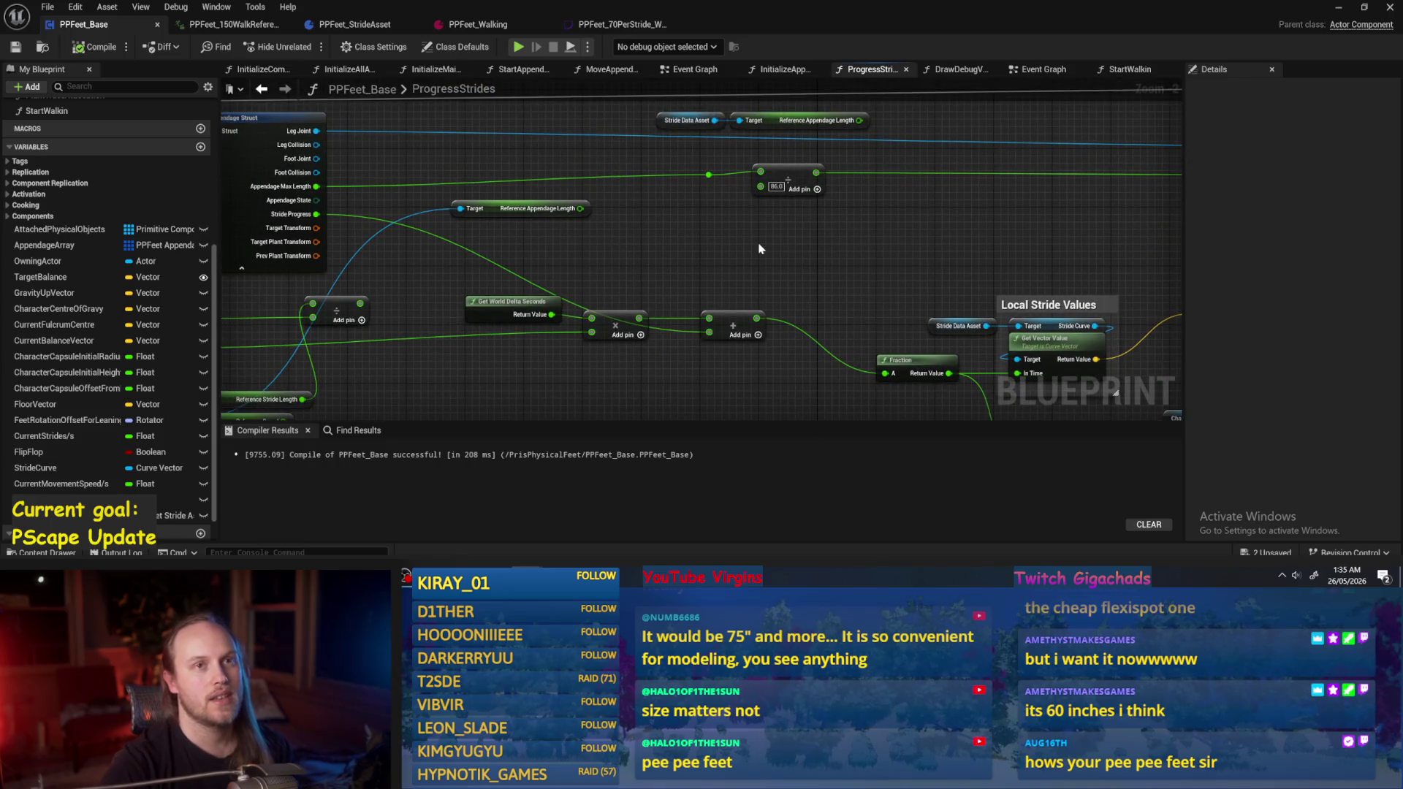
left_click_drag(598, 284, 734, 298)
left_click_drag(927, 292, 916, 362)
Reposition the Stride Data Asset and Reference Stride Length/Speed nodes, then save and recompile.
mouse_move(650, 176)
left_mouse_down()
mouse_move(939, 289)
mouse_move(840, 235)
left_mouse_up()
left_click_drag(696, 231, 735, 143)
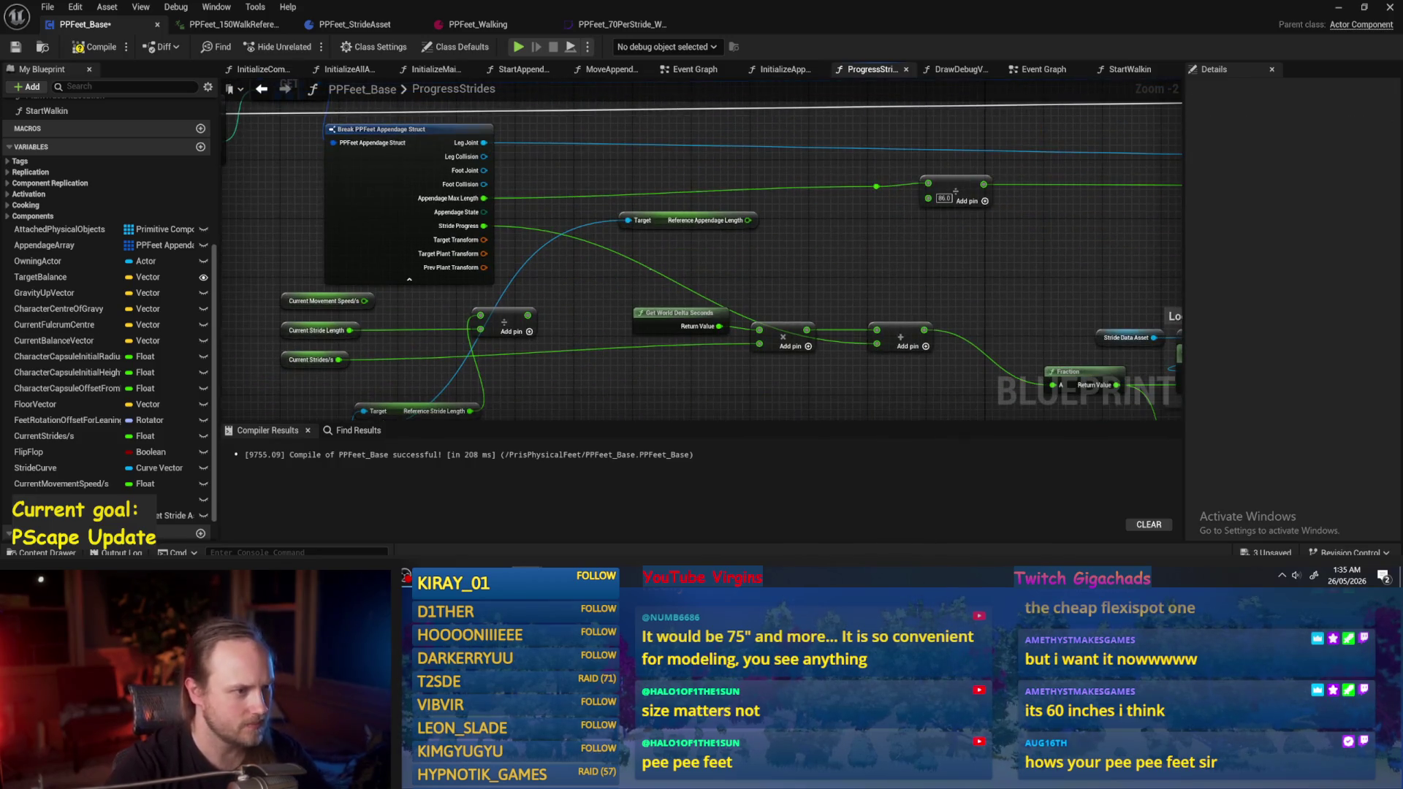
left_click_drag(447, 363, 553, 305)
left_click_drag(333, 373, 324, 351)
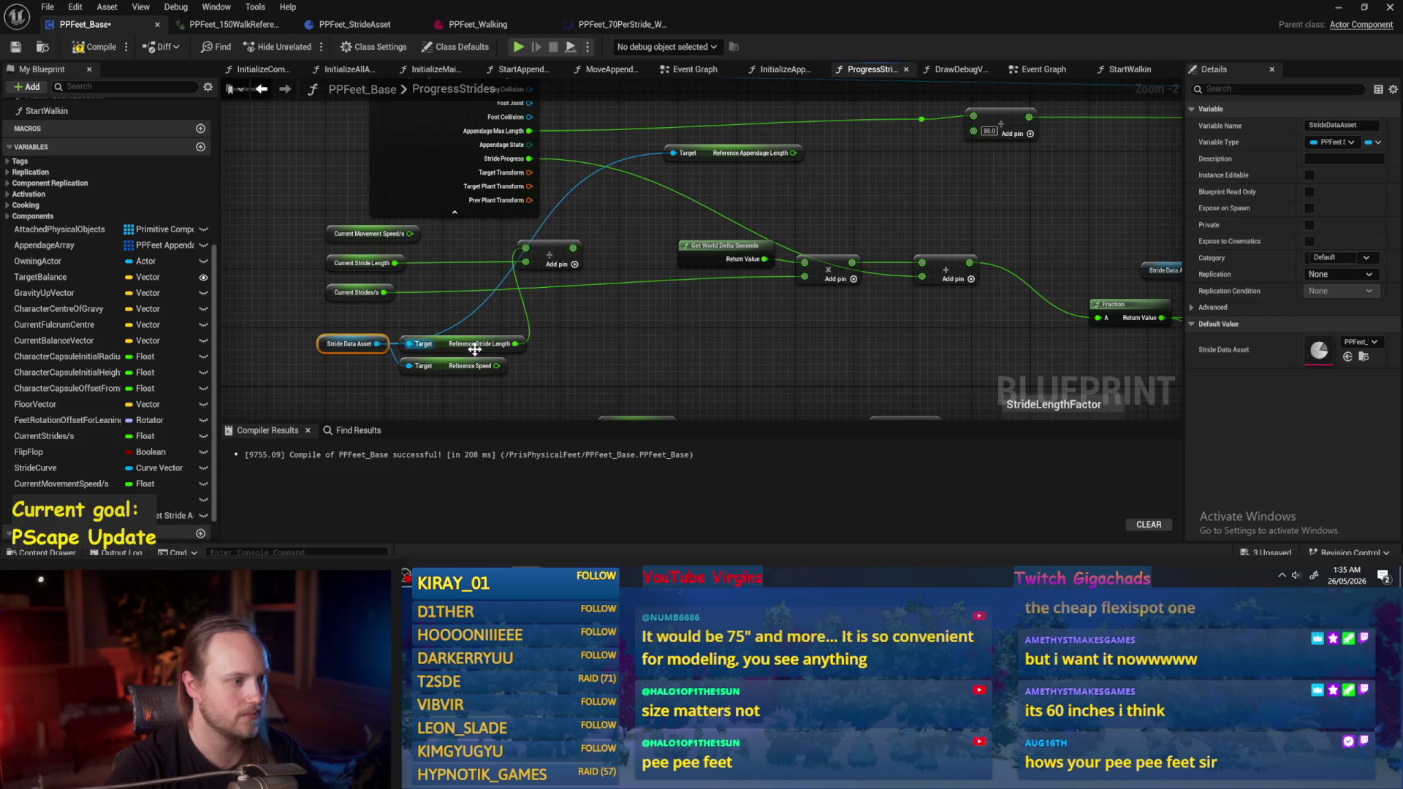
mouse_move(564, 335)
left_mouse_down()
mouse_move(442, 372)
mouse_move(501, 344)
left_mouse_up()
left_click(687, 333)
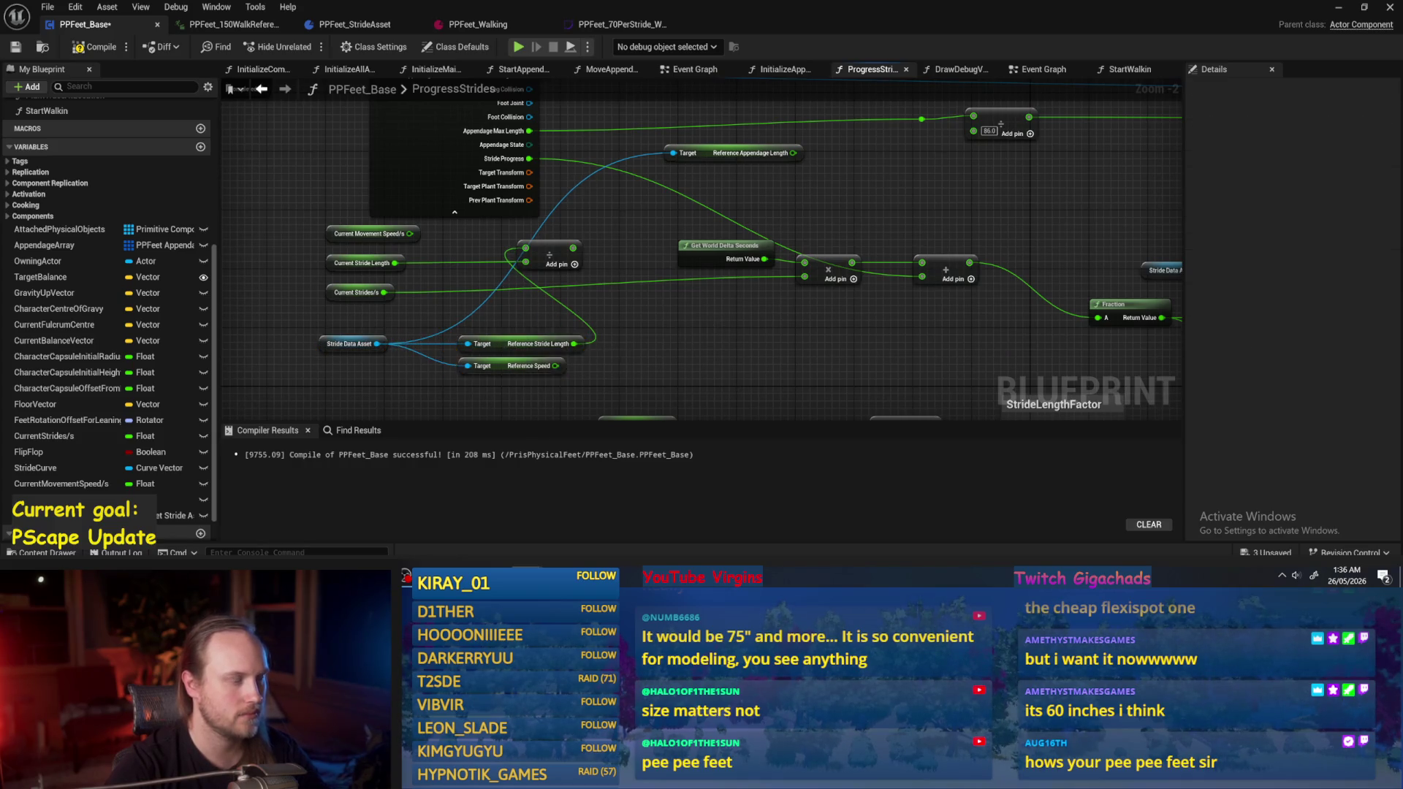
left_click_drag(687, 333, 656, 341)
key("ctrl+s")
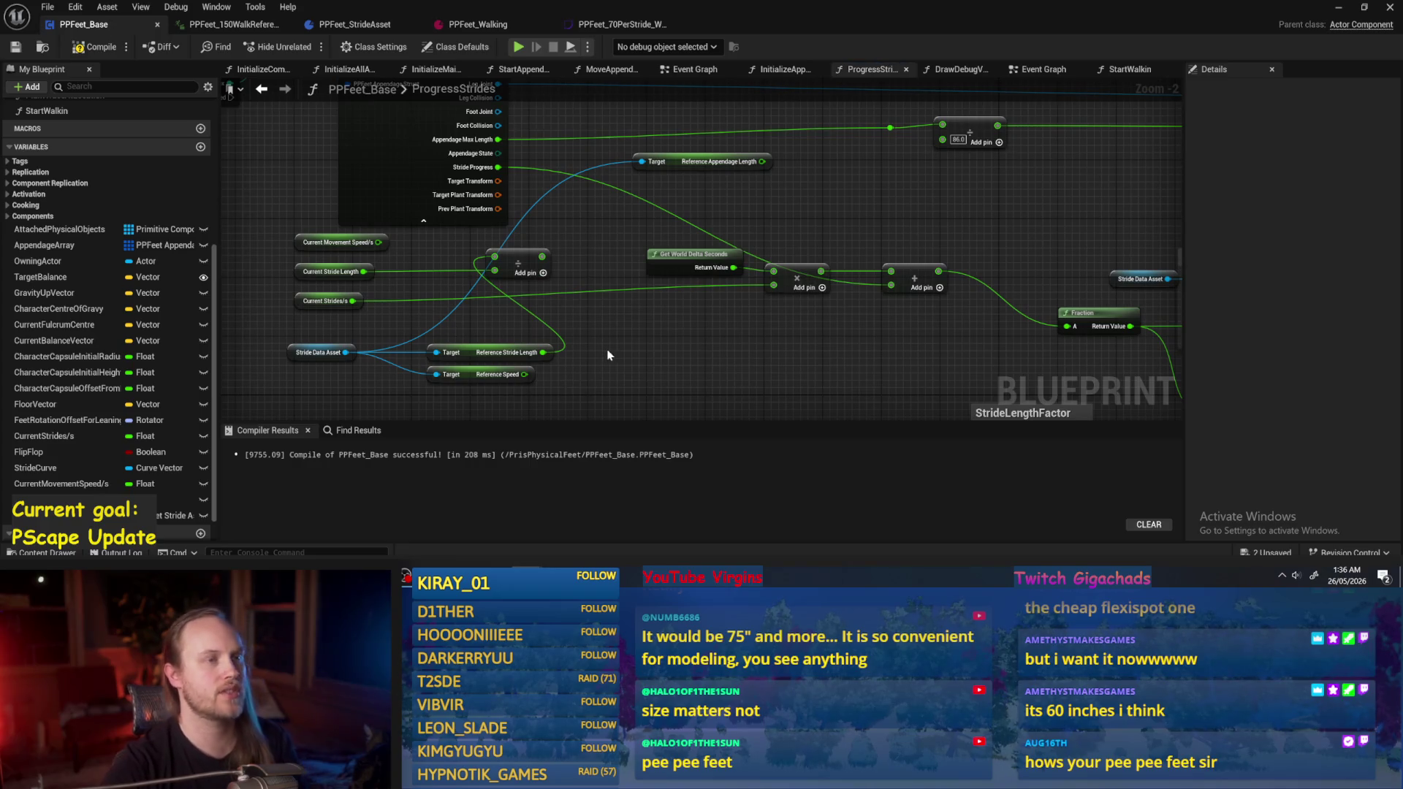
left_click(95, 46)
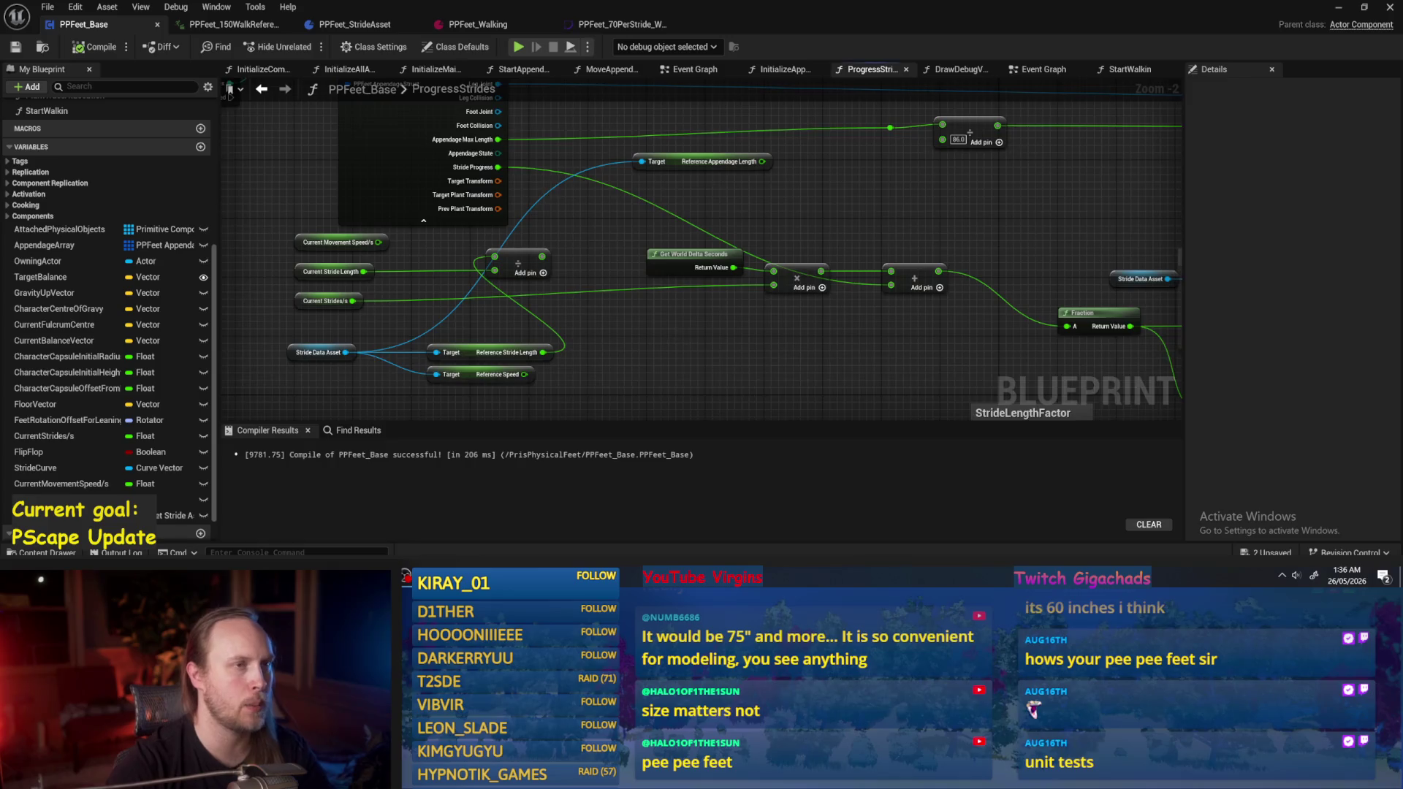
Move the reference getter nodes left, compile and save, and switch to PPFeet_150WalkReference.
left_click_drag(674, 334, 686, 322)
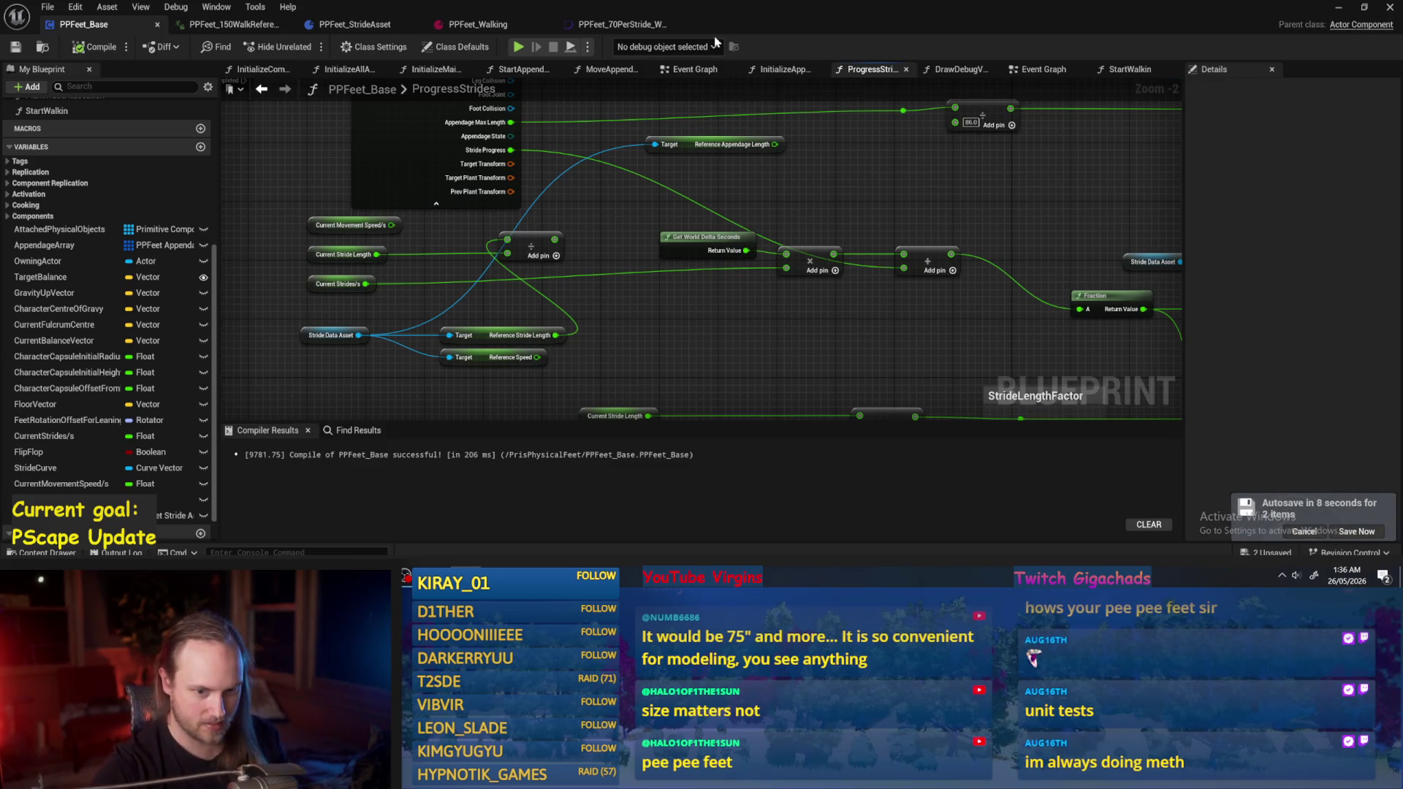
scroll(638, 247, "up", 1)
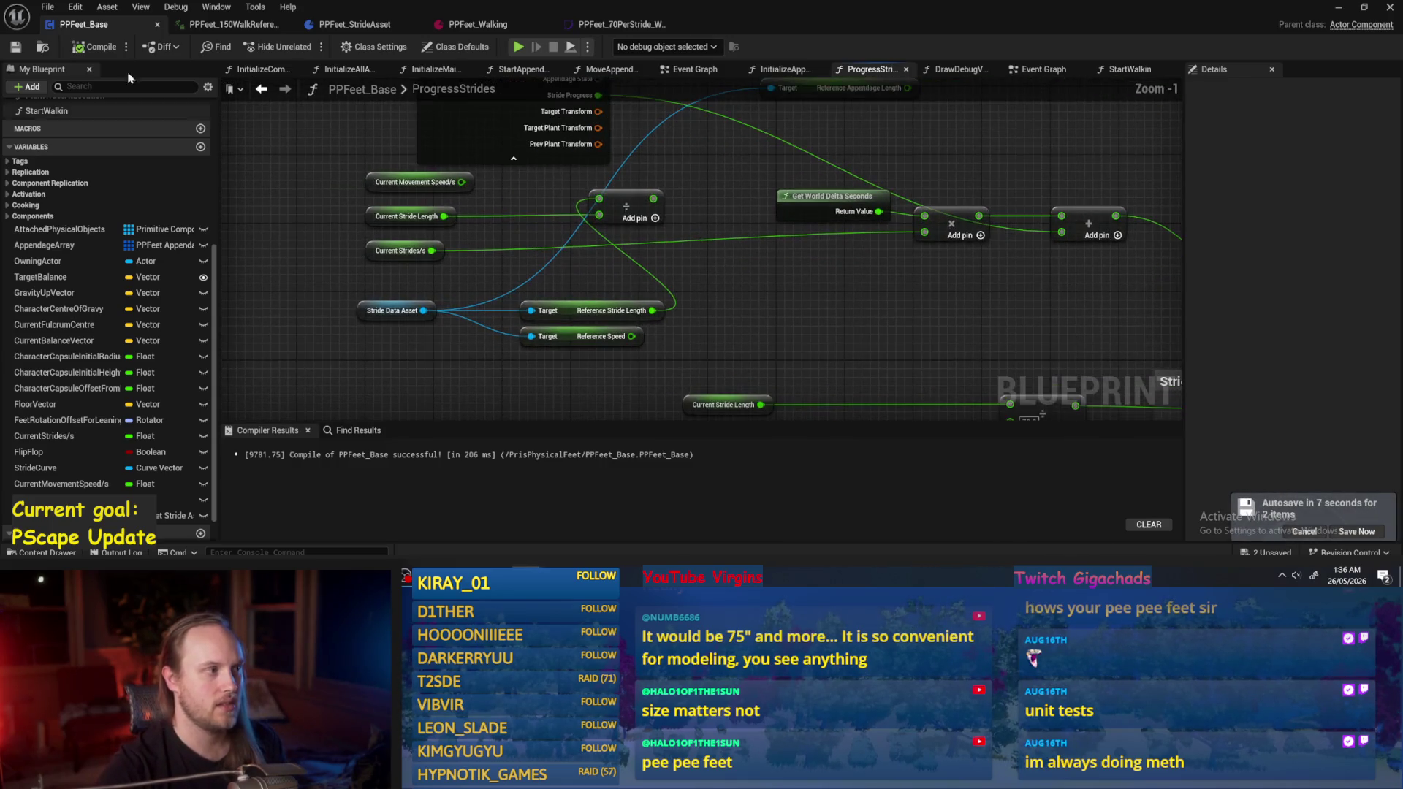
left_click_drag(747, 322, 756, 285)
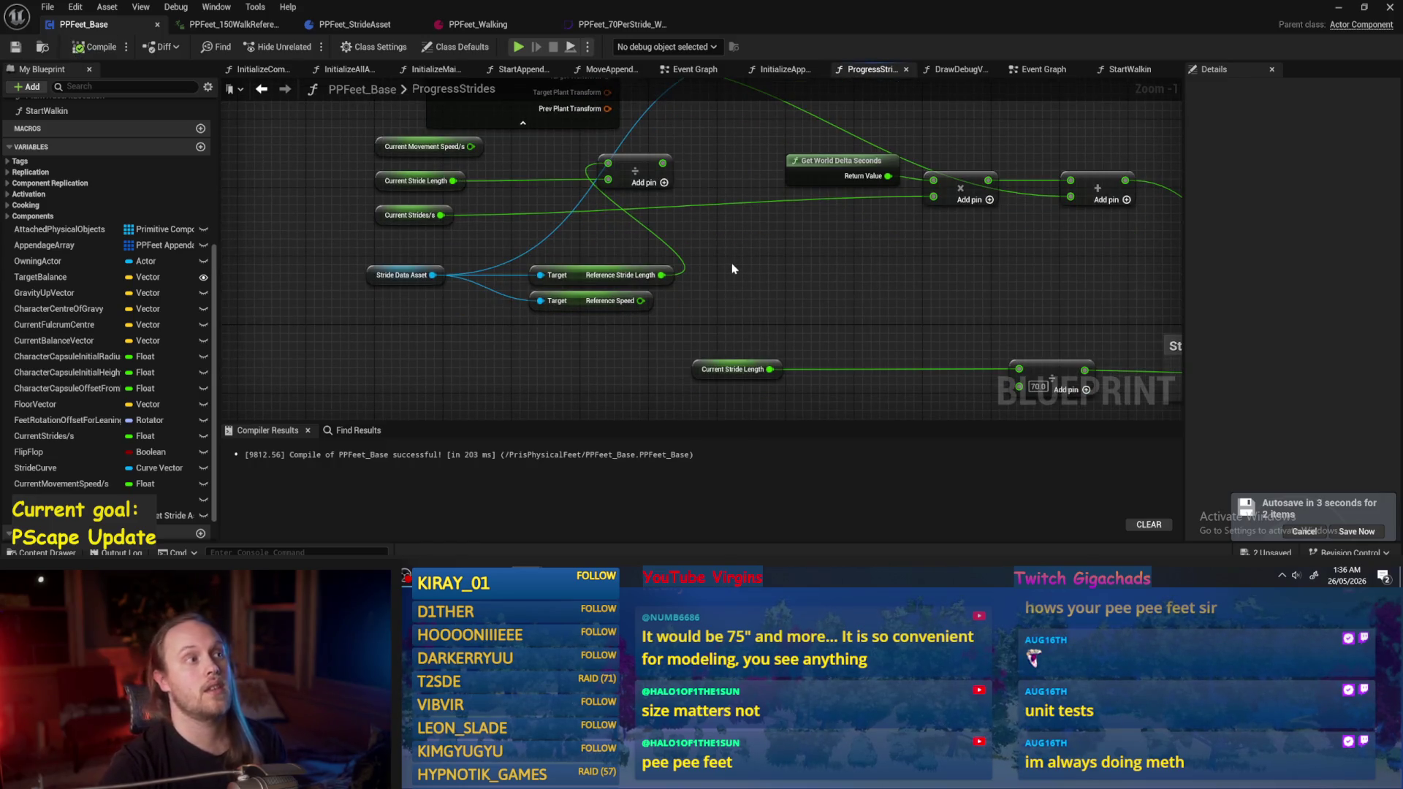
mouse_move(573, 355)
left_mouse_down()
mouse_move(528, 265)
mouse_move(525, 281)
mouse_move(499, 280)
left_mouse_up()
left_click(96, 46)
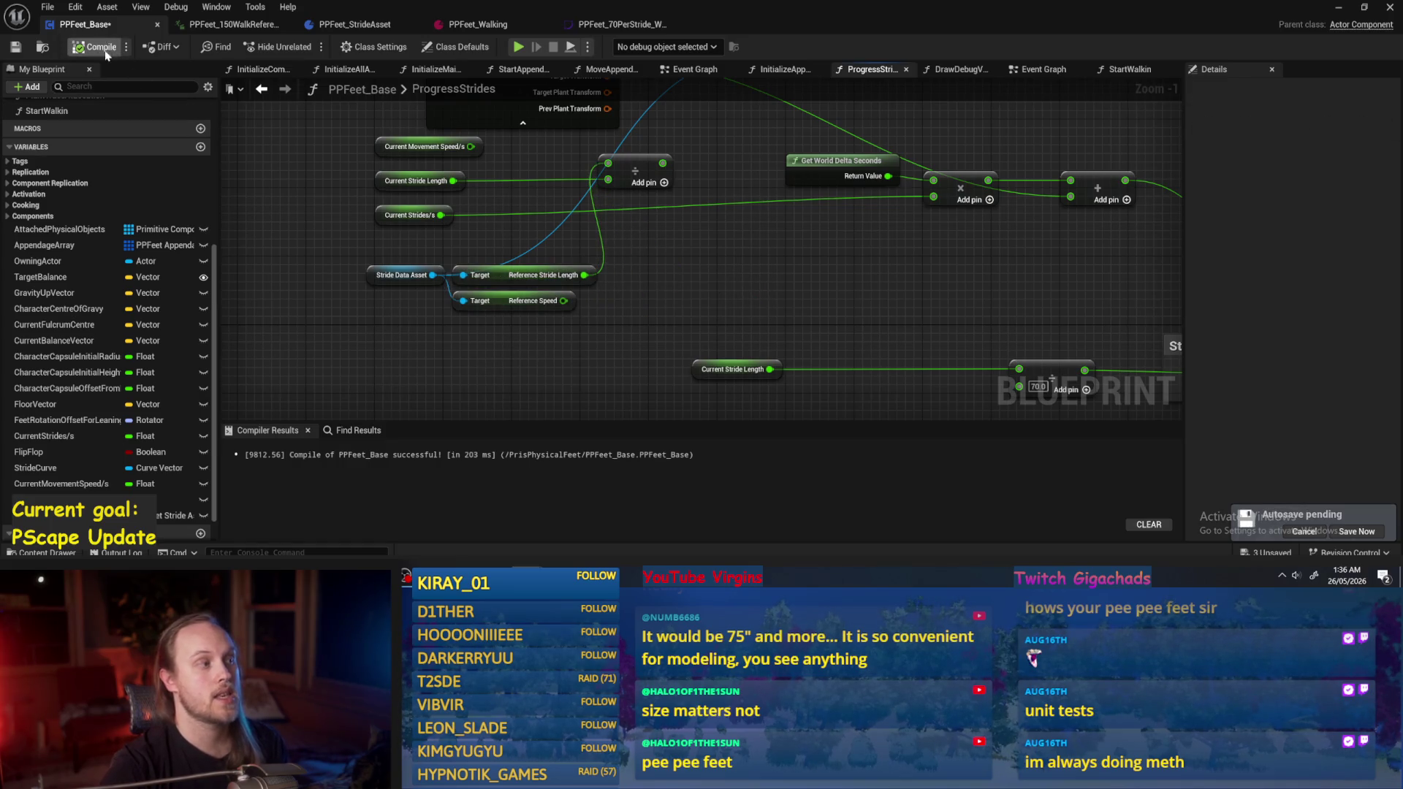
left_click(16, 48)
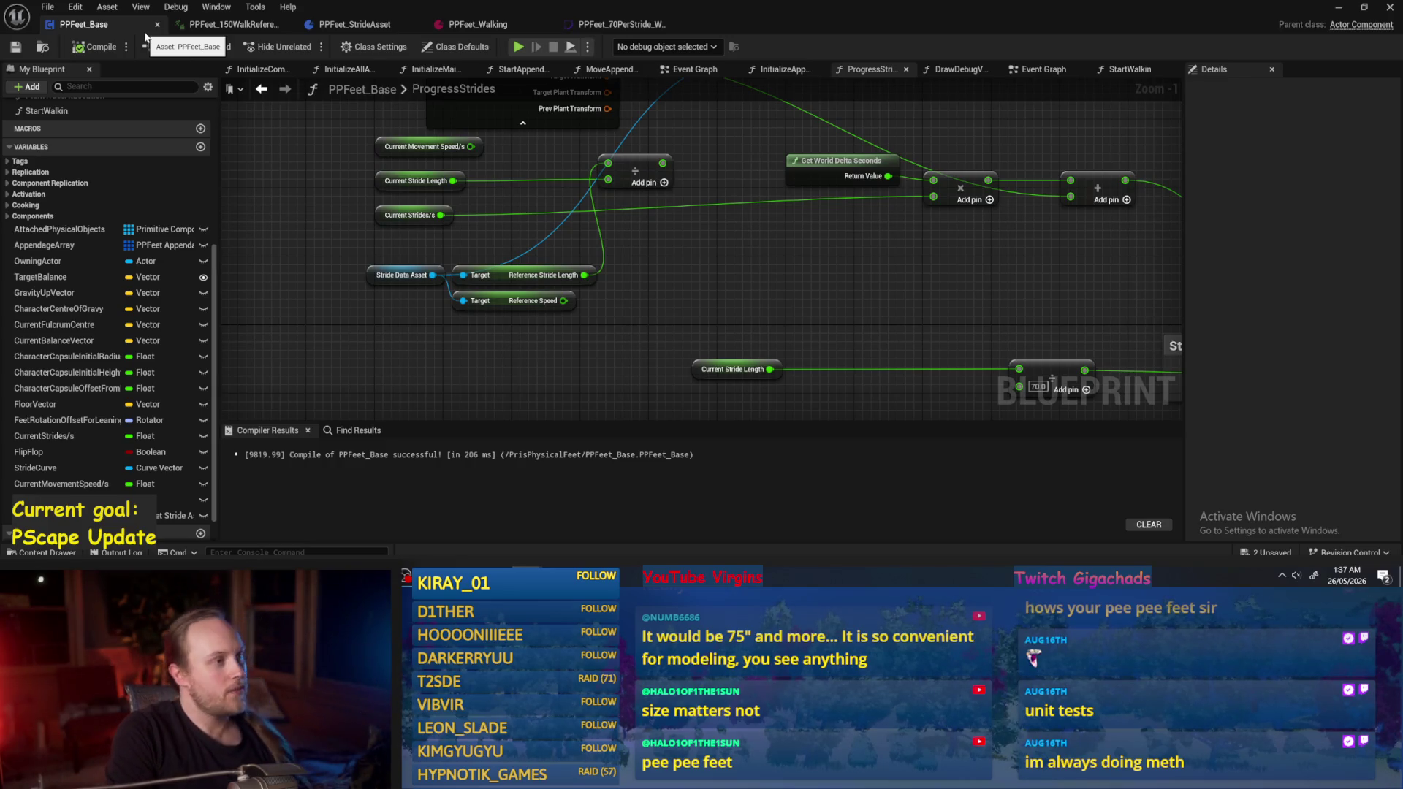
left_click(238, 24)
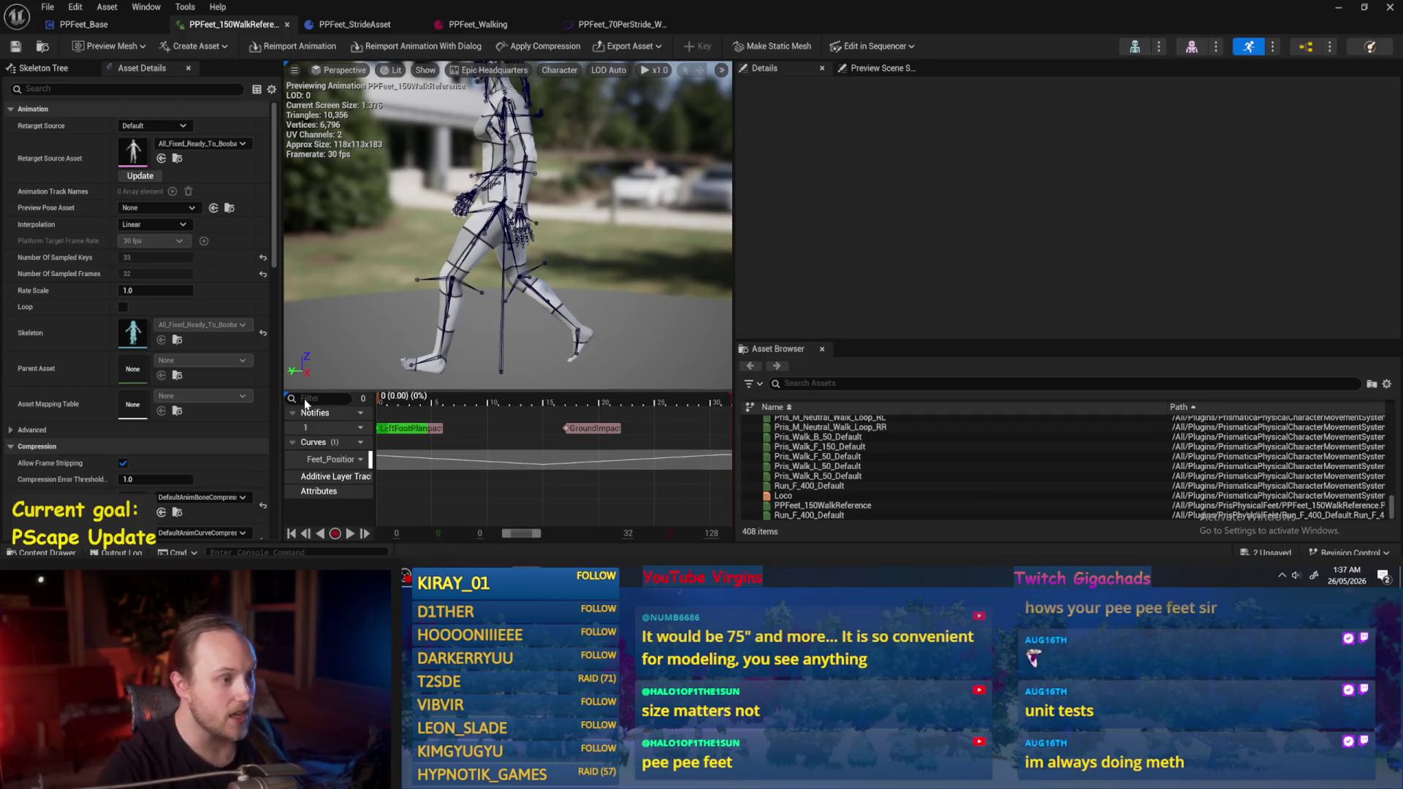
left_click_drag(405, 398, 751, 400)
scroll(540, 255, "down", 3)
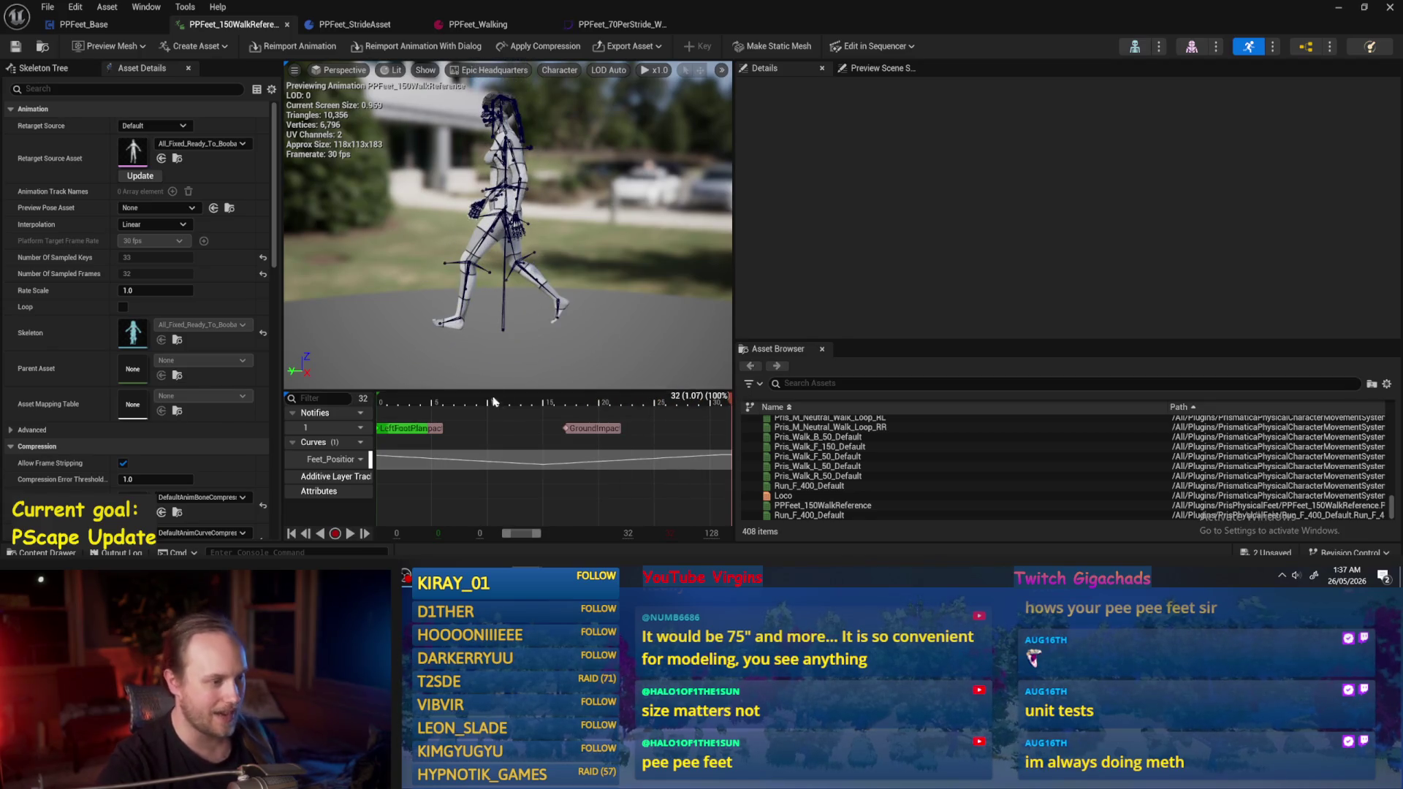
mouse_move(496, 406)
left_mouse_down()
mouse_move(367, 407)
mouse_move(735, 399)
left_mouse_up()
left_click_drag(828, 401, 219, 407)
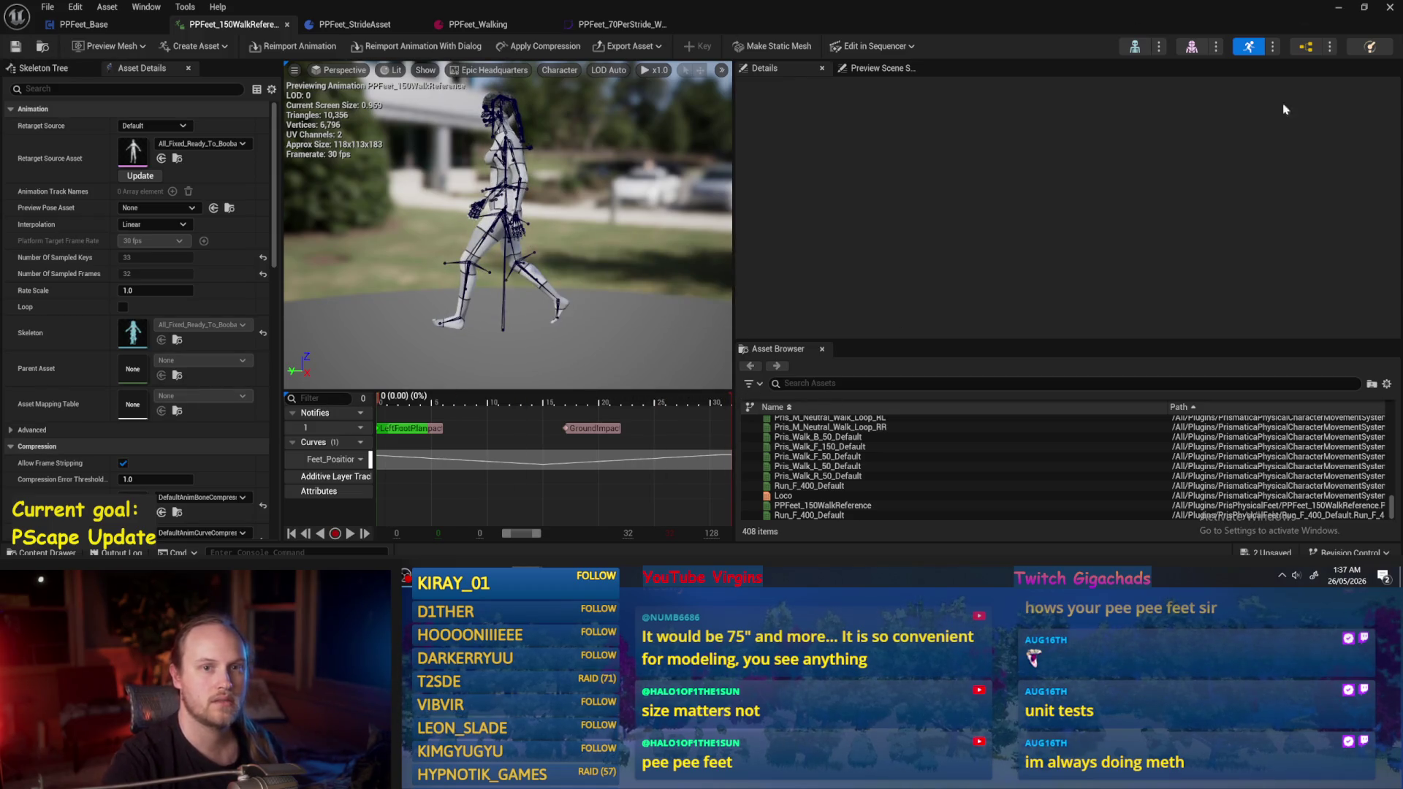
left_click(1340, 10)
key("alt+p")
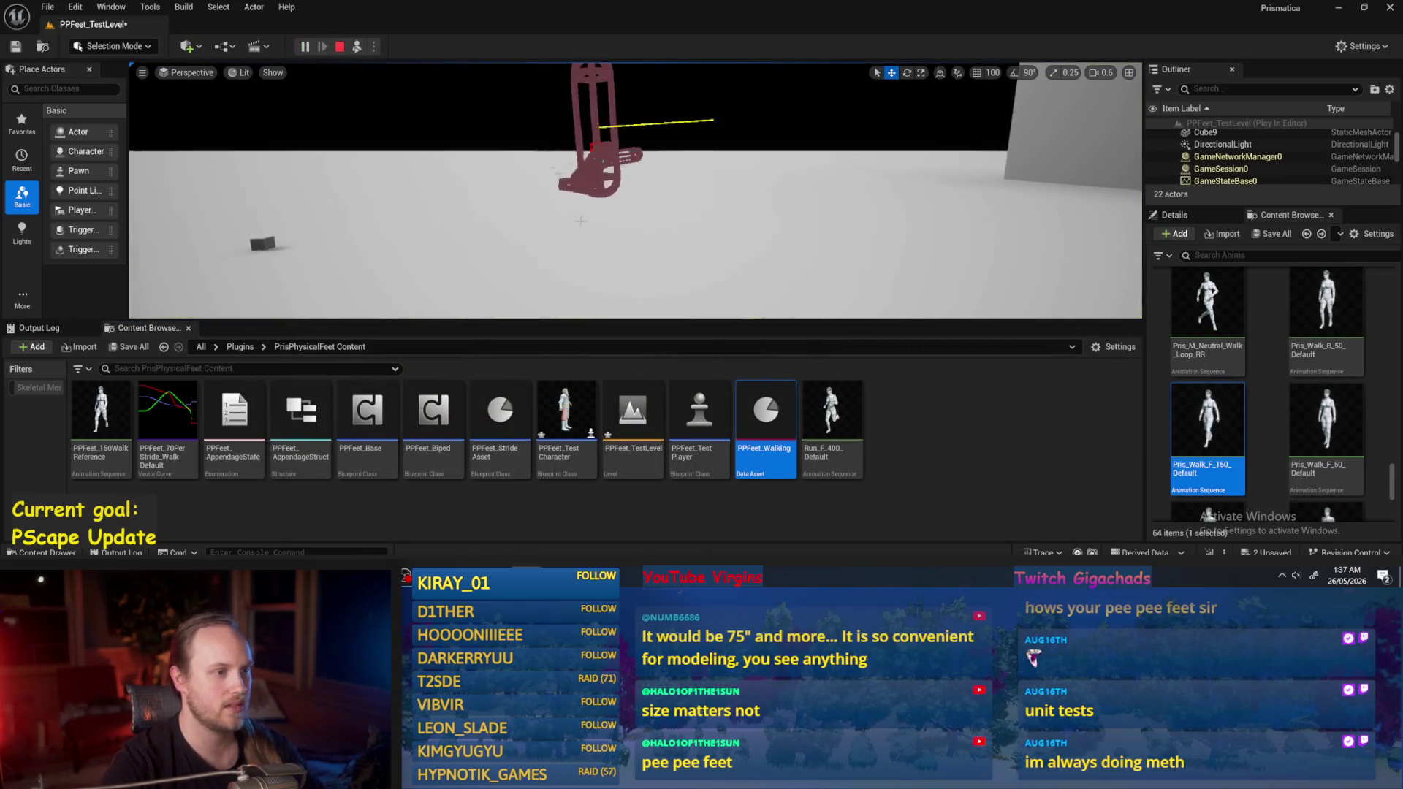
key("Escape")
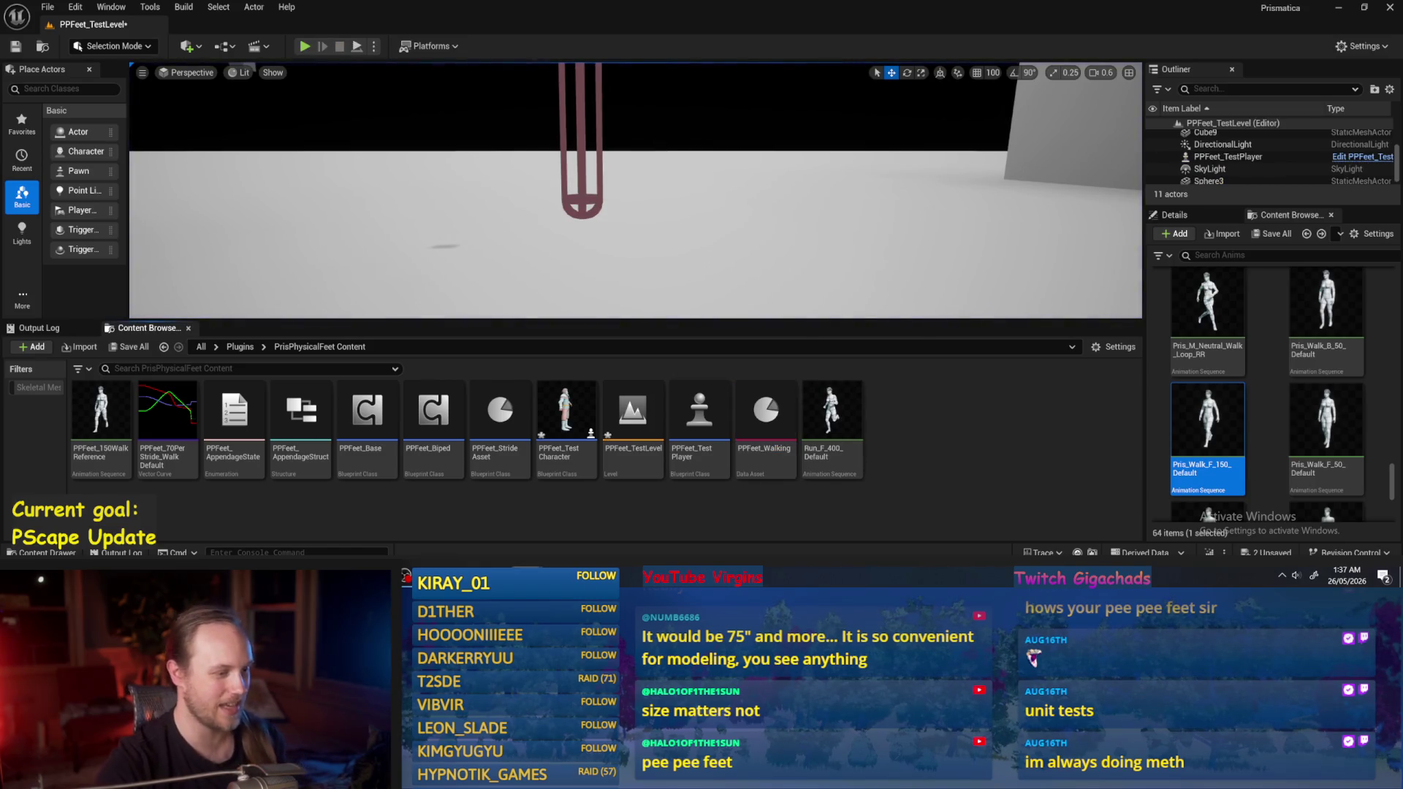
left_click(594, 523)
left_click(80, 24)
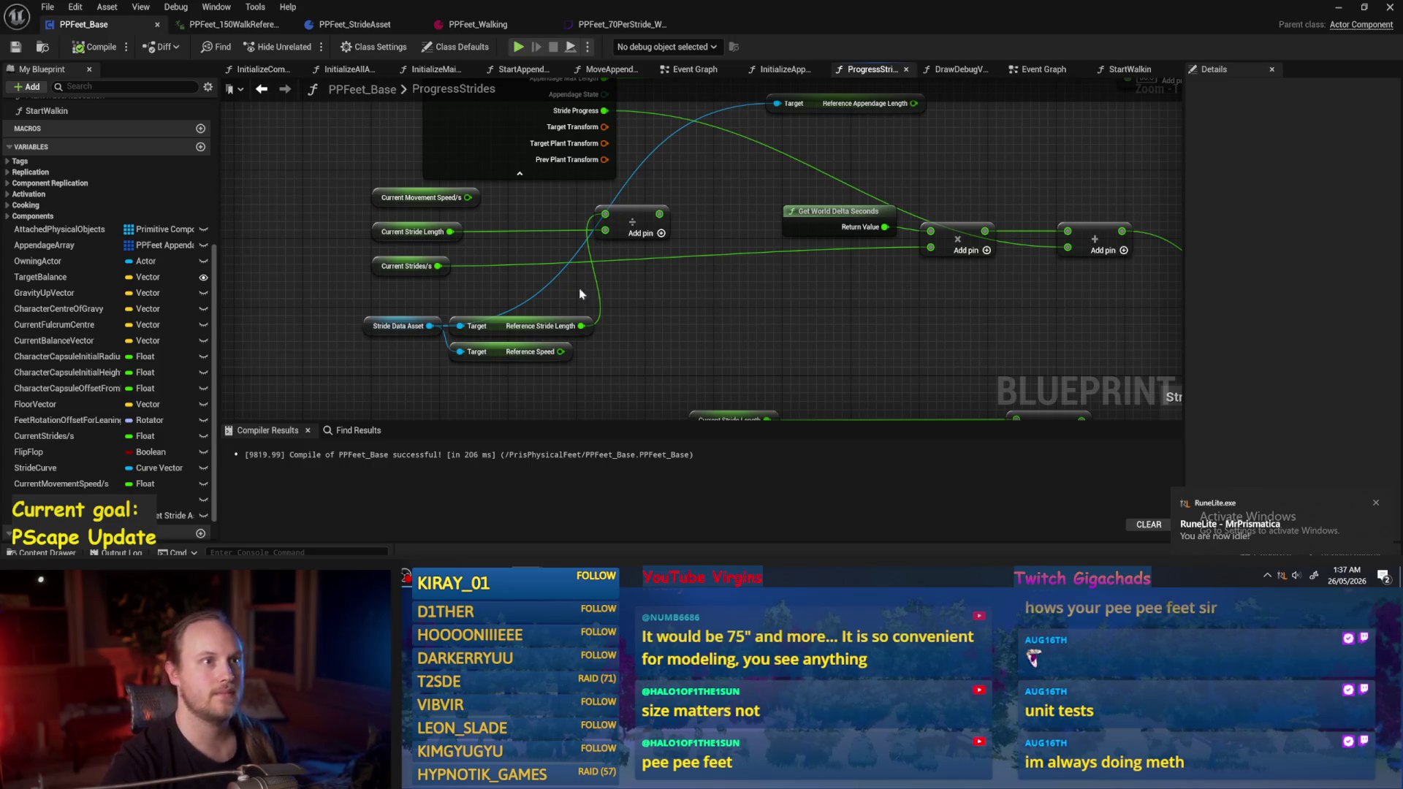
Compile and save PPFeet_Base, moving the divide node further right.
left_click(82, 47)
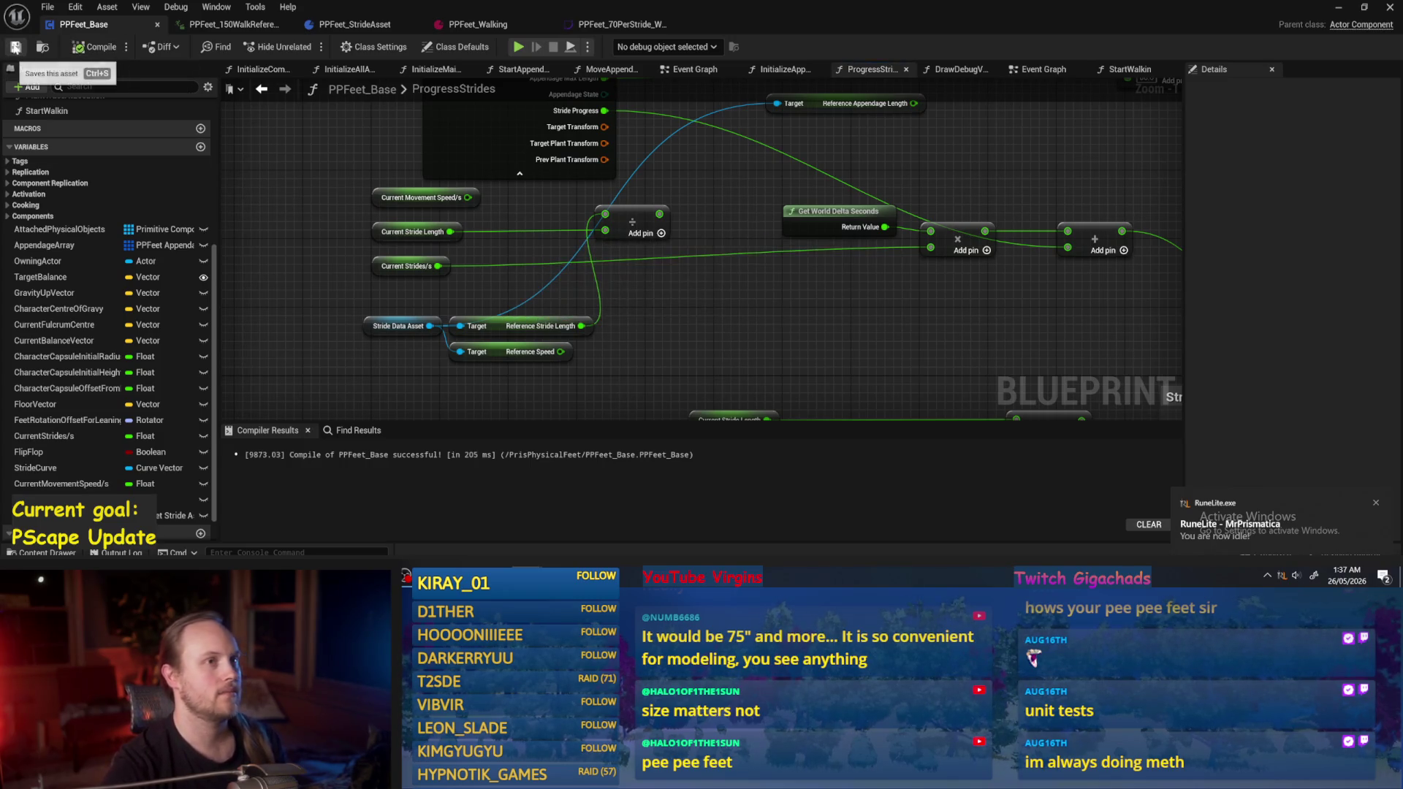
left_click(15, 48)
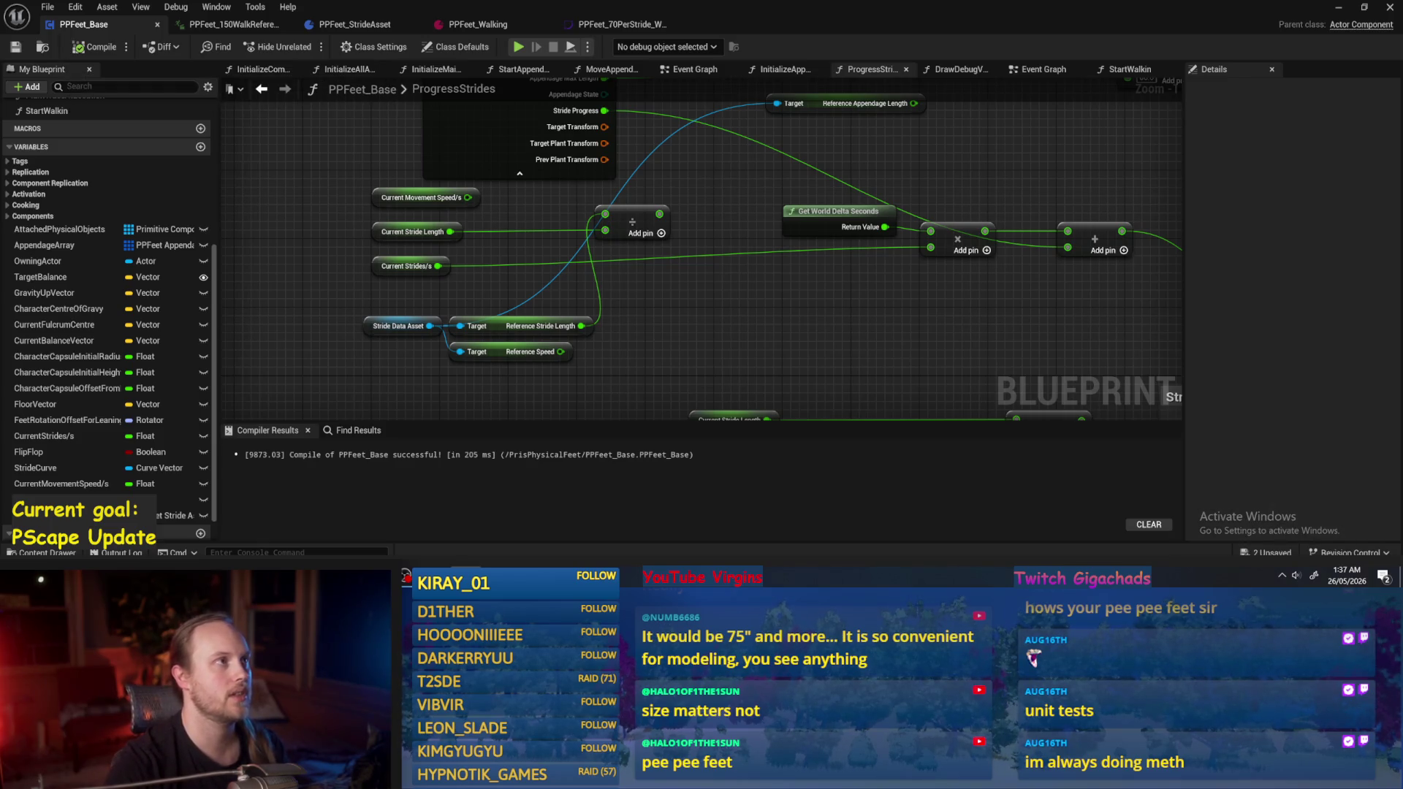
scroll(733, 291, "down", 1)
scroll(714, 251, "up", 1)
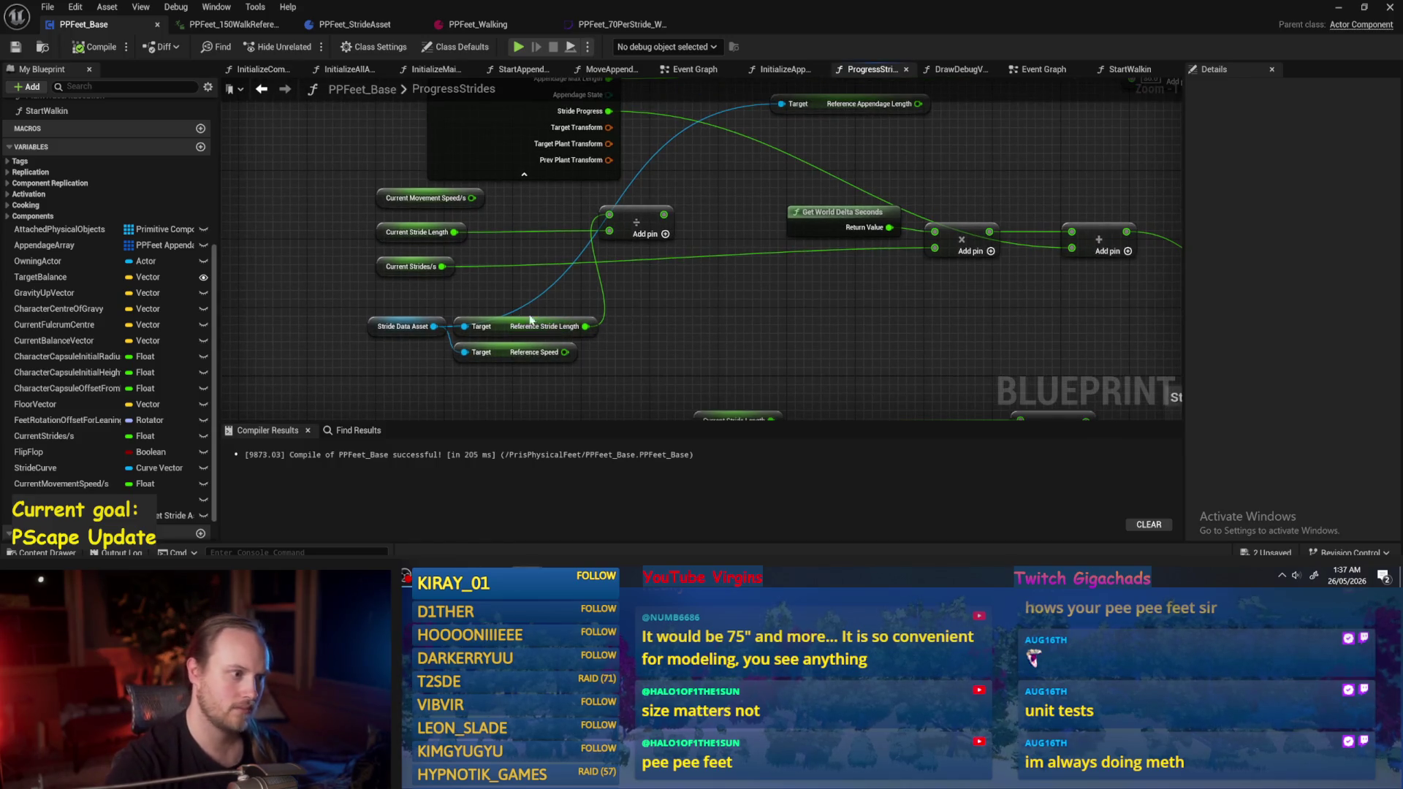
left_click_drag(630, 223, 687, 228)
left_click(621, 313)
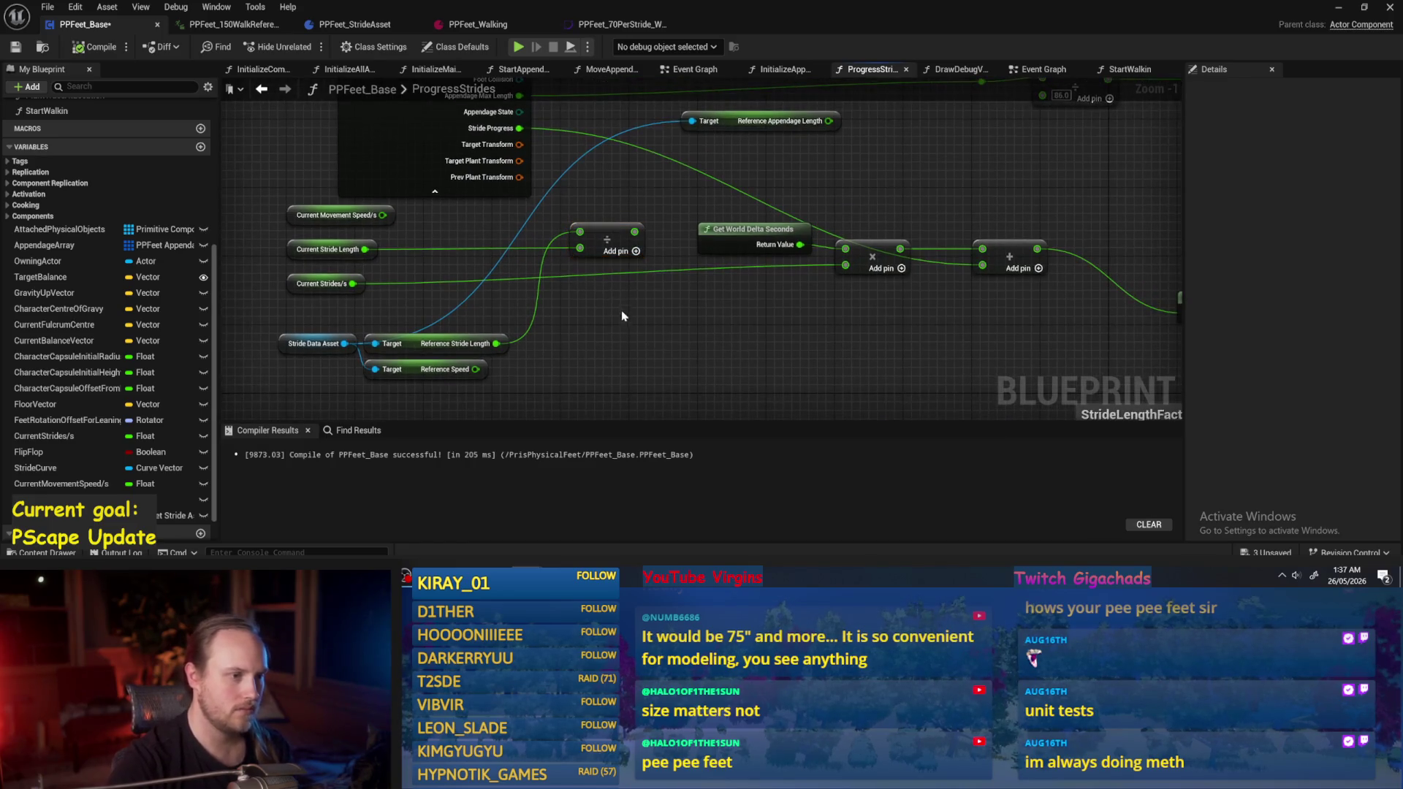
left_click(15, 48)
Move the Reference Speed node down to tidy the stride nodes.
mouse_move(683, 345)
left_mouse_down()
mouse_move(534, 314)
mouse_move(740, 292)
left_mouse_up()
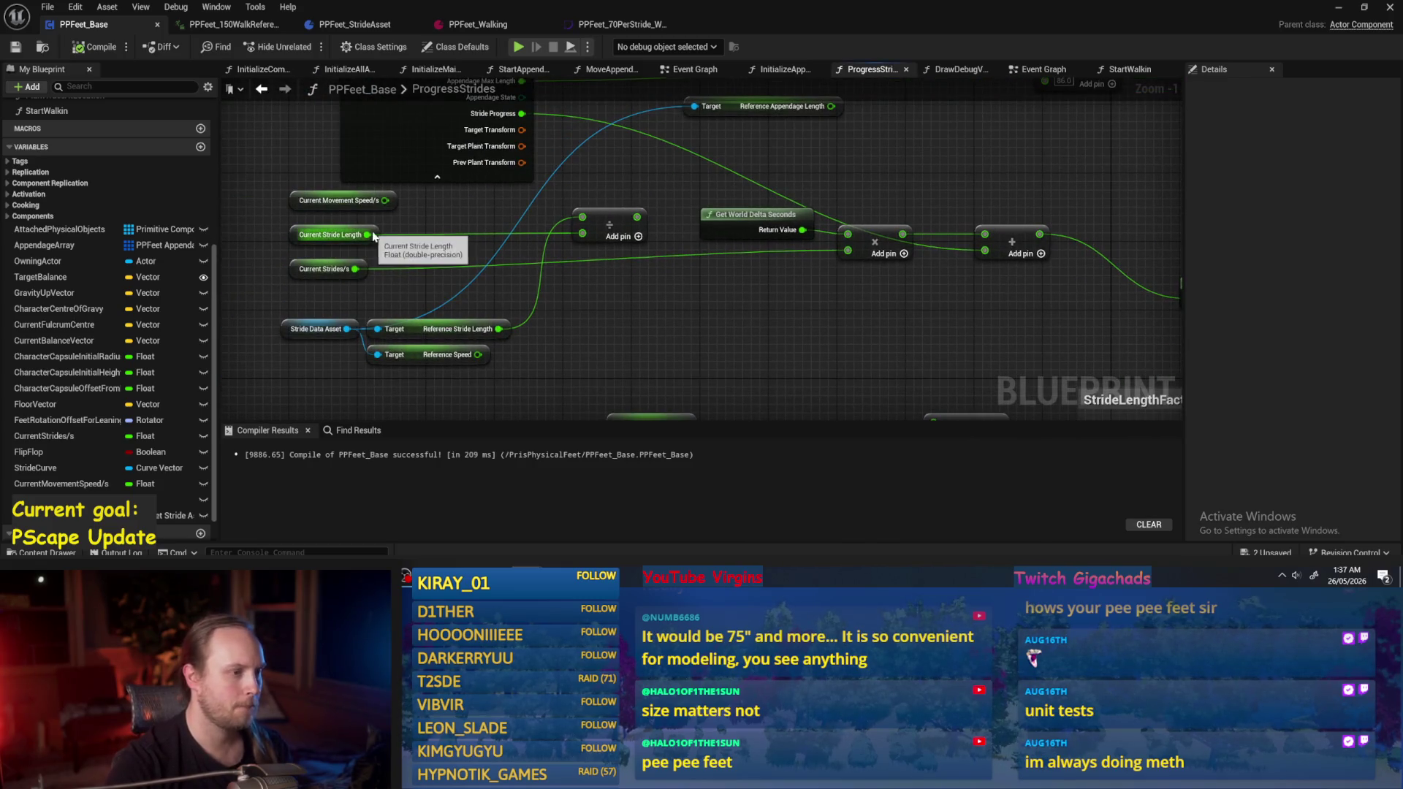
left_click_drag(419, 354, 417, 380)
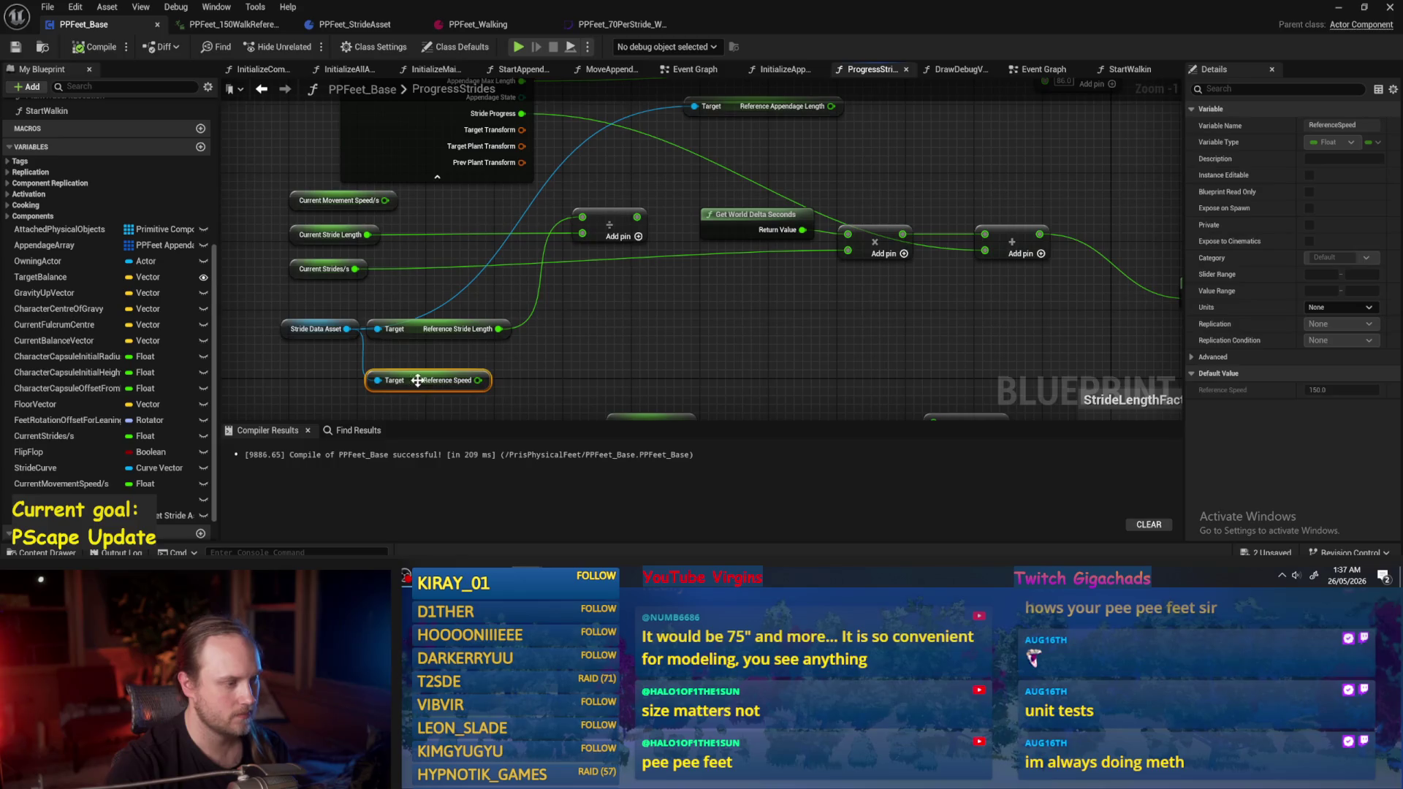
left_click_drag(558, 293, 625, 256)
left_click(687, 270)
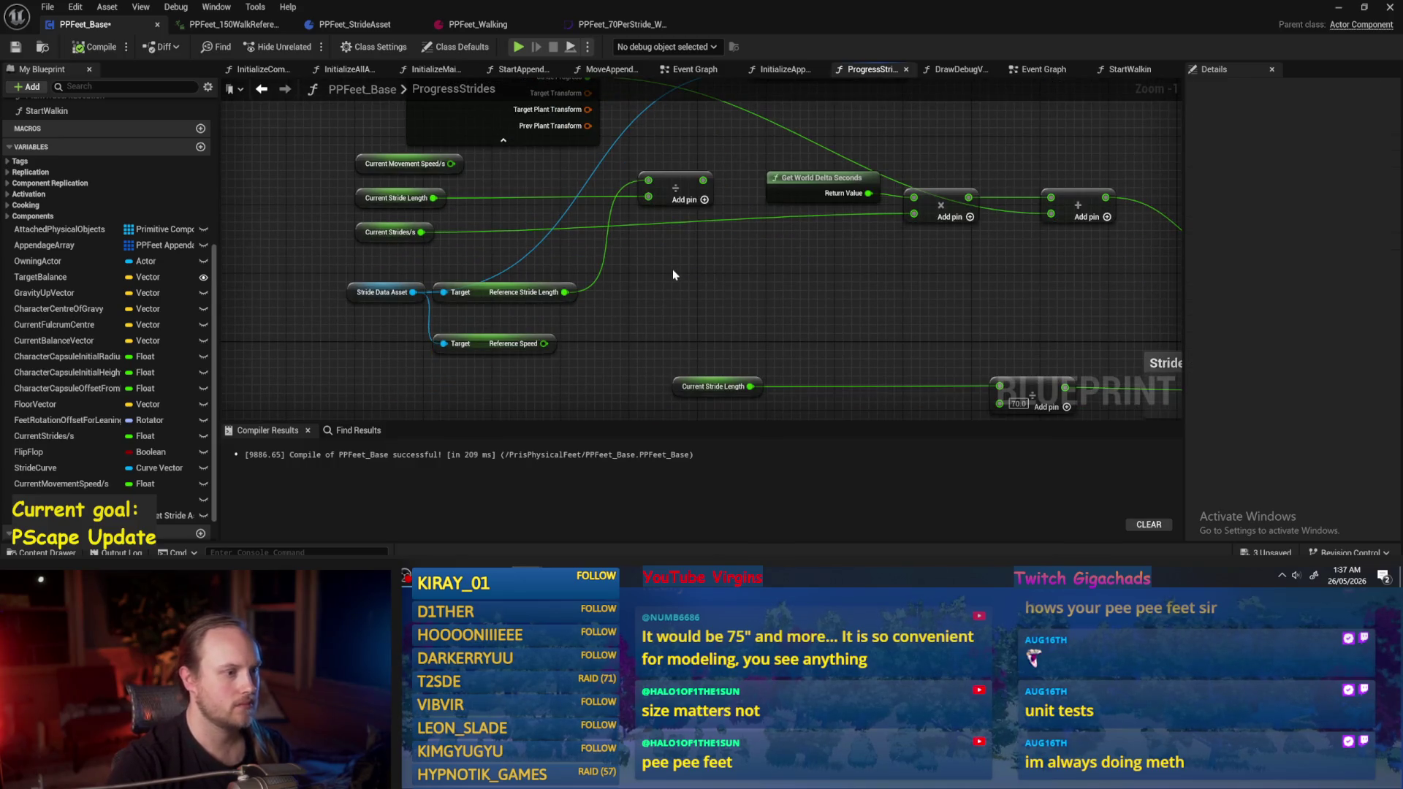
left_click_drag(594, 321, 655, 329)
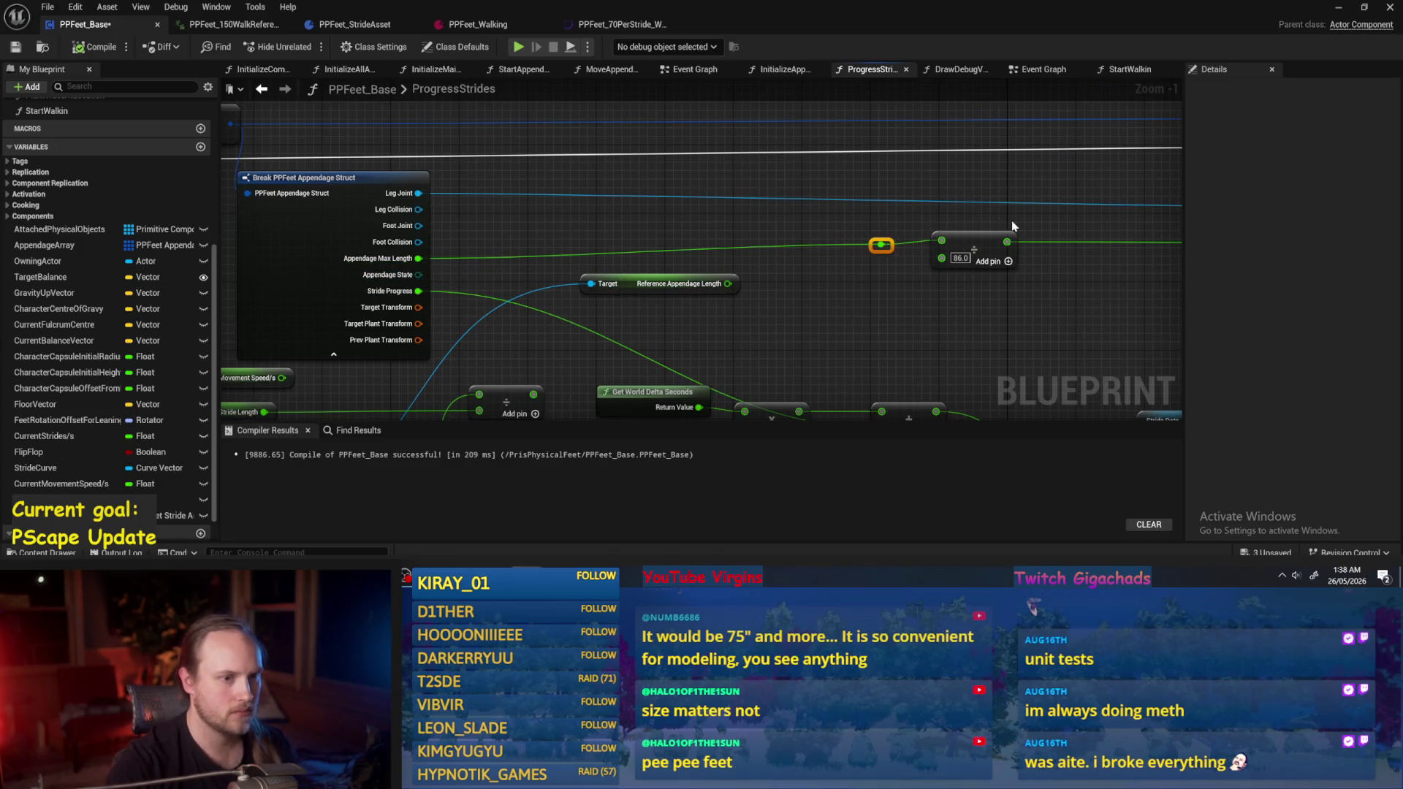
Remove the reroute knot, feed Reference Appendage Length into the divide node, and compile.
key("Delete")
left_click_drag(972, 249, 810, 292)
mouse_move(419, 258)
left_mouse_down()
mouse_move(690, 220)
mouse_move(677, 213)
mouse_move(776, 304)
mouse_move(776, 287)
mouse_move(820, 262)
left_mouse_up()
left_click_drag(727, 283, 787, 267)
left_click(88, 48)
scroll(835, 198, "down", 2)
left_click_drag(835, 198, 518, 261)
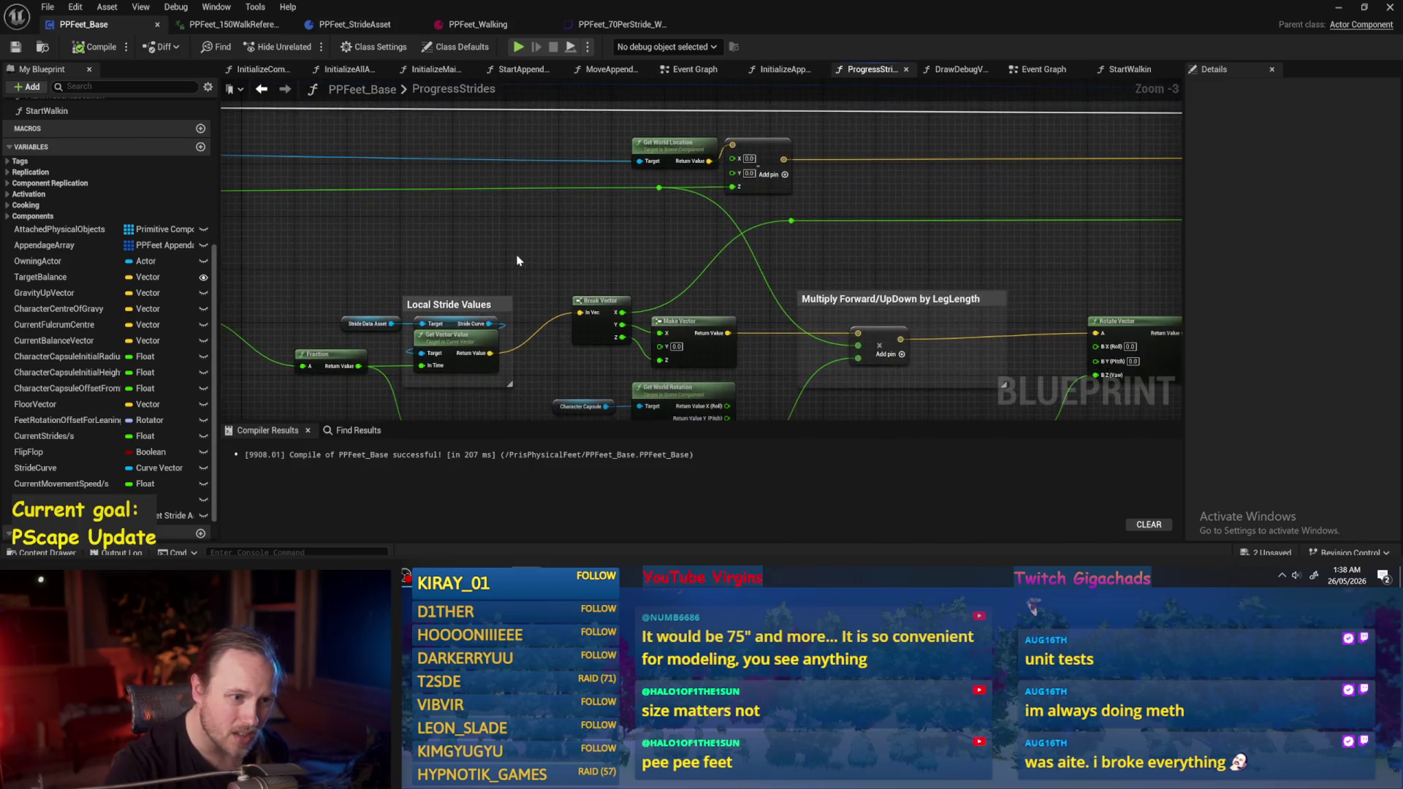
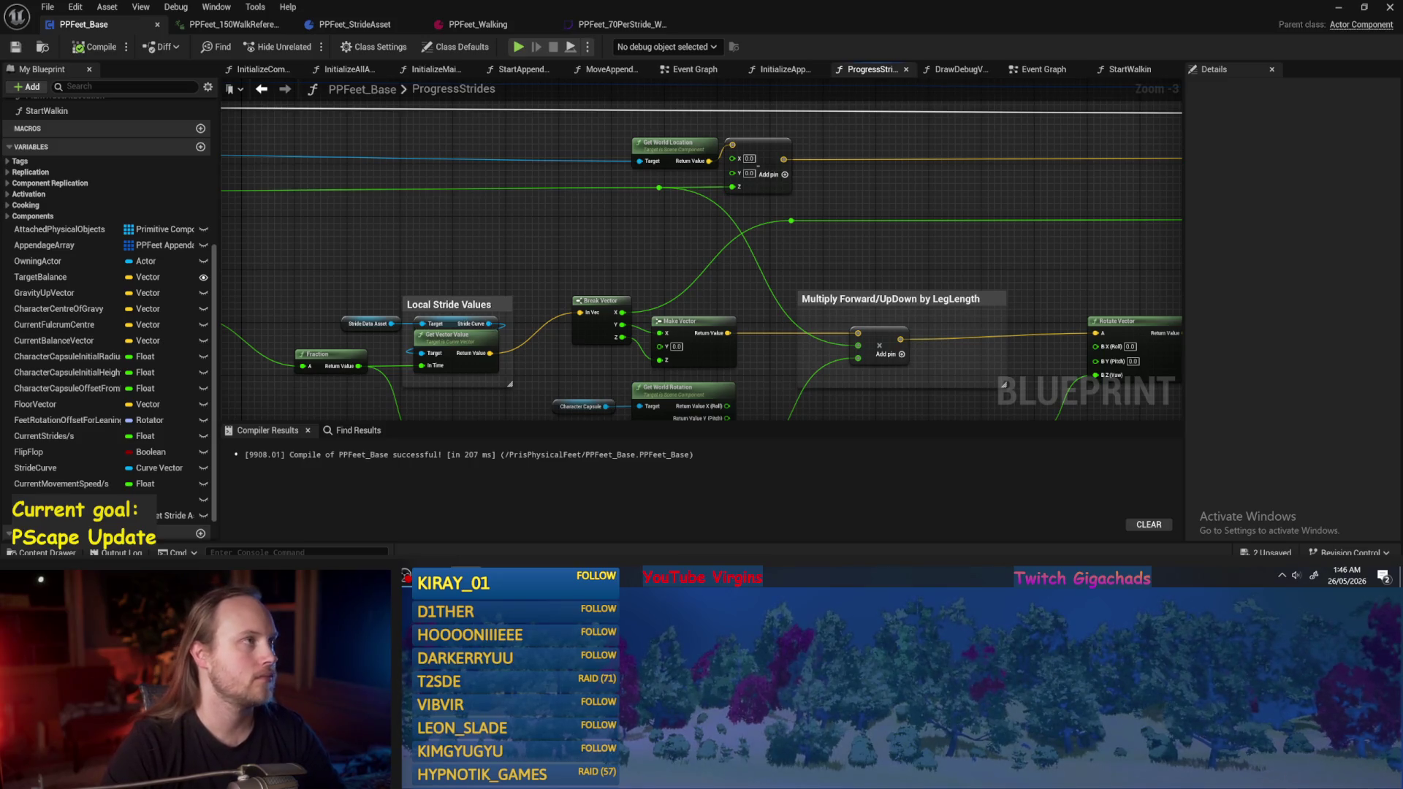
Recompile and save PPFeet_Base, then frame the Current Stride Length nodes beside the StrideLengthFactor comment.
mouse_move(767, 372)
left_mouse_down()
mouse_move(760, 219)
mouse_move(771, 238)
left_mouse_up()
left_click(80, 51)
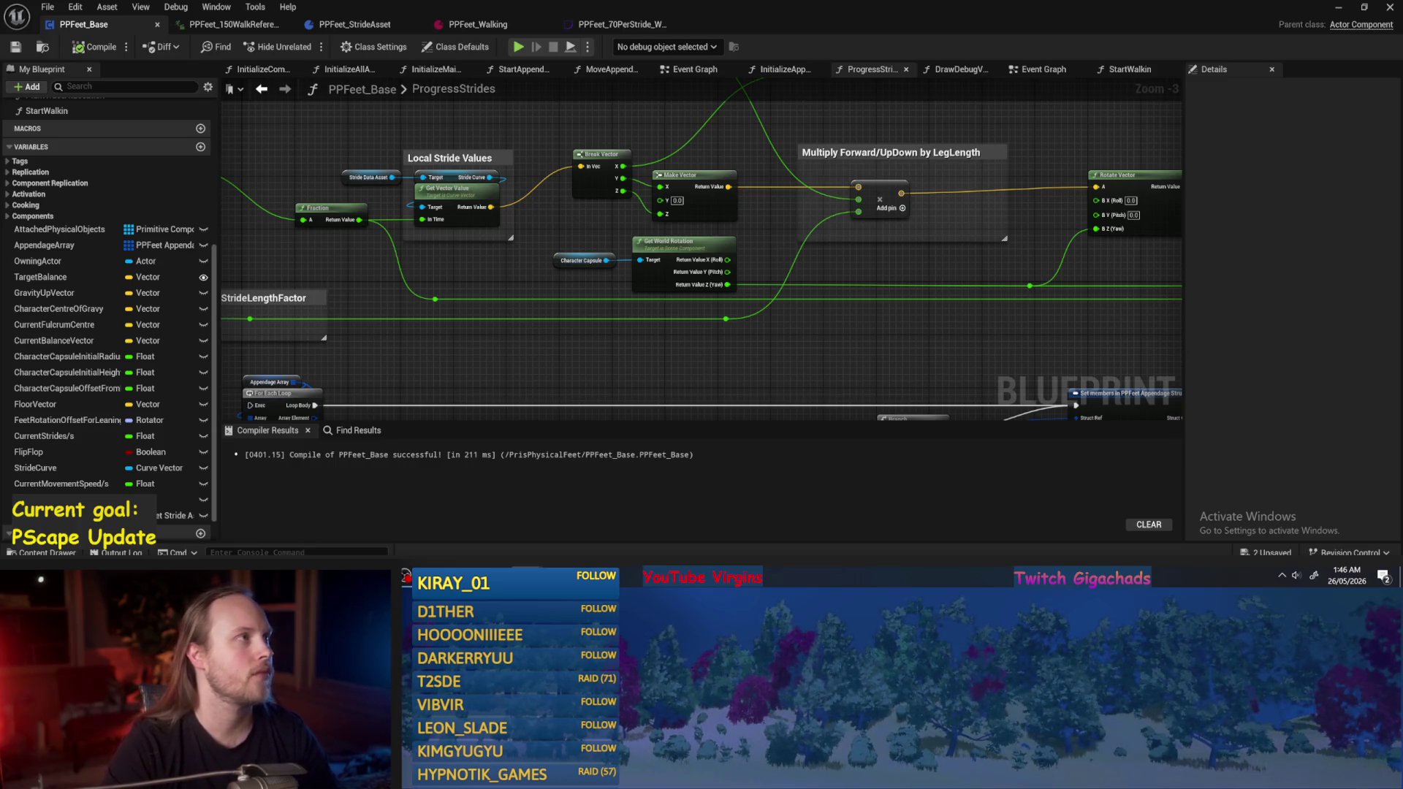
mouse_move(477, 309)
left_mouse_down()
mouse_move(579, 323)
mouse_move(773, 293)
left_mouse_up()
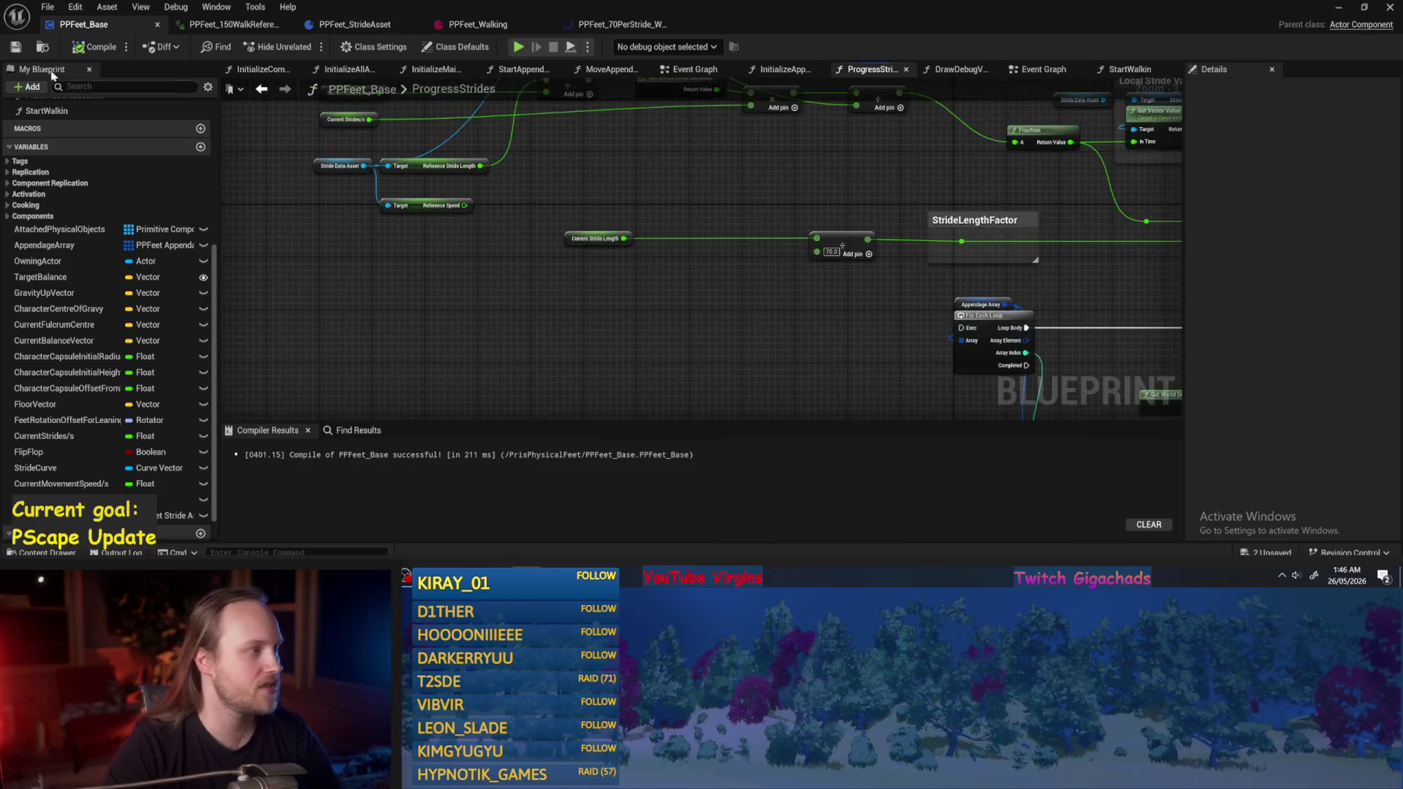
left_click(87, 47)
scroll(555, 330, "up", 1)
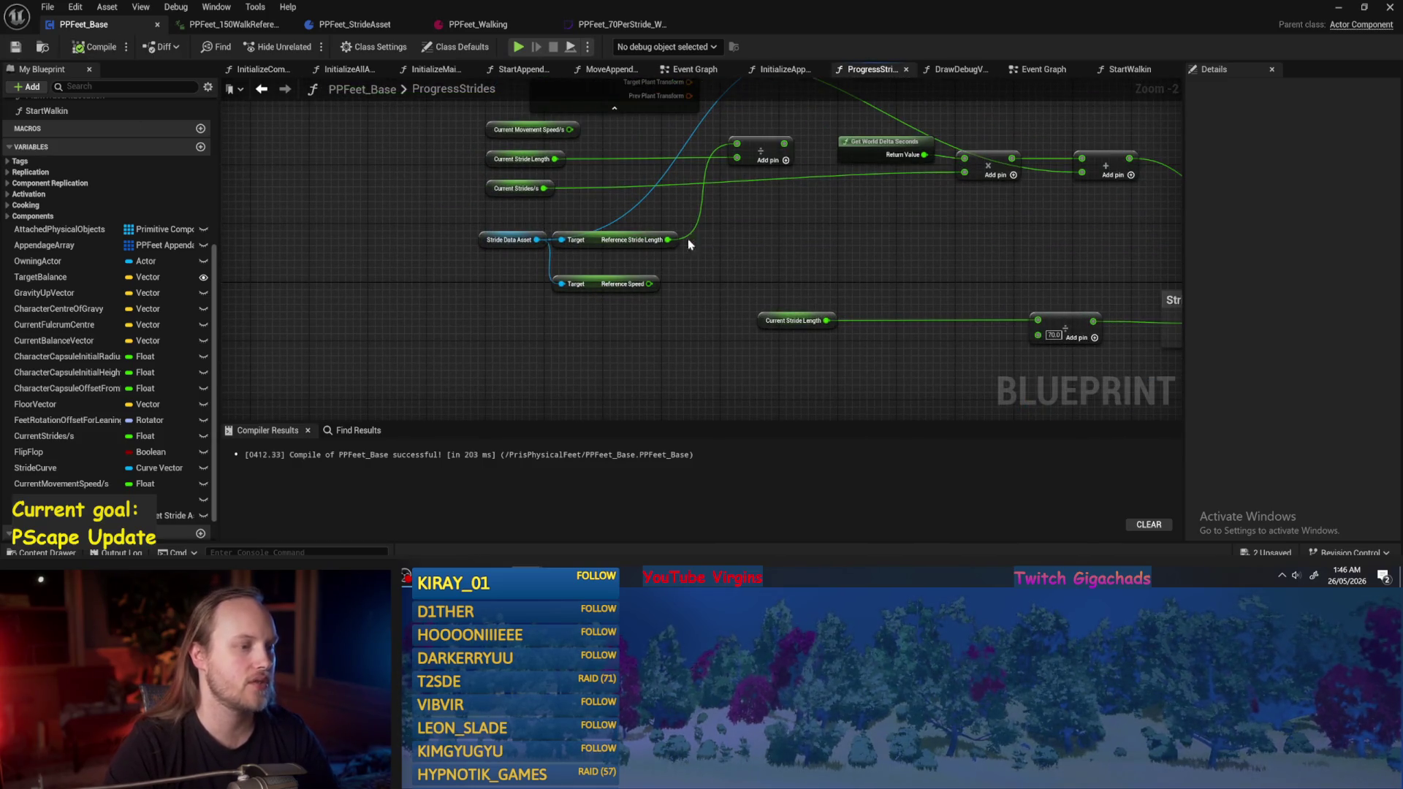
left_click_drag(792, 212, 683, 264)
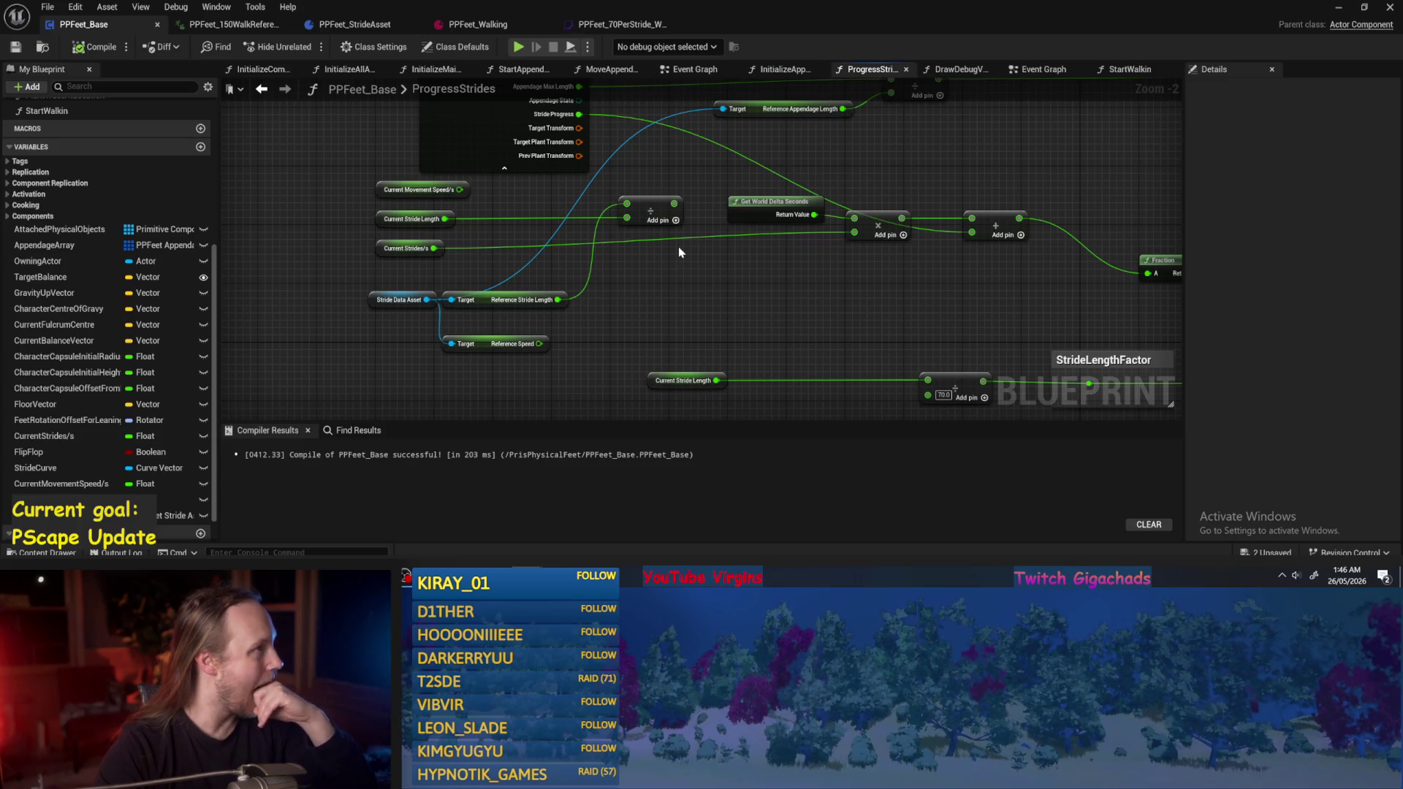
Inspect the Current Stride Length variable, recompile, and frame the stride calculation nodes.
left_click(442, 218)
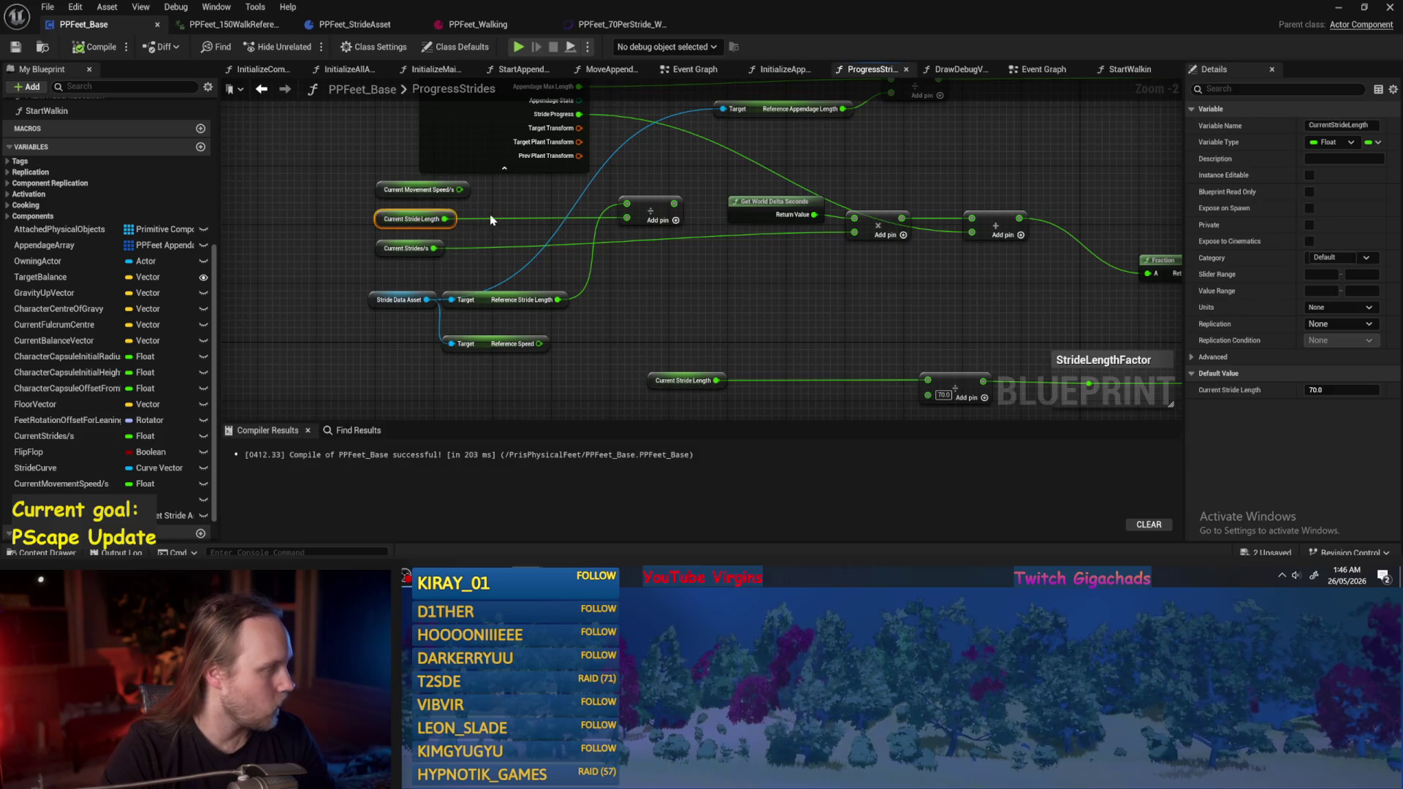
key("F7")
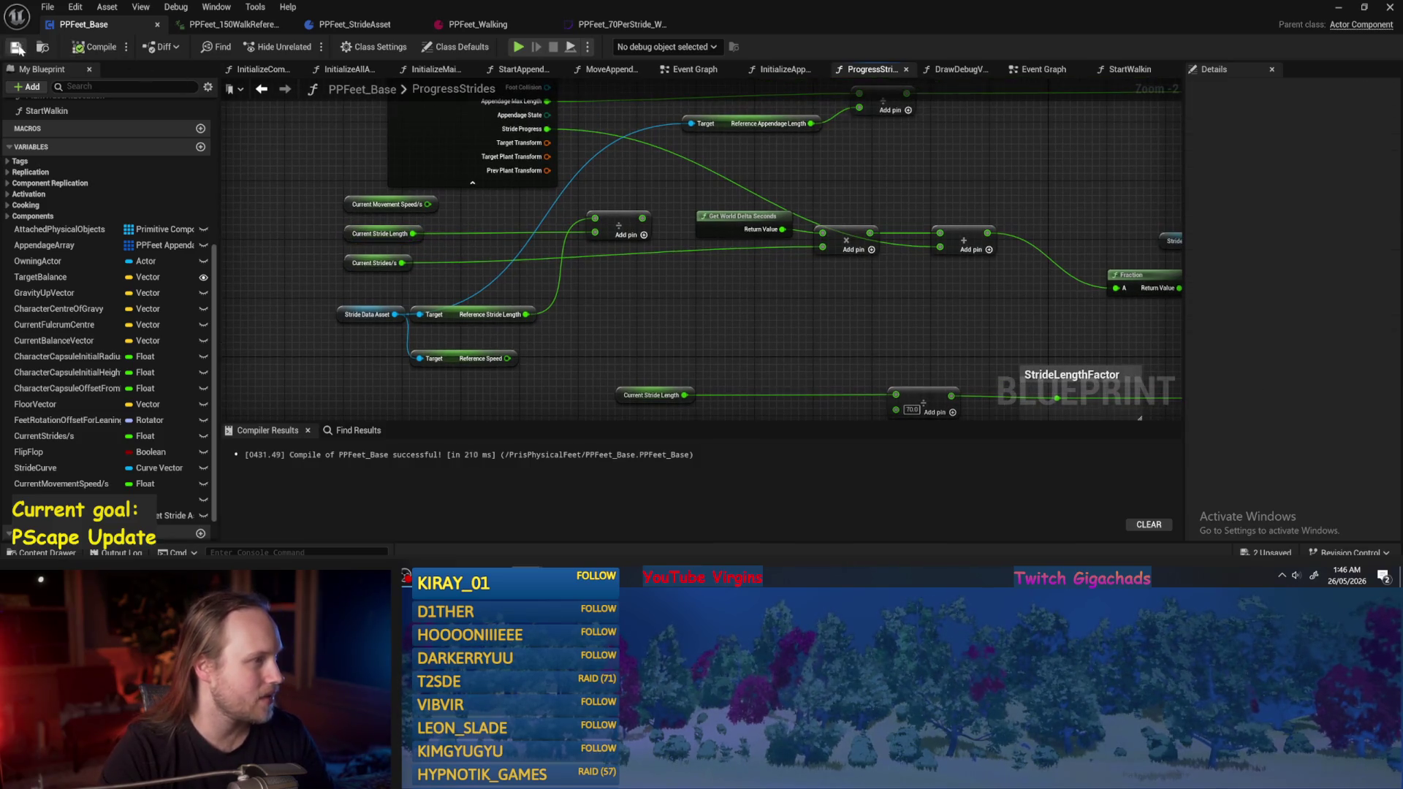
left_click_drag(630, 312, 491, 296)
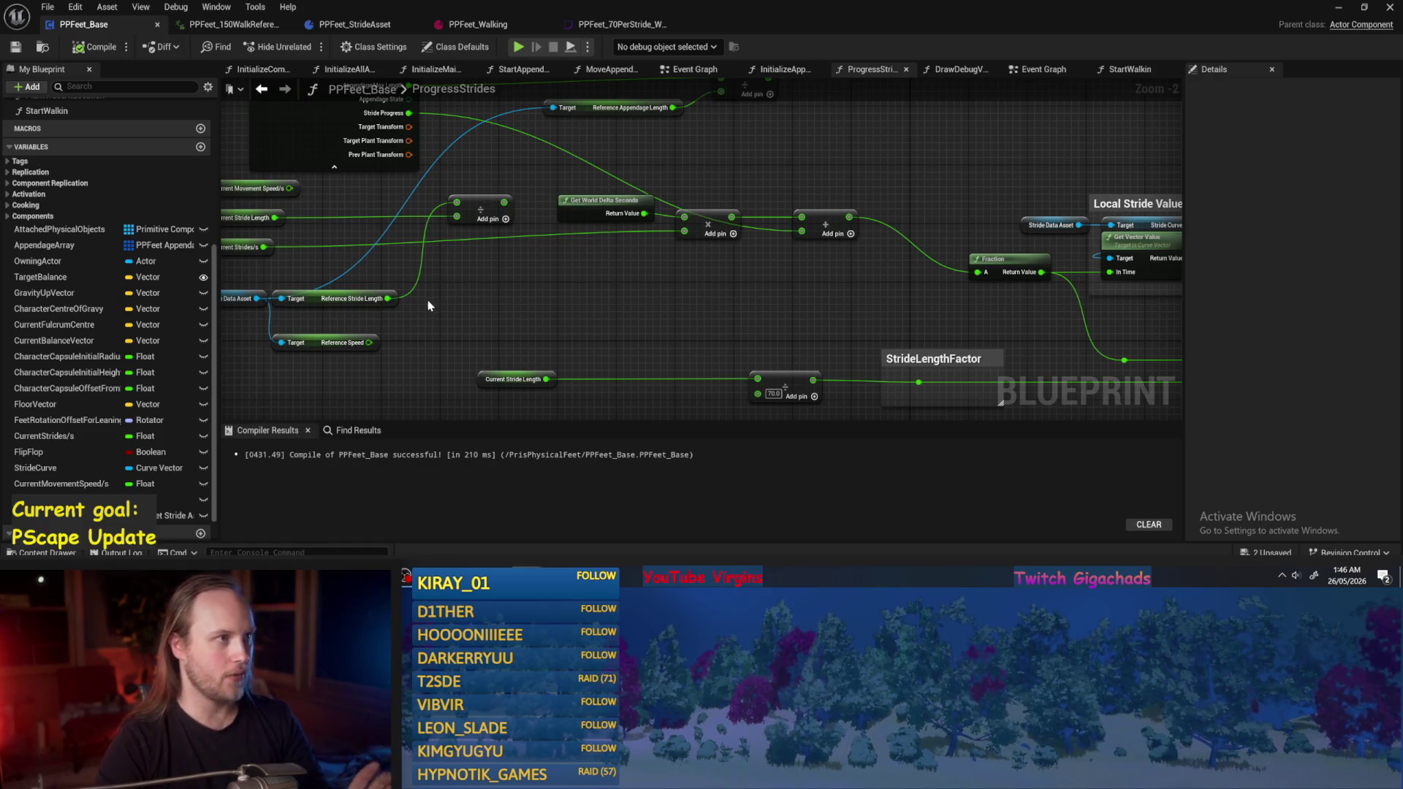
left_click_drag(532, 313, 656, 284)
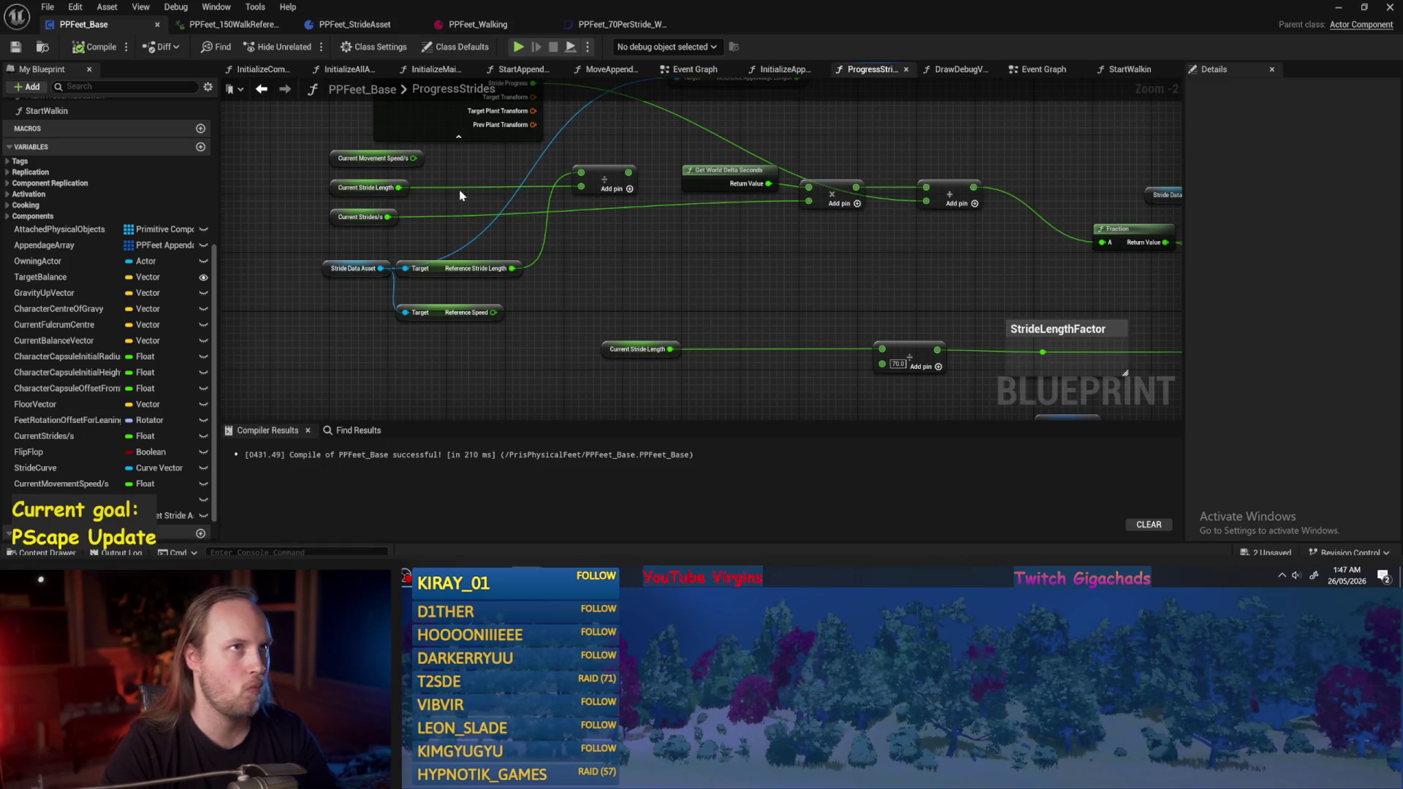
mouse_move(414, 226)
left_mouse_down()
mouse_move(330, 265)
mouse_move(719, 300)
mouse_move(685, 248)
mouse_move(663, 260)
mouse_move(657, 332)
mouse_move(653, 223)
mouse_move(655, 242)
mouse_move(582, 281)
left_mouse_up()
Reposition Get World Delta Seconds, Current Strides/s and the add node into a tidier layout.
left_click_drag(594, 223, 586, 212)
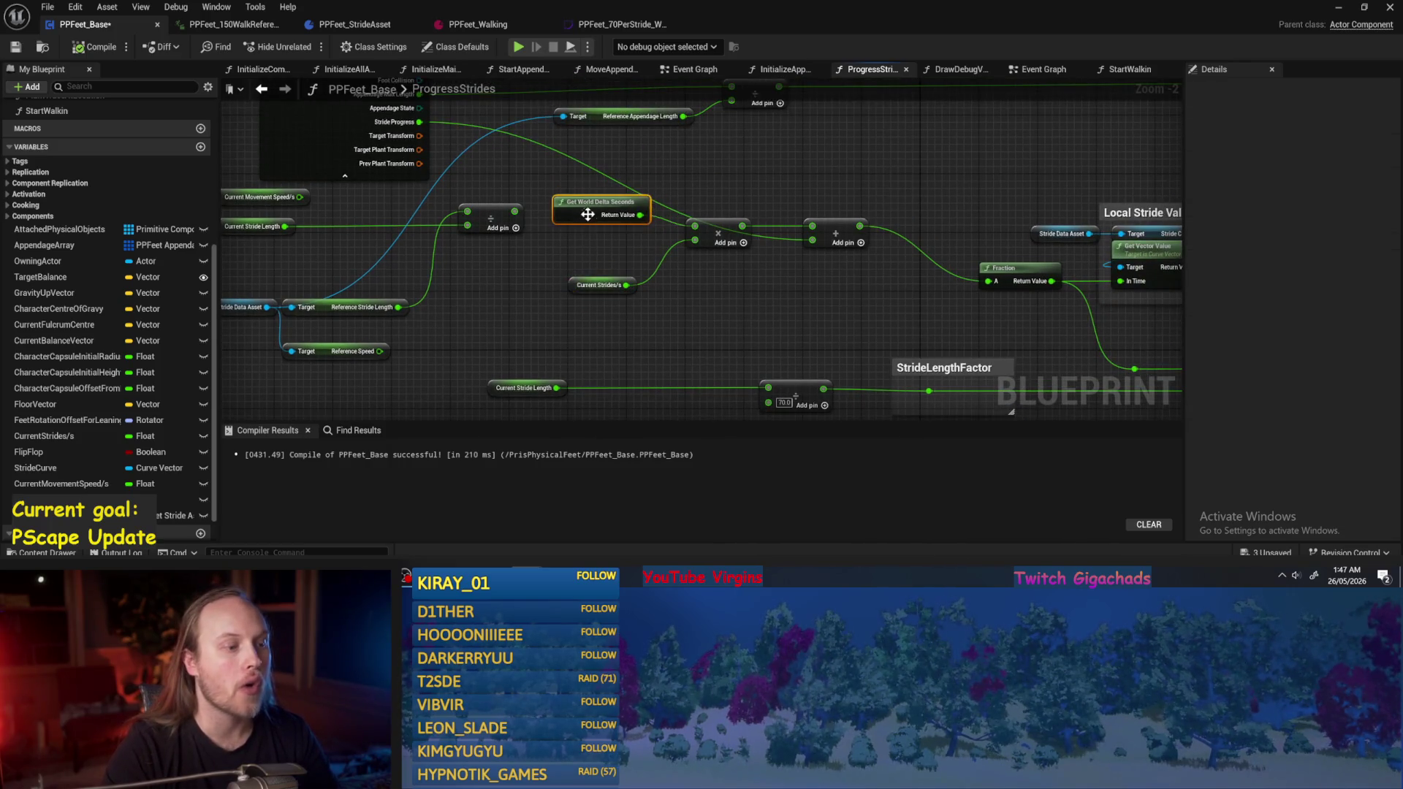
mouse_move(577, 282)
left_mouse_down()
mouse_move(611, 304)
mouse_move(515, 297)
left_mouse_up()
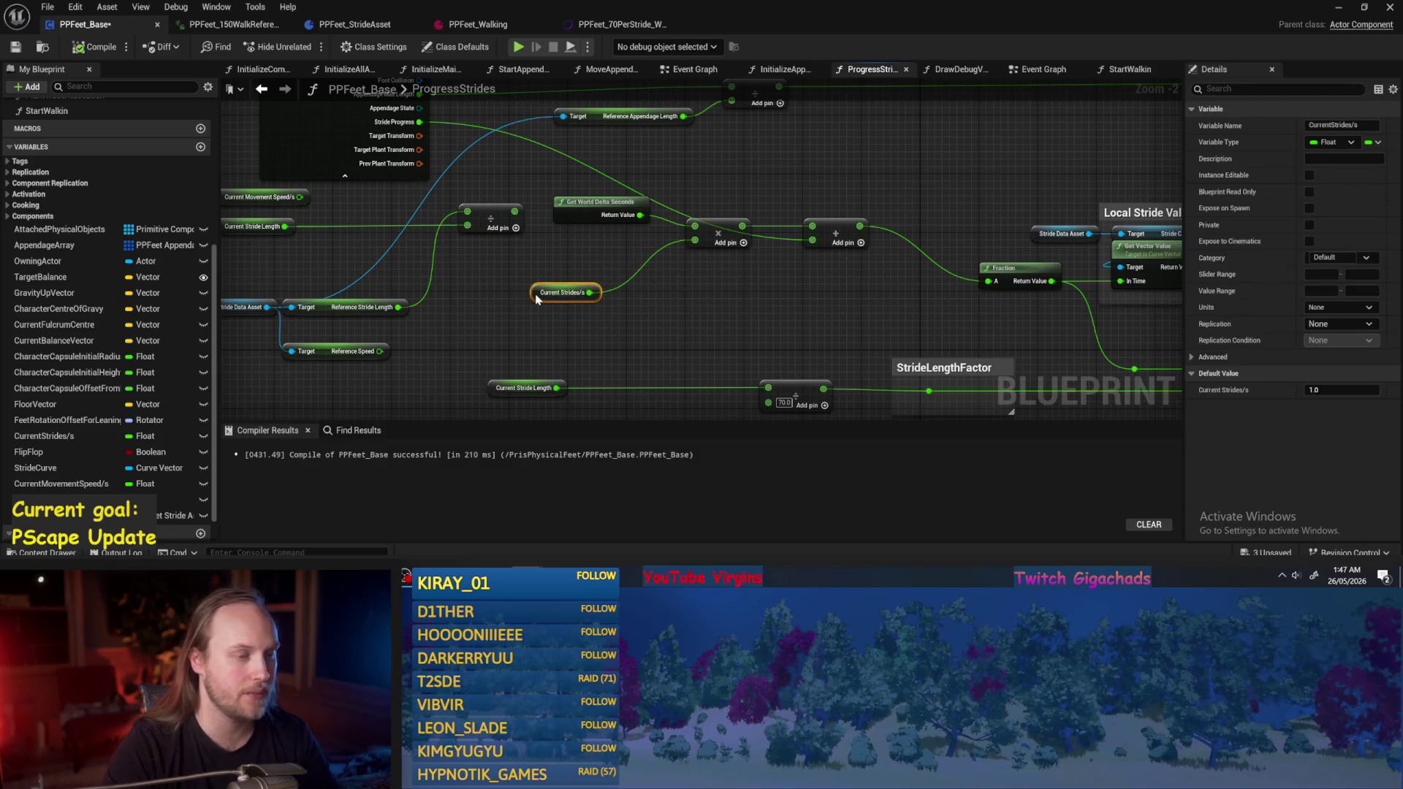
left_click(657, 303)
left_click_drag(849, 228, 873, 230)
left_click_drag(537, 294, 603, 285)
left_click_drag(869, 396, 760, 298)
left_click(789, 269)
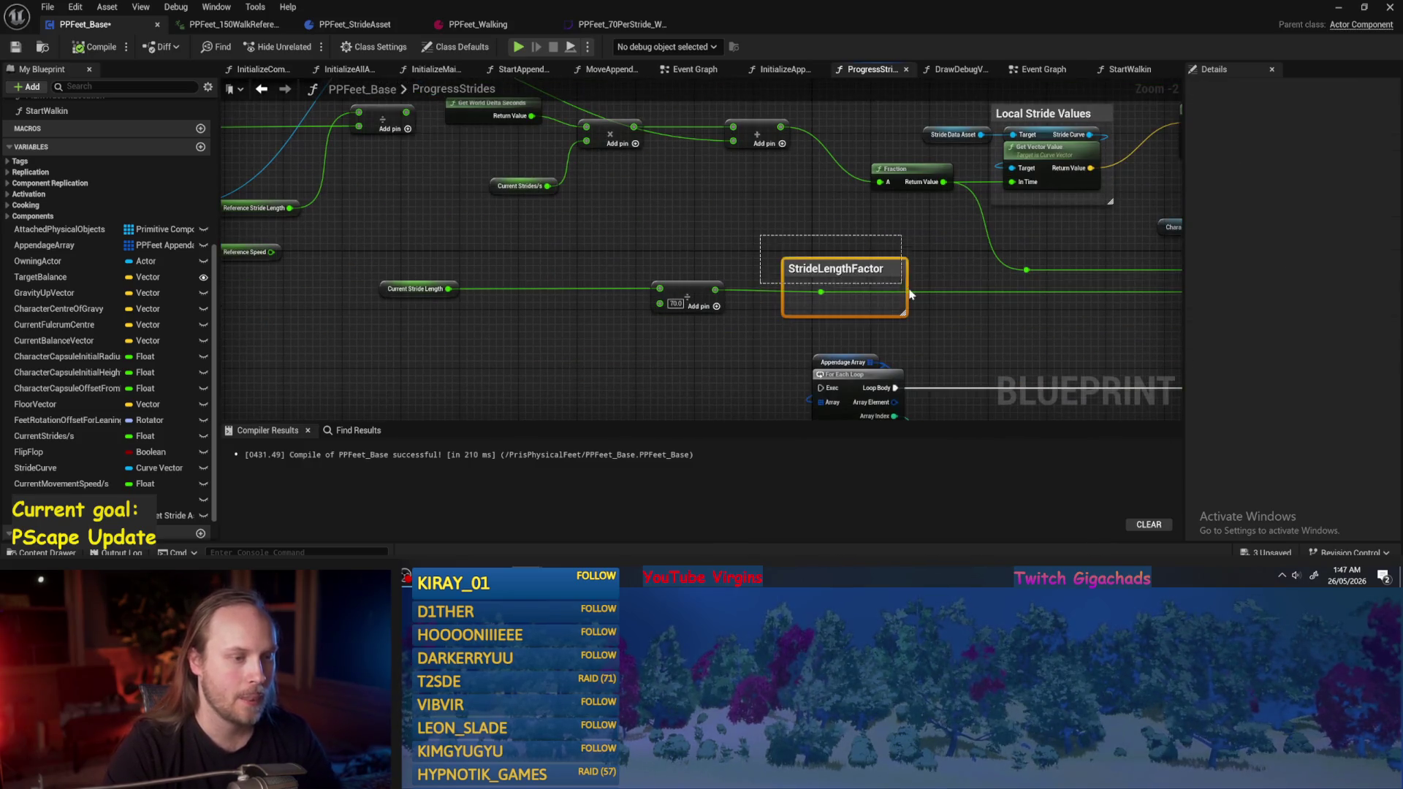
Delete the StrideLengthFactor comment and add node, move Stride Data Asset and Reference Stride Length up, and compile.
key("Delete")
left_click_drag(605, 250, 690, 302)
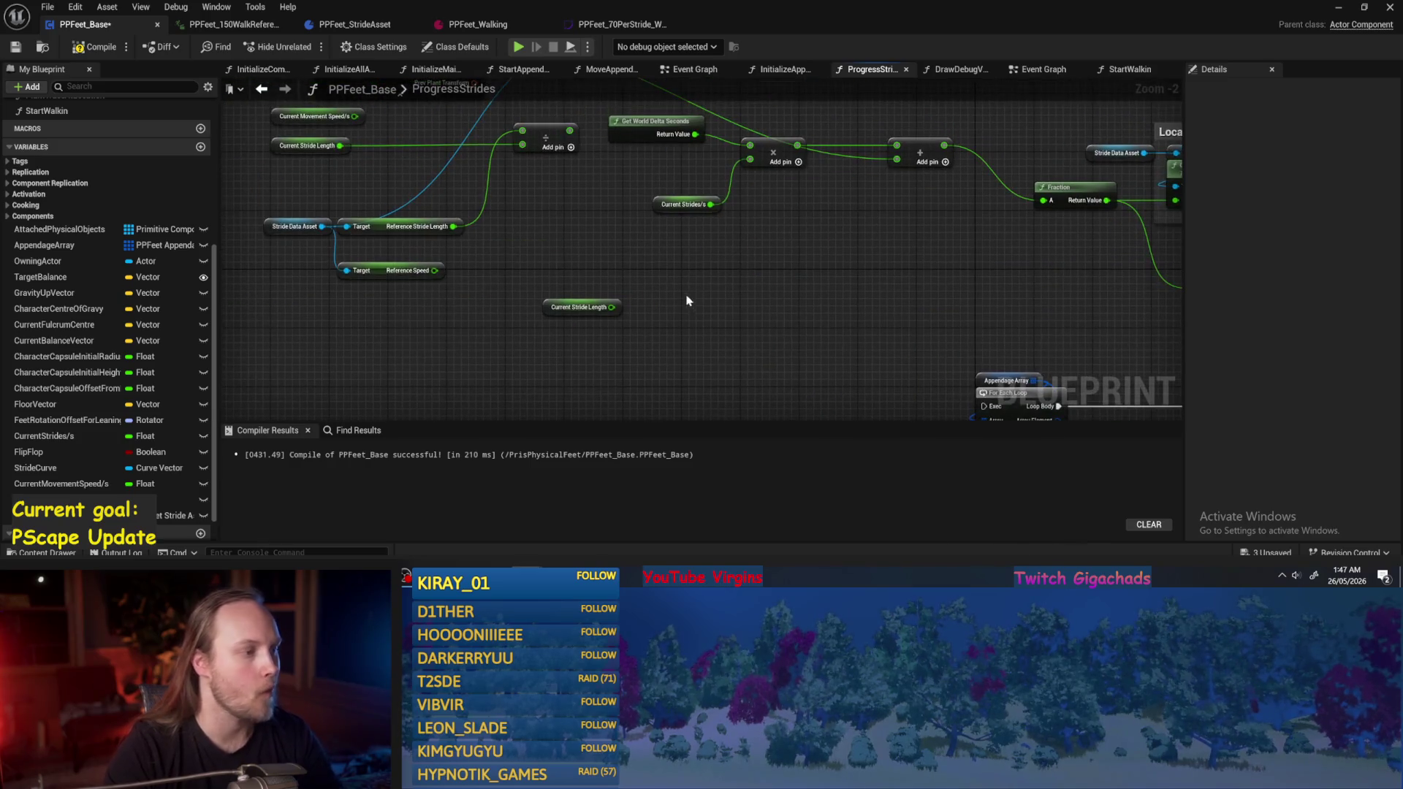
mouse_move(332, 170)
left_mouse_down()
mouse_move(379, 225)
mouse_move(485, 191)
mouse_move(423, 260)
left_mouse_up()
left_click_drag(537, 249, 545, 197)
left_click(663, 235)
left_click_drag(663, 236, 562, 278)
left_click(95, 47)
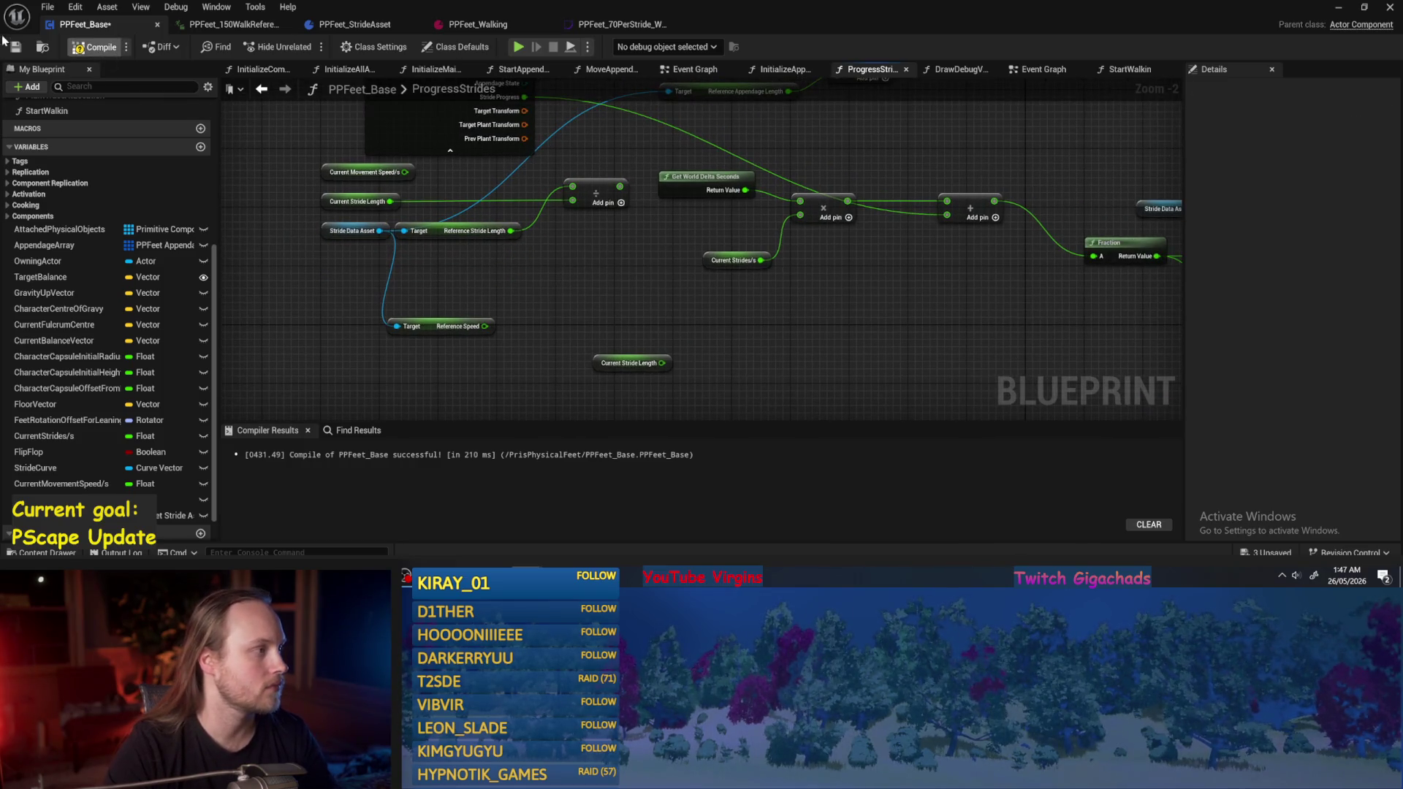
Move the stride length and divide nodes down-left as a group, then save and compile.
left_click_drag(473, 268, 545, 260)
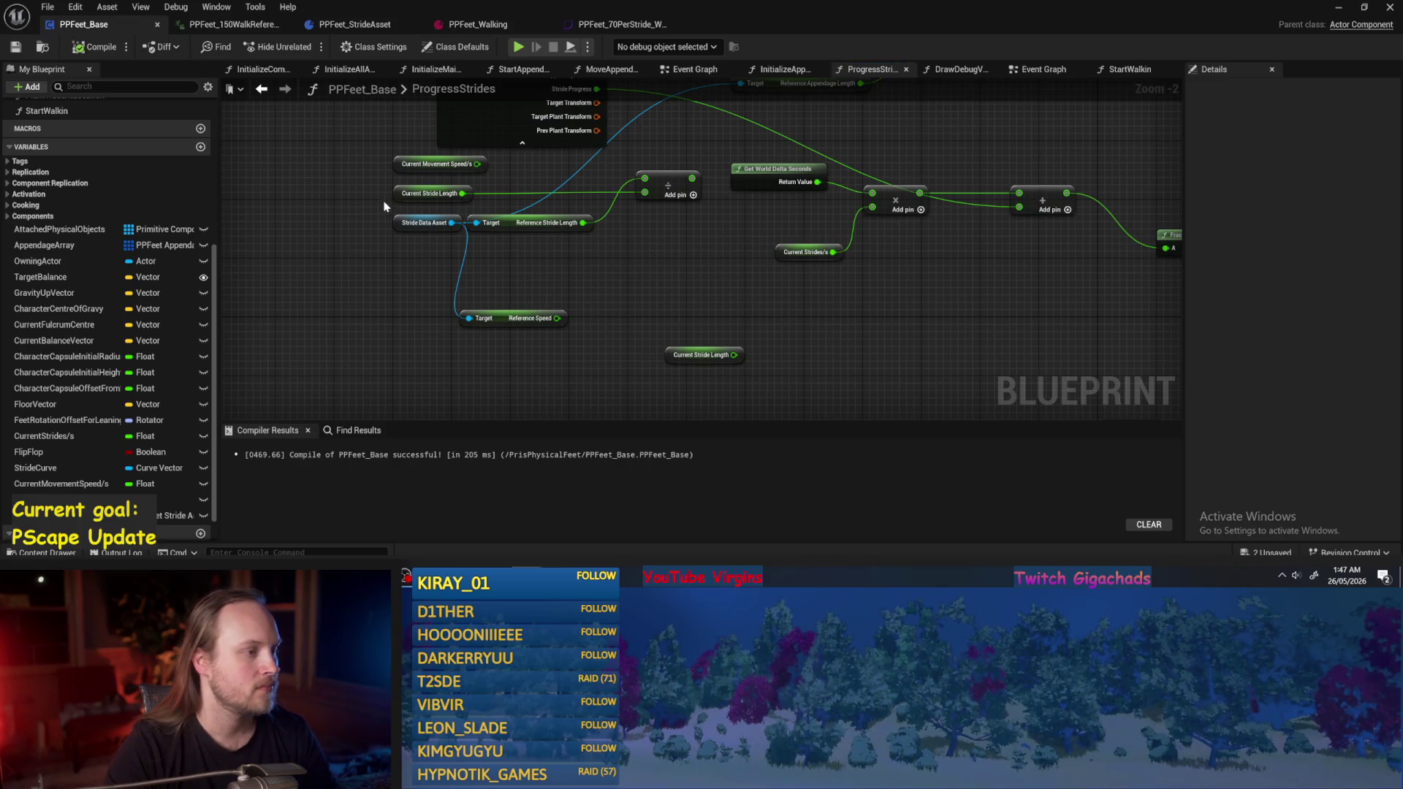
left_click(423, 193)
mouse_move(679, 250)
left_mouse_down()
mouse_move(471, 204)
mouse_move(431, 179)
left_mouse_up()
mouse_move(666, 193)
left_mouse_down()
mouse_move(650, 248)
mouse_move(703, 198)
mouse_move(562, 145)
left_mouse_up()
left_click(643, 307)
scroll(424, 238, "up", 1)
key("ctrl+s")
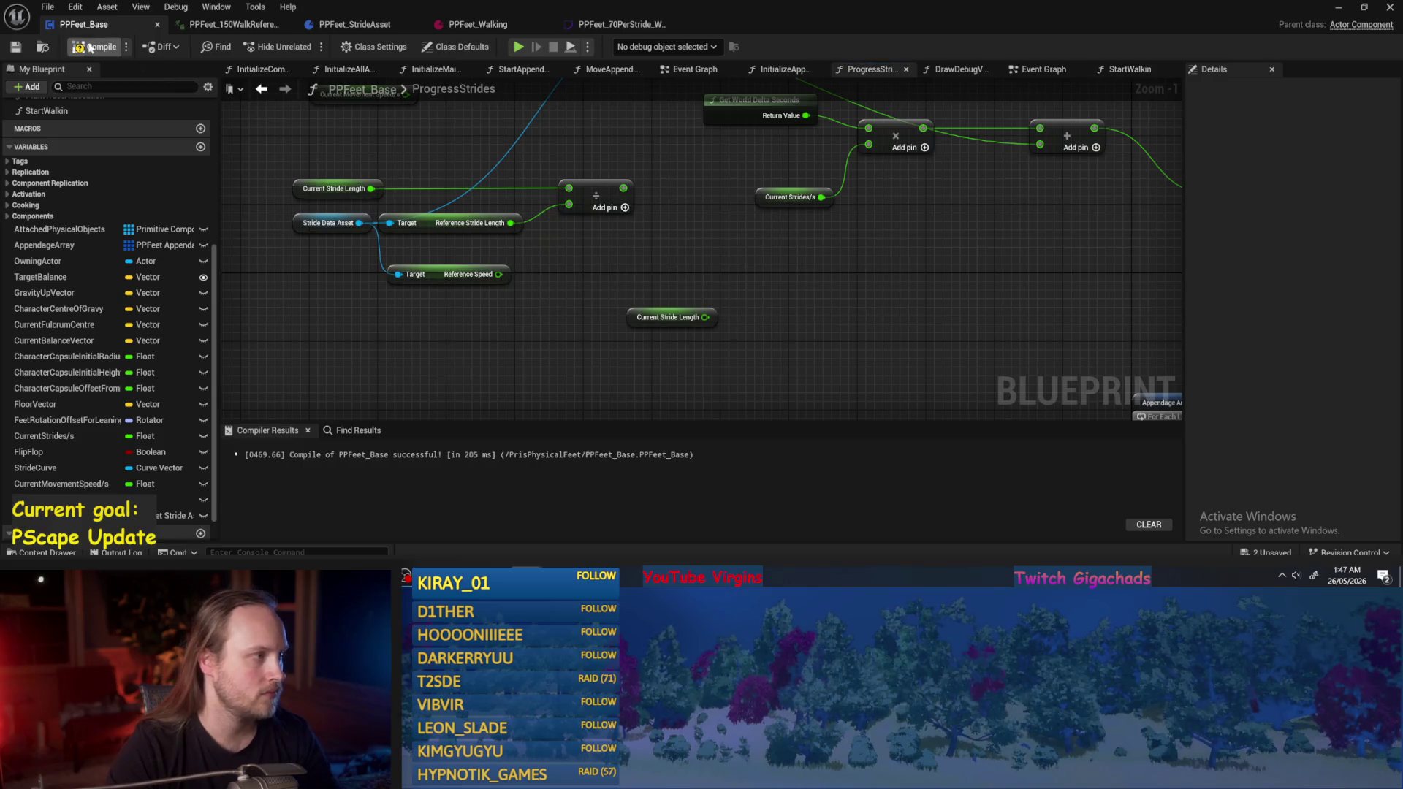
left_click(13, 53)
Move the Reference Speed node aside and wire the stride length ratio into the Multiply node.
scroll(646, 288, "down", 1)
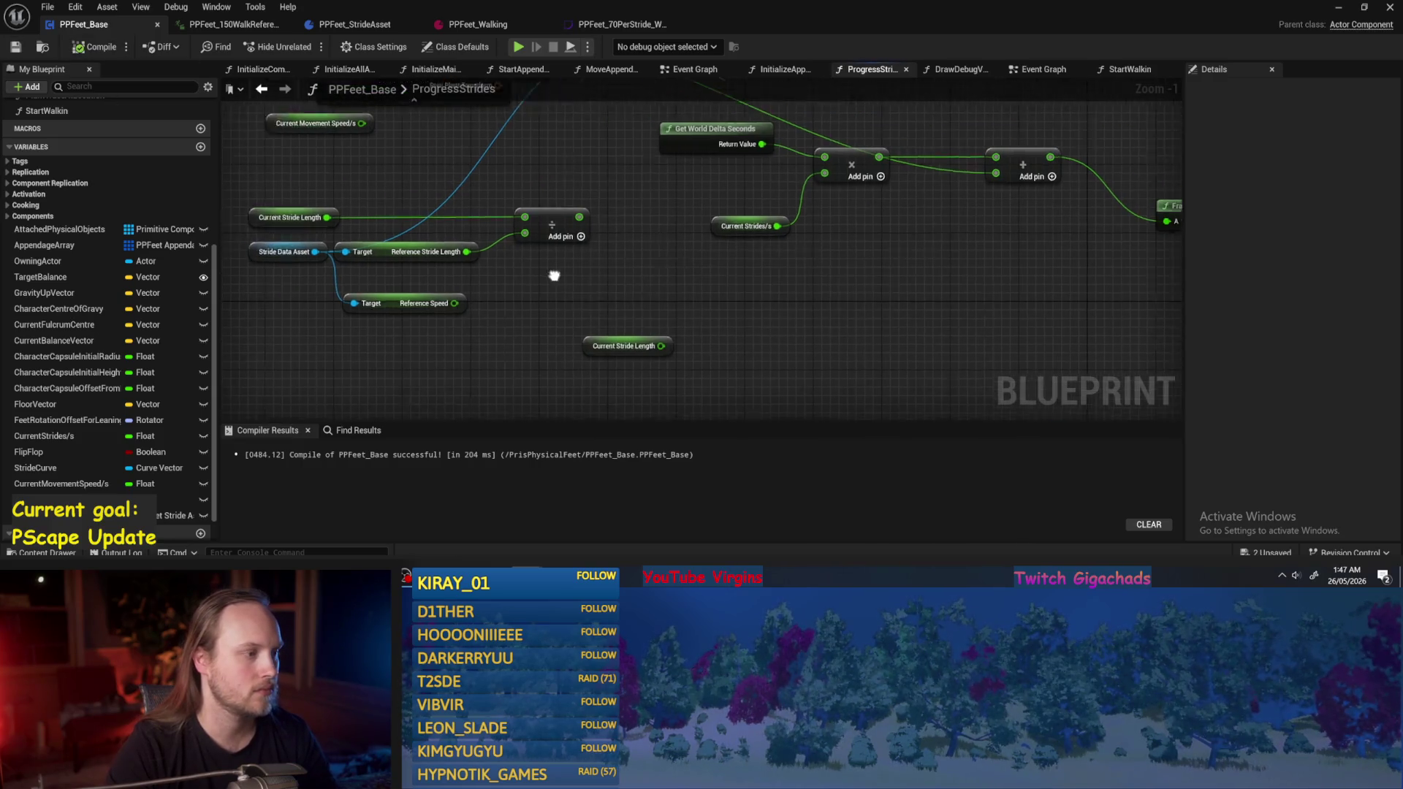
left_click_drag(512, 303, 512, 357)
scroll(729, 296, "down", 1)
mouse_move(733, 313)
left_mouse_down()
mouse_move(460, 290)
mouse_move(876, 292)
mouse_move(1168, 188)
mouse_move(904, 201)
mouse_move(914, 241)
mouse_move(673, 200)
mouse_move(1080, 272)
mouse_move(920, 272)
left_mouse_up()
mouse_move(225, 125)
left_mouse_down()
mouse_move(577, 194)
mouse_move(854, 199)
left_mouse_up()
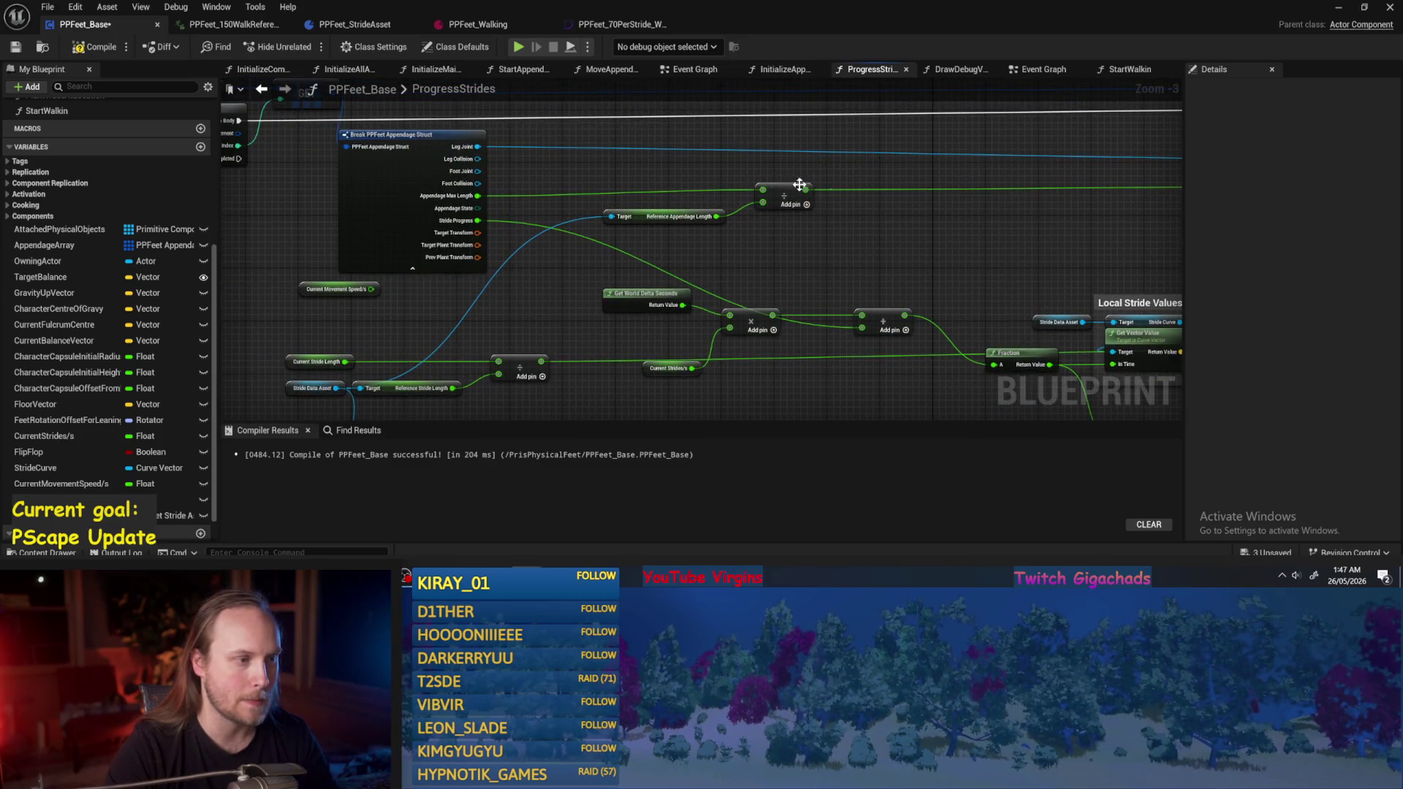
Save, inspect the Reference Appendage Length node, and frame the Local Stride Values nodes.
key("ctrl+s")
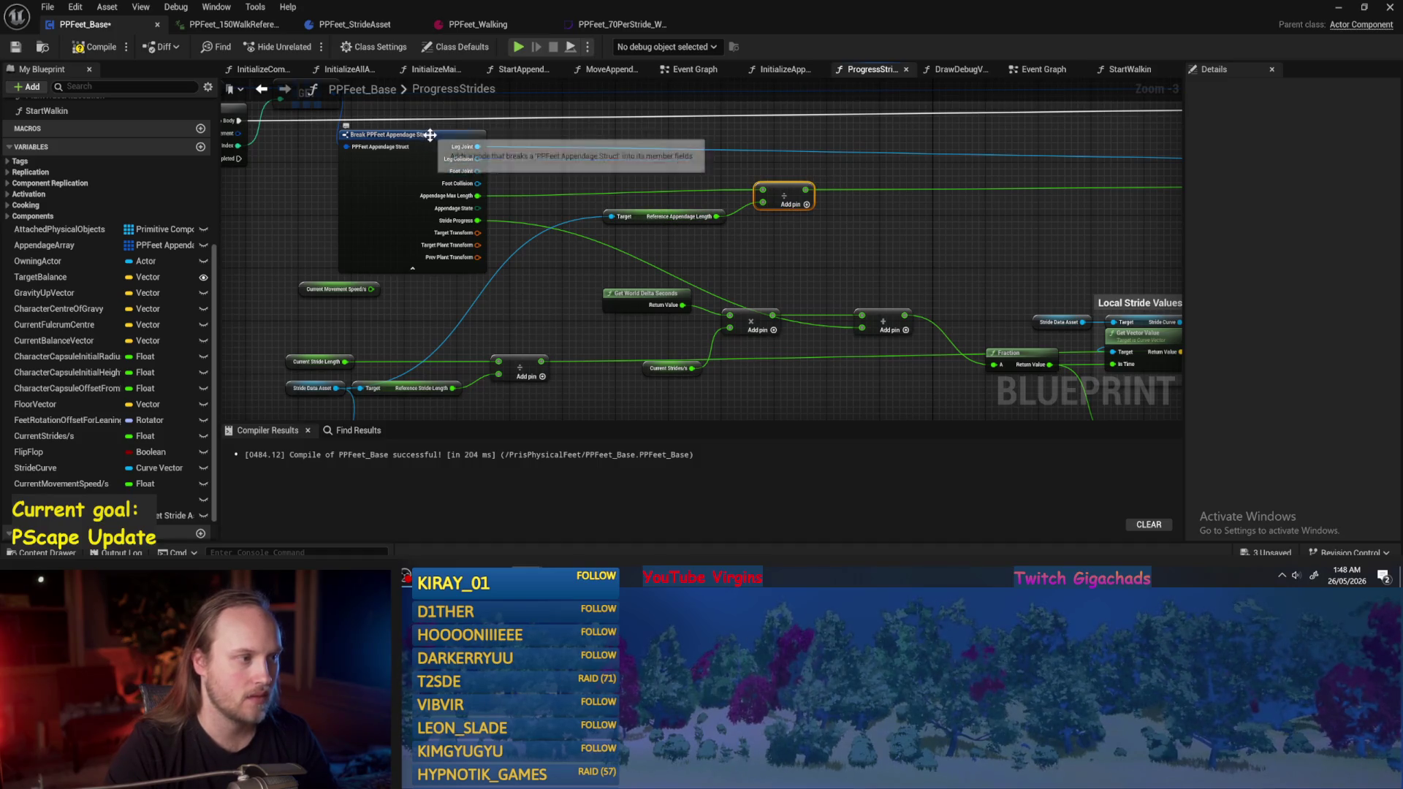
left_click(755, 225)
scroll(760, 234, "up", 3)
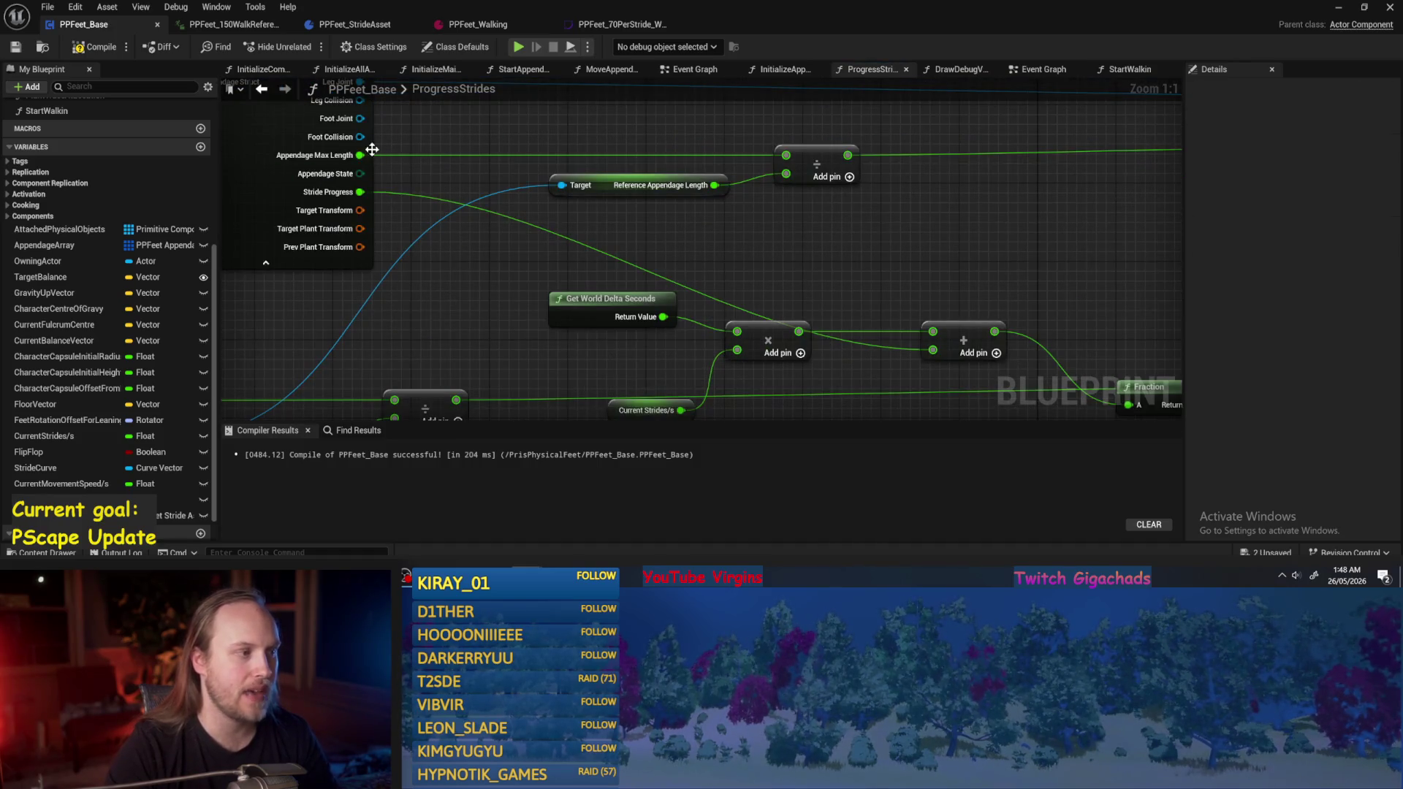
left_click(636, 184)
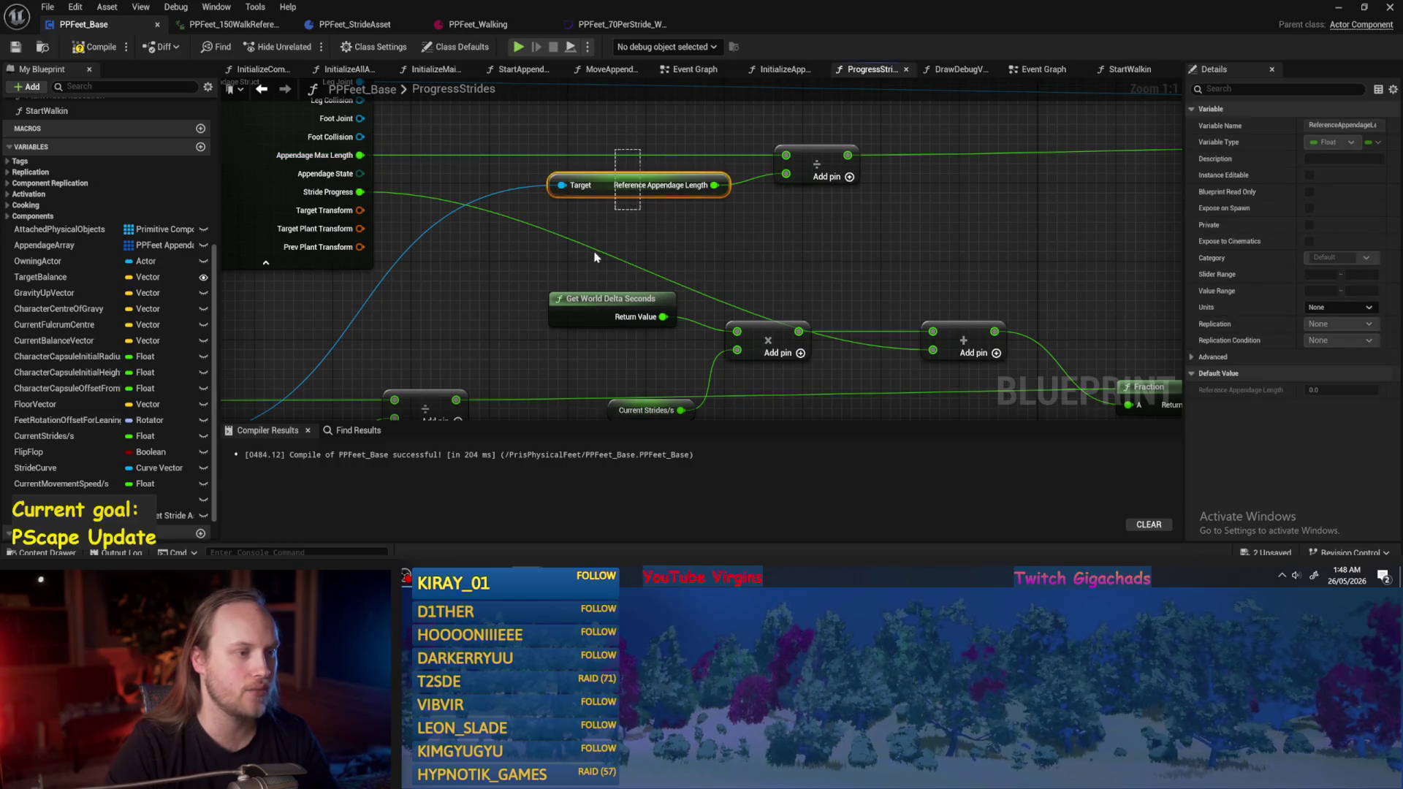
scroll(742, 248, "down", 2)
left_click(742, 248)
left_click_drag(813, 237, 485, 237)
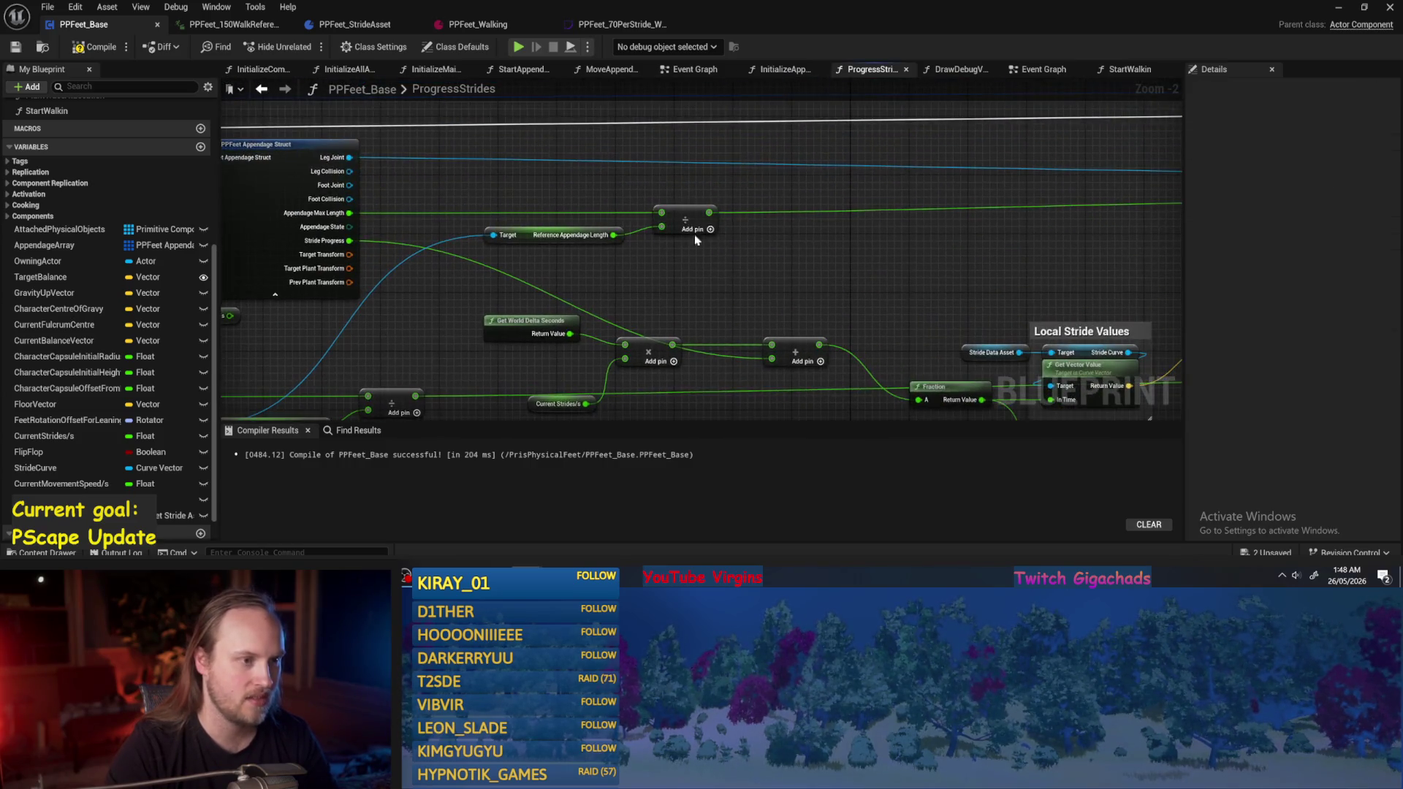
mouse_move(884, 243)
left_mouse_down()
mouse_move(372, 244)
mouse_move(613, 266)
mouse_move(567, 244)
mouse_move(723, 172)
mouse_move(820, 236)
mouse_move(678, 265)
left_mouse_up()
Move Get World Location and its add node to a new spot and save.
left_click(516, 218)
mouse_move(1092, 213)
left_mouse_down()
mouse_move(893, 239)
mouse_move(843, 175)
left_mouse_up()
mouse_move(1162, 212)
left_mouse_down()
mouse_move(630, 203)
mouse_move(917, 193)
left_mouse_up()
key("ctrl+s")
Review the whole ProgressStrides chain and compile and save PPFeet_Base.
left_click(636, 213)
scroll(867, 204, "down", 1)
mouse_move(758, 218)
left_mouse_down()
mouse_move(379, 250)
mouse_move(858, 217)
mouse_move(642, 212)
mouse_move(913, 222)
left_mouse_up()
left_click_drag(759, 209, 843, 201)
scroll(843, 201, "down", 1)
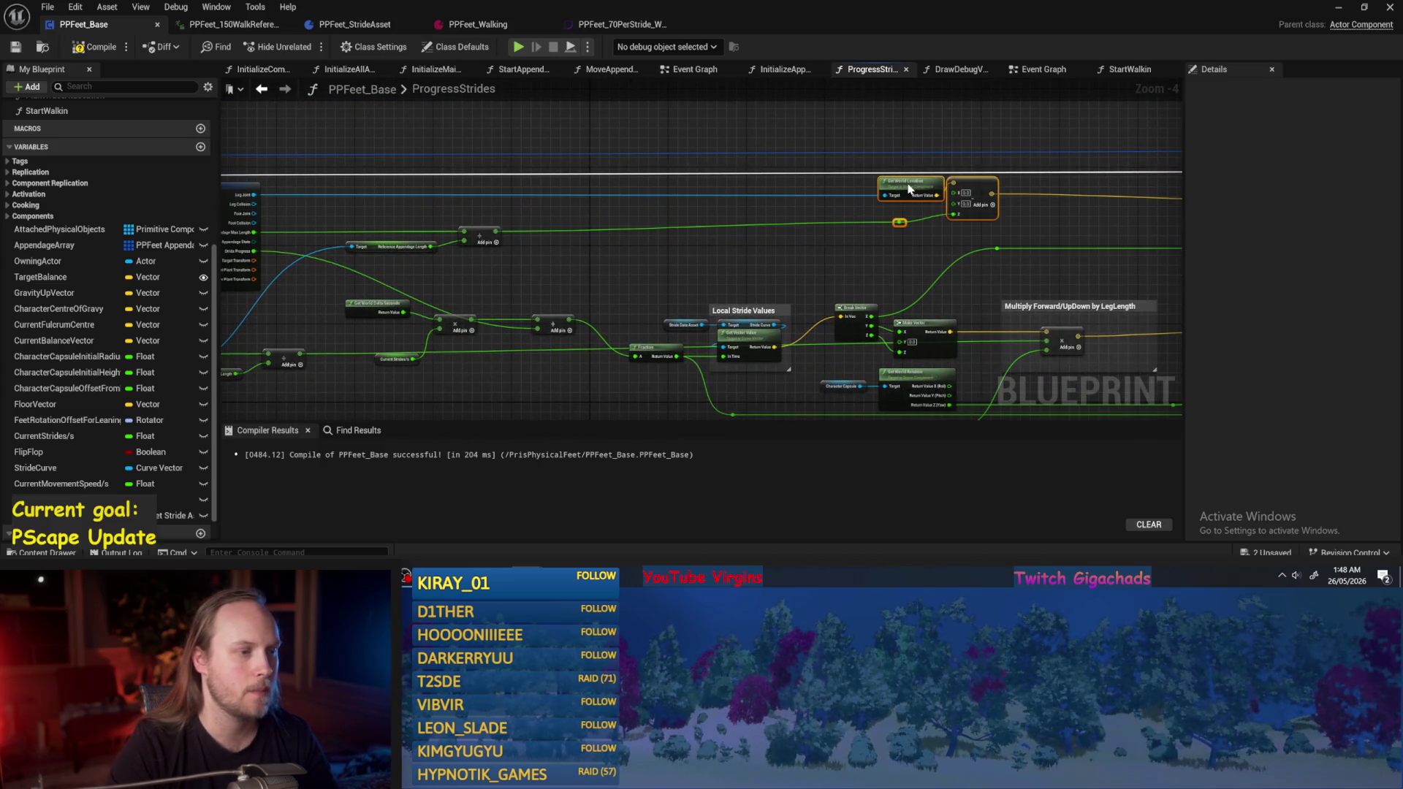
key("ctrl+s")
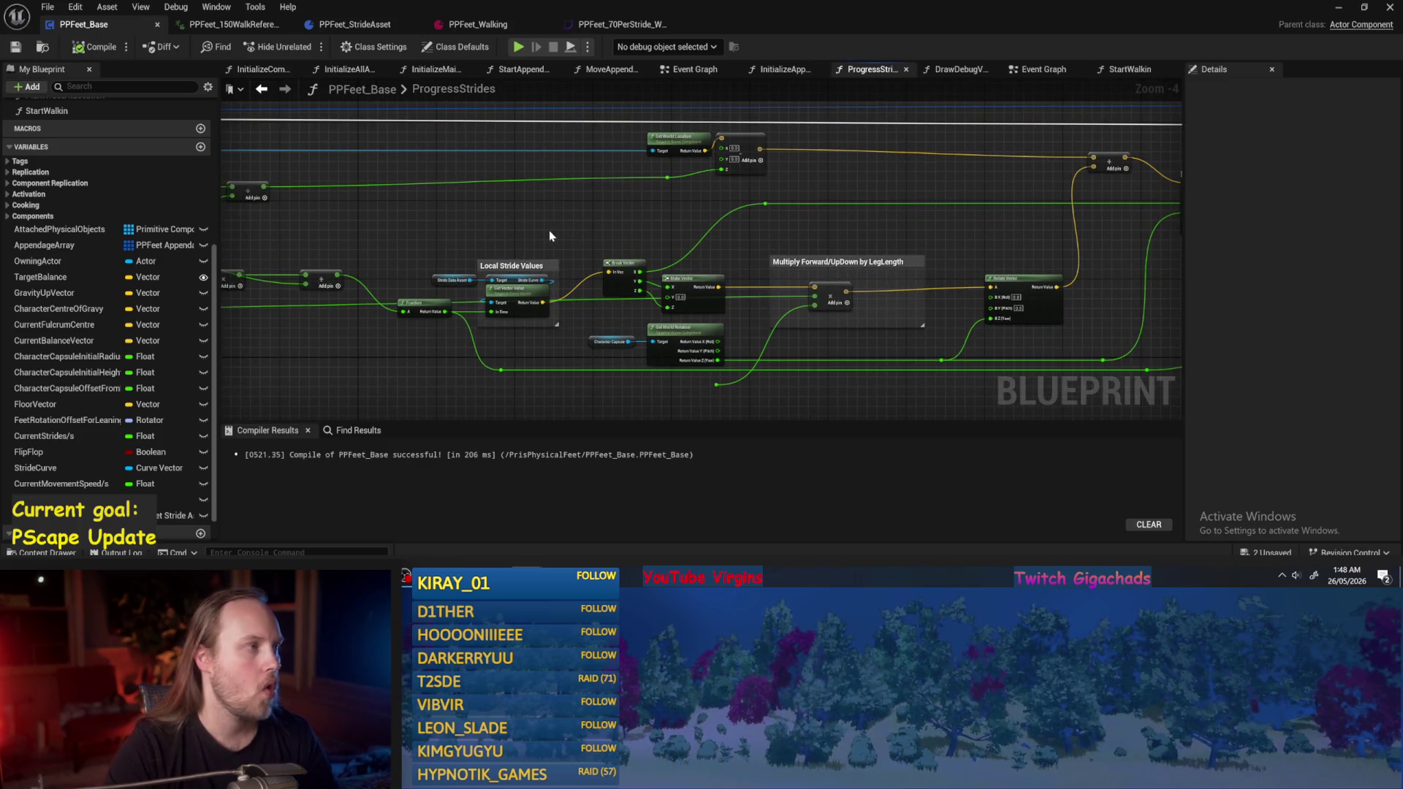
left_click(621, 24)
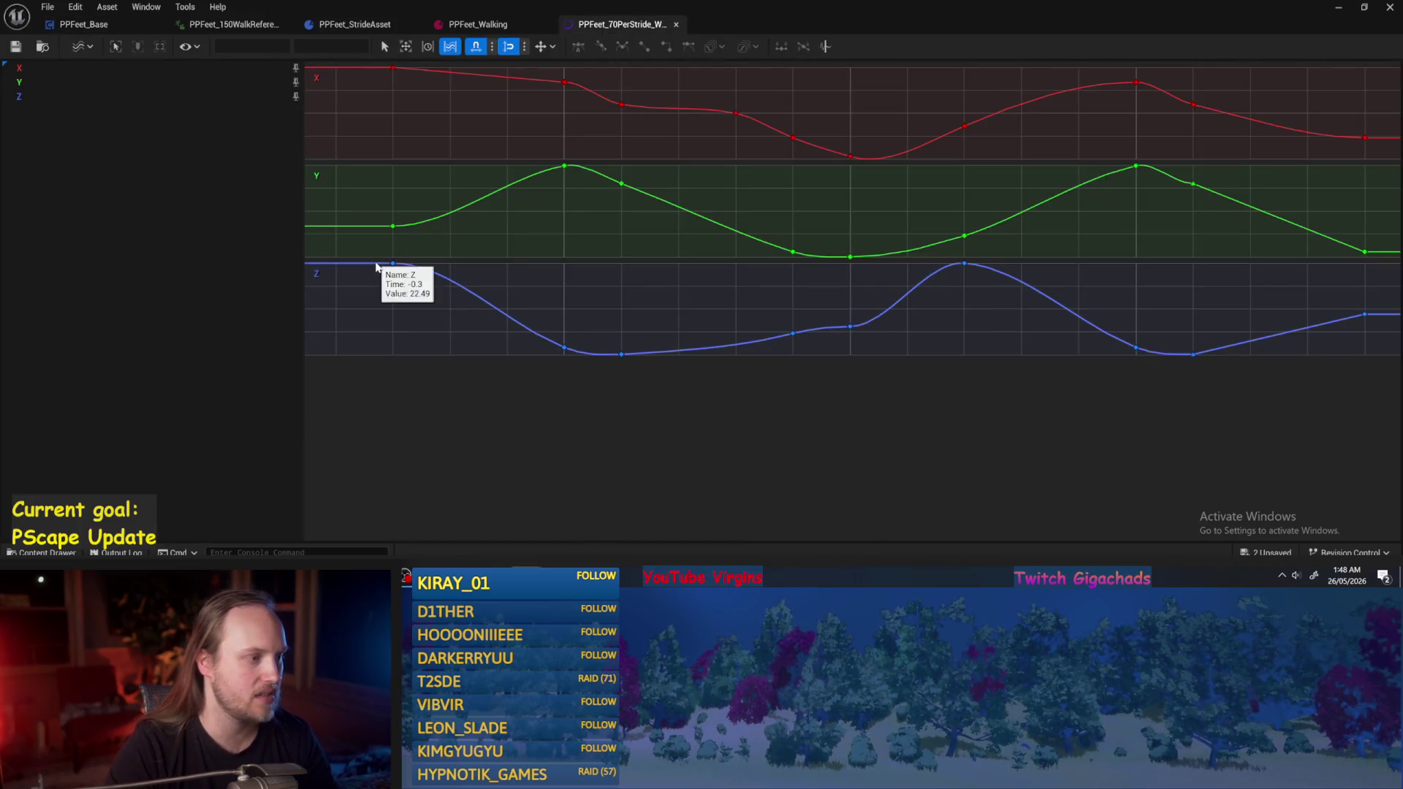
Select the Z curve keys in PPFeet_70PerStride_W and inspect their values, including the key at -0.3.
mouse_move(386, 438)
left_mouse_down()
mouse_move(1399, 367)
mouse_move(1399, 264)
left_mouse_up()
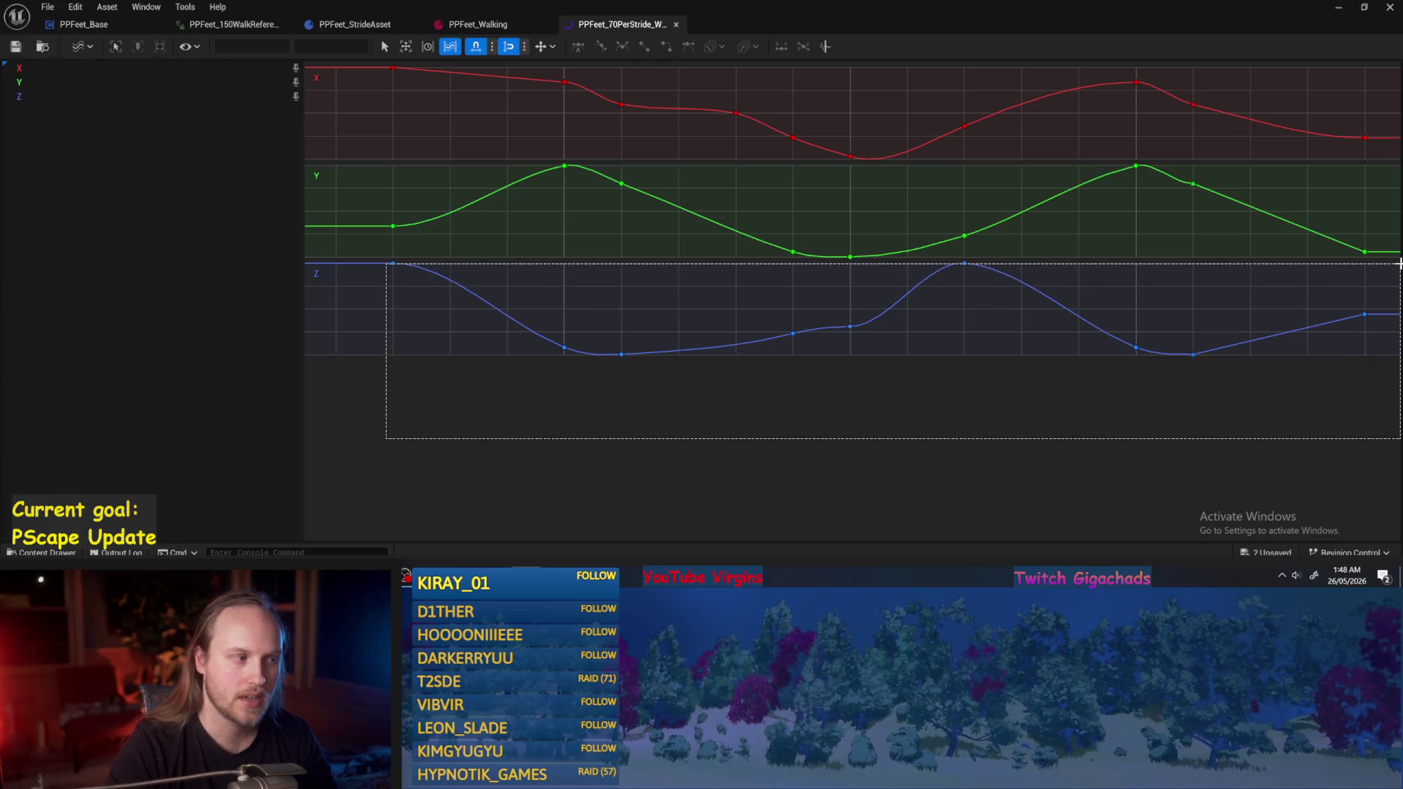
left_click_drag(1399, 264, 1399, 264)
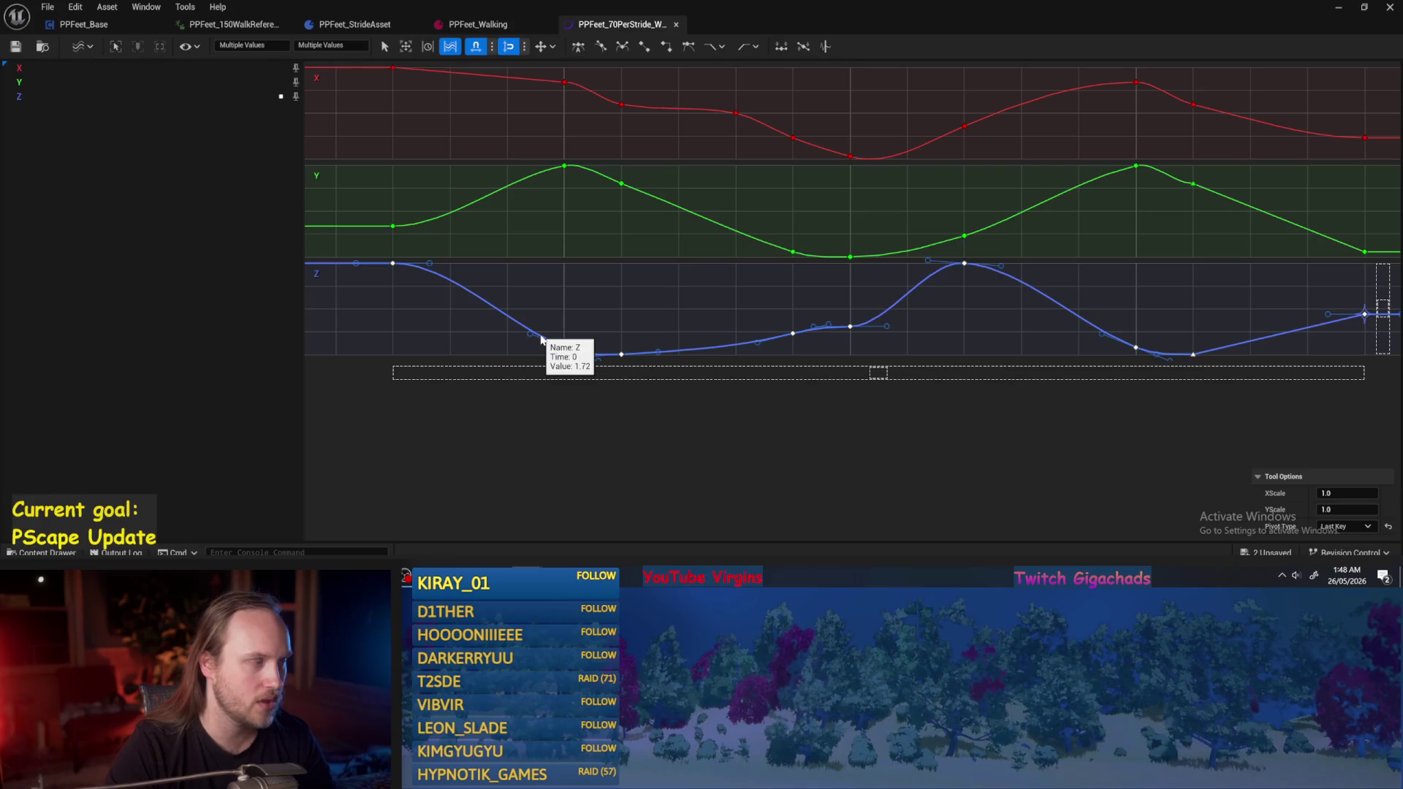
left_click(322, 46)
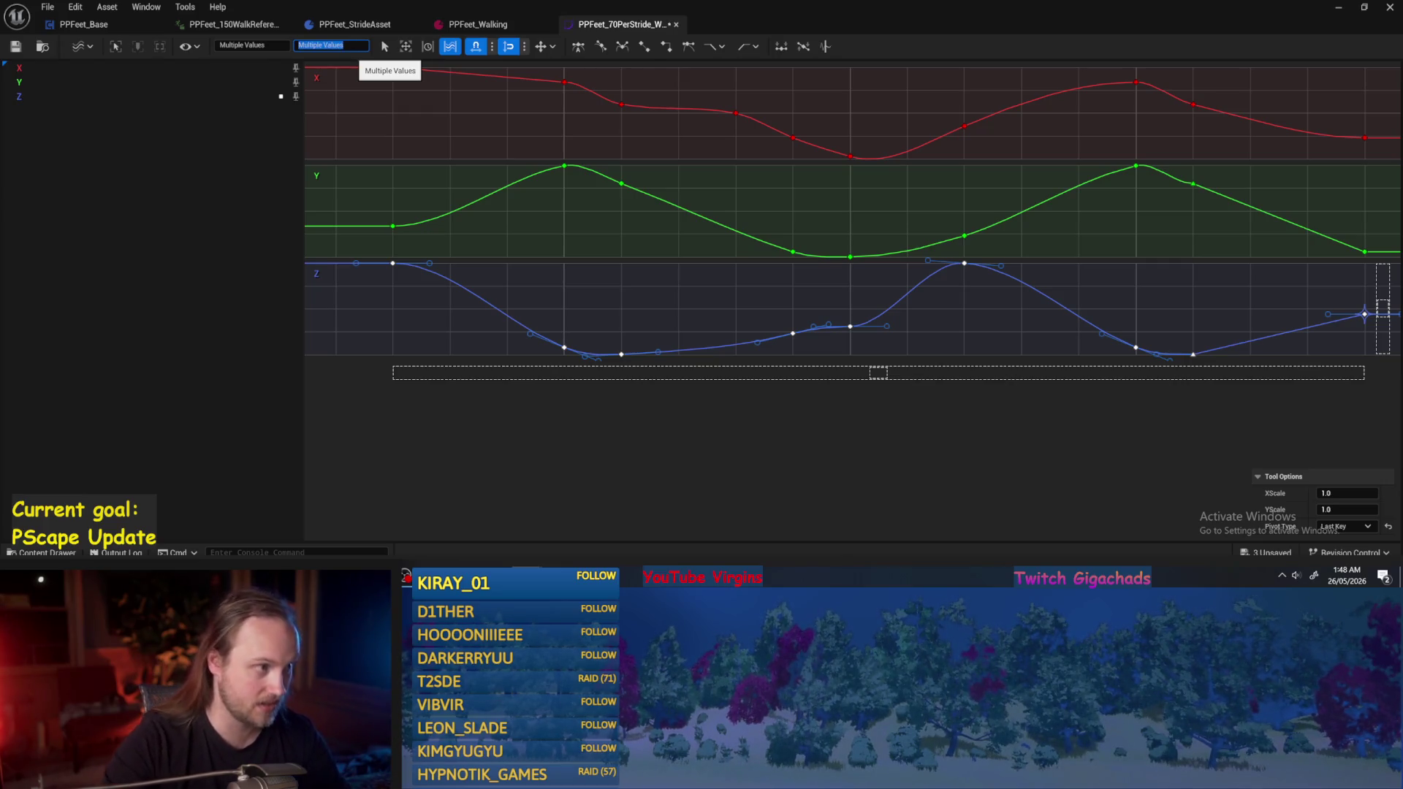
left_click(648, 464)
left_click(564, 347)
left_click(338, 338)
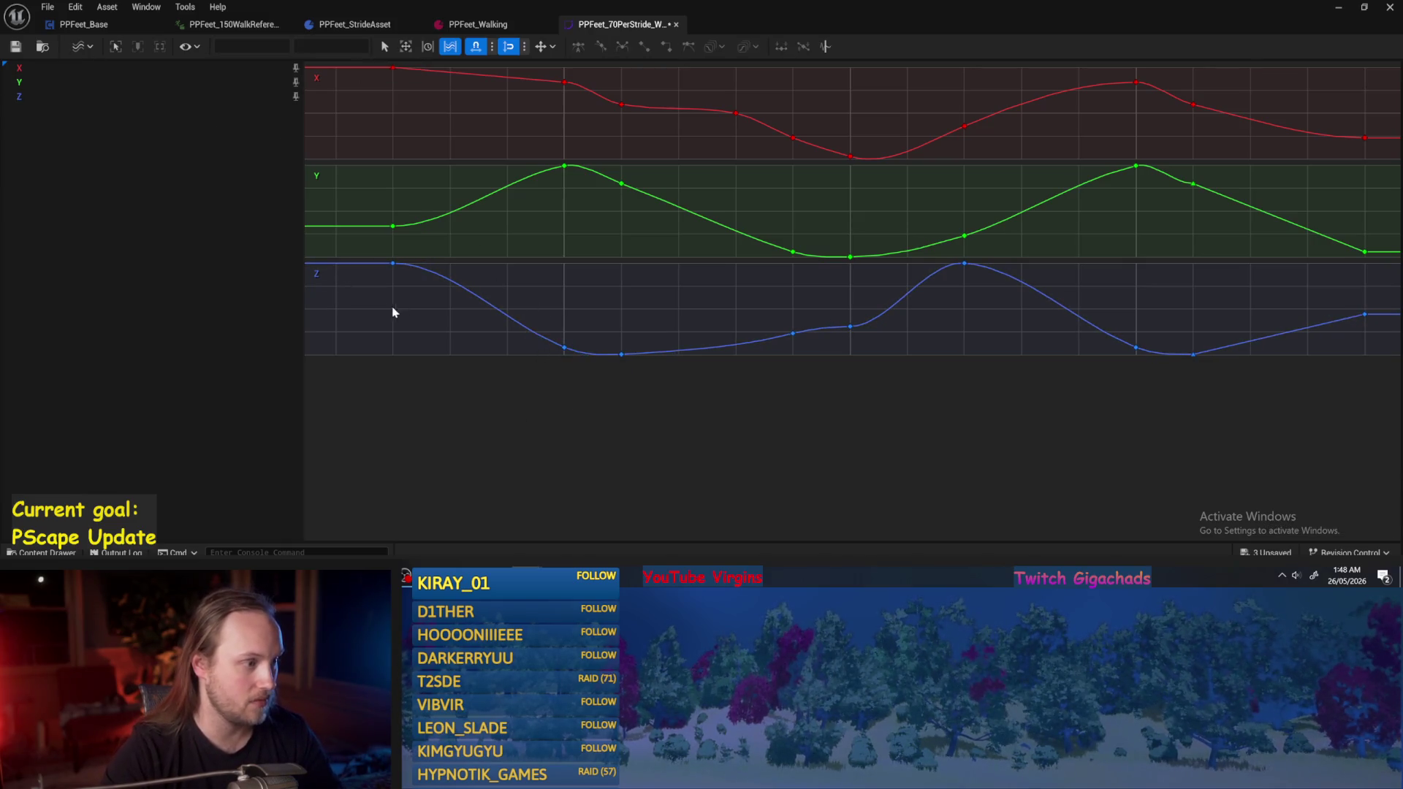
left_click_drag(396, 258, 397, 256)
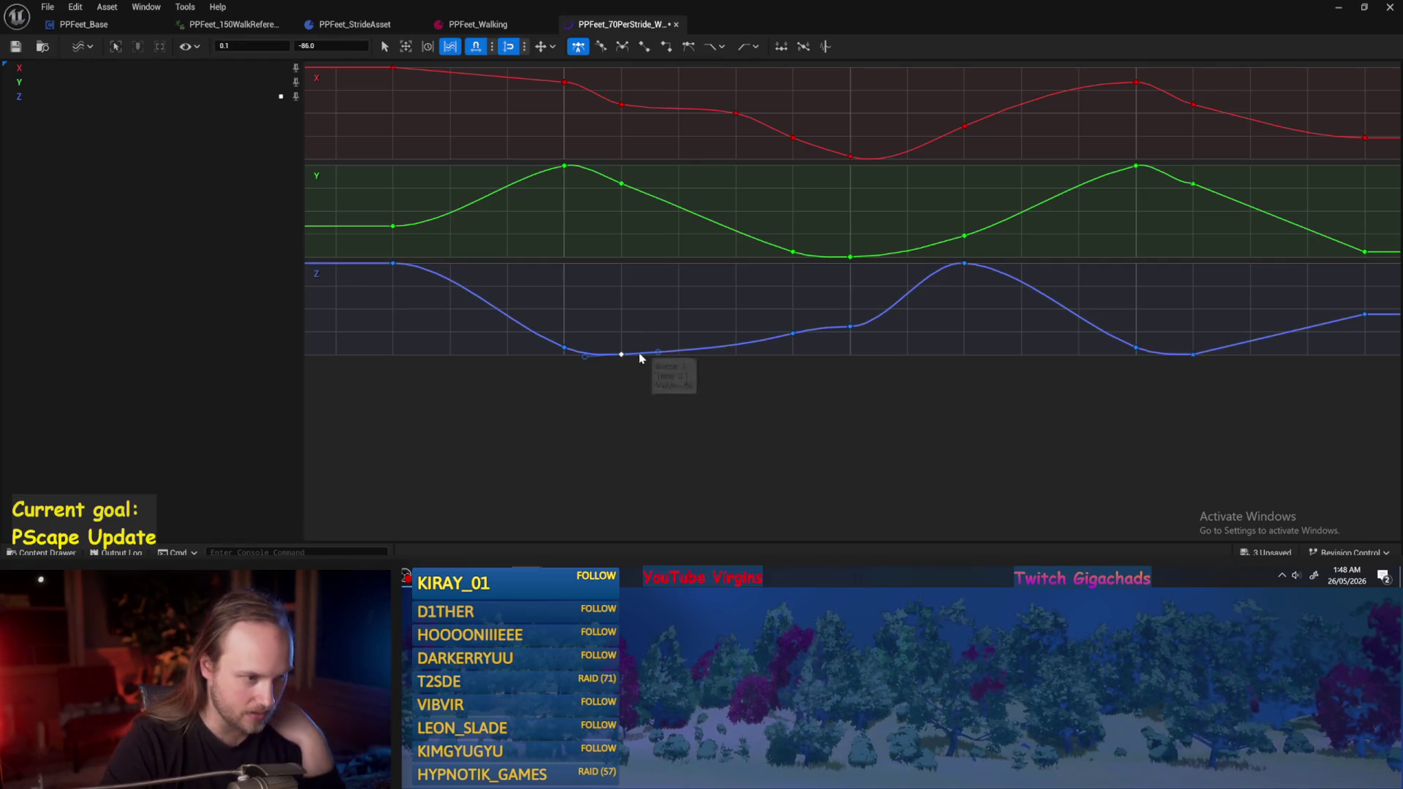
Save the PPFeet_70PerStride curve asset and return to PPFeet_Base's ProgressStrides graph.
left_click_drag(743, 404, 586, 404)
left_click(586, 404)
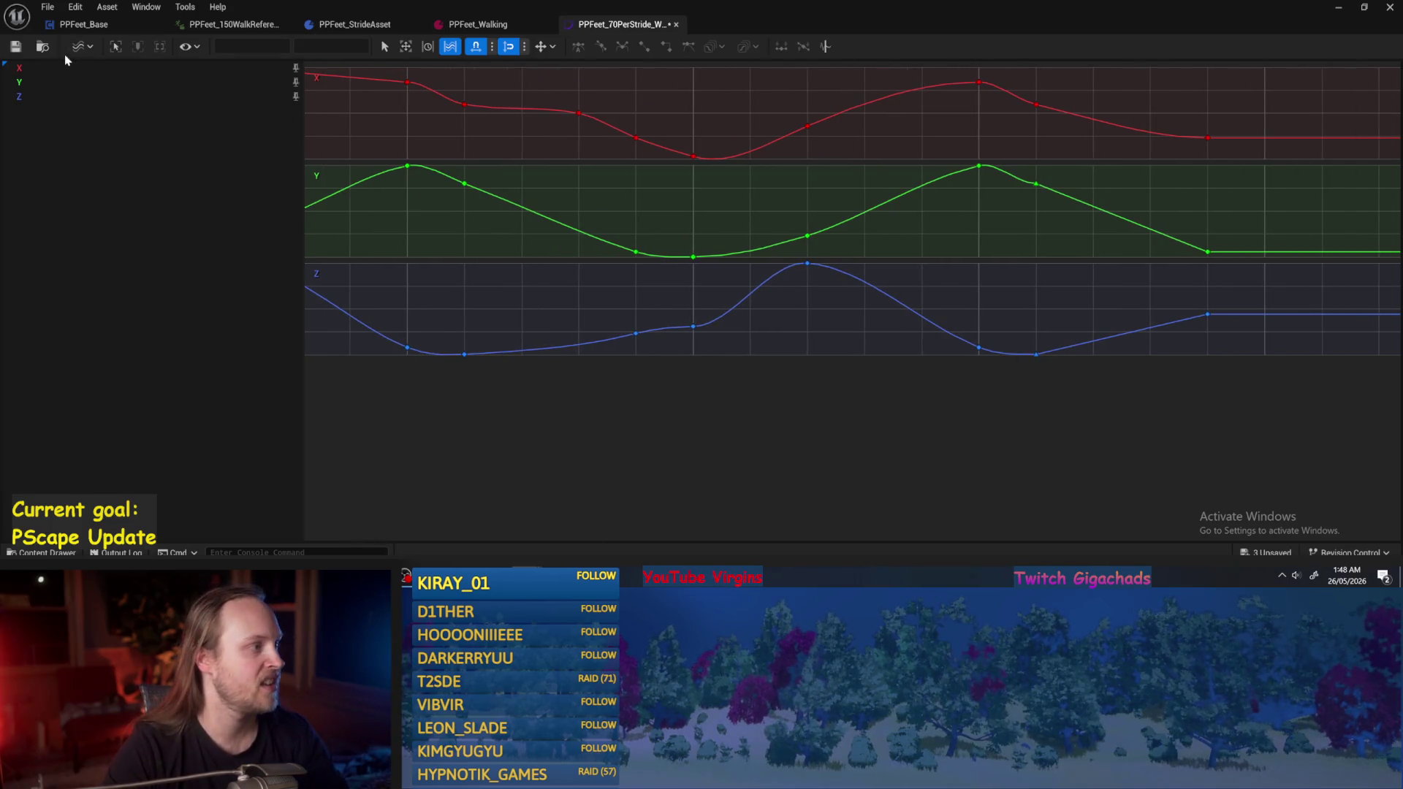
key("ctrl+s")
left_click(501, 24)
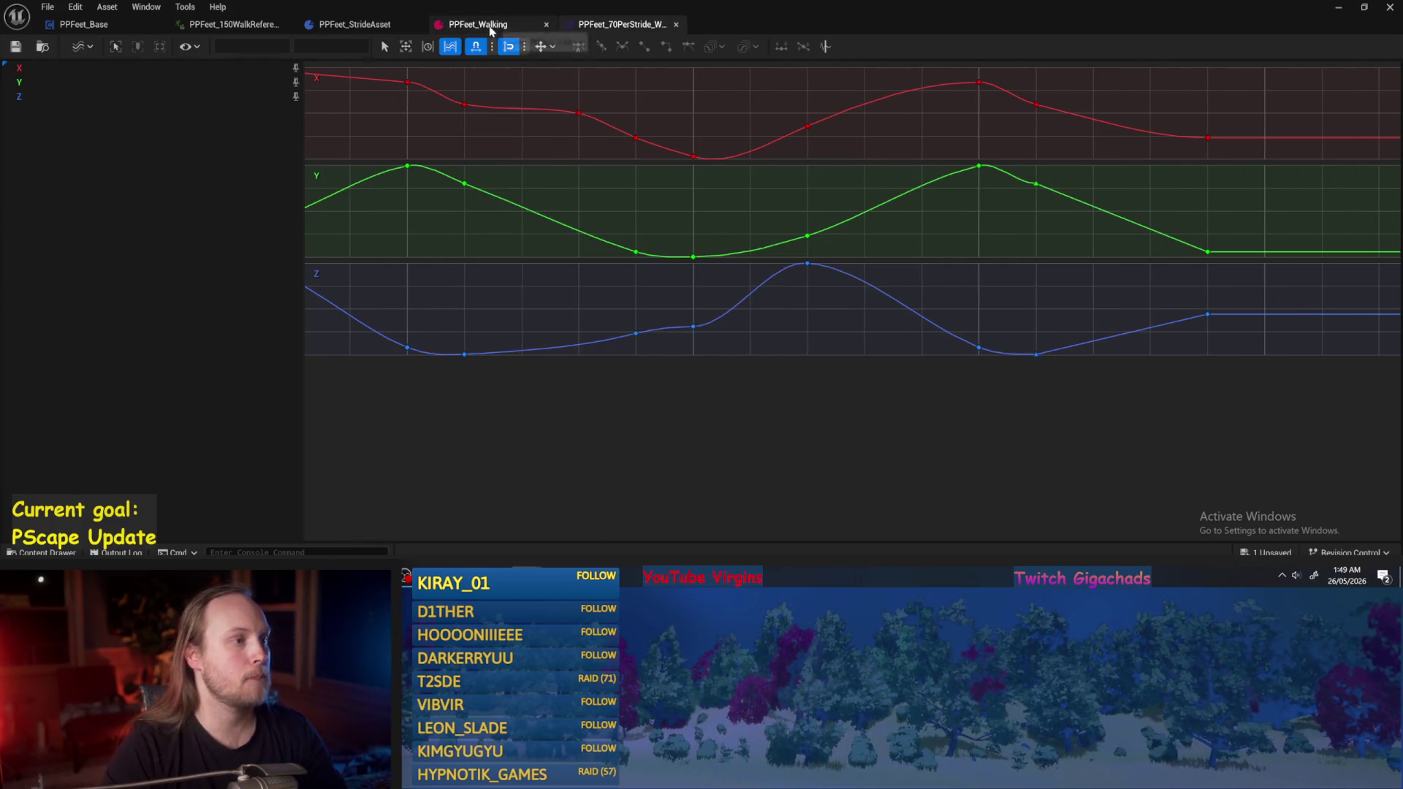
left_click(232, 24)
left_click(84, 24)
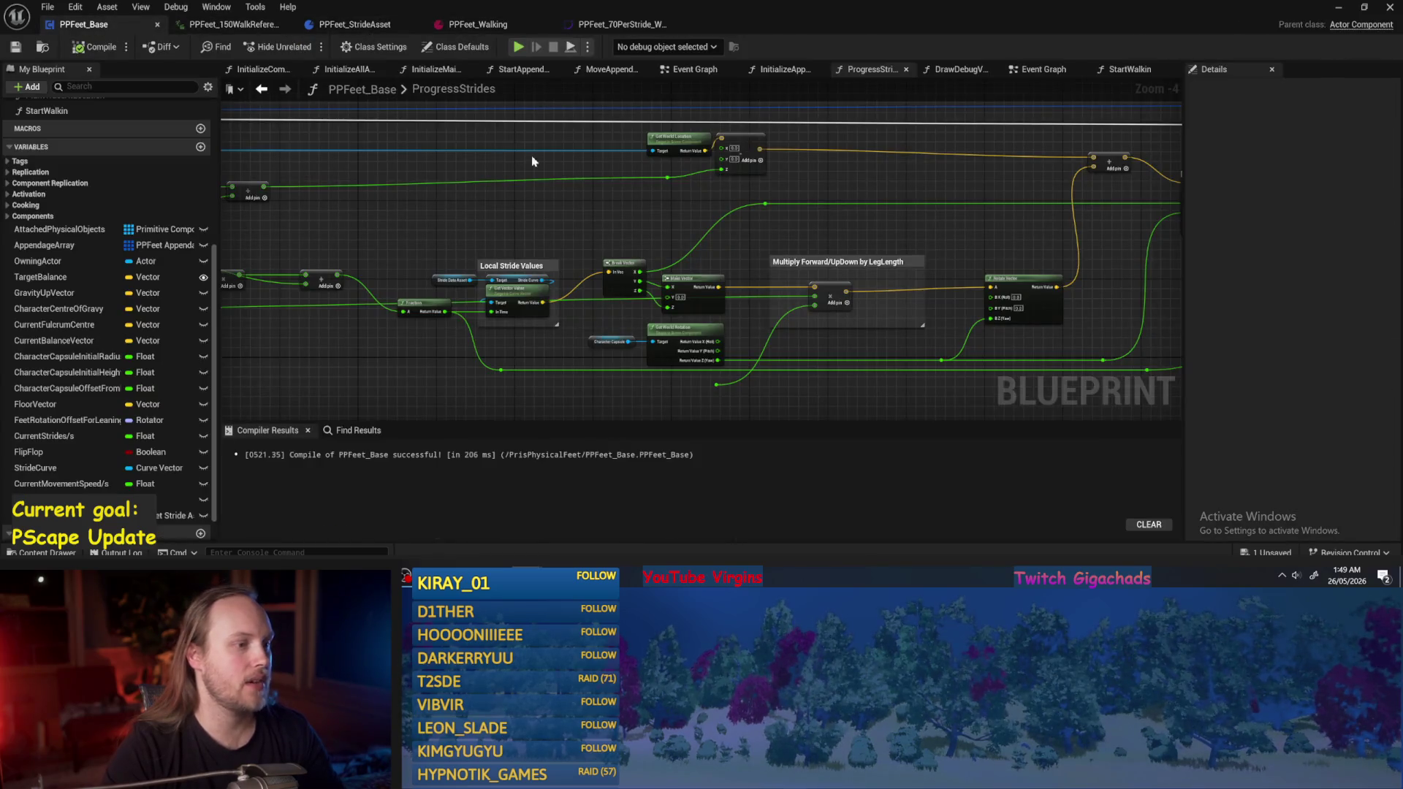
Delete the selected node from the stride vector area, then save and compile.
mouse_move(744, 220)
left_mouse_down()
mouse_move(834, 213)
mouse_move(917, 235)
mouse_move(761, 221)
left_mouse_up()
key("Delete")
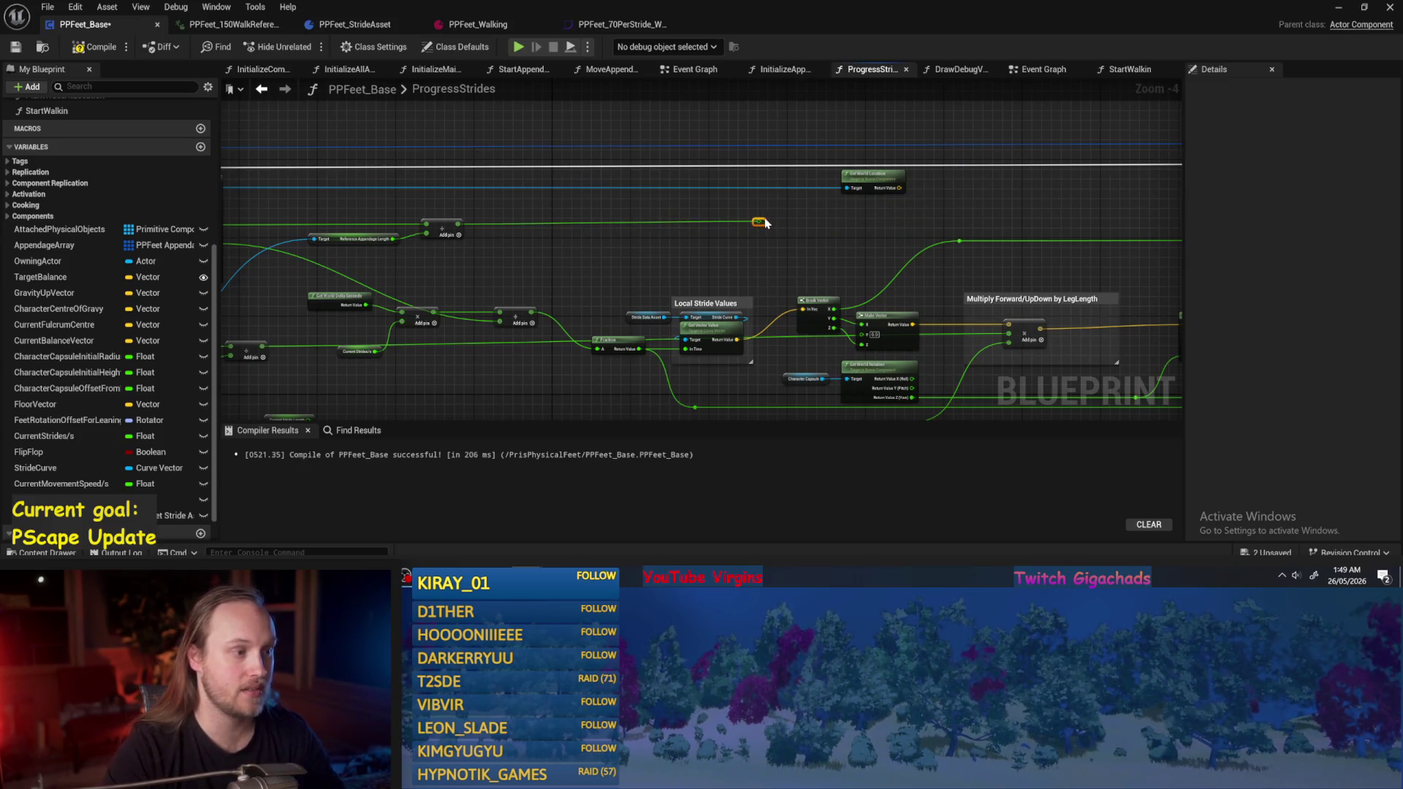
key("ctrl+s")
left_click(83, 49)
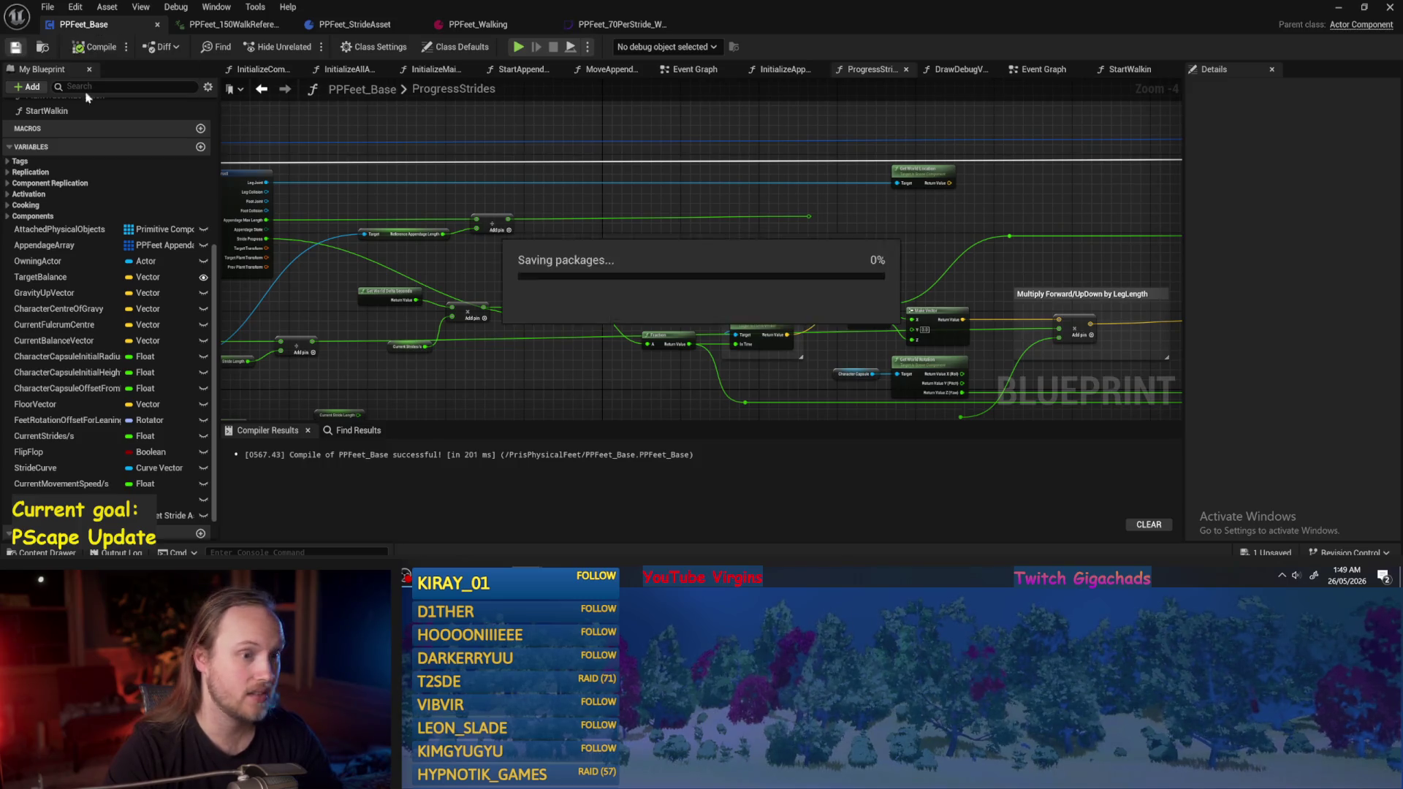
scroll(830, 315, "up", 1)
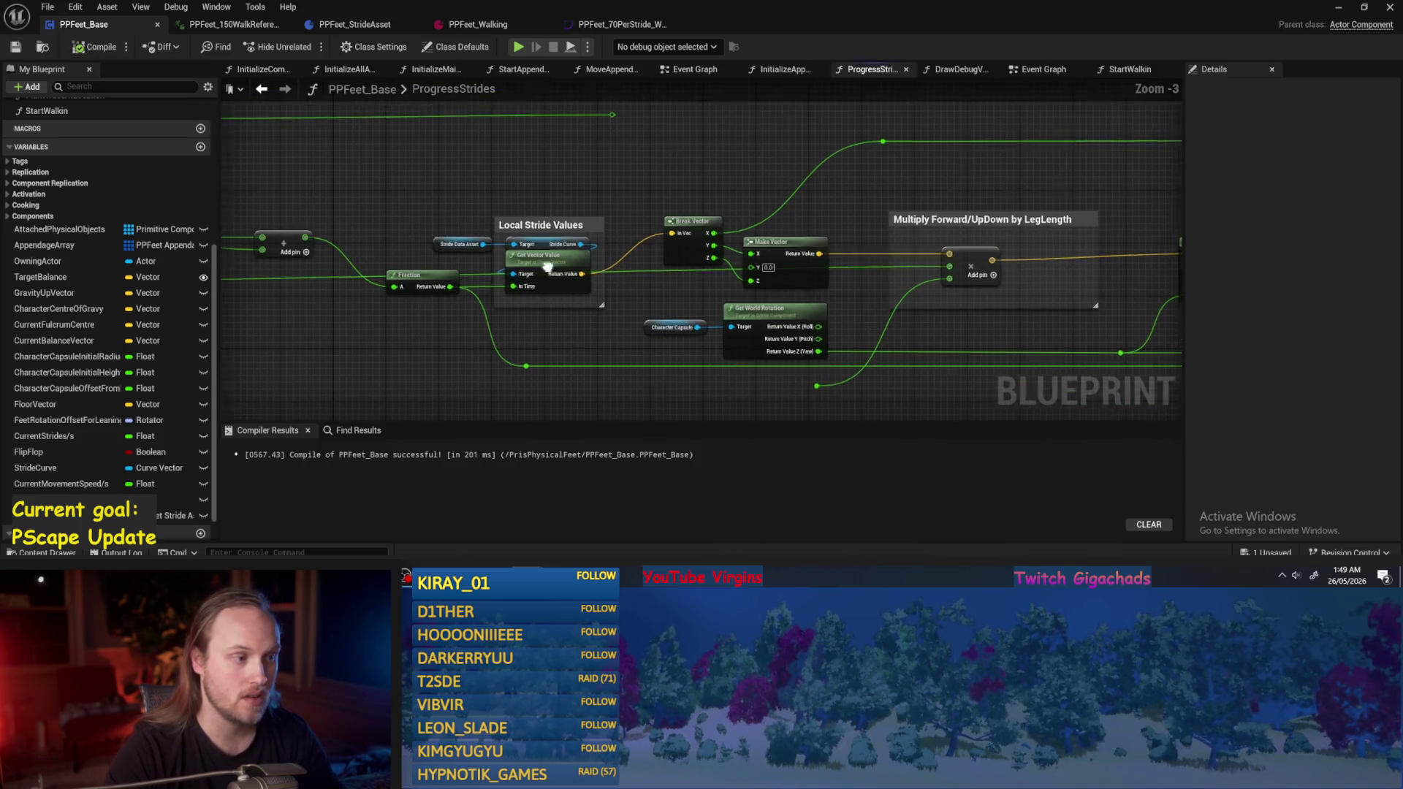
Add a reroute point on the Make Vector wire and move it well to the left.
double_click(887, 206)
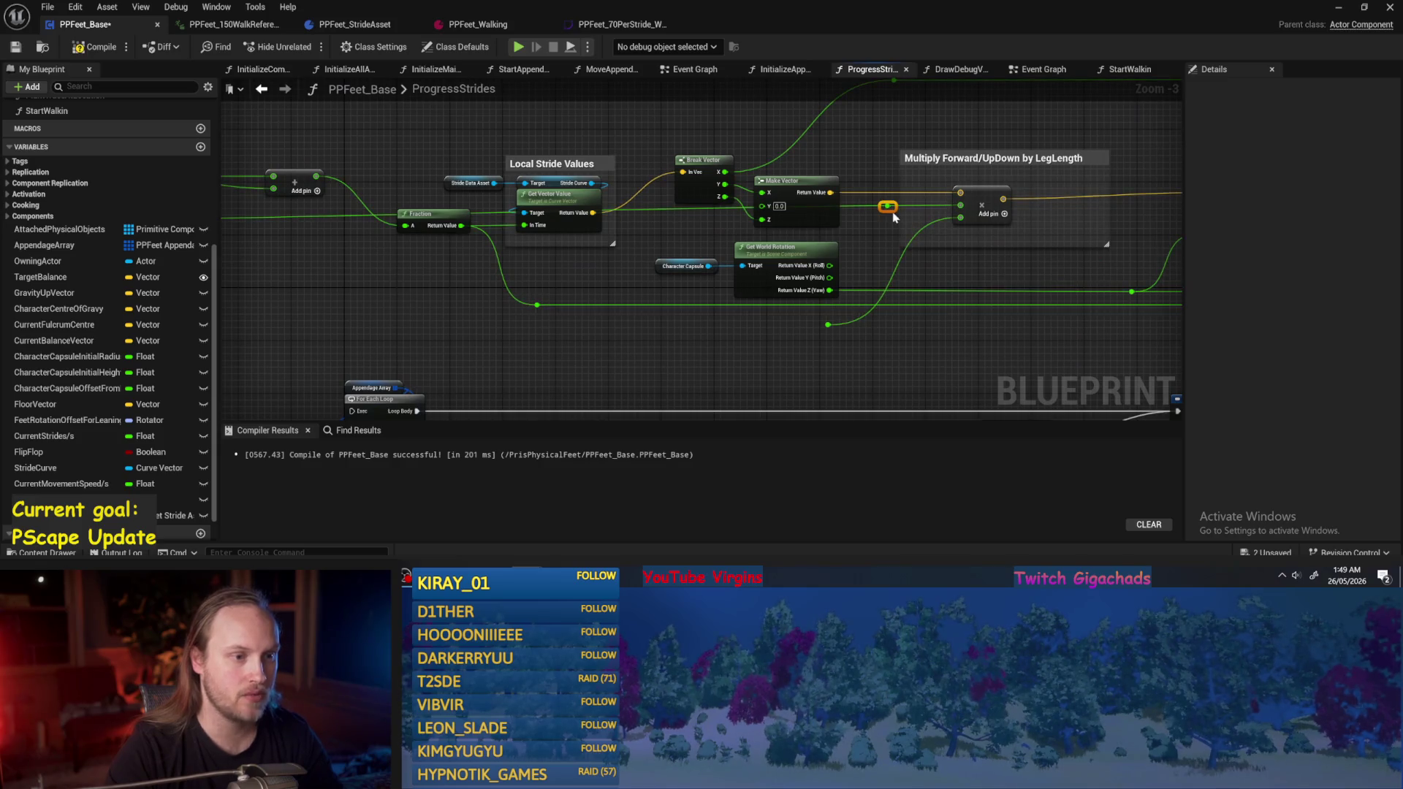
left_click_drag(893, 213, 883, 240)
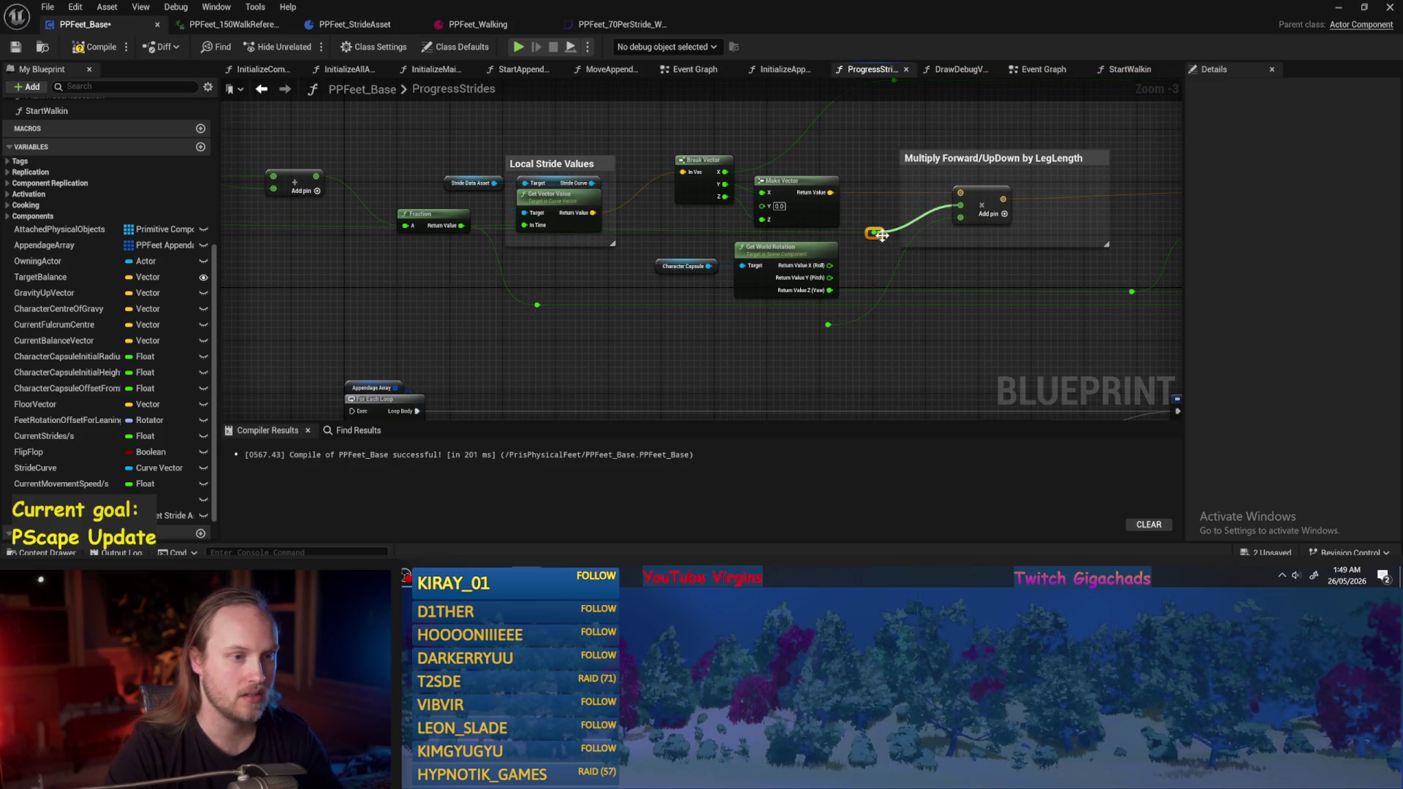
scroll(607, 370, "down", 1)
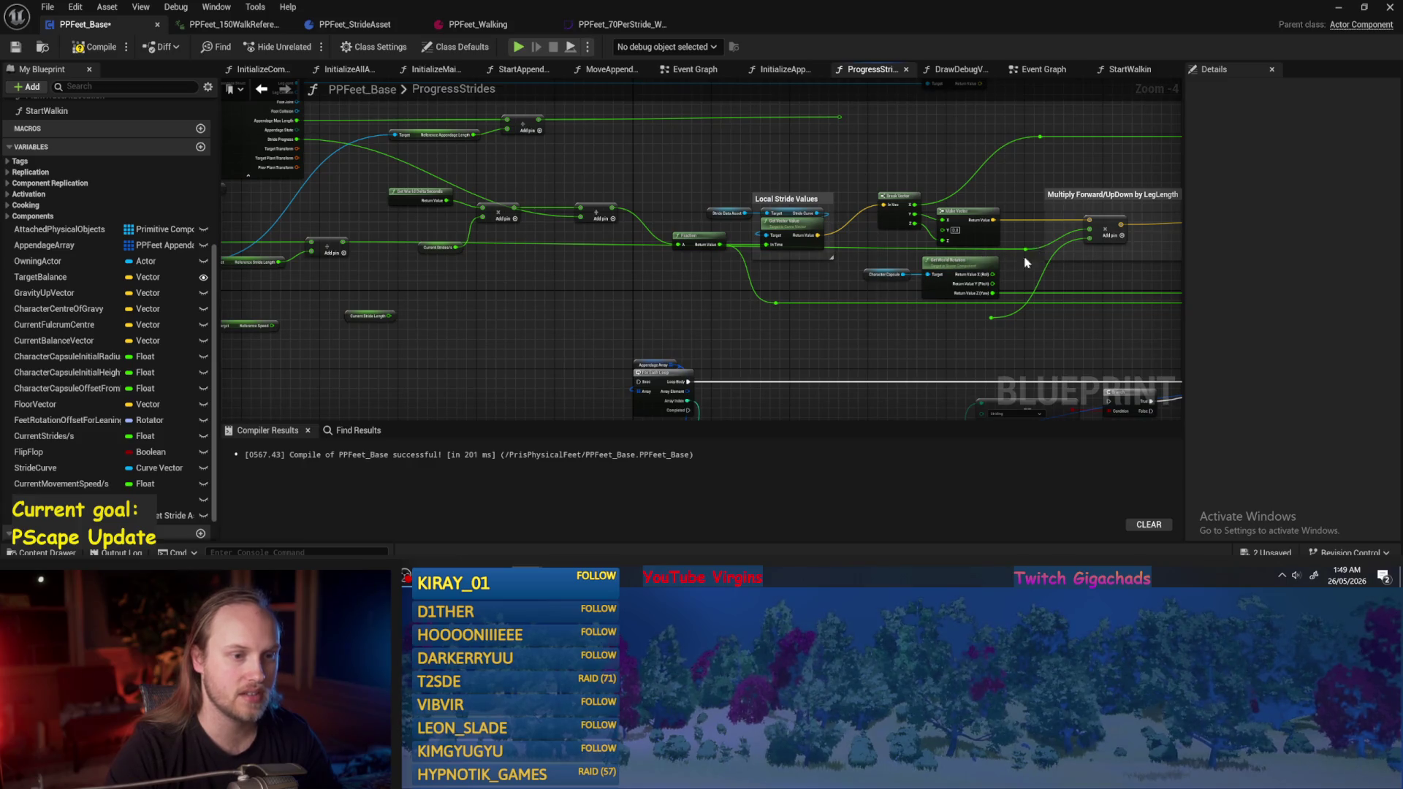
left_click_drag(1025, 249, 908, 248)
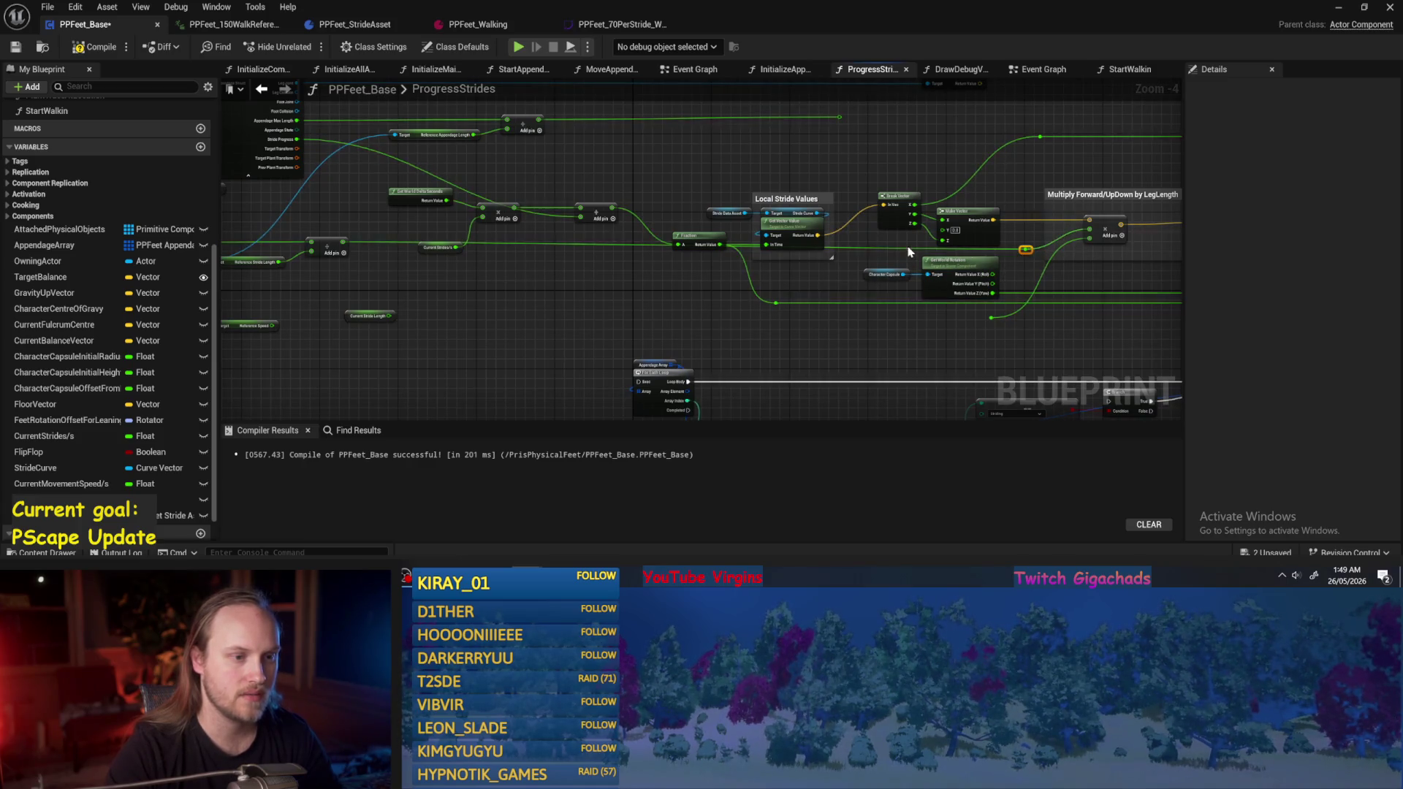
left_click_drag(609, 299, 522, 315)
mouse_move(582, 281)
left_mouse_down()
mouse_move(864, 261)
mouse_move(655, 285)
left_mouse_up()
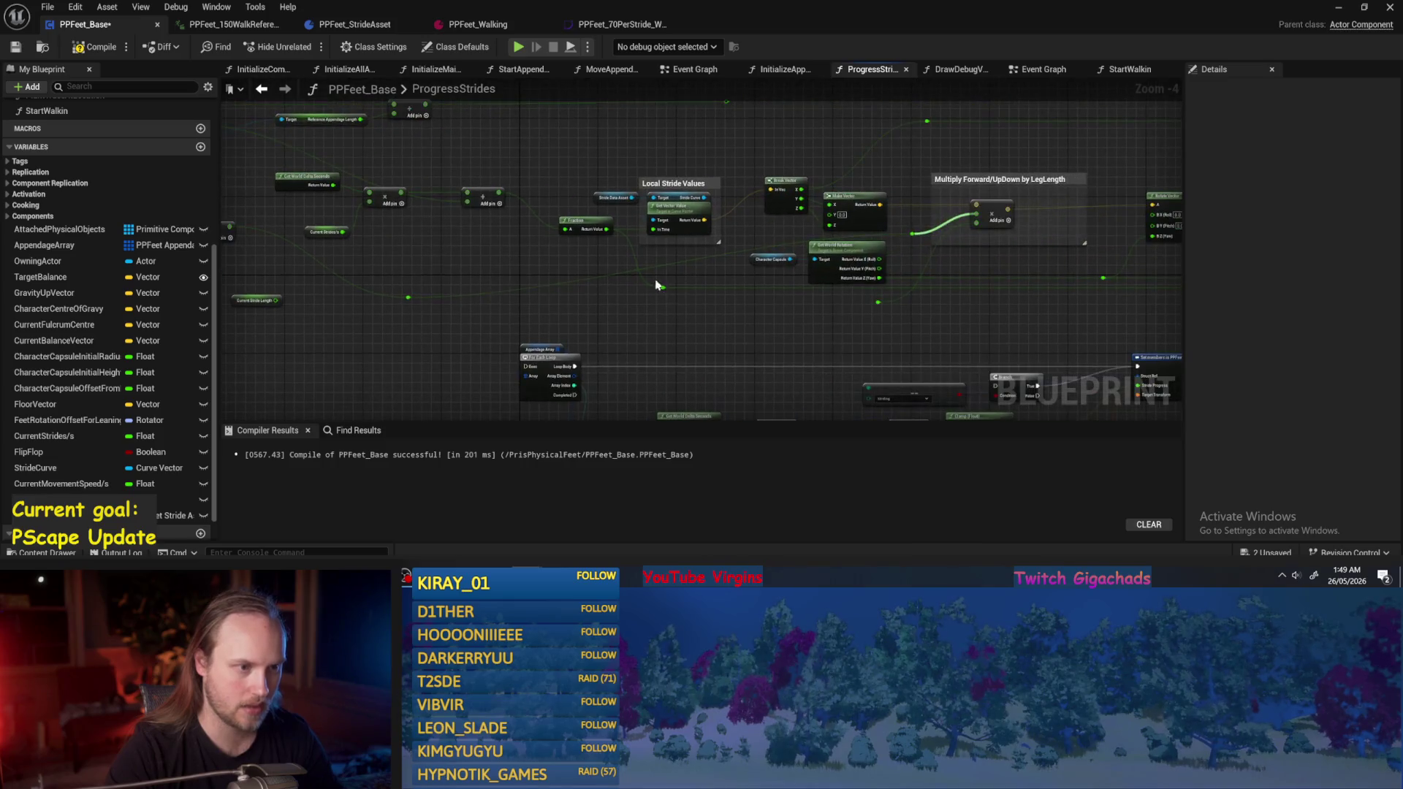
Move the Make Vector node up over the LegLength comment.
mouse_move(892, 260)
left_mouse_down()
mouse_move(778, 263)
mouse_move(826, 307)
mouse_move(821, 327)
left_mouse_up()
scroll(1027, 241, "up", 4)
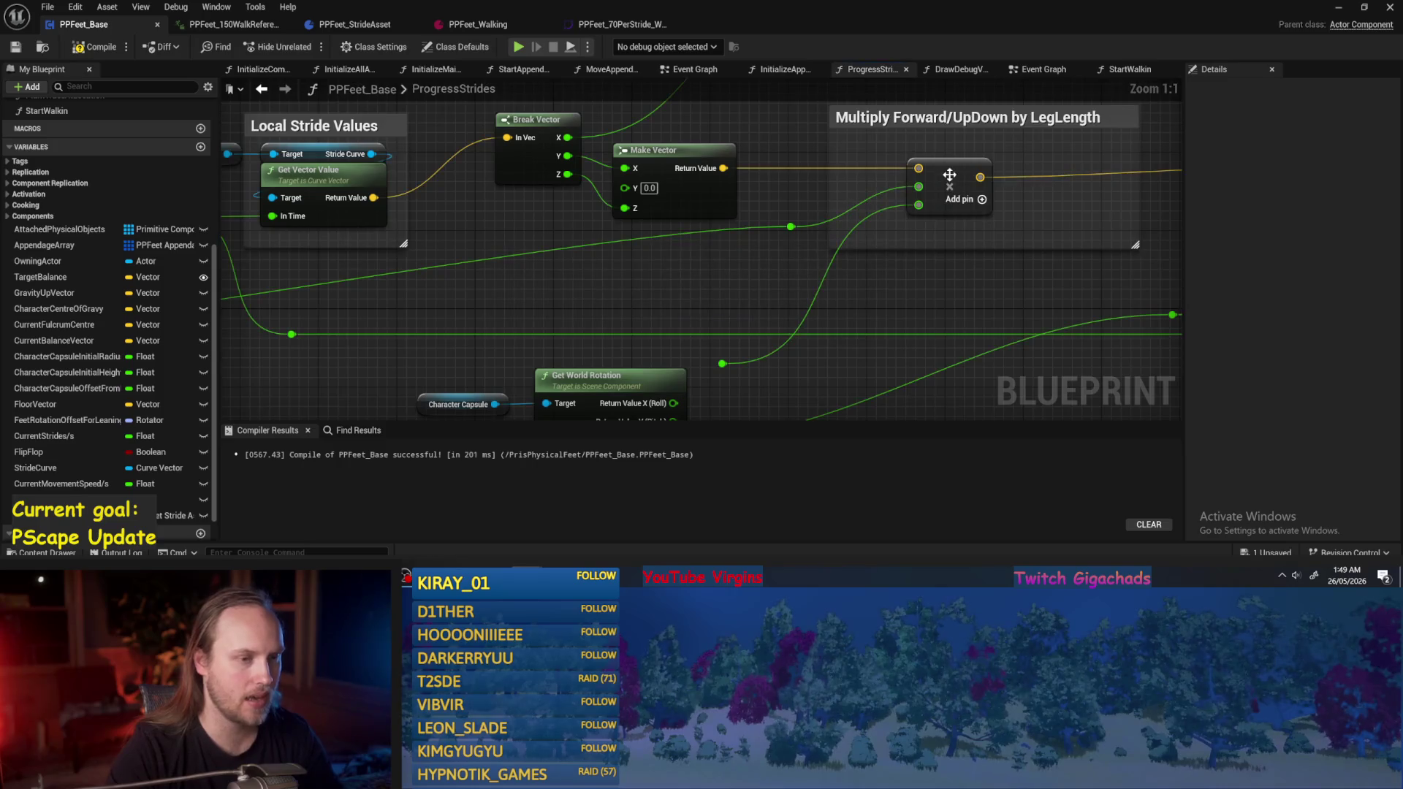
scroll(949, 175, "down", 1)
left_click_drag(632, 251, 767, 219)
left_click(815, 257)
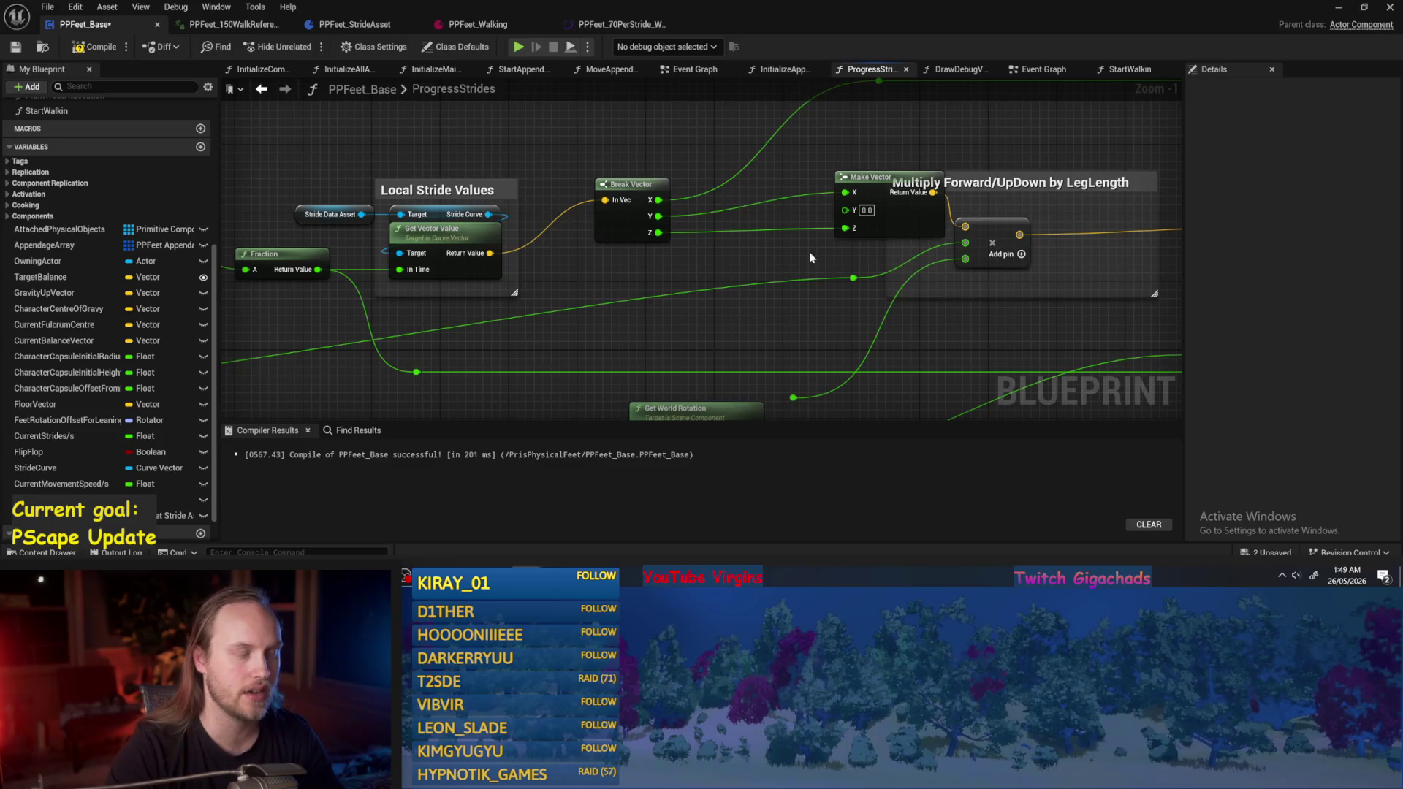
Create a * node from Break Vector's Y and feed it the long-wire value through a reroute.
mouse_move(720, 222)
left_mouse_down()
mouse_move(840, 280)
mouse_move(836, 246)
left_mouse_up()
type("*")
key("Return")
left_click(749, 294)
double_click(551, 323)
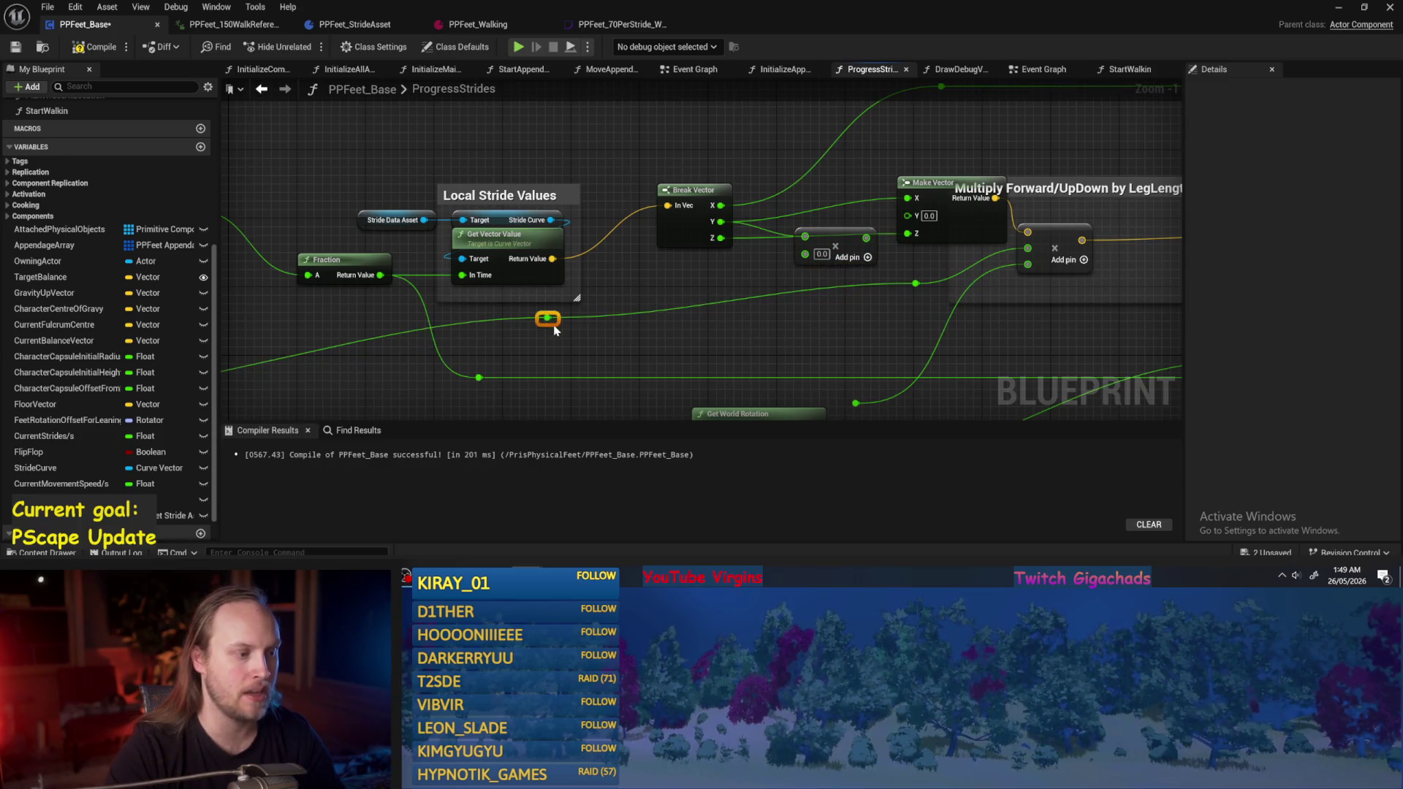
mouse_move(547, 317)
left_mouse_down()
mouse_move(816, 273)
mouse_move(805, 254)
mouse_move(760, 292)
mouse_move(1024, 317)
left_mouse_up()
Inspect the nodes around Current Stride Length and Local Stride Values.
scroll(752, 288, "down", 2)
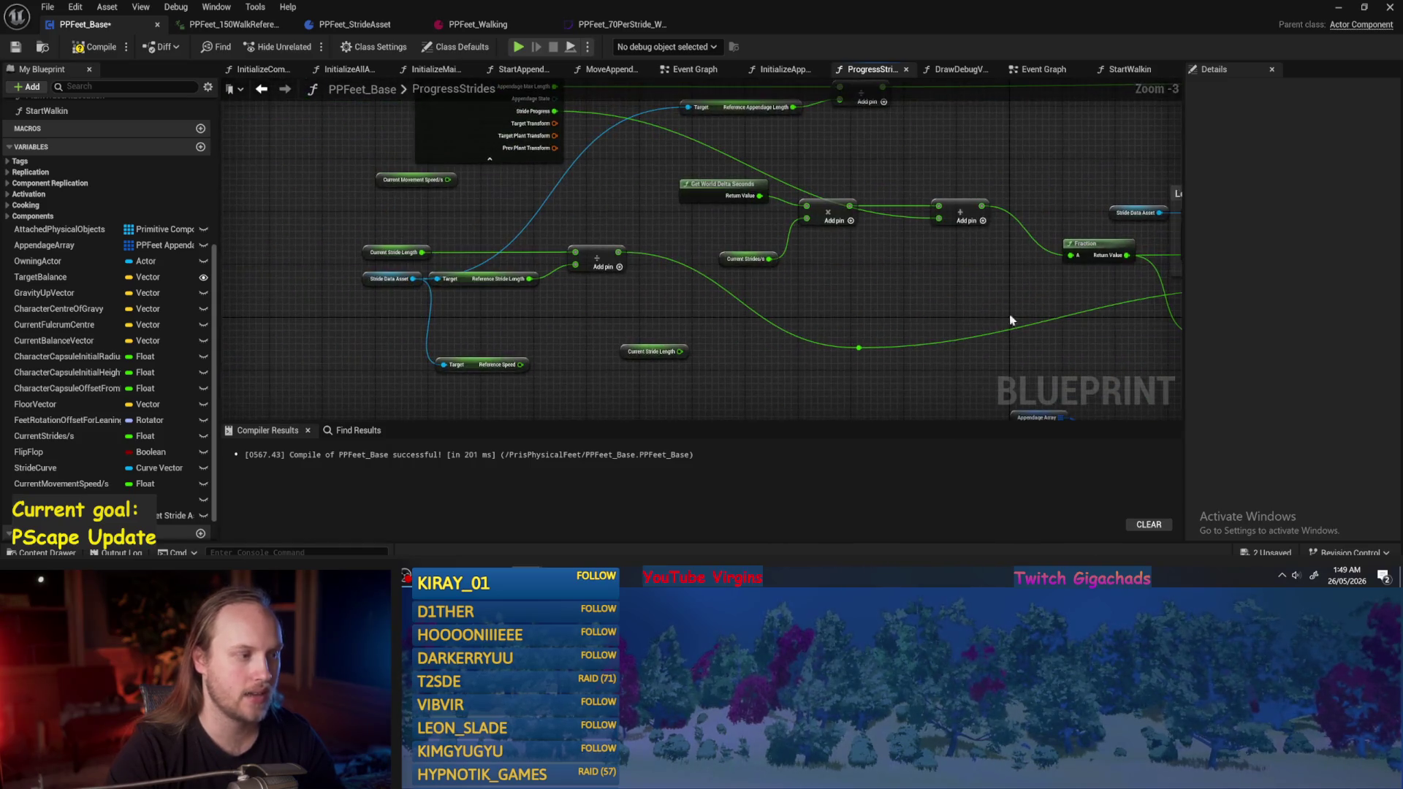
mouse_move(635, 226)
left_mouse_down()
mouse_move(387, 288)
mouse_move(409, 276)
left_mouse_up()
left_click(523, 314)
left_click(625, 275)
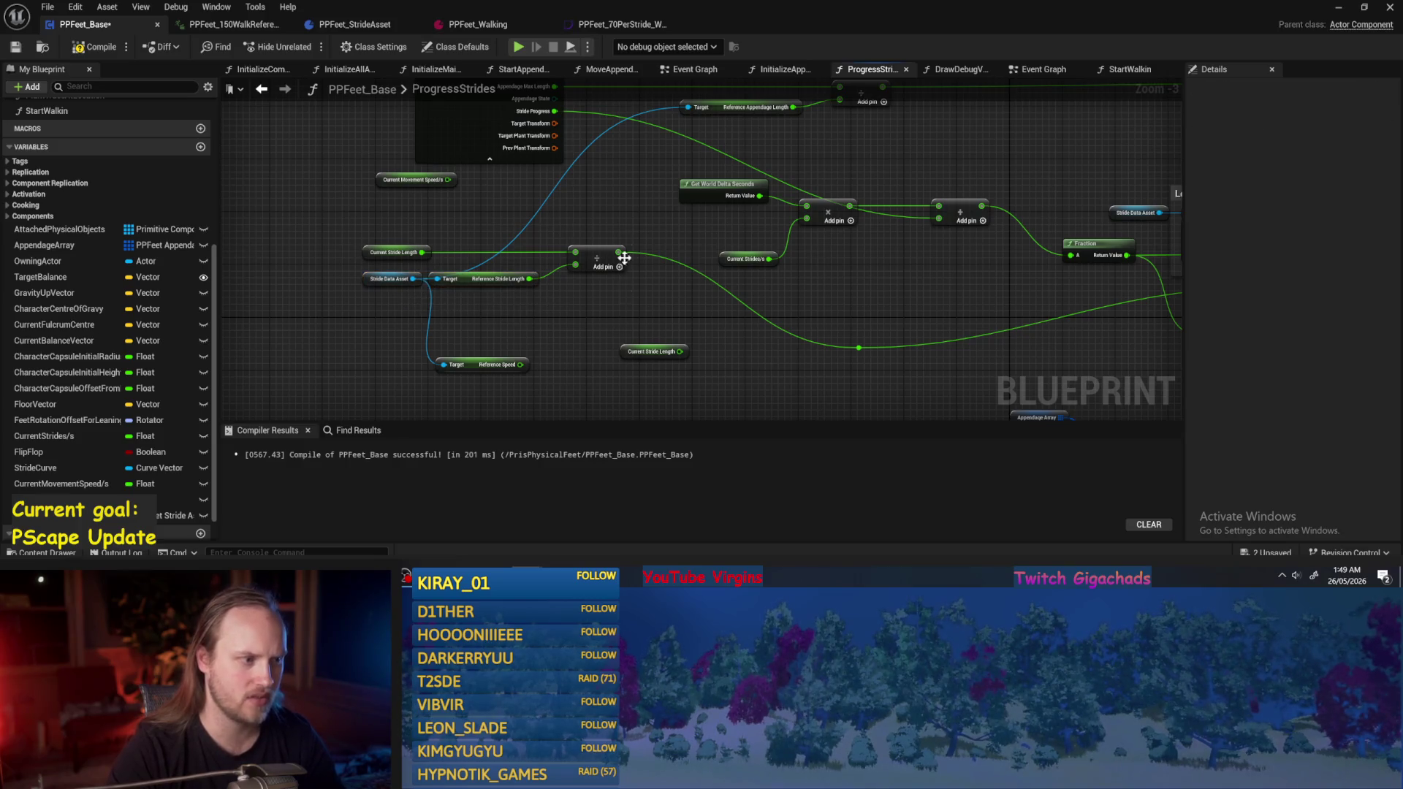
left_click_drag(791, 319, 718, 310)
Move the multiply node below the vector wires and give it a third input pin.
mouse_move(765, 256)
left_mouse_down()
mouse_move(877, 214)
mouse_move(862, 250)
mouse_move(901, 371)
mouse_move(1063, 373)
mouse_move(844, 332)
mouse_move(845, 312)
left_mouse_up()
scroll(755, 285, "up", 1)
mouse_move(659, 155)
left_mouse_down()
mouse_move(886, 366)
mouse_move(845, 300)
mouse_move(877, 356)
mouse_move(667, 213)
mouse_move(635, 138)
mouse_move(805, 347)
left_mouse_up()
left_click(876, 351)
key("Escape")
scroll(757, 337, "up", 1)
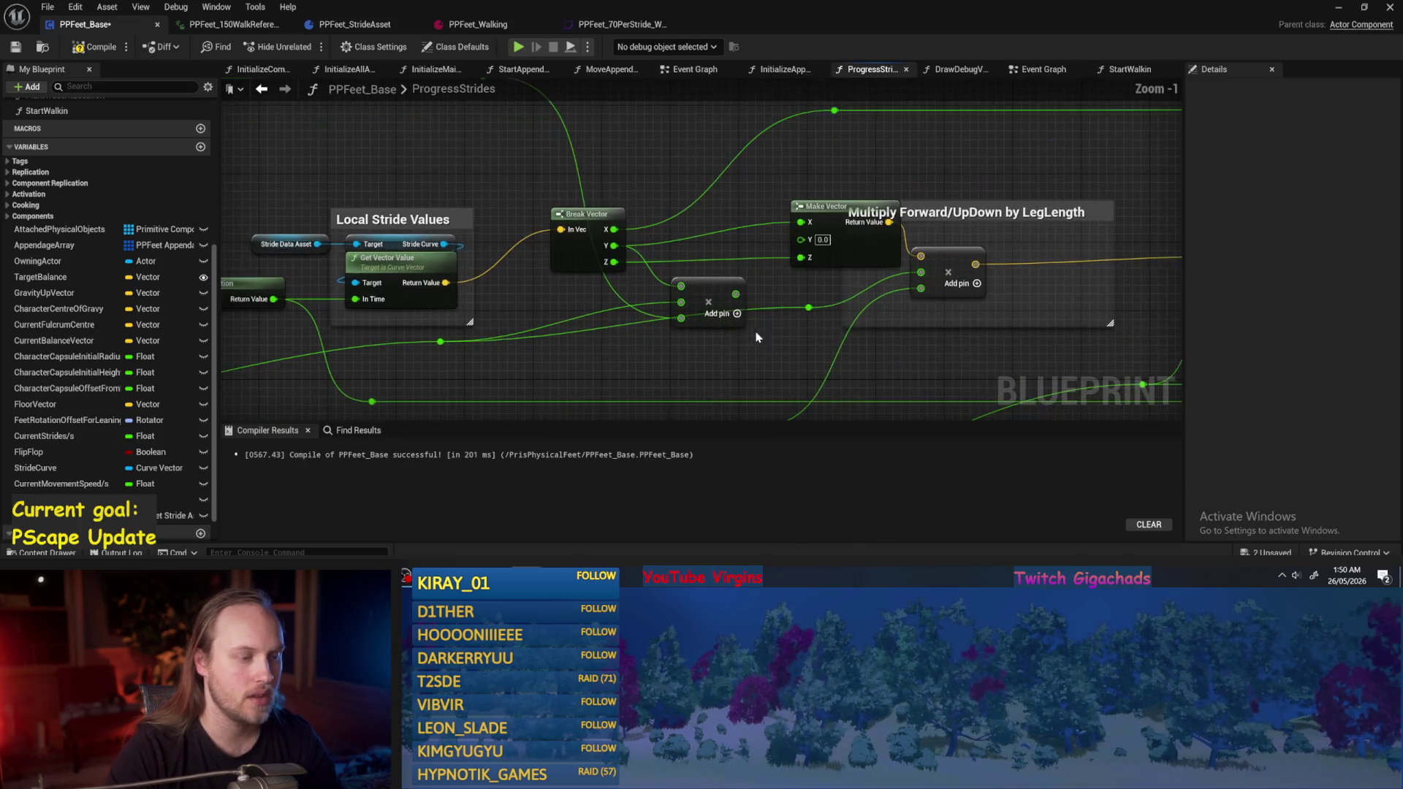
Place the multiply node between Break Vector and Make Vector, then compile and save.
left_click_drag(719, 288, 738, 236)
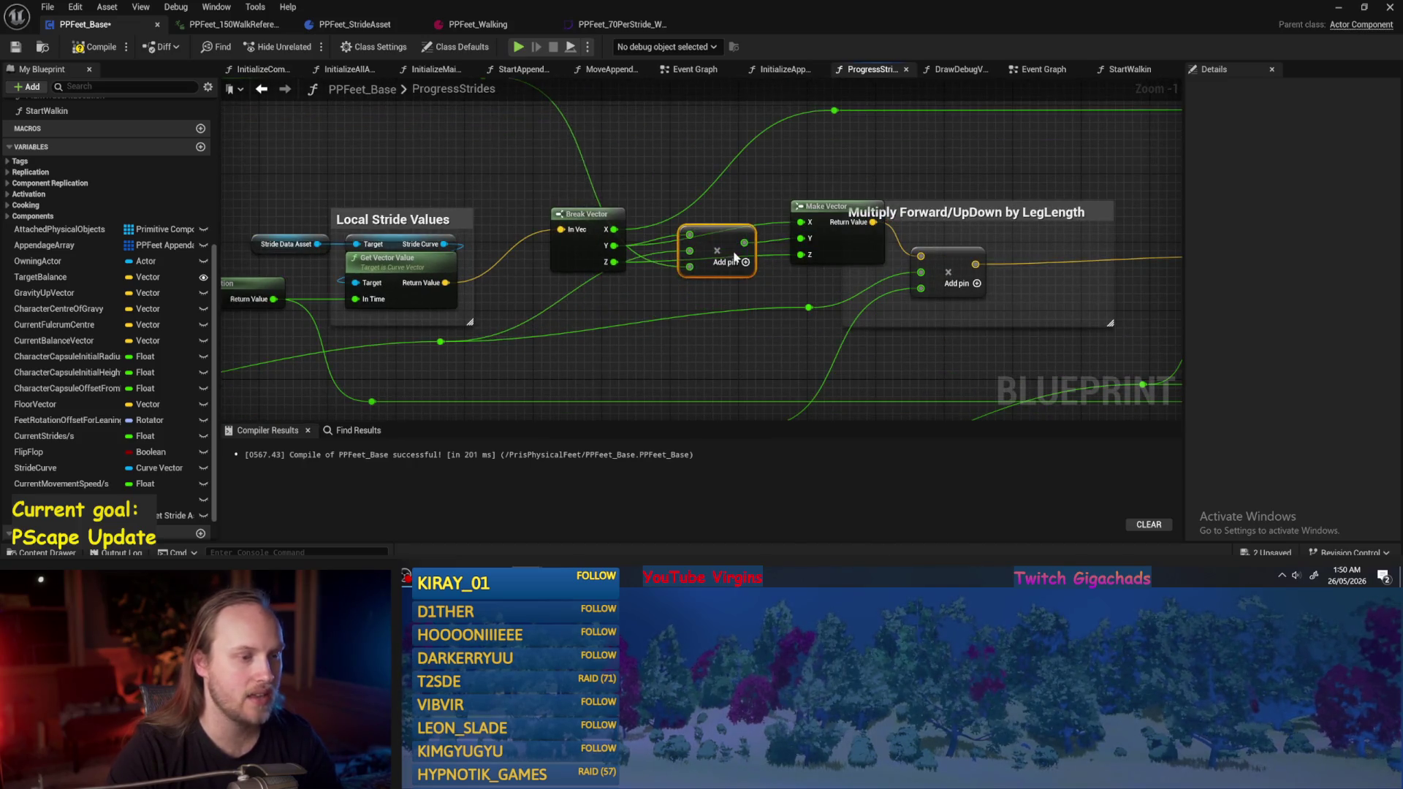
left_click(95, 47)
left_click(16, 46)
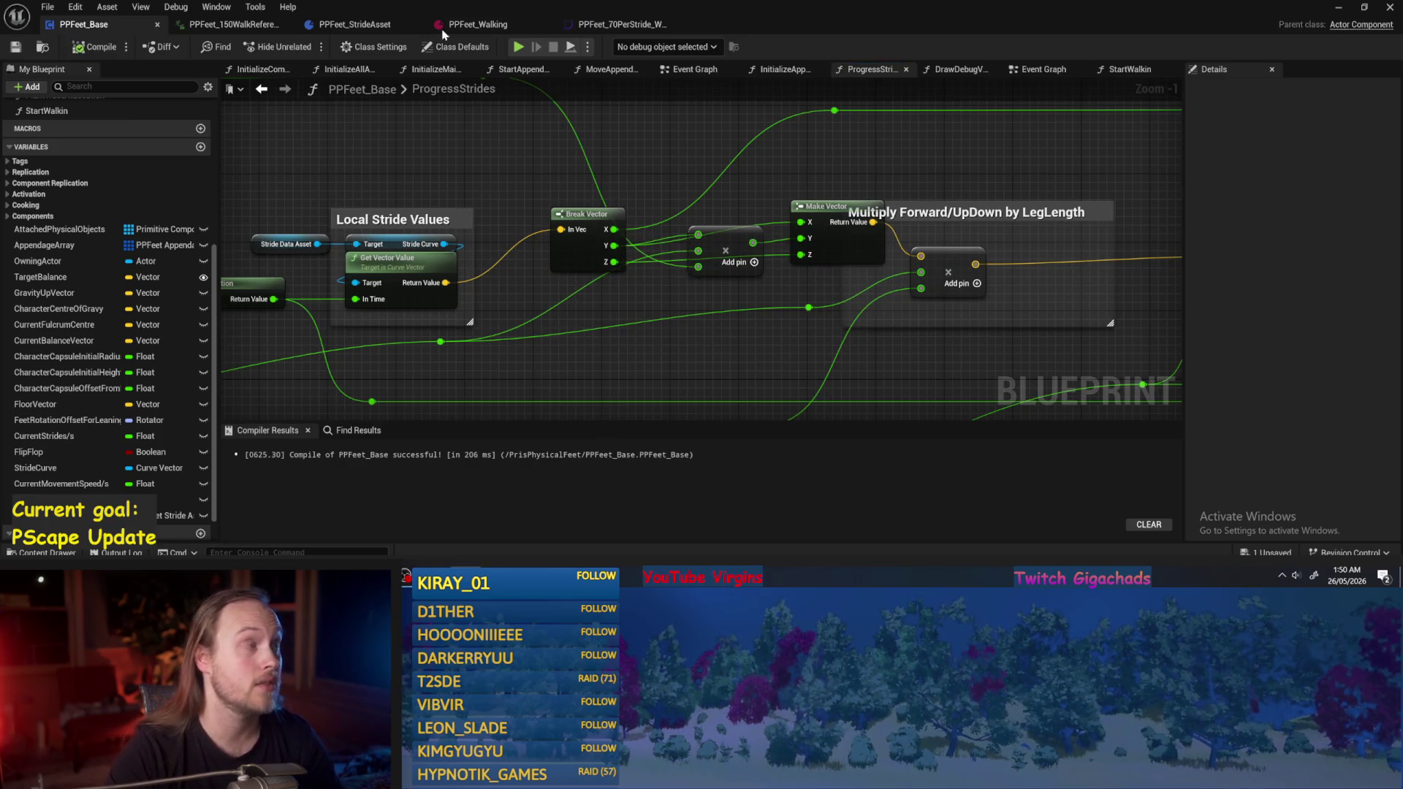
scroll(753, 316, "down", 1)
left_click_drag(785, 231, 771, 118)
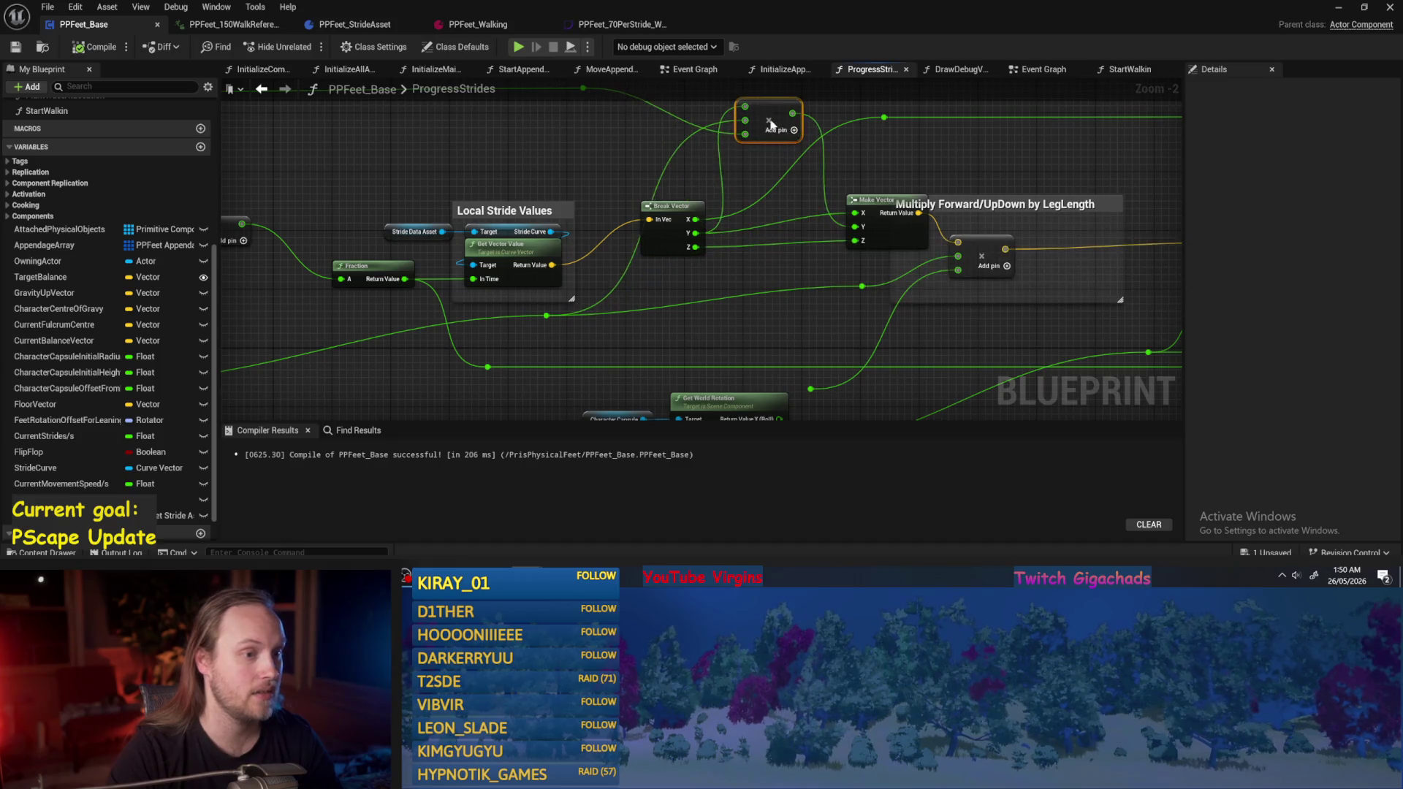
mouse_move(774, 262)
left_mouse_down()
mouse_move(913, 258)
mouse_move(913, 292)
left_mouse_up()
Duplicate the multiply node, feeding it Break Vector's Z and the long-wire value, output to Make Vector Z.
key("ctrl+v")
mouse_move(673, 322)
left_mouse_down()
mouse_move(575, 358)
mouse_move(685, 282)
mouse_move(752, 292)
mouse_move(765, 278)
left_mouse_up()
left_click_drag(788, 185, 781, 230)
left_click_drag(585, 131, 764, 347)
mouse_move(661, 347)
left_mouse_down()
mouse_move(1212, 391)
mouse_move(658, 271)
left_mouse_up()
left_click(795, 248)
scroll(833, 263, "up", 2)
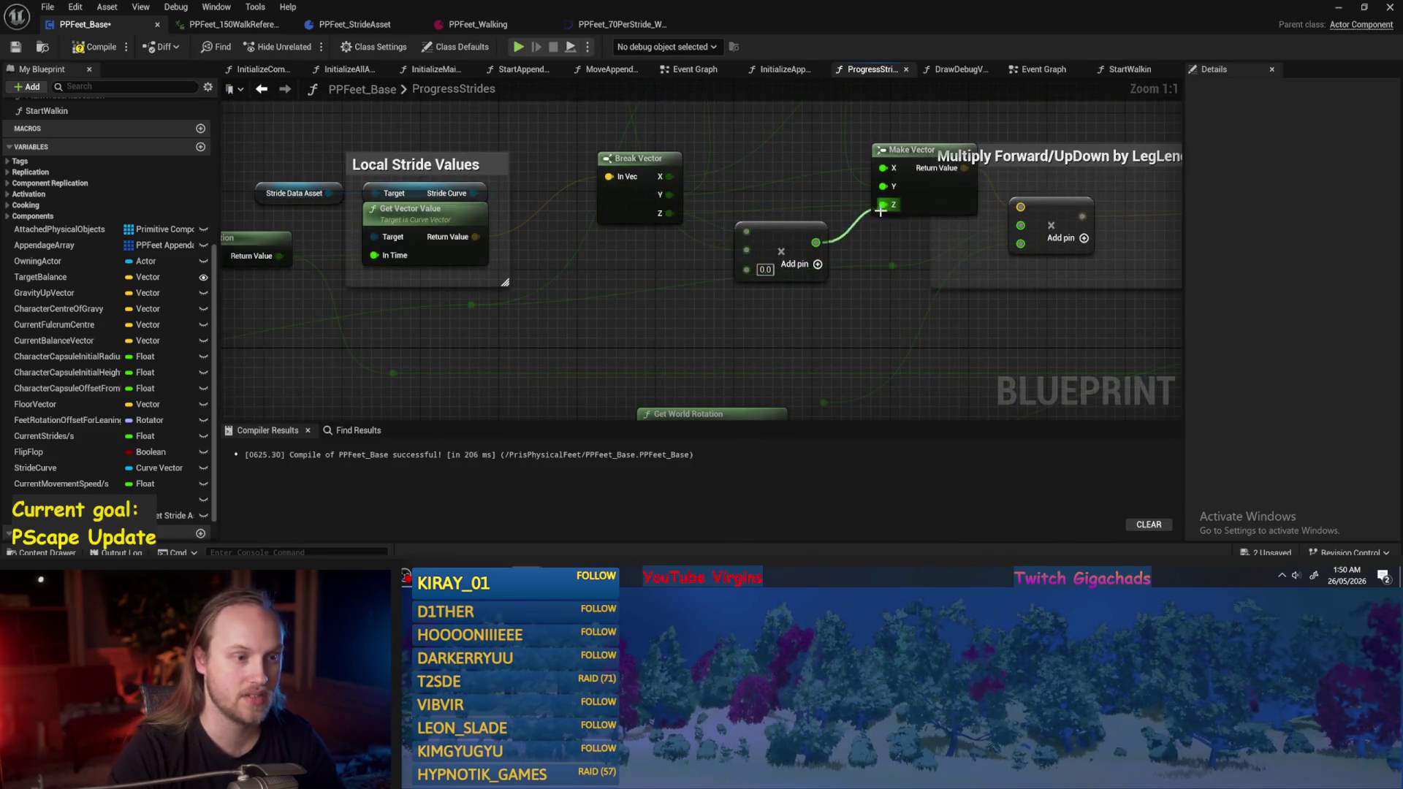
Remove the unused third input pin from the multiply node, then compile and save.
right_click(745, 269)
left_click(795, 420)
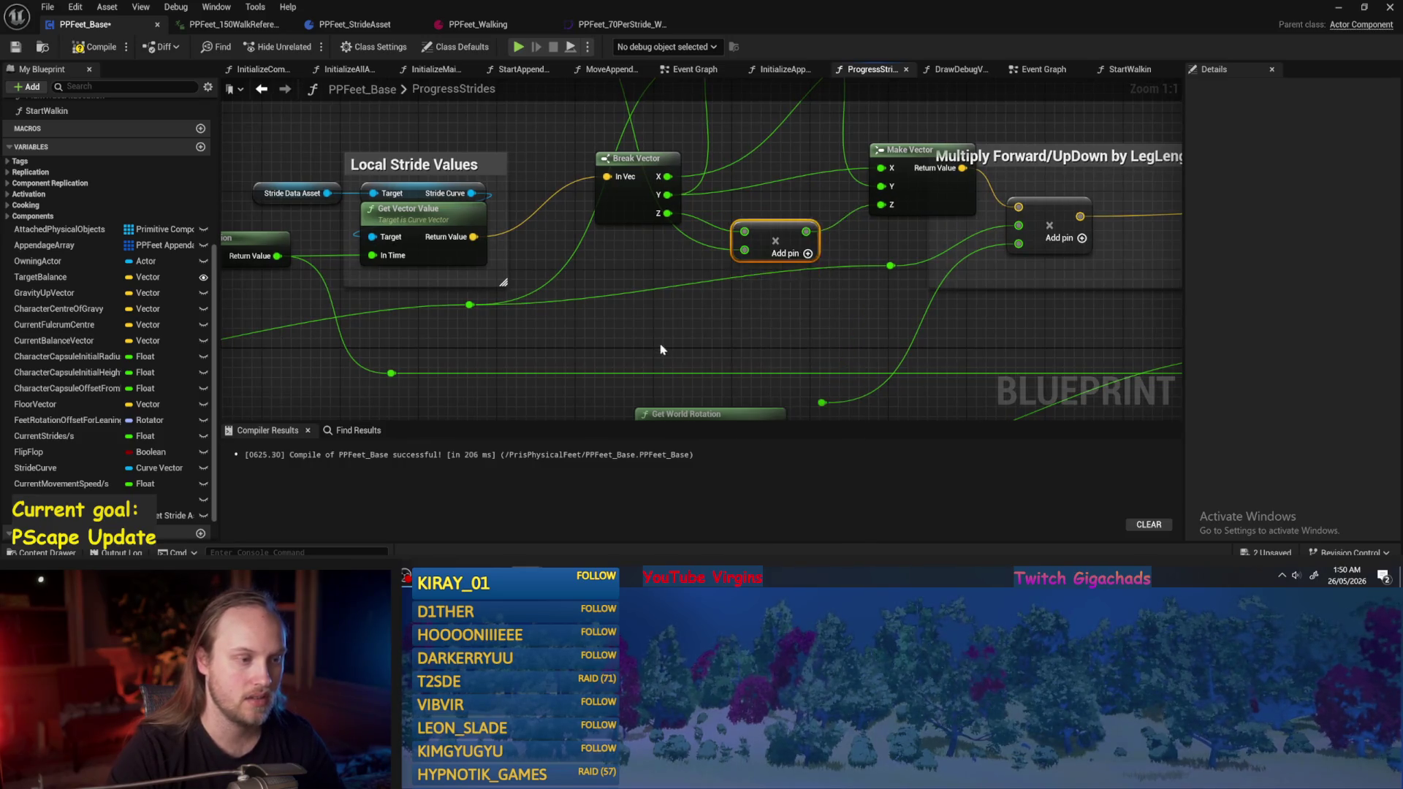
scroll(718, 326, "down", 3)
left_click(97, 47)
left_click(15, 46)
Wire the lower multiply node's result into the upper multiply node and reposition both.
mouse_move(806, 313)
left_mouse_down()
mouse_move(713, 328)
mouse_move(703, 272)
left_mouse_up()
left_click_drag(738, 294, 725, 310)
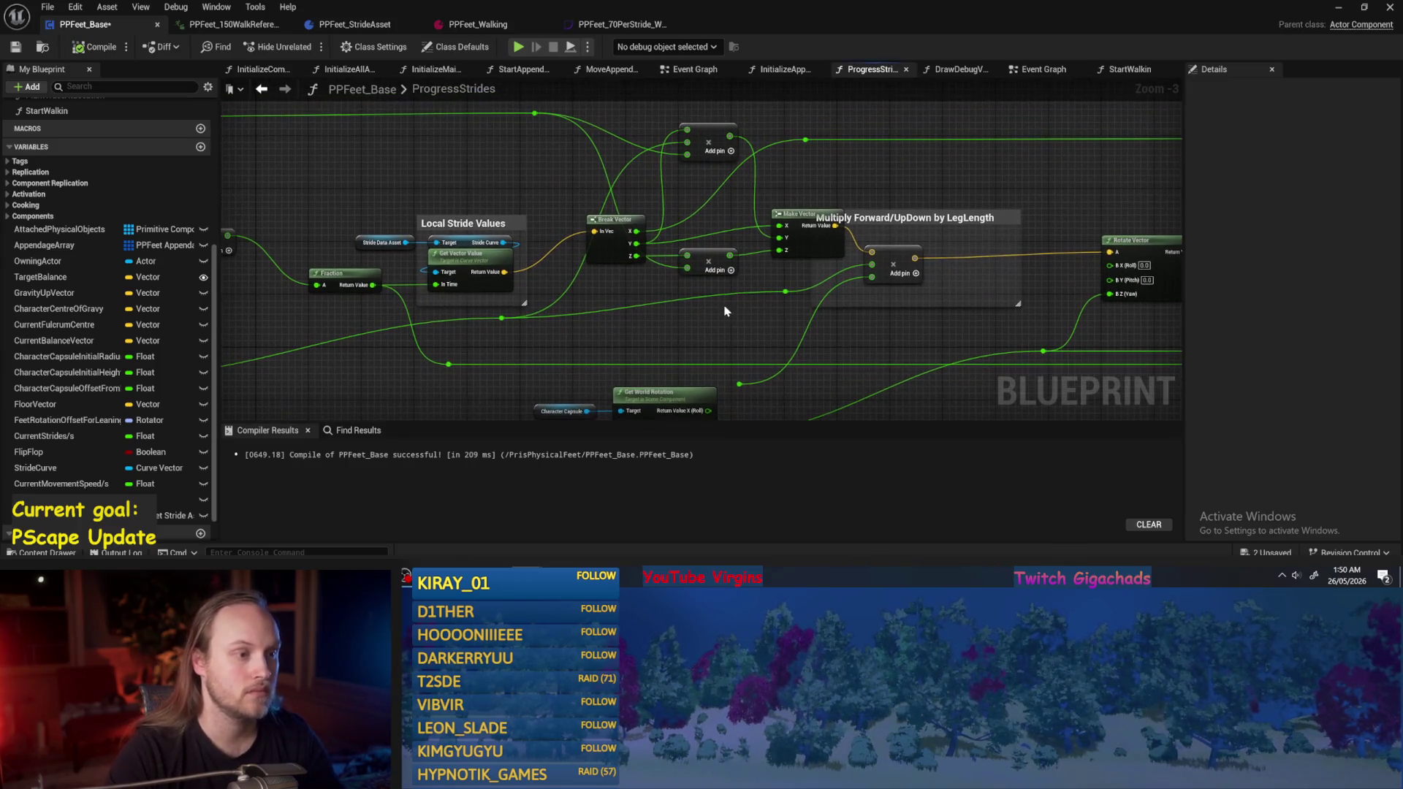
left_click_drag(714, 141, 687, 128)
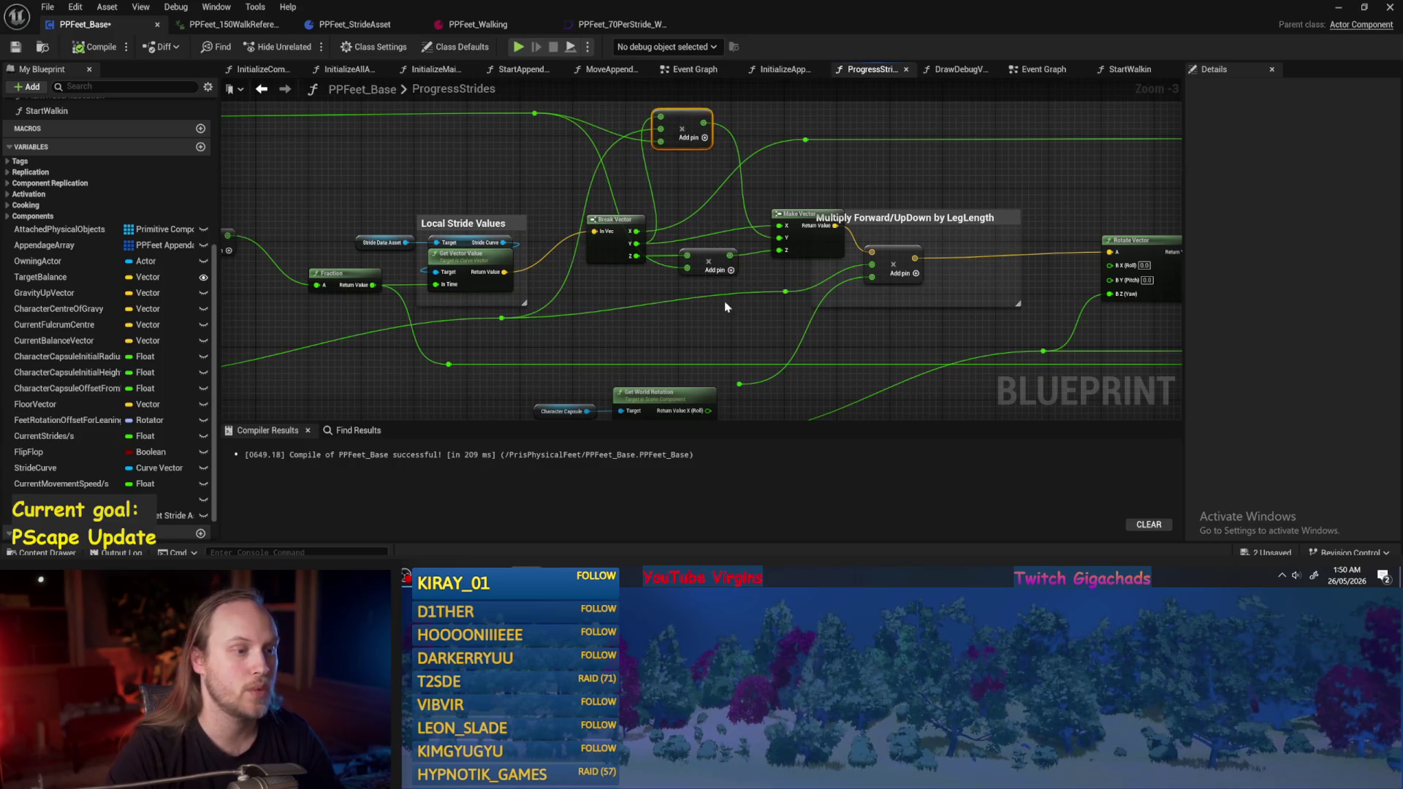
left_click(709, 263)
scroll(736, 236, "up", 2)
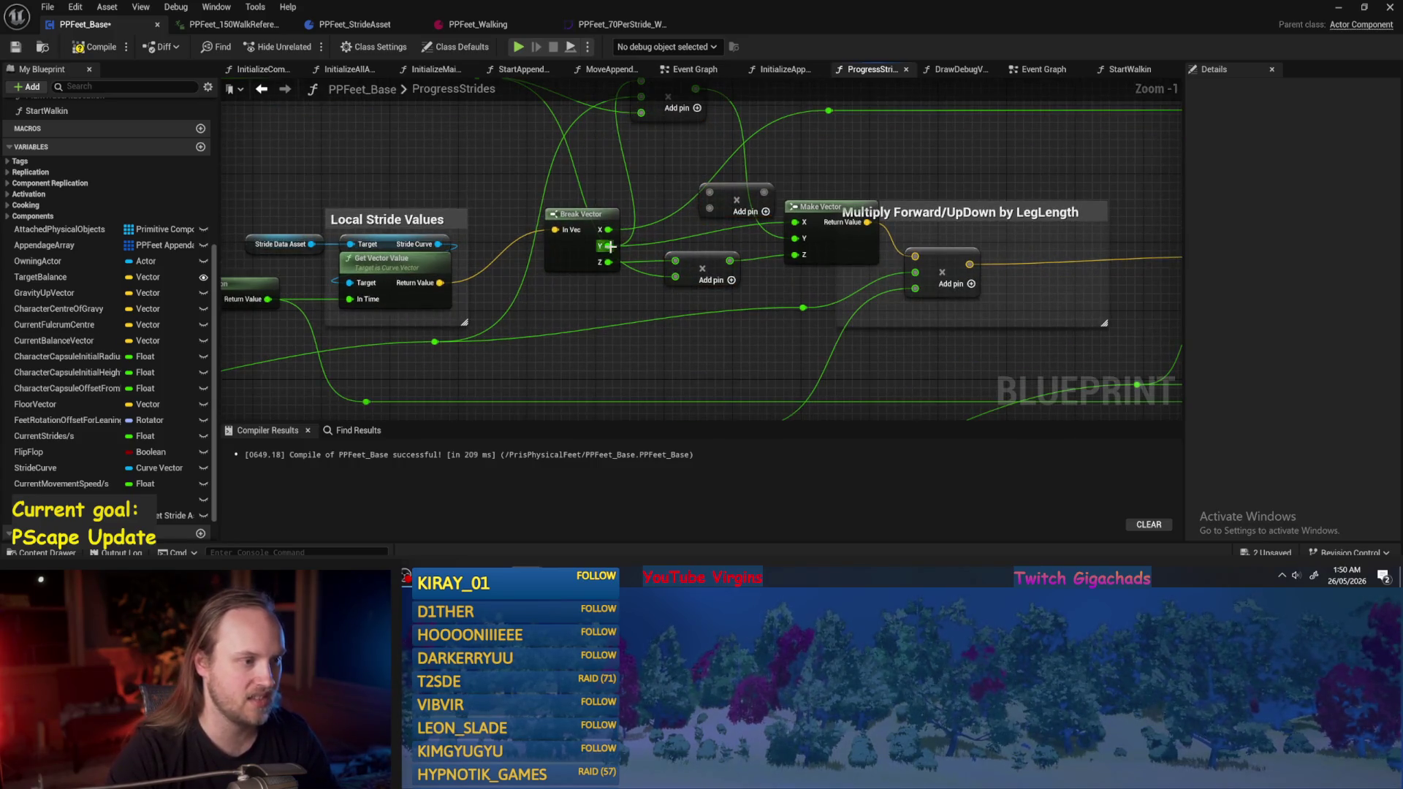
left_click_drag(730, 260, 709, 210)
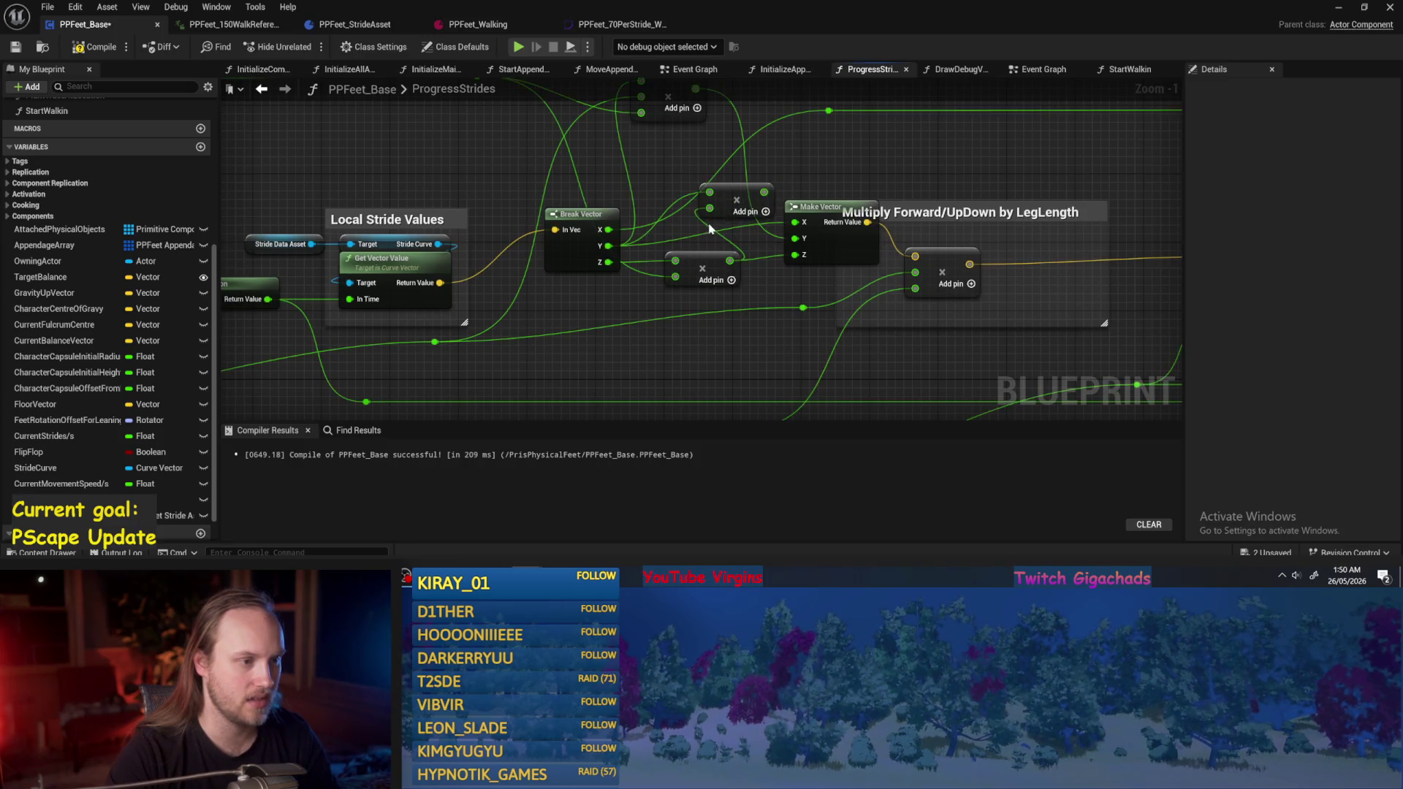
left_click_drag(683, 270, 685, 324)
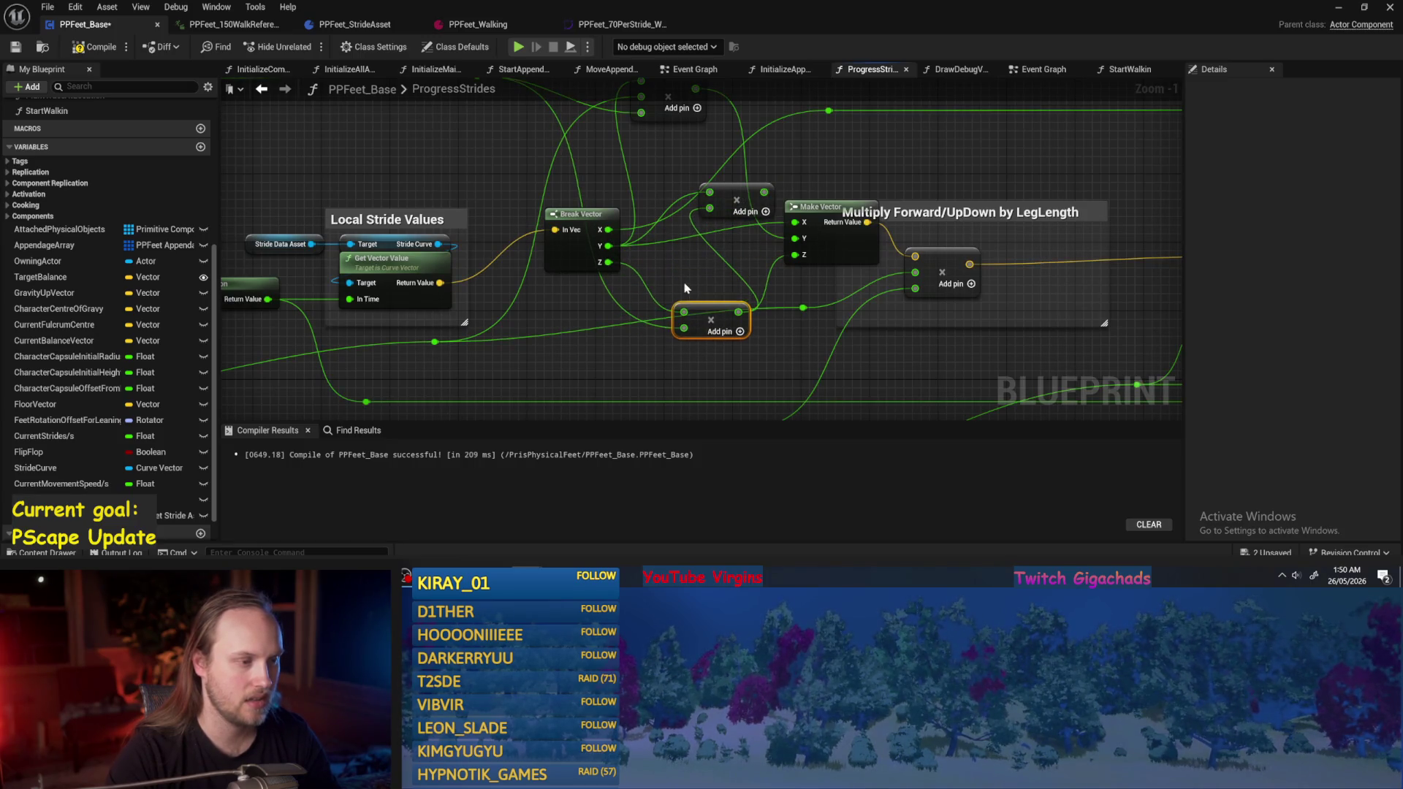
scroll(733, 326, "down", 1)
left_click_drag(768, 251, 746, 265)
Stack the two multiply nodes, tucking the lower one under the upper one.
mouse_move(756, 370)
left_mouse_down()
mouse_move(829, 385)
mouse_move(837, 407)
left_mouse_up()
left_click(674, 373)
mouse_move(776, 244)
left_mouse_down()
mouse_move(840, 201)
mouse_move(753, 285)
mouse_move(767, 295)
left_mouse_up()
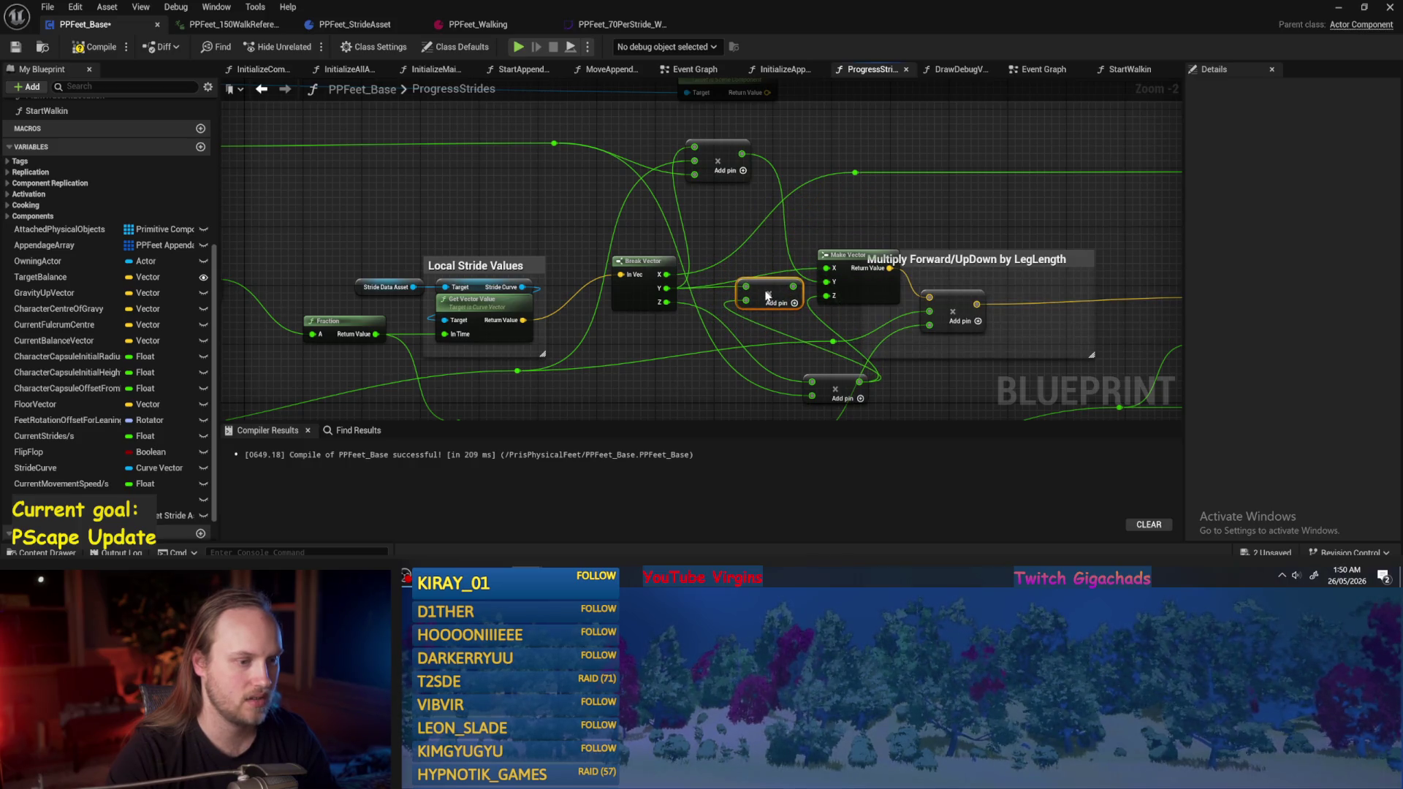
left_click_drag(821, 387, 755, 357)
scroll(805, 391, "up", 1)
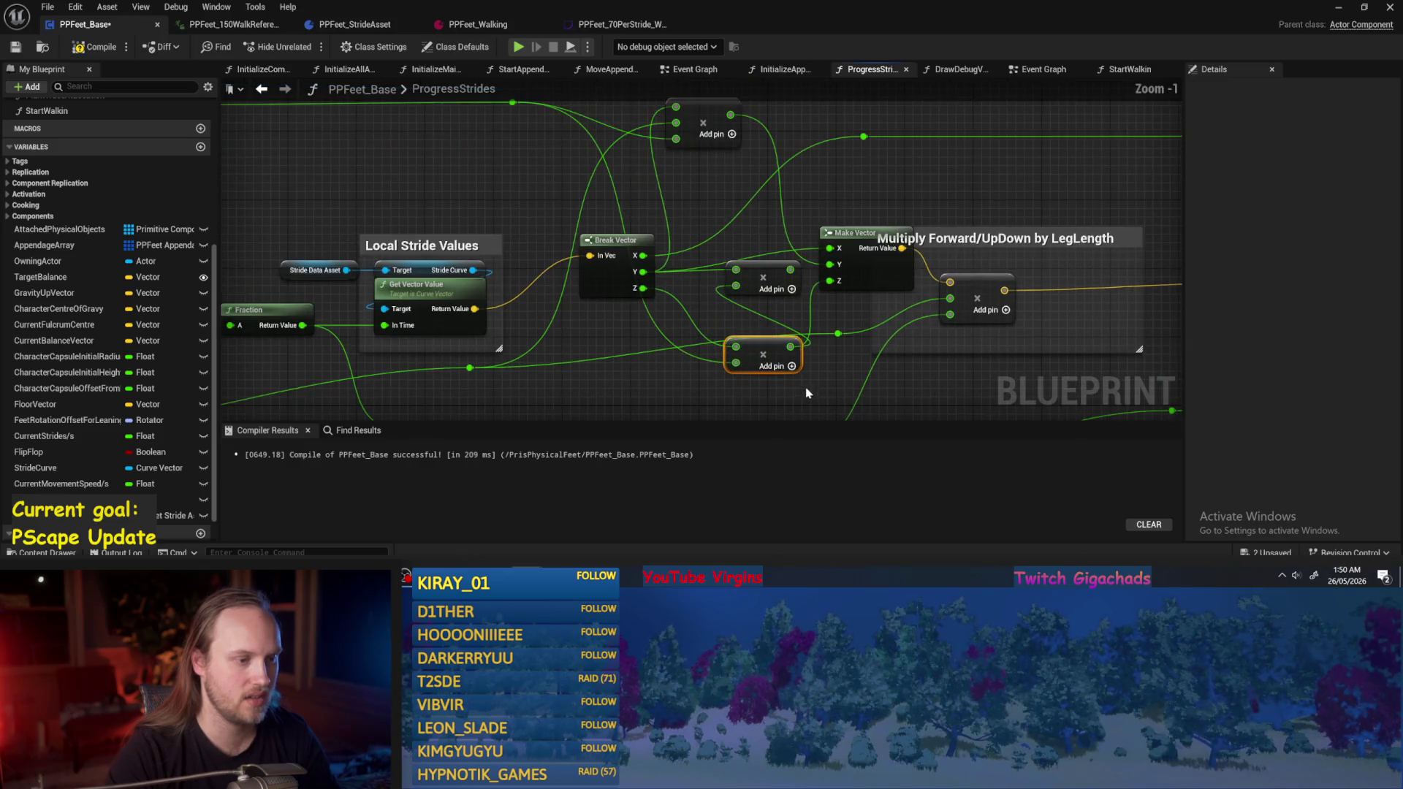
mouse_move(791, 278)
left_mouse_down()
mouse_move(757, 284)
mouse_move(570, 130)
mouse_move(510, 104)
mouse_move(684, 216)
mouse_move(734, 136)
left_mouse_up()
Delete the redundant multiply node and shift the Multiply Forward/UpDown comment right.
left_click(759, 298)
key("Delete")
left_click_drag(762, 355, 752, 292)
left_click_drag(690, 130, 717, 181)
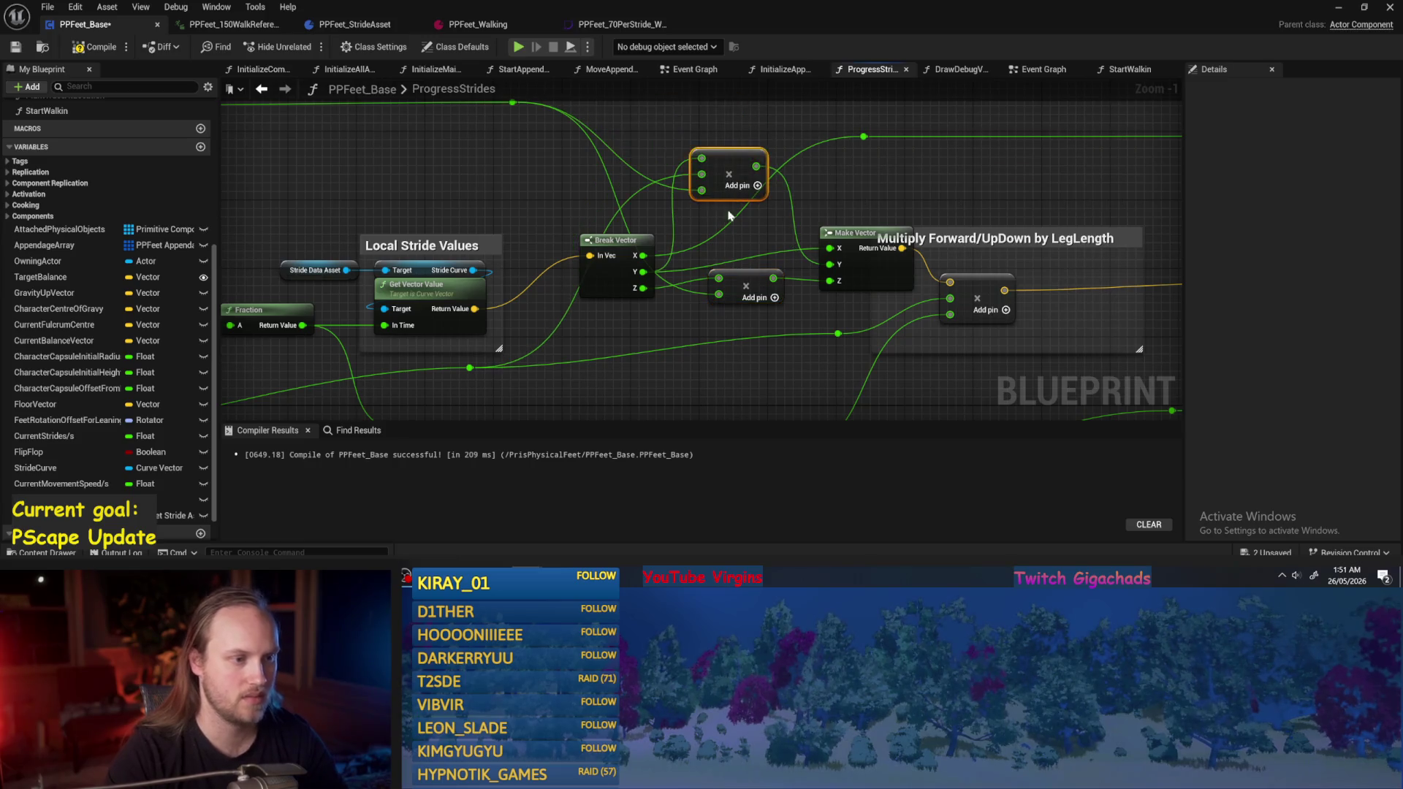
left_click_drag(829, 247, 897, 239)
left_click(901, 172)
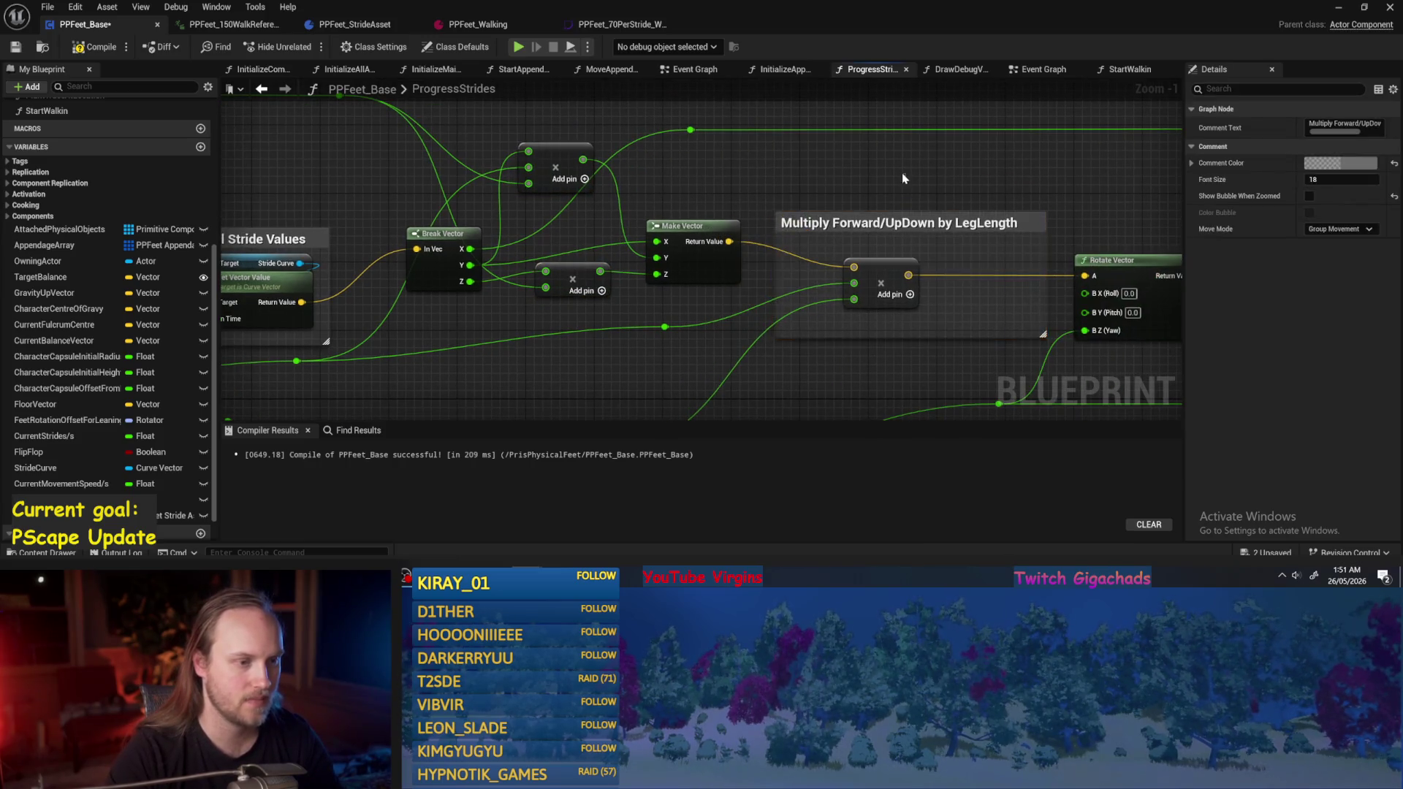
Delete the LegLength multiply node and connect Make Vector straight into Rotate Vector.
scroll(439, 103, "down", 1)
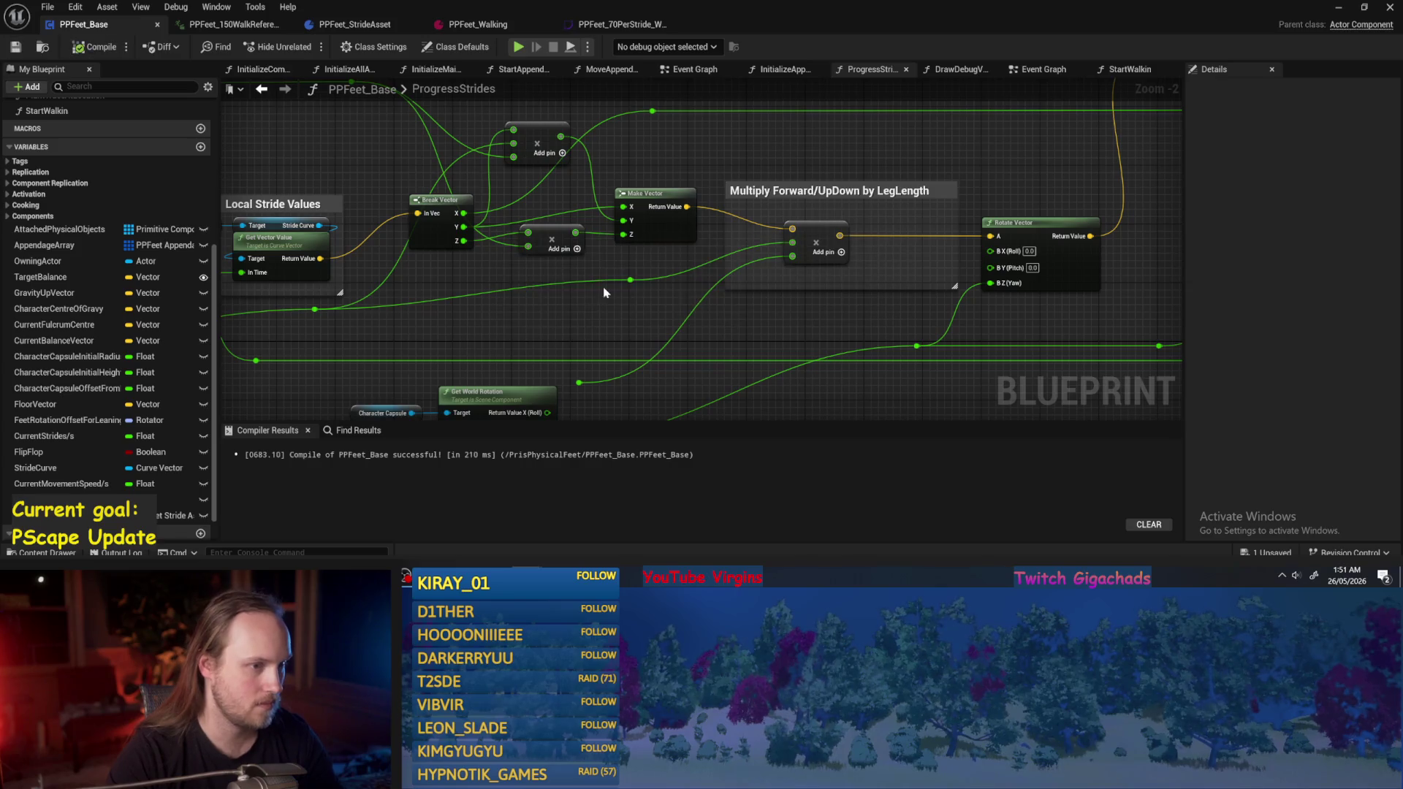
left_click(825, 186)
mouse_move(461, 326)
left_mouse_down()
mouse_move(700, 317)
mouse_move(1085, 261)
left_mouse_up()
double_click(569, 277)
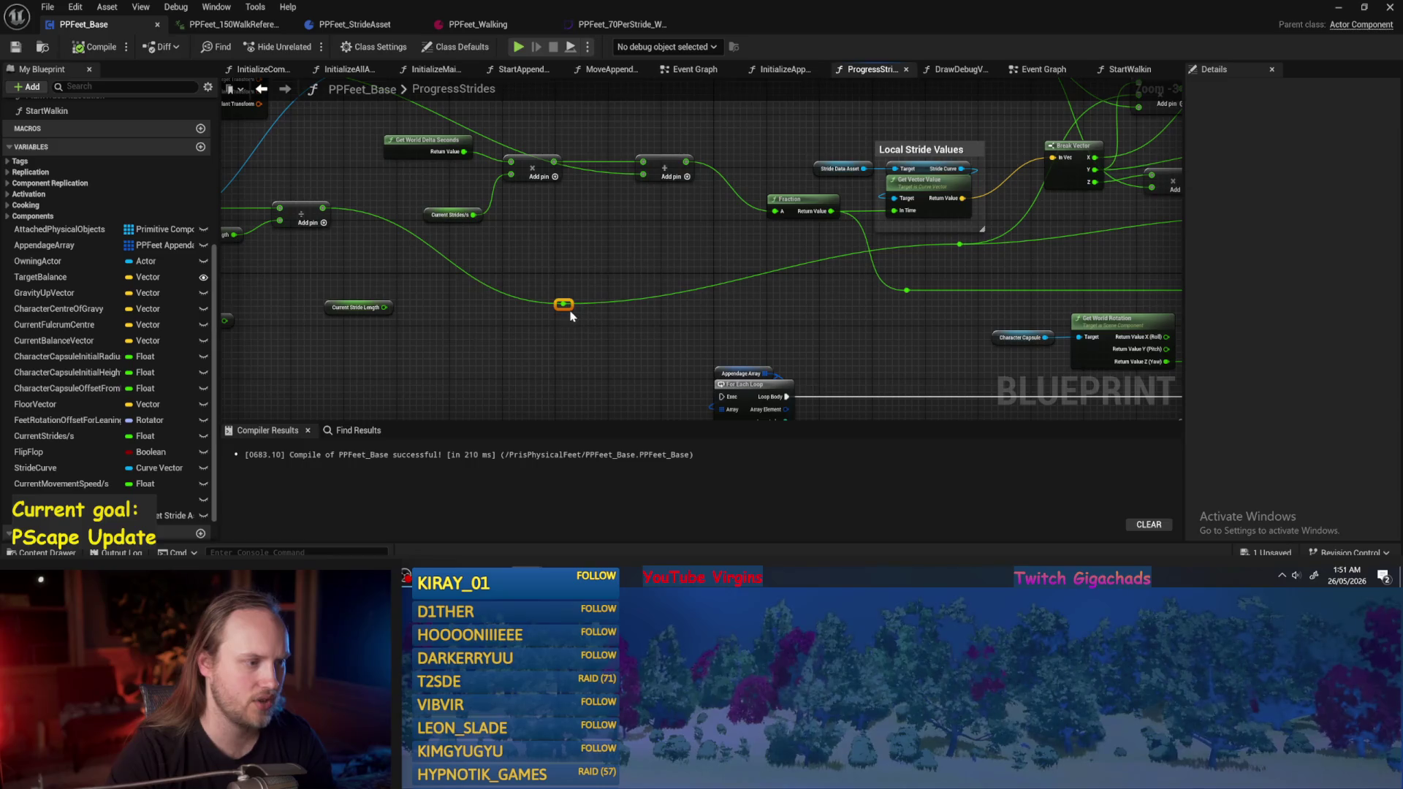
mouse_move(918, 277)
left_mouse_down()
mouse_move(467, 294)
mouse_move(385, 350)
left_mouse_up()
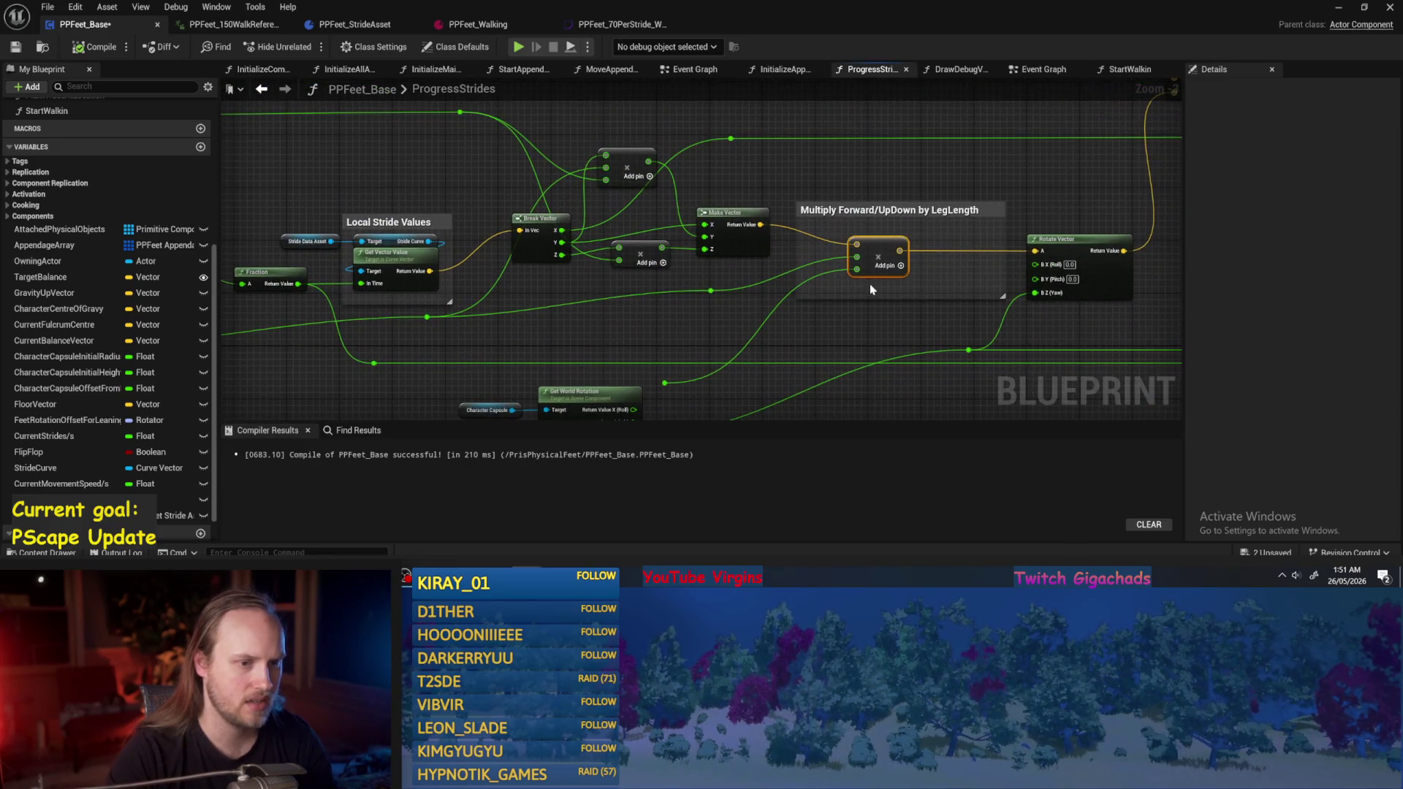
key("Delete")
left_click_drag(760, 224, 1034, 251)
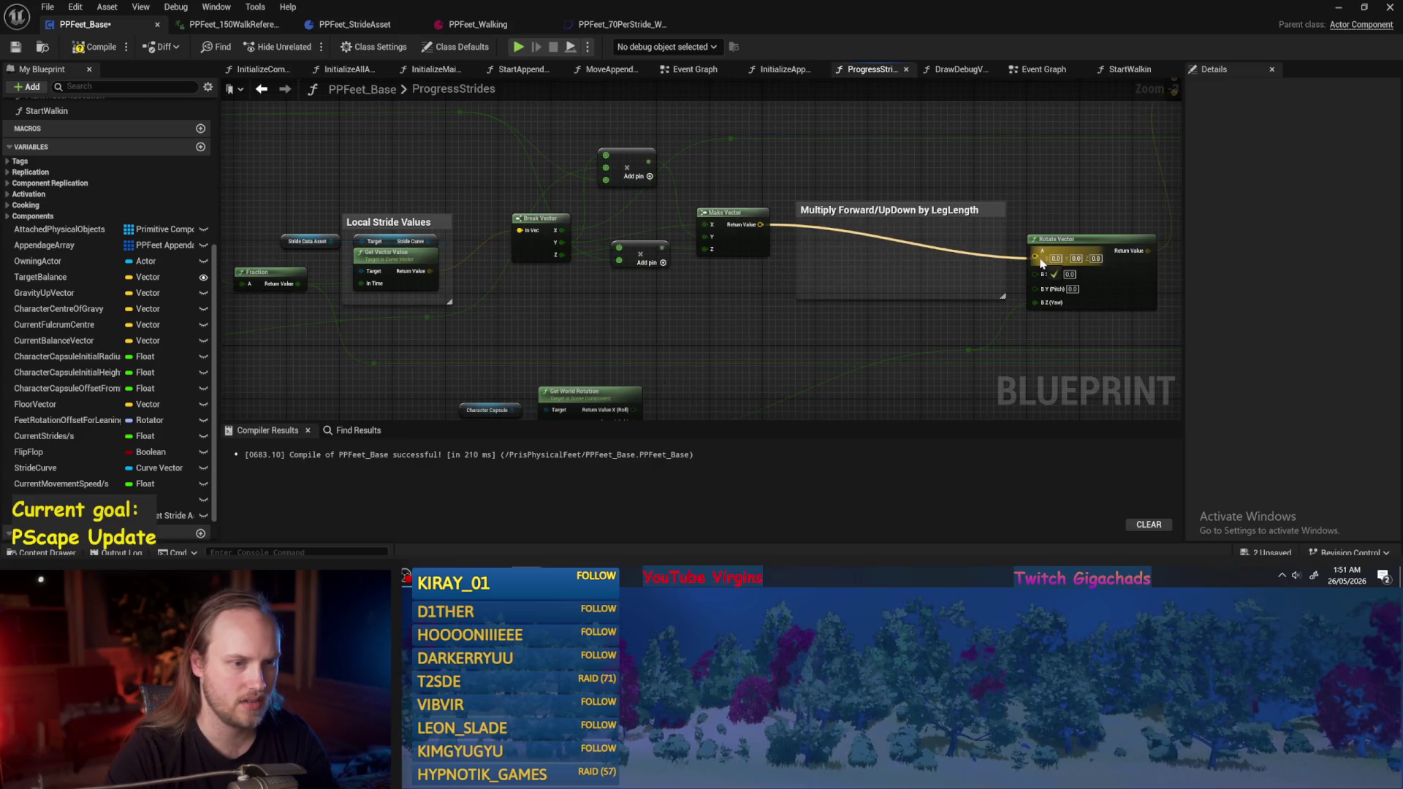
Delete the Multiply Forward/UpDown by LegLength comment, nudge Rotate Vector, and compile PPFeet_Base.
left_click(882, 225)
key("Delete")
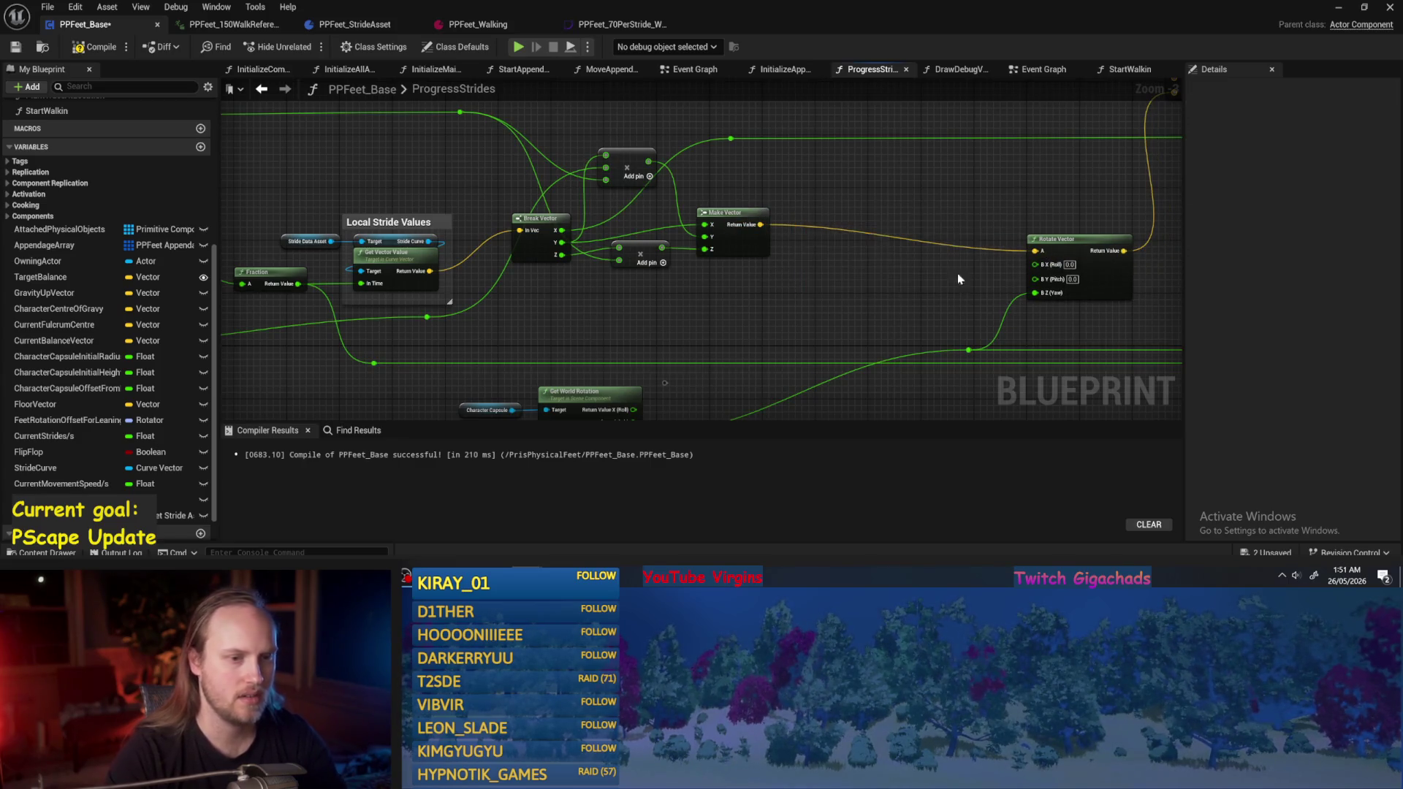
left_click_drag(921, 261, 761, 217)
left_click_drag(928, 212, 913, 183)
mouse_move(679, 233)
left_mouse_down()
mouse_move(814, 234)
mouse_move(631, 286)
left_mouse_up()
left_click(93, 46)
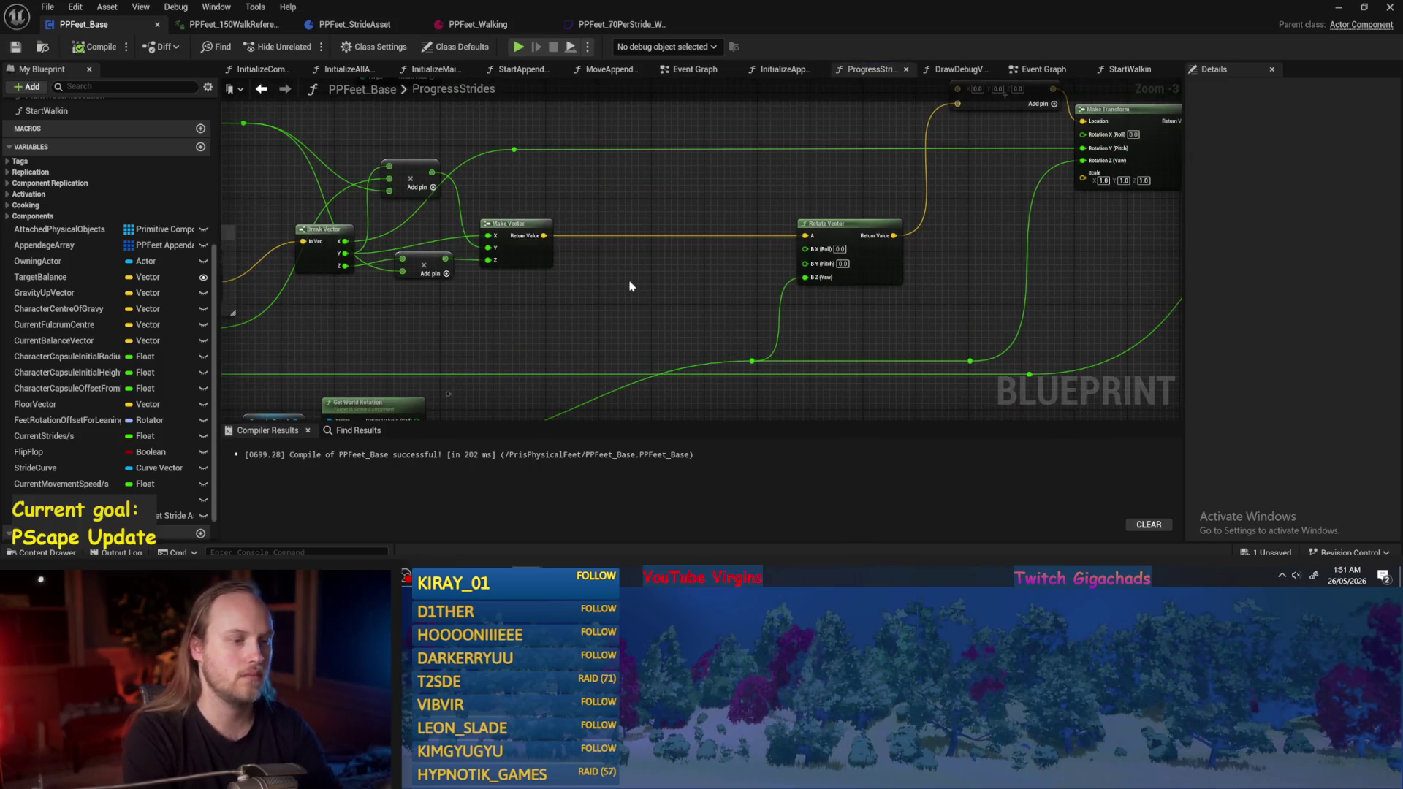
Connect Get World Location's Return Value to the upper add node's input before Make Transform.
mouse_move(631, 285)
left_mouse_down()
mouse_move(707, 238)
mouse_move(733, 263)
left_mouse_up()
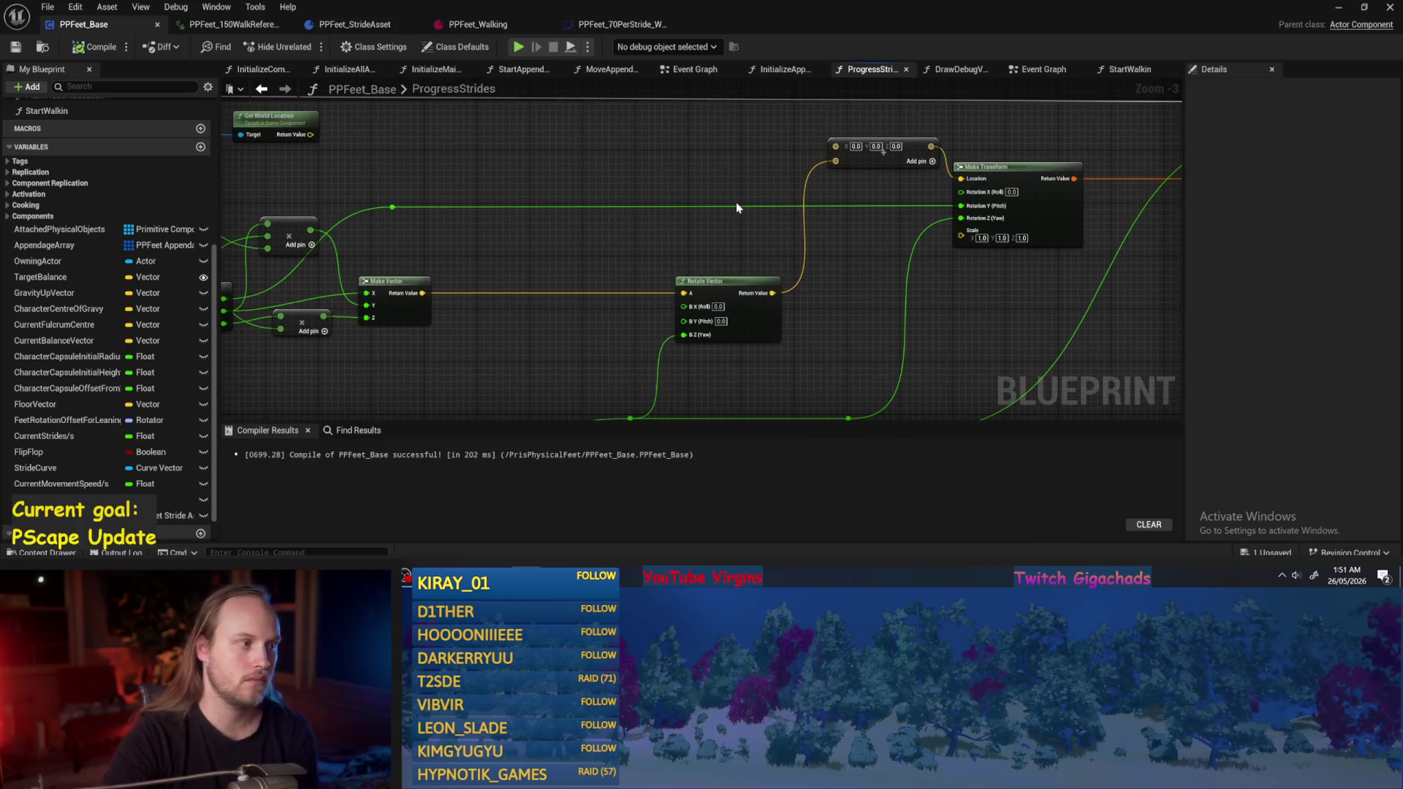
left_click_drag(618, 234, 489, 254)
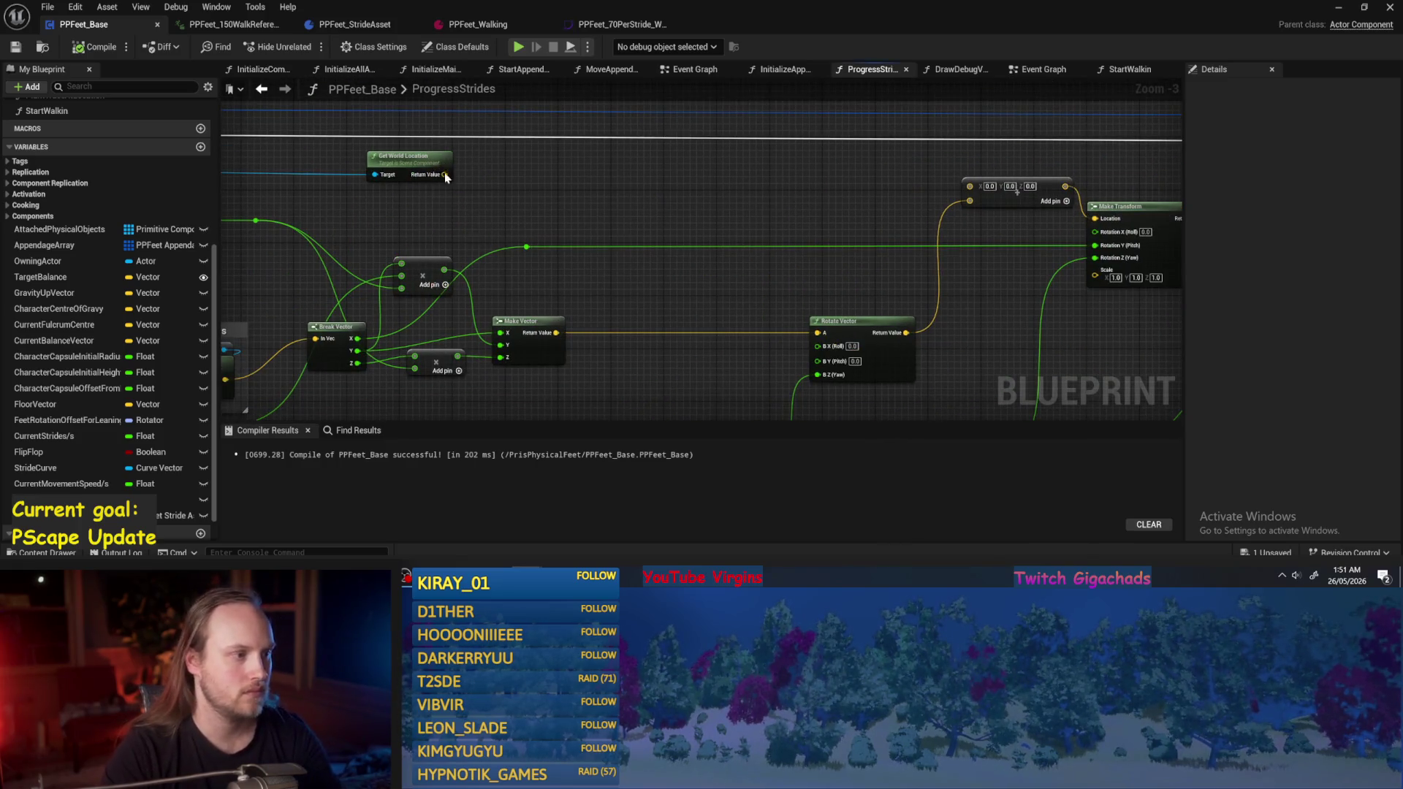
mouse_move(444, 174)
left_mouse_down()
mouse_move(992, 213)
mouse_move(969, 185)
left_mouse_up()
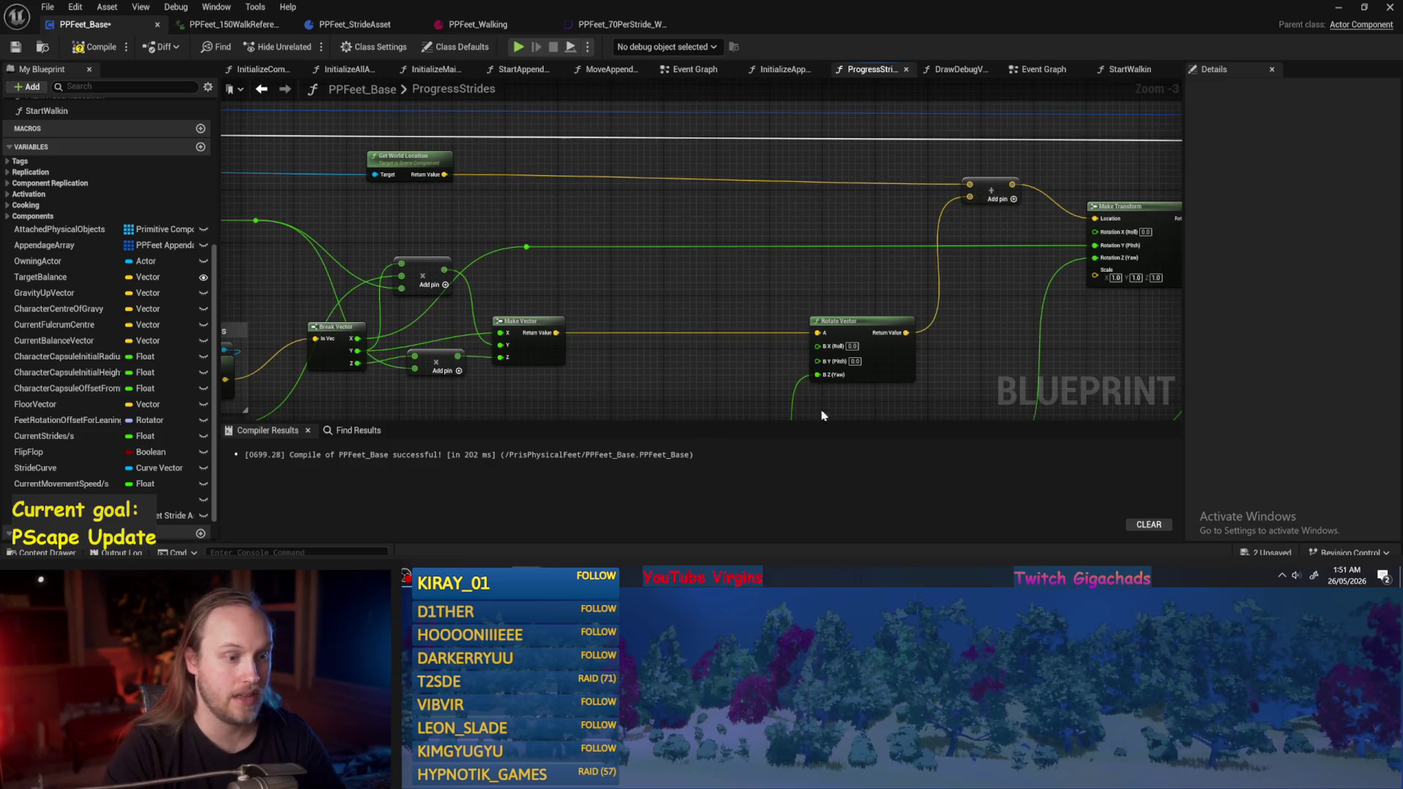
left_click_drag(752, 285, 926, 249)
Save PPFeet_Base and select the Current Stride Length and Stride Data Asset nodes.
left_click(95, 46)
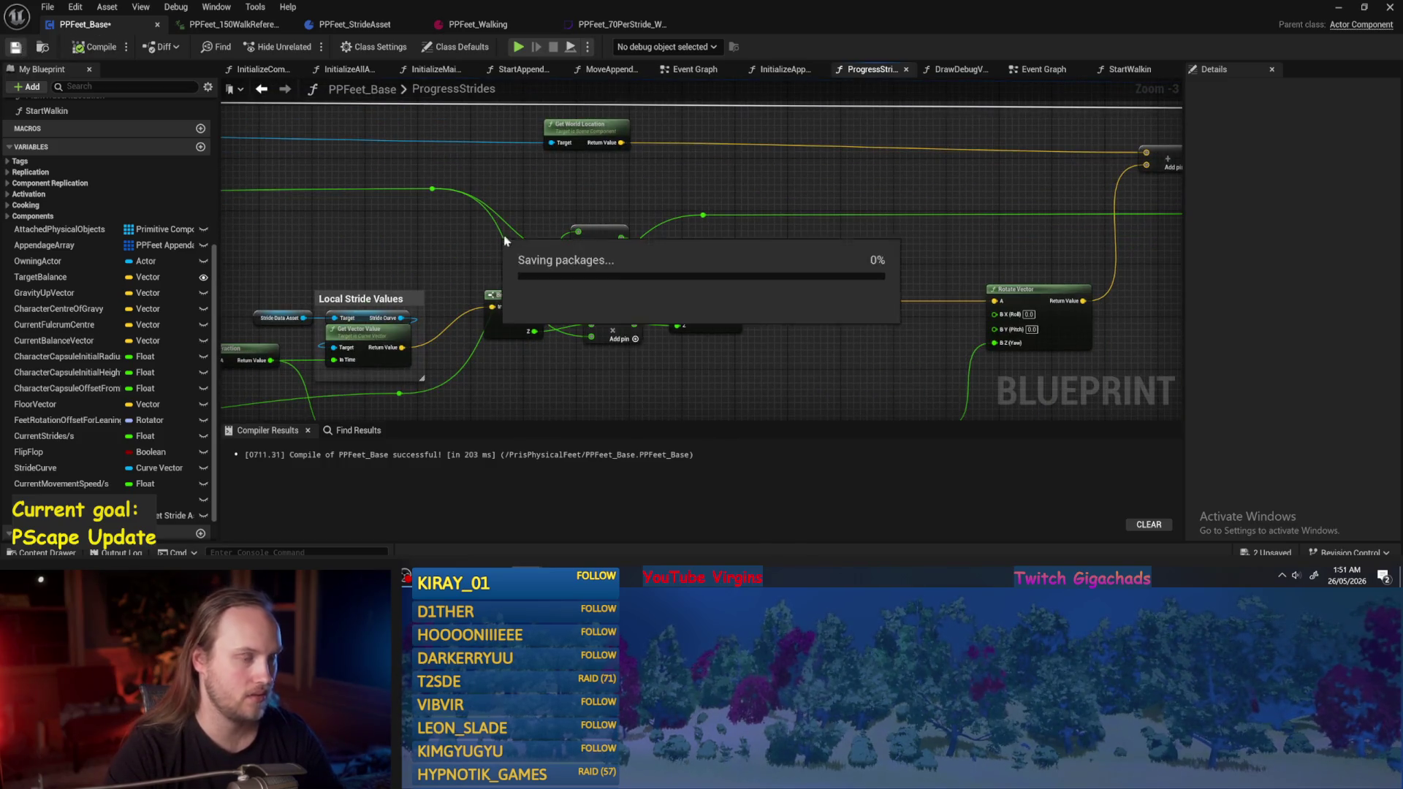
scroll(666, 206, "down", 1)
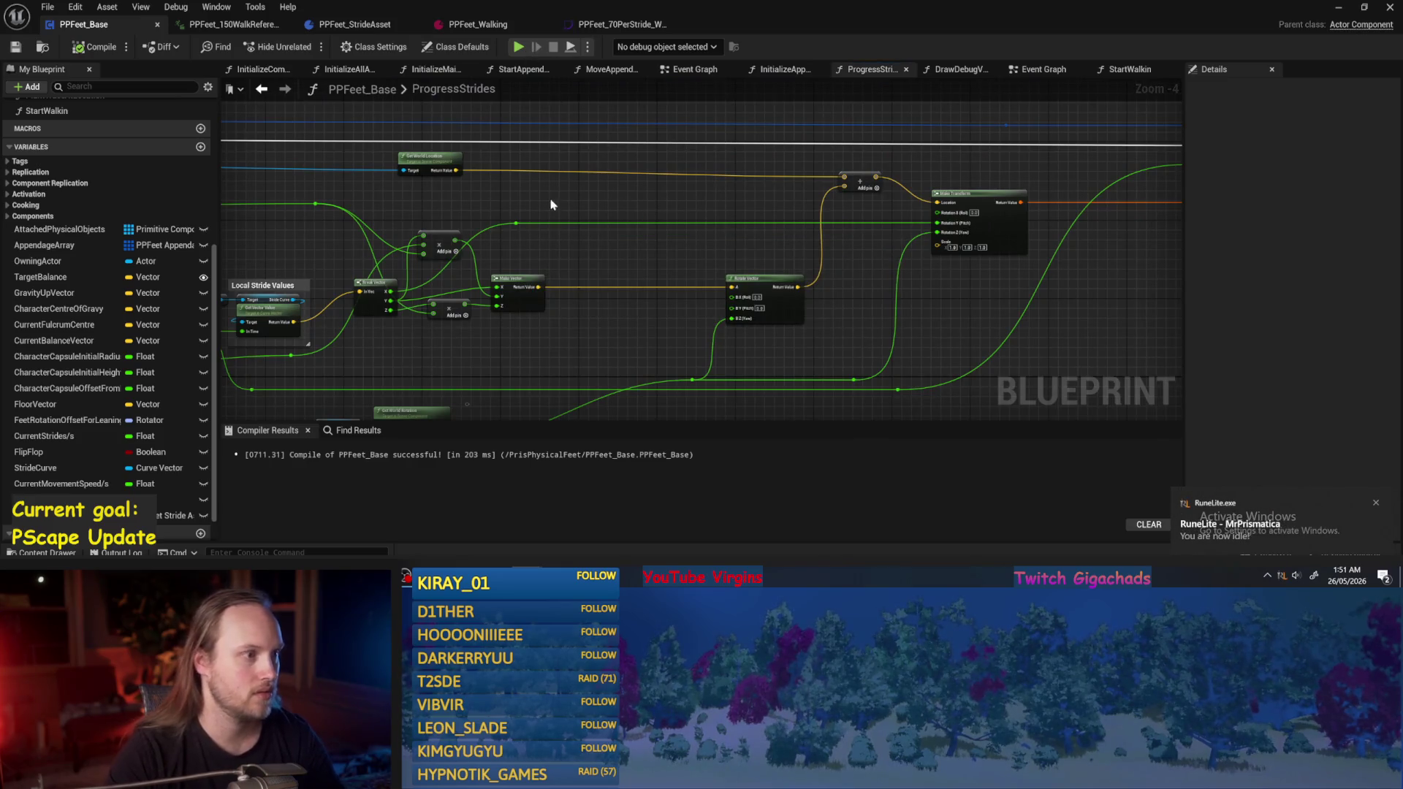
scroll(552, 204, "up", 1)
scroll(544, 247, "down", 1)
left_click_drag(545, 247, 751, 250)
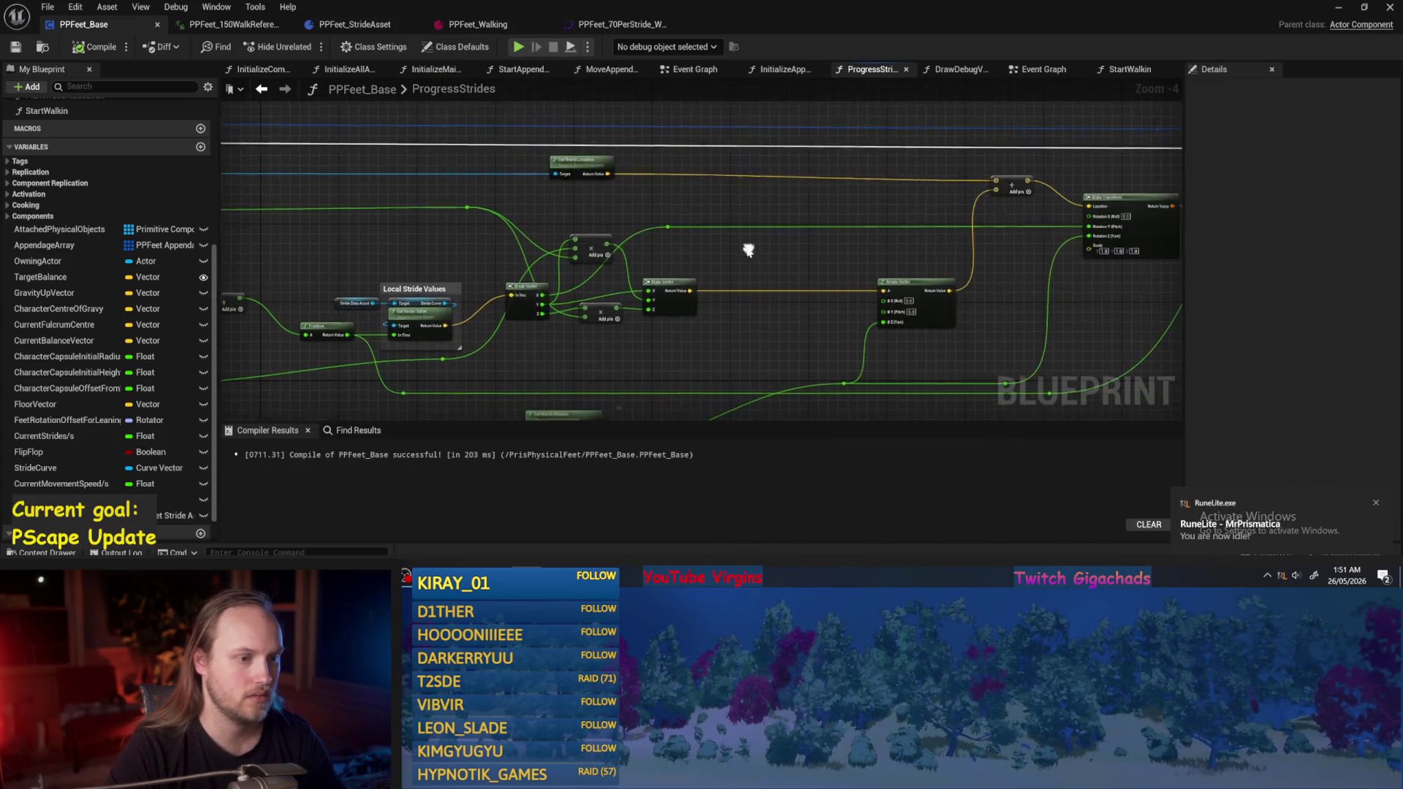
scroll(410, 304, "up", 2)
left_click_drag(468, 274, 559, 219)
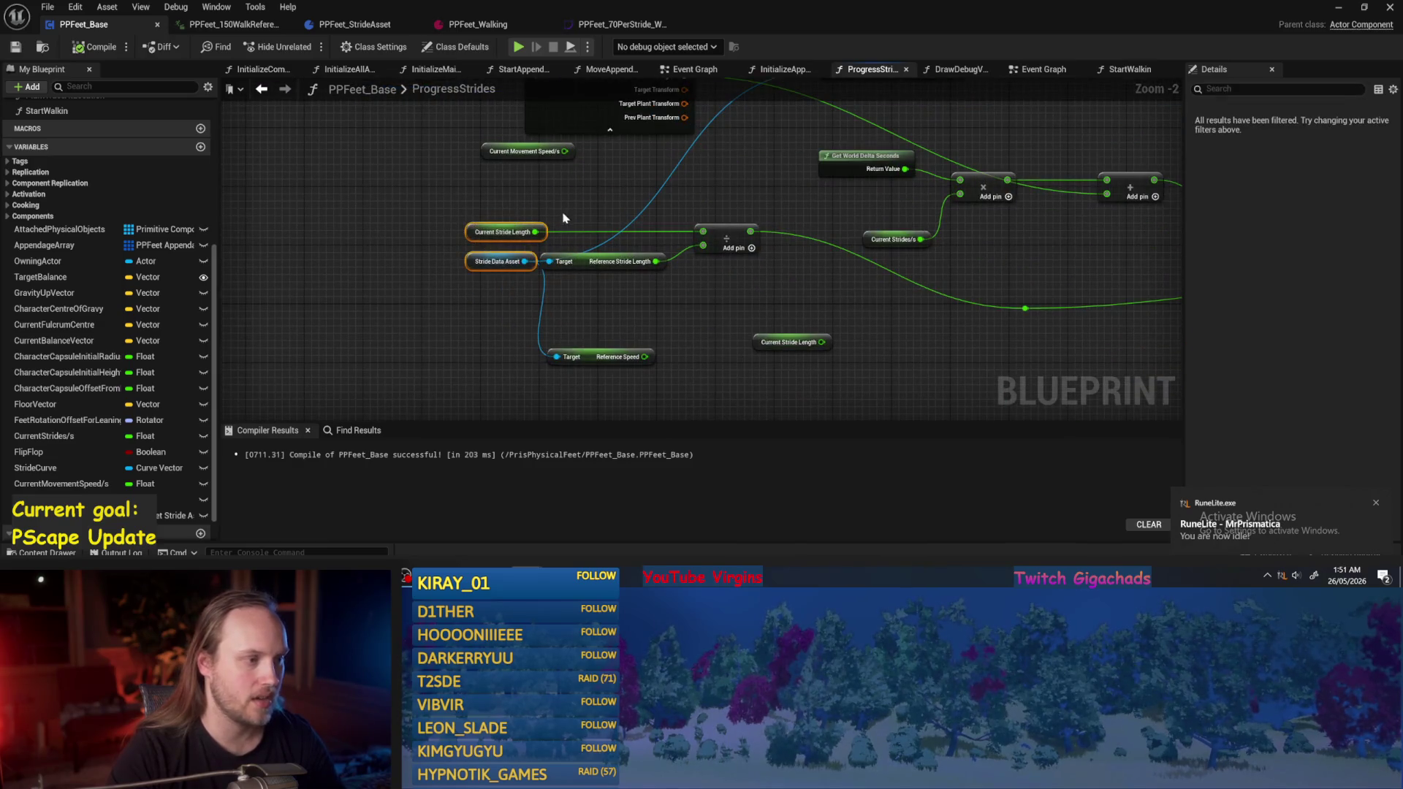
Inspect Current Stride Length and move Current Movement Speed/s and Current Stride Length lower.
left_click_drag(672, 307, 551, 290)
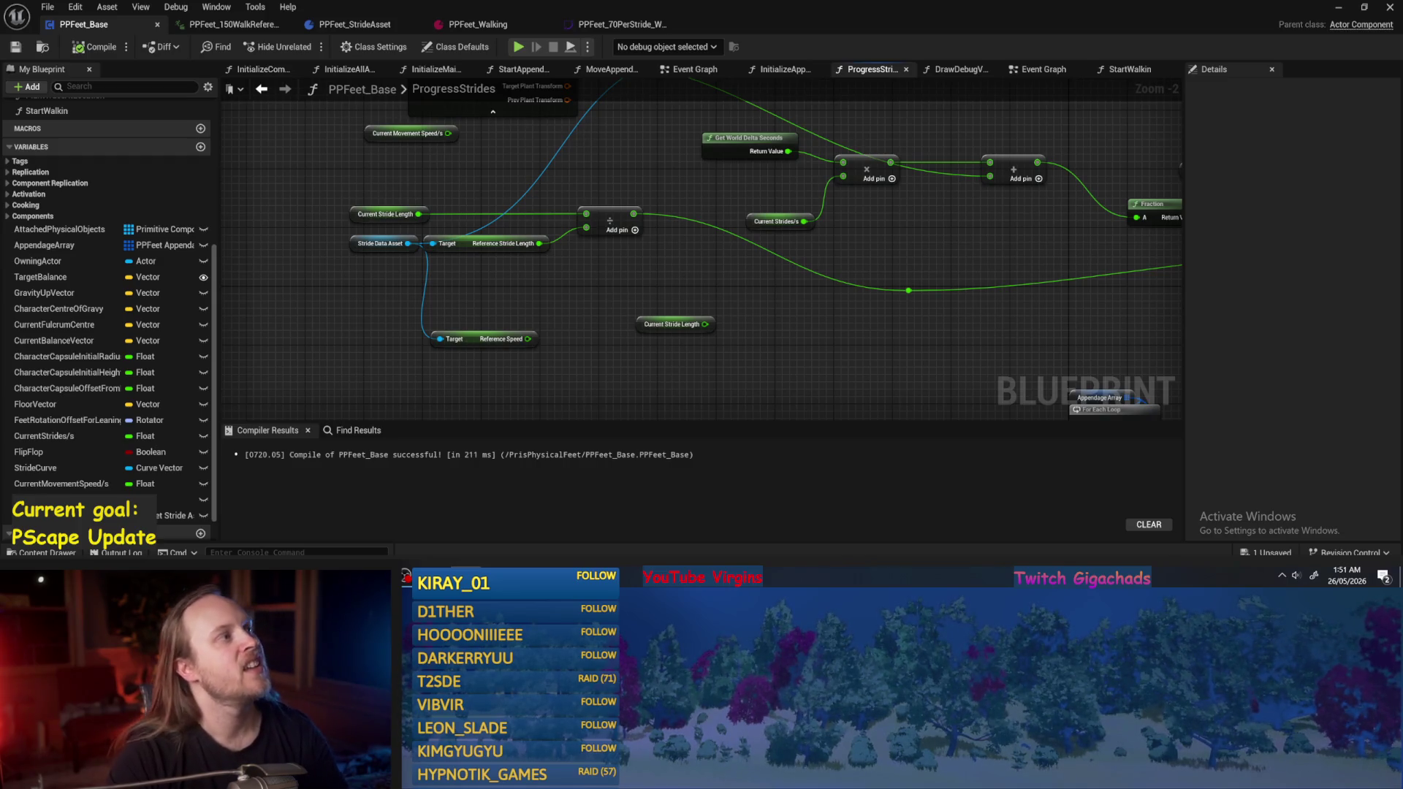
left_click(383, 214)
left_click(453, 166)
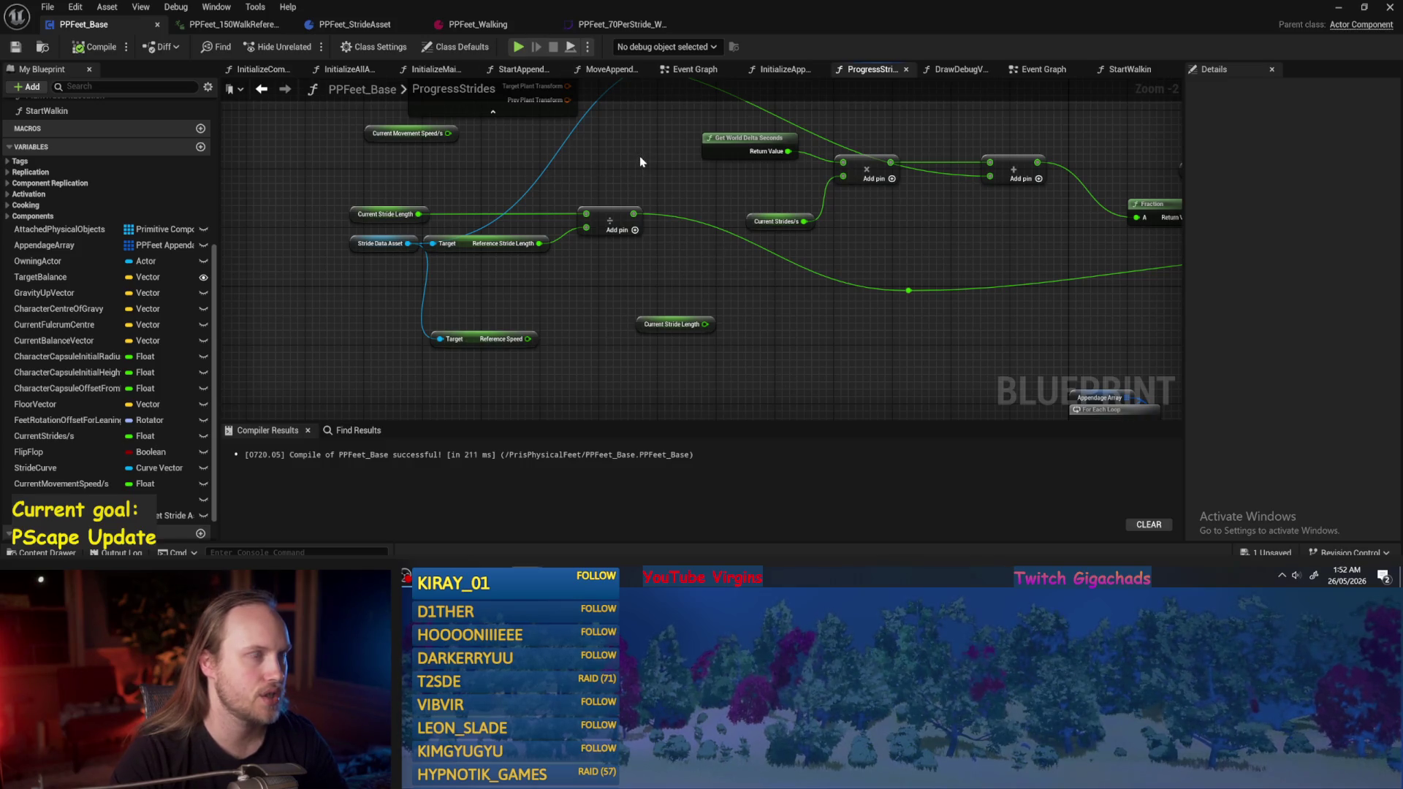
mouse_move(424, 202)
left_mouse_down()
mouse_move(373, 175)
mouse_move(580, 359)
left_mouse_up()
left_click(663, 339)
left_click_drag(472, 211, 735, 182)
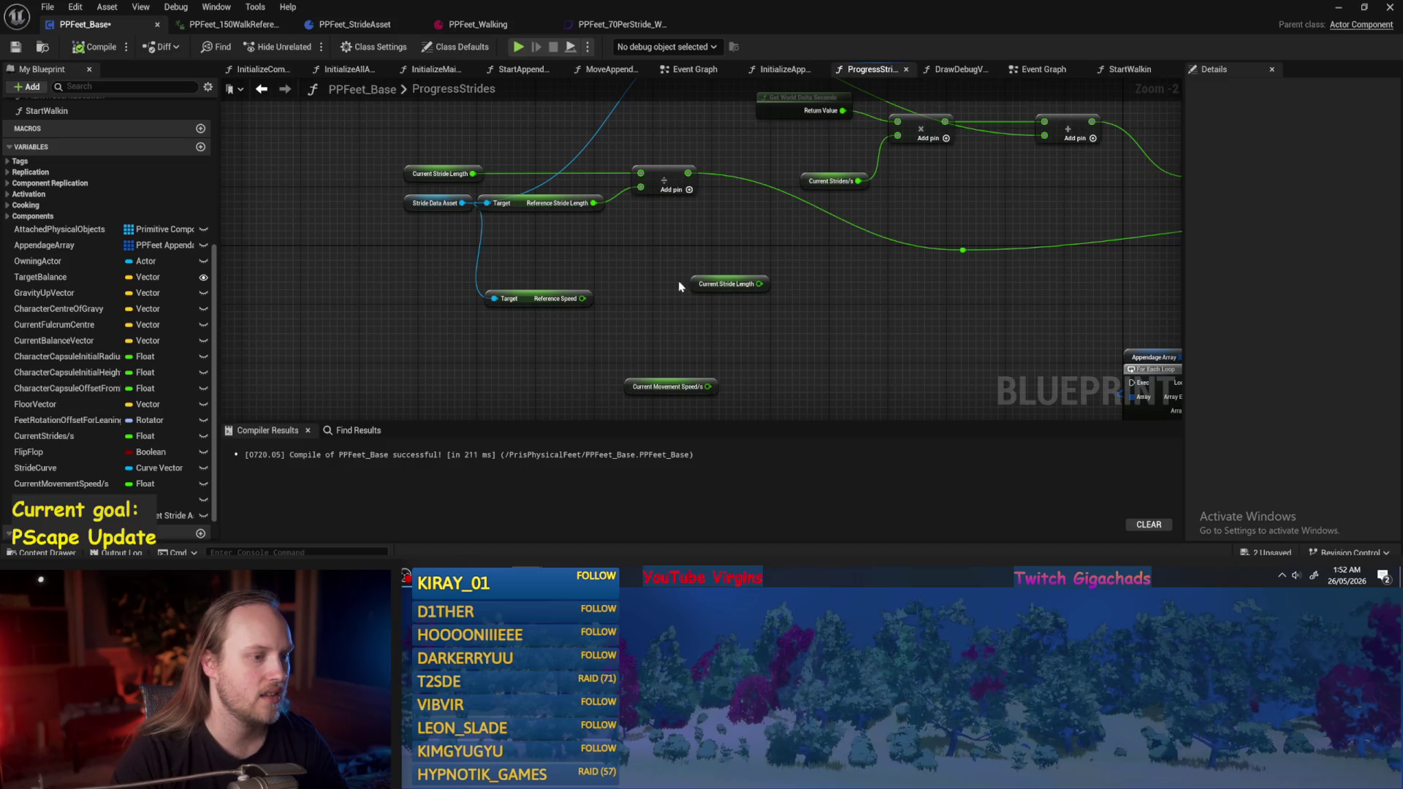
left_click_drag(697, 283, 691, 335)
Reposition Reference Speed and Current Movement Speed/s, and delete the extra Current Stride Length getter.
left_click_drag(606, 307, 529, 291)
left_click_drag(585, 341, 584, 299)
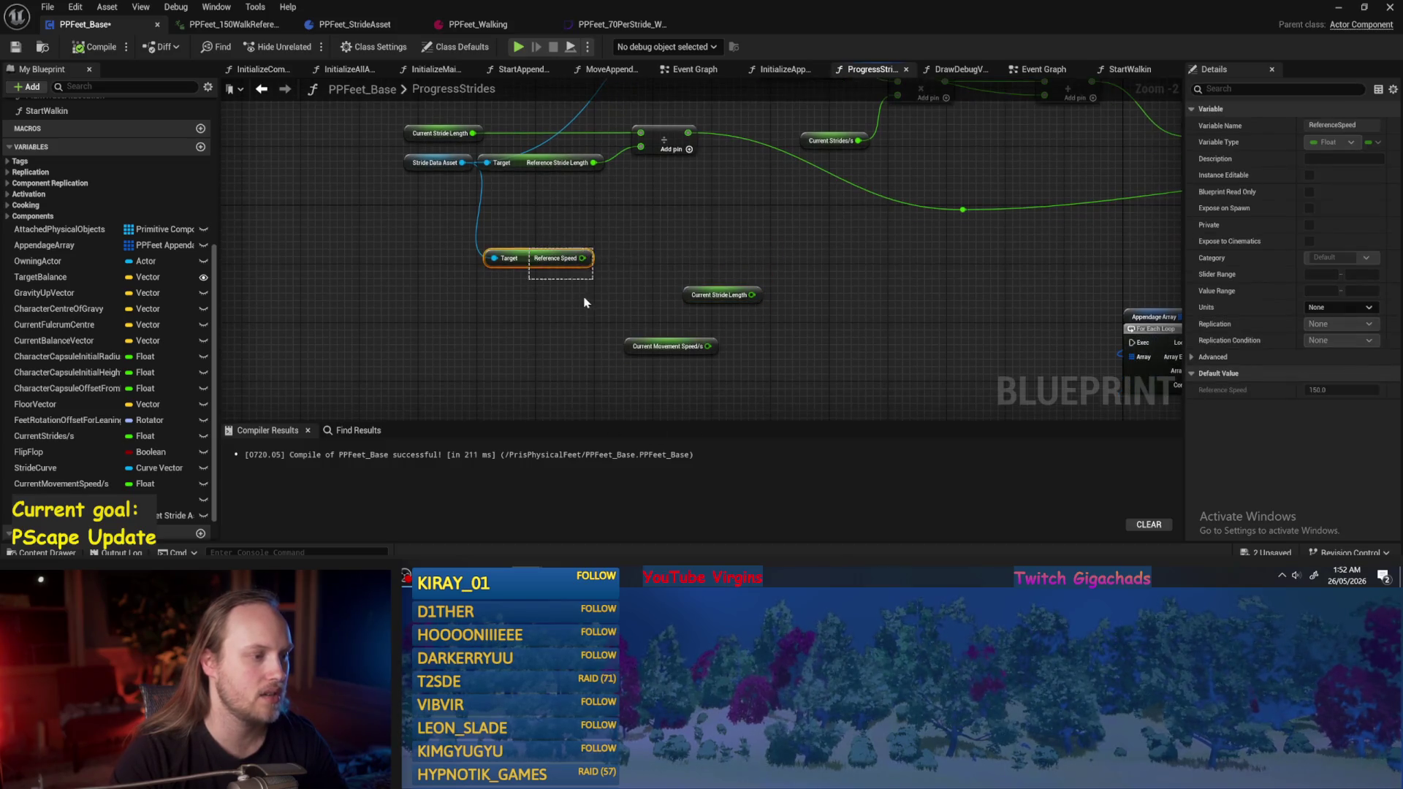
mouse_move(513, 265)
left_mouse_down()
mouse_move(476, 304)
mouse_move(469, 347)
left_mouse_up()
left_click(627, 349)
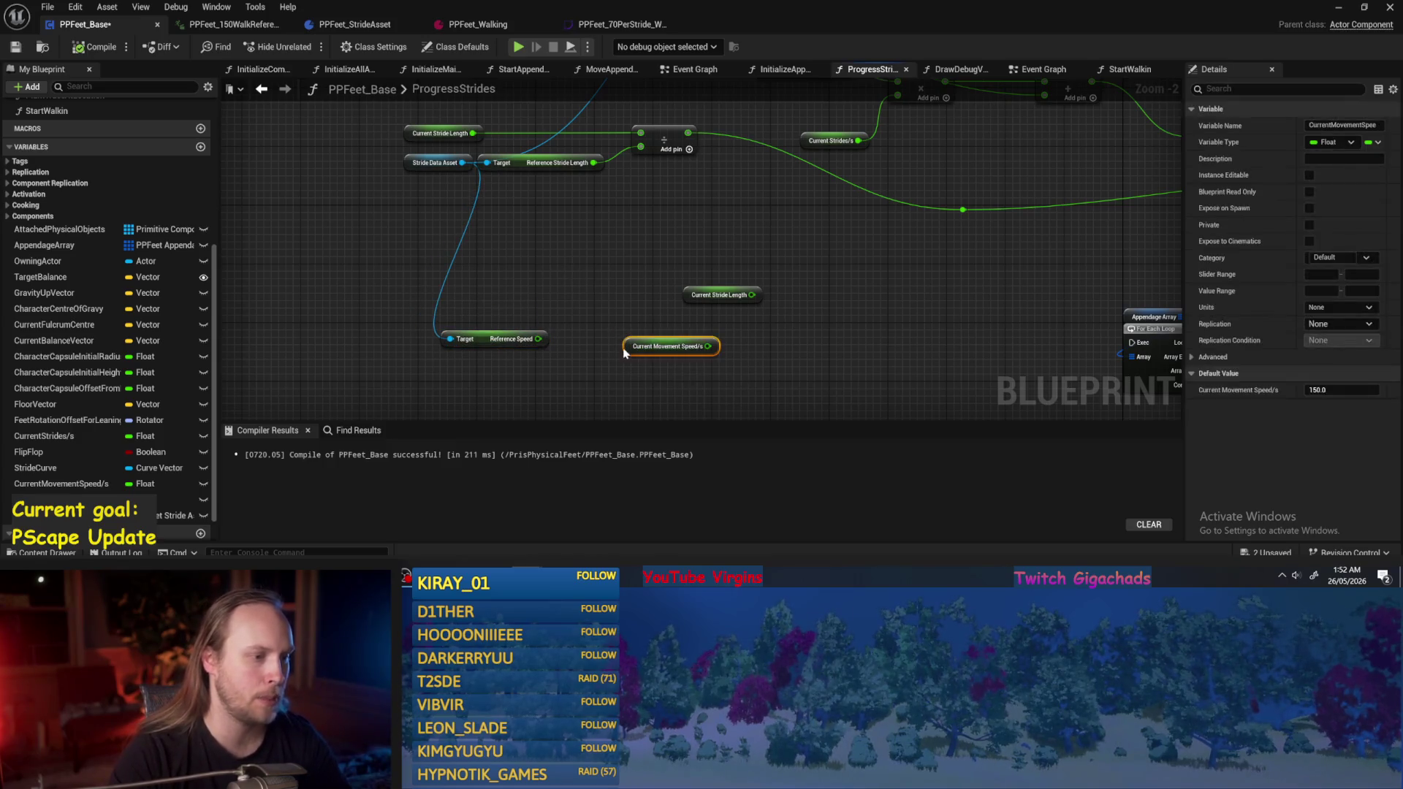
left_click_drag(626, 348, 502, 237)
left_click(701, 295)
mouse_move(755, 294)
left_mouse_down()
mouse_move(592, 314)
mouse_move(504, 248)
mouse_move(420, 283)
mouse_move(442, 252)
mouse_move(591, 254)
left_mouse_up()
key("Delete")
Divide Current Movement Speed/s by Current Stride Length and shift the four stride length nodes down.
type("/")
key("Return")
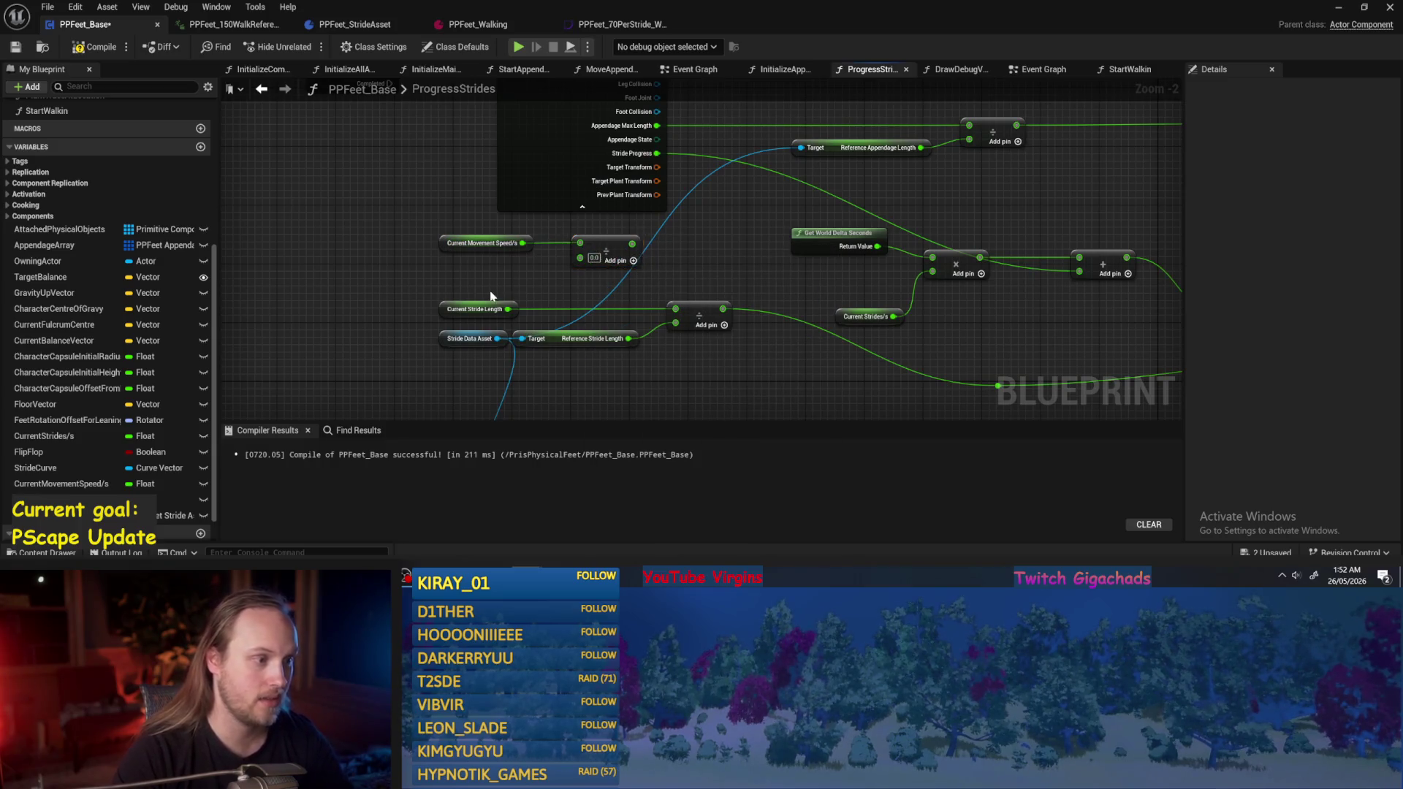
mouse_move(508, 309)
left_mouse_down()
mouse_move(579, 257)
mouse_move(559, 193)
left_mouse_up()
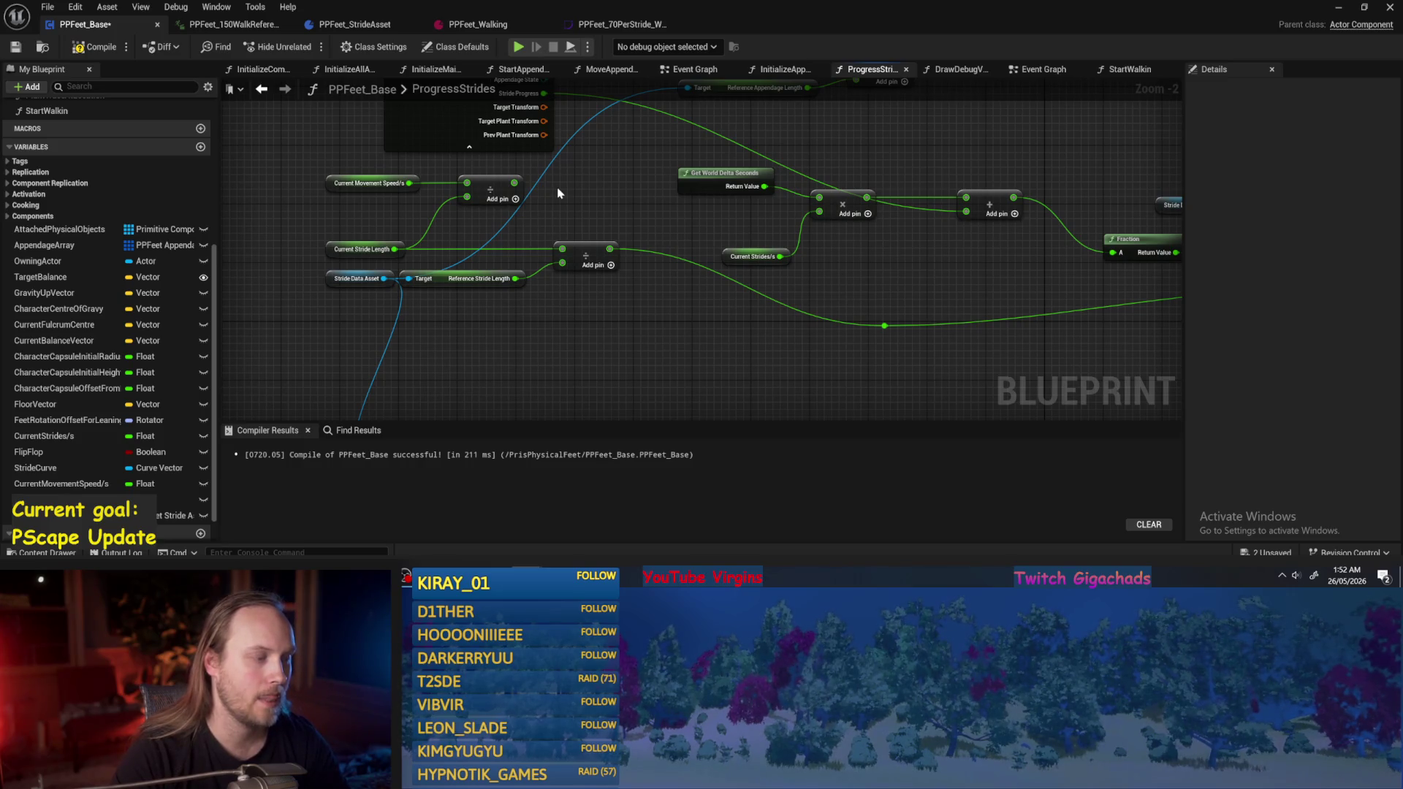
left_click_drag(587, 320, 325, 237)
scroll(325, 237, "down", 1)
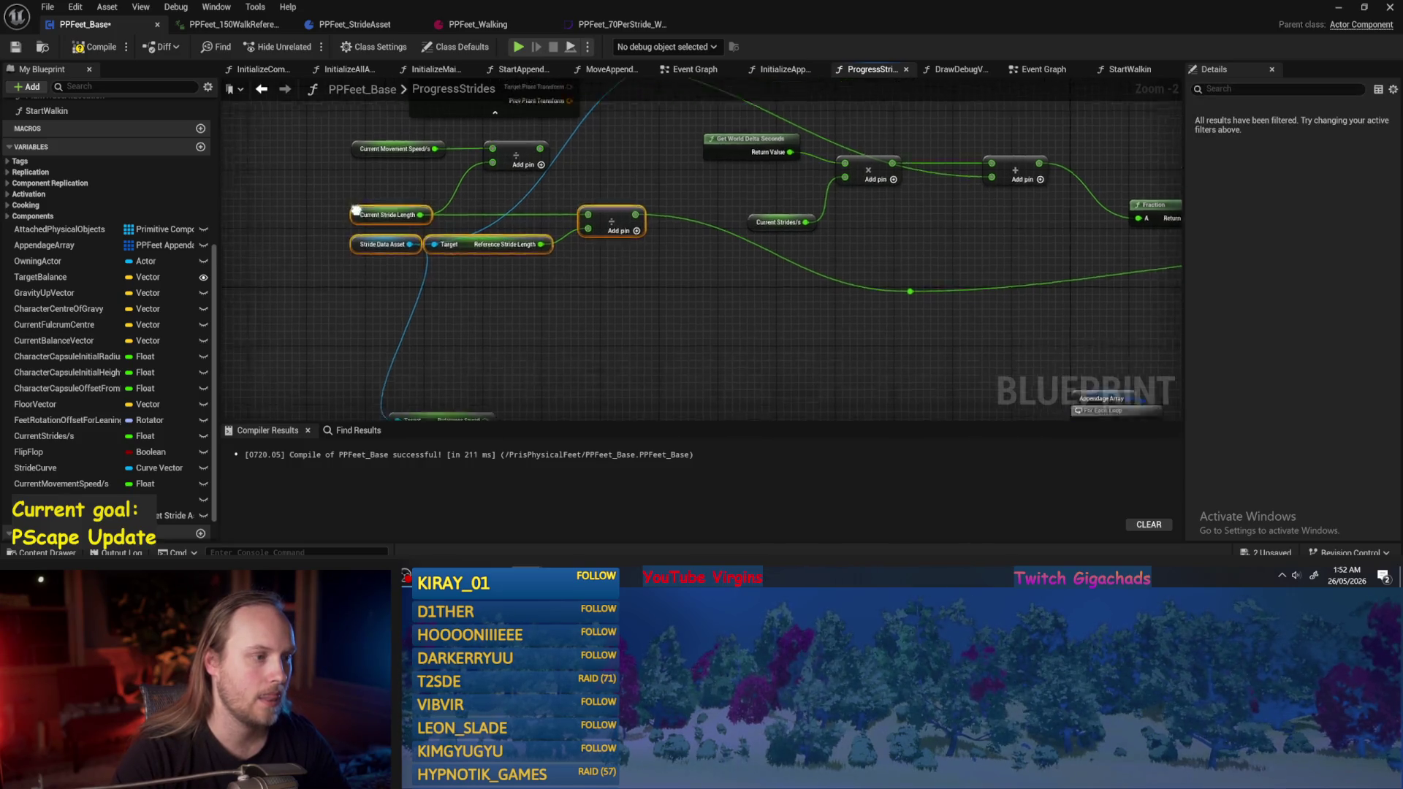
left_click_drag(643, 209, 616, 300)
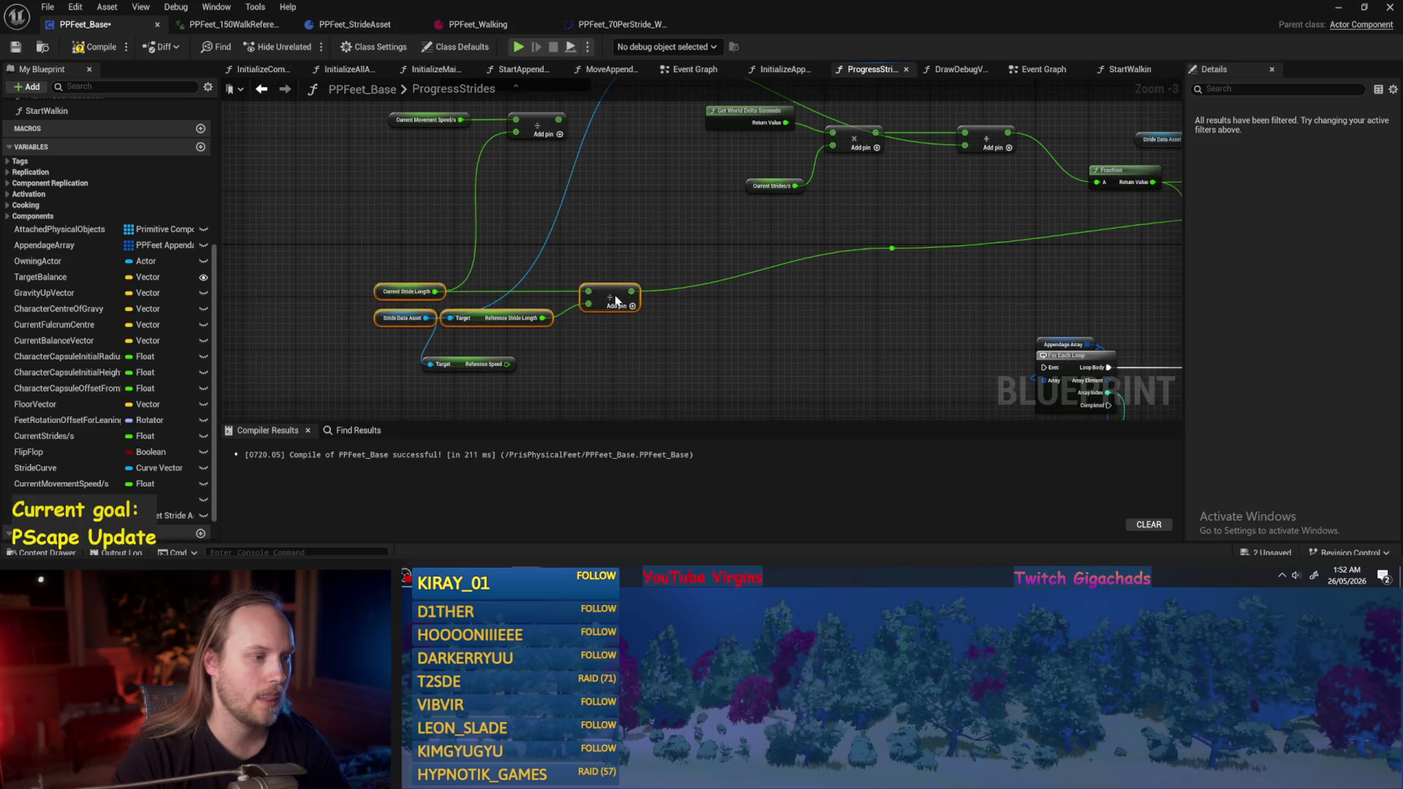
left_click(627, 310)
Insert a Multiply node after the stride progress add node and wire its lower input.
mouse_move(902, 255)
left_mouse_down()
mouse_move(723, 252)
mouse_move(958, 305)
mouse_move(974, 289)
left_mouse_up()
left_click_drag(689, 254, 842, 343)
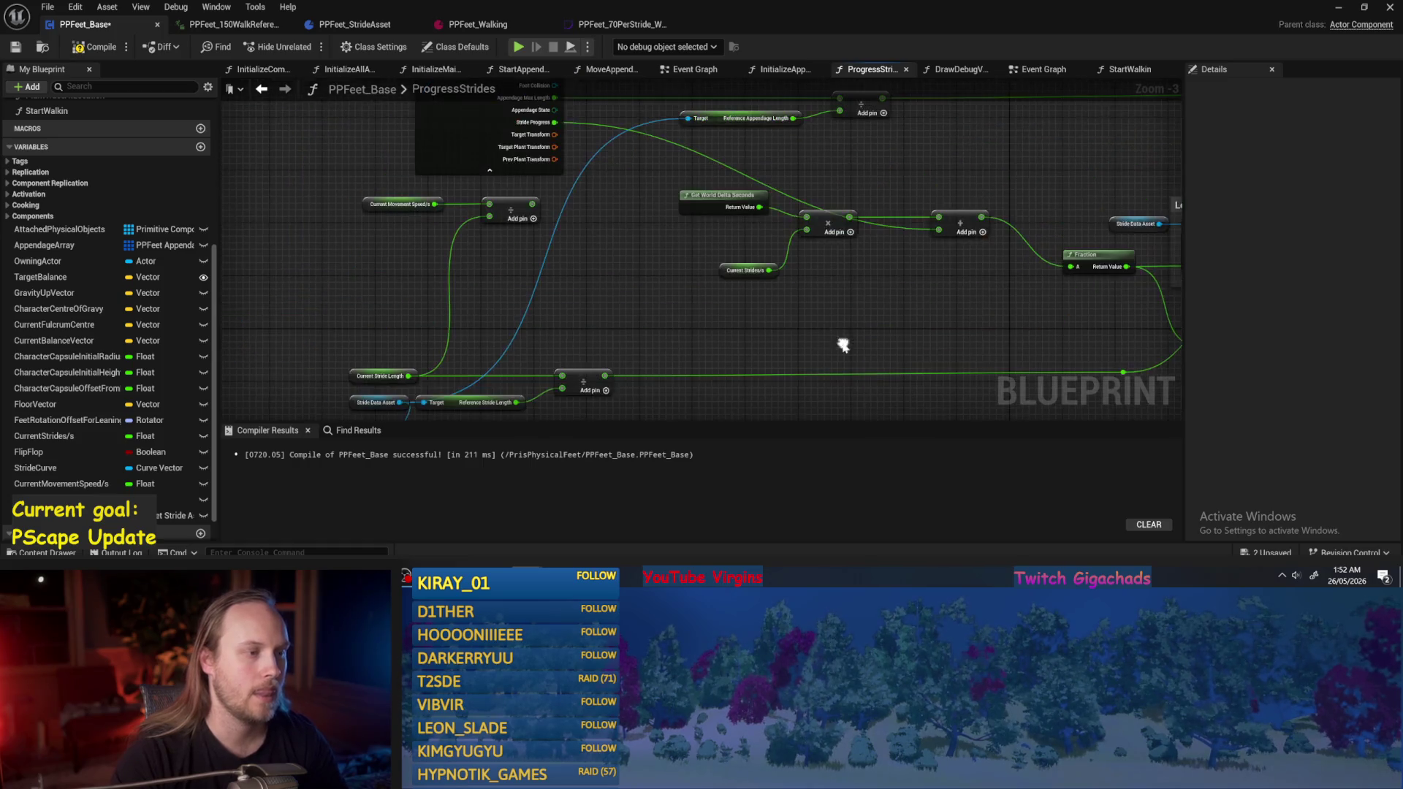
mouse_move(898, 114)
left_mouse_down()
mouse_move(818, 149)
mouse_move(559, 160)
left_mouse_up()
scroll(558, 161, "down", 1)
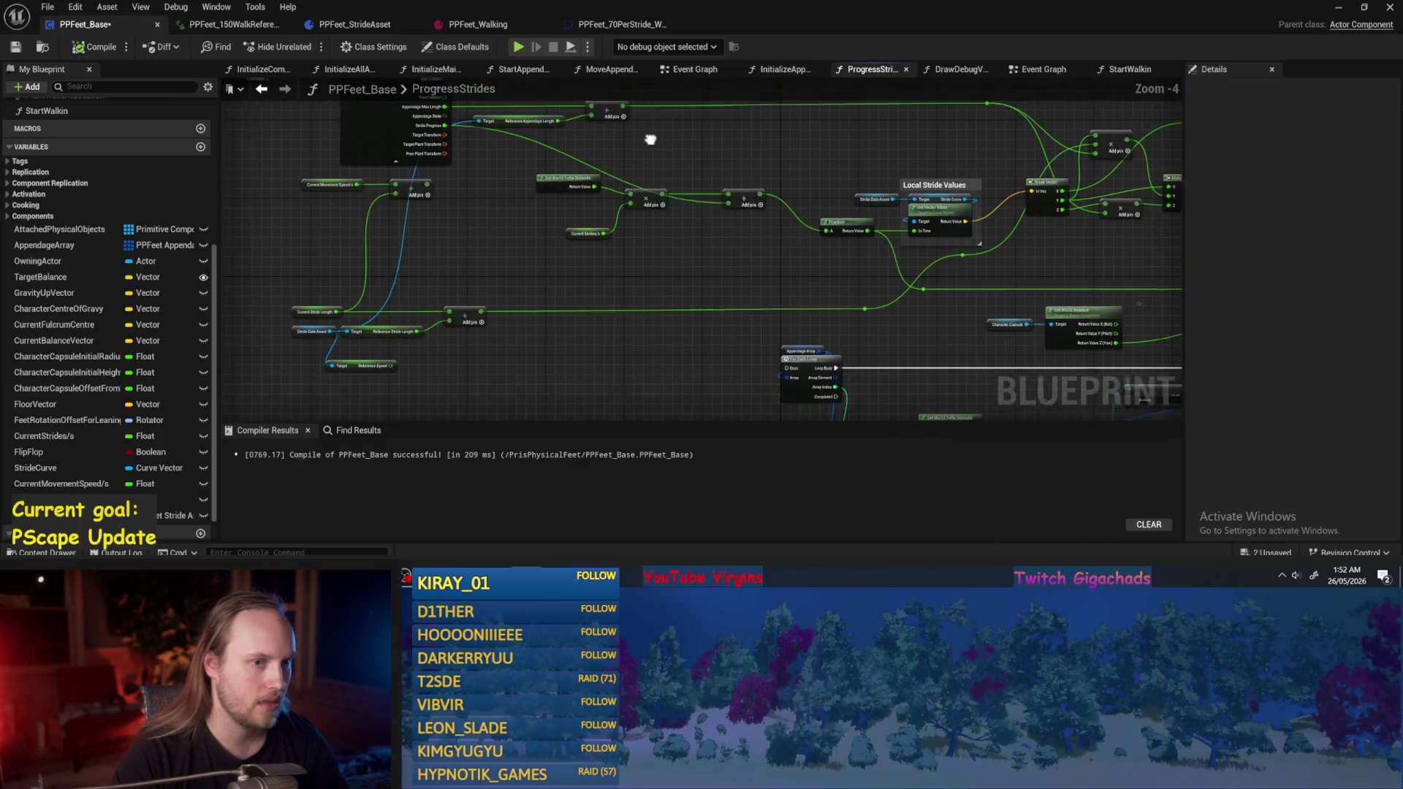
mouse_move(643, 137)
left_mouse_down()
mouse_move(580, 257)
mouse_move(497, 311)
left_mouse_up()
type("*")
key("Return")
scroll(573, 220, "up", 2)
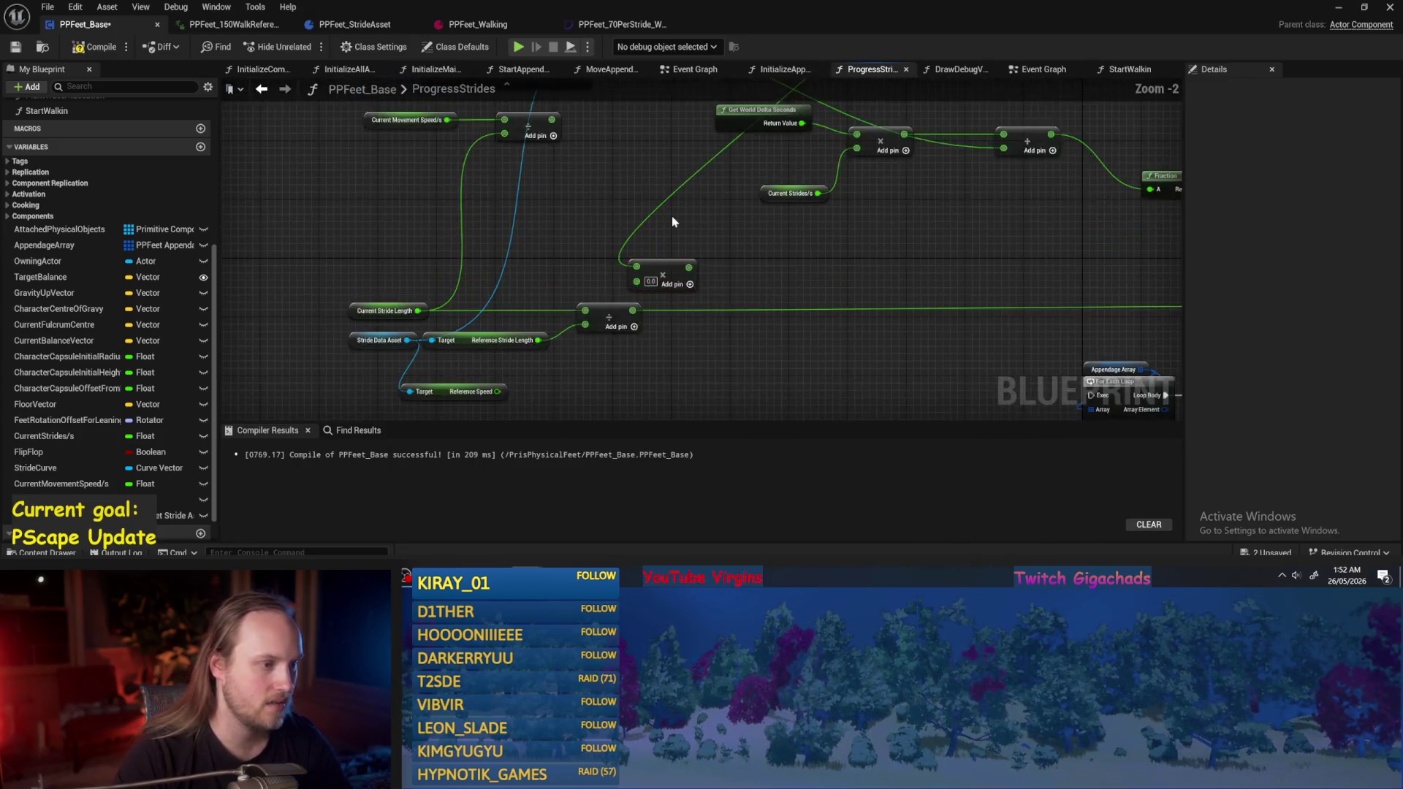
scroll(668, 292, "down", 2)
mouse_move(668, 322)
left_mouse_down()
mouse_move(596, 314)
mouse_move(613, 308)
mouse_move(609, 256)
mouse_move(624, 253)
left_mouse_up()
scroll(612, 327, "up", 1)
left_click(395, 308)
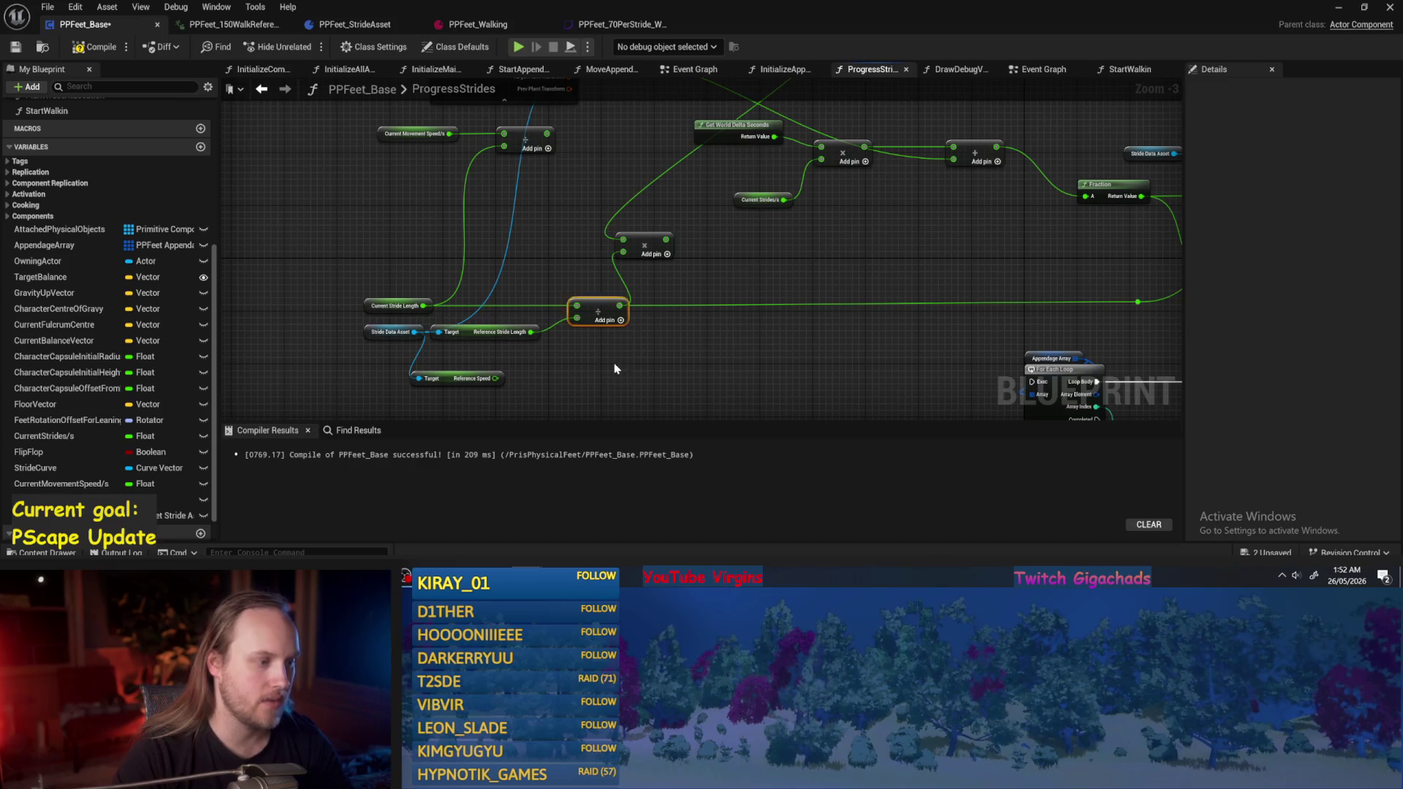
Review the Reference Stride Length and Reference Appendage Length nodes, and move the Multiply node up-right.
left_click_drag(506, 348, 394, 334)
left_click(571, 253)
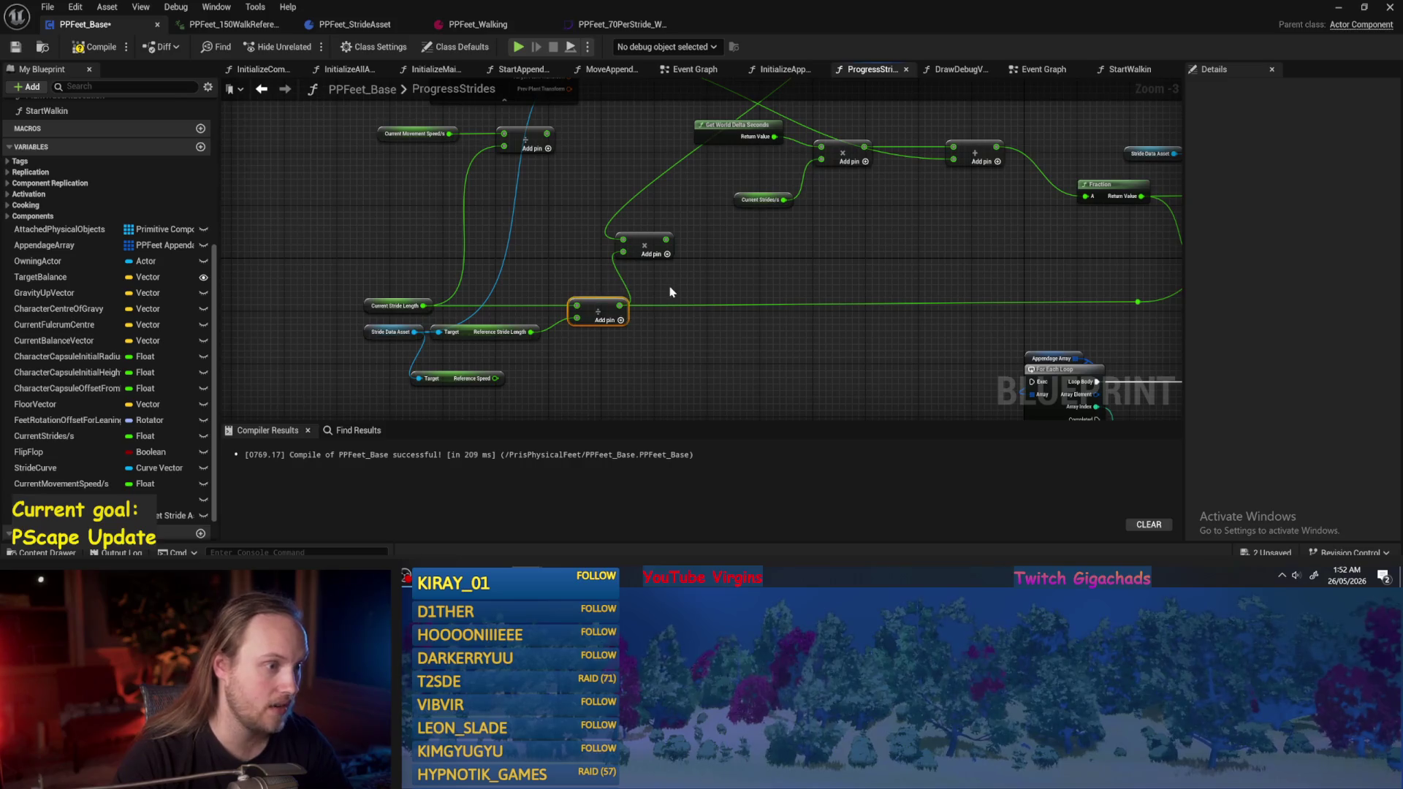
left_click_drag(670, 292, 647, 265)
left_click_drag(596, 194, 603, 192)
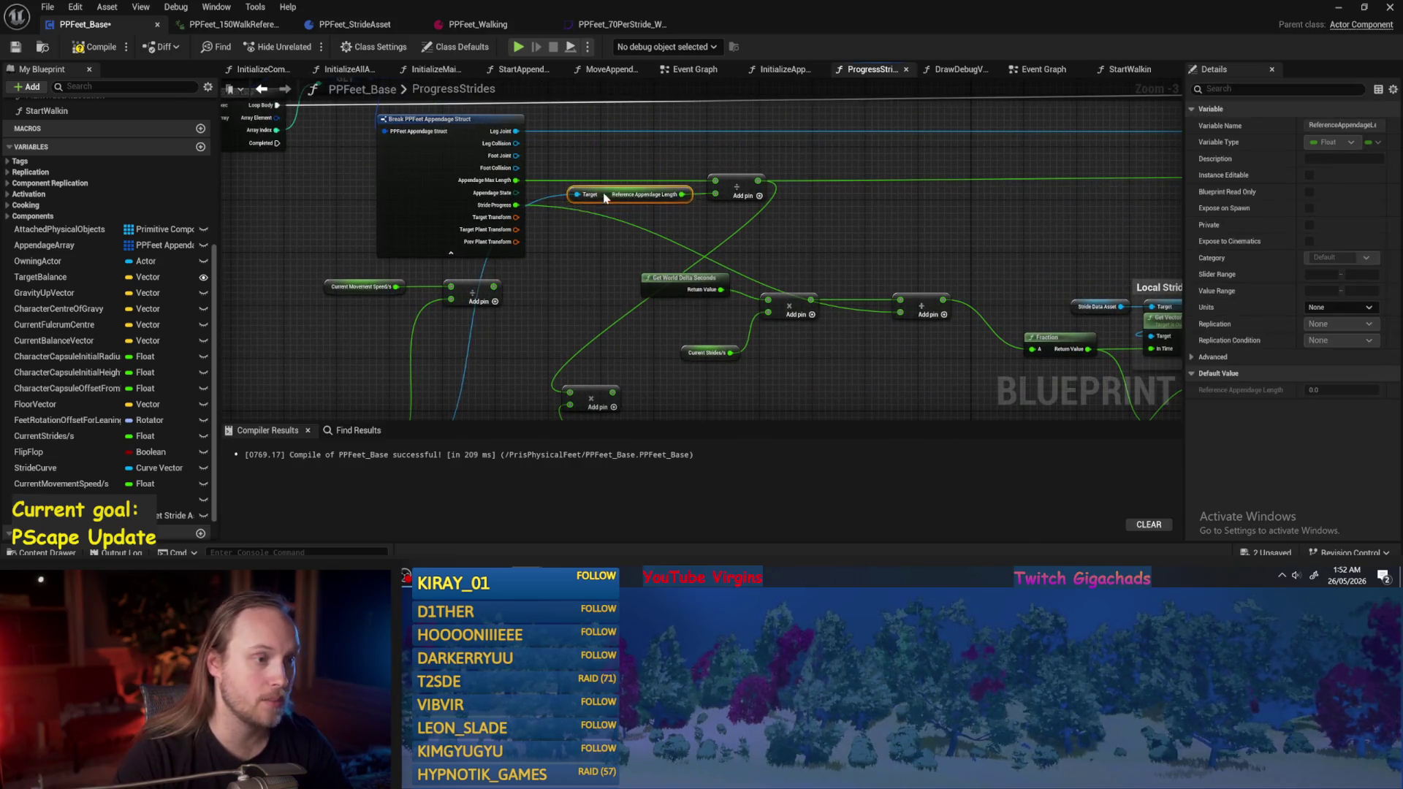
left_click(619, 159)
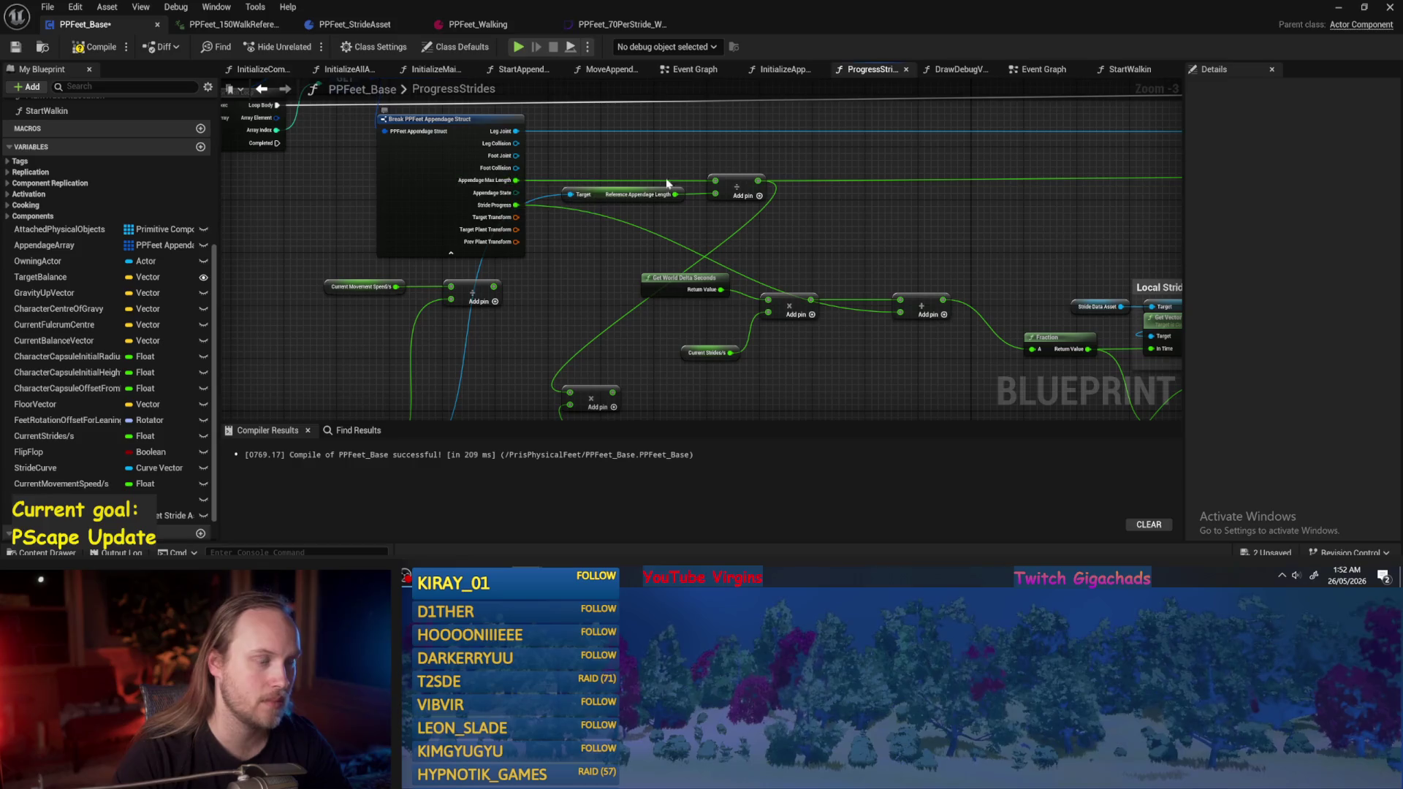
left_click_drag(682, 243, 746, 189)
mouse_move(567, 387)
left_mouse_down()
mouse_move(588, 344)
mouse_move(662, 308)
left_mouse_up()
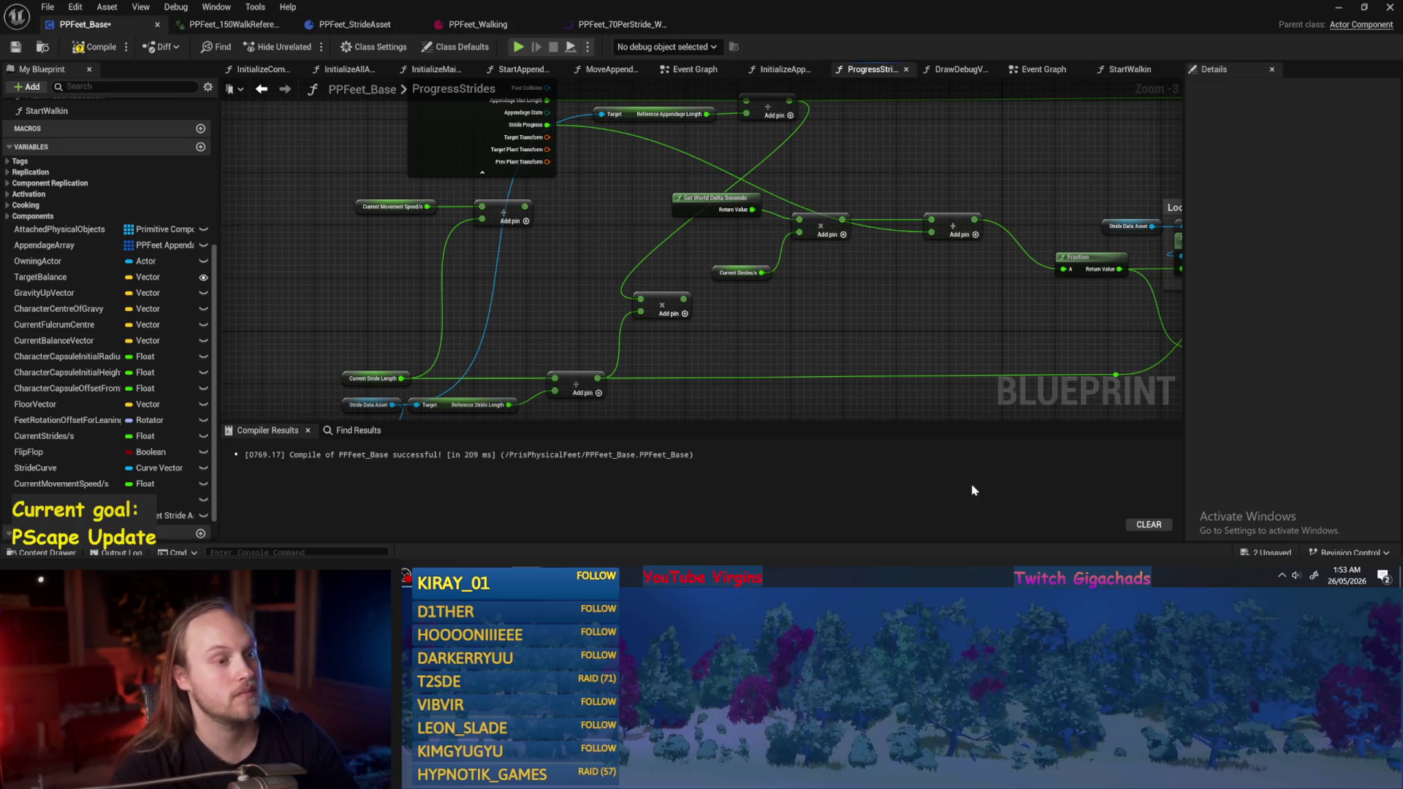
Rearrange the delta-time and strides math nodes, shifting one group right and three nodes down.
mouse_move(853, 291)
left_mouse_down()
mouse_move(843, 310)
mouse_move(828, 300)
left_mouse_up()
left_click_drag(831, 194, 718, 172)
mouse_move(870, 150)
left_mouse_down()
mouse_move(552, 241)
mouse_move(596, 258)
left_mouse_up()
left_click_drag(708, 195, 781, 194)
left_click(818, 144)
mouse_move(802, 146)
left_mouse_down()
mouse_move(830, 178)
mouse_move(695, 256)
left_mouse_up()
mouse_move(804, 219)
left_mouse_down()
mouse_move(797, 271)
mouse_move(828, 266)
mouse_move(815, 266)
left_mouse_up()
left_click(808, 302)
Nudge the Multiply node left, then compile and save PPFeet_Base.
left_click(670, 326)
mouse_move(671, 326)
left_mouse_down()
mouse_move(758, 269)
mouse_move(652, 218)
left_mouse_up()
left_click(91, 47)
left_click(15, 48)
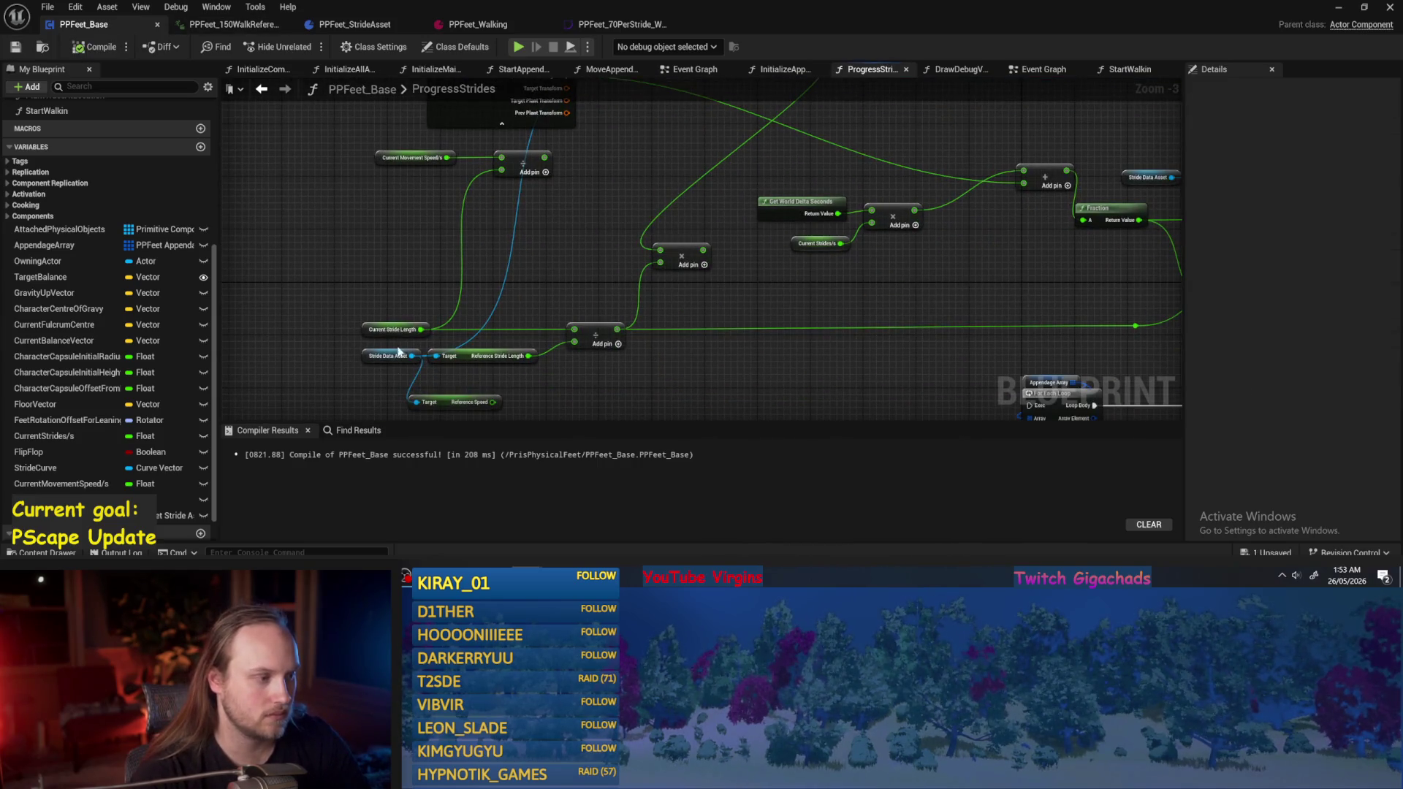
Move the speed, divide and Current Stride Length nodes left, then compile and save.
left_click_drag(351, 230, 360, 272)
left_click(402, 197)
left_click_drag(602, 243, 381, 188)
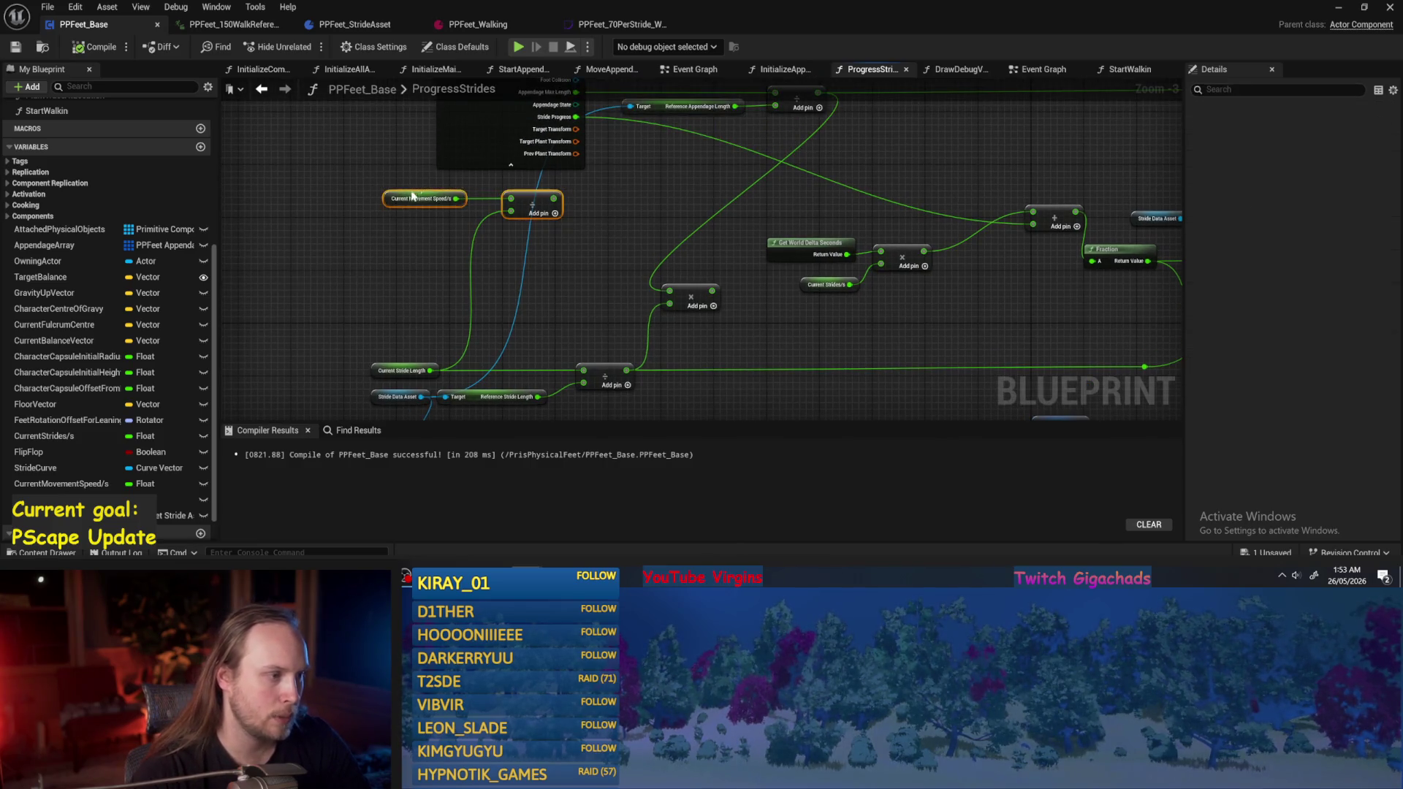
left_click_drag(541, 206, 474, 259)
mouse_move(378, 372)
left_mouse_down()
mouse_move(288, 369)
mouse_move(326, 373)
left_mouse_up()
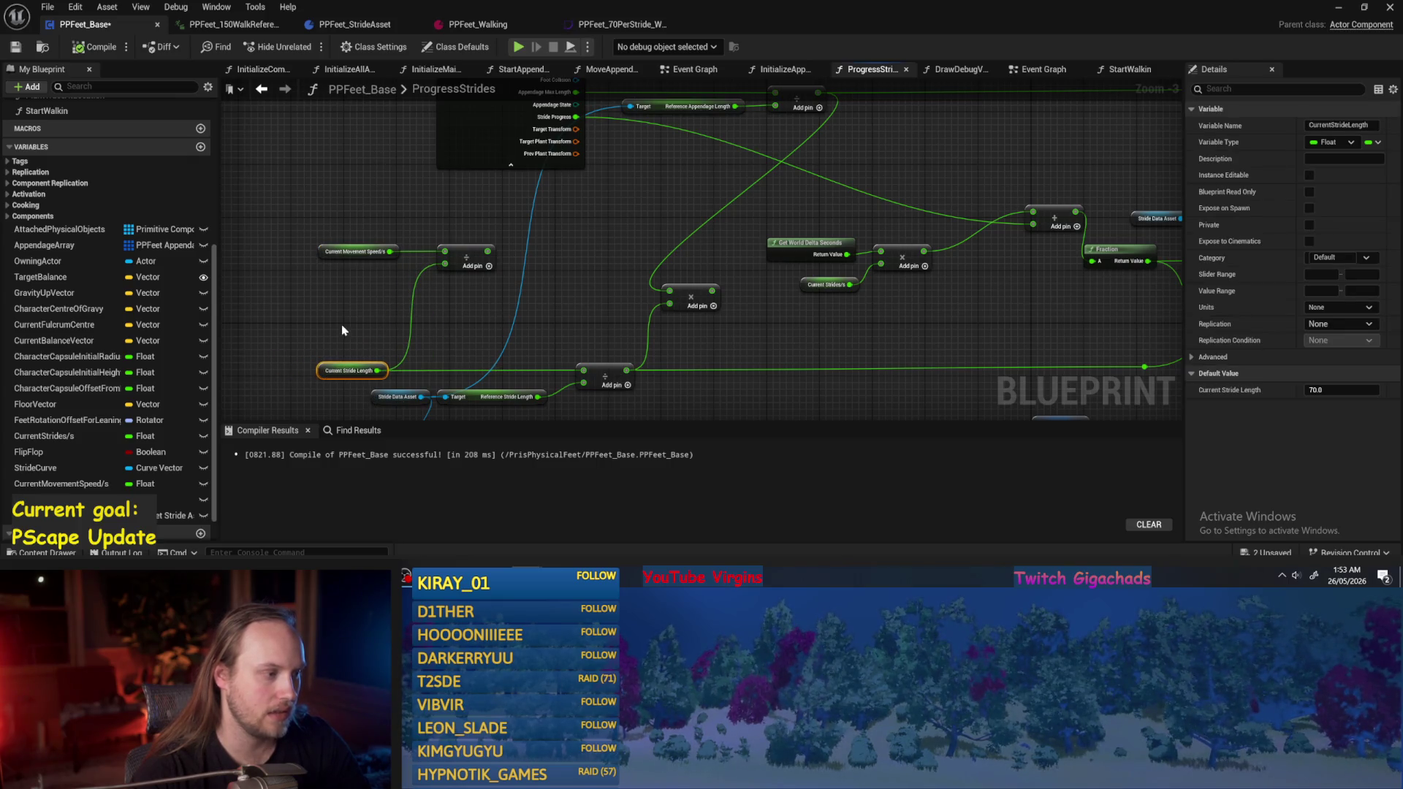
left_click(342, 330)
left_click(95, 47)
left_click(16, 47)
Delete the Reference Speed node from the stride length section.
mouse_move(464, 340)
left_mouse_down()
mouse_move(484, 265)
mouse_move(470, 282)
left_mouse_up()
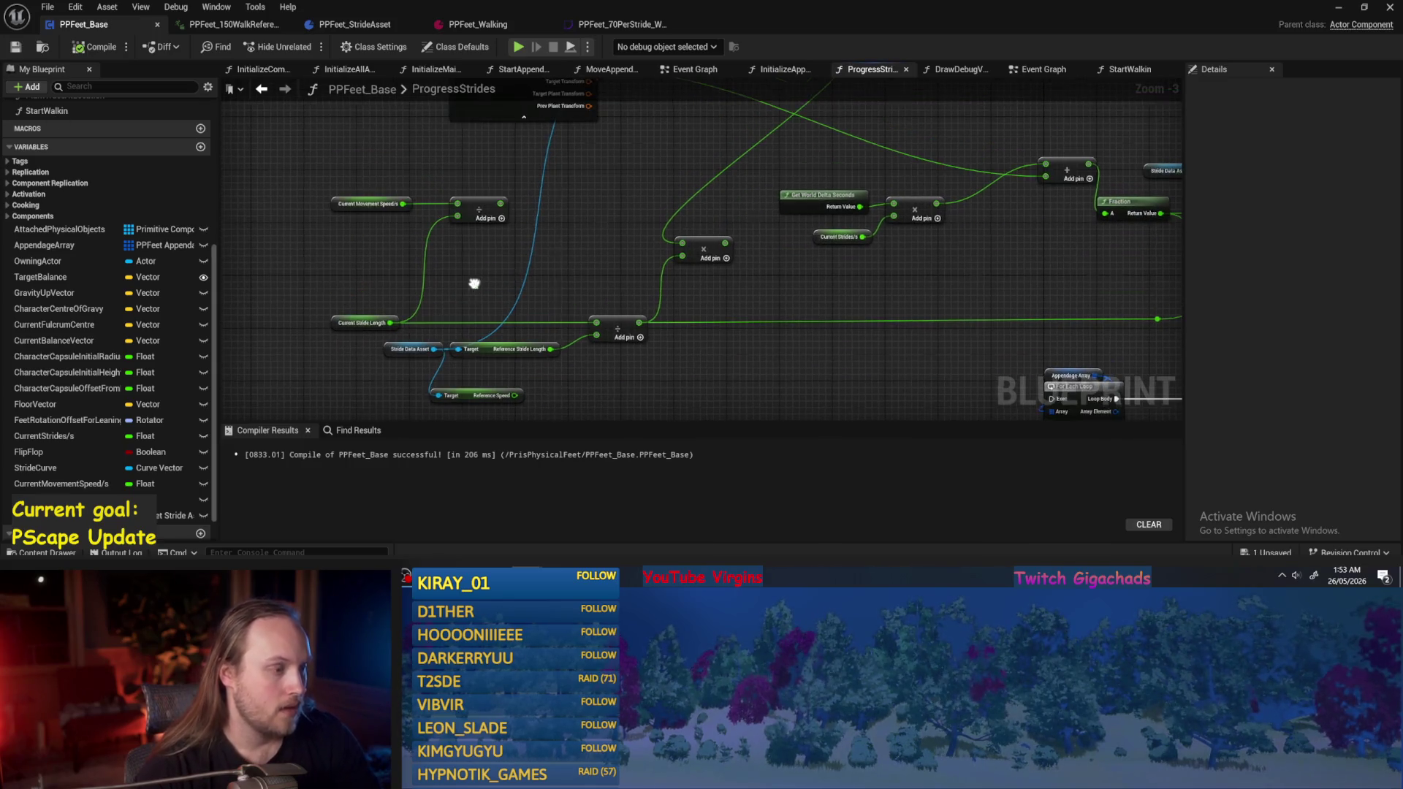
scroll(470, 282, "up", 1)
mouse_move(504, 197)
left_mouse_down()
mouse_move(578, 228)
mouse_move(619, 165)
left_mouse_up()
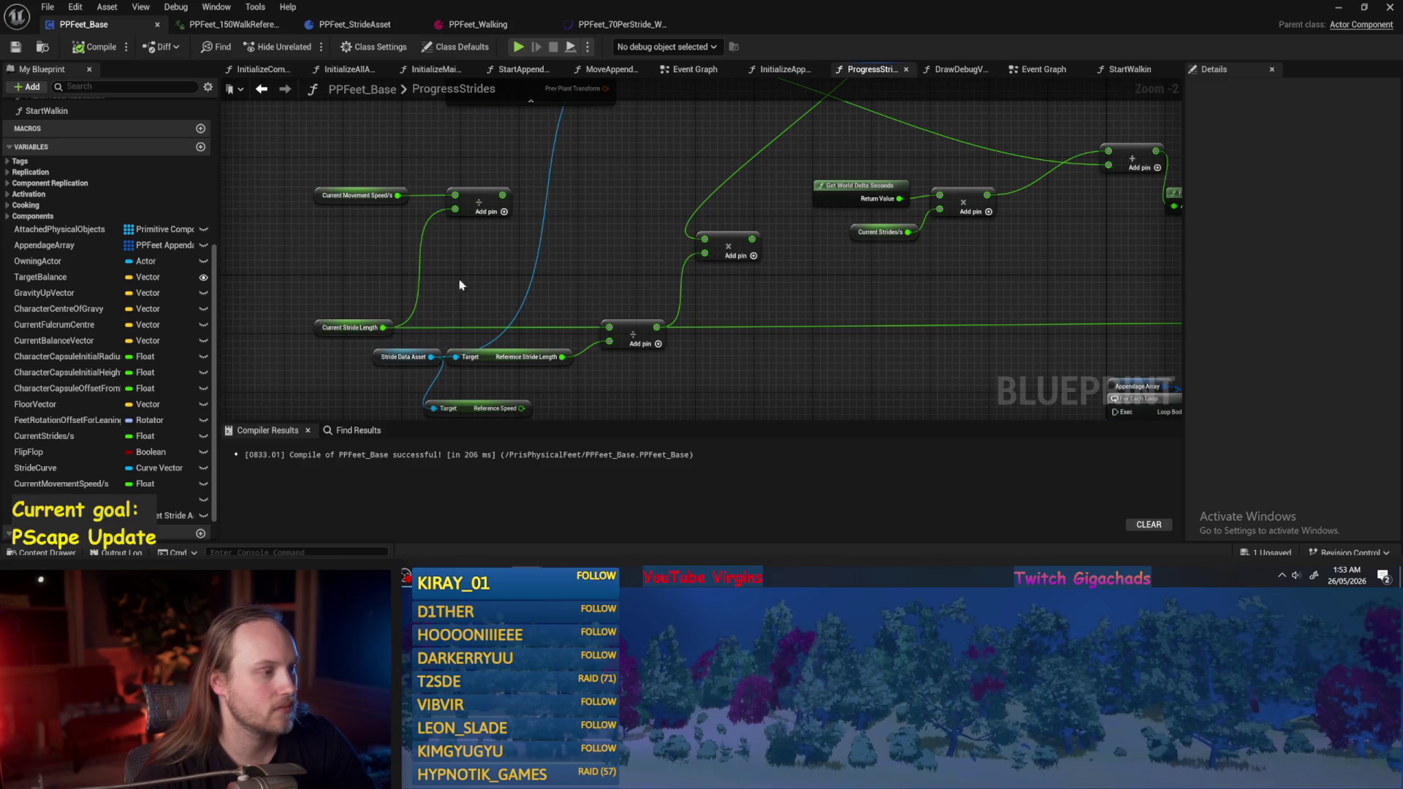
left_click_drag(460, 282, 468, 305)
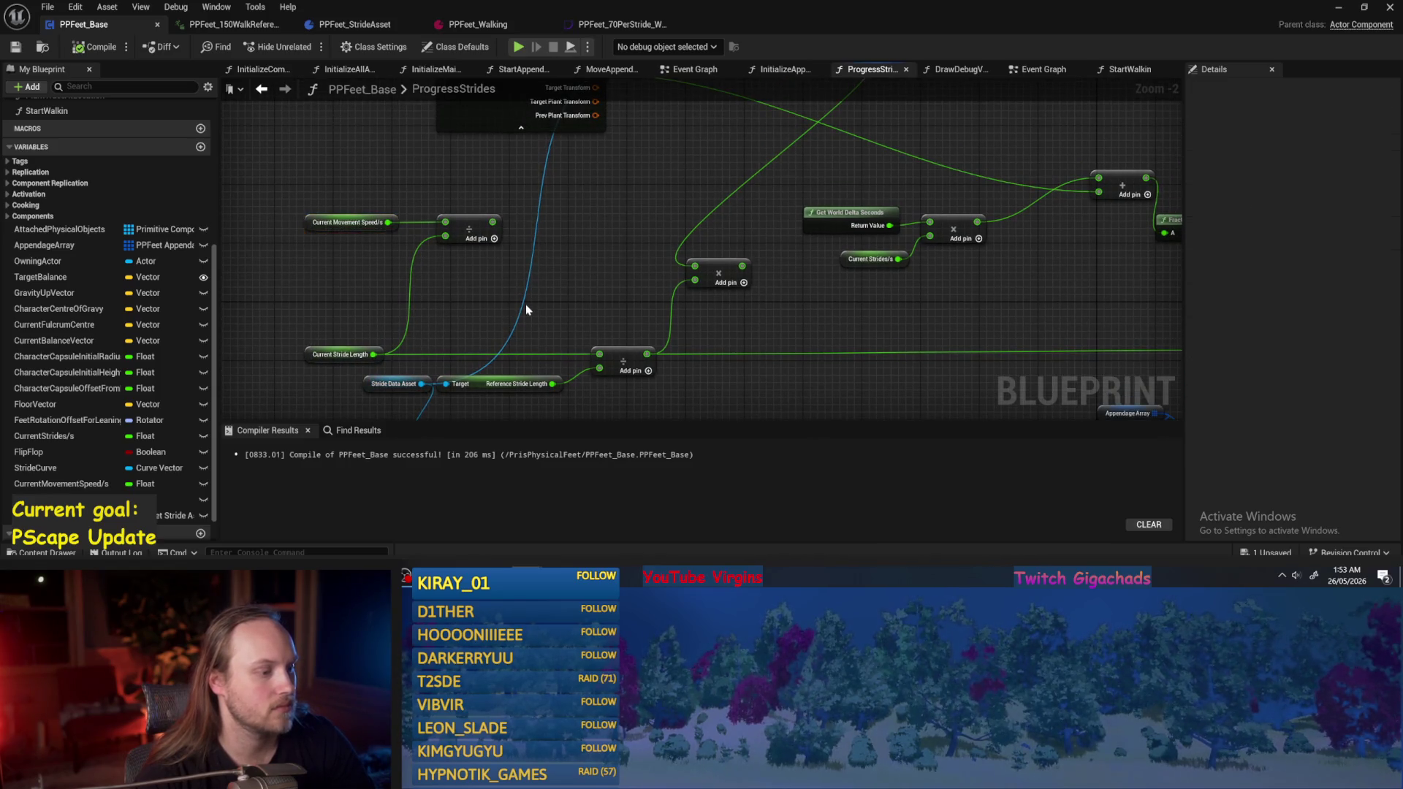
scroll(475, 321, "down", 1)
mouse_move(448, 321)
left_mouse_down()
mouse_move(542, 304)
mouse_move(504, 366)
mouse_move(549, 288)
left_mouse_up()
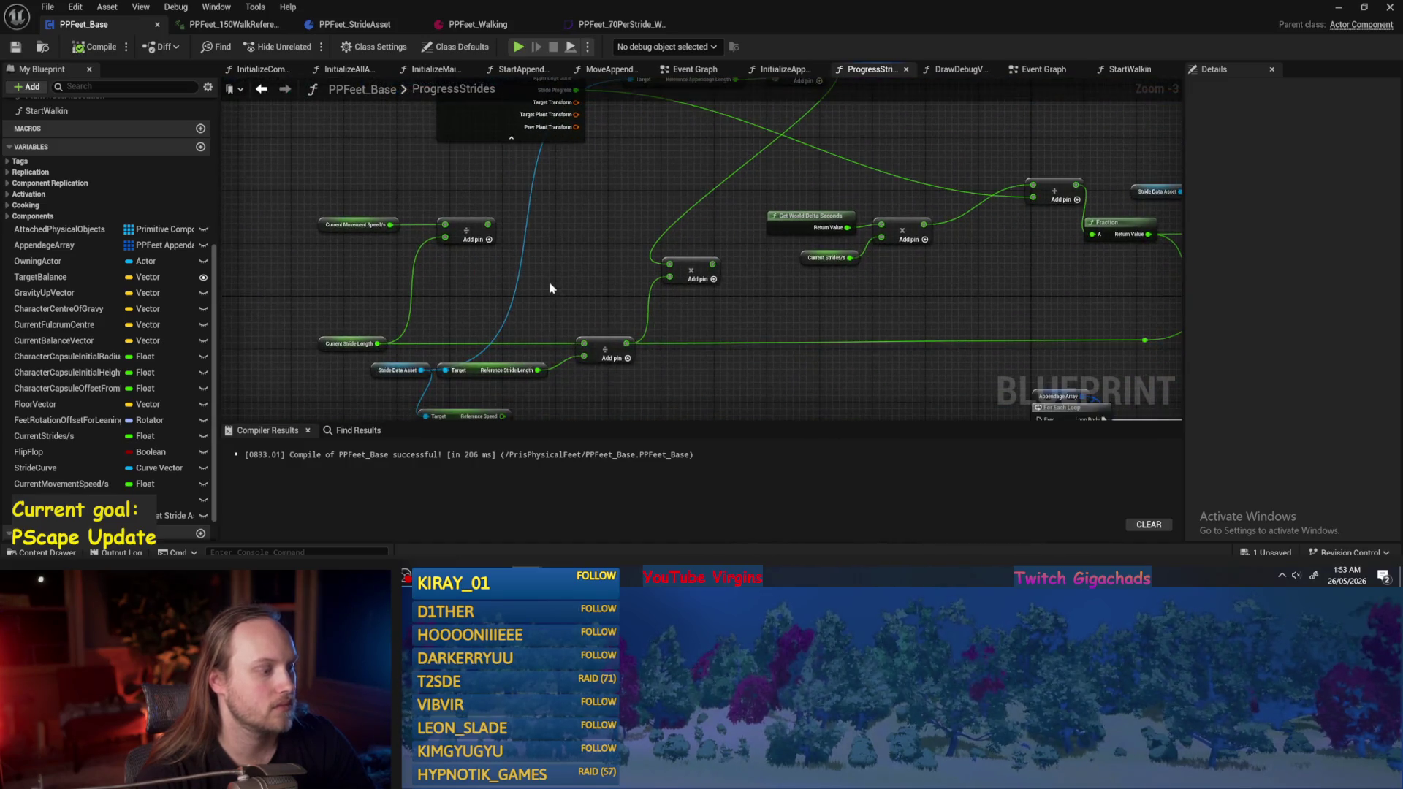
left_click(343, 344)
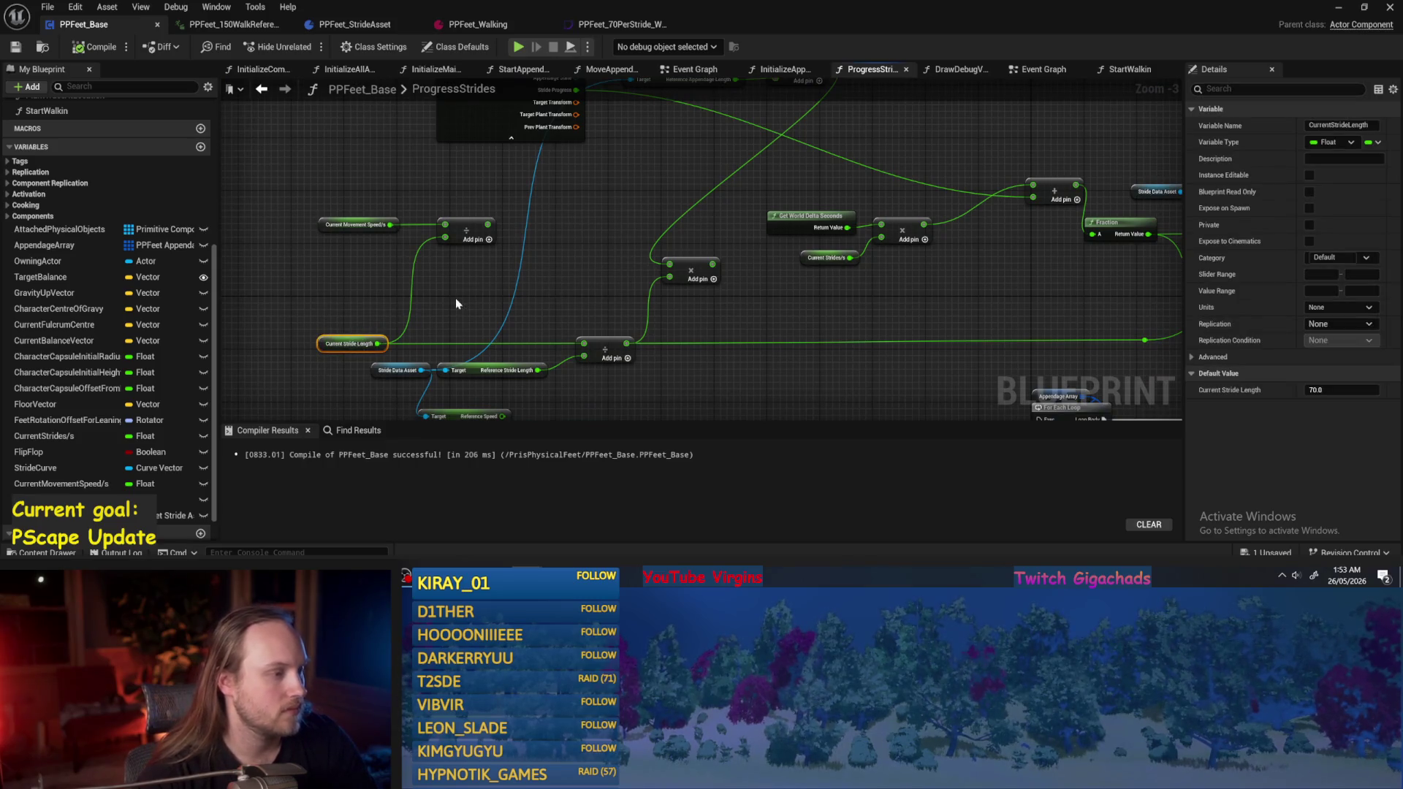
left_click_drag(456, 303, 442, 321)
left_click_drag(307, 341, 379, 288)
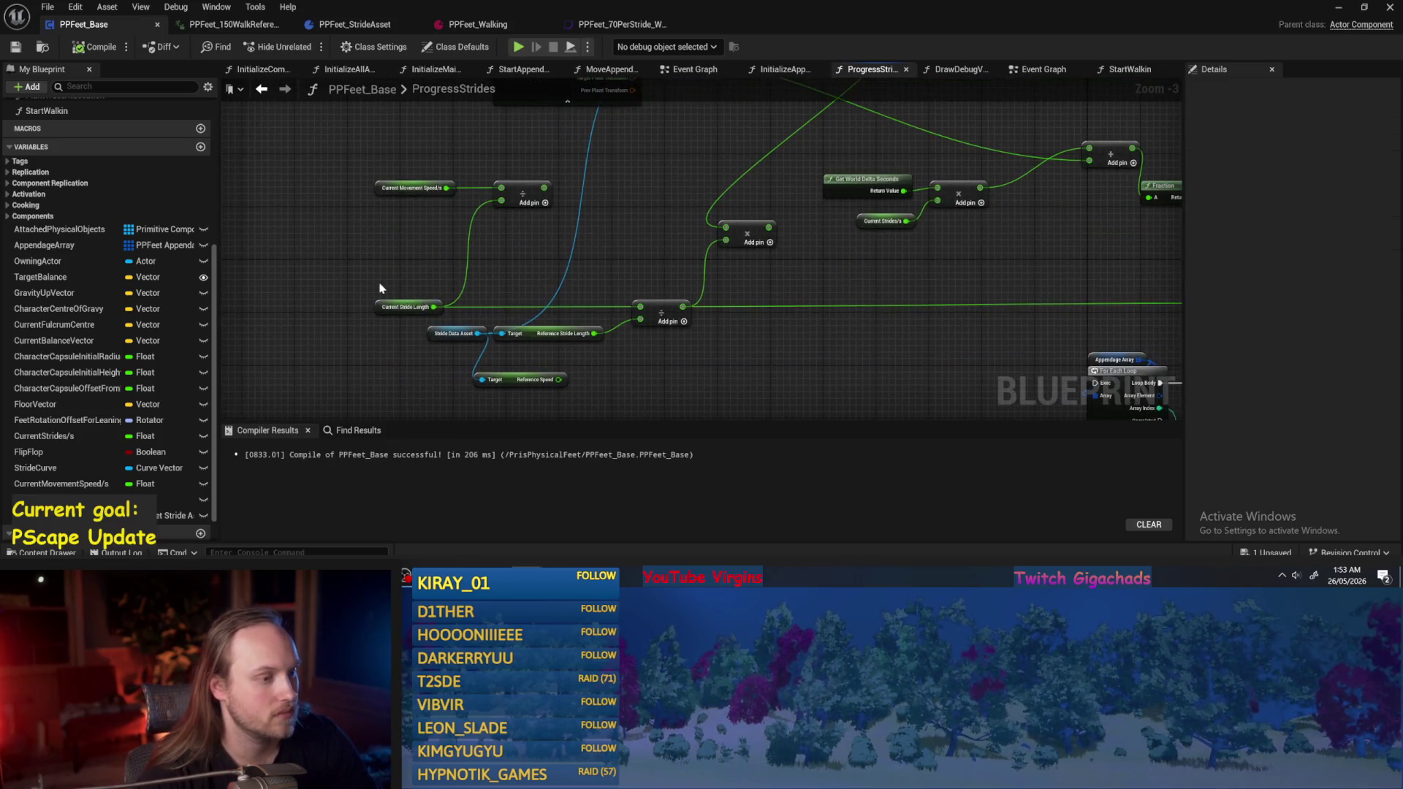
left_click(529, 381)
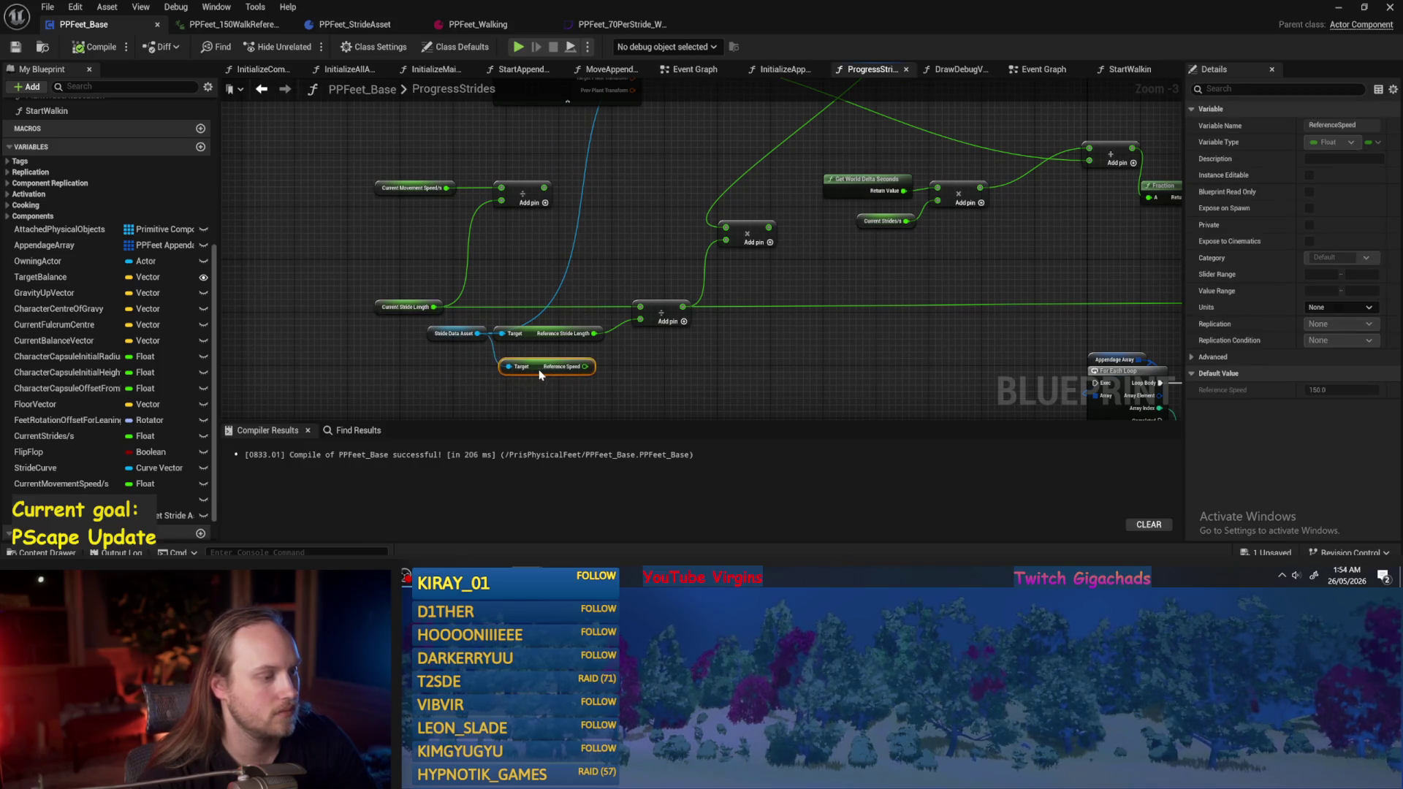
mouse_move(541, 374)
left_mouse_down()
mouse_move(673, 378)
mouse_move(605, 351)
left_mouse_up()
key("Delete")
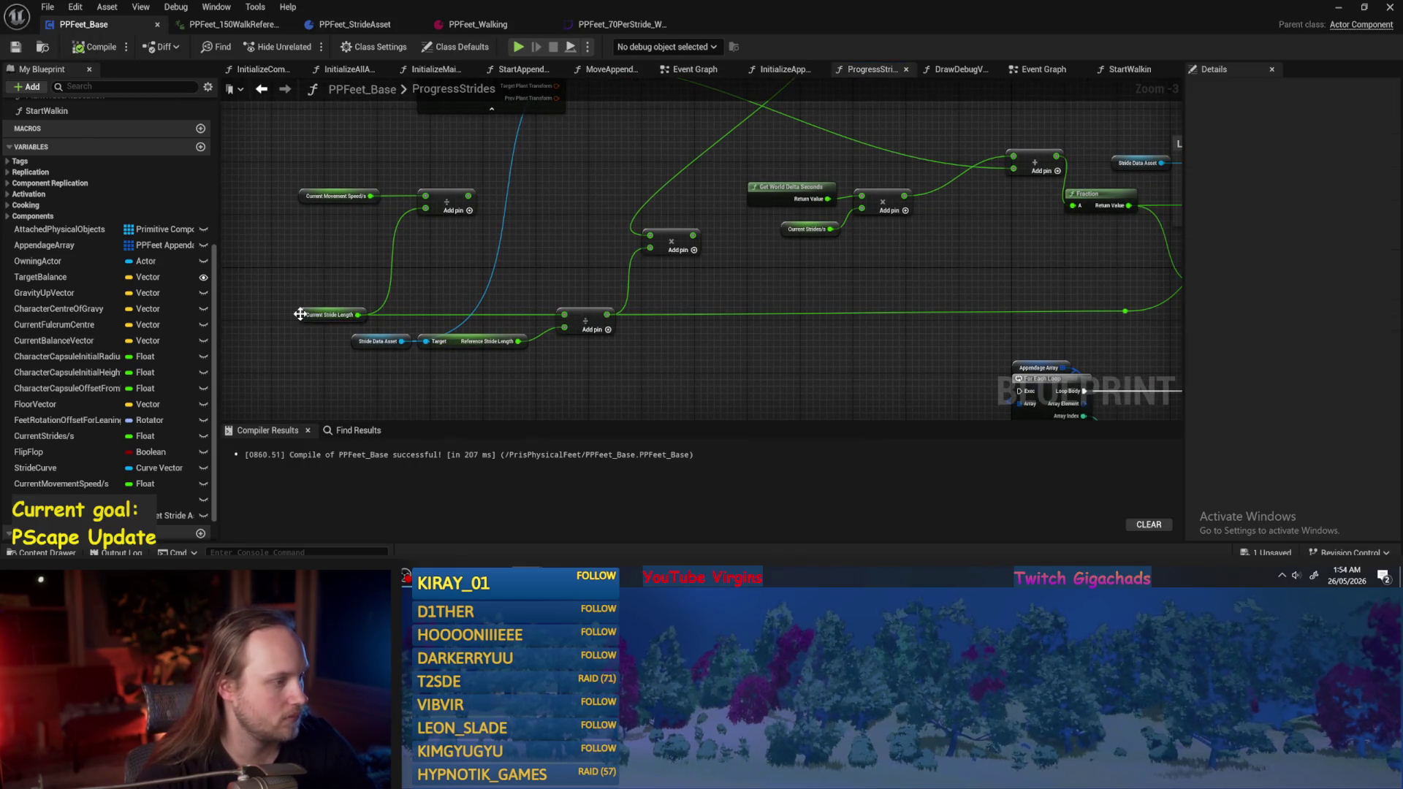
Shift the stride length and divide nodes left, delete the unused add node, and save.
left_click_drag(299, 314, 384, 318)
left_click_drag(653, 387, 340, 293)
left_click_drag(583, 323, 427, 326)
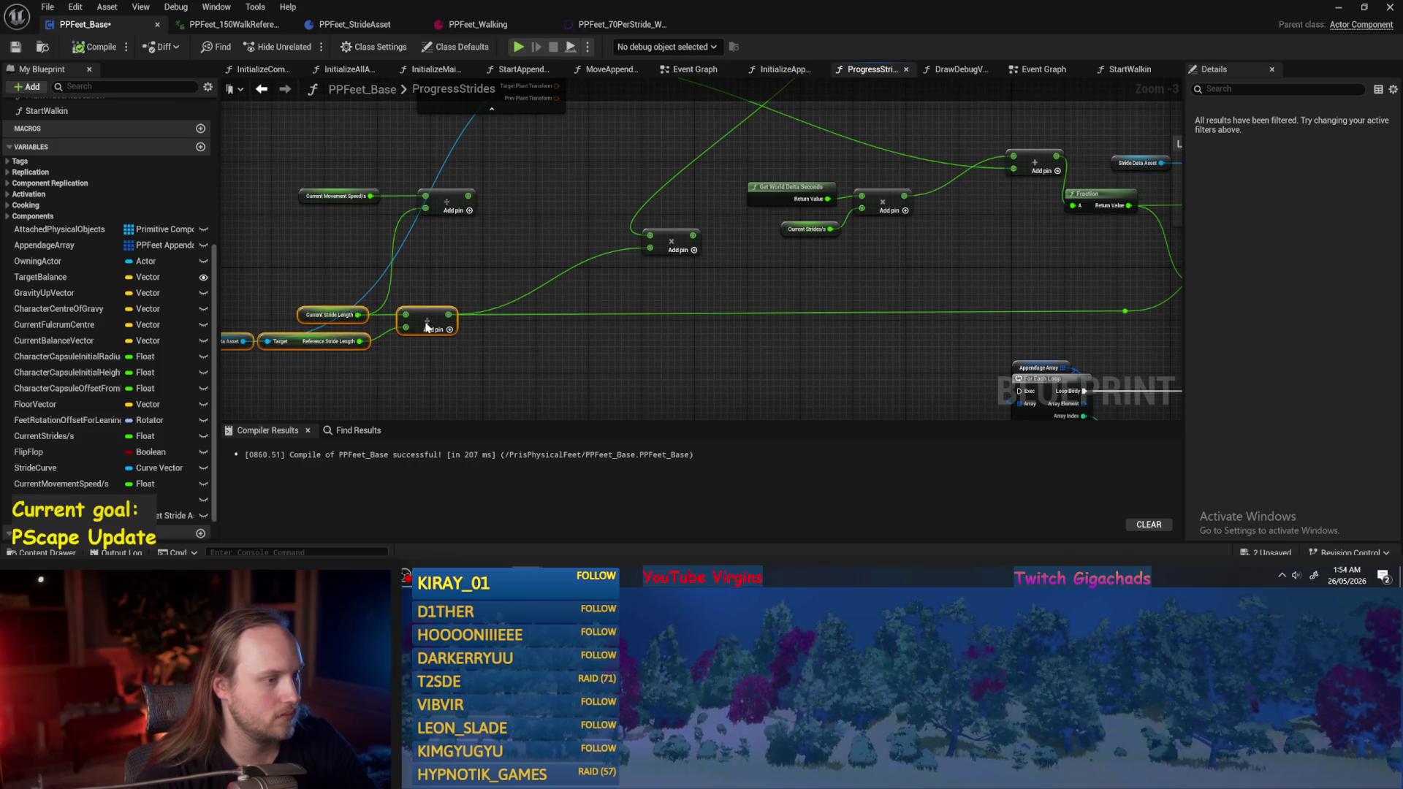
left_click(506, 271)
left_click_drag(448, 245, 470, 281)
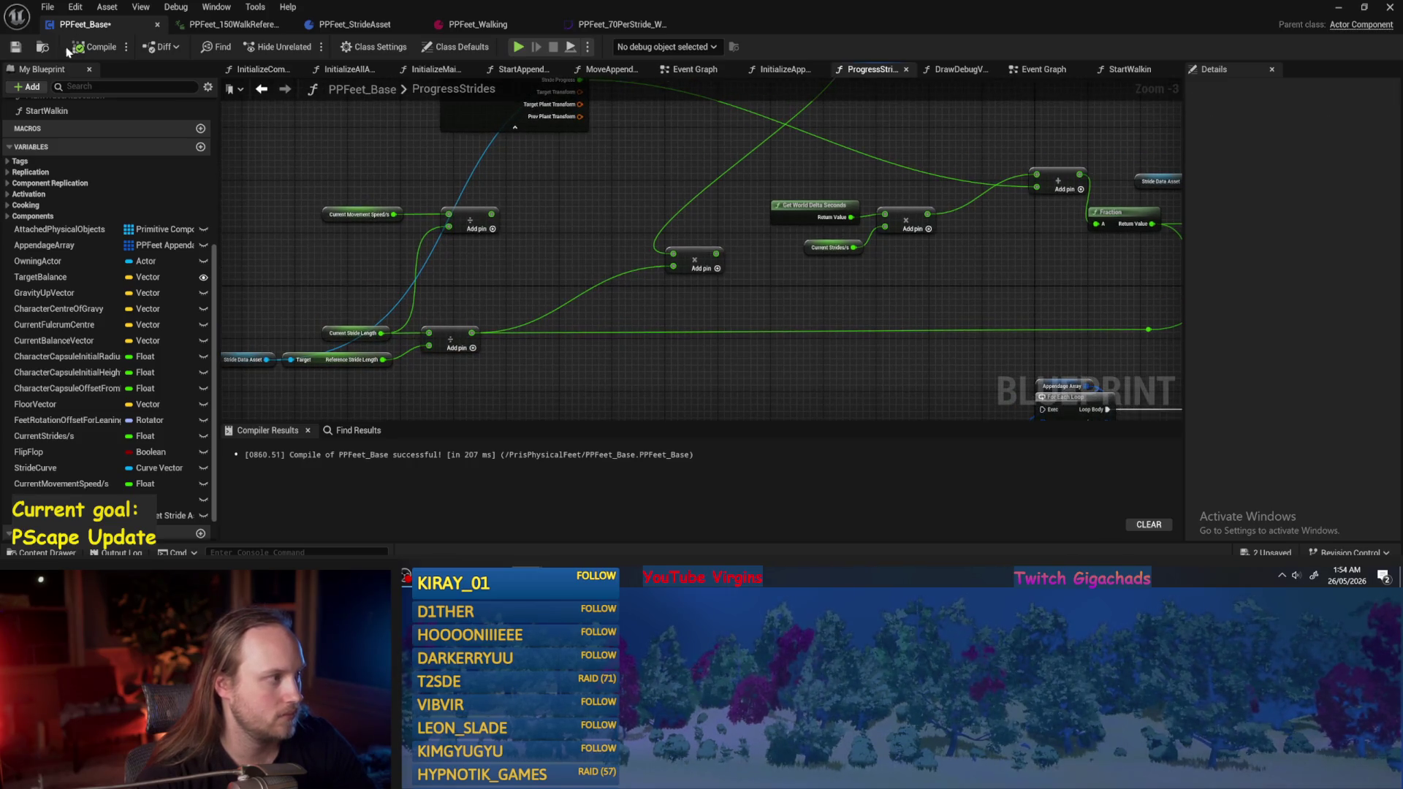
left_click(22, 46)
key("Delete")
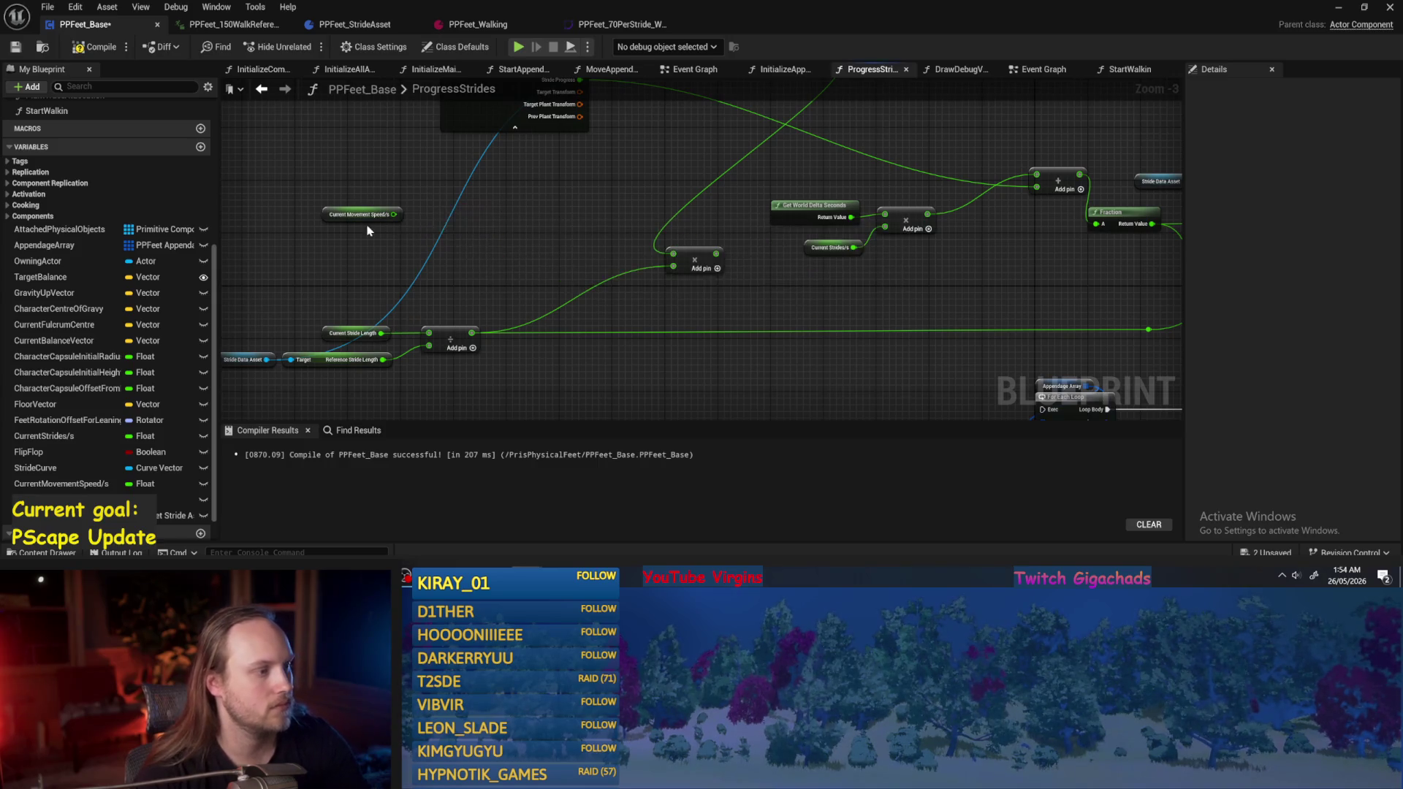
left_click(16, 46)
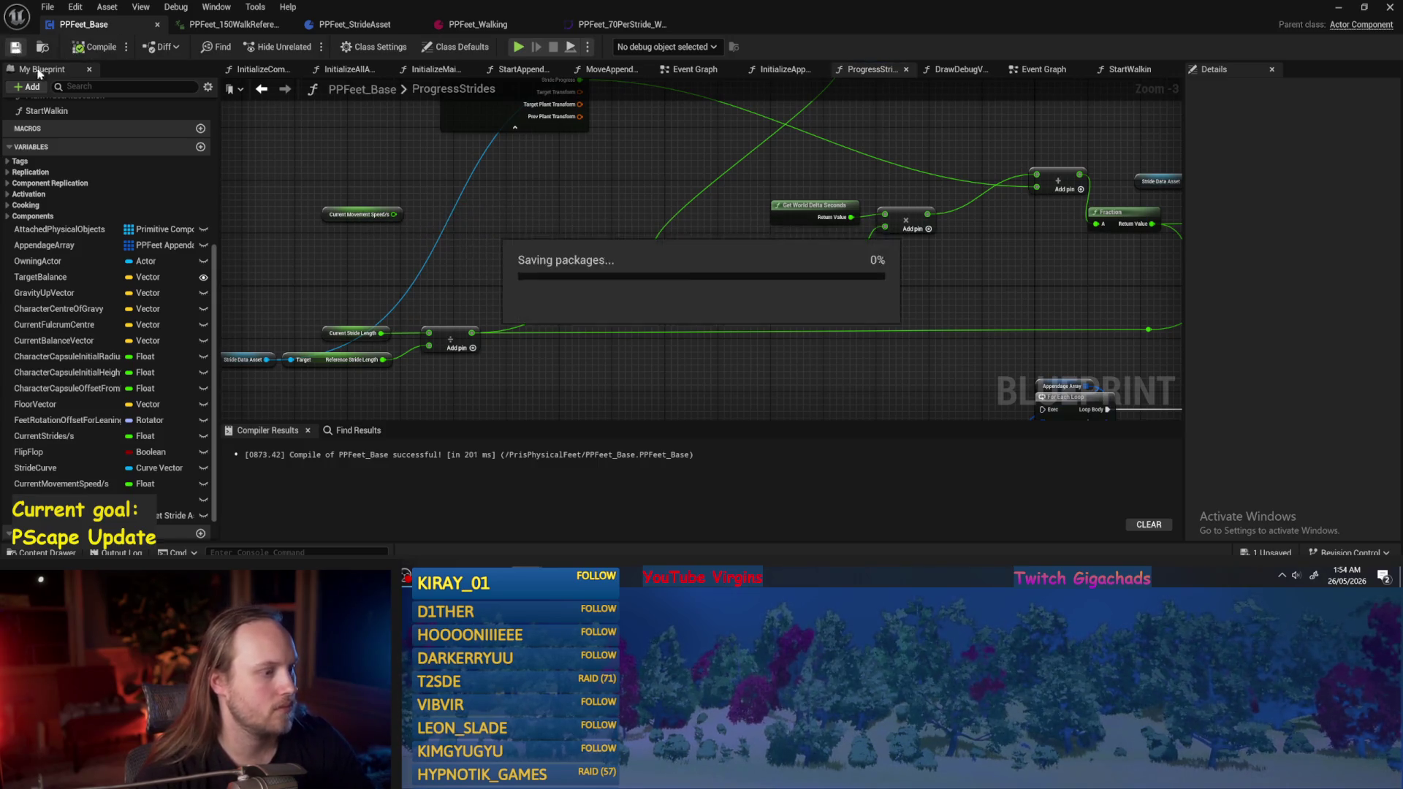
Check the Current Strides/s variable and minimize the Blueprint editor to reveal the test level.
left_click_drag(780, 295, 613, 311)
left_click(657, 261)
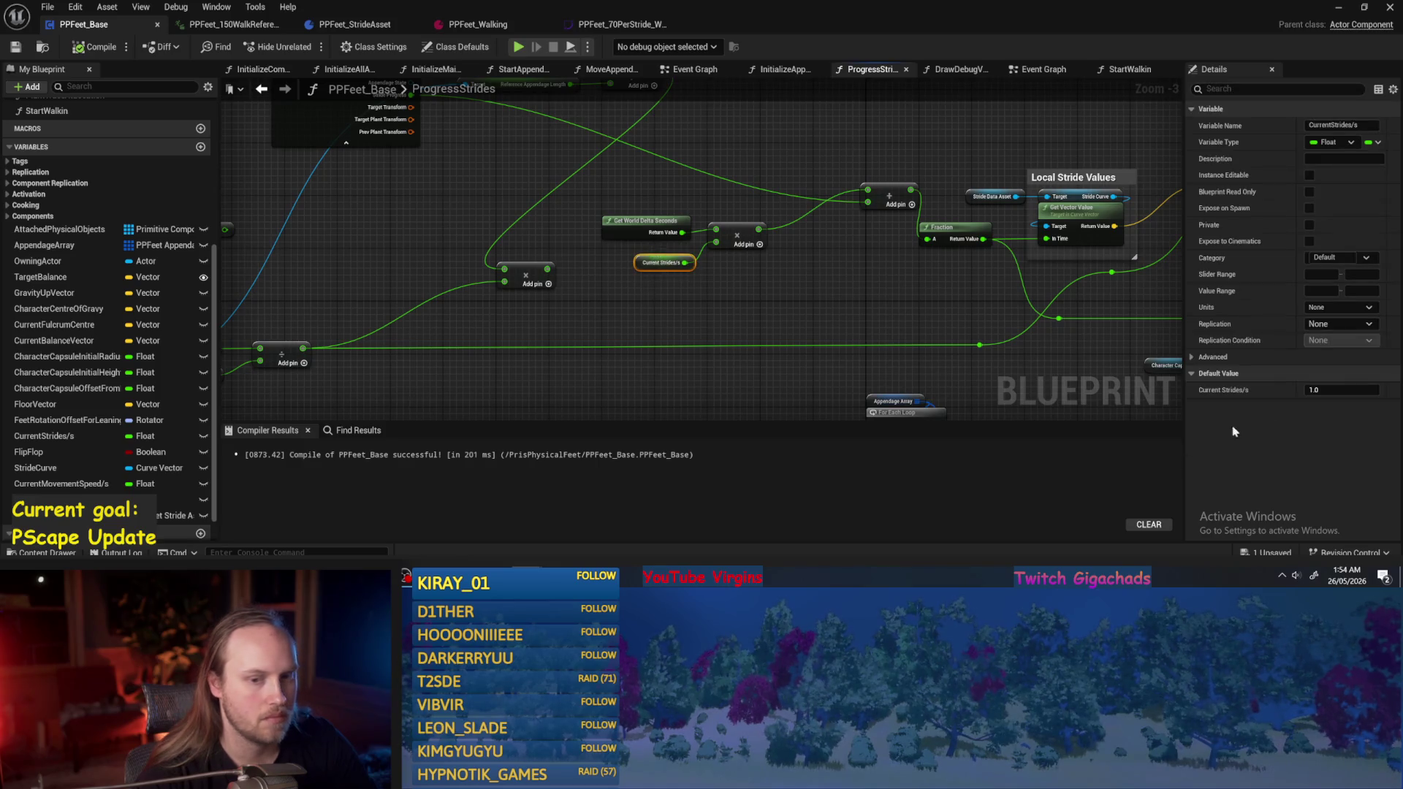
mouse_move(881, 289)
left_mouse_down()
mouse_move(837, 351)
mouse_move(760, 337)
left_mouse_up()
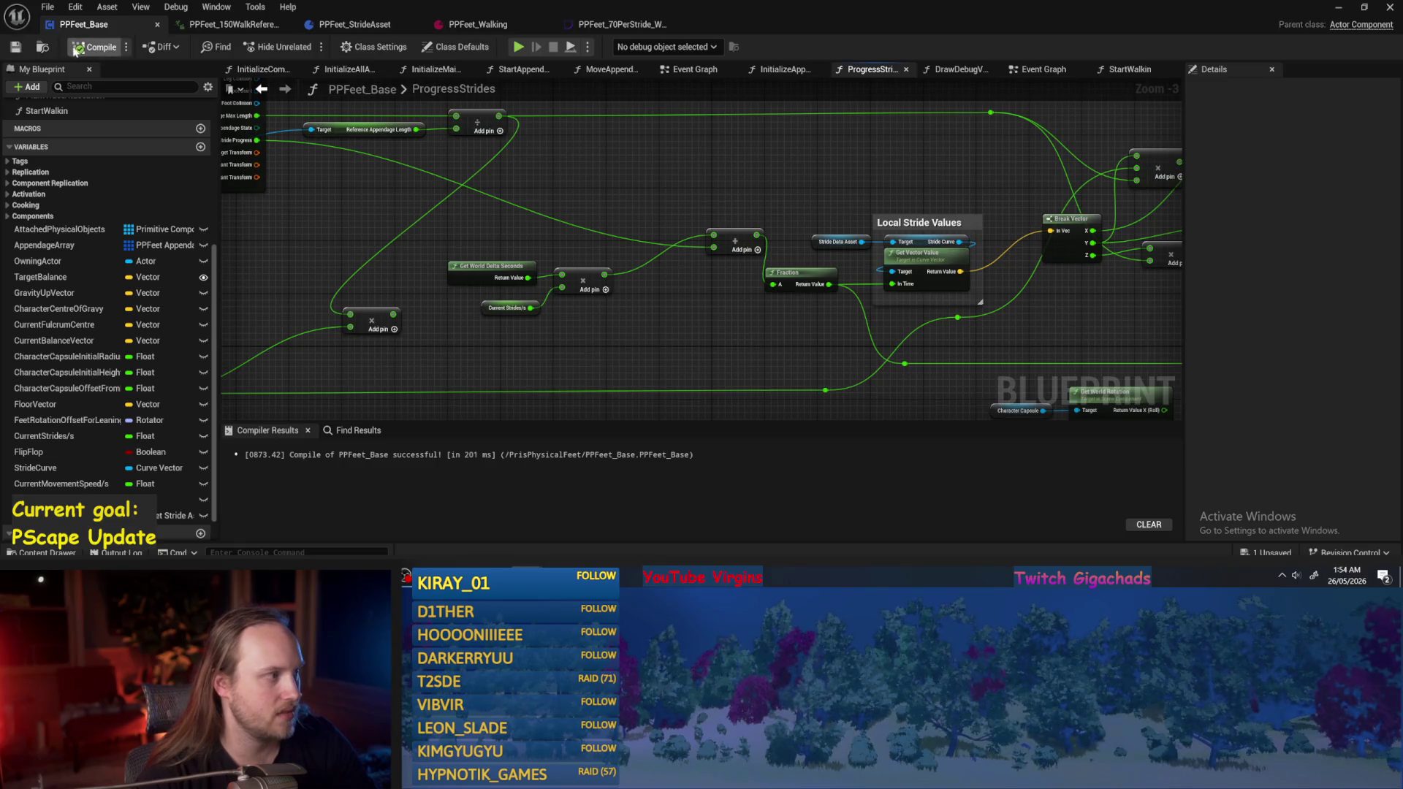
left_click(1338, 7)
Play-test the level, following the walking feet, then stop the test.
left_click(358, 46)
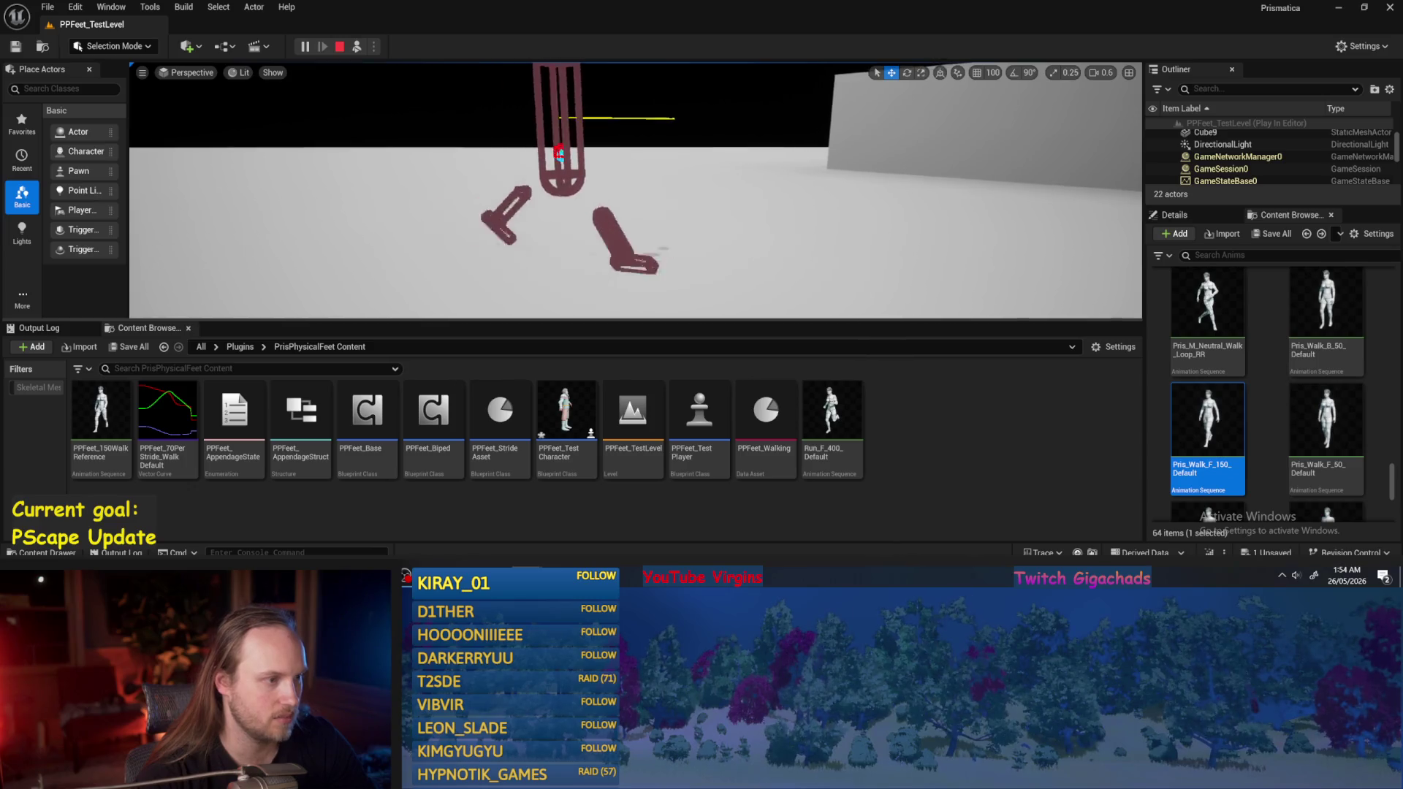
scroll(636, 190, "up", 3)
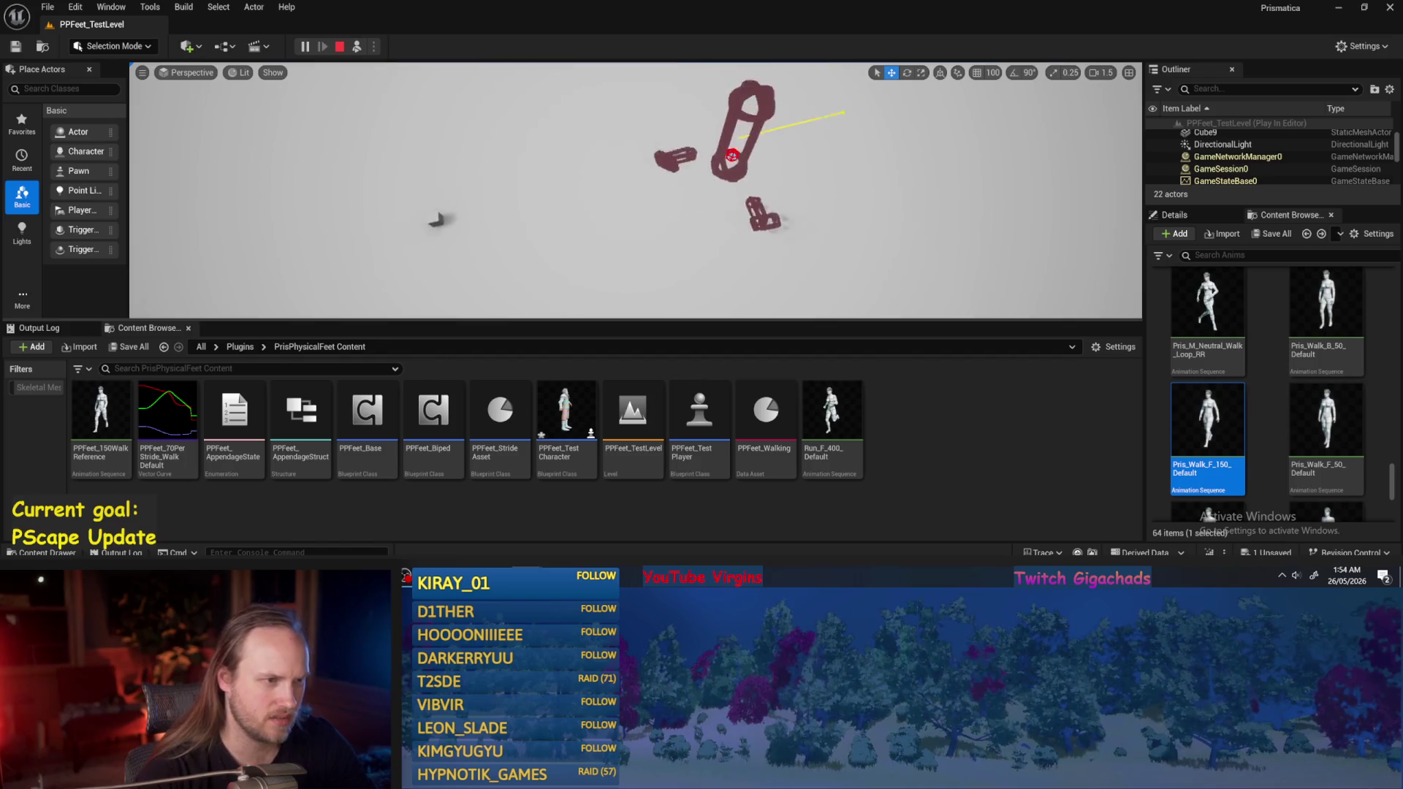
left_click(588, 189)
key("Escape")
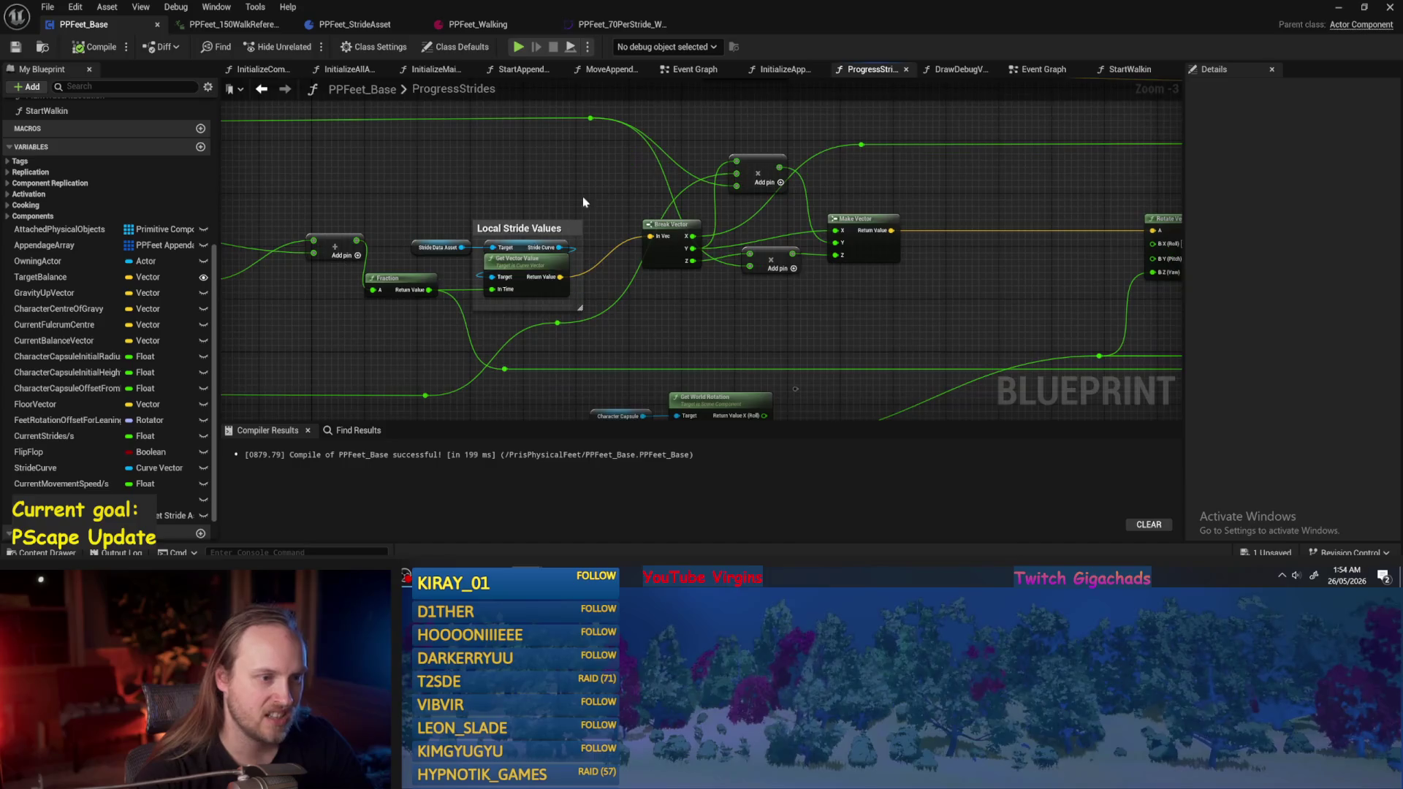
Unplug Make Vector's Y, leaving it at 0.0, and feed the small add node's result into X.
scroll(840, 233, "up", 2)
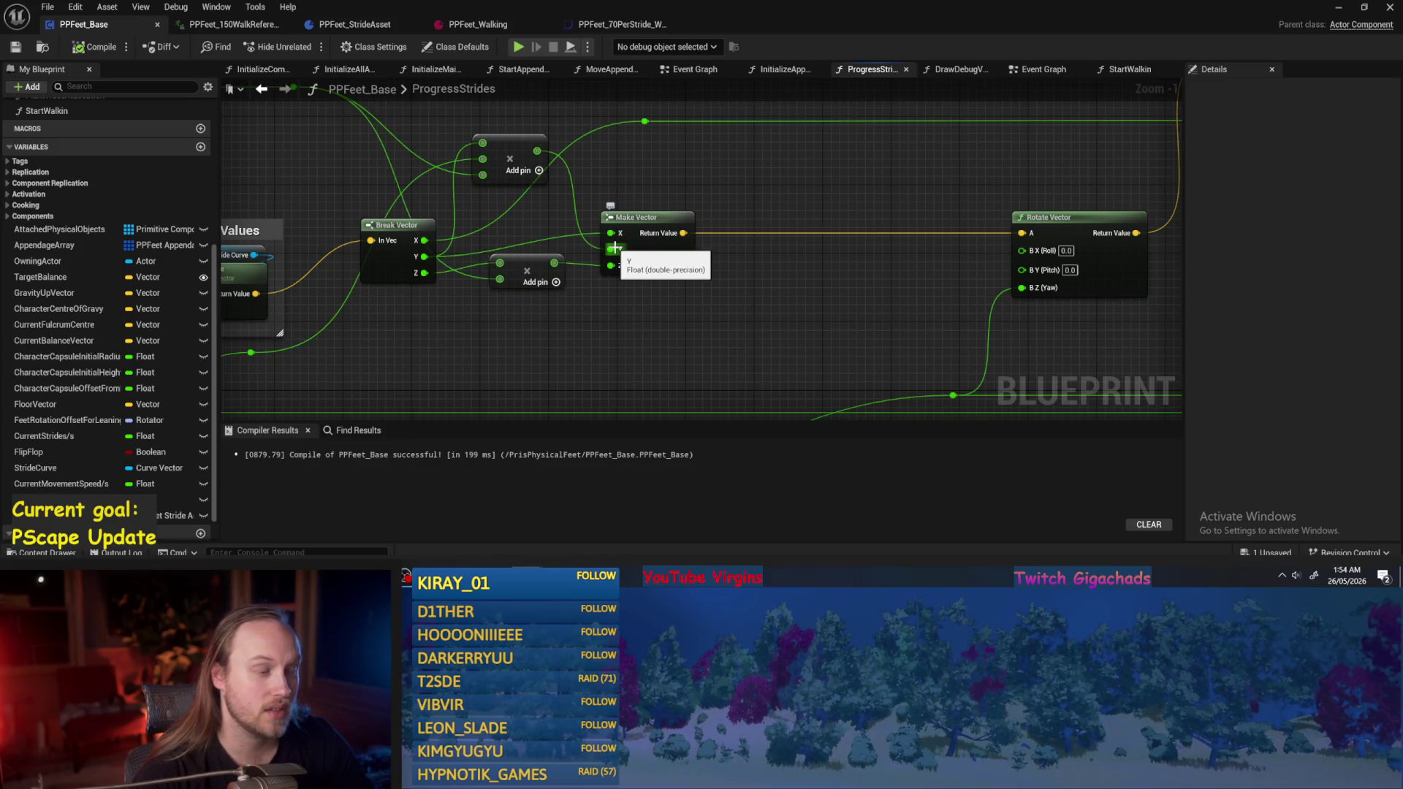
left_click(611, 249, "alt")
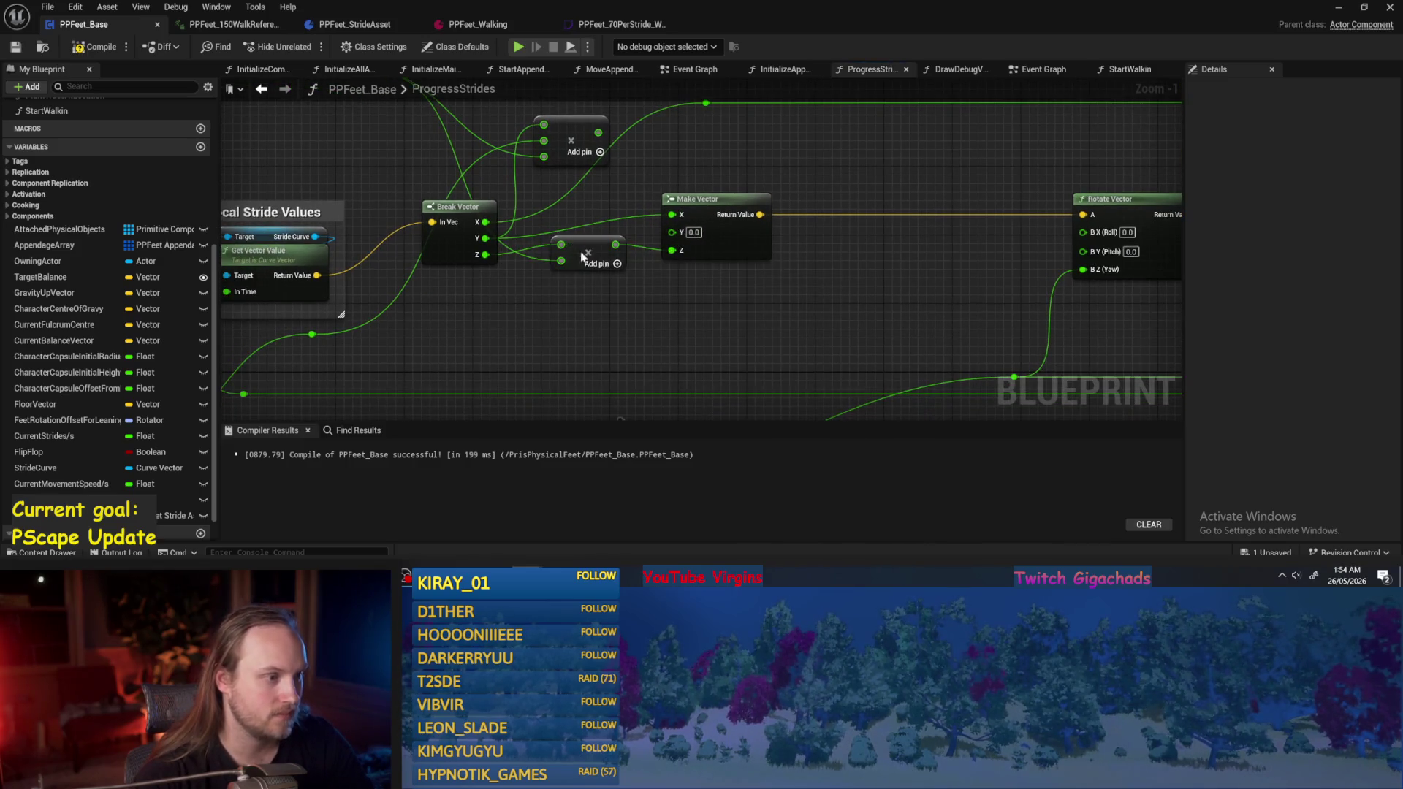
left_click_drag(577, 248, 619, 292)
left_click_drag(469, 247, 444, 265)
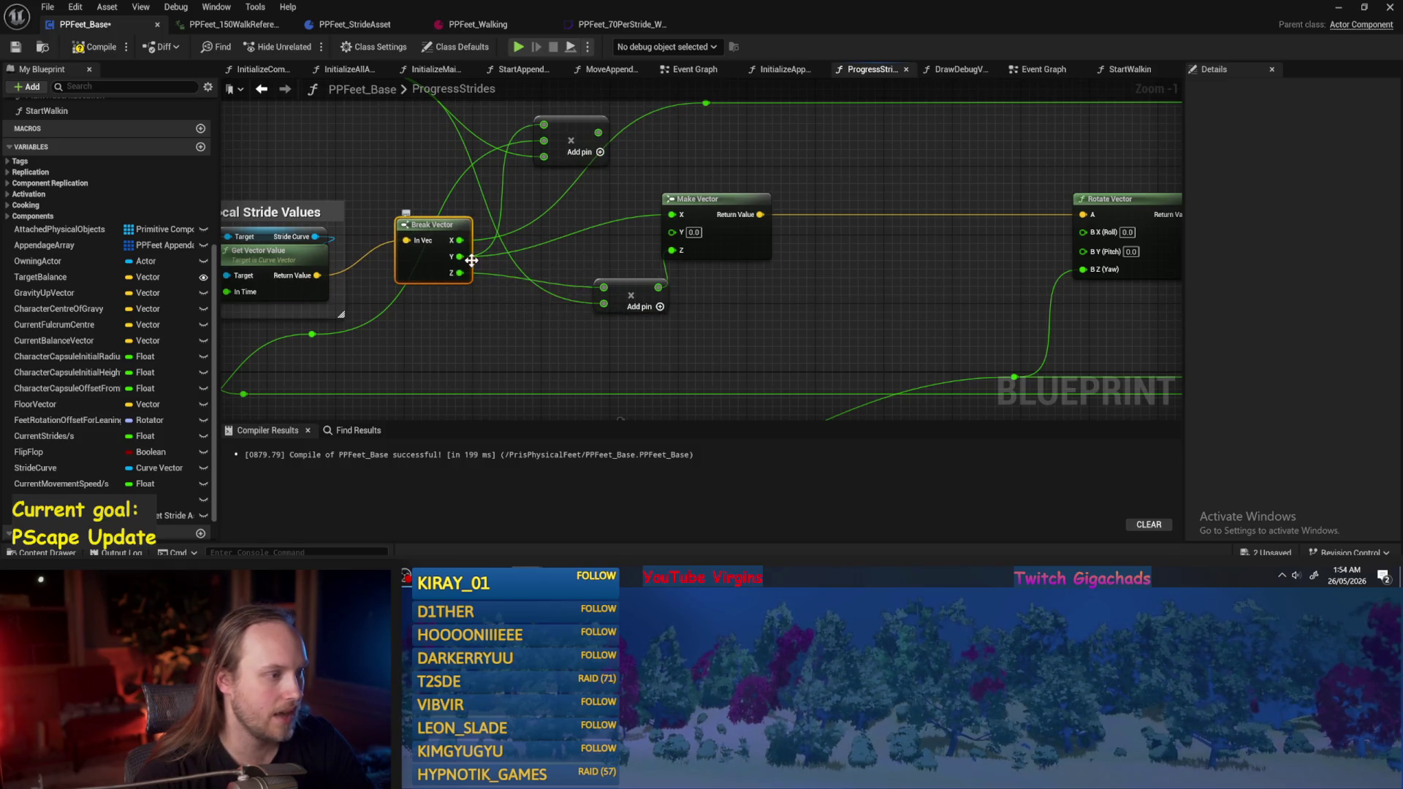
left_click_drag(601, 138, 670, 214)
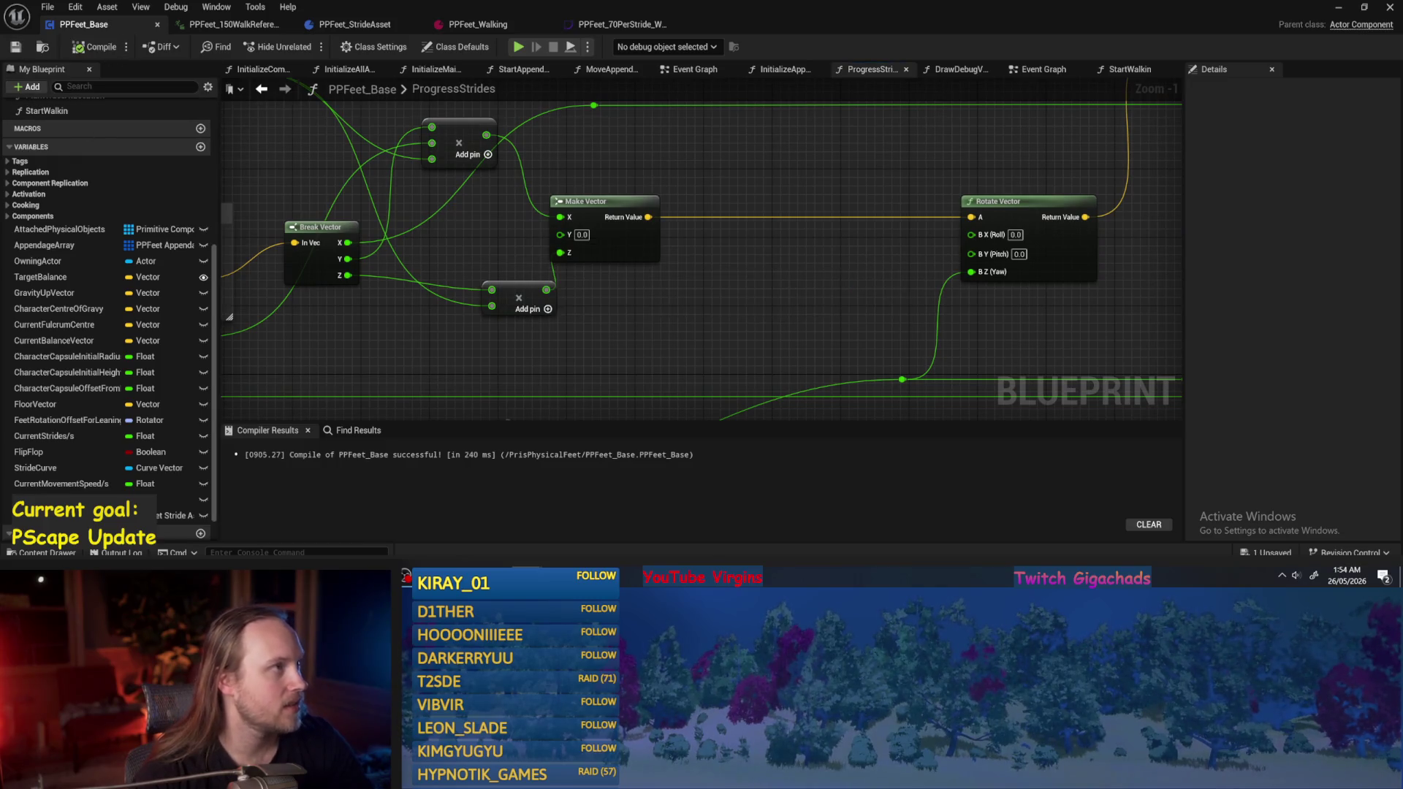
left_click(1337, 10)
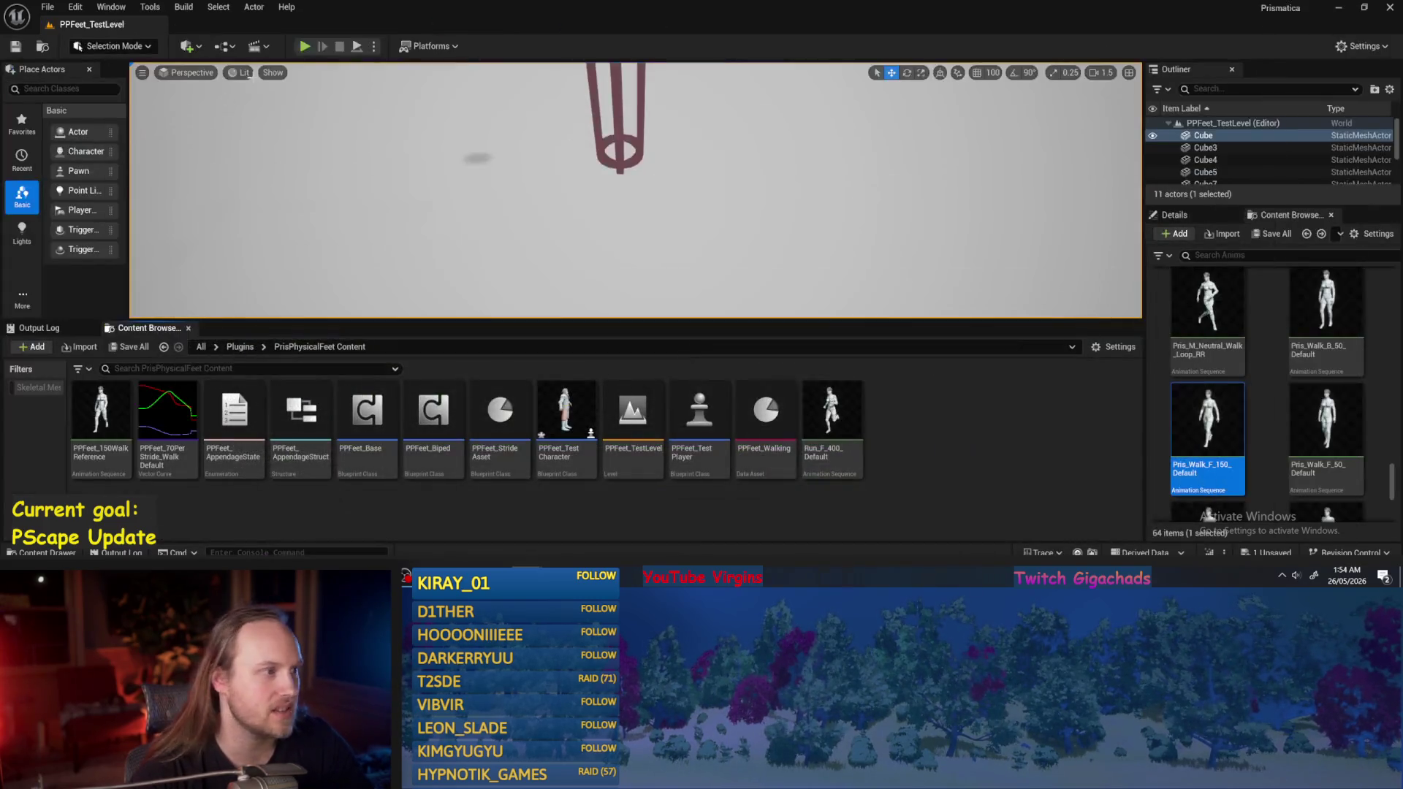
Start a play test, return to the ProgressStrides graph and save the Blueprint.
left_click(358, 53)
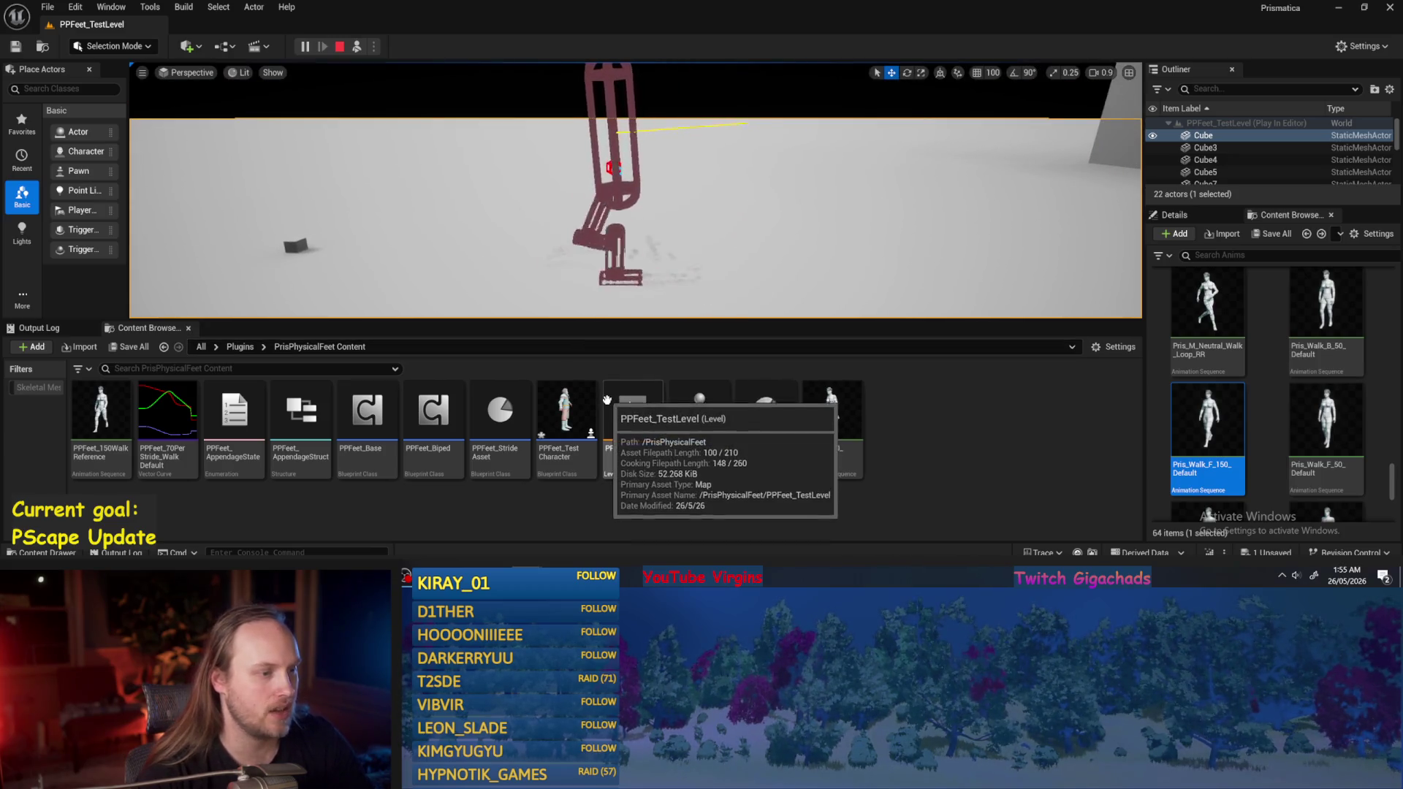
double_click(367, 409)
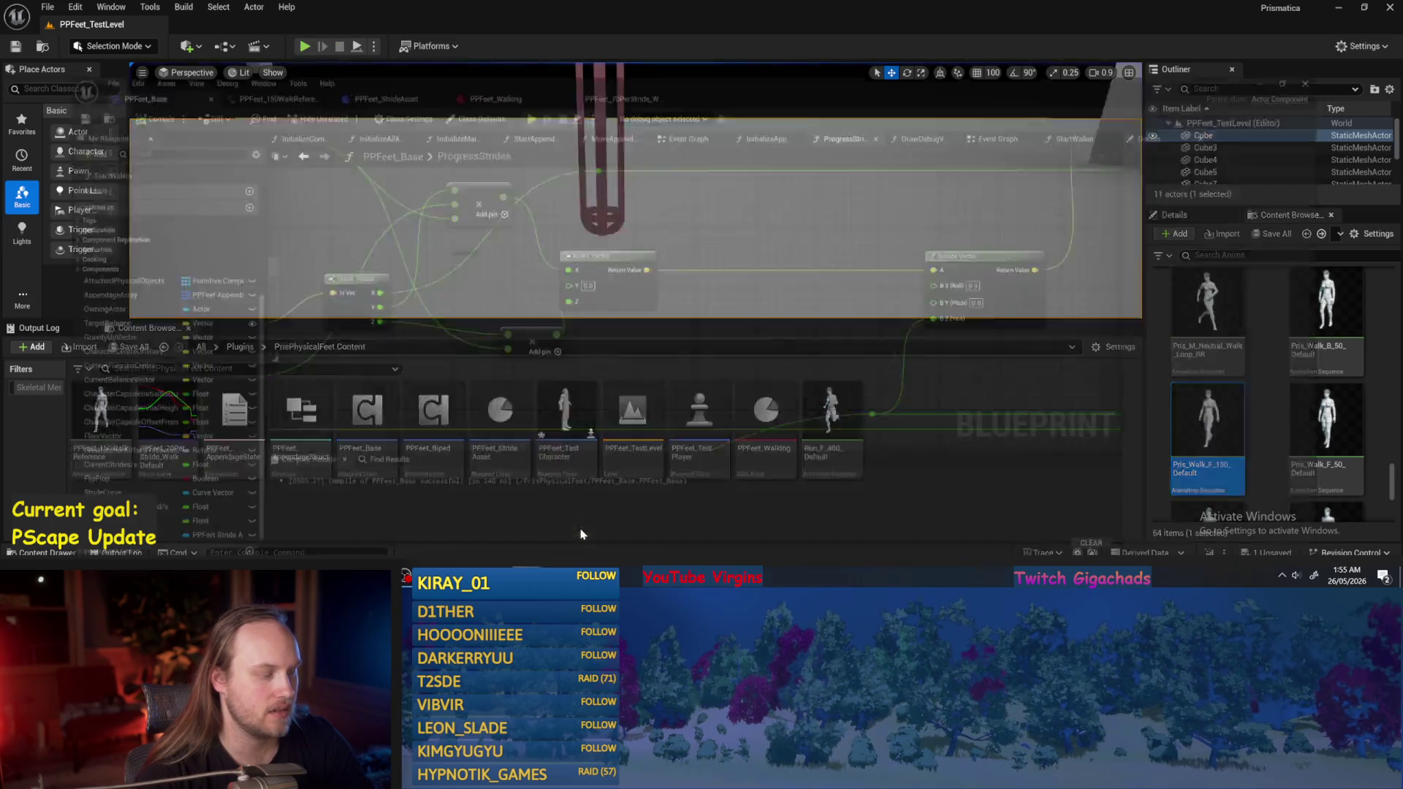
left_click_drag(462, 324, 643, 318)
mouse_move(537, 325)
left_mouse_down()
mouse_move(1023, 289)
mouse_move(1004, 267)
left_mouse_up()
key("ctrl+s")
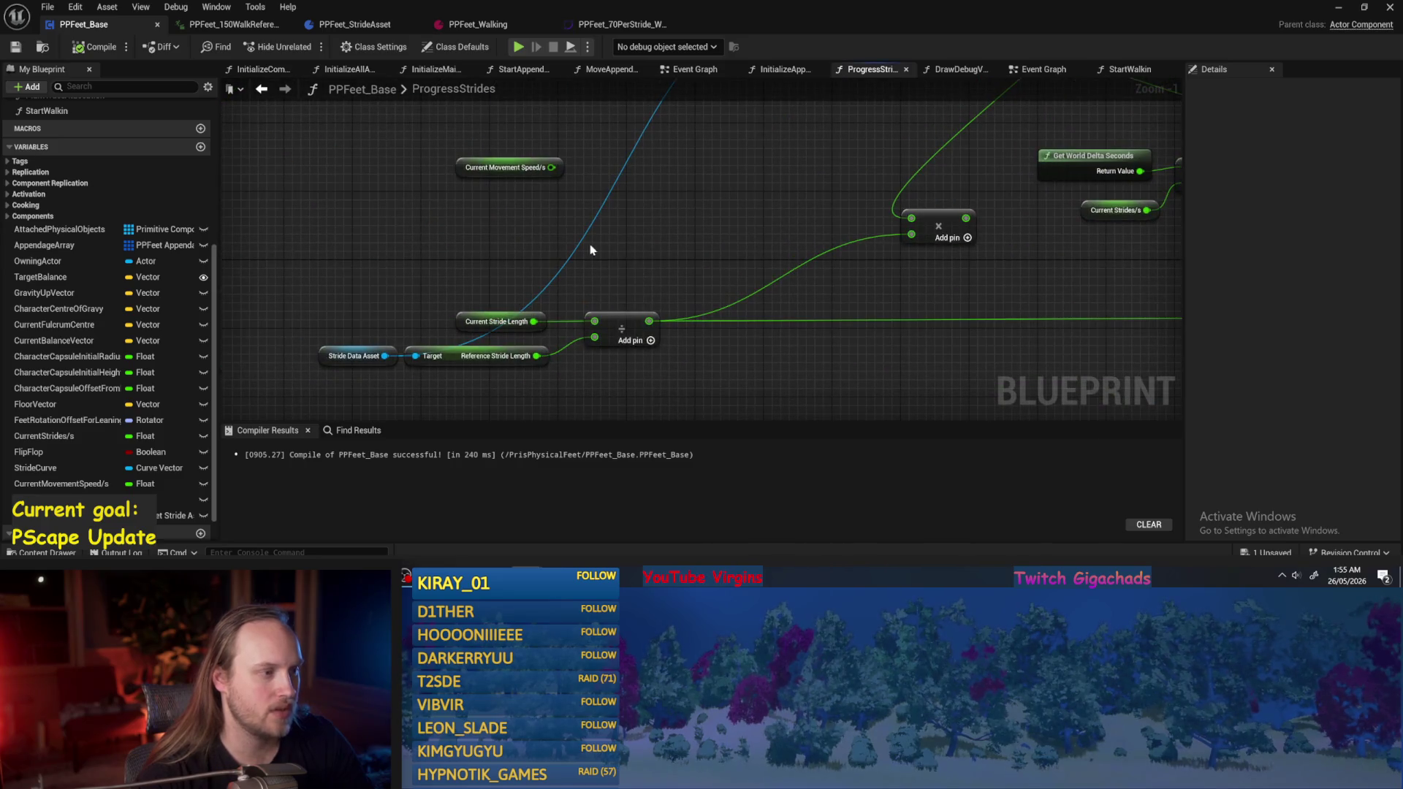
Give the Current Stride Length variable a new Default Value in Details.
left_click(482, 321)
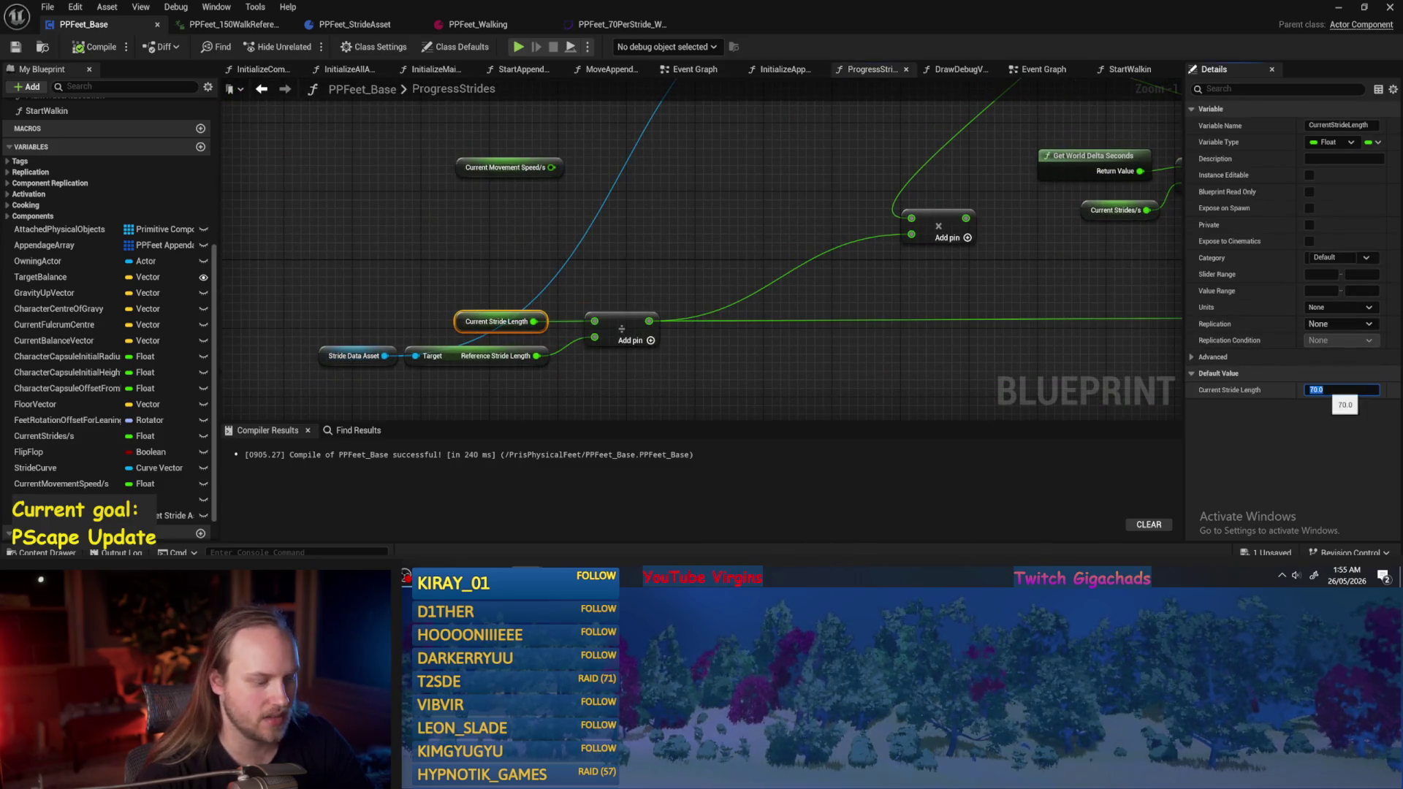
left_click(157, 122)
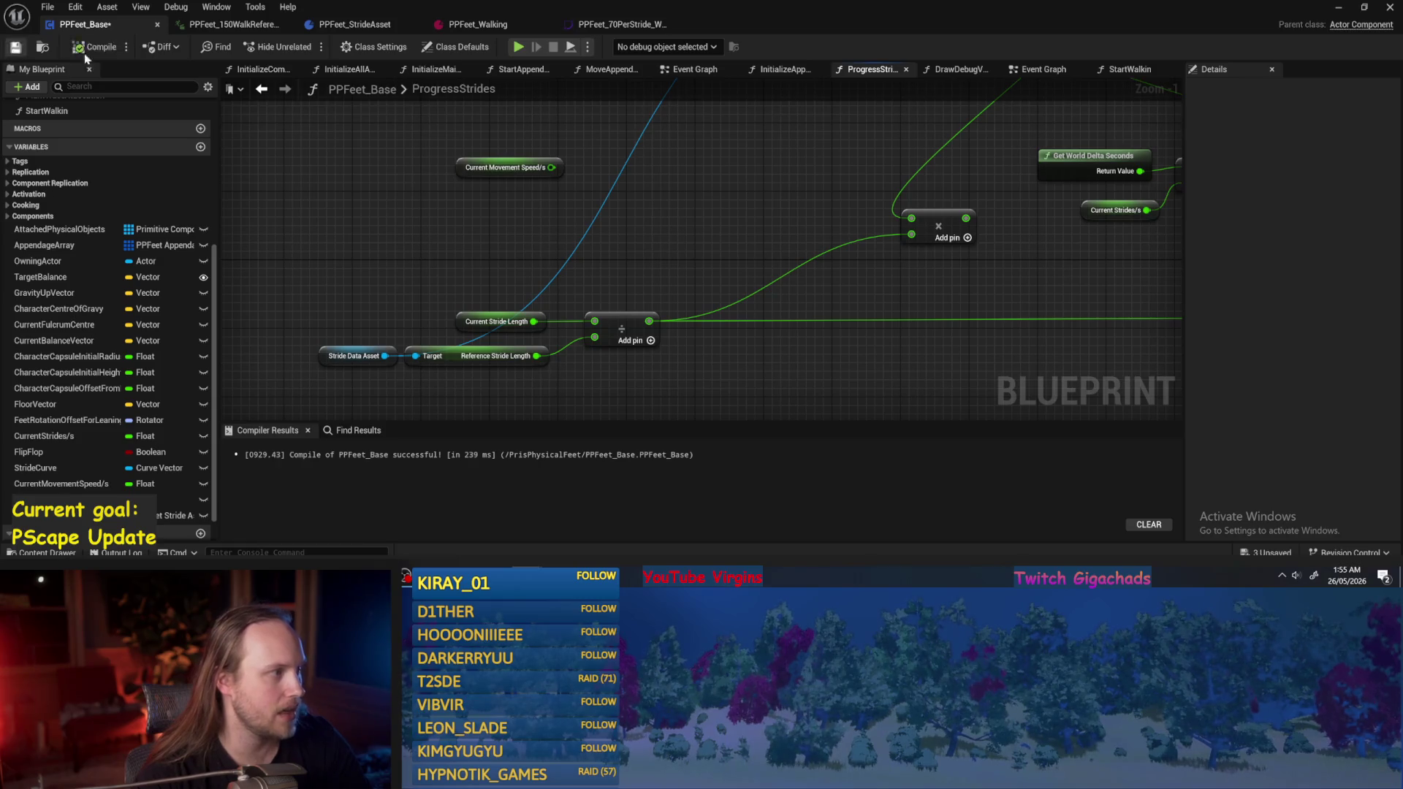
left_click(1337, 7)
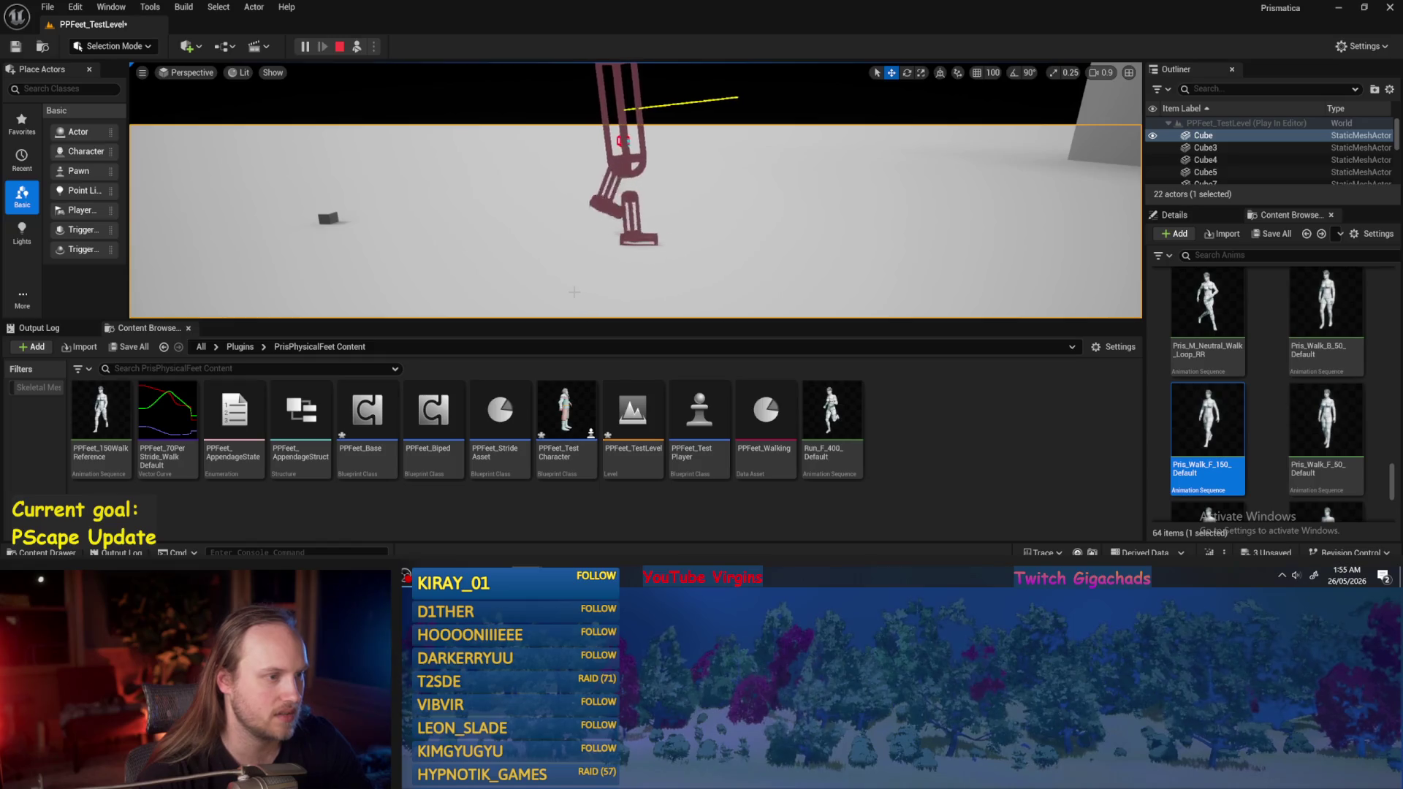
mouse_move(493, 573)
left_click(493, 520)
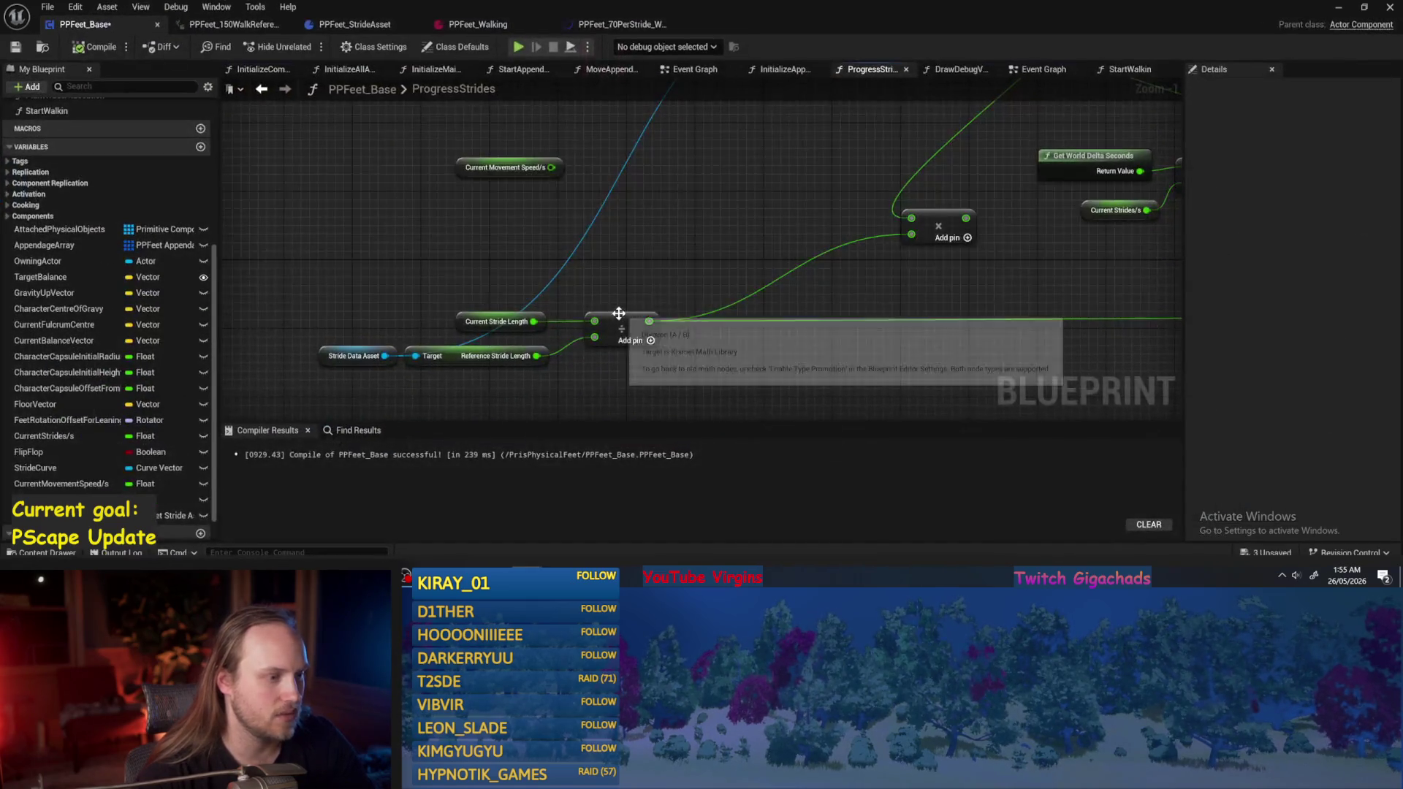
left_click(511, 321)
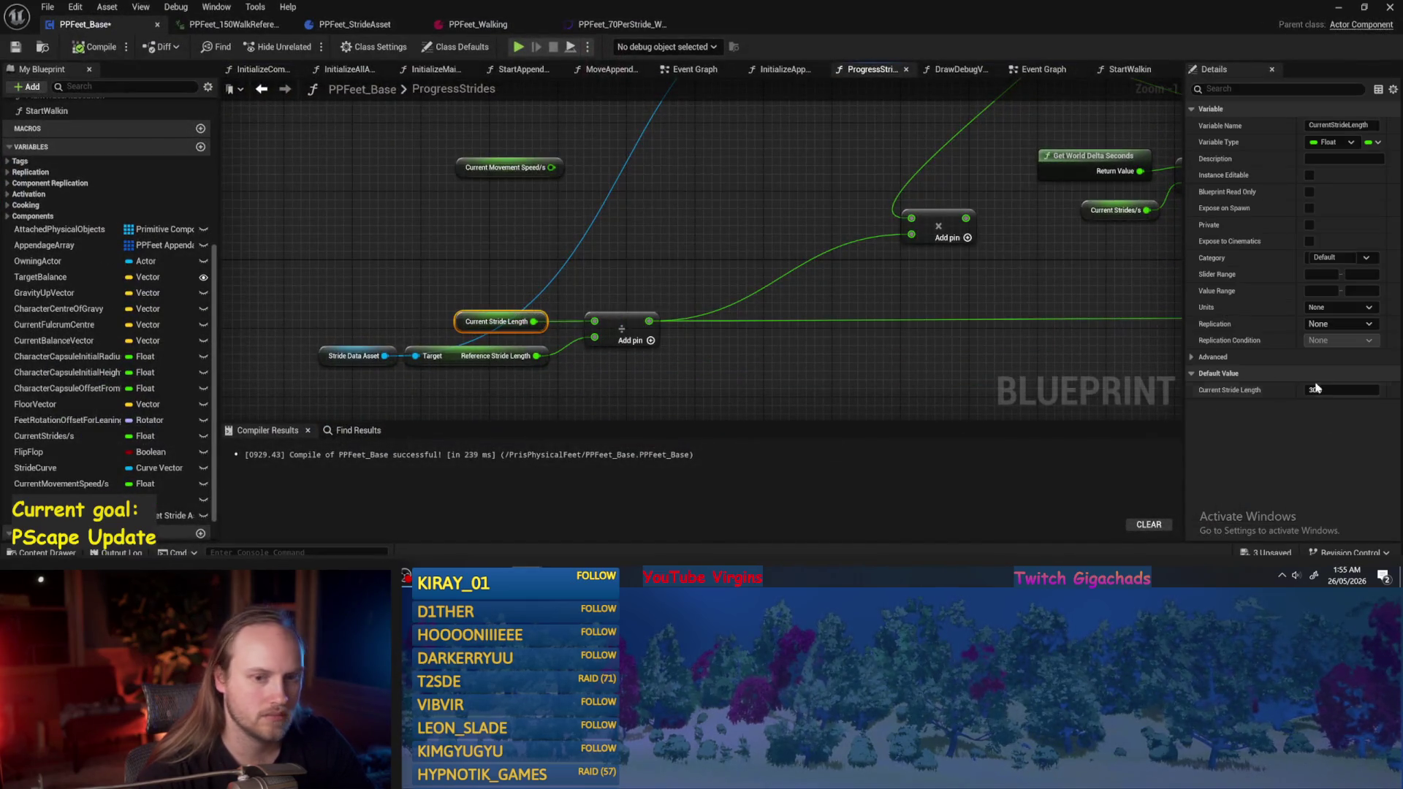
left_click(900, 355)
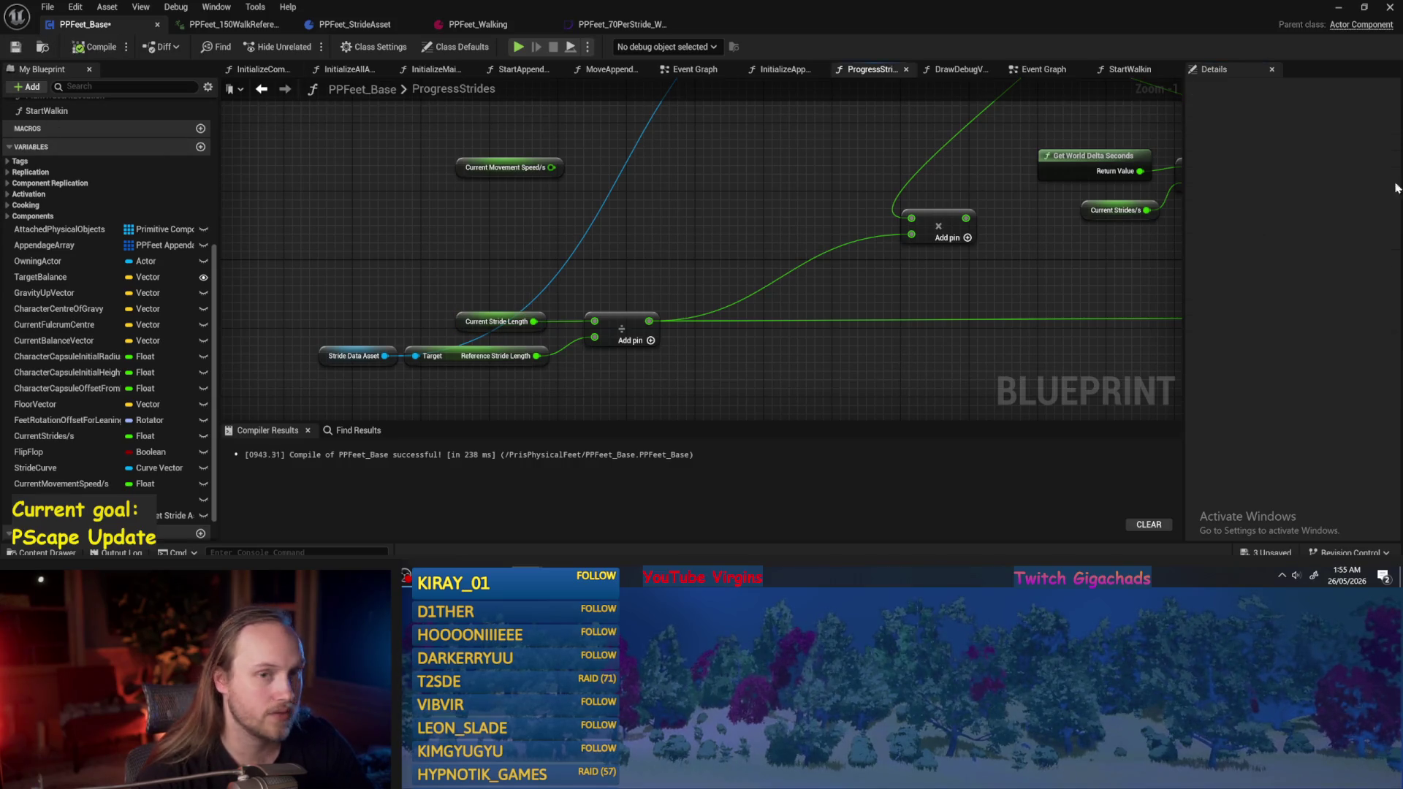
left_click(1335, 9)
Run another play test, stop it, and recompile PPFeet_Base.
left_click(357, 46)
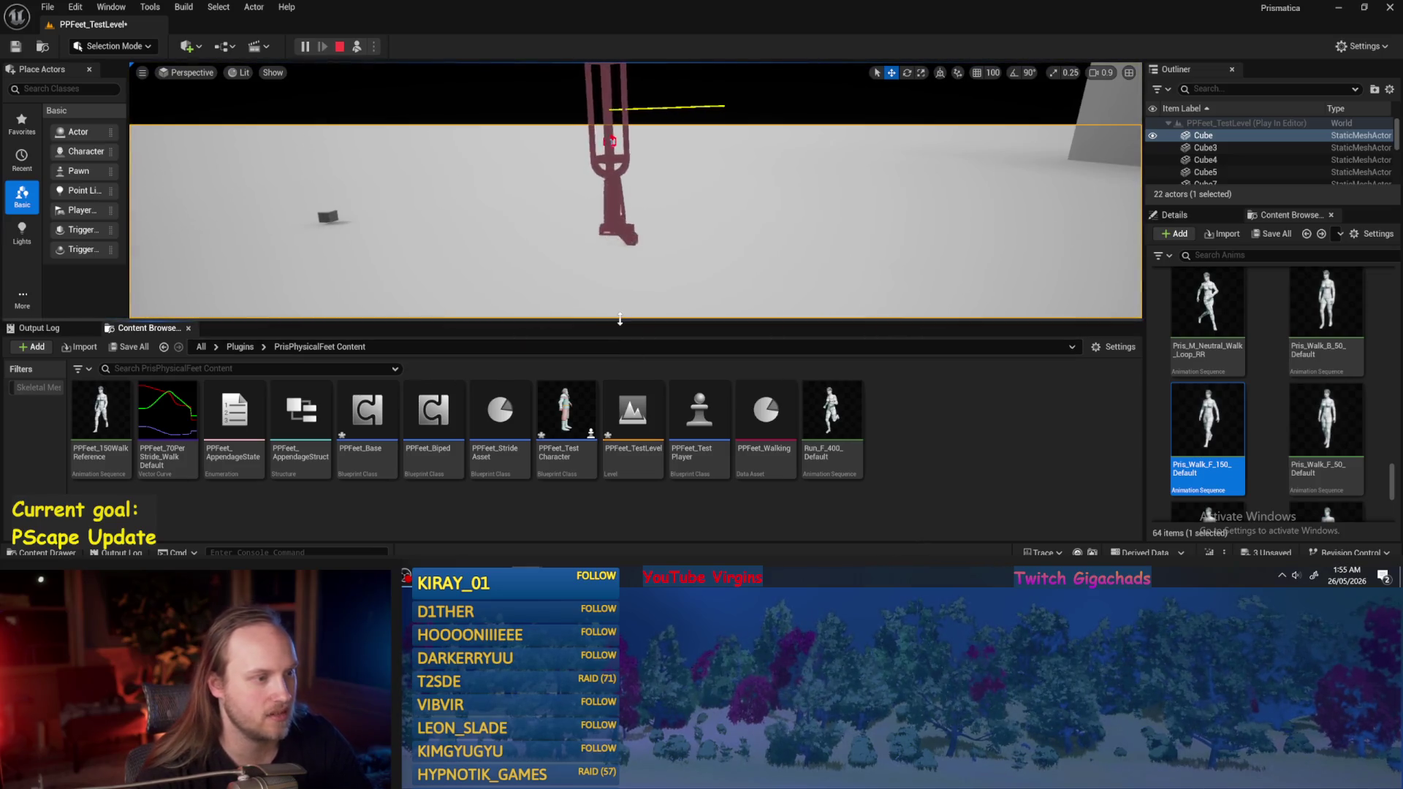
key("Escape")
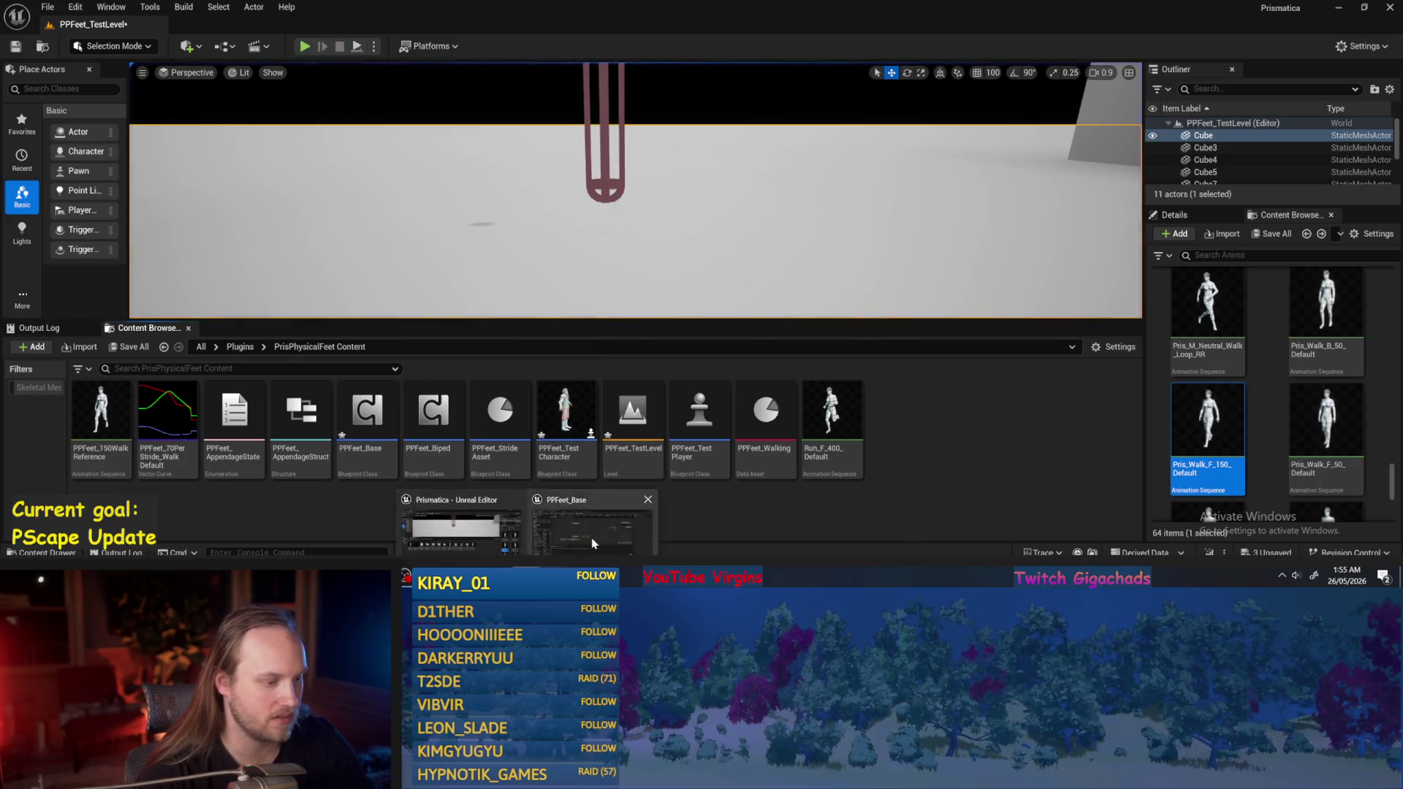
left_click(585, 523)
left_click(88, 46)
left_click(87, 46)
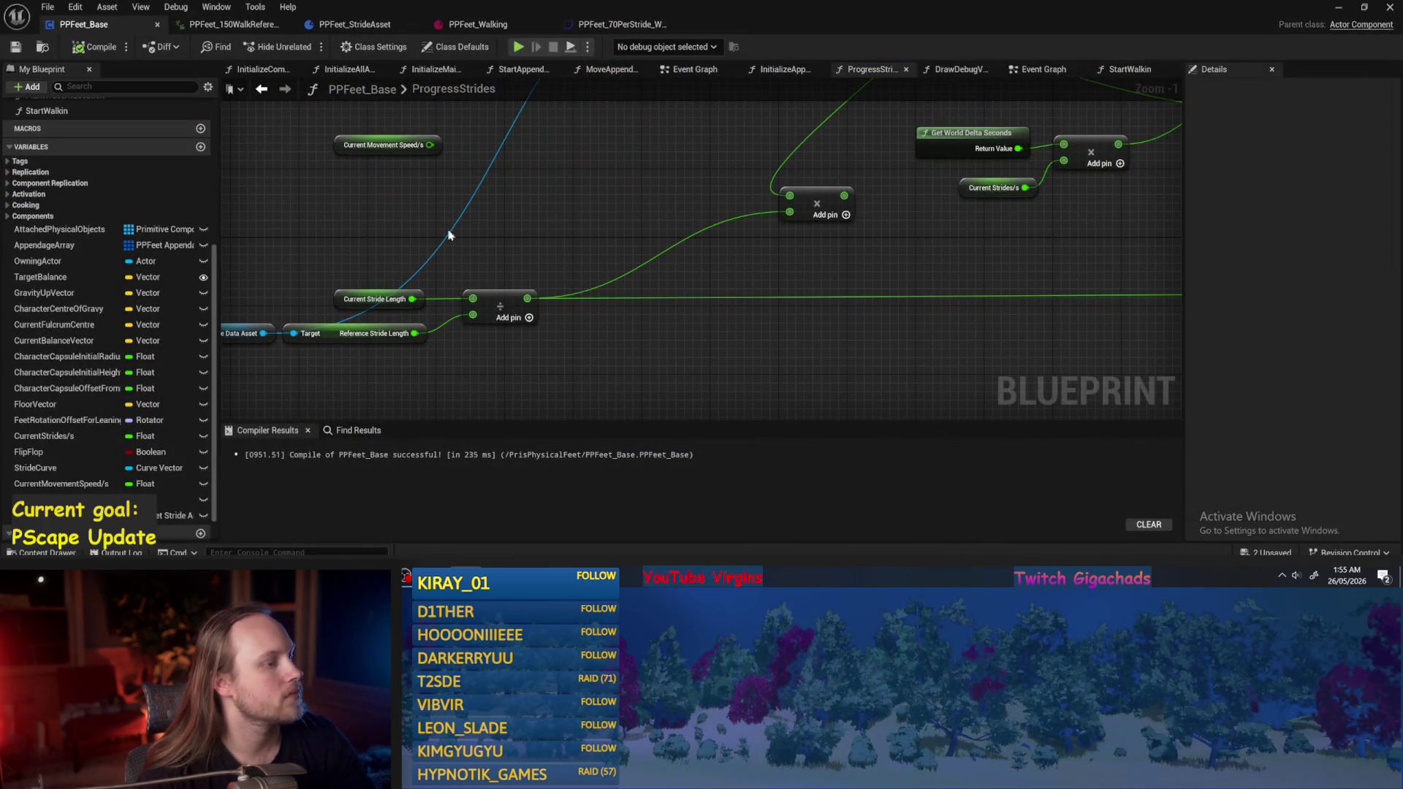
Compile, then tidy Current Stride Length, the divide node and the stride asset nodes up-left.
left_click_drag(445, 227, 547, 198)
mouse_move(614, 237)
left_mouse_down()
mouse_move(506, 250)
mouse_move(571, 251)
mouse_move(490, 287)
left_mouse_up()
left_click(18, 48)
left_click(417, 338)
mouse_move(418, 337)
left_mouse_down()
mouse_move(306, 223)
mouse_move(395, 249)
left_mouse_up()
left_click(396, 248)
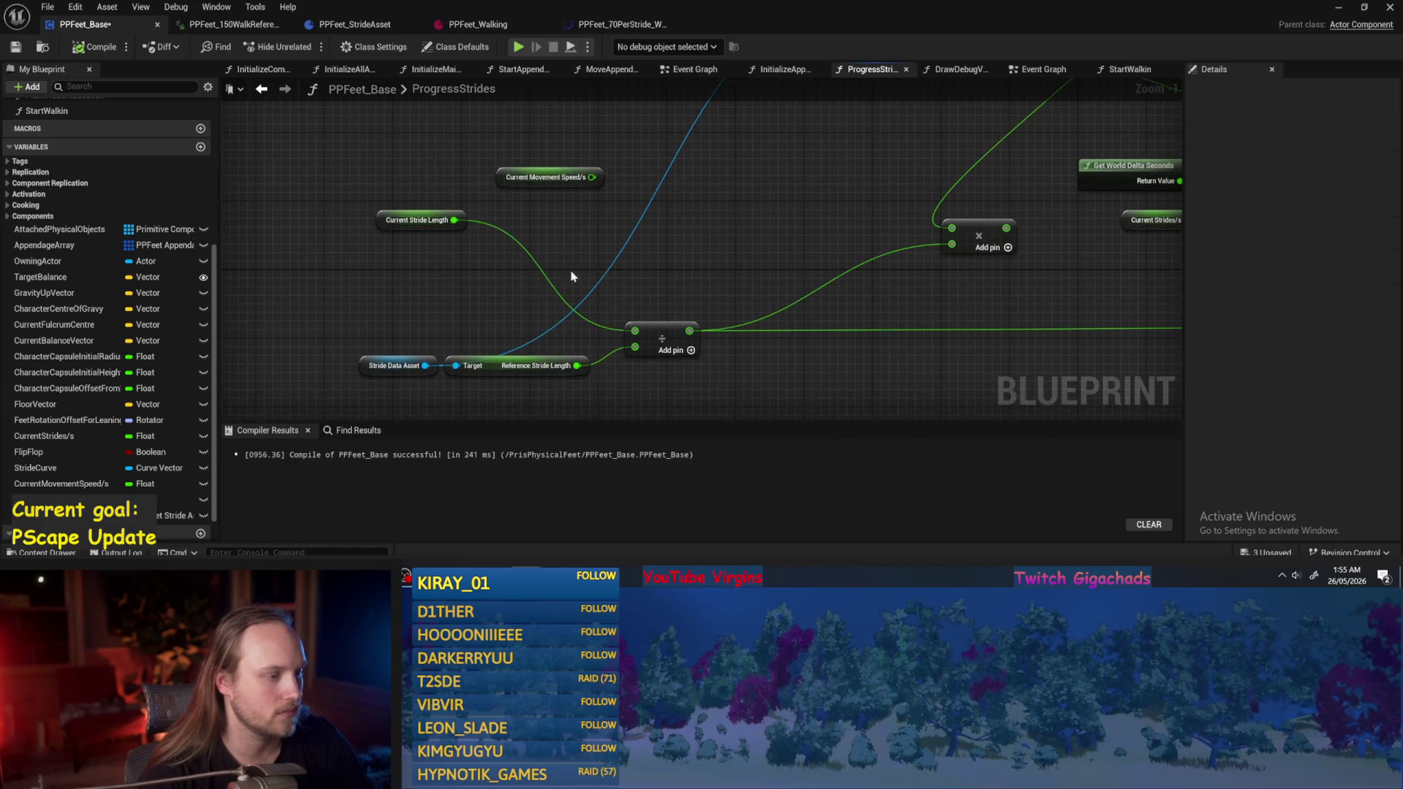
left_click_drag(596, 268, 531, 270)
mouse_move(604, 345)
left_mouse_down()
mouse_move(517, 237)
mouse_move(562, 232)
left_mouse_up()
left_click_drag(291, 311, 526, 376)
left_click_drag(423, 359, 376, 274)
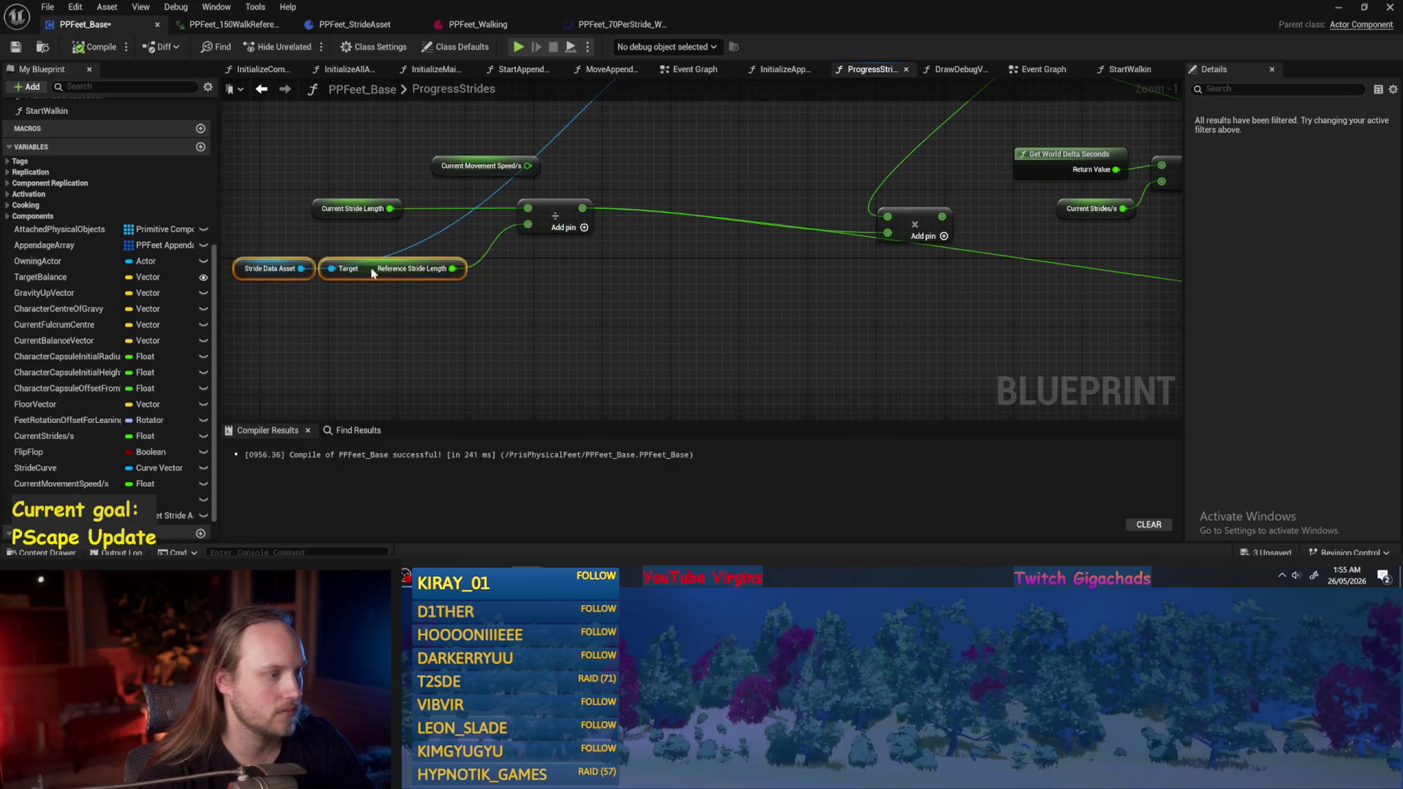
left_click(599, 208)
scroll(595, 333, "down", 1)
Add a reroute off the divide result inside a StrideLengthFactor comment, then compile.
mouse_move(496, 265)
left_mouse_down()
mouse_move(559, 345)
mouse_move(613, 311)
left_mouse_up()
type("reroute")
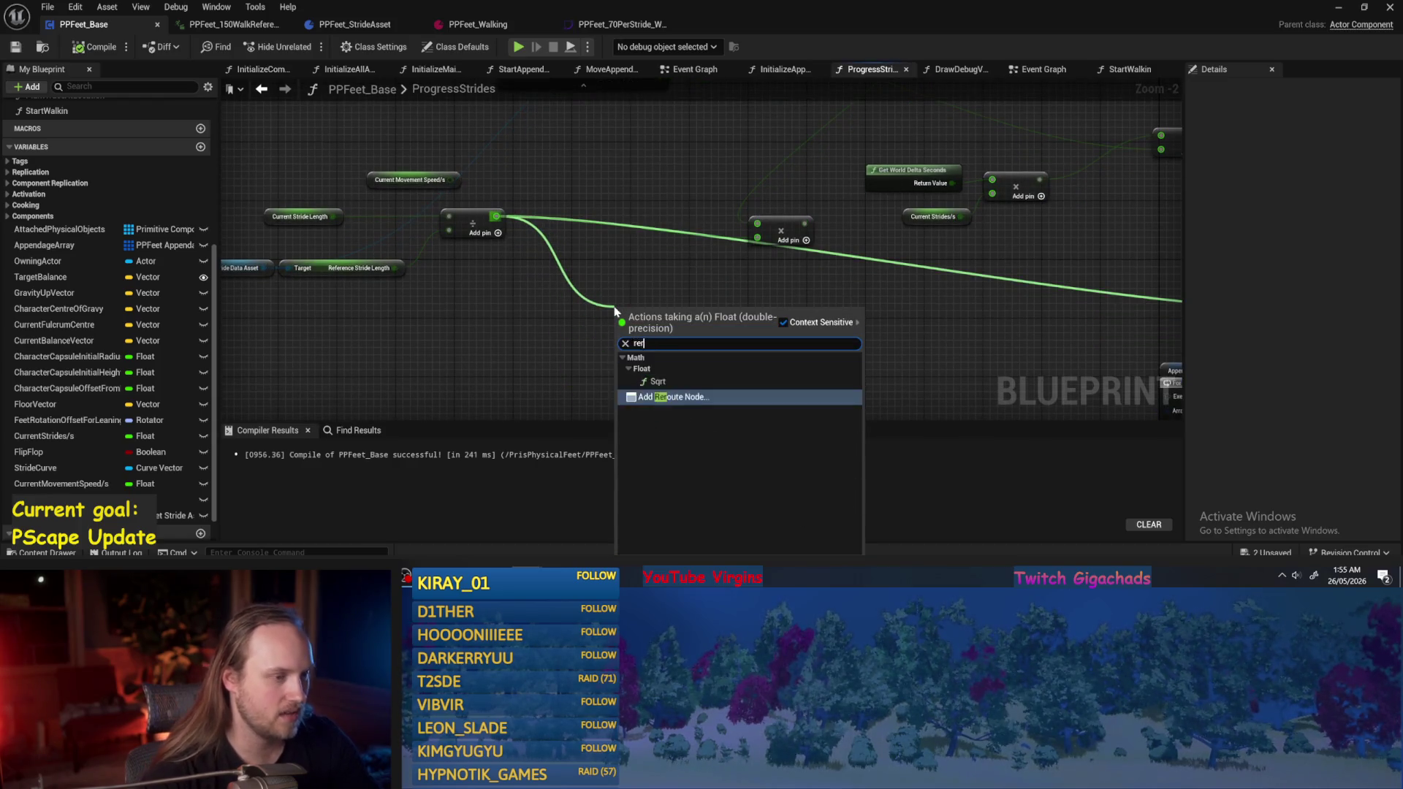
key("Return")
key("c")
type("StrideLengthFactor")
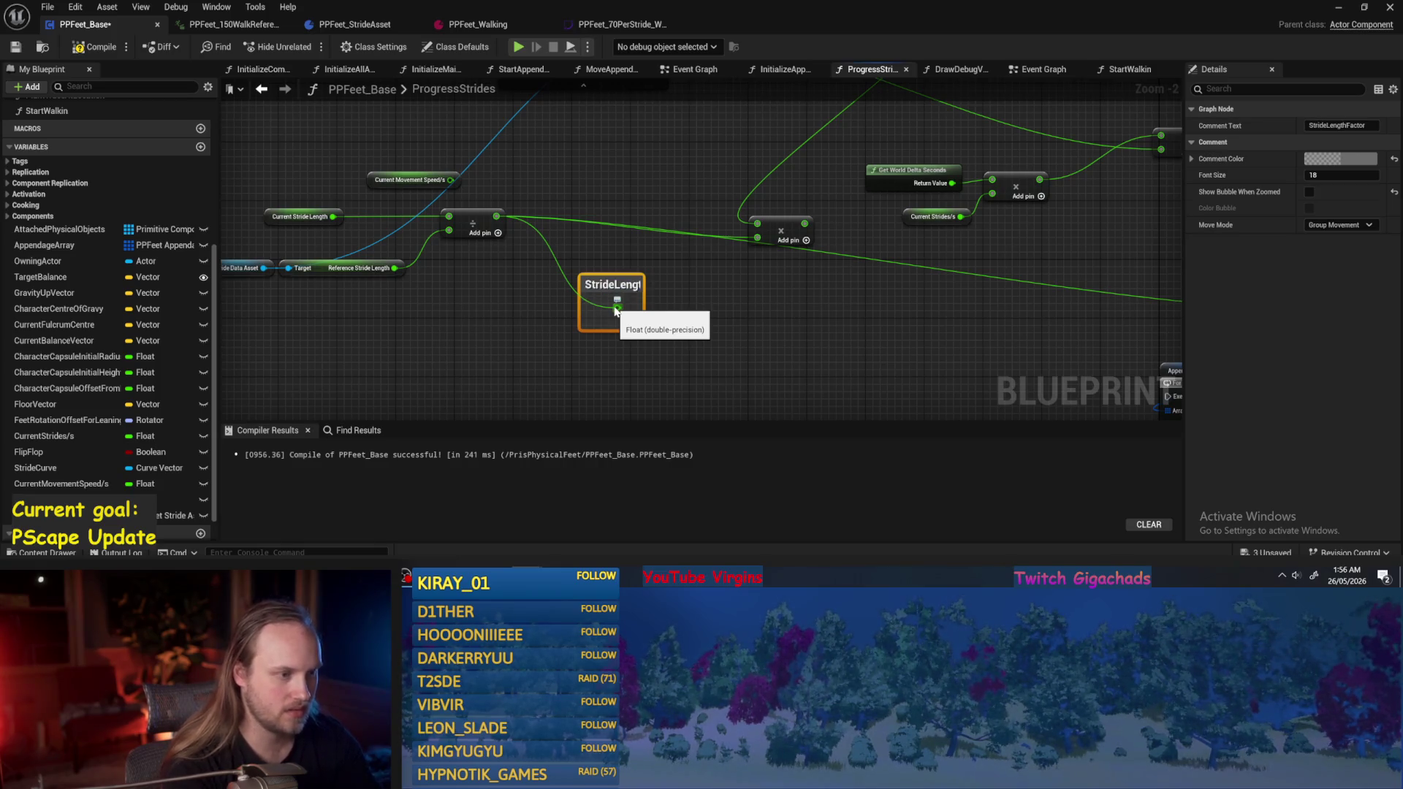
left_click(686, 282)
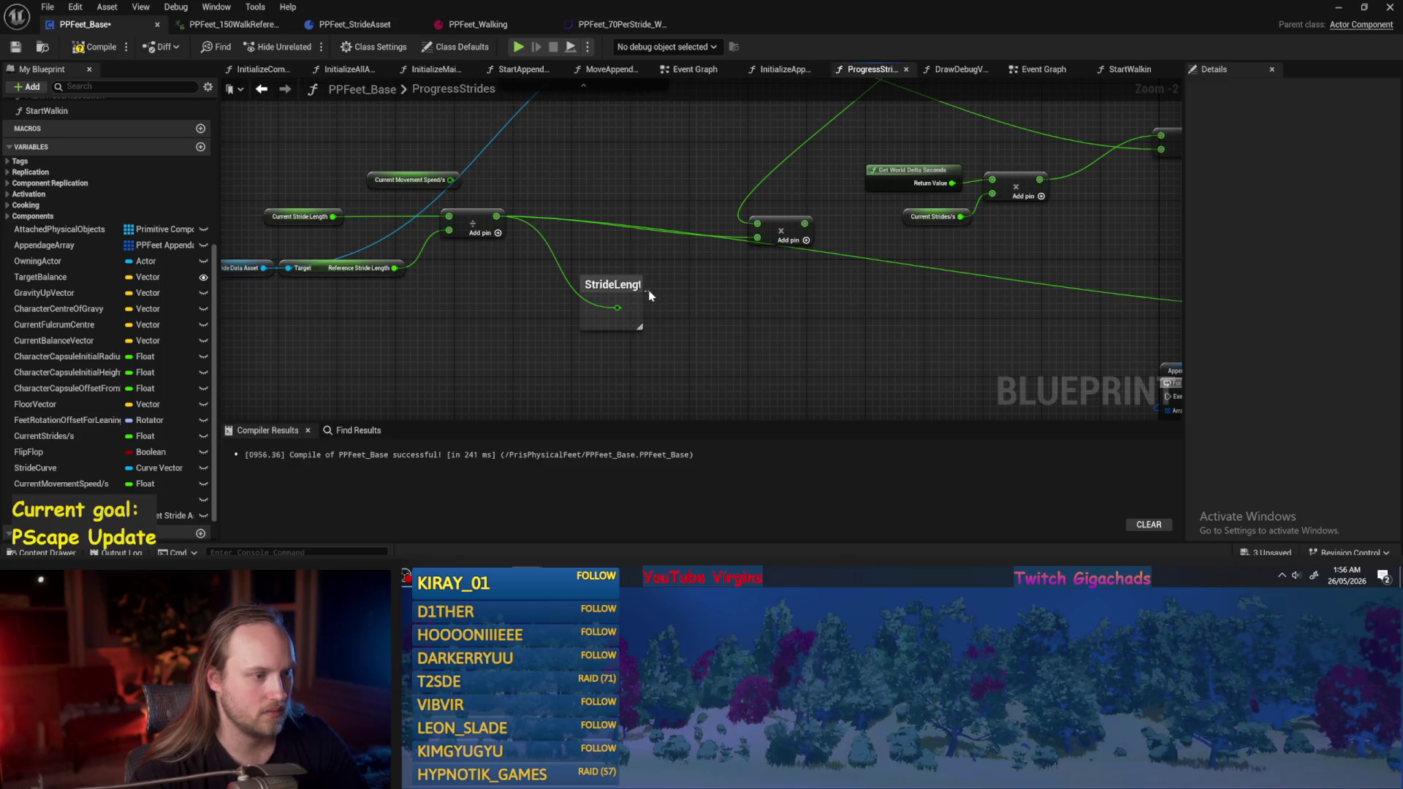
left_click_drag(650, 290, 708, 296)
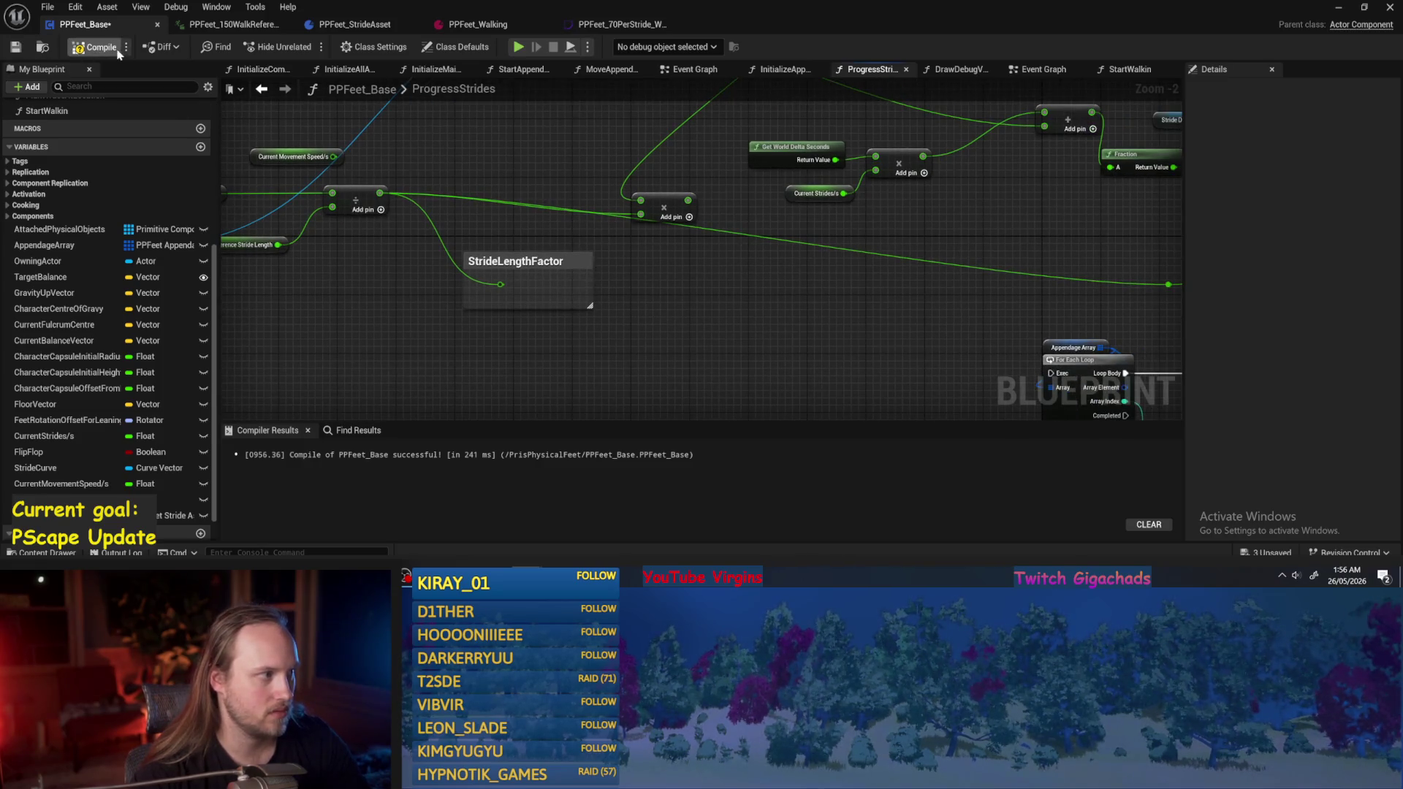
left_click(16, 48)
scroll(595, 307, "down", 1)
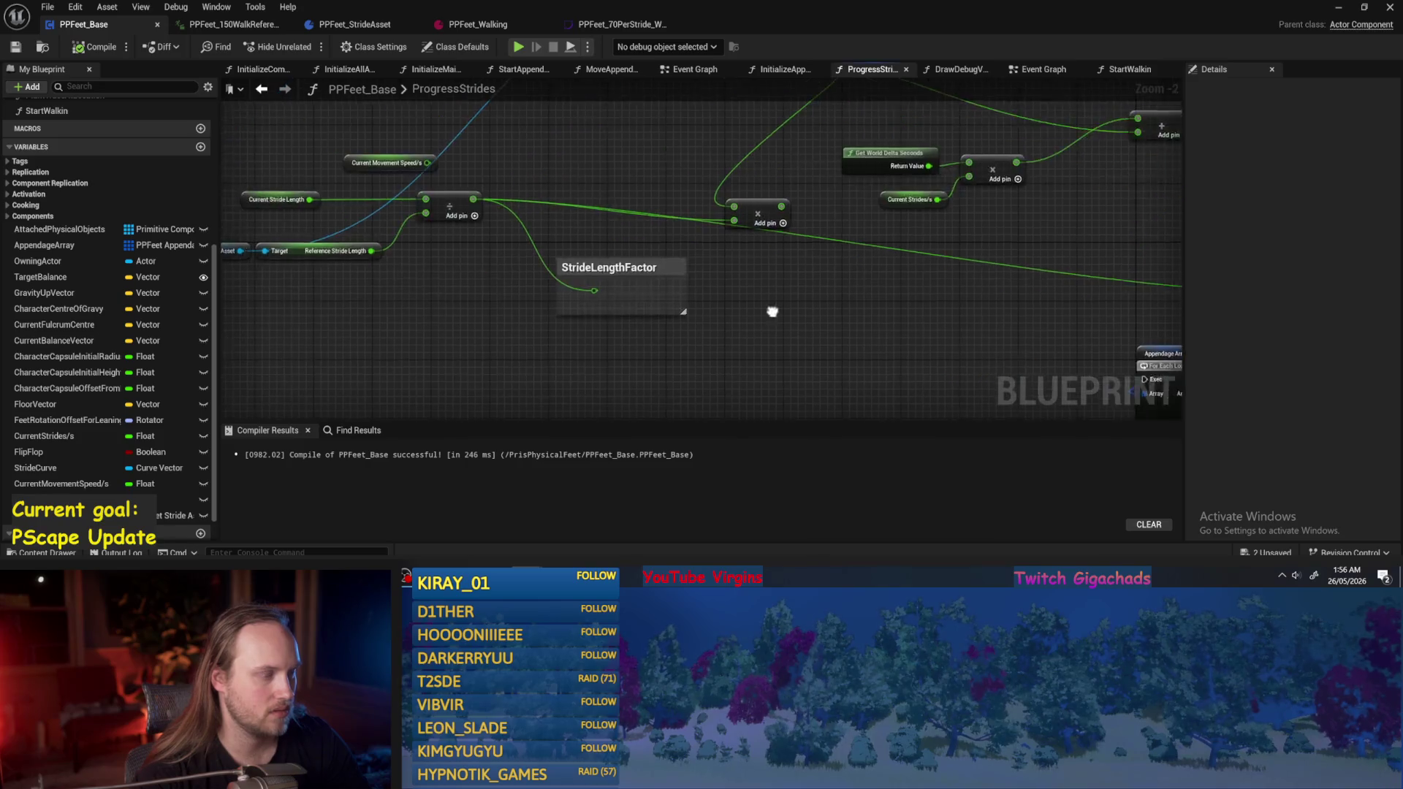
scroll(529, 319, "down", 1)
mouse_move(797, 312)
left_mouse_down()
mouse_move(529, 318)
mouse_move(871, 350)
mouse_move(689, 284)
left_mouse_up()
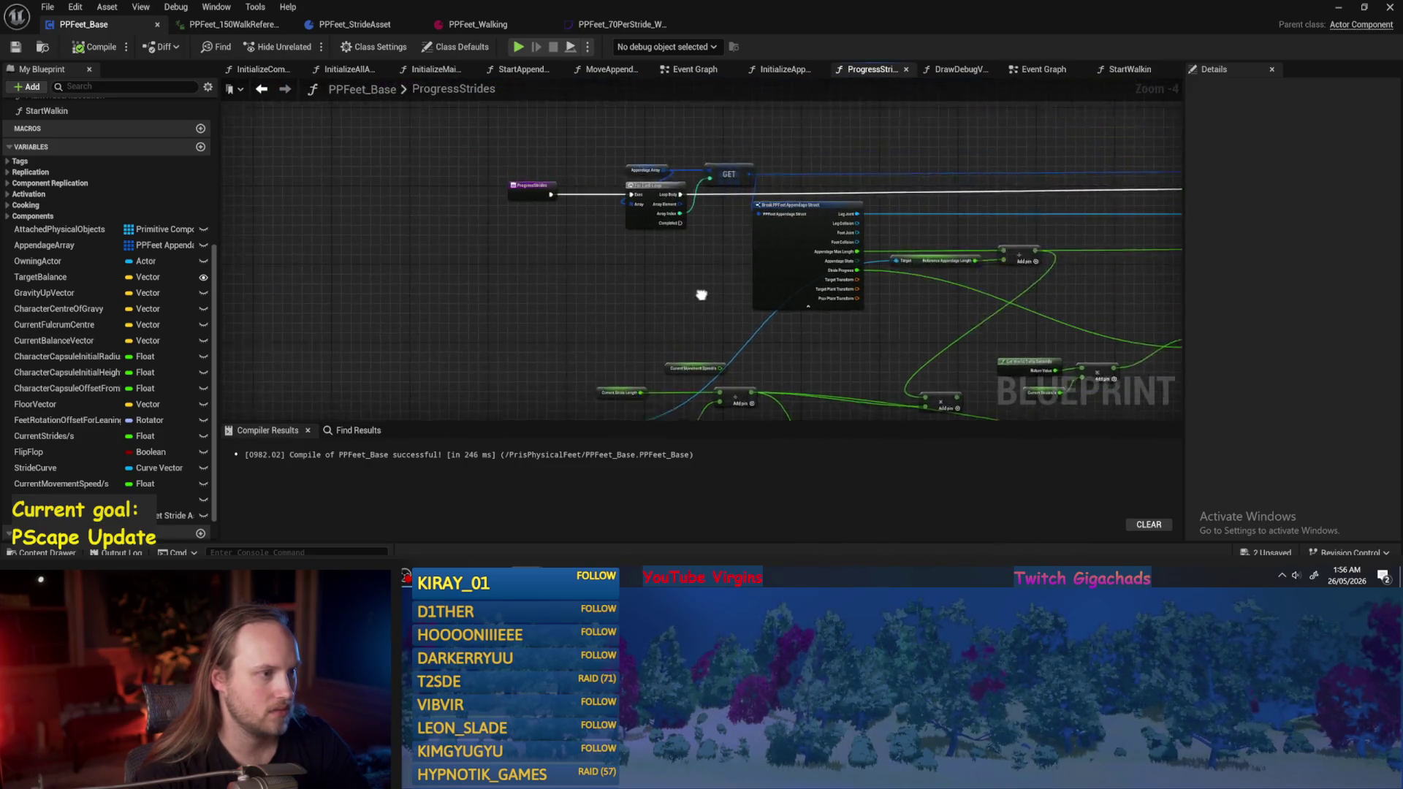
Move the ProgressStrides entry node far to the left.
left_click_drag(599, 159, 705, 139)
left_click(642, 194)
left_click_drag(642, 194, 319, 185)
left_click(532, 276)
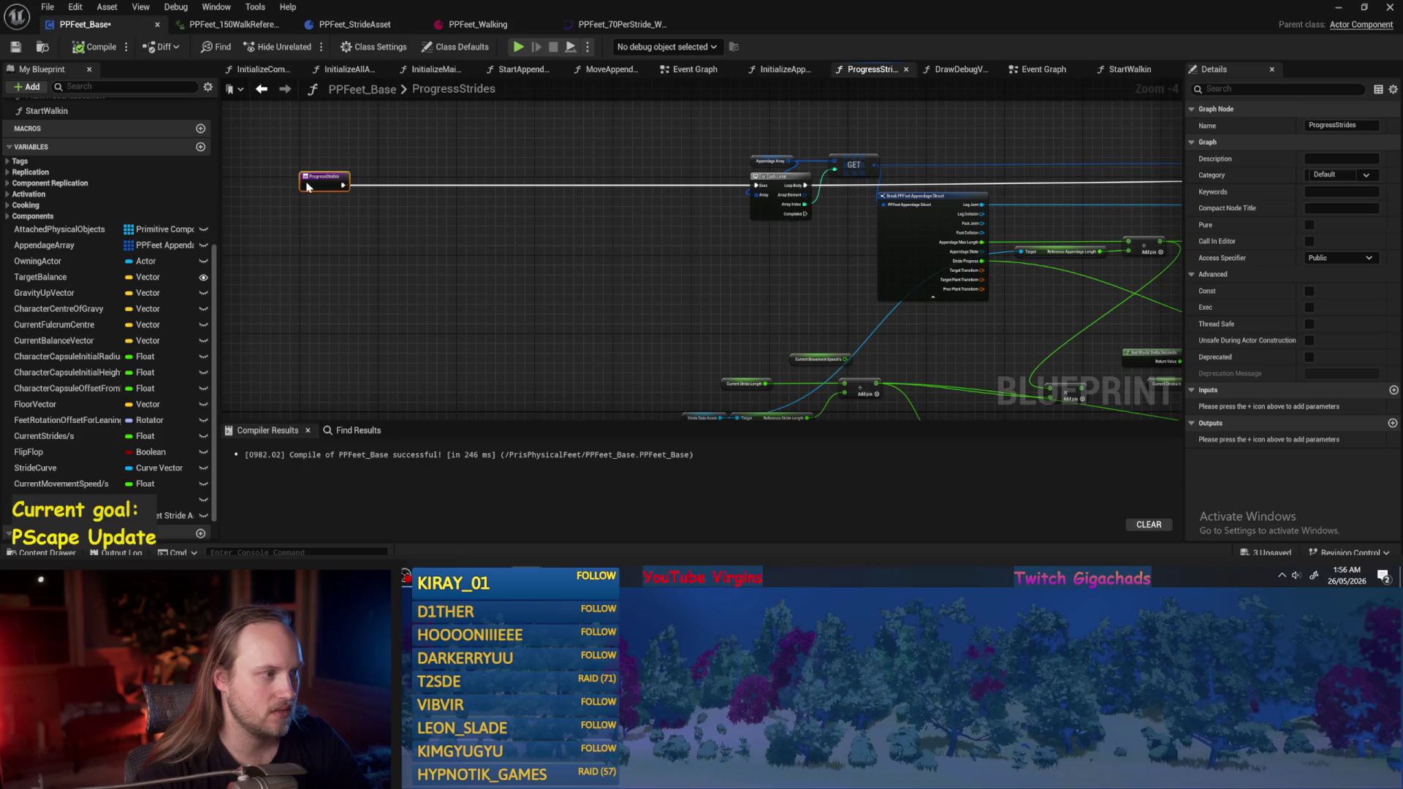
left_click(413, 275)
left_click_drag(736, 339, 555, 326)
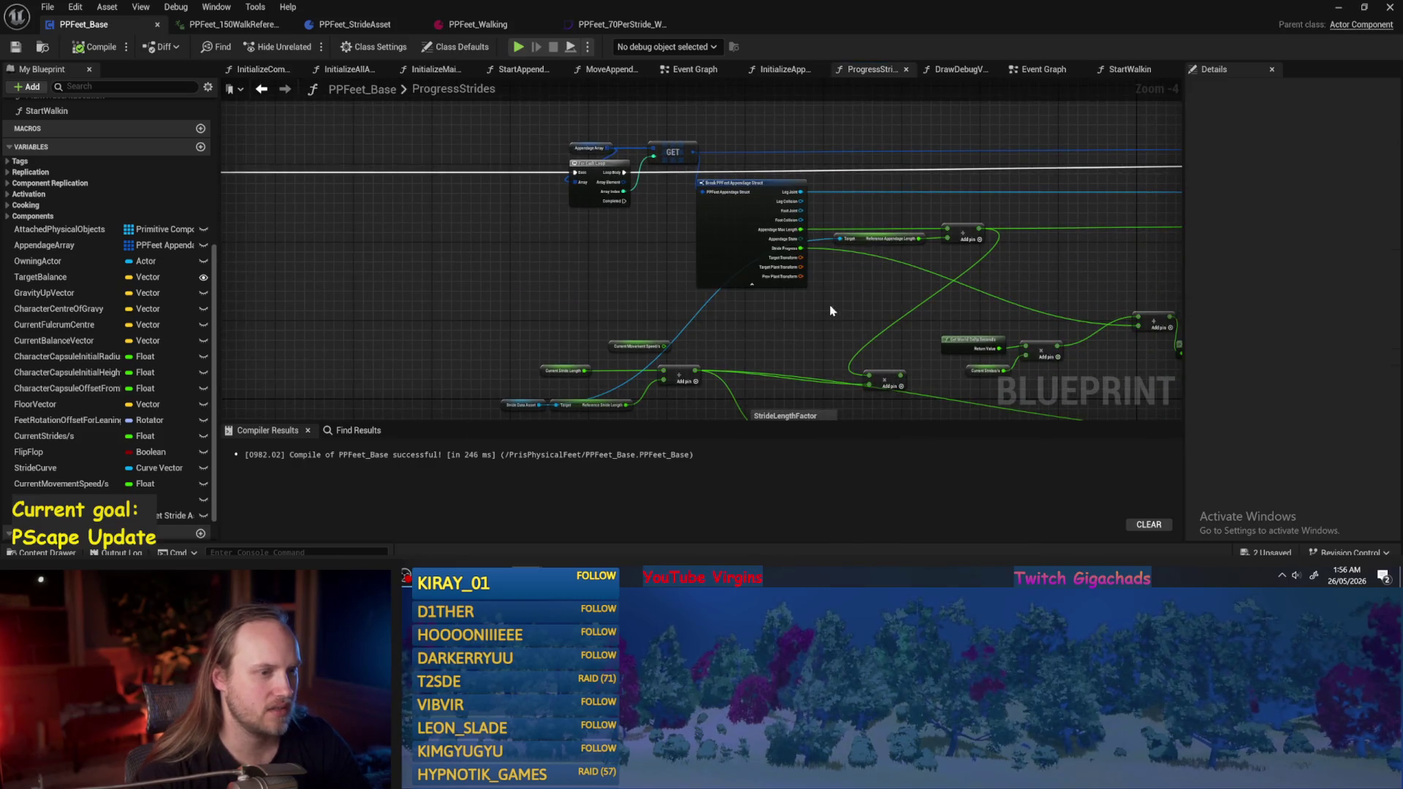
scroll(830, 310, "up", 1)
left_click_drag(830, 310, 671, 305)
Place the four stride-length nodes beside the entry node and save.
mouse_move(468, 235)
left_mouse_down()
mouse_move(505, 302)
mouse_move(403, 234)
left_mouse_up()
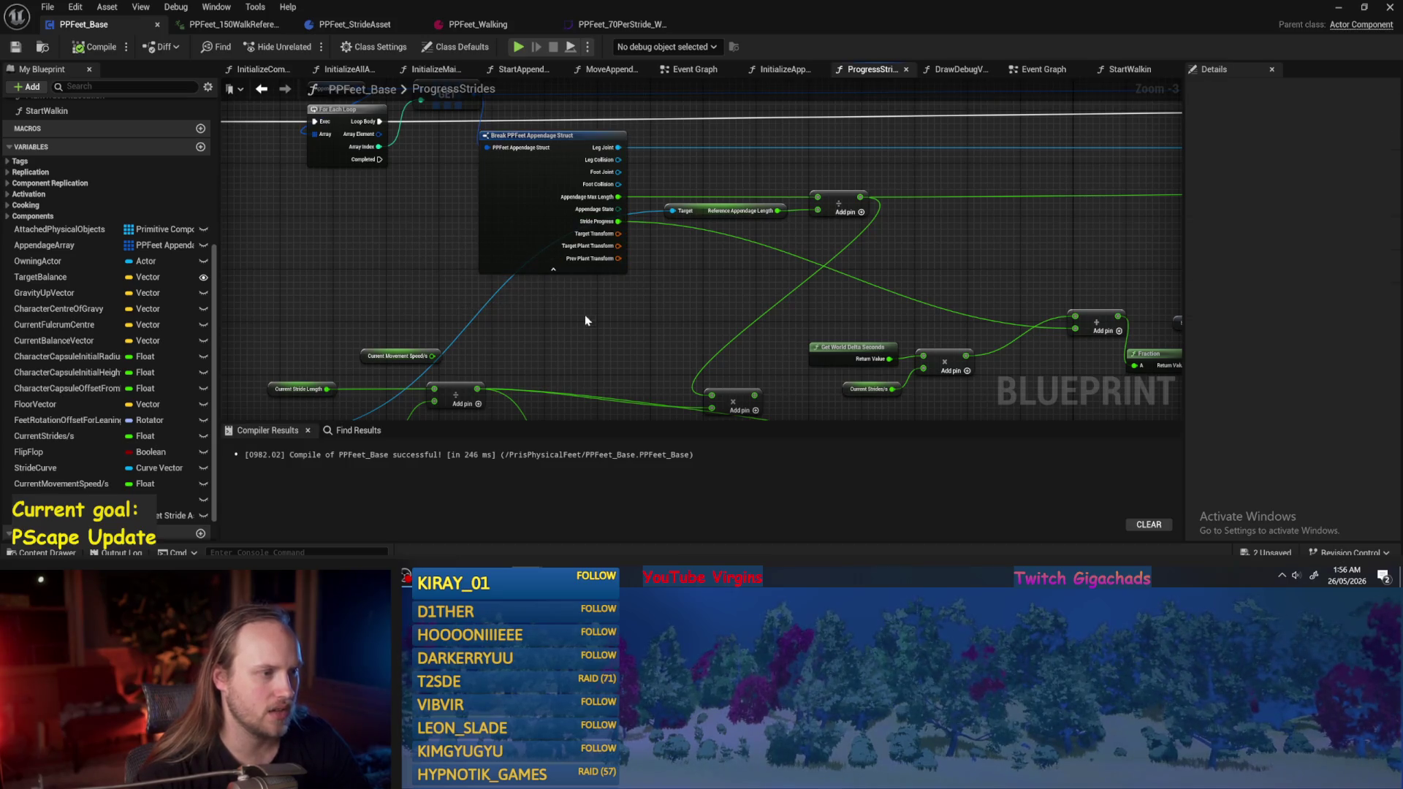
left_click_drag(584, 320, 646, 227)
left_click_drag(607, 125, 512, 154)
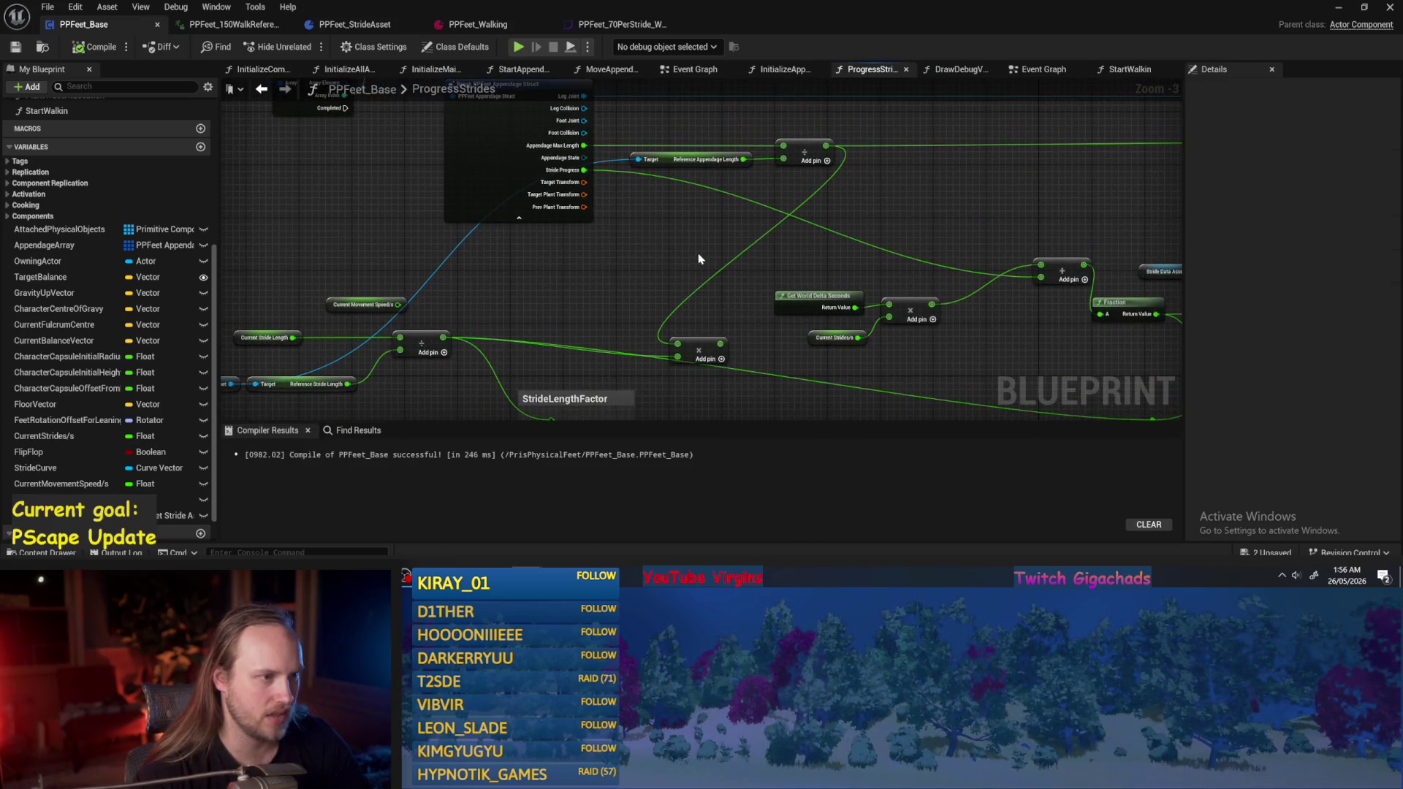
left_click_drag(354, 271, 626, 265)
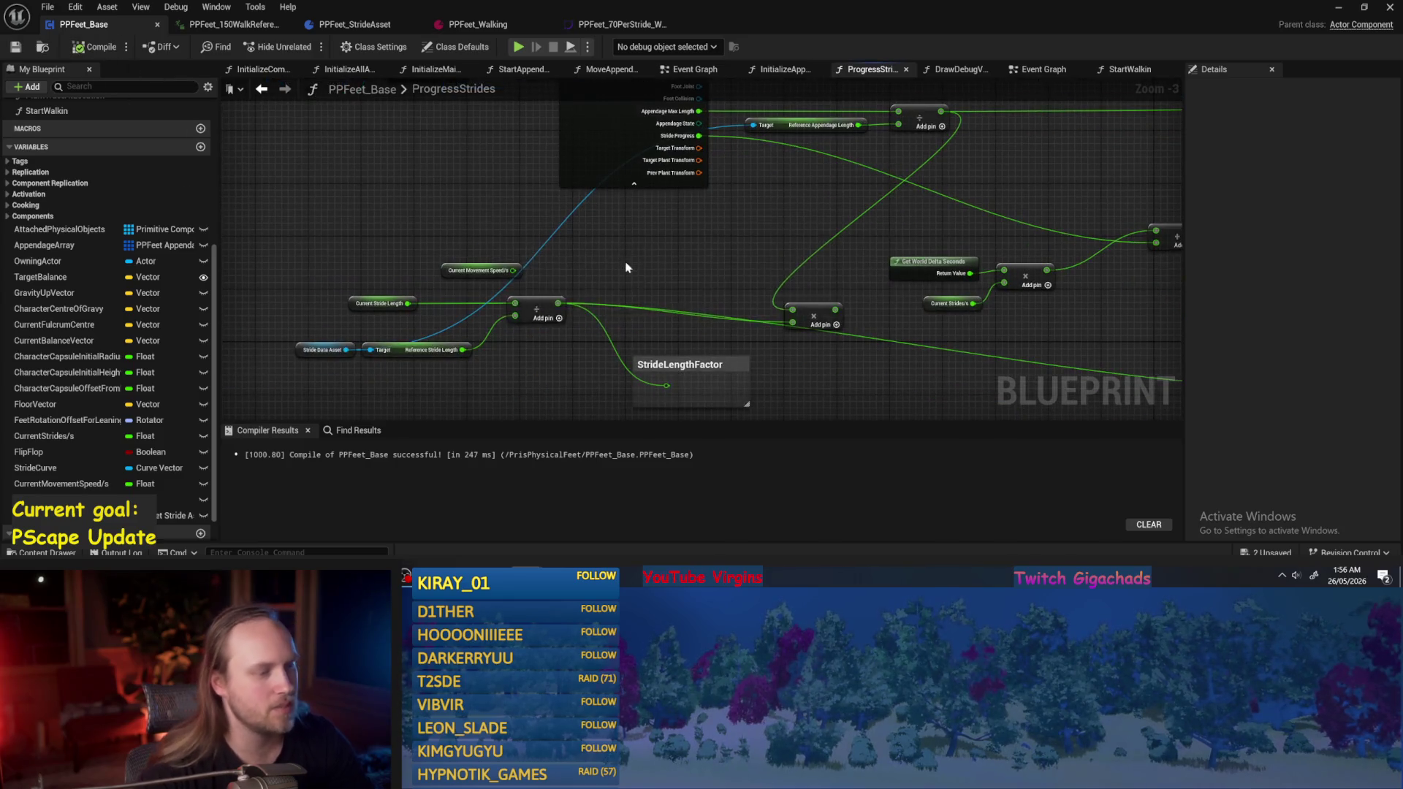
left_click(475, 270)
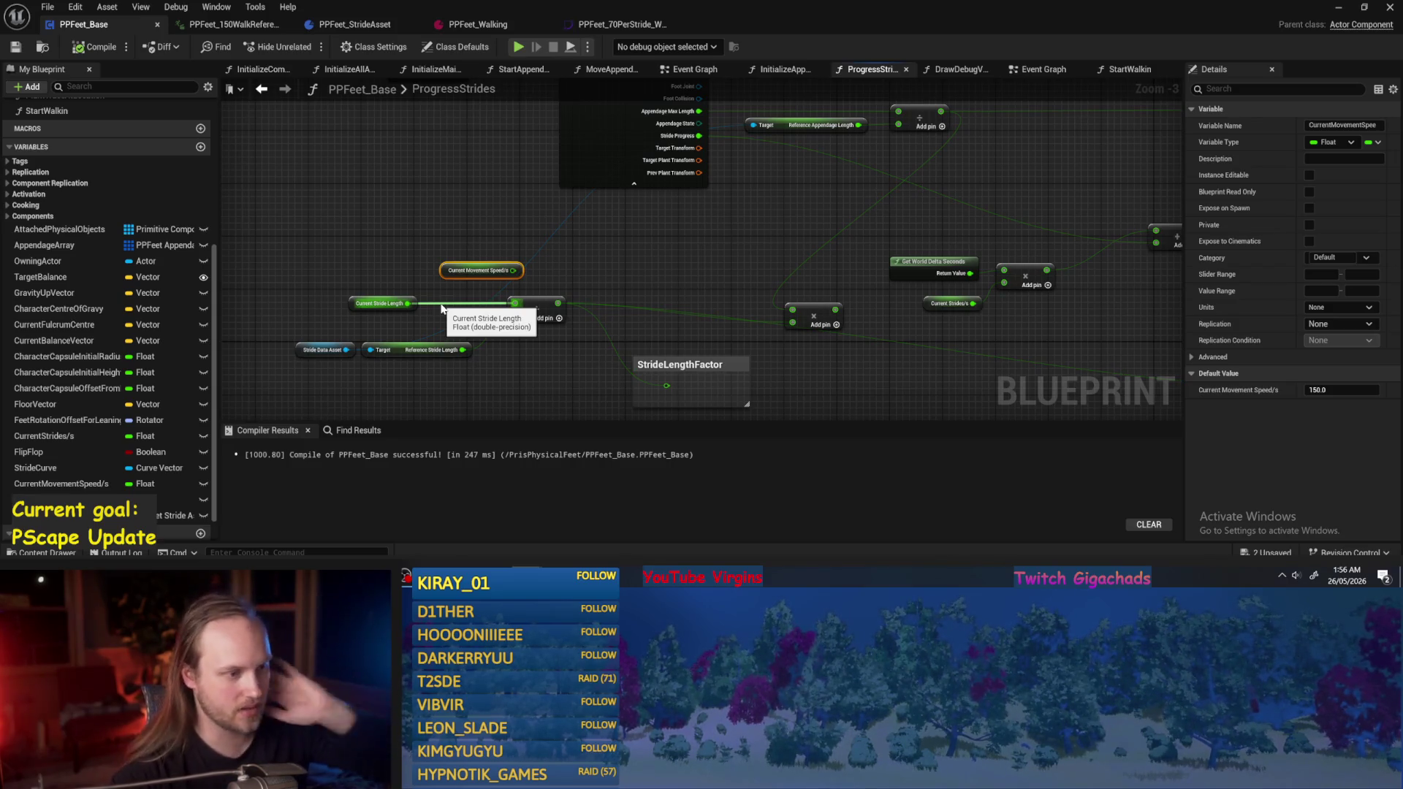
left_click(585, 322)
mouse_move(744, 395)
left_mouse_down()
mouse_move(730, 351)
mouse_move(943, 350)
left_mouse_up()
mouse_move(758, 277)
left_mouse_down()
mouse_move(468, 335)
mouse_move(249, 162)
mouse_move(756, 269)
left_mouse_up()
mouse_move(838, 291)
left_mouse_down()
mouse_move(557, 223)
mouse_move(564, 236)
left_mouse_up()
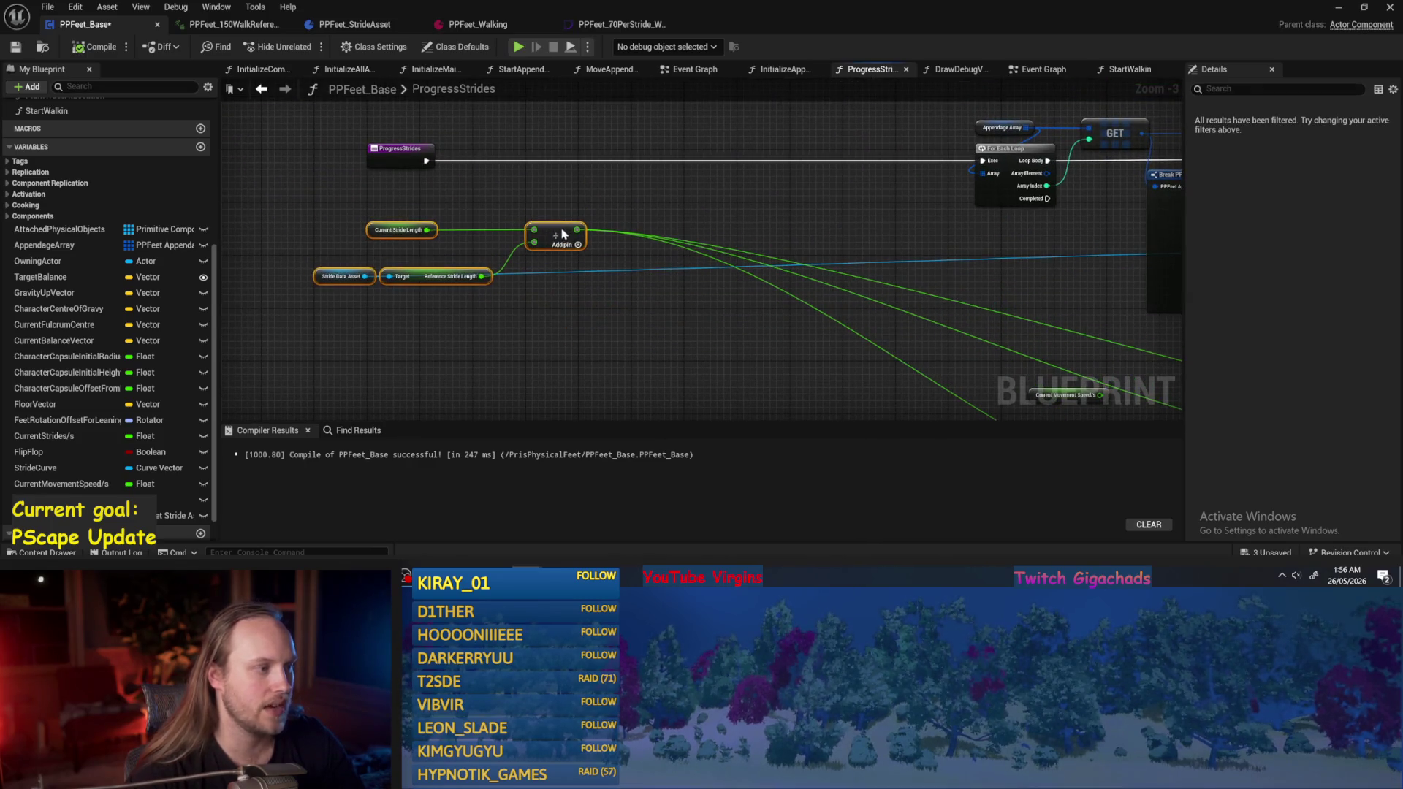
left_click(356, 279)
left_click_drag(317, 284, 370, 296)
left_click_drag(561, 241, 614, 241)
key("ctrl+s")
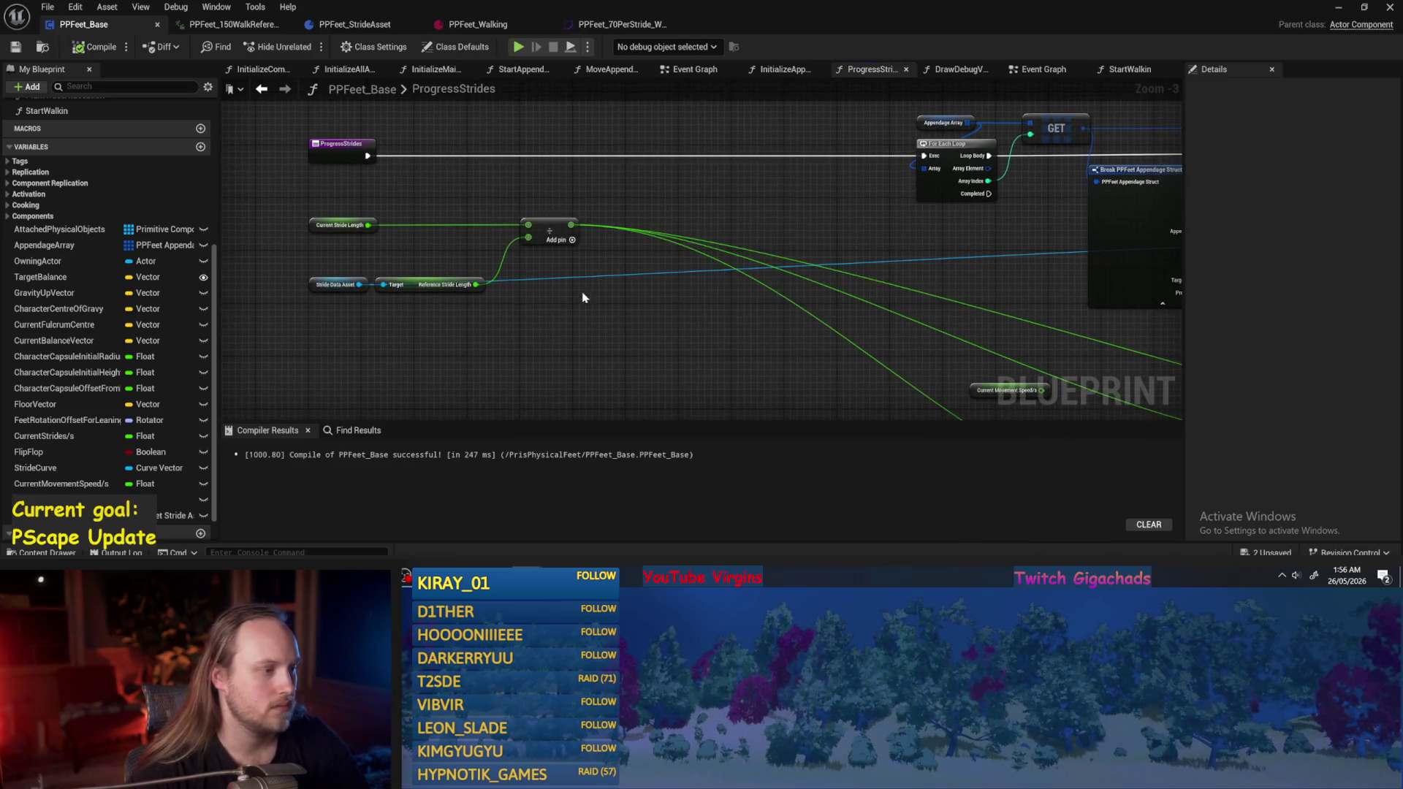
Line up Stride Data Asset and Reference Stride Length, then add a reroute on the asset wire.
left_click_drag(458, 267, 311, 295)
left_click_drag(420, 285, 414, 257)
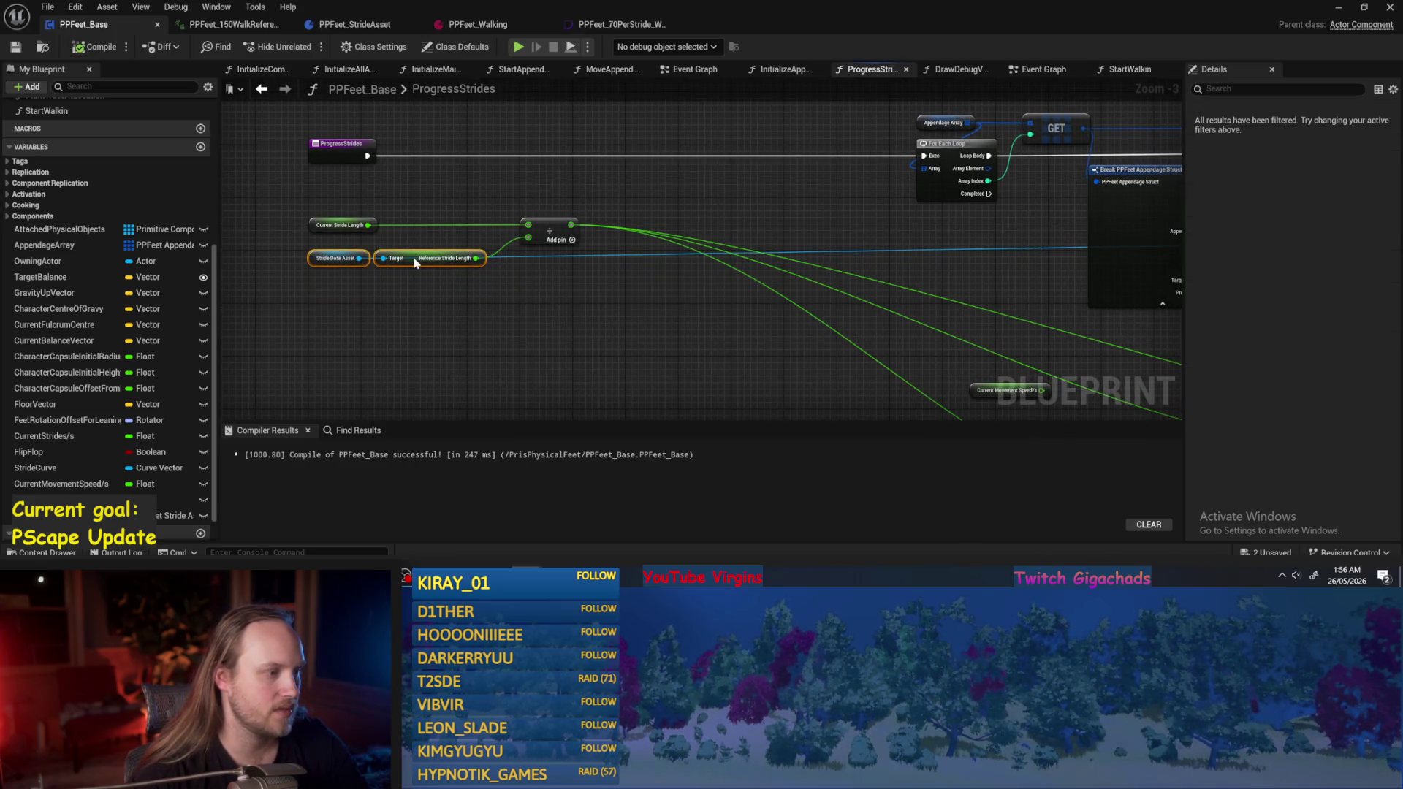
left_click(491, 291)
double_click(515, 255)
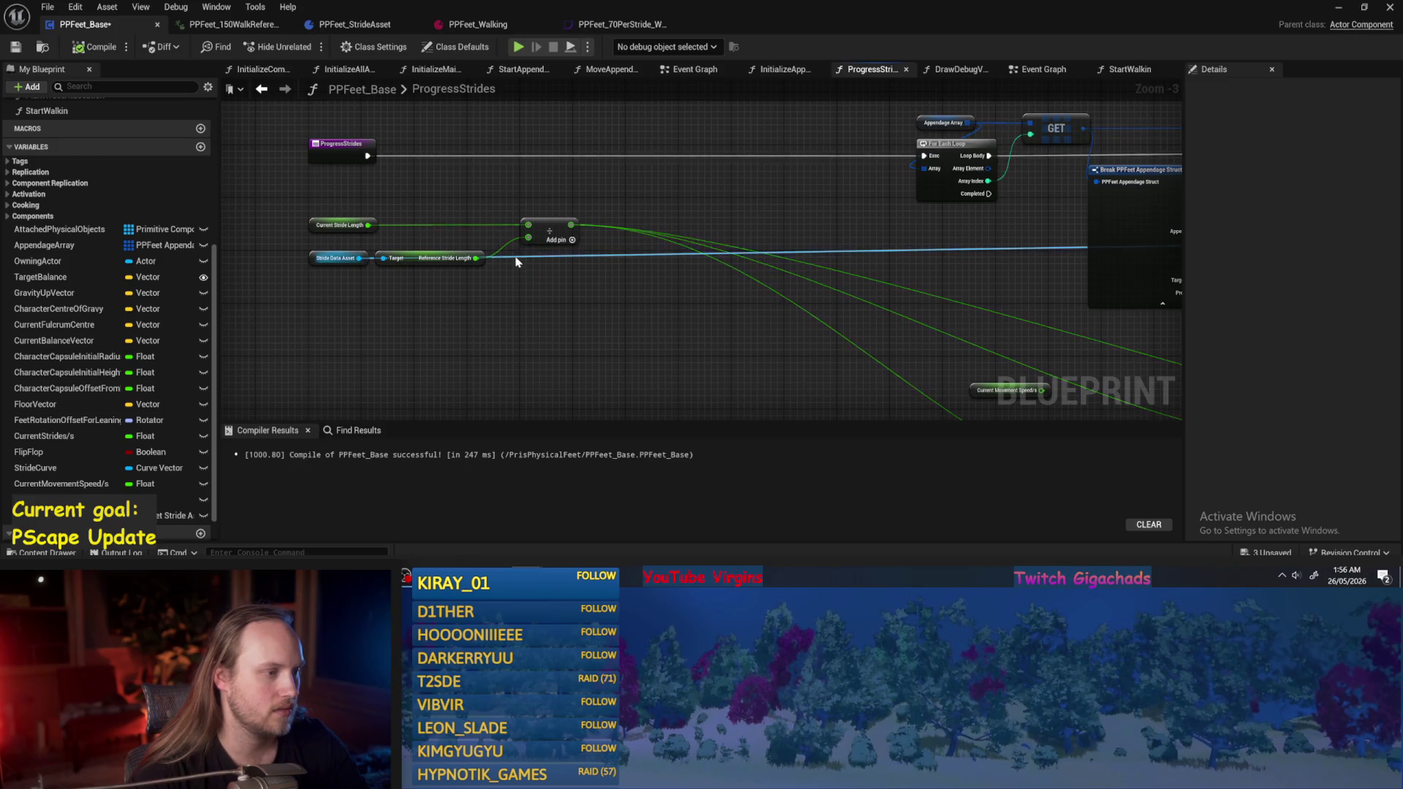
Lower the reroute and wire a pasted Stride Data Asset getter into Reference Appendage Length's Target.
left_click_drag(515, 255, 490, 325)
left_click(336, 258)
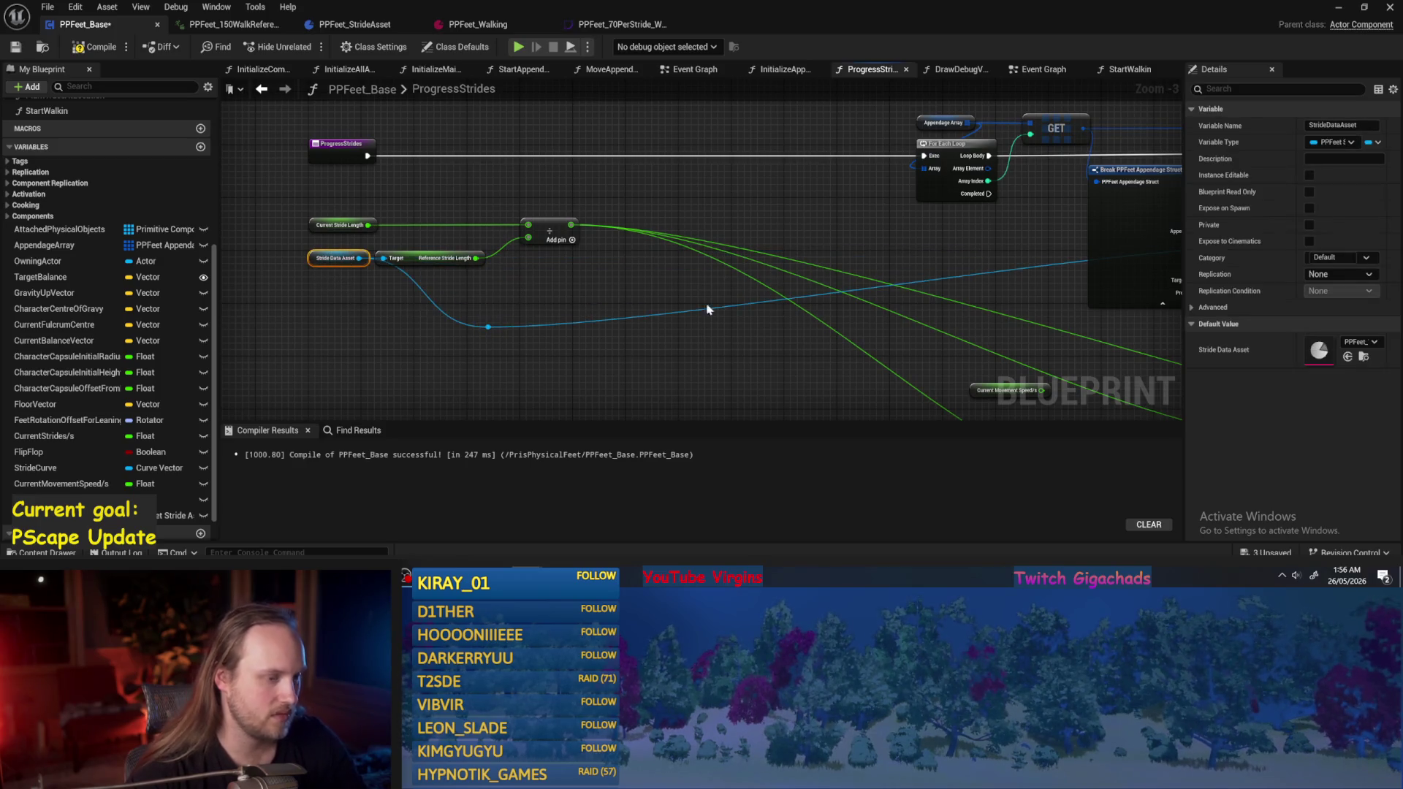
left_click_drag(769, 293, 249, 275)
scroll(760, 271, "up", 2)
key("ctrl+v")
left_click_drag(811, 263, 750, 214)
left_click_drag(765, 276, 756, 241)
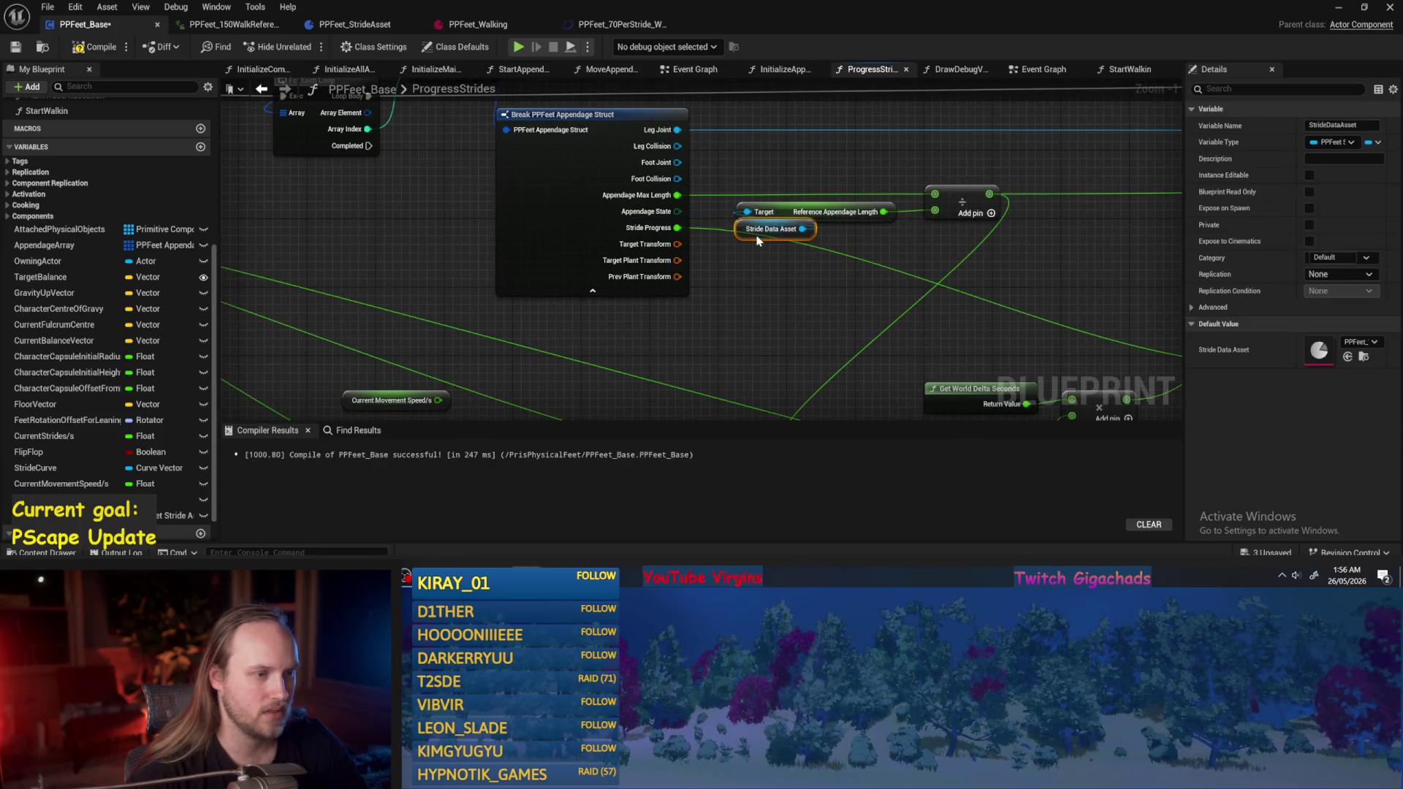
left_click(774, 281)
Save and recompile PPFeet_Base.
scroll(761, 276, "down", 1)
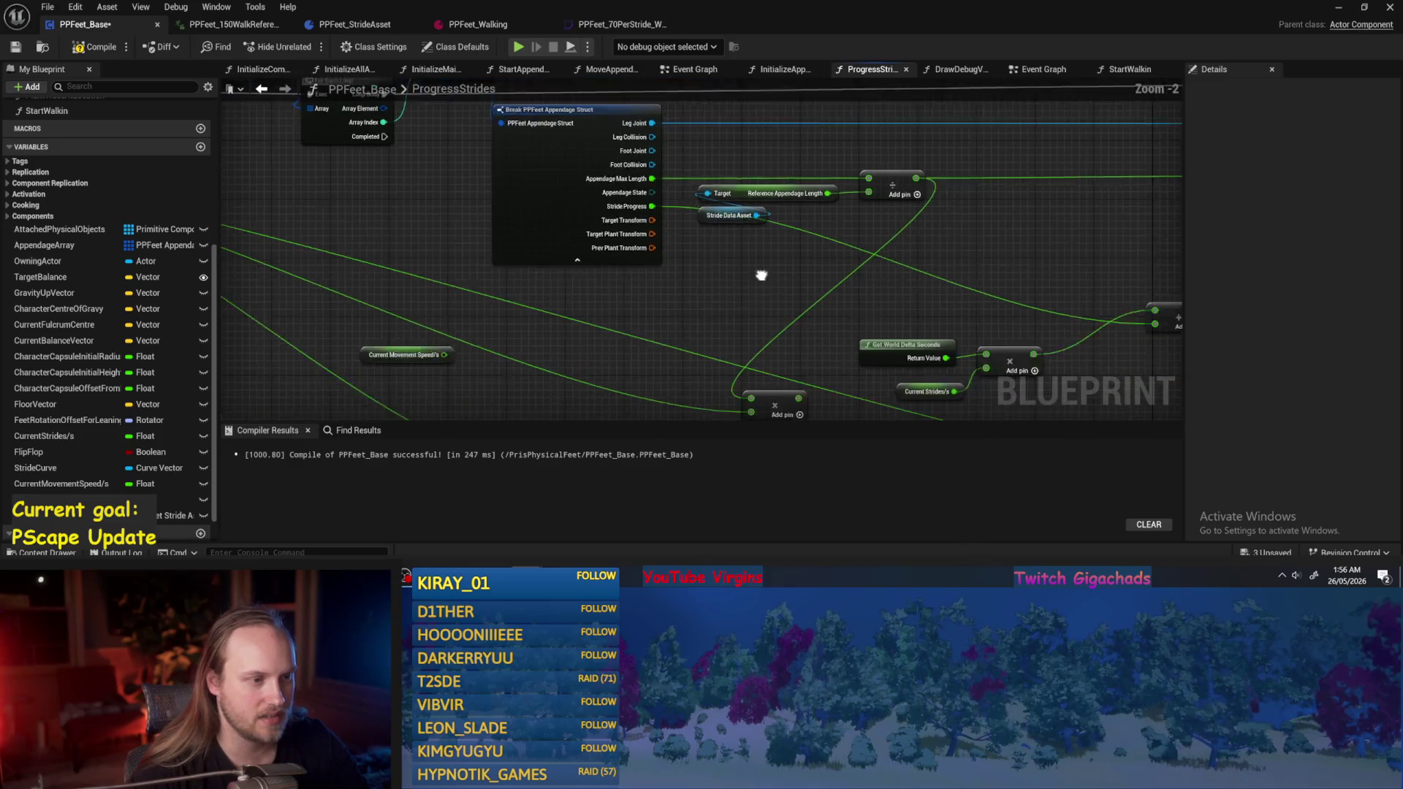
scroll(761, 277, "down", 1)
key("ctrl+s")
left_click(91, 47)
left_click(15, 47)
Select the Reference Appendage Length node, recompile, and pan toward the Local Stride Values section.
scroll(731, 189, "up", 3)
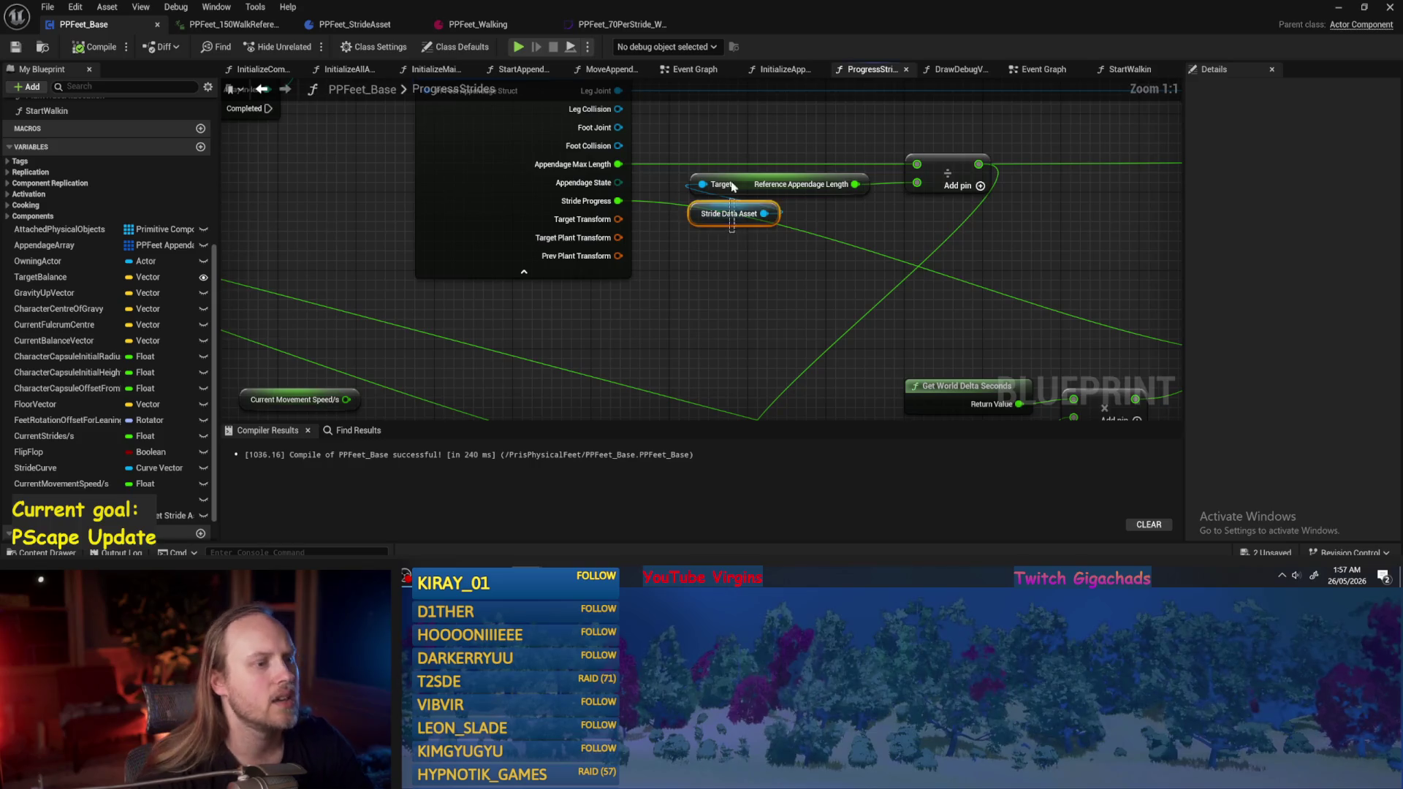
left_click(731, 189, "shift")
left_click_drag(745, 275, 682, 293)
left_click(723, 203)
left_click(749, 245)
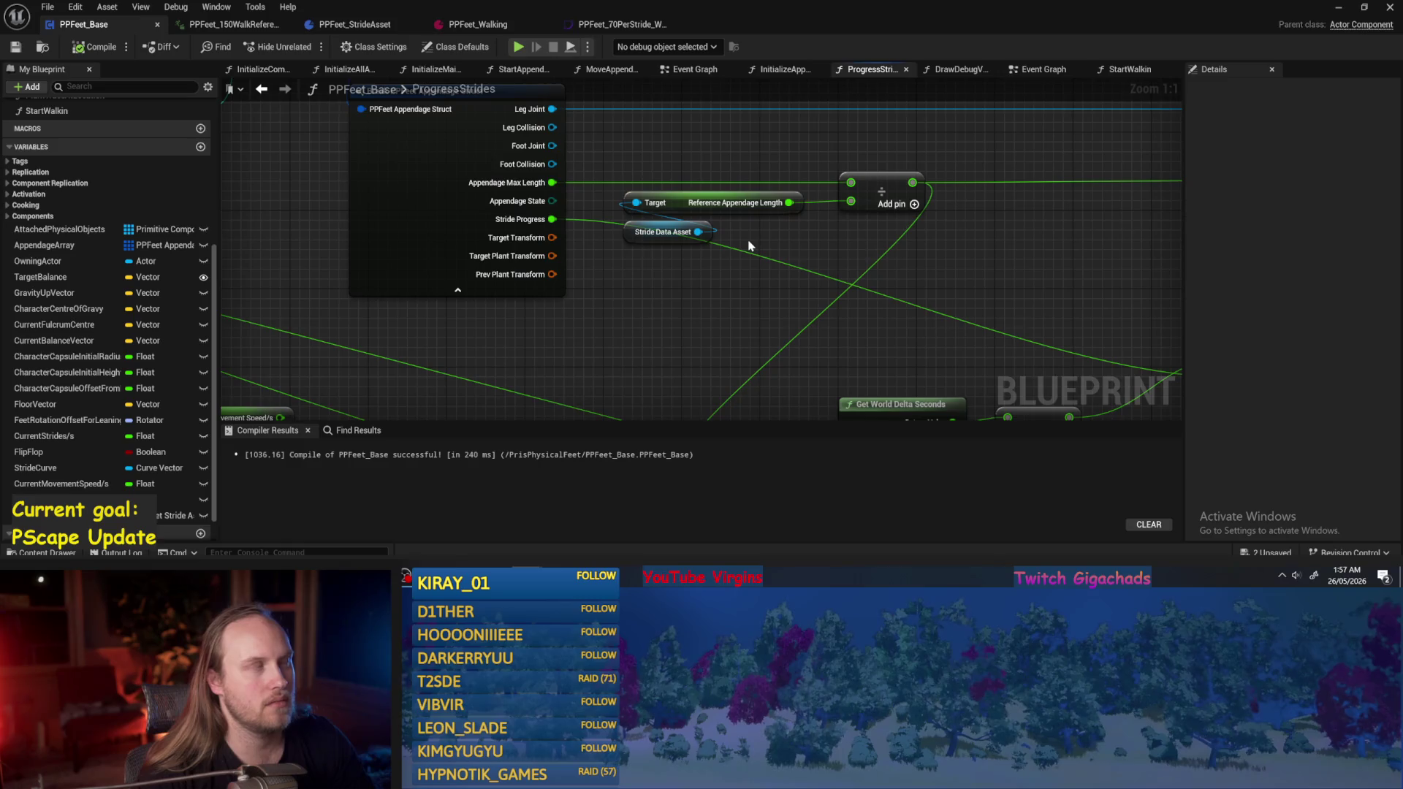
left_click_drag(756, 208, 737, 161)
scroll(741, 162, "down", 1)
left_click(71, 51)
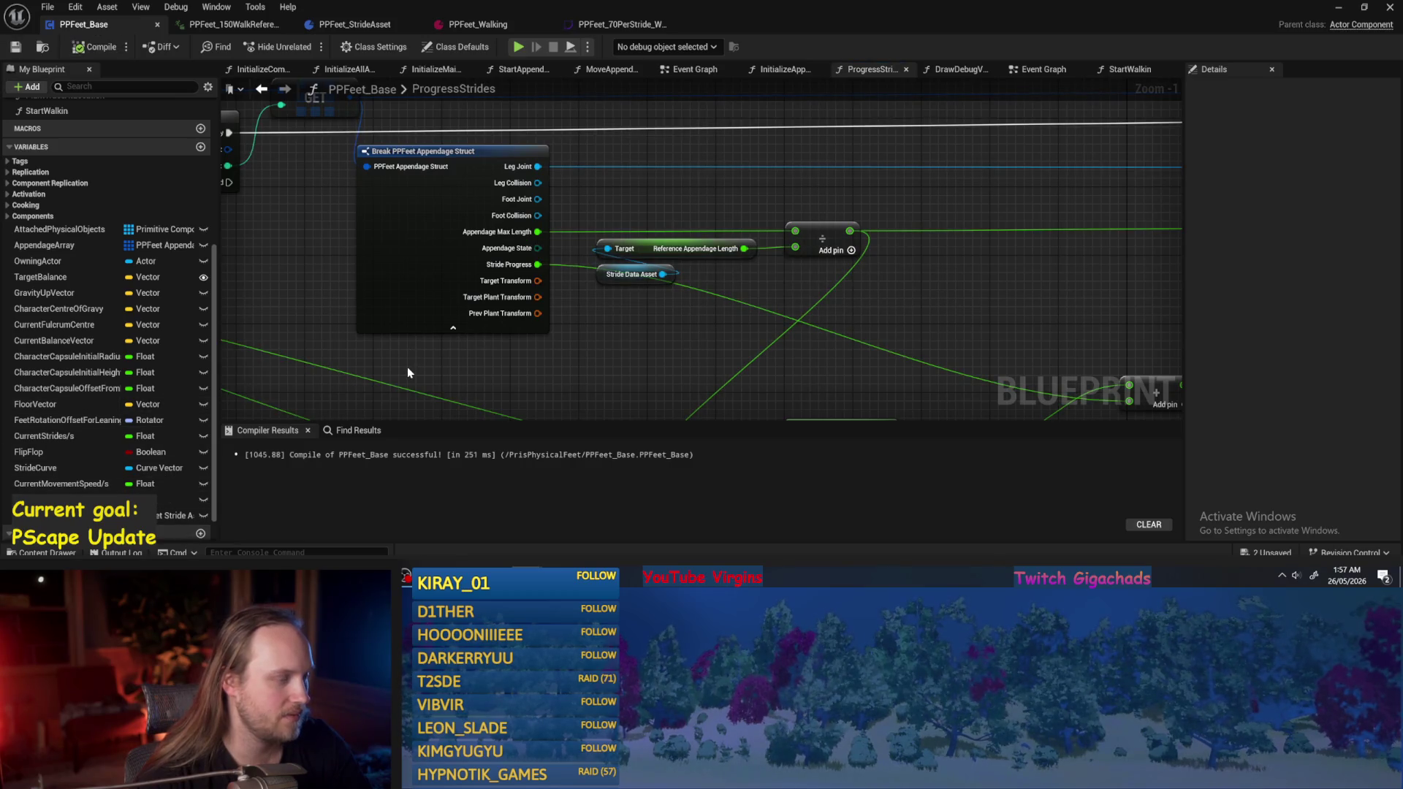
scroll(495, 250, "down", 1)
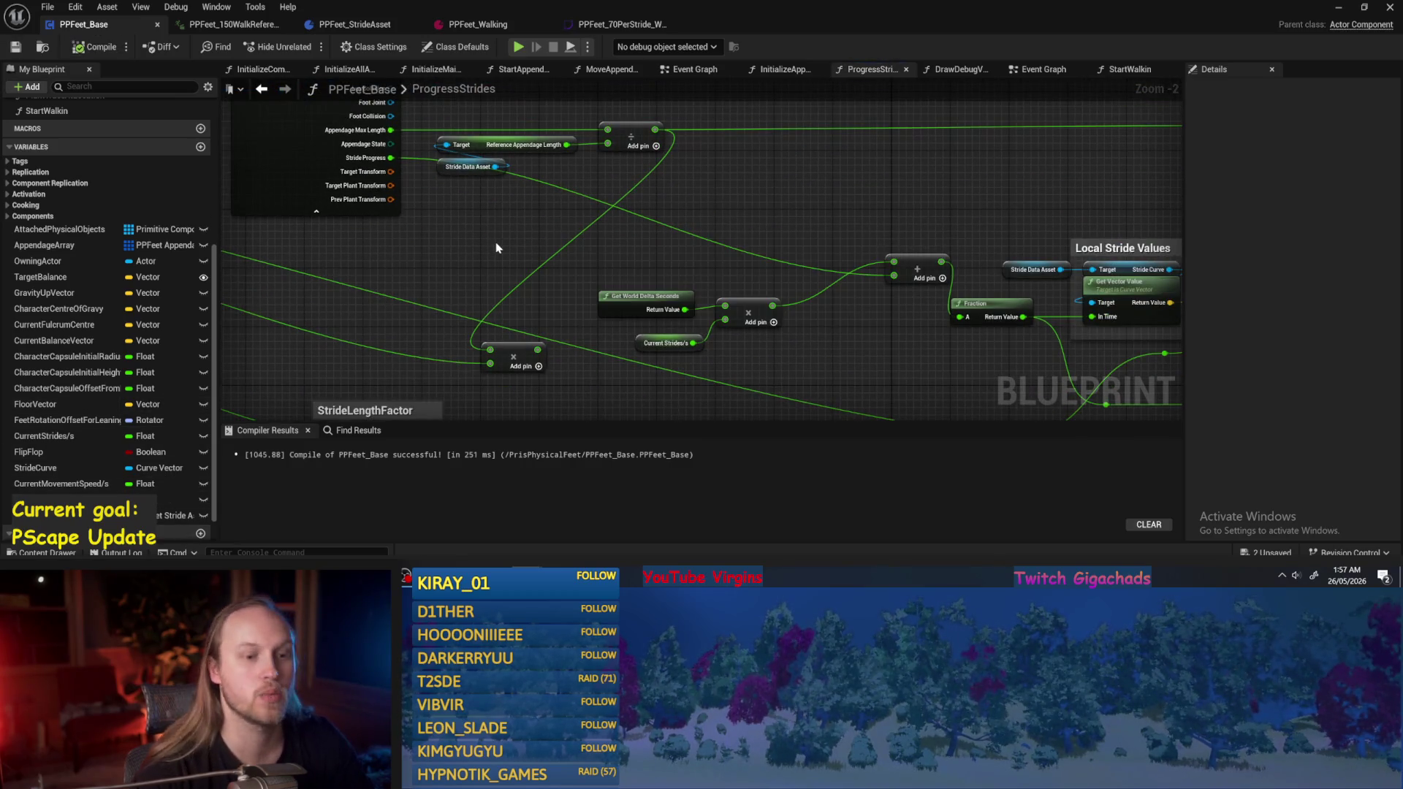
left_click_drag(496, 248, 626, 232)
left_click_drag(772, 217, 575, 218)
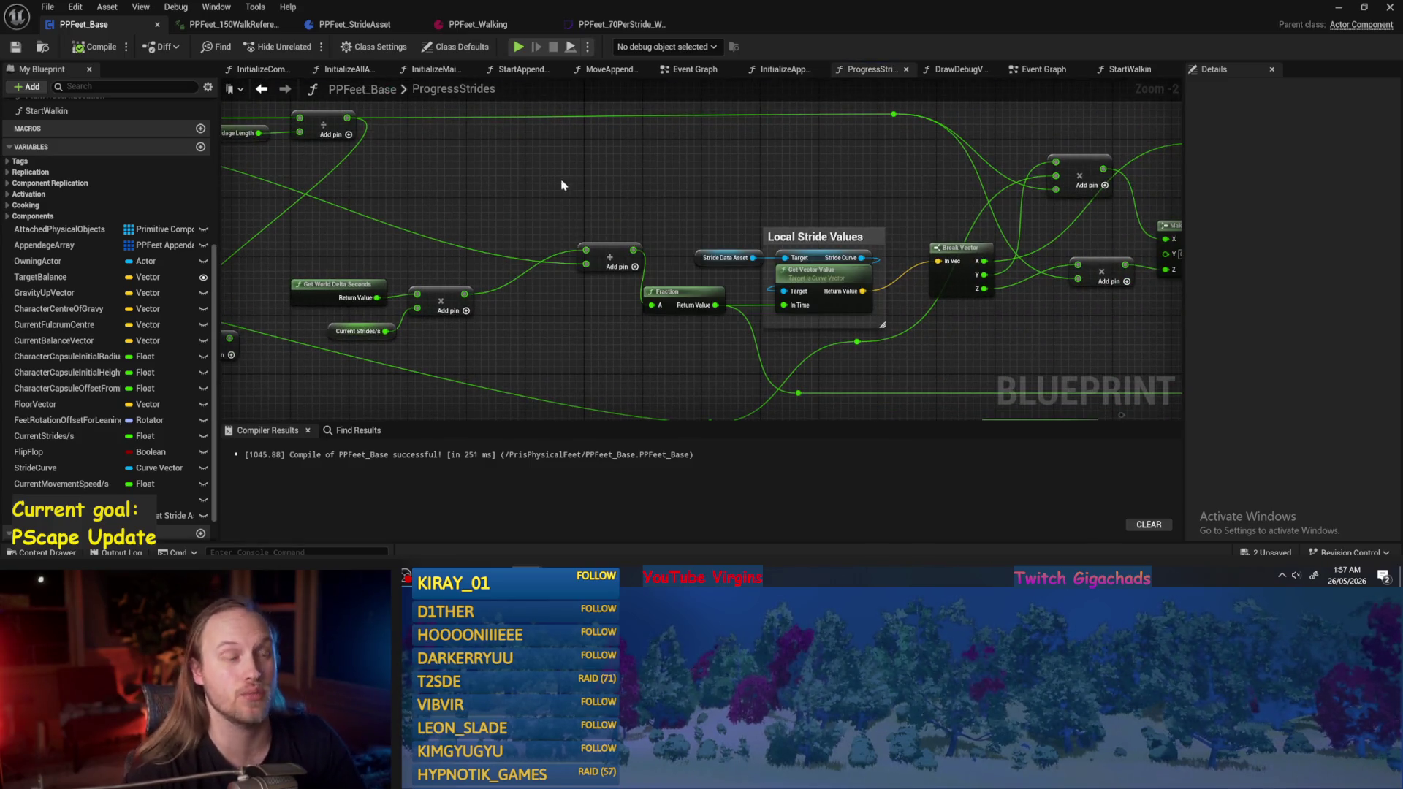
Shift the appendage-length nodes right and promote the stride length divide result to float local NewLocalVar.
mouse_move(551, 190)
left_mouse_down()
mouse_move(847, 268)
mouse_move(802, 268)
left_mouse_up()
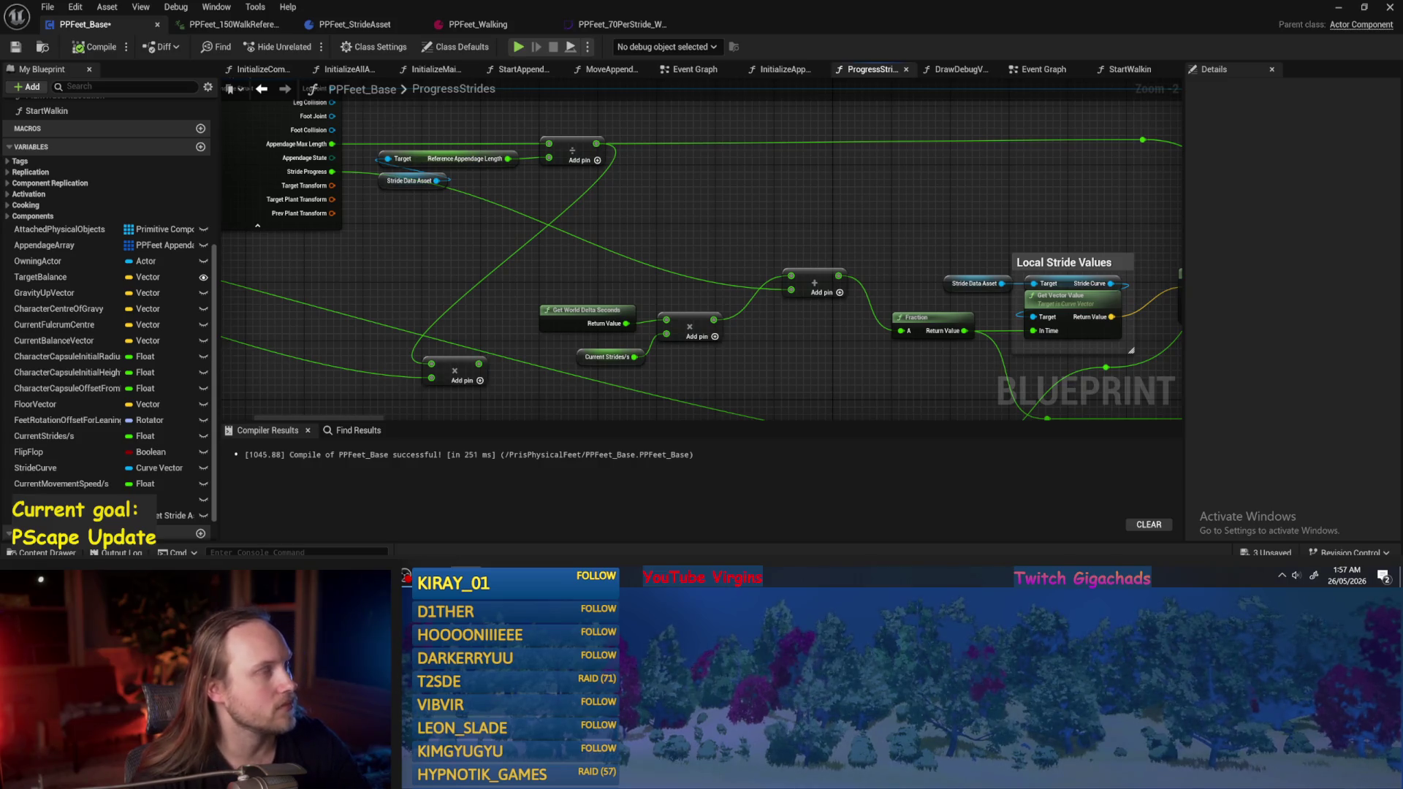
left_click_drag(588, 213, 735, 187)
mouse_move(840, 159)
left_mouse_down()
mouse_move(621, 213)
mouse_move(711, 188)
mouse_move(806, 186)
mouse_move(767, 205)
mouse_move(687, 186)
mouse_move(731, 194)
mouse_move(718, 226)
mouse_move(533, 219)
mouse_move(817, 254)
left_mouse_up()
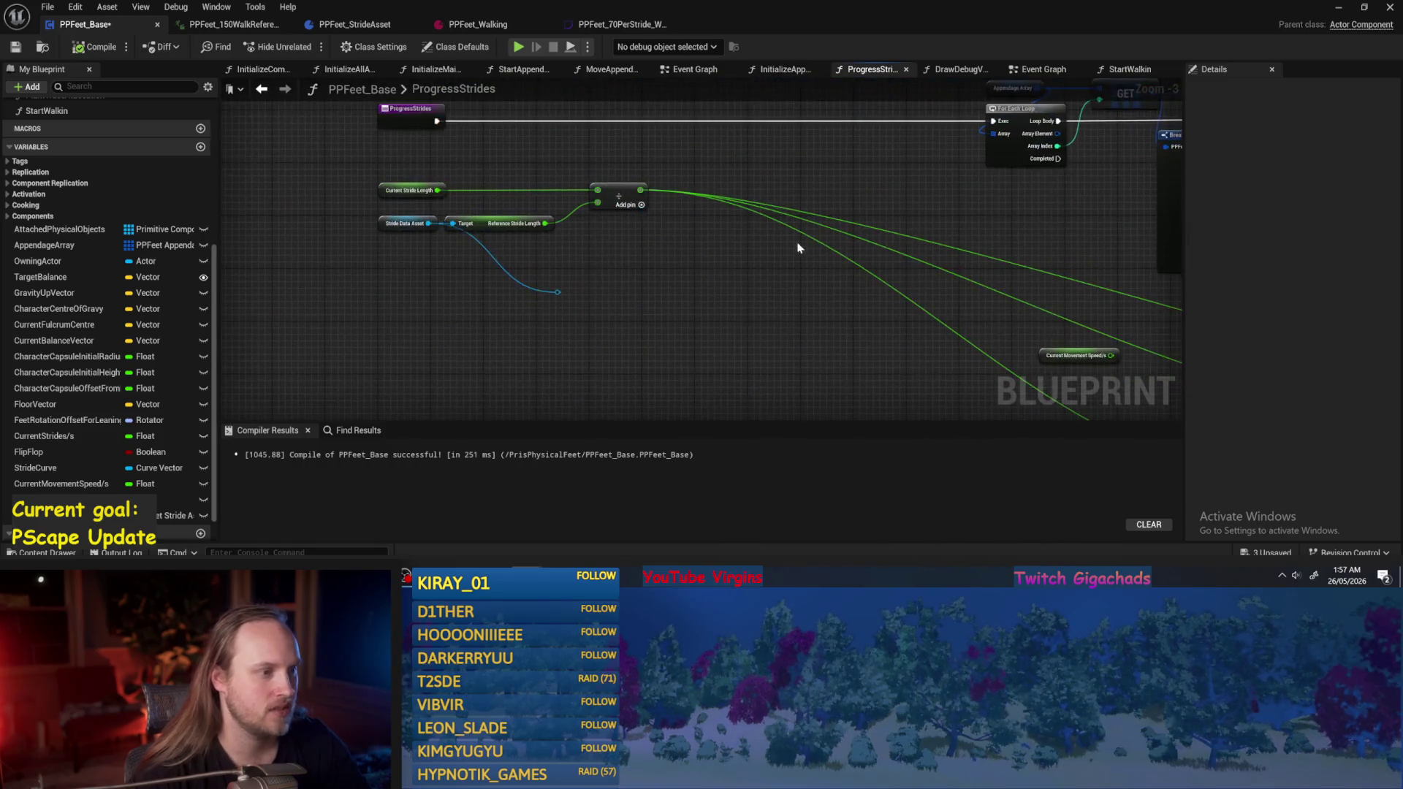
scroll(658, 234, "up", 3)
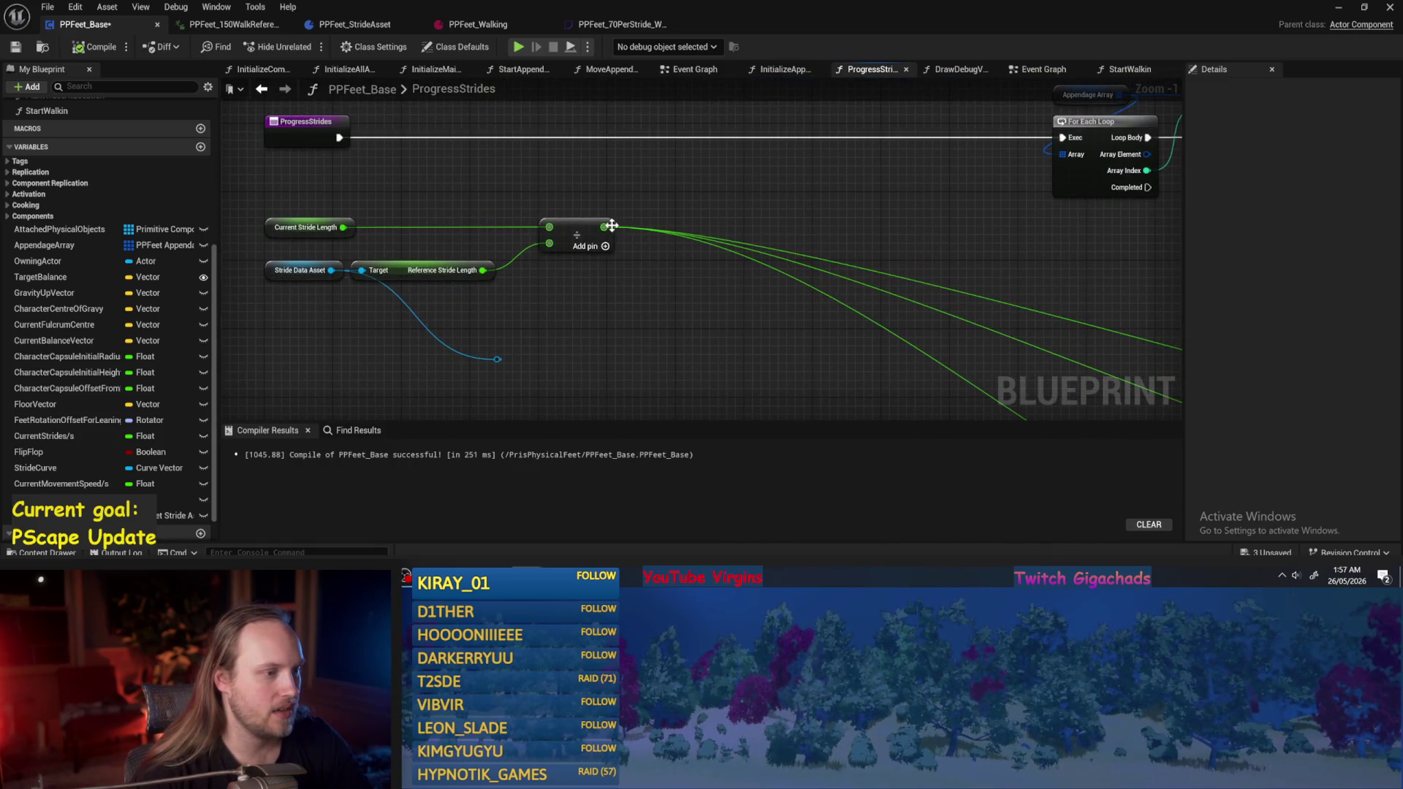
right_click(612, 226)
left_click(699, 349)
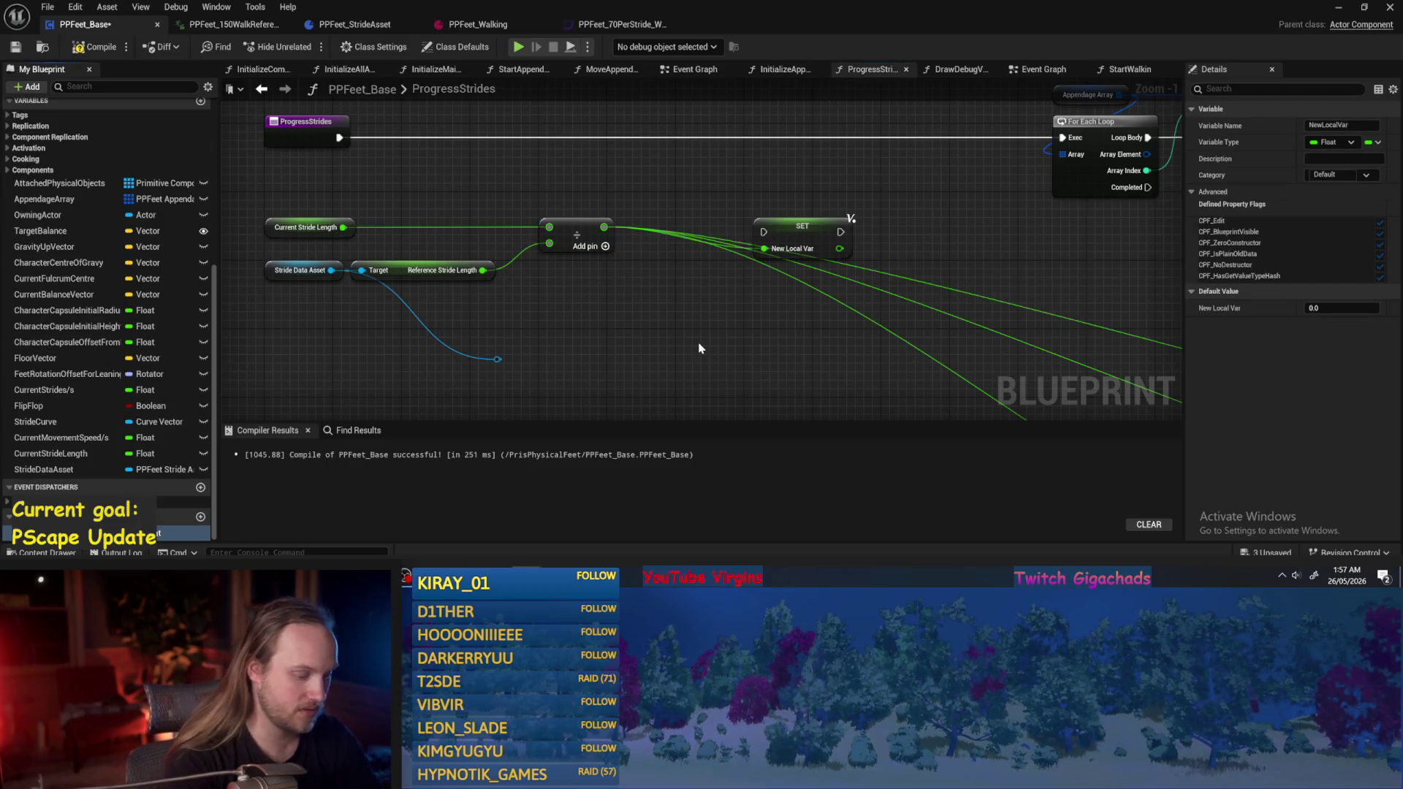